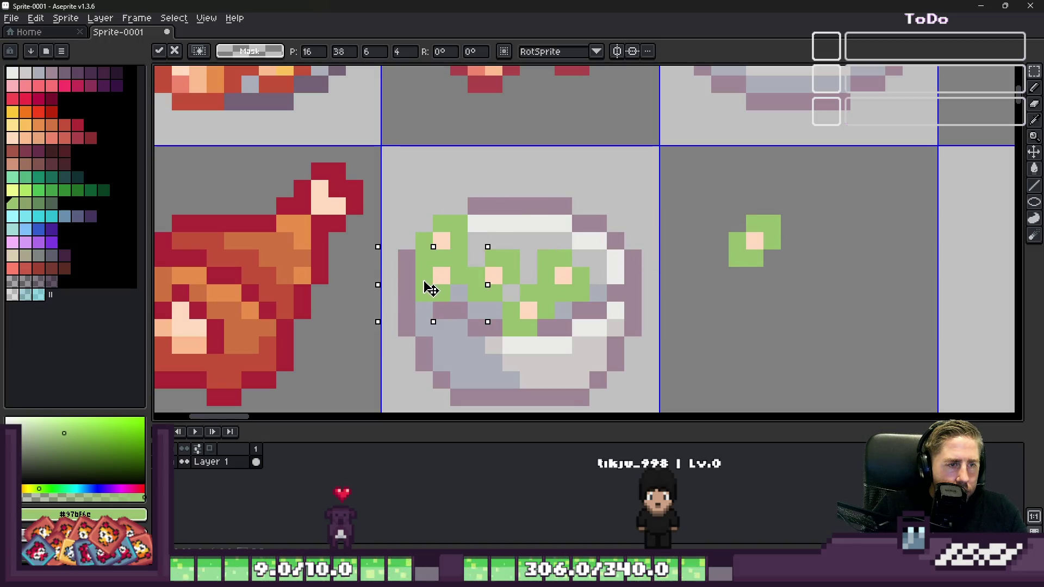
Step: Try placing copied green florets on the bowl, cancelling each misplaced paste
key("Escape")
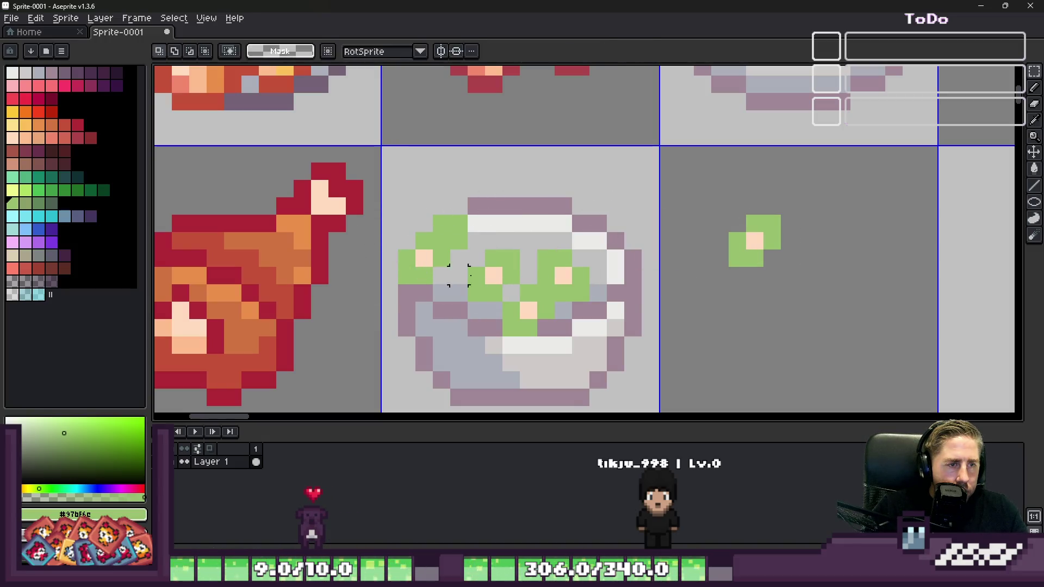
mouse_move(758, 245)
left_mouse_down()
mouse_move(478, 237)
mouse_move(468, 253)
left_mouse_up()
key("Escape")
left_click_drag(727, 243, 462, 283)
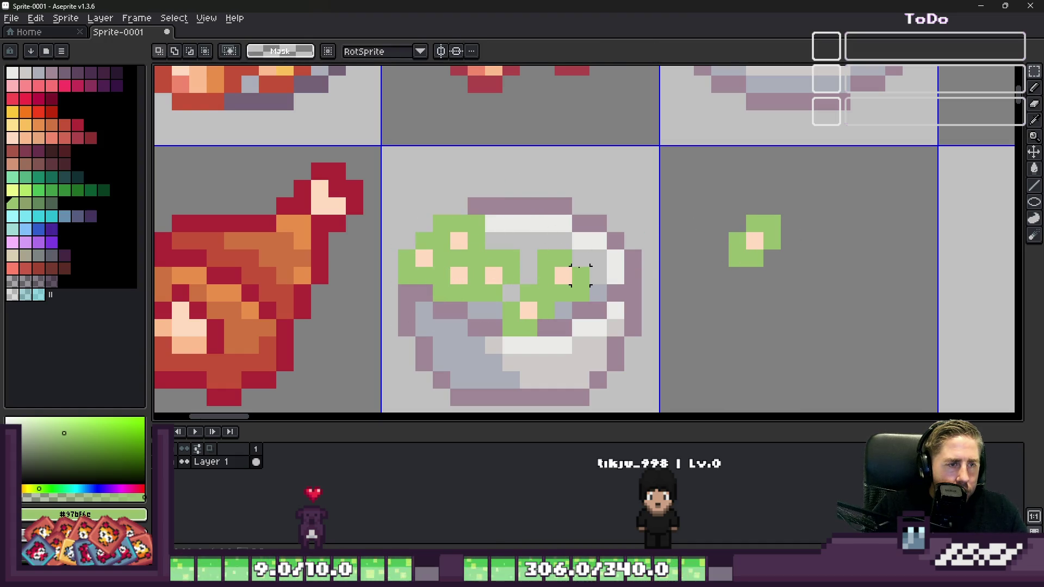
mouse_move(732, 255)
left_mouse_down()
mouse_move(508, 264)
mouse_move(495, 252)
mouse_move(499, 269)
mouse_move(539, 263)
left_mouse_up()
key("Escape")
Step: Select the green florets in the right frame and duplicate one beside the original
mouse_move(712, 163)
left_mouse_down()
mouse_move(799, 275)
mouse_move(922, 275)
left_mouse_up()
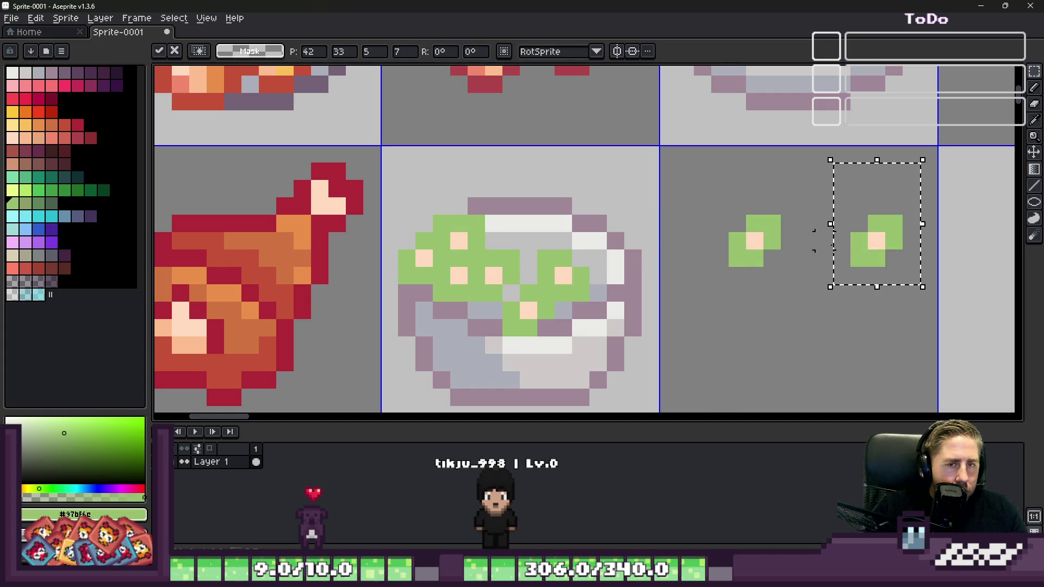
key("g")
key("ctrl+d")
key("m")
Step: Rectangle-select the right frame's florets, copy them onto the bowl's top and commit
left_click_drag(813, 158, 941, 321)
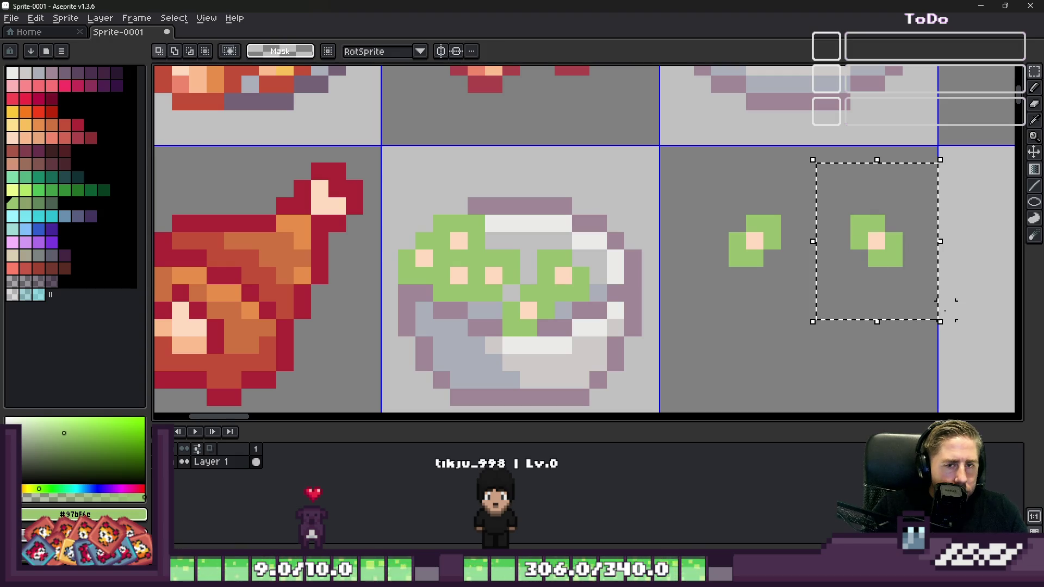
mouse_move(886, 252)
left_mouse_down("ctrl")
mouse_move(553, 277)
mouse_move(526, 265)
left_mouse_up("ctrl")
key("Escape")
mouse_move(853, 263)
left_mouse_down("ctrl")
mouse_move(536, 217)
mouse_move(578, 240)
left_mouse_up("ctrl")
key("Escape")
mouse_move(870, 249)
left_mouse_down("ctrl")
mouse_move(778, 279)
mouse_move(591, 283)
left_mouse_up("ctrl")
key("Return")
scroll(474, 217, "down", 4)
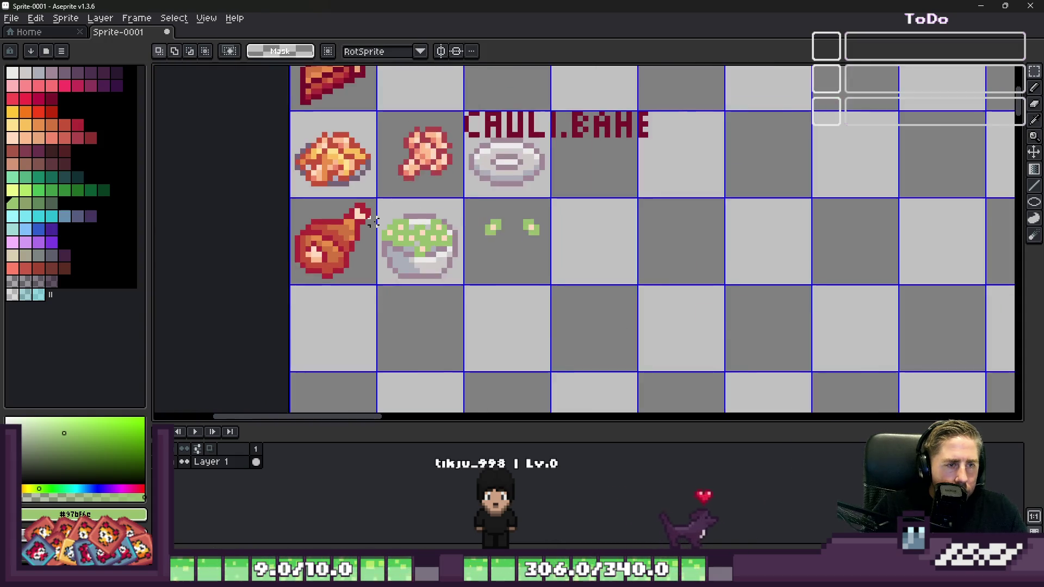
Step: Paint white highlight pixels inside the dish with the pencil
scroll(474, 217, "up", 5)
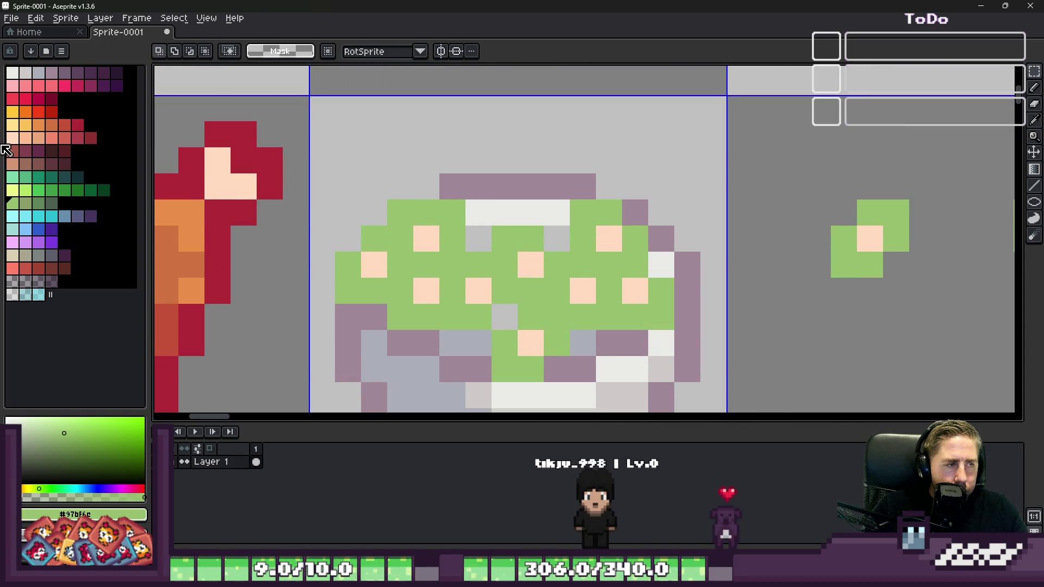
left_click(12, 72)
key("b")
mouse_move(505, 187)
left_mouse_down()
mouse_move(485, 240)
mouse_move(489, 154)
mouse_move(489, 172)
left_mouse_up()
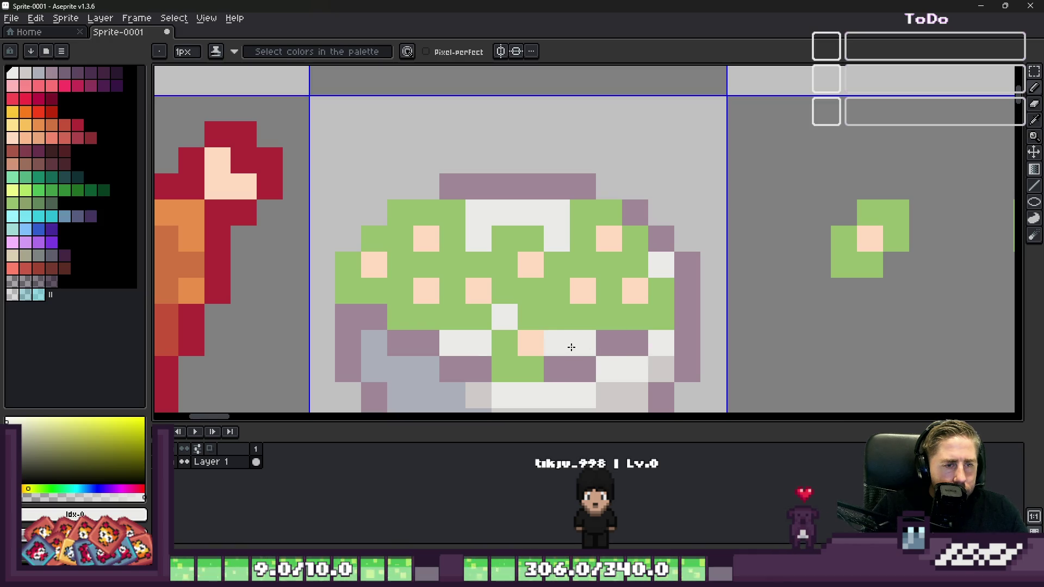
Step: Sample the dish's mauve outline colour and paint mauve shading pixels into the dish
key("alt")
left_click(531, 364, "alt")
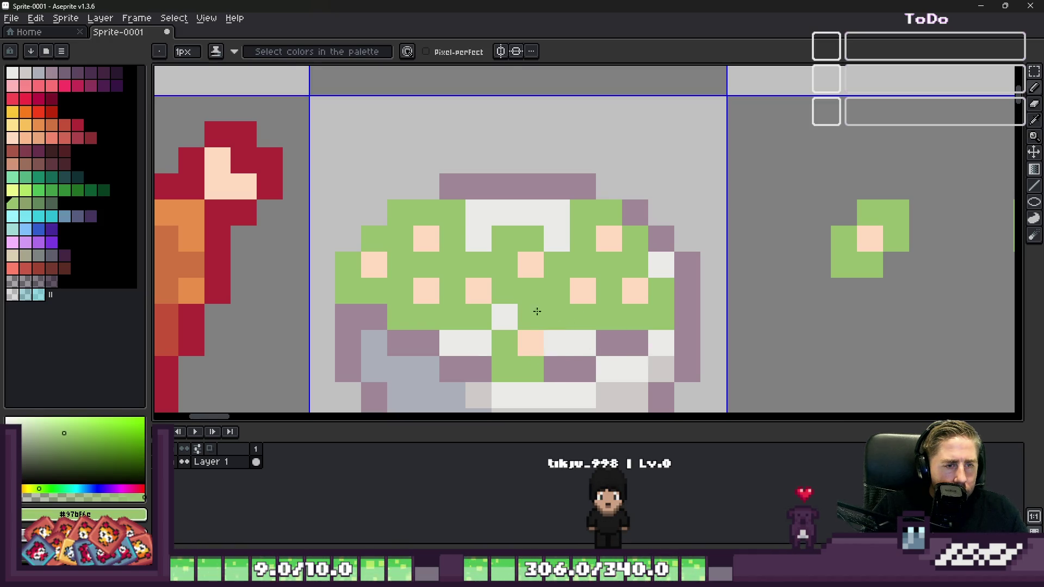
scroll(542, 324, "down", 3)
scroll(462, 256, "up", 4)
left_click(428, 247, "alt")
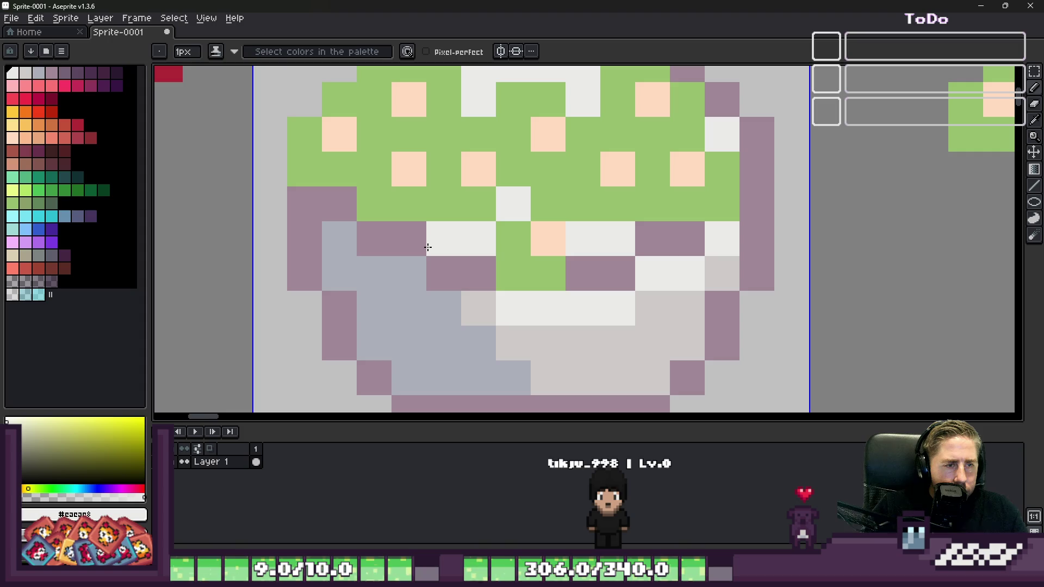
left_click(473, 264, "alt")
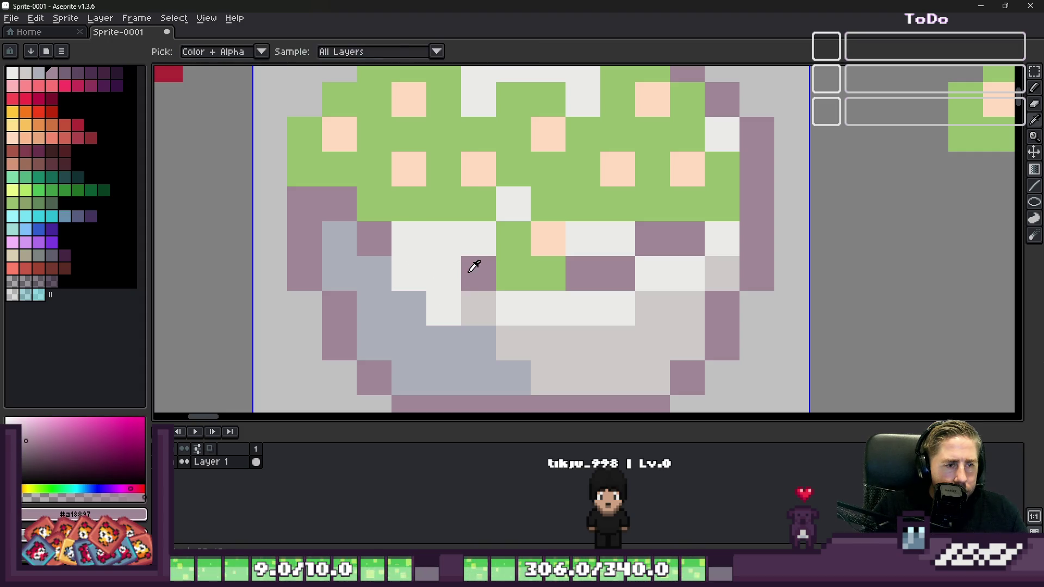
left_click_drag(471, 307, 461, 340)
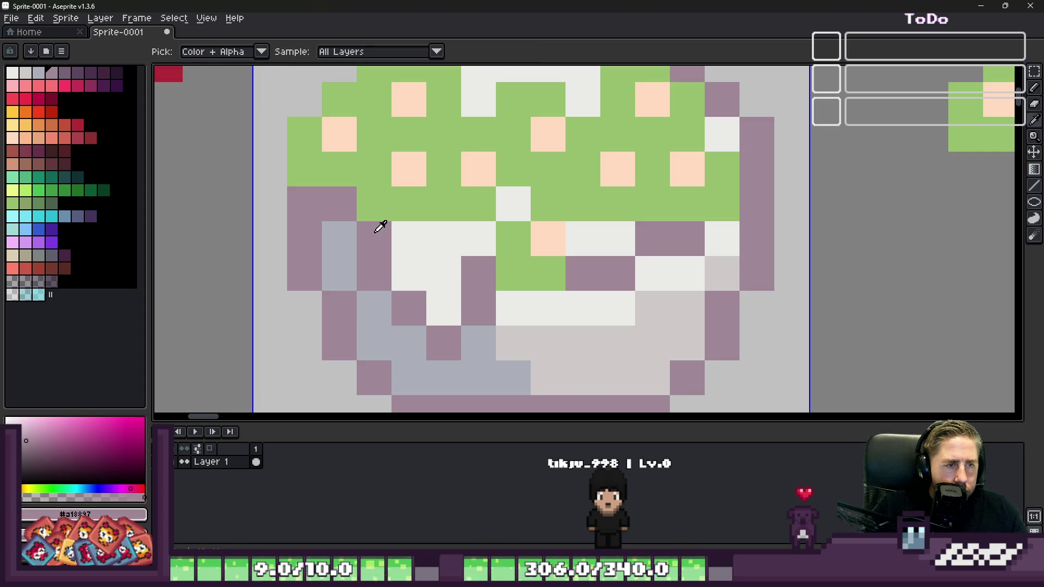
Step: Sample light grey from the dish and repaint a few dish pixels grey
left_click(418, 257, "alt")
left_click(516, 329, "alt")
left_click(427, 292)
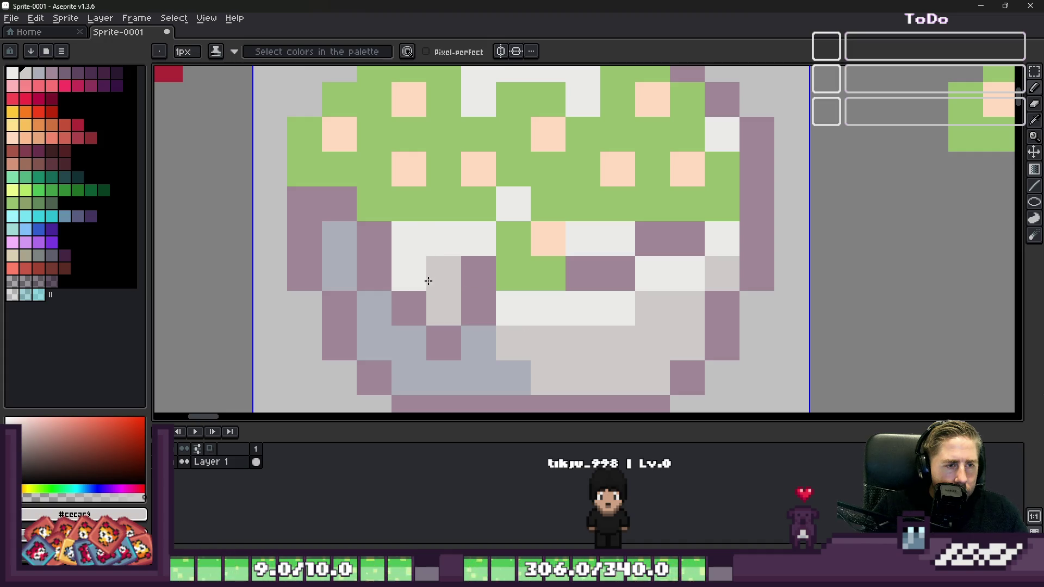
left_click_drag(432, 280, 409, 239)
scroll(402, 253, "down", 6)
scroll(402, 253, "up", 2)
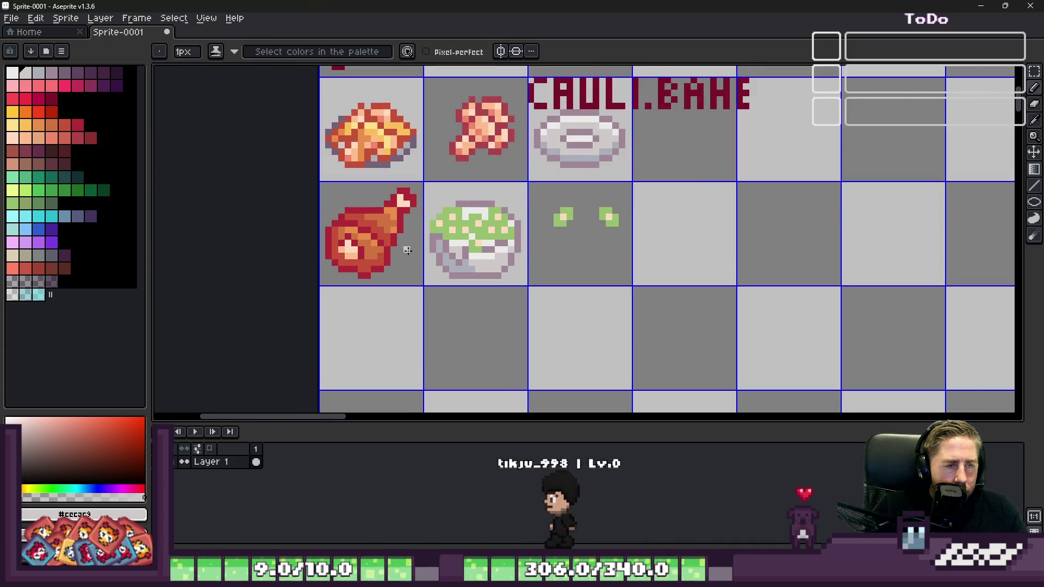
Step: Undo a stray stroke, turn a purple dish pixel light grey, and choose dark red
scroll(403, 253, "up", 6)
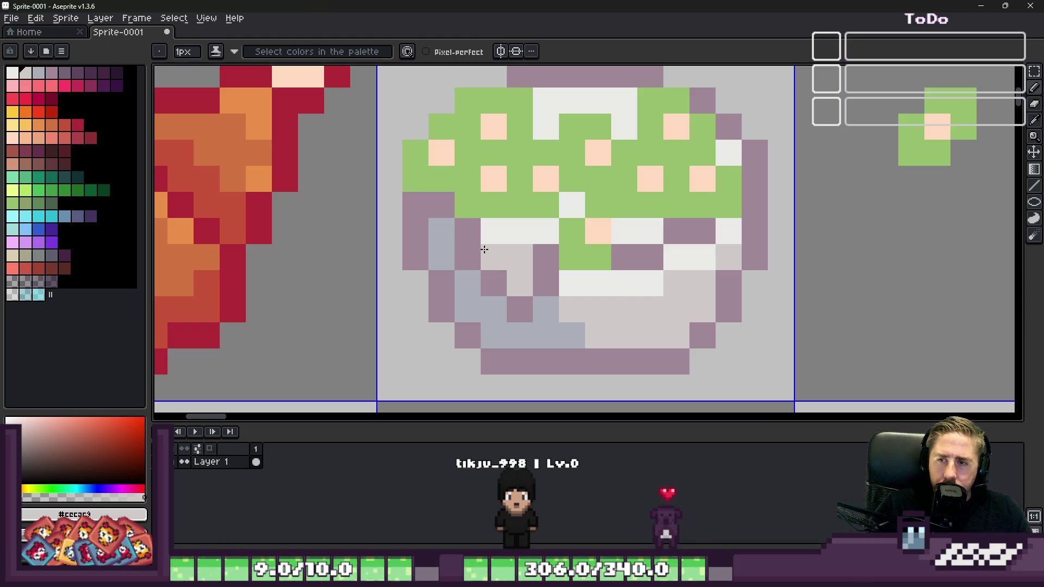
scroll(473, 212, "down", 2)
key("ctrl+z")
scroll(435, 213, "up", 2)
left_click(425, 213)
scroll(424, 213, "down", 2)
key("alt")
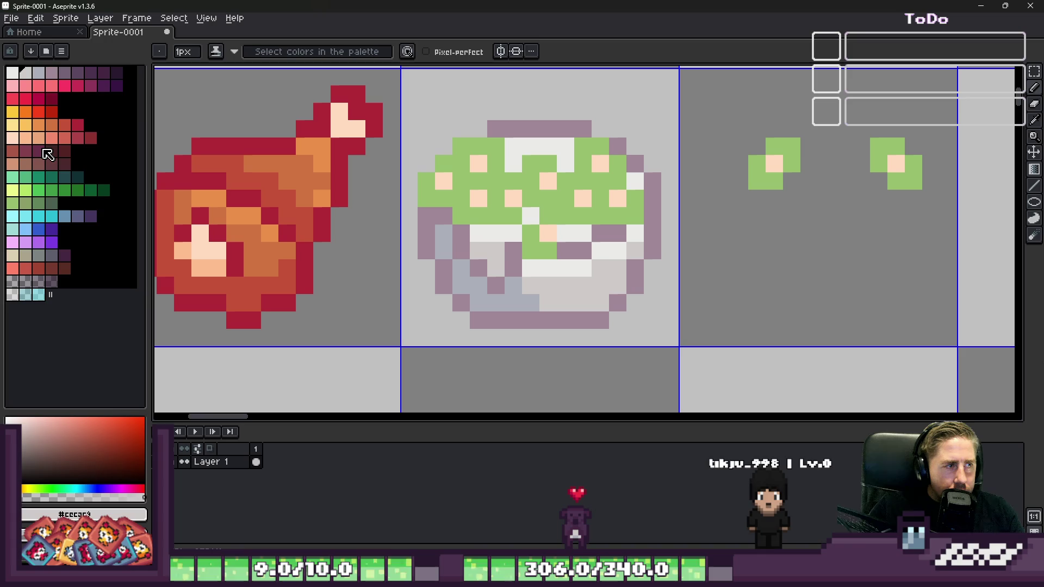
left_click(88, 138)
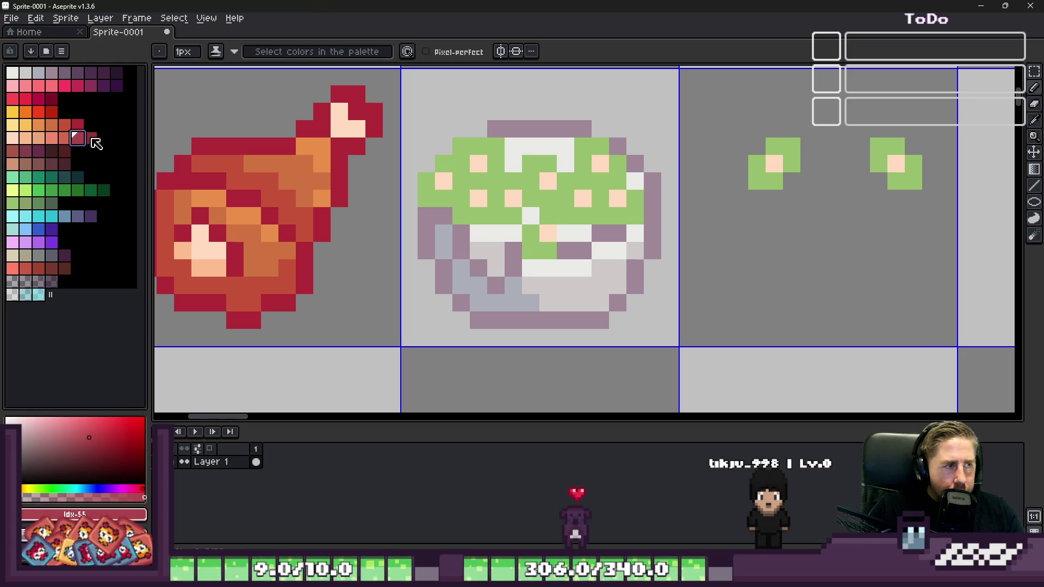
Step: Redraw the dish's right outline in dark red after undoing a bad fill
key("g")
scroll(677, 227, "up", 3)
left_click(677, 227)
key("ctrl+z")
mouse_move(671, 171)
left_mouse_down()
mouse_move(674, 245)
mouse_move(642, 305)
mouse_move(636, 345)
left_mouse_up()
scroll(651, 262, "down", 3)
scroll(651, 262, "up", 2)
Step: Paint the dish's bottom outline row and top rim dark red, fixing a misplaced pixel
mouse_move(662, 248)
left_mouse_down()
mouse_move(629, 271)
mouse_move(463, 278)
left_mouse_up()
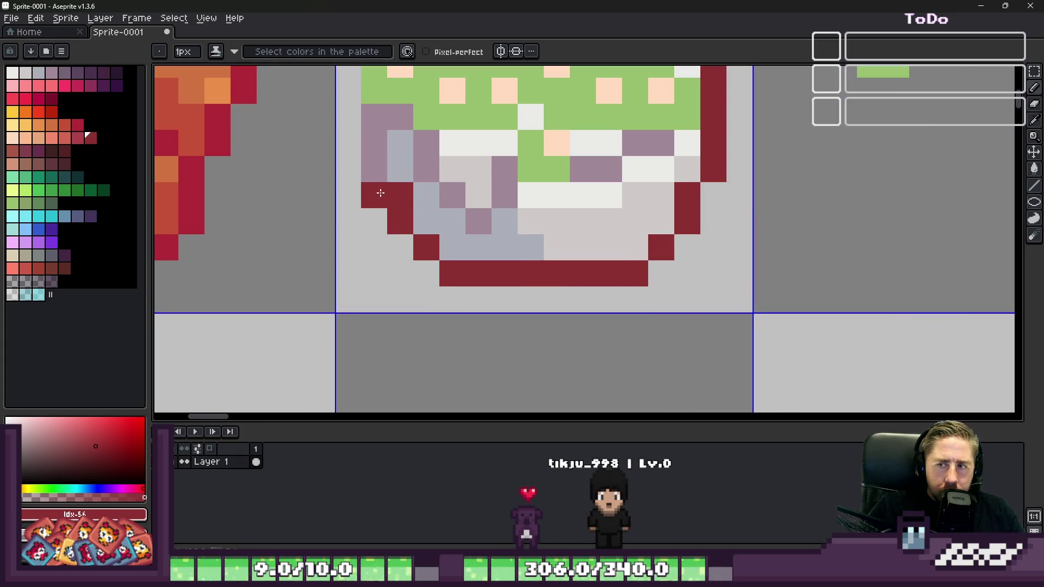
key("ctrl+z")
left_click(372, 154)
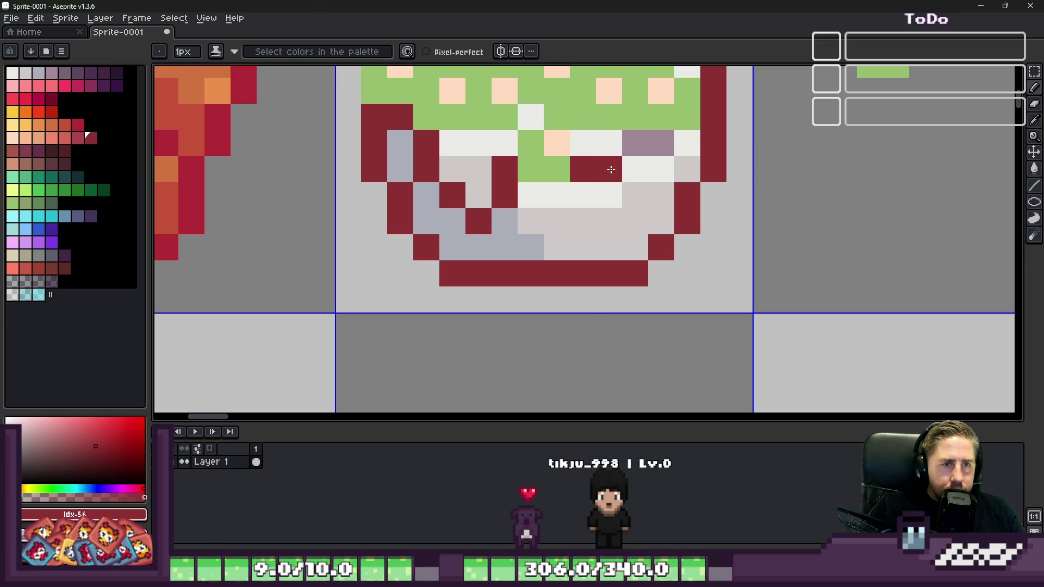
scroll(657, 143, "down", 5)
scroll(663, 189, "up", 6)
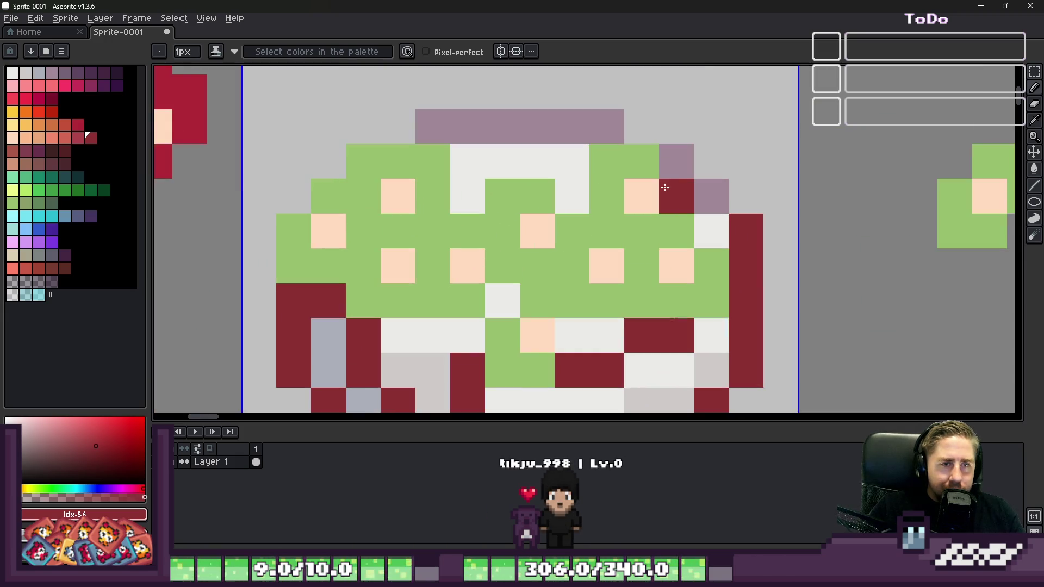
left_click_drag(699, 186, 462, 126)
left_click(517, 166)
scroll(516, 166, "down", 3)
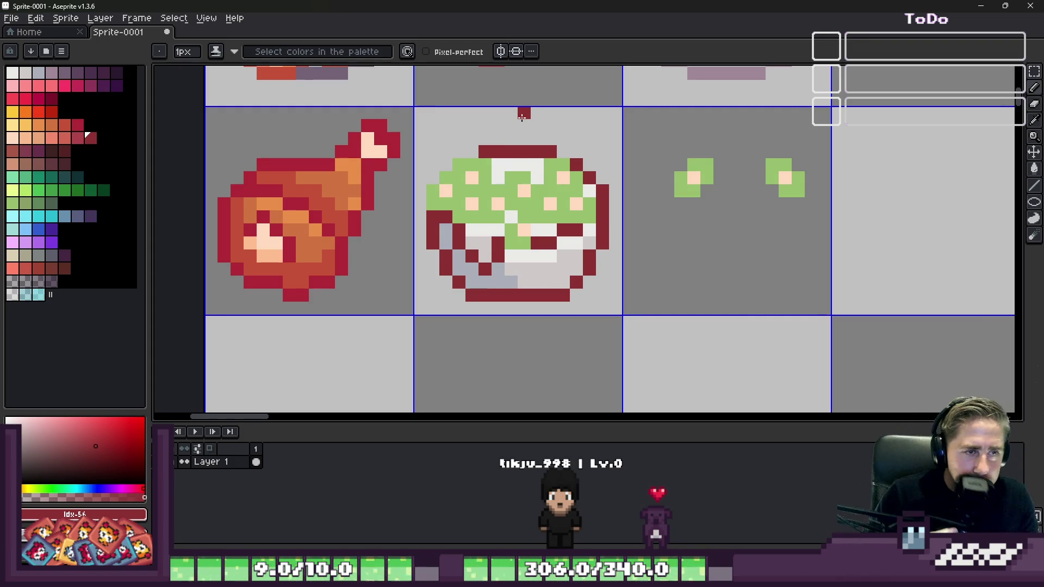
Step: Paint a dish-bottom pixel in salmon
left_click(64, 138)
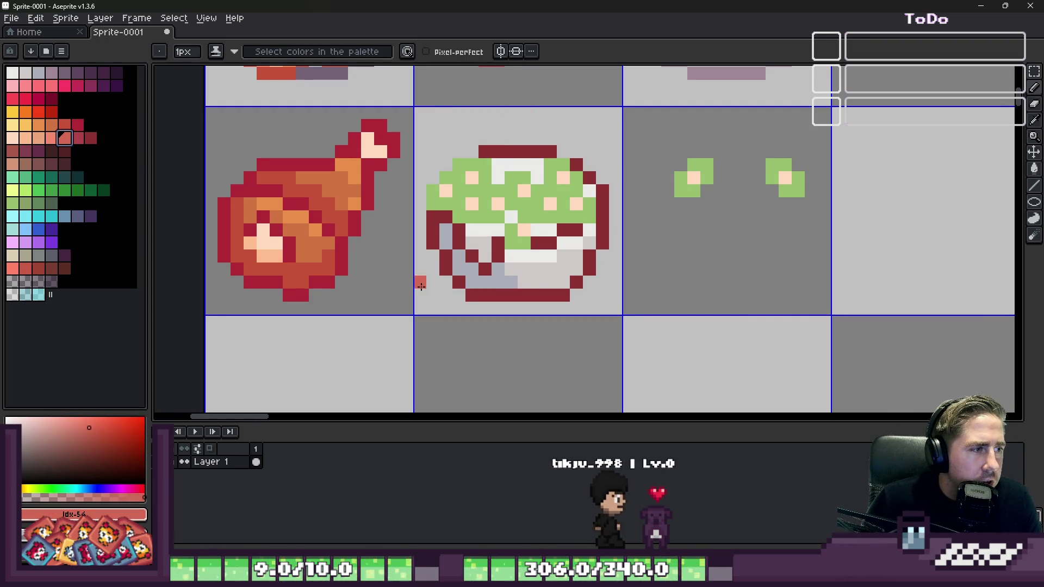
left_click(490, 295)
scroll(490, 295, "up", 2)
Step: Recolour every dark red dish pixel salmon using a non-contiguous bucket fill
key("ctrl+a")
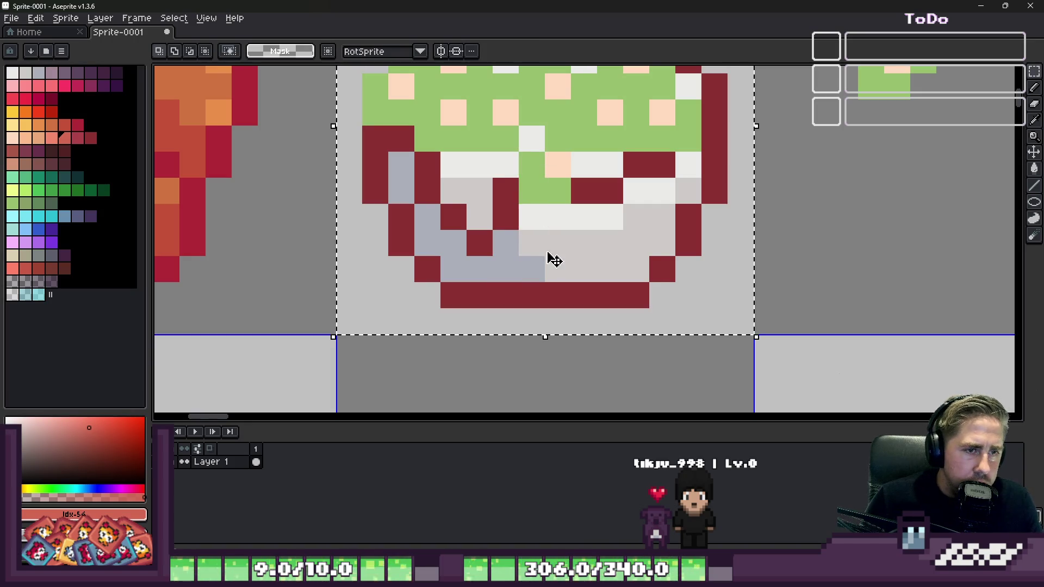
key("g")
left_click(566, 294)
scroll(566, 294, "down", 2)
left_click(257, 51)
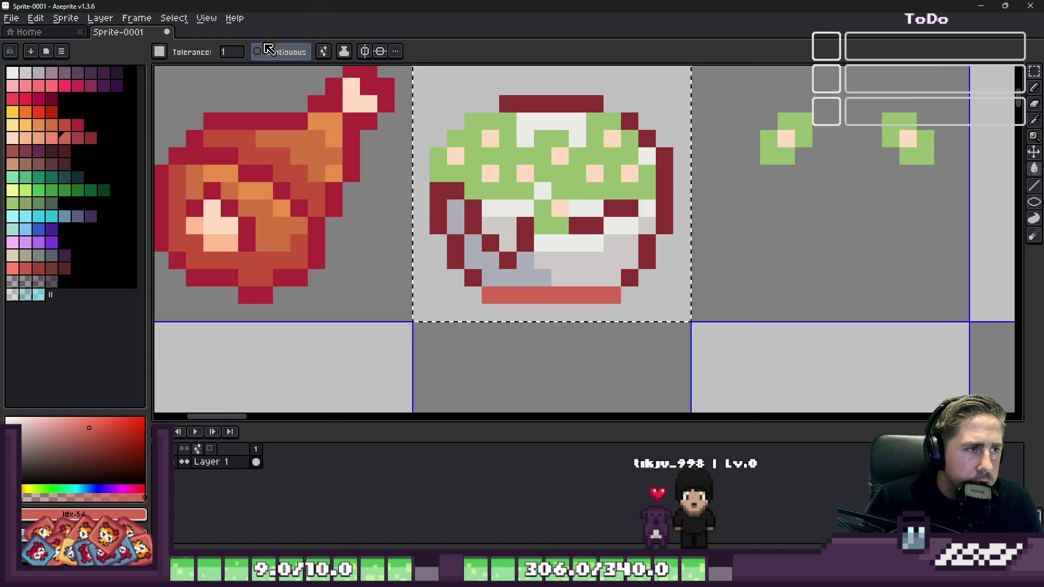
left_click(590, 227)
Step: Fill the dish's grey interior with a lighter salmon shade
left_click(56, 139)
key("b")
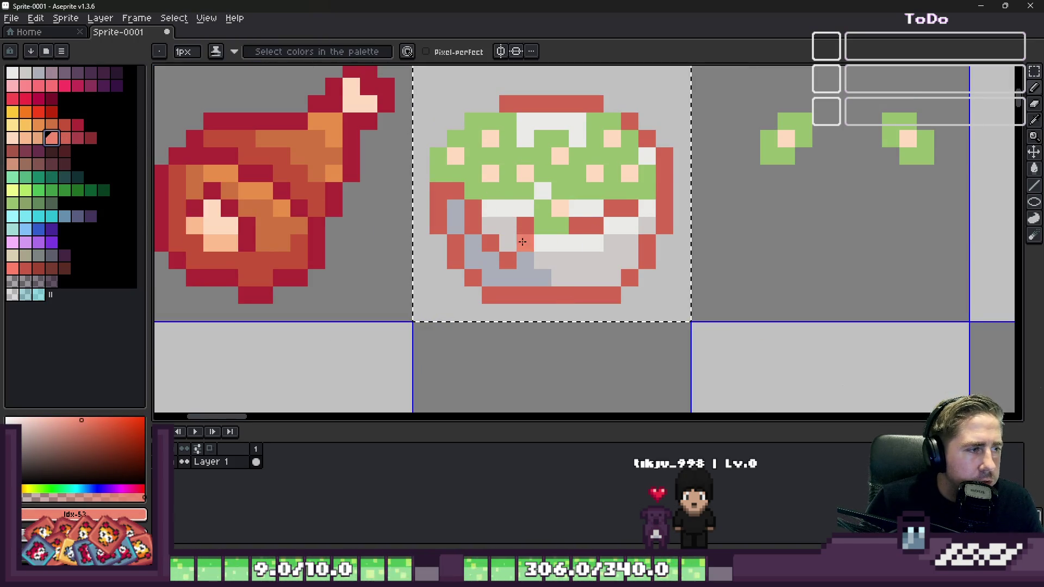
scroll(422, 209, "up", 2)
left_click(422, 207)
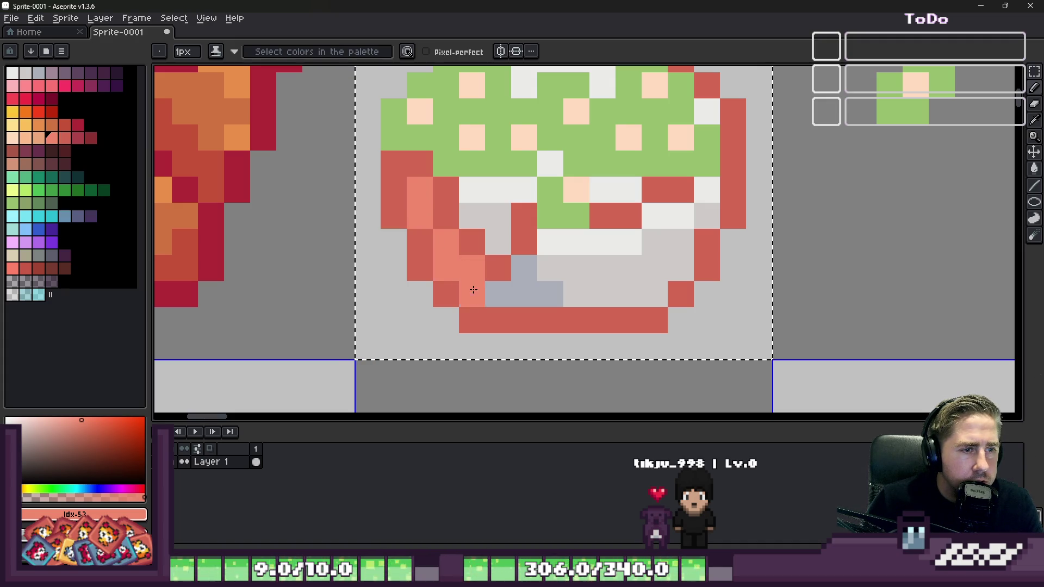
left_click(38, 138)
key("g")
left_click(578, 263)
scroll(578, 264, "down", 4)
scroll(584, 267, "up", 2)
scroll(584, 267, "up", 1)
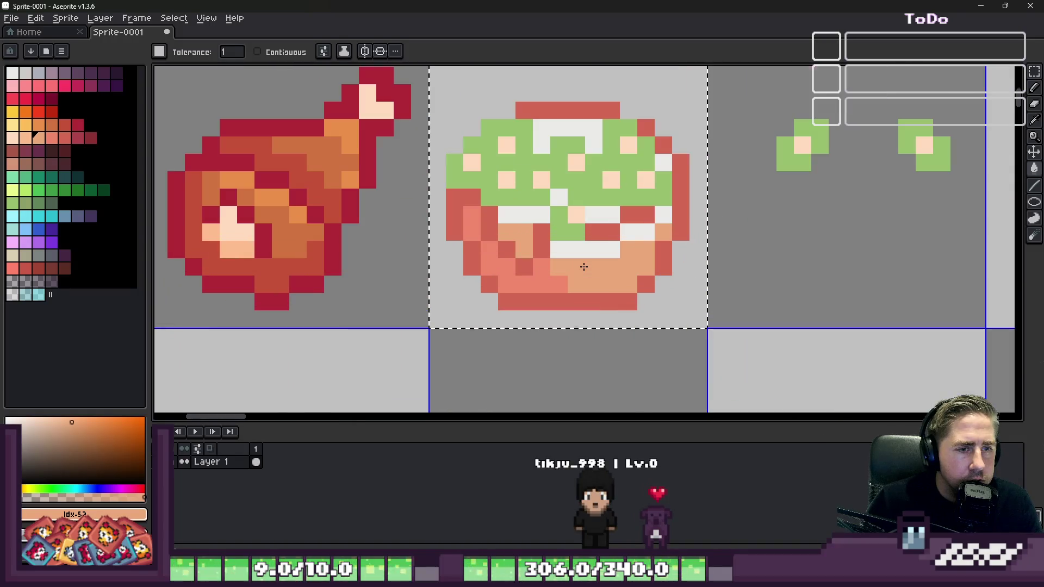
Step: Turn the dish's white pixels pale salmon, filling and then touching up leftovers
left_click(25, 138)
left_click(583, 246)
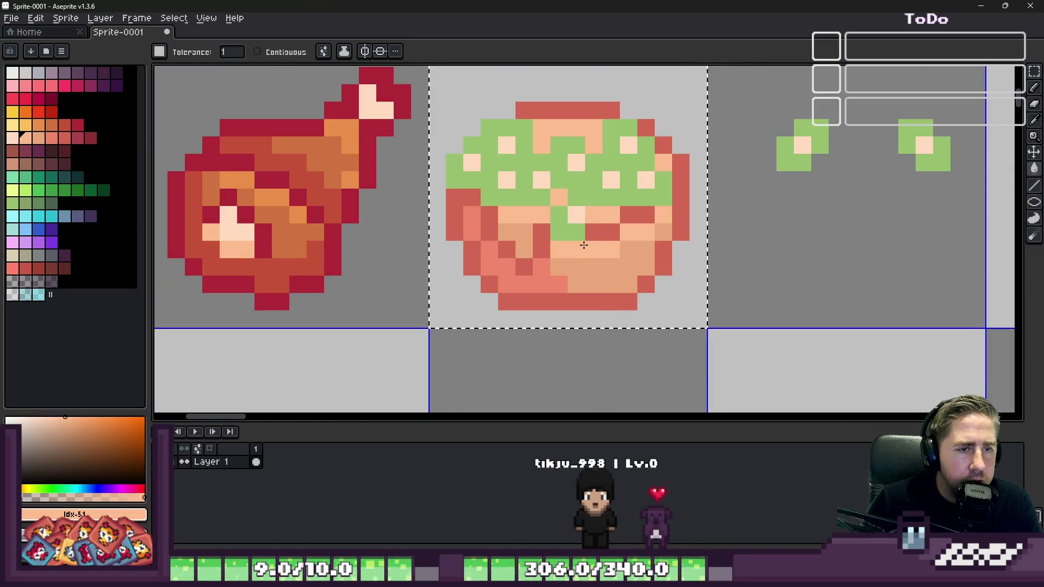
scroll(583, 246, "up", 3)
key("b")
mouse_move(489, 231)
left_mouse_down()
mouse_move(621, 243)
mouse_move(792, 163)
mouse_move(816, 131)
left_mouse_up()
scroll(509, 259, "down", 2)
Step: Add light grey highlight pixels to the dish
key("i")
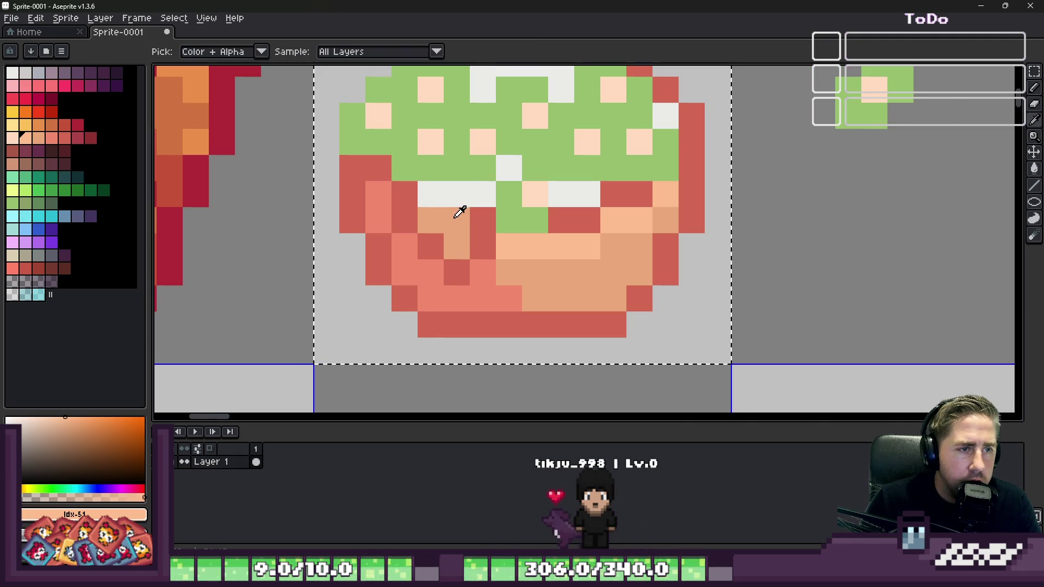
left_click(451, 190)
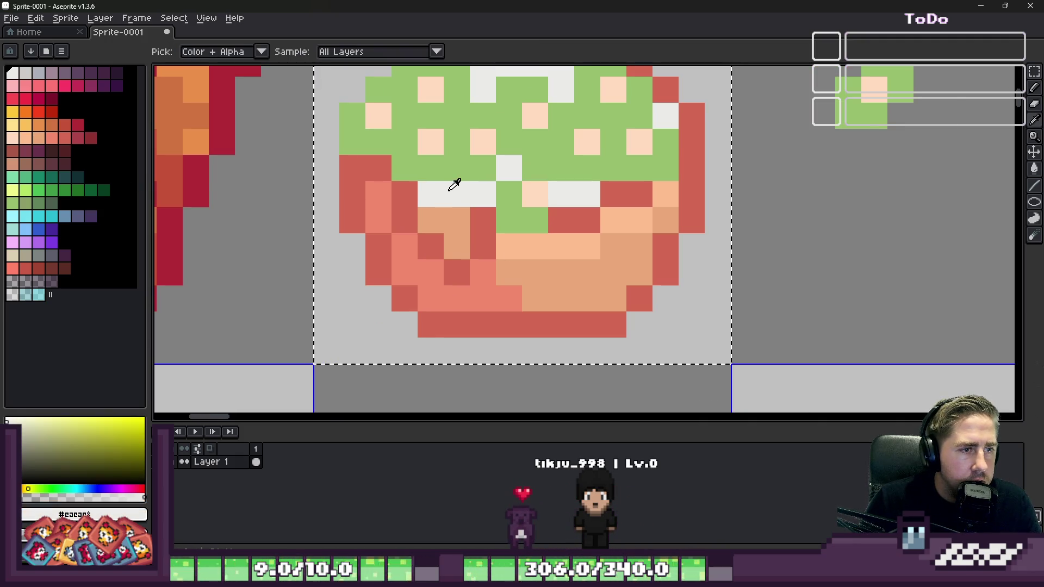
left_click(31, 72)
key("b")
scroll(414, 209, "up", 1)
left_click_drag(407, 207, 438, 242)
scroll(479, 250, "down", 3)
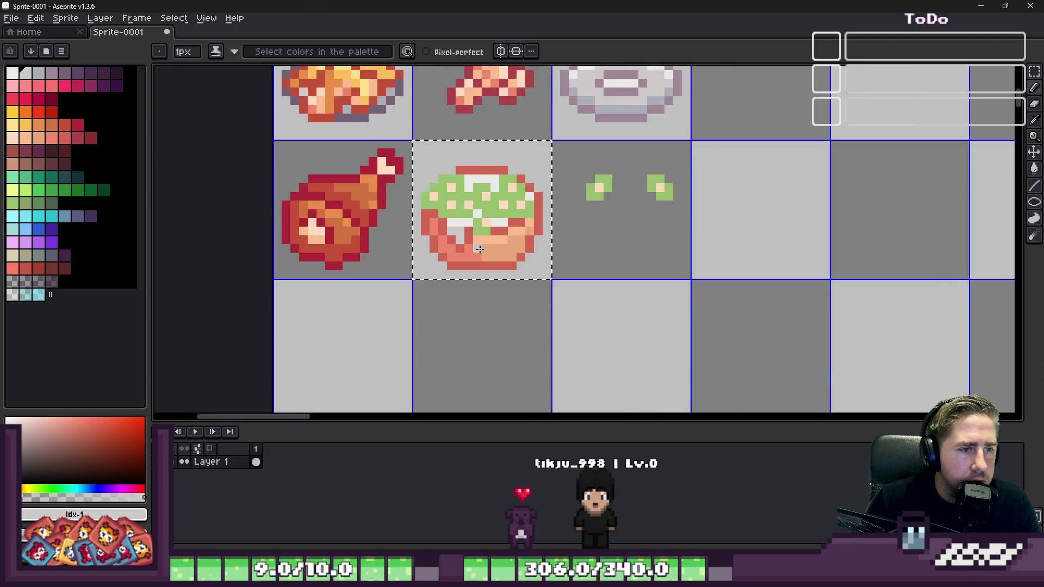
Step: Paint a diagonal lavender shadow across the pale filling
scroll(480, 250, "up", 3)
left_click(52, 72)
left_click(446, 221)
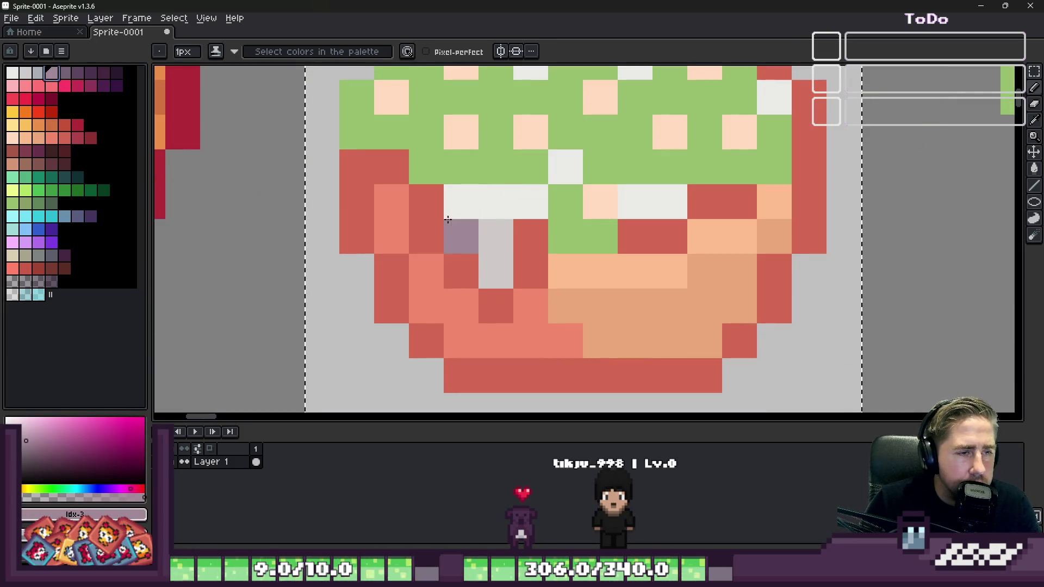
key("ctrl+z")
left_click(426, 201)
mouse_move(427, 236)
left_mouse_down()
mouse_move(462, 272)
mouse_move(520, 275)
left_mouse_up()
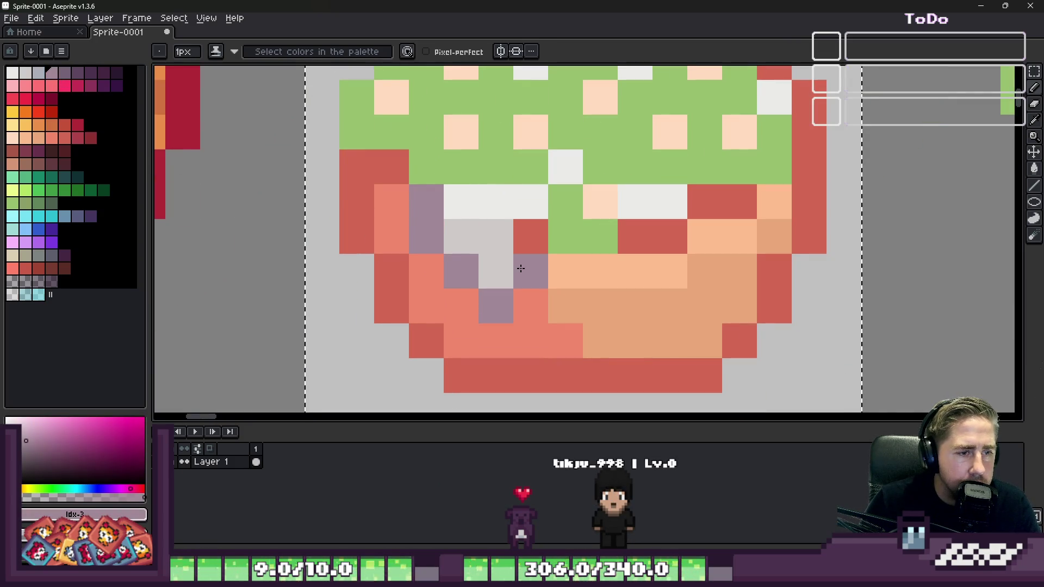
scroll(530, 240, "down", 3)
scroll(620, 223, "up", 3)
Step: Choose dark green and paint an outline pixel left of the topping
key("i")
left_click(612, 214)
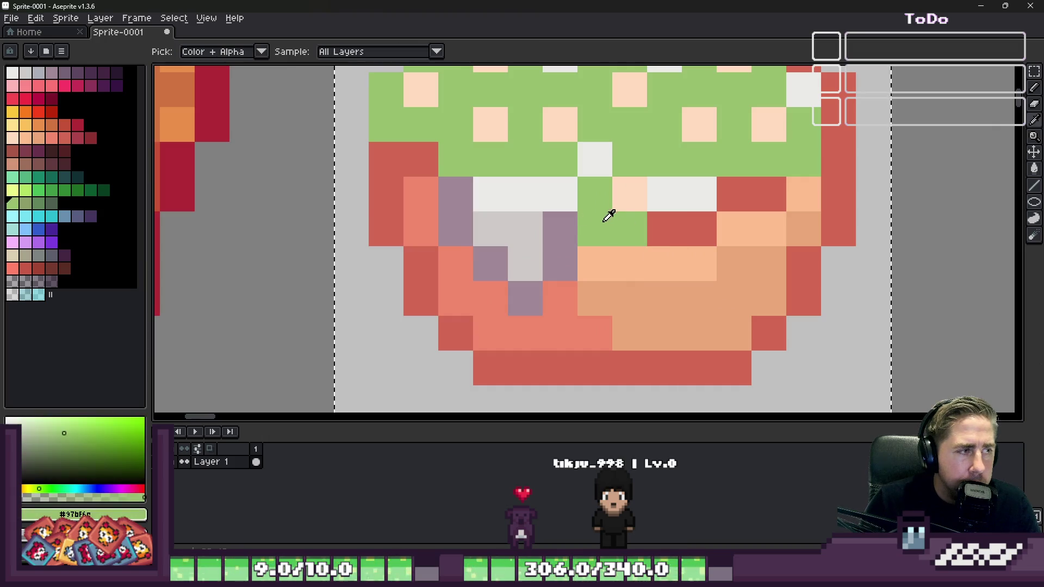
left_click(38, 204)
key("b")
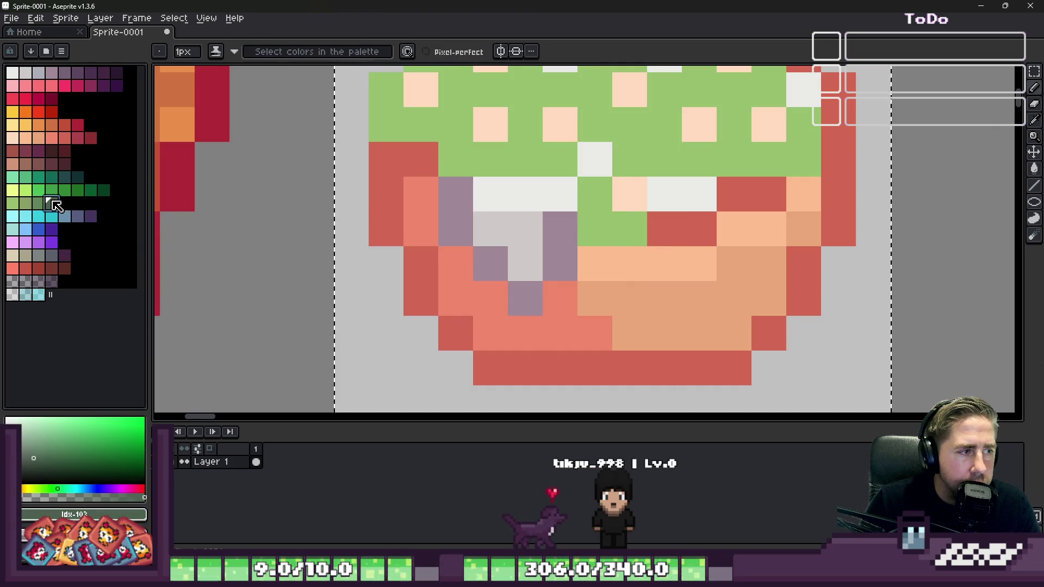
scroll(476, 215, "down", 3)
scroll(476, 214, "up", 3)
left_click(476, 214)
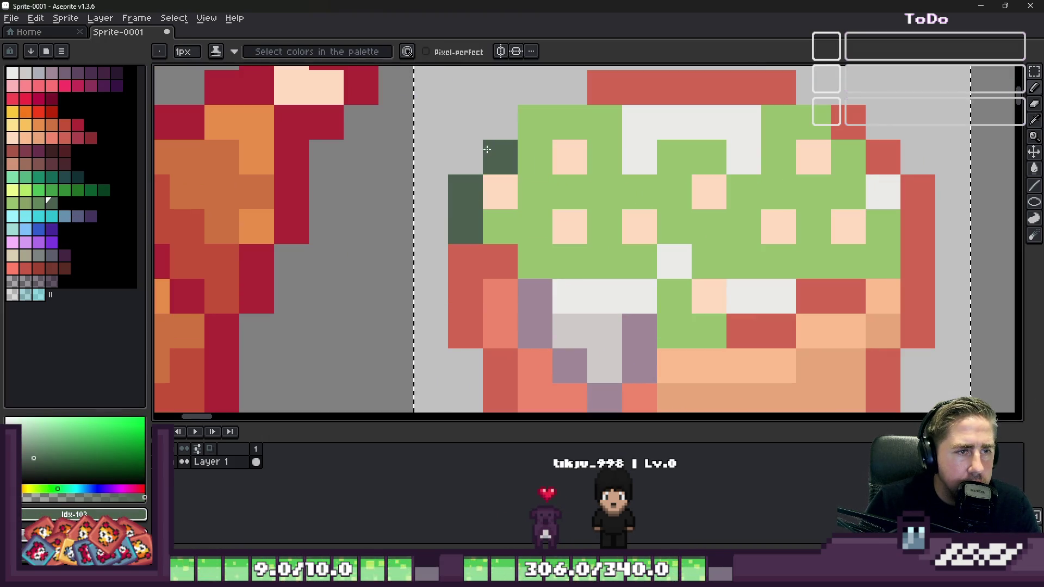
Step: Extend the dark-green outline along the topping's top-left and top-right edges
left_click(465, 157)
left_click(500, 122)
left_click(535, 87)
left_click(570, 87)
scroll(596, 96, "down", 3)
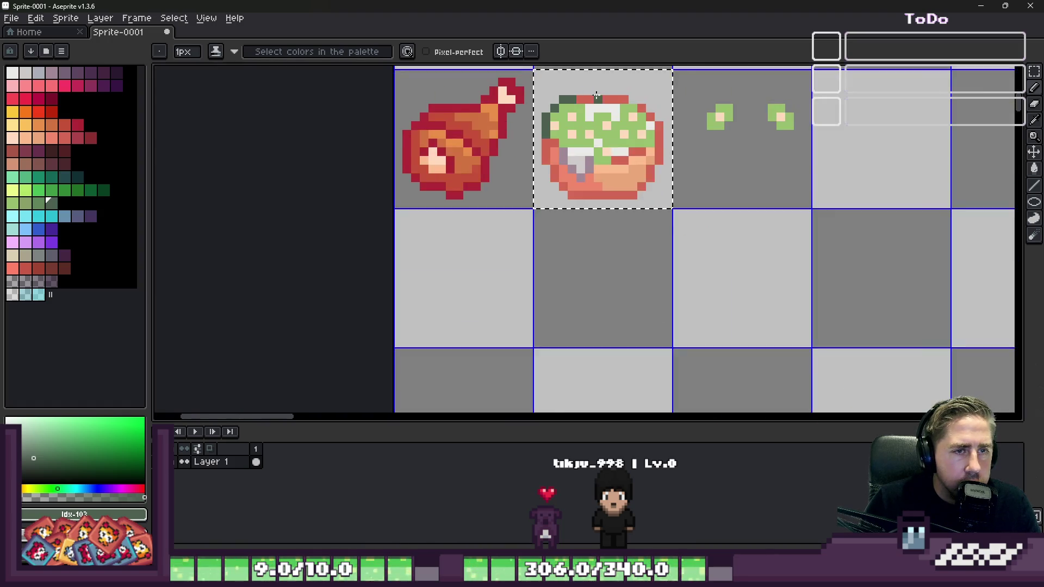
scroll(596, 96, "up", 2)
left_click(706, 109)
scroll(701, 109, "down", 3)
scroll(647, 158, "up", 2)
Step: Pick a darker olive green and paint a first shading pixel on the topping
left_click(673, 147, "alt")
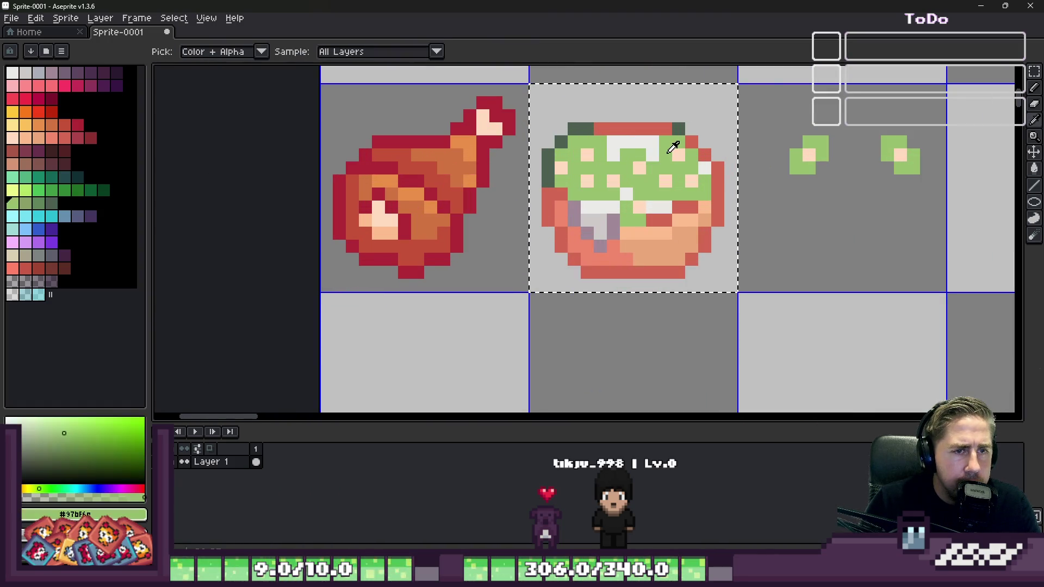
left_click(29, 203)
key("b")
scroll(563, 159, "up", 2)
left_click(549, 164)
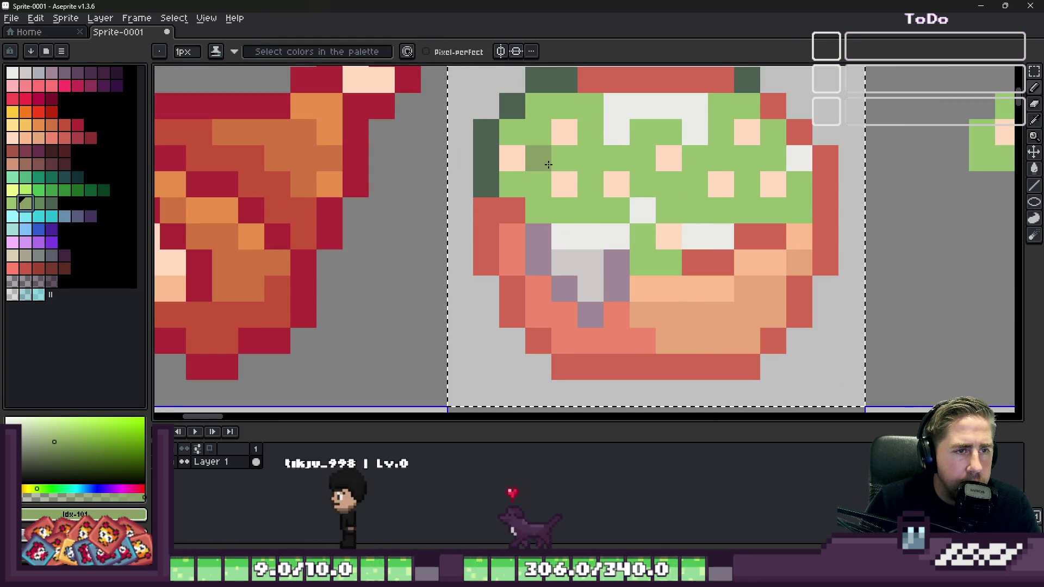
Step: Add five more olive speckles across the green topping
left_click(564, 210)
left_click(642, 185)
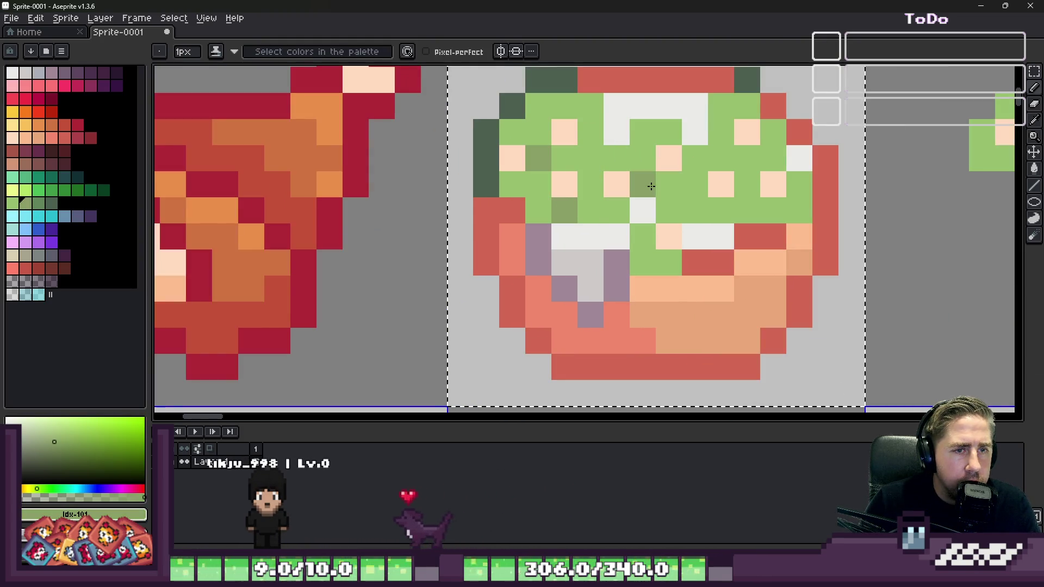
left_click(726, 216)
left_click(747, 159)
left_click(799, 210)
scroll(640, 158, "down", 4)
scroll(626, 151, "up", 3)
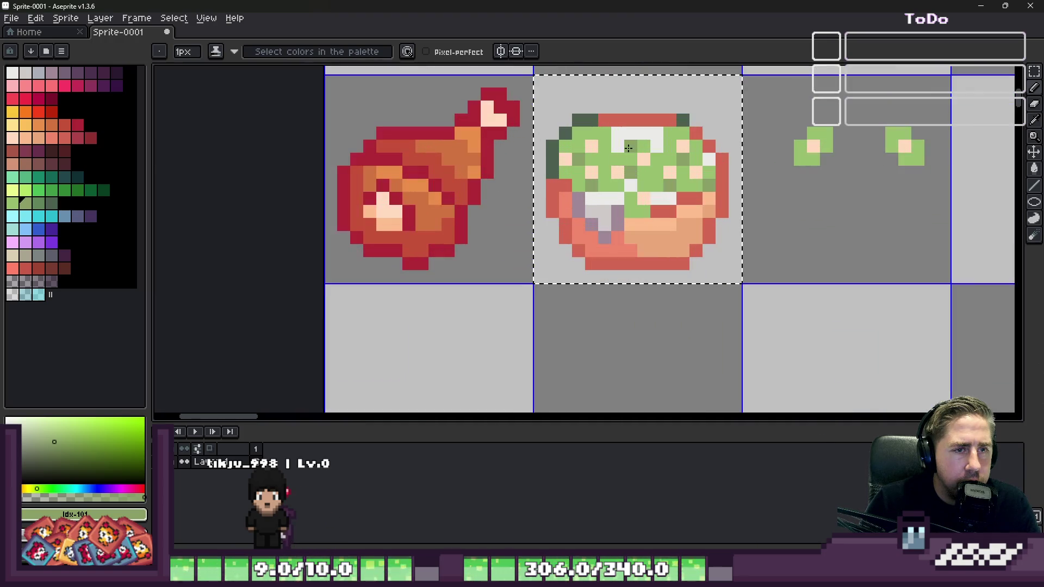
scroll(606, 159, "down", 3)
scroll(607, 159, "up", 3)
Step: Repaint a mauve filling pixel and a white topping pixel light grey #cccac3
key("i")
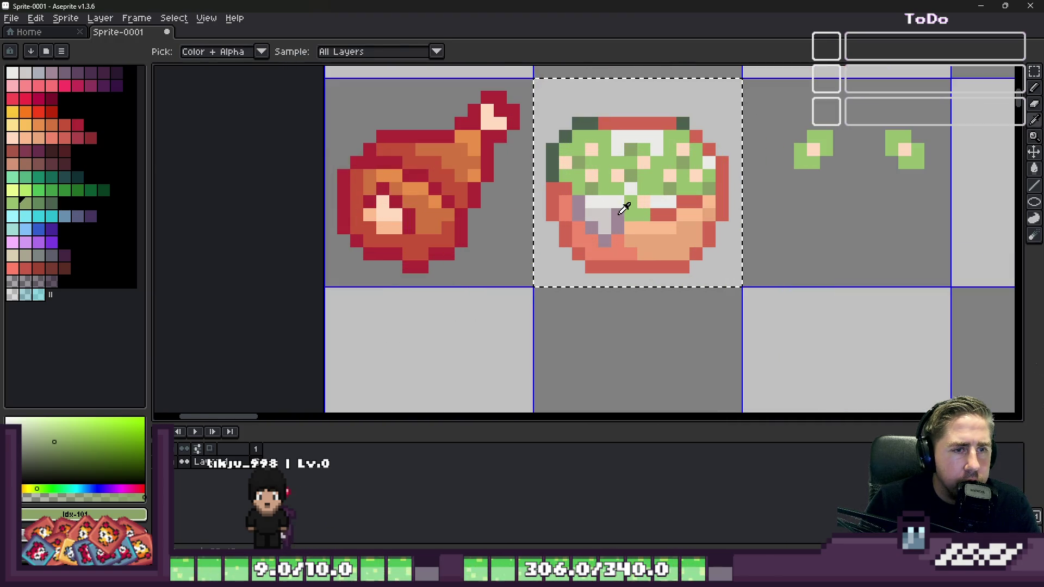
left_click(619, 213, "alt")
scroll(607, 146, "up", 2)
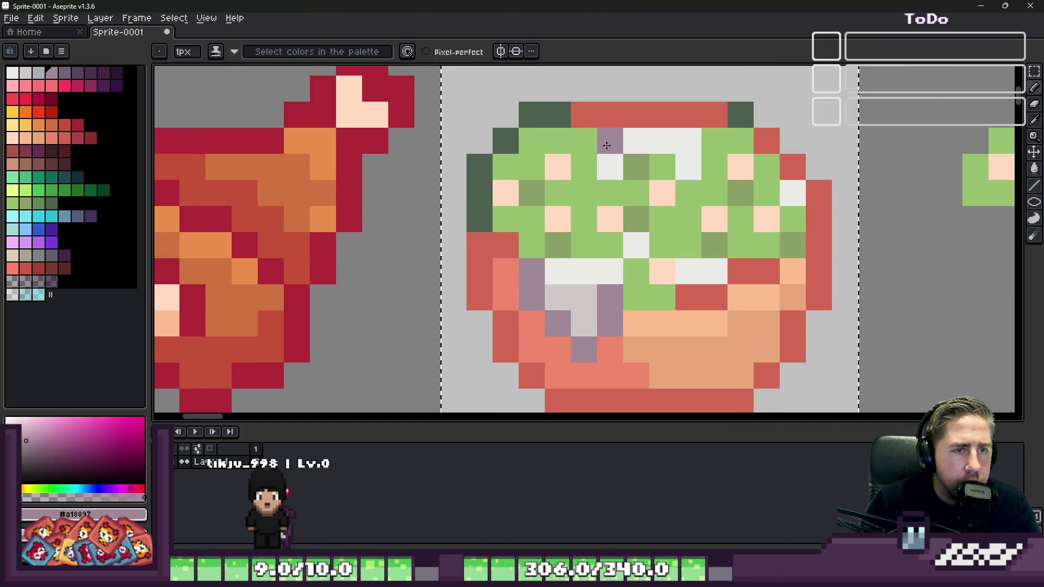
left_click(586, 288, "alt")
left_click(557, 329)
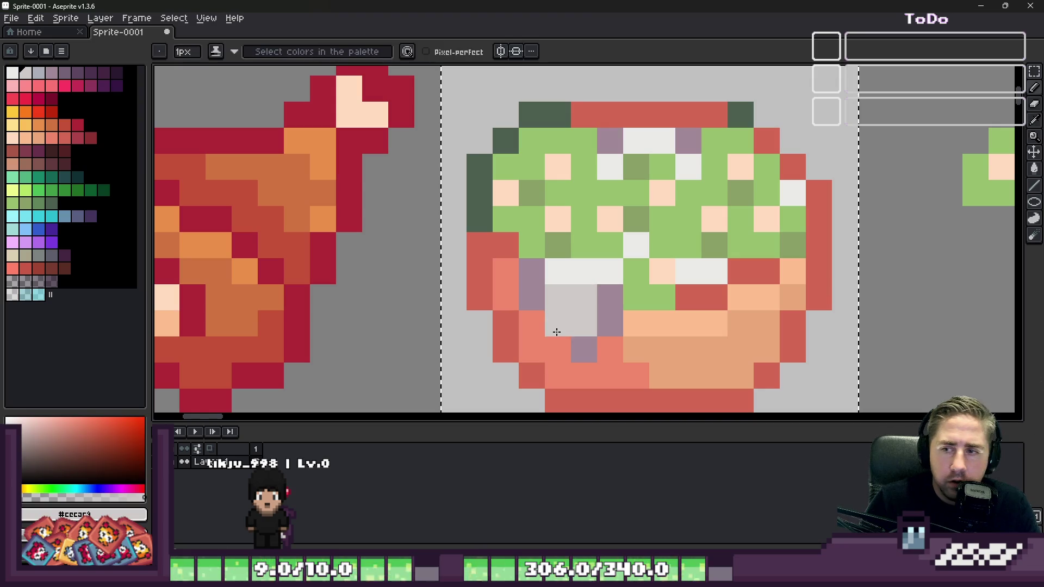
left_click(614, 165)
scroll(661, 167, "down", 5)
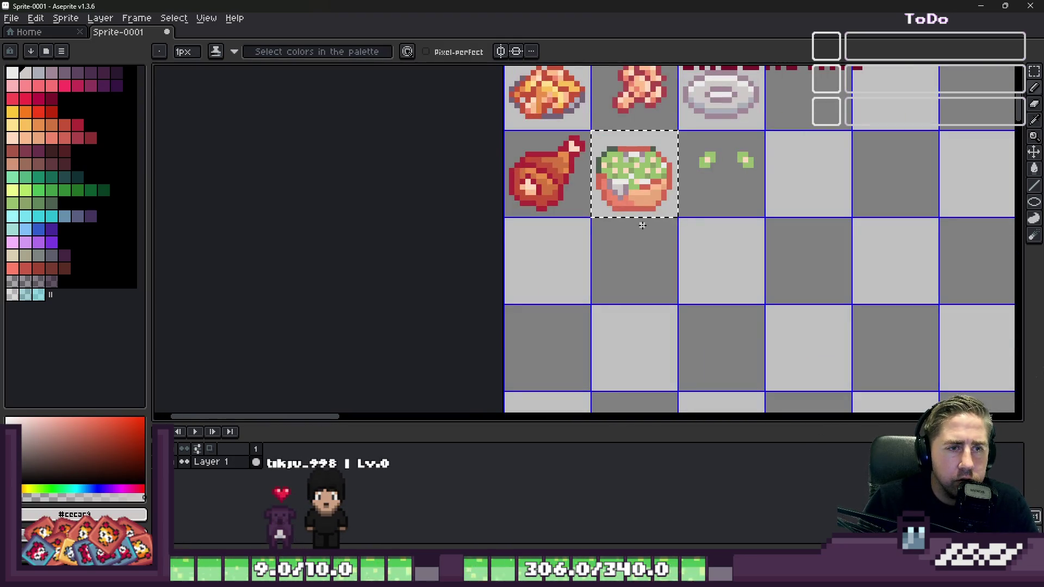
scroll(599, 157, "up", 5)
left_click(605, 223, "alt")
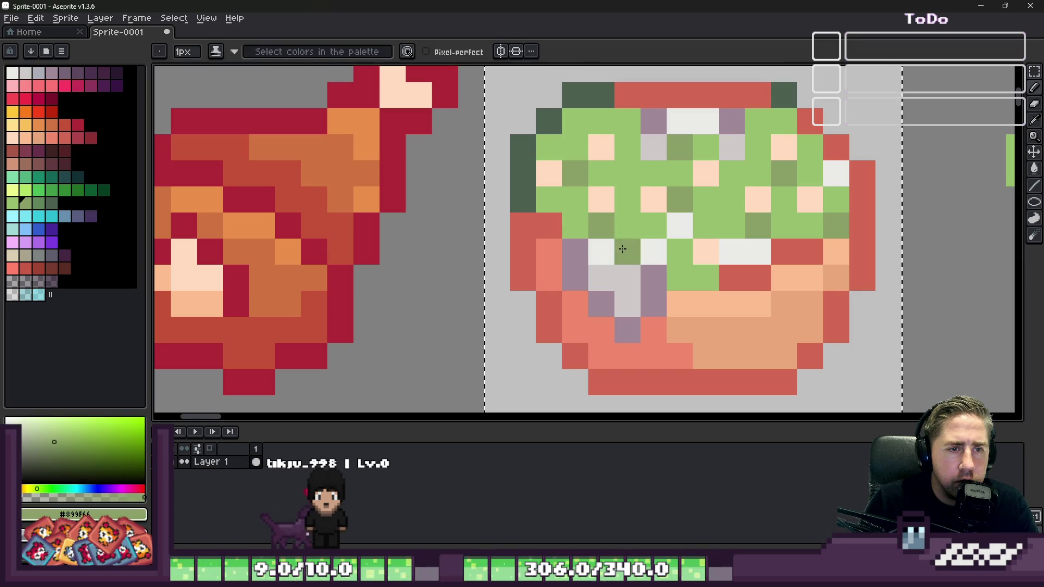
scroll(563, 199, "down", 5)
scroll(563, 198, "down", 2)
scroll(565, 199, "up", 3)
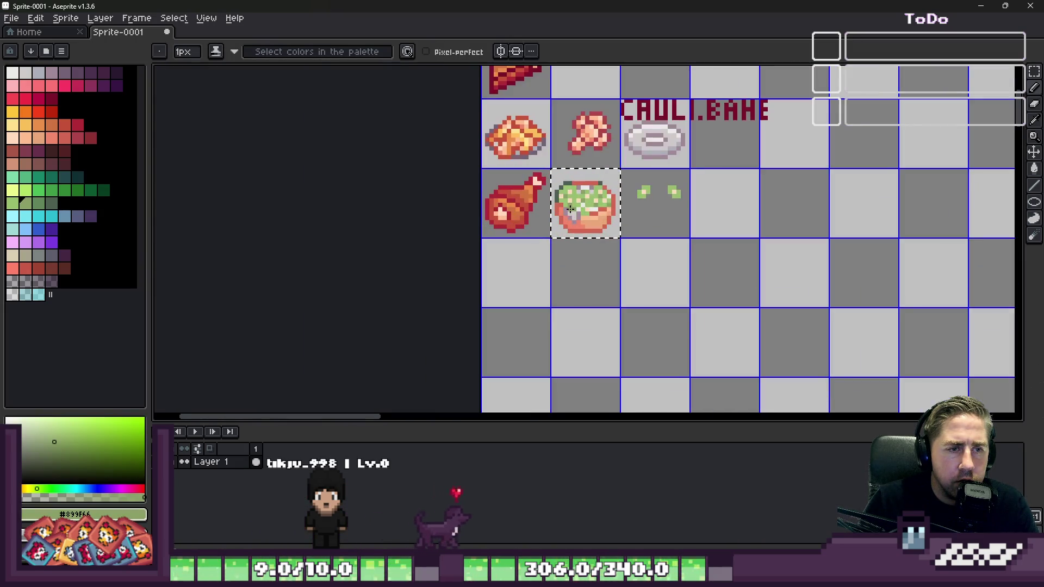
Step: Shade the dish's lower band and middle with salmon pixels sampled from its red and peach tones
scroll(568, 200, "up", 4)
left_click(664, 243, "alt")
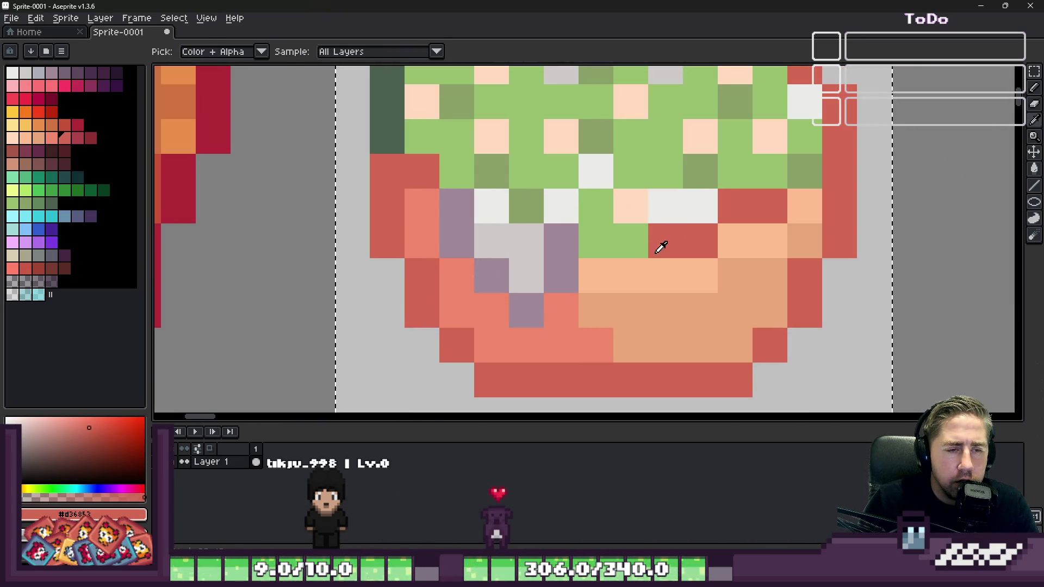
left_click(570, 346, "alt")
left_click_drag(620, 345, 702, 346)
left_click(592, 315)
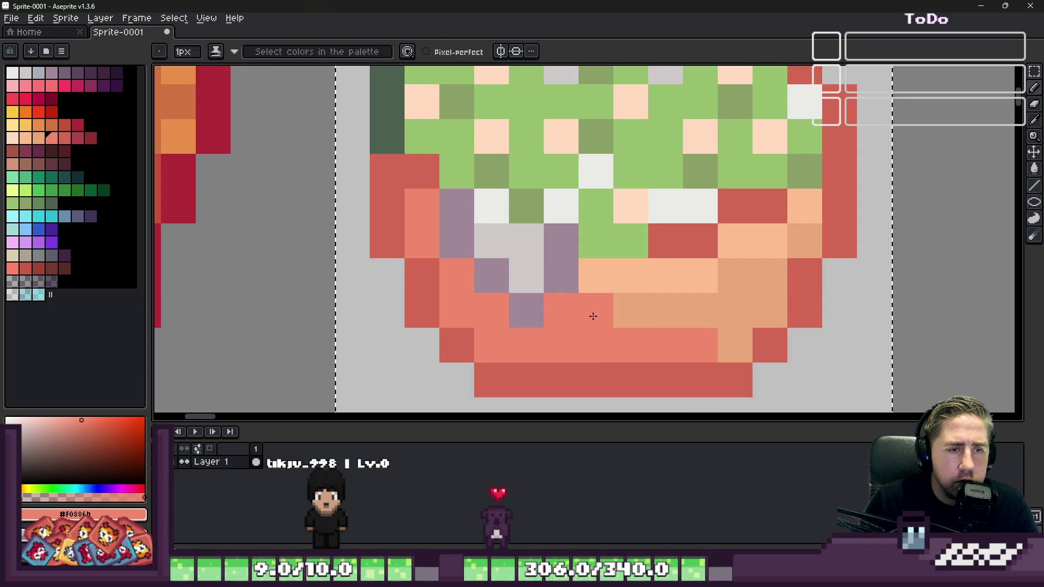
left_click(619, 294, "alt")
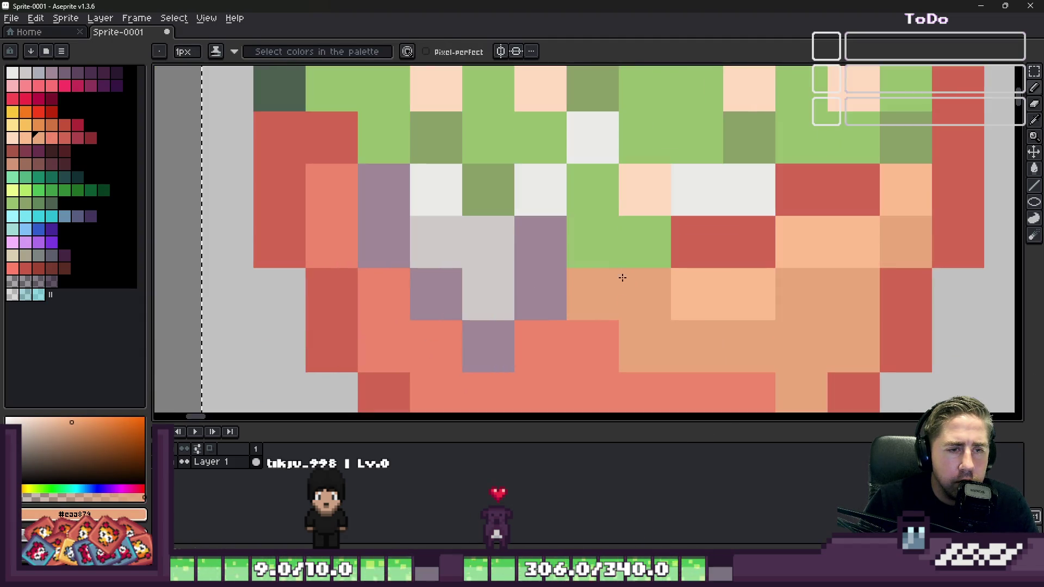
left_click(596, 294, "alt")
left_click_drag(599, 274, 642, 275)
Step: Sample the dish red and filling mauve, then repaint filling pixels light grey and olive
scroll(628, 232, "down", 4)
scroll(628, 232, "up", 2)
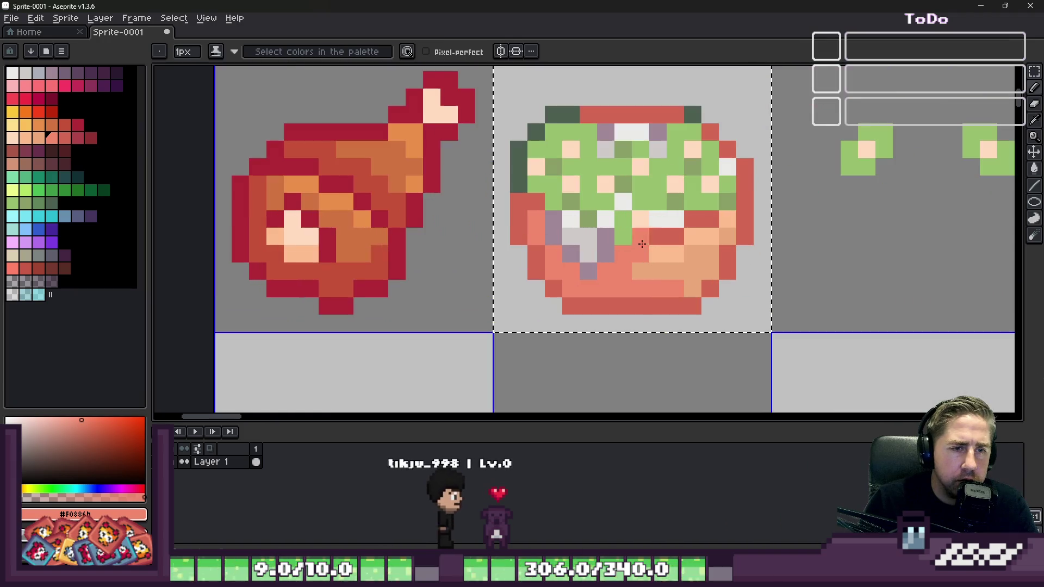
left_click(619, 230, "alt")
scroll(654, 144, "down", 2)
scroll(654, 144, "up", 2)
scroll(653, 144, "down", 2)
scroll(654, 144, "down", 2)
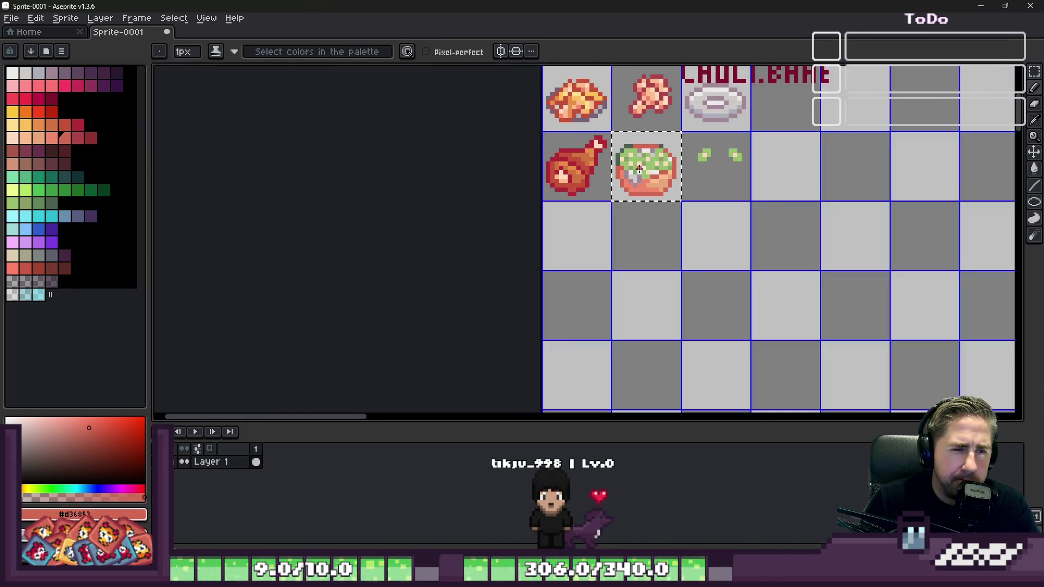
scroll(653, 144, "up", 4)
left_click(648, 191, "alt")
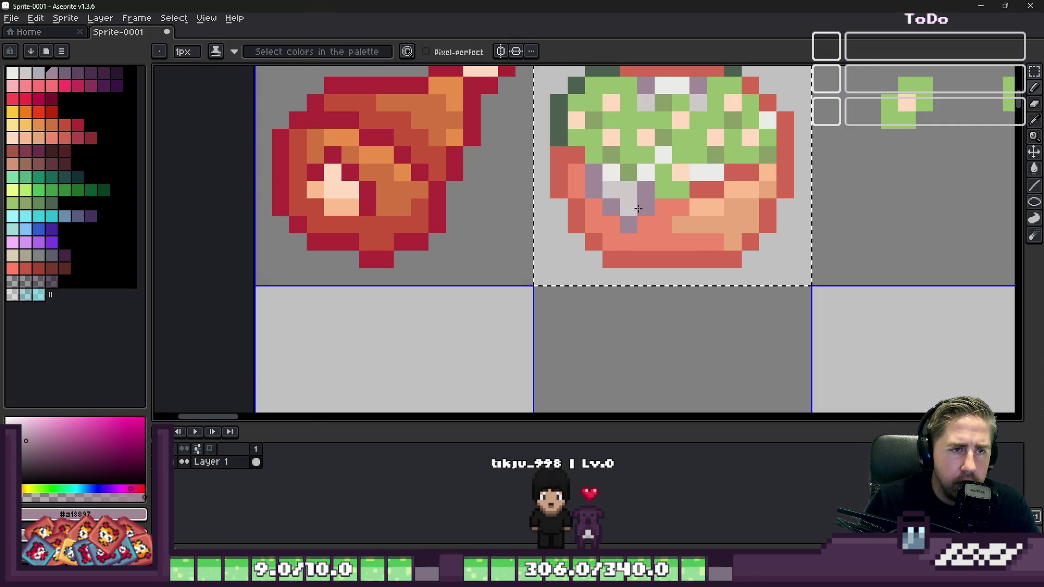
scroll(647, 189, "down", 4)
scroll(647, 133, "up", 3)
left_click(646, 136, "alt")
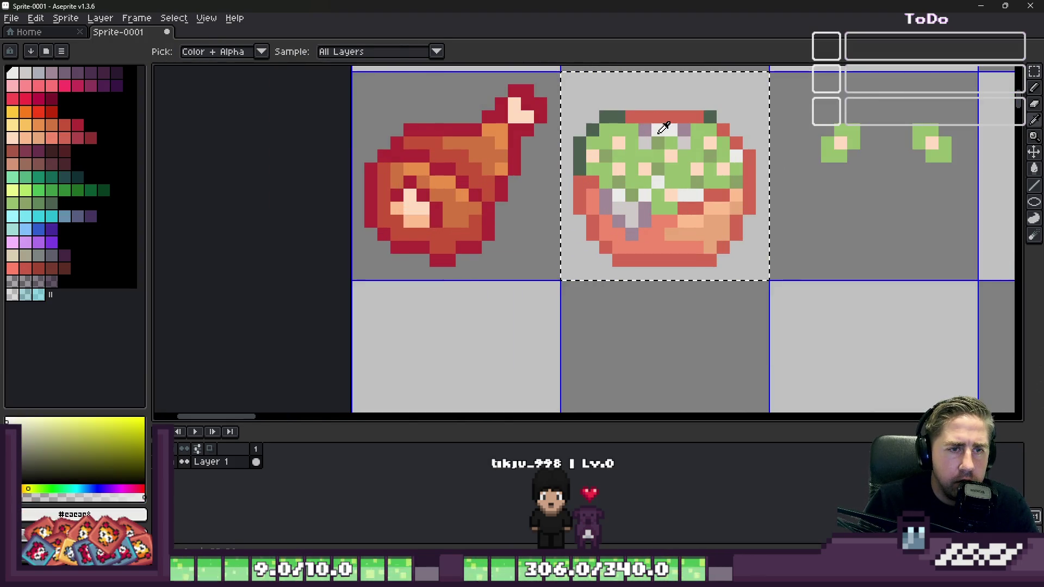
scroll(700, 255, "up", 3)
left_click(616, 188)
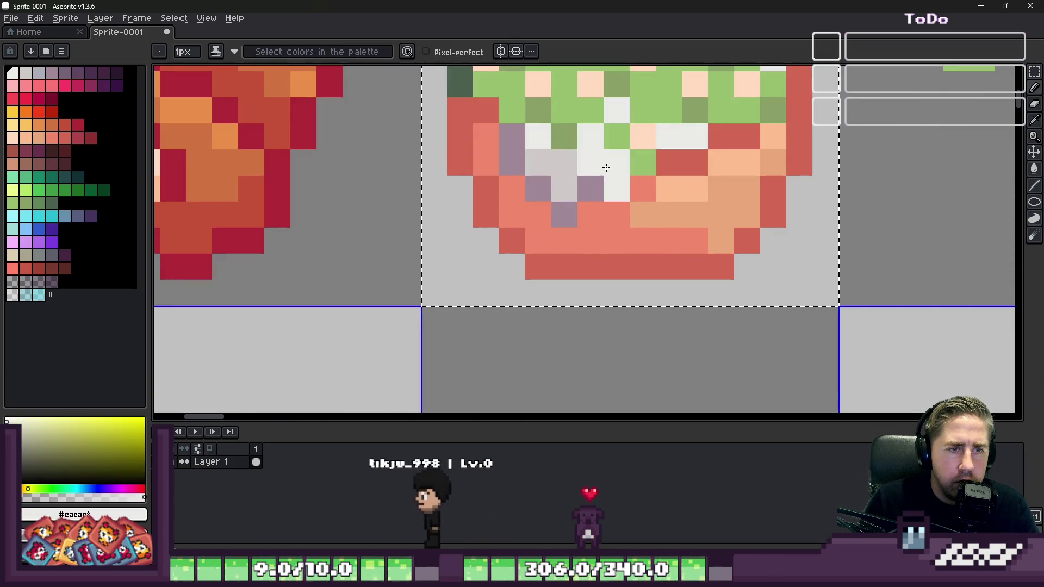
left_click(564, 136, "alt")
Step: Add mauve #a18897 shadow pixels diagonally across the filling and along its left side
left_click(591, 188)
scroll(587, 202, "down", 1)
scroll(586, 202, "up", 1)
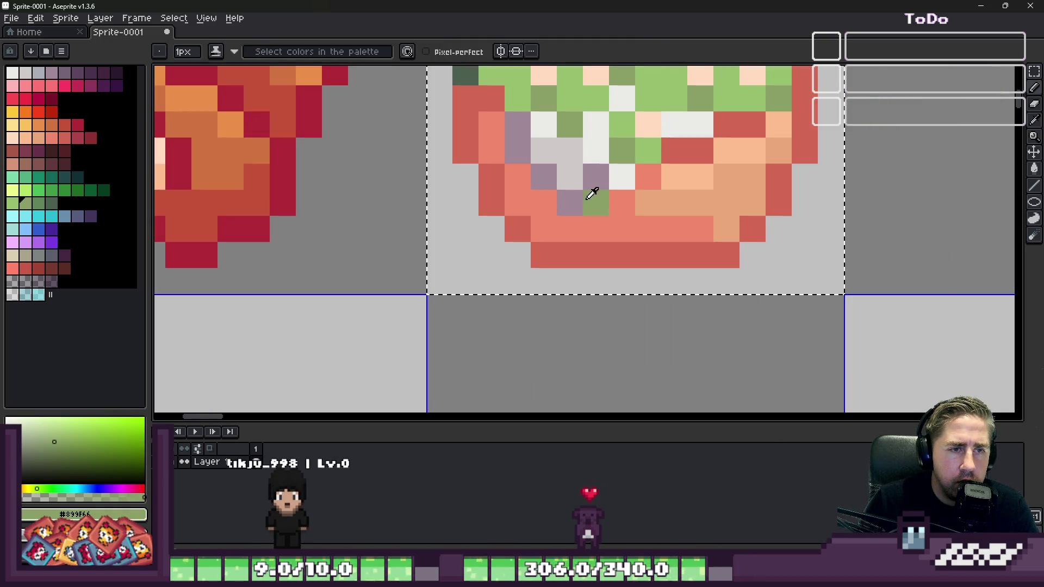
left_click(570, 202, "alt")
left_click_drag(596, 176, 618, 200)
scroll(646, 174, "down", 10)
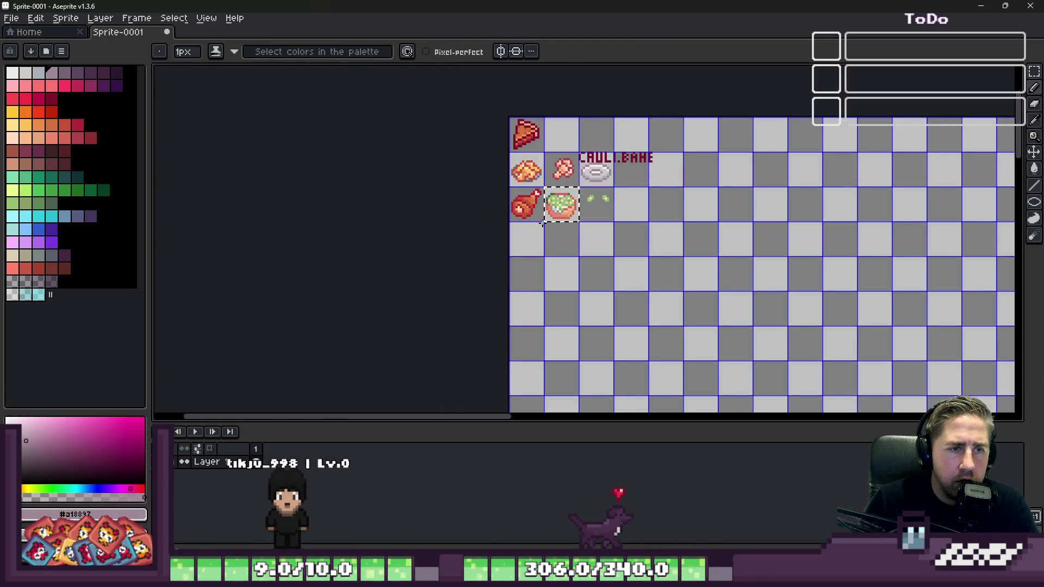
scroll(564, 194, "up", 8)
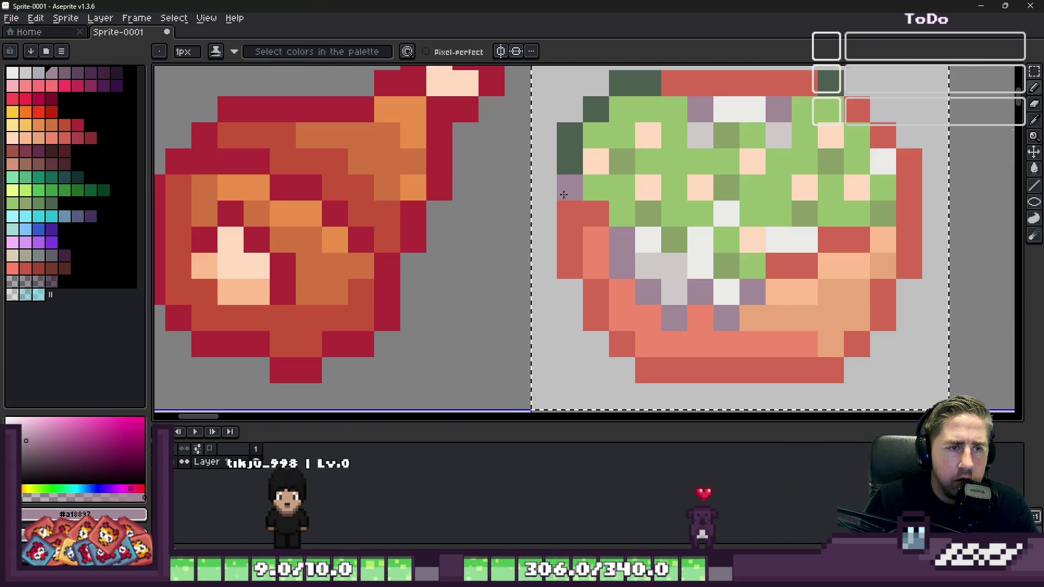
left_click(596, 239)
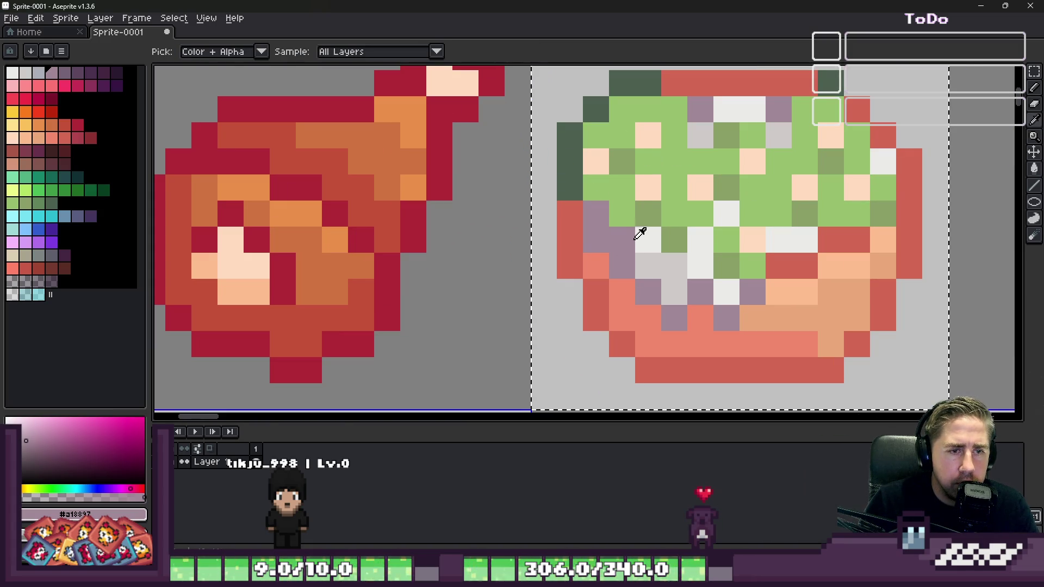
left_click(642, 236, "alt")
scroll(564, 256, "down", 8)
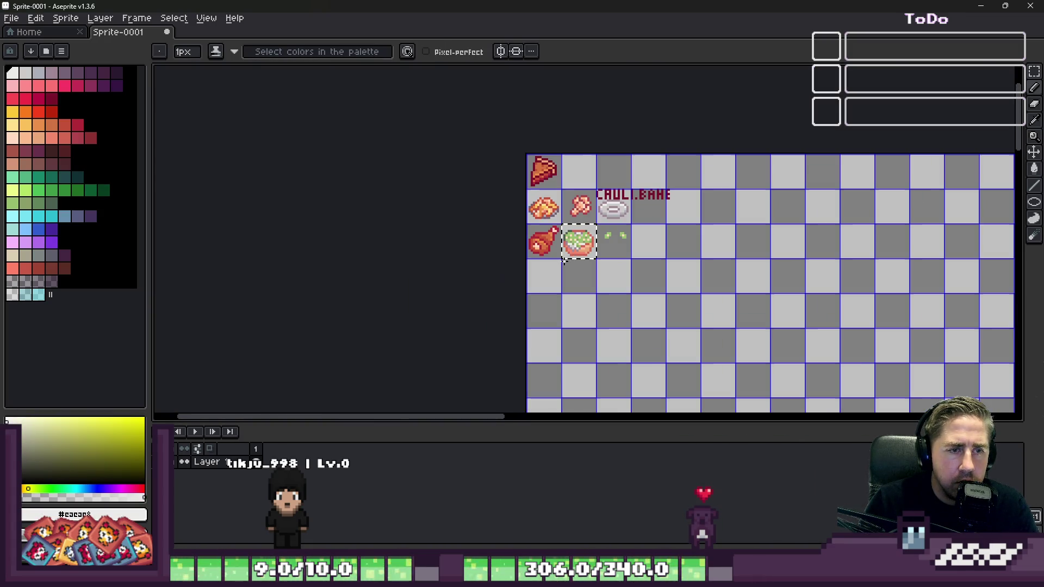
scroll(569, 239, "up", 2)
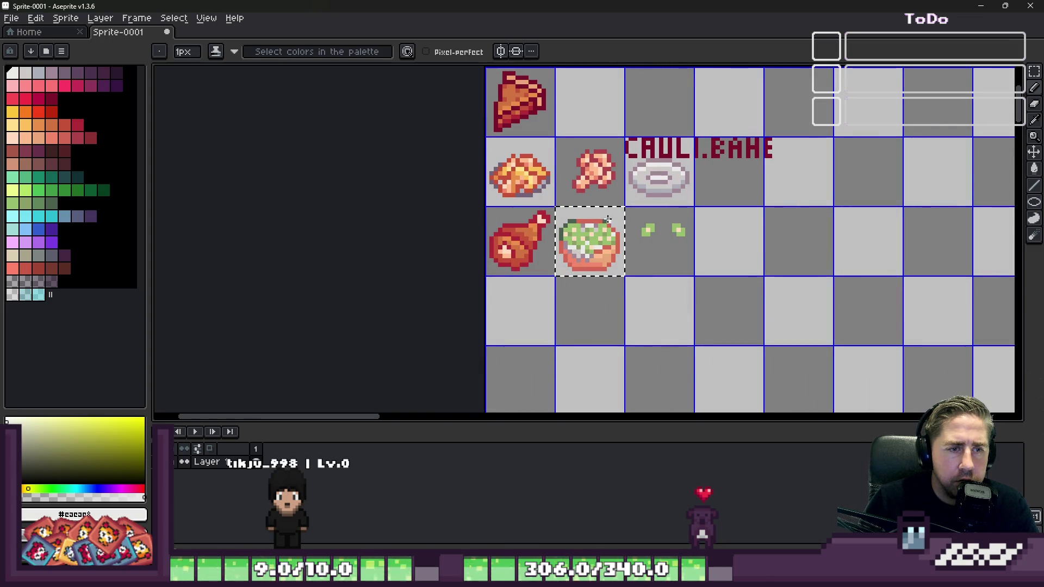
Step: Briefly switch to moving the selected bowl sprite, then return to the pencil
key("v")
scroll(569, 244, "up", 2)
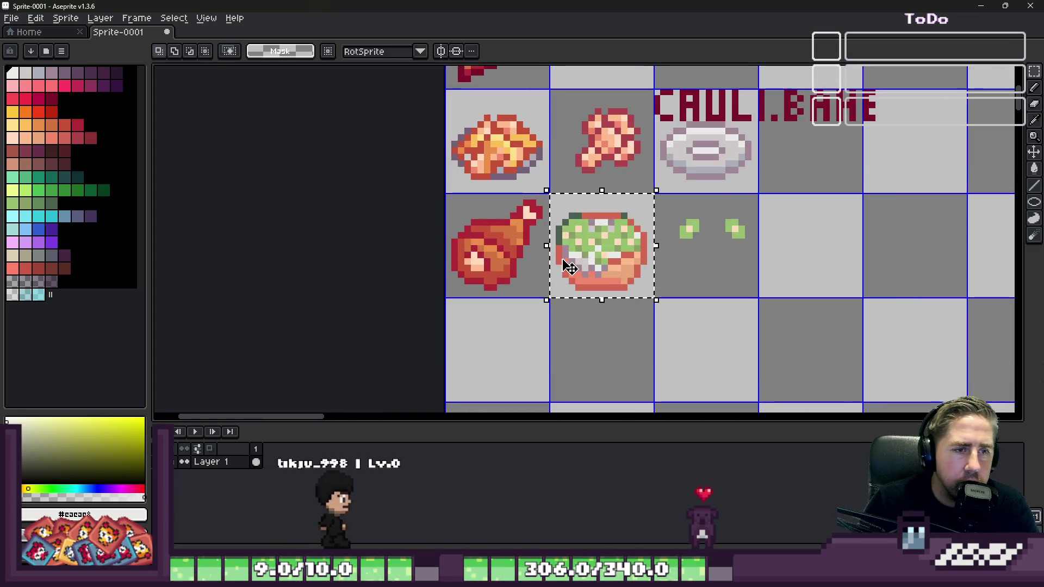
scroll(565, 246, "up", 4)
key("b")
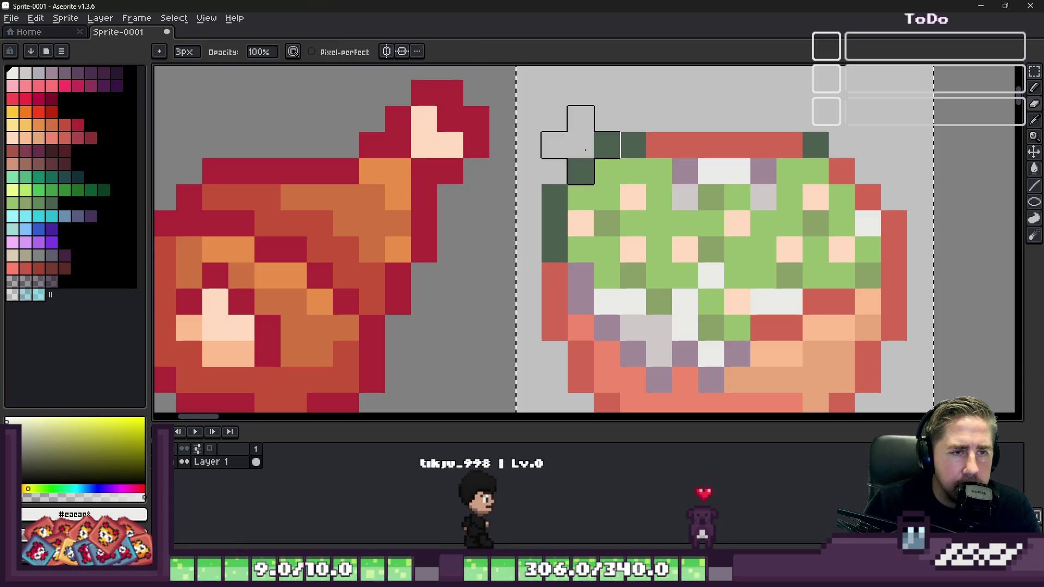
Step: Paint the top row of the bowl's topping in the cauliflower's light green
left_click(629, 146, "alt")
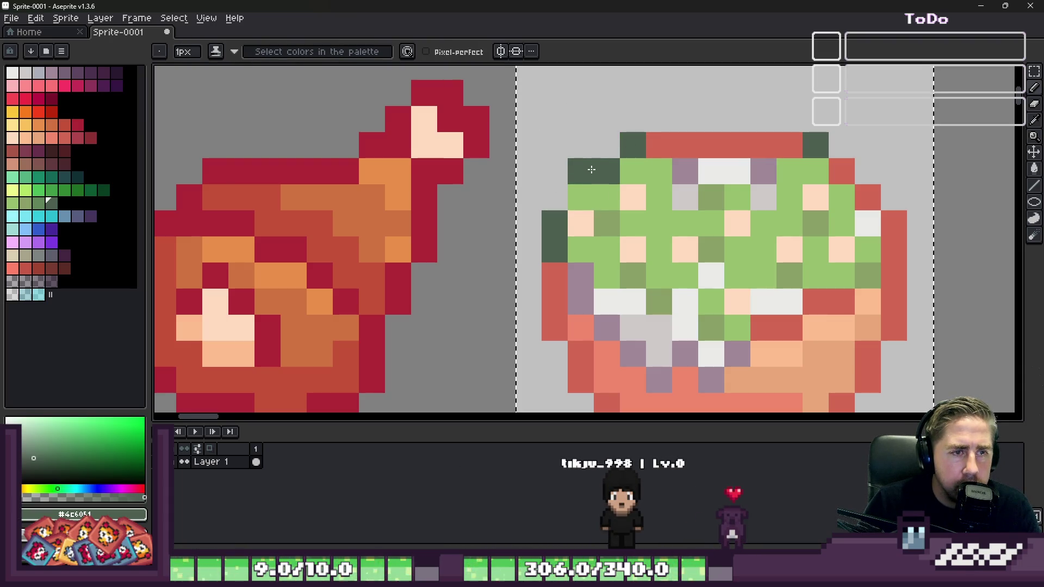
scroll(563, 196, "down", 8)
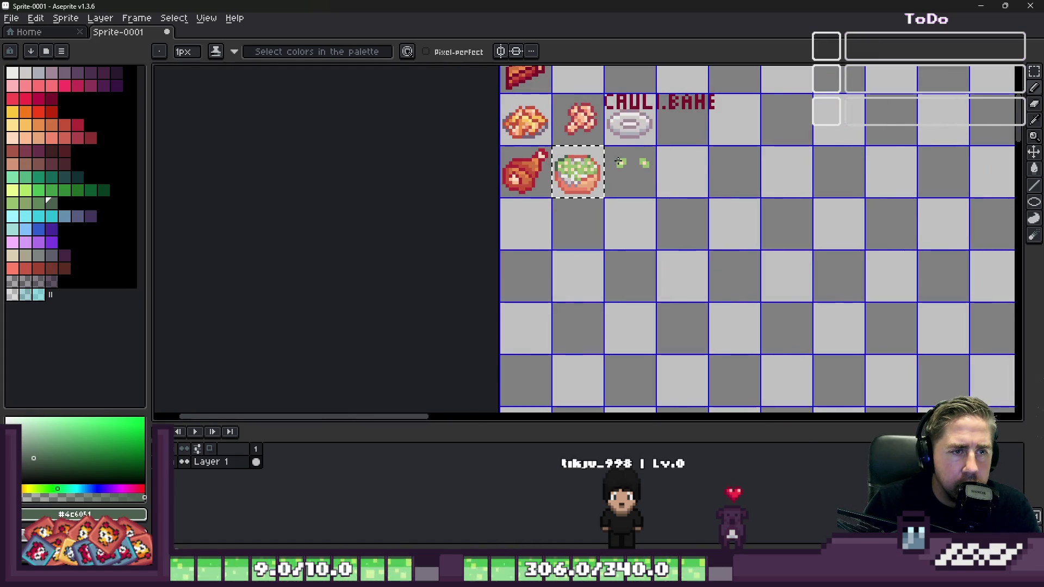
scroll(620, 162, "down", 1)
scroll(577, 158, "up", 5)
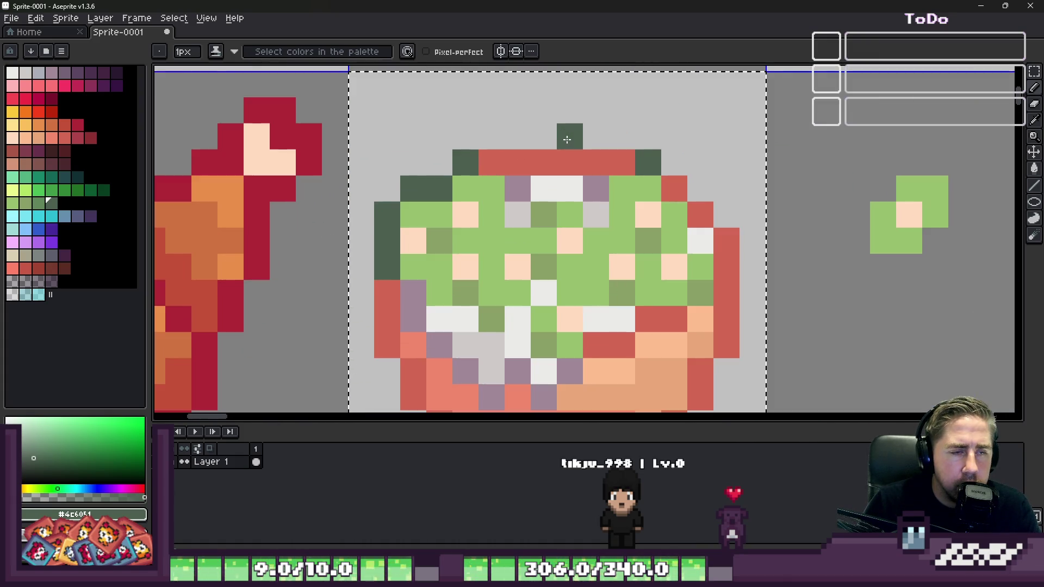
left_click(499, 177, "alt")
scroll(501, 174, "down", 3)
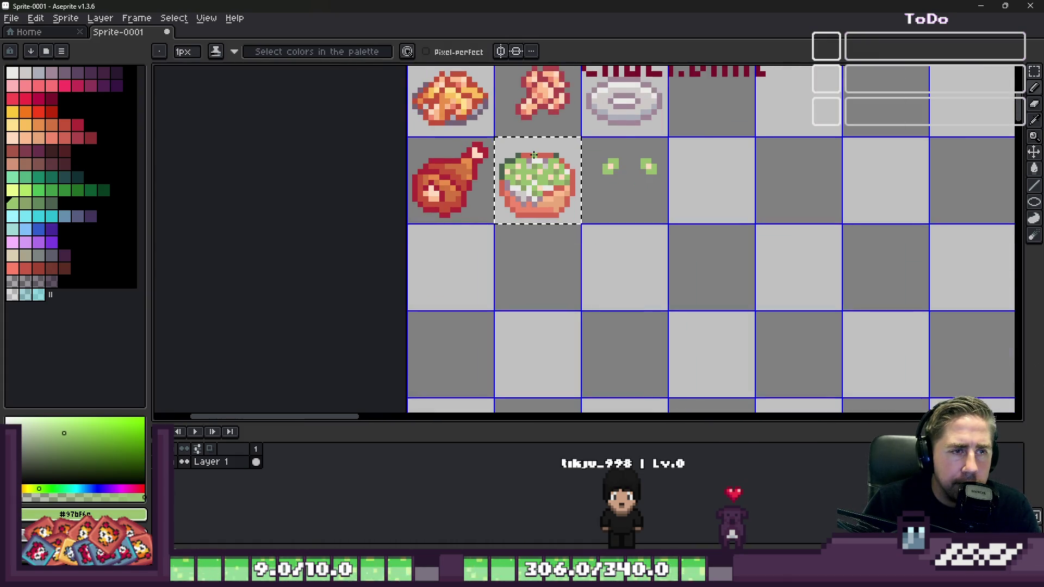
scroll(532, 155, "up", 2)
scroll(531, 154, "up", 5)
mouse_move(517, 154)
left_mouse_down()
mouse_move(545, 156)
mouse_move(573, 179)
mouse_move(606, 179)
left_mouse_up()
Step: Extend the dark green outline across the top of the green mound
left_click(695, 140, "alt")
left_click(660, 121)
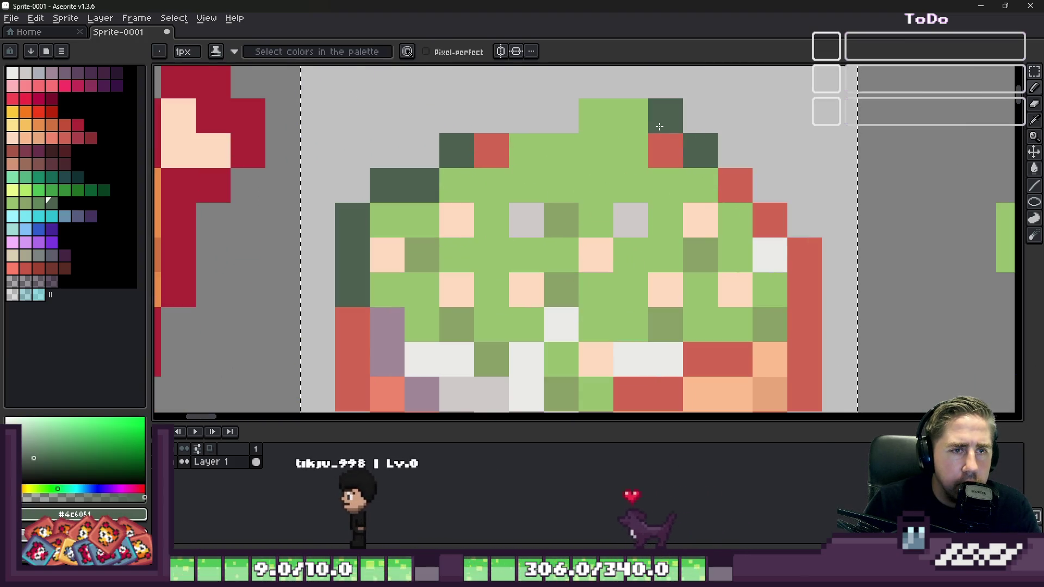
left_click_drag(631, 81, 597, 93)
scroll(602, 191, "down", 4)
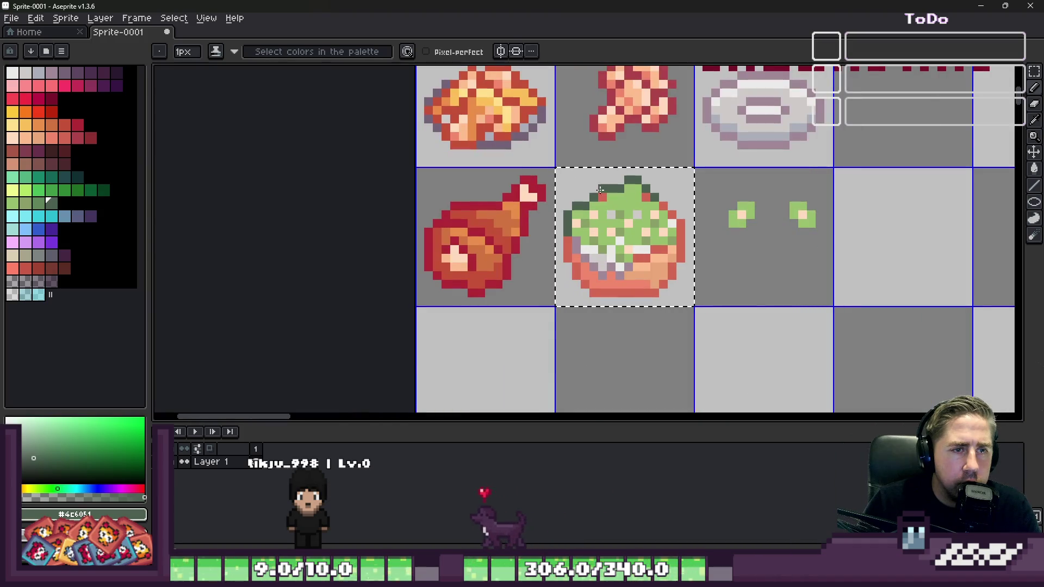
scroll(576, 180, "down", 2)
scroll(593, 186, "up", 6)
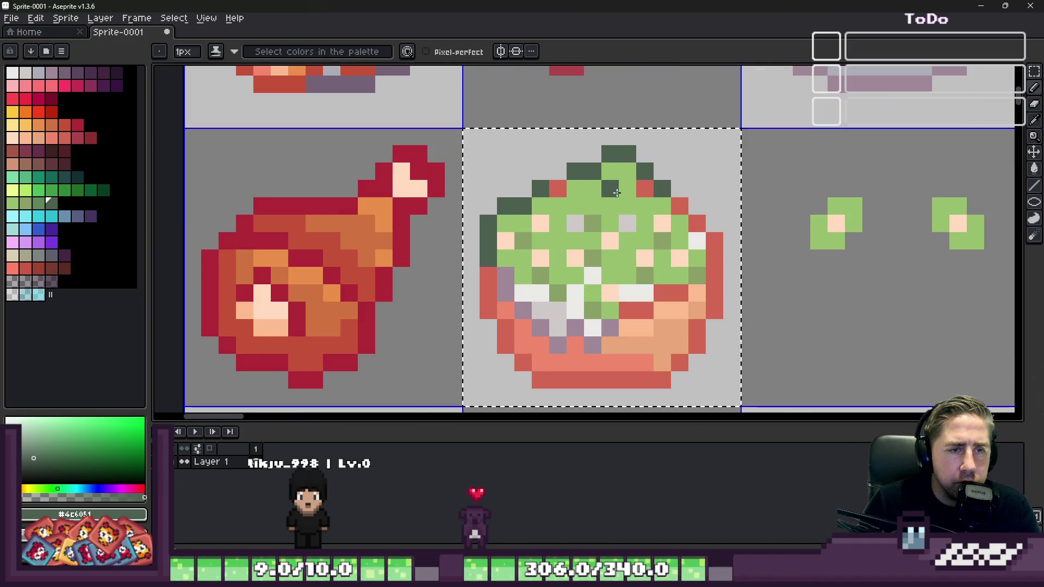
Step: Add four peach highlight dots to the florets and one muted green top pixel
left_click(628, 189, "alt")
left_click(628, 226, "alt")
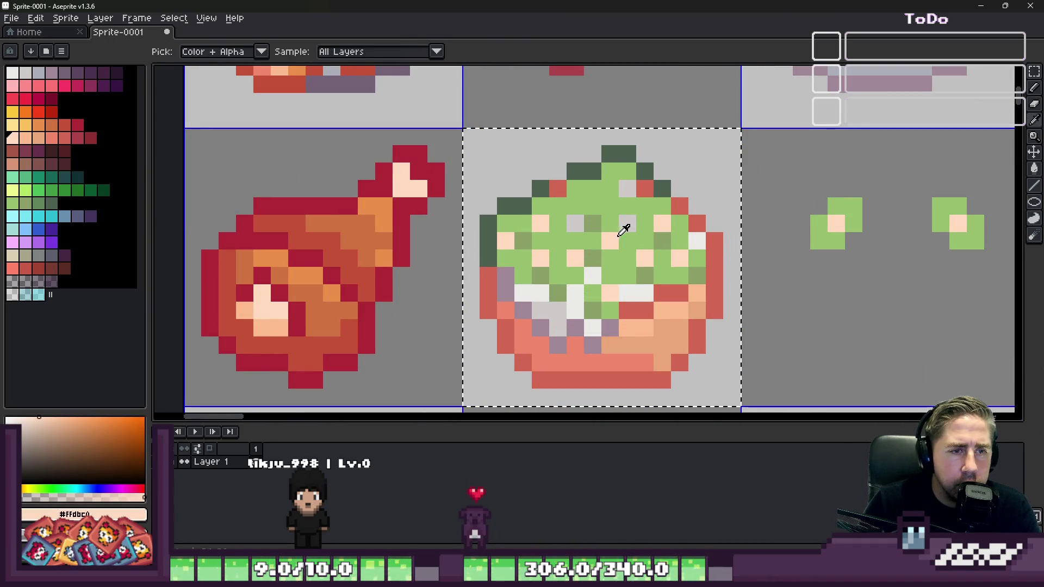
left_click(576, 223)
left_click(592, 205)
left_click(610, 188)
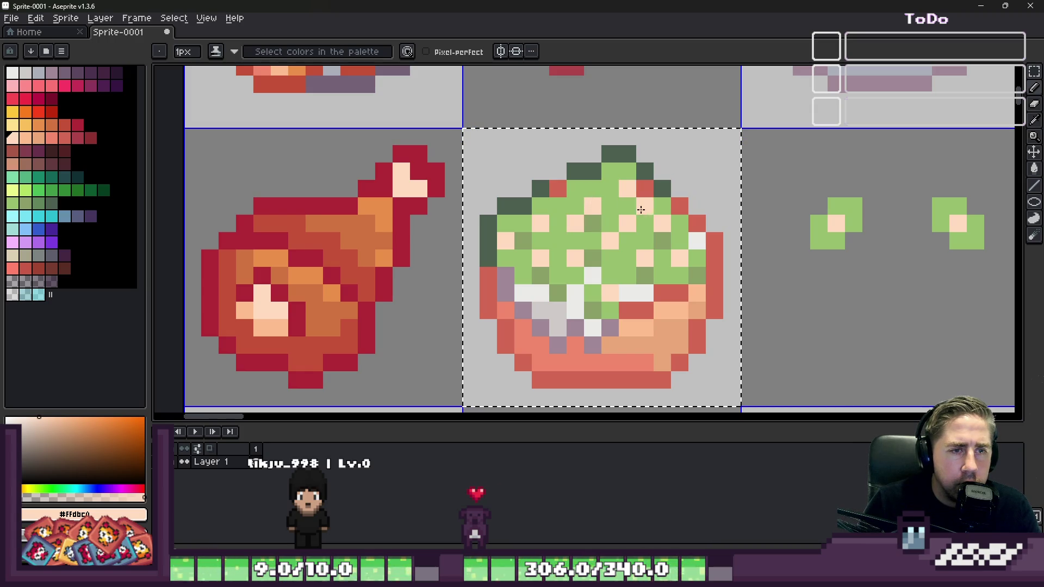
scroll(563, 209, "down", 5)
scroll(562, 198, "up", 6)
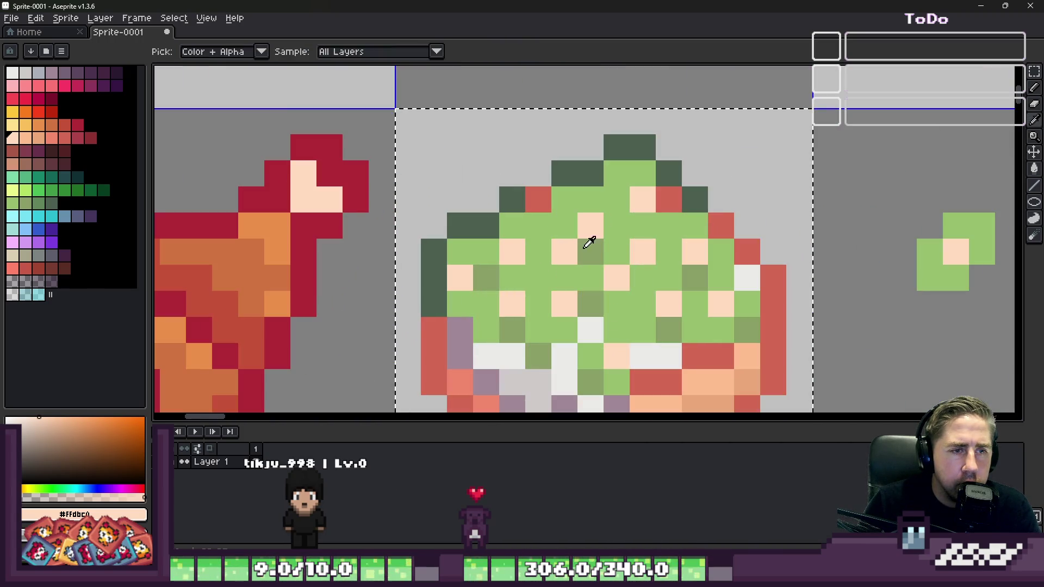
left_click(588, 239, "alt")
left_click(595, 186)
scroll(652, 201, "down", 6)
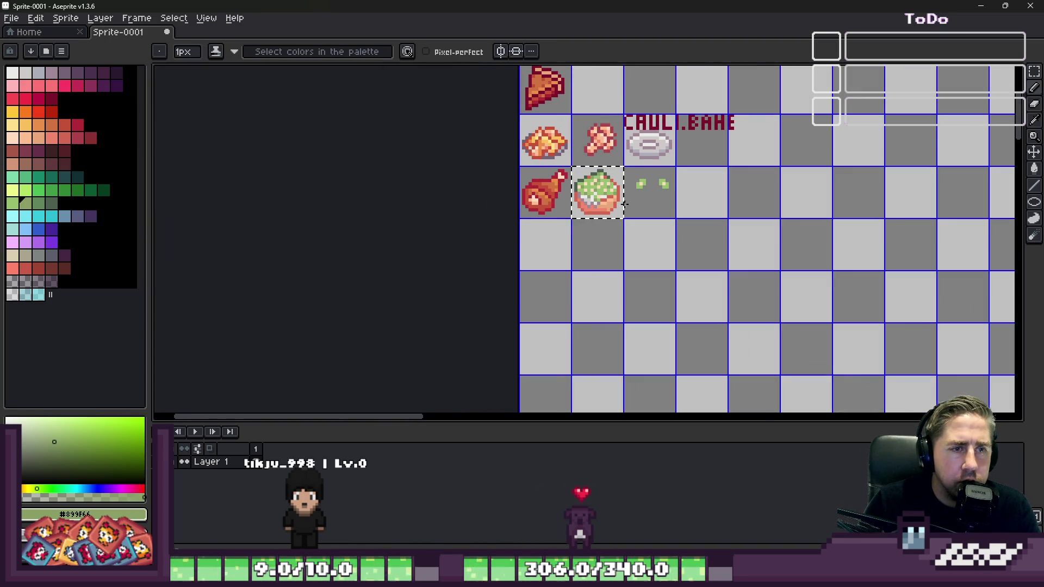
Step: Deselect the bowl cell and sample the red of the bowl's rim
scroll(628, 205, "up", 1)
key("ctrl+d")
scroll(648, 200, "down", 4)
scroll(574, 180, "up", 4)
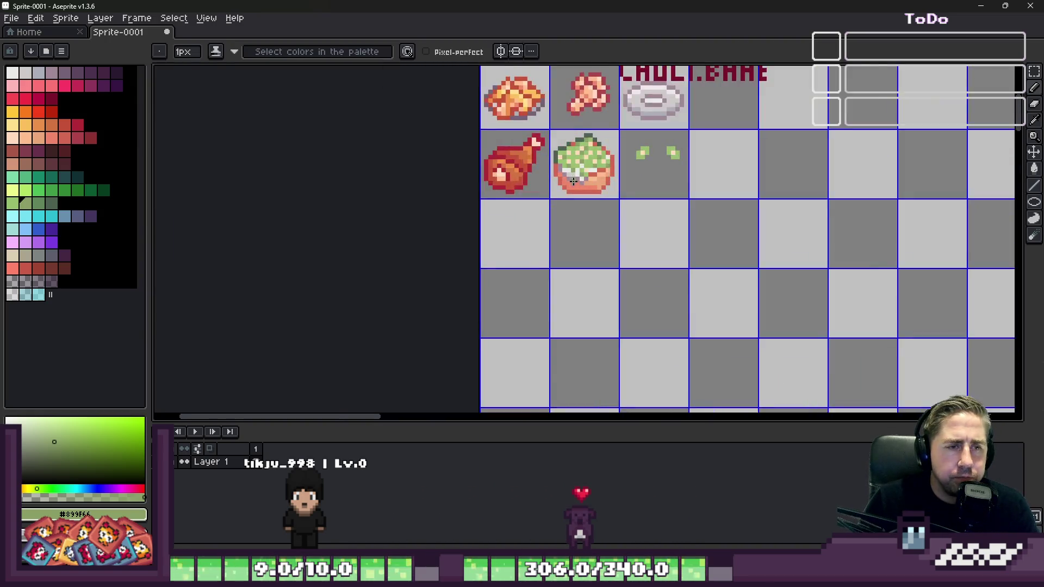
scroll(574, 180, "up", 4)
left_click(576, 191, "alt")
left_click(546, 219, "alt")
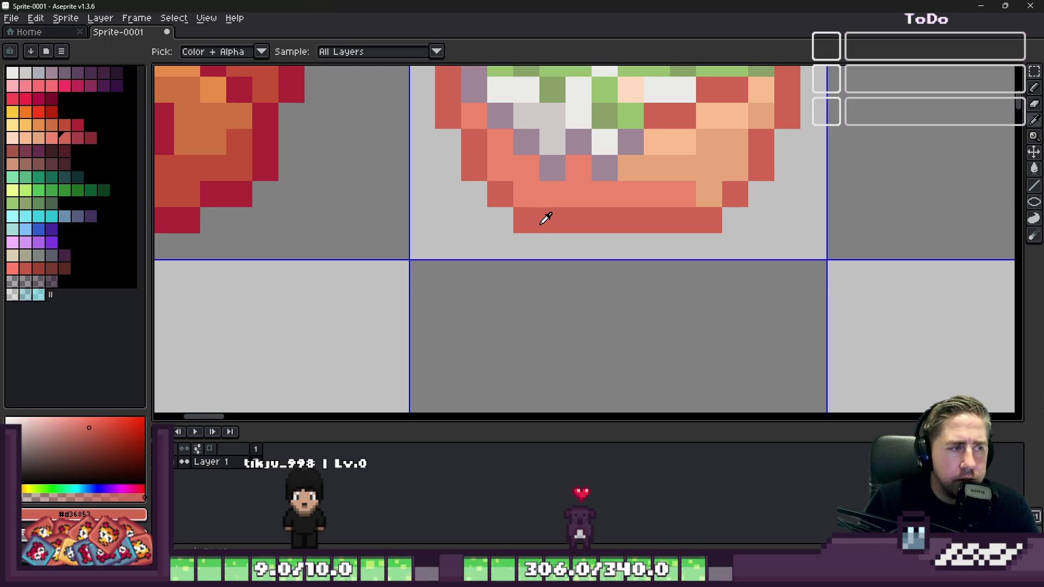
left_click(77, 137)
scroll(607, 174, "down", 3)
scroll(607, 166, "up", 2)
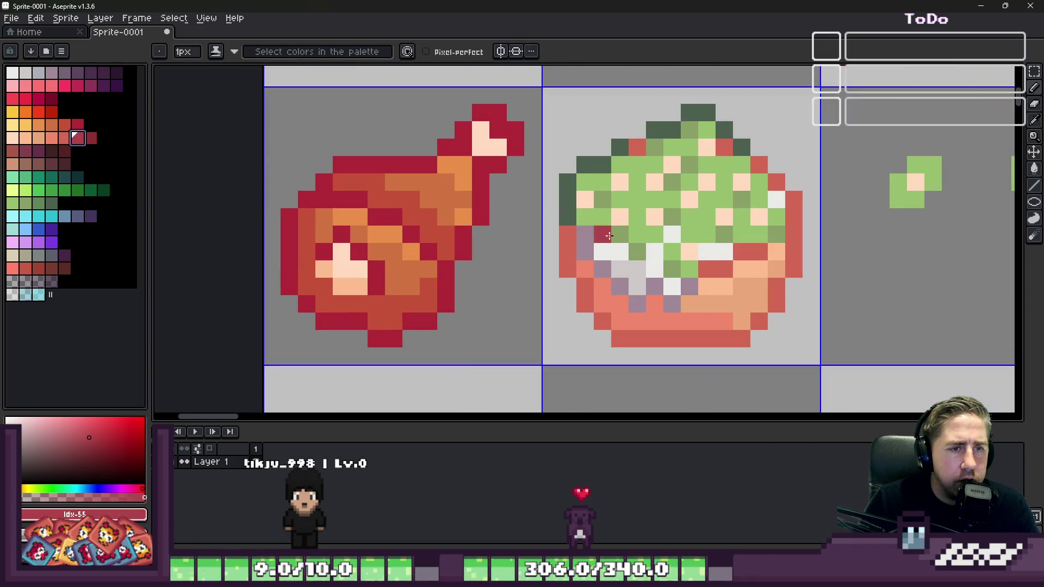
Step: Turn three red rim pixels on the bowl's upper-right edge dark green
left_click(610, 159, "alt")
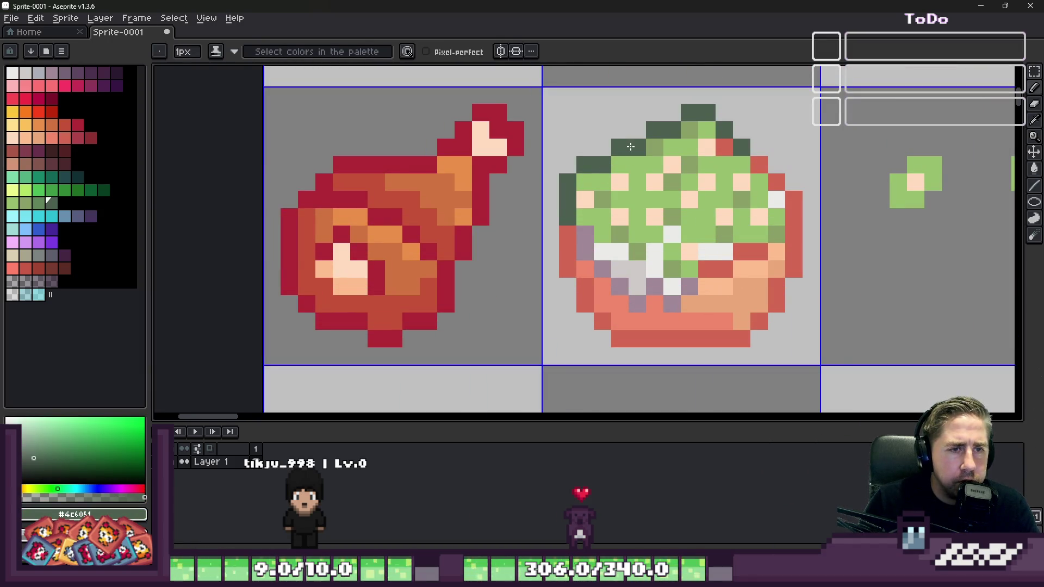
scroll(611, 153, "down", 3)
scroll(661, 202, "down", 2)
scroll(612, 137, "up", 5)
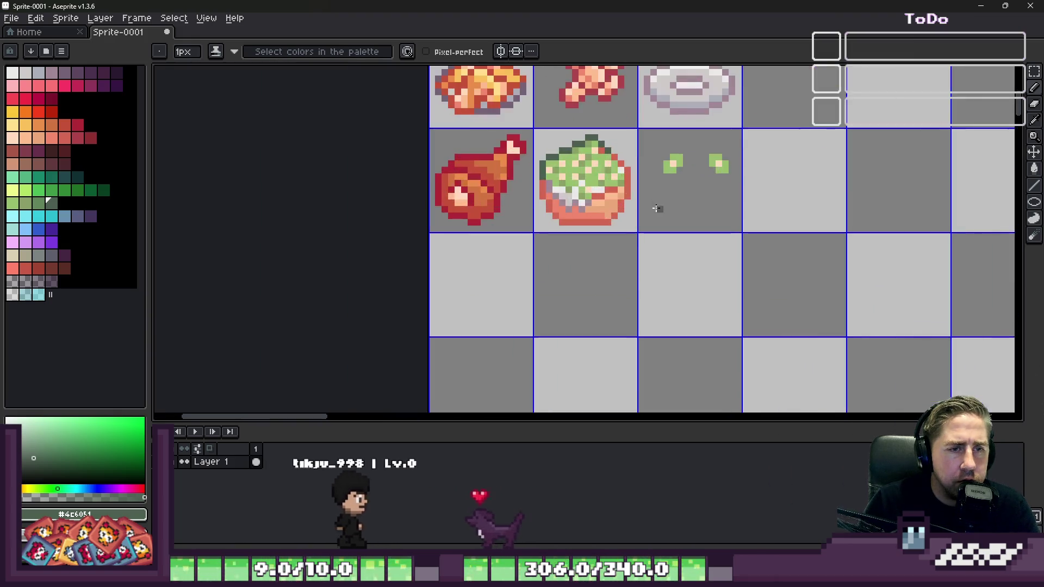
left_click(653, 153)
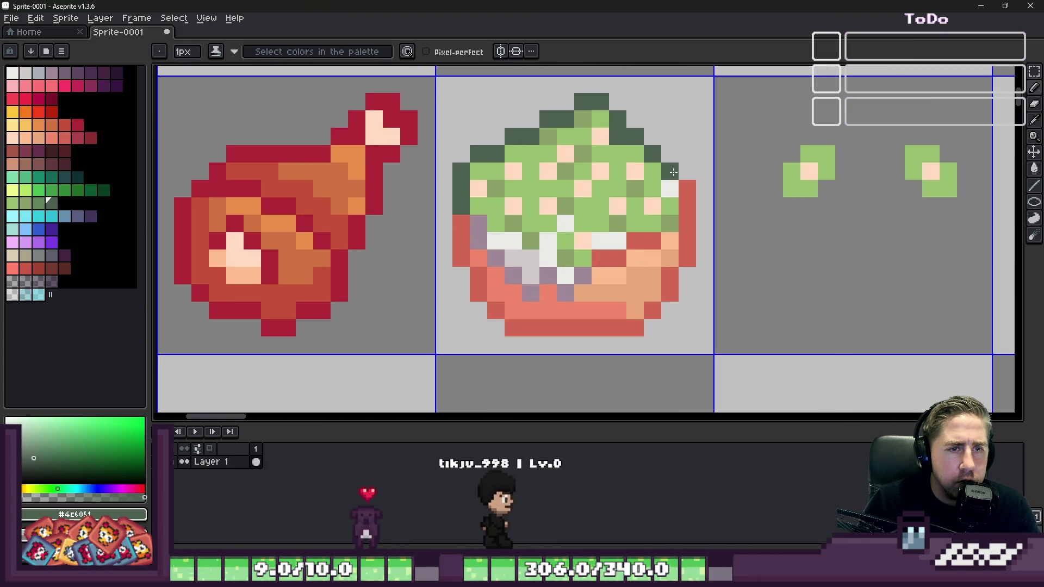
left_click(670, 172)
left_click(683, 202)
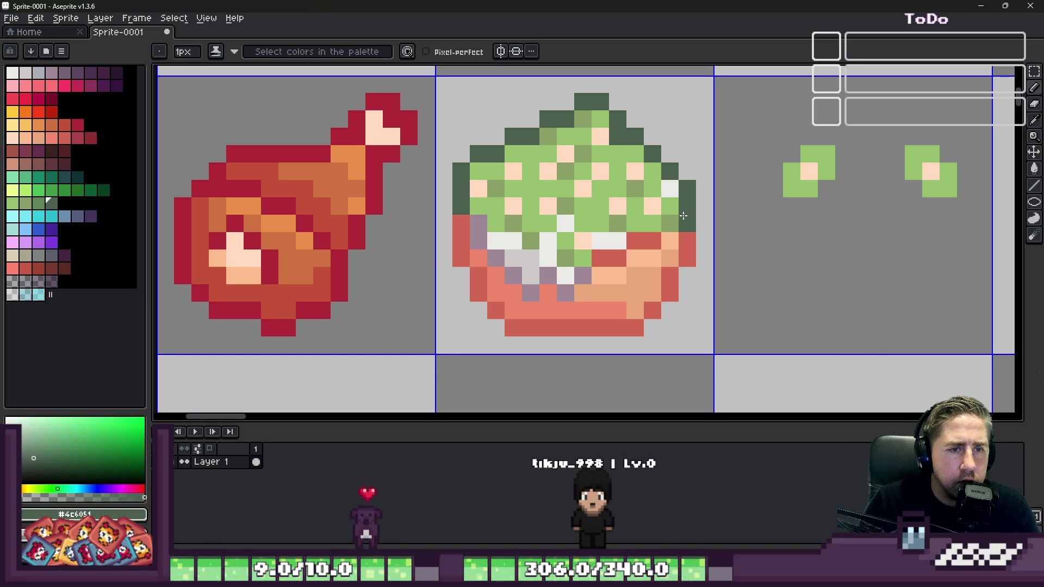
Step: Recolour a peach pixel on the right edge with the light grey background colour
key("i")
left_click(661, 180, "alt")
left_click(655, 202, "alt")
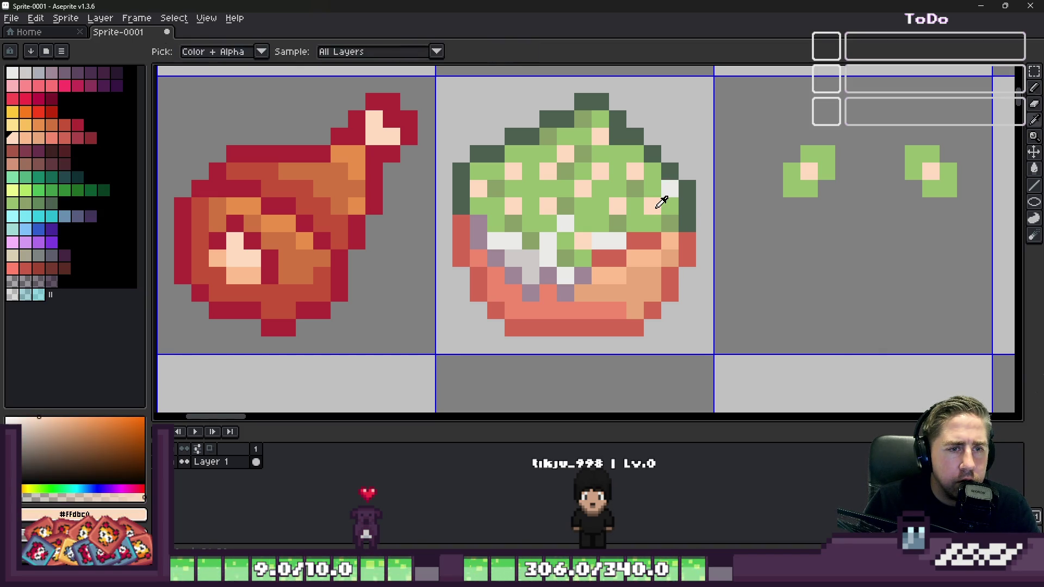
scroll(722, 212, "down", 5)
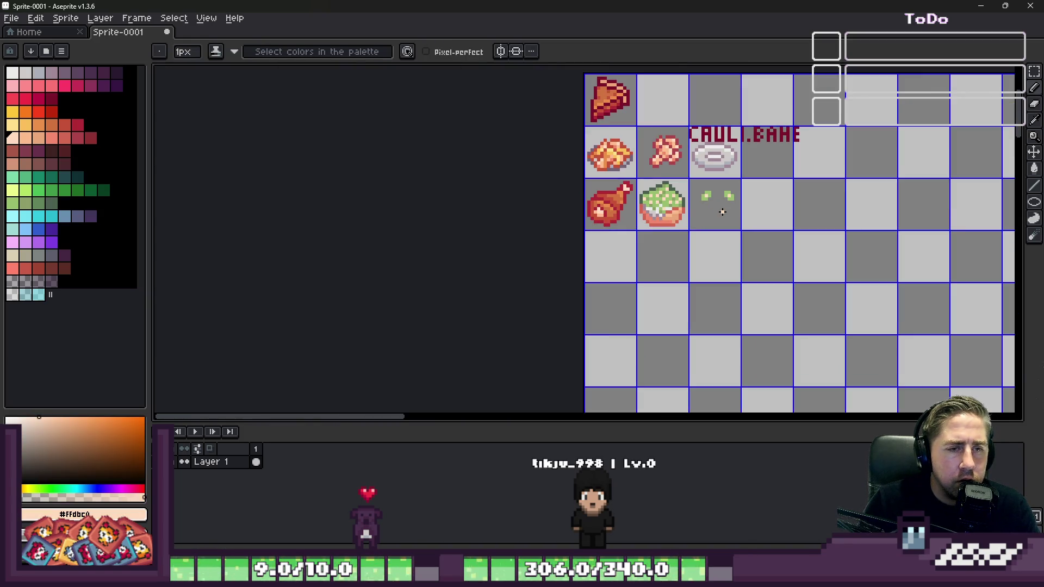
scroll(723, 211, "down", 1)
scroll(722, 211, "up", 9)
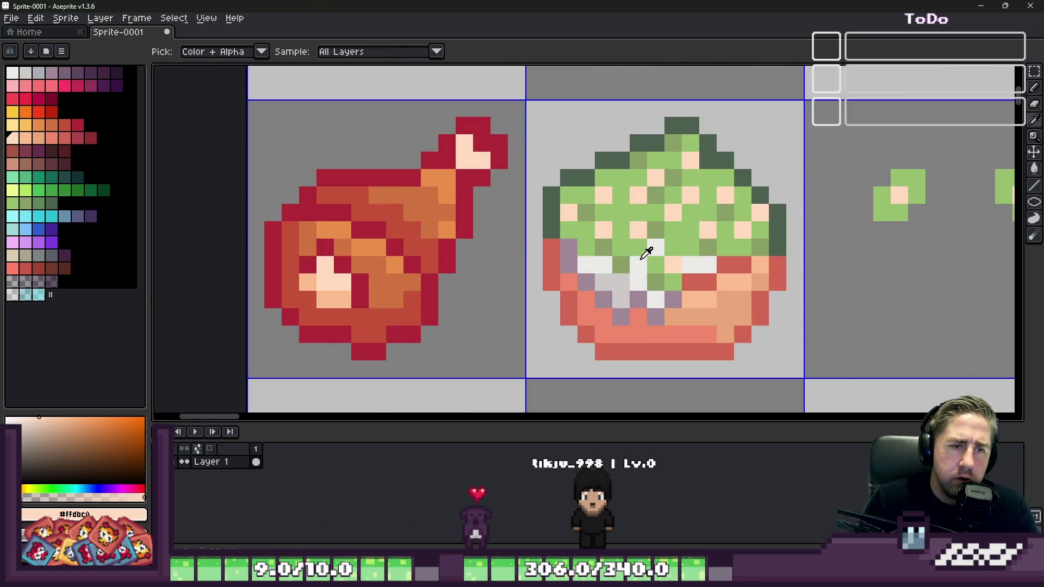
left_click(643, 258, "alt")
left_click(672, 213)
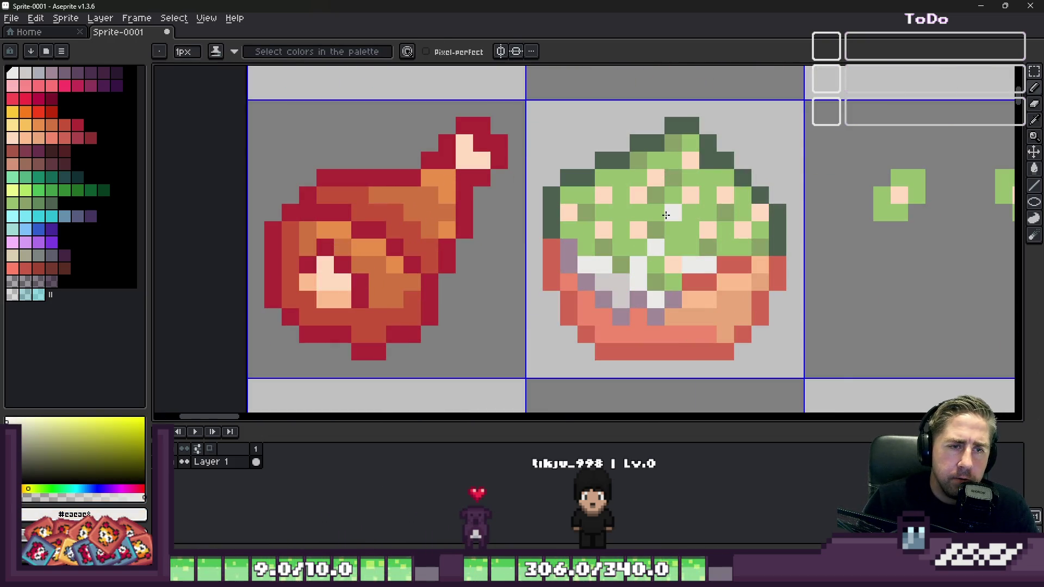
Step: Repaint several green cauliflower pixels on the right side light grey
scroll(688, 223, "down", 9)
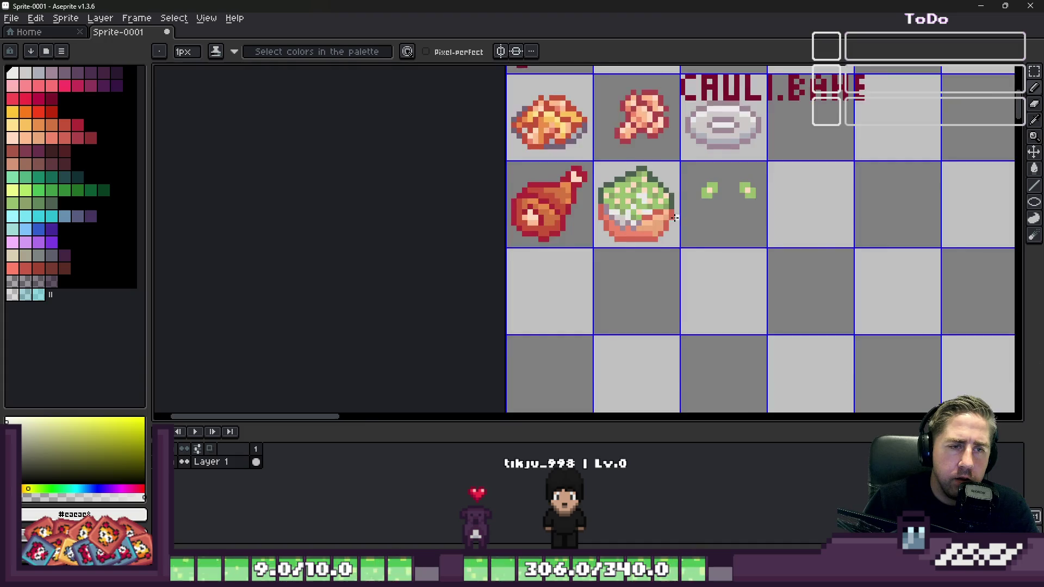
scroll(708, 208, "up", 10)
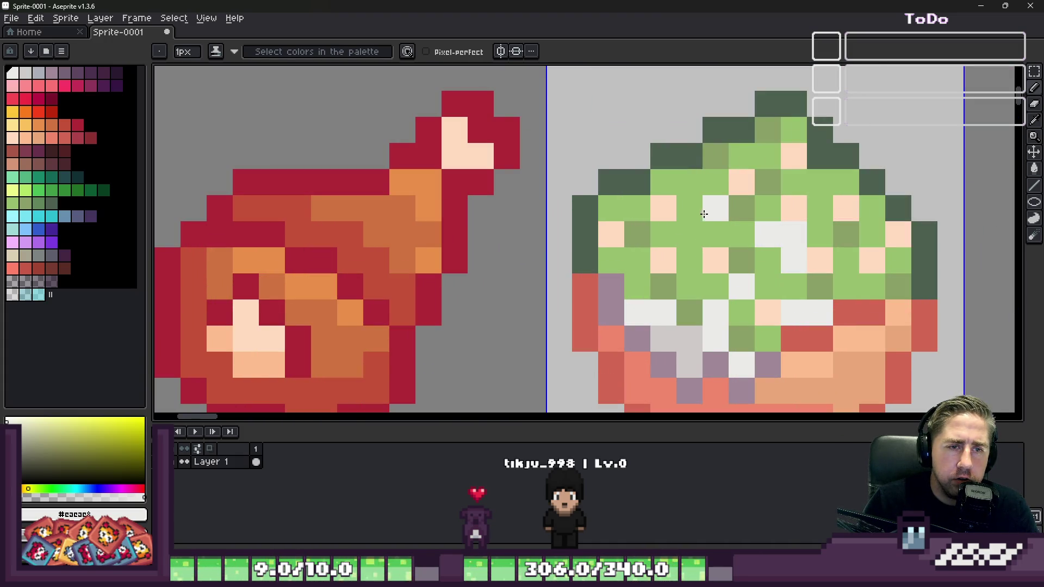
left_click_drag(704, 213, 690, 234)
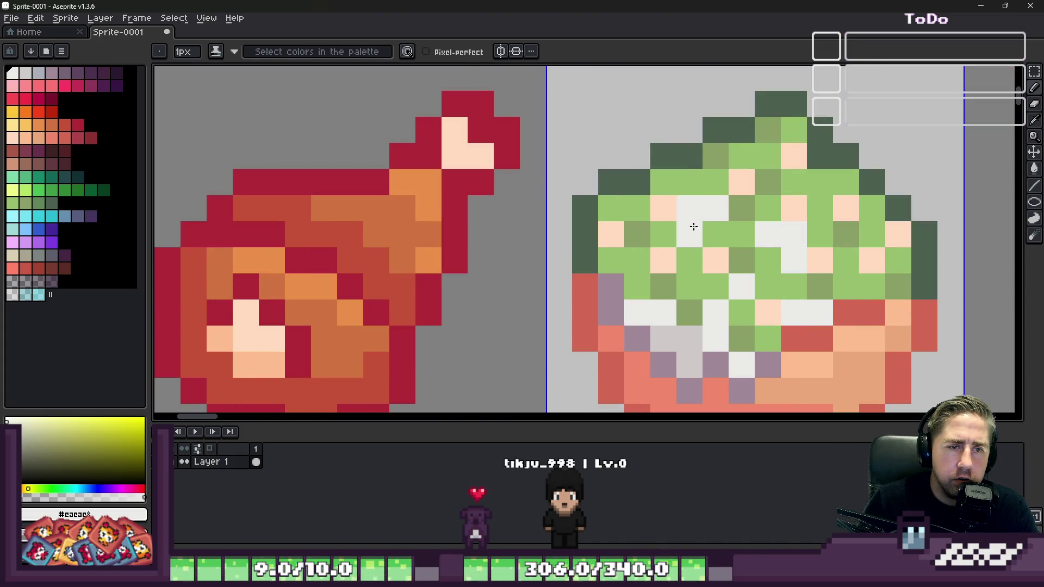
scroll(696, 233, "down", 3)
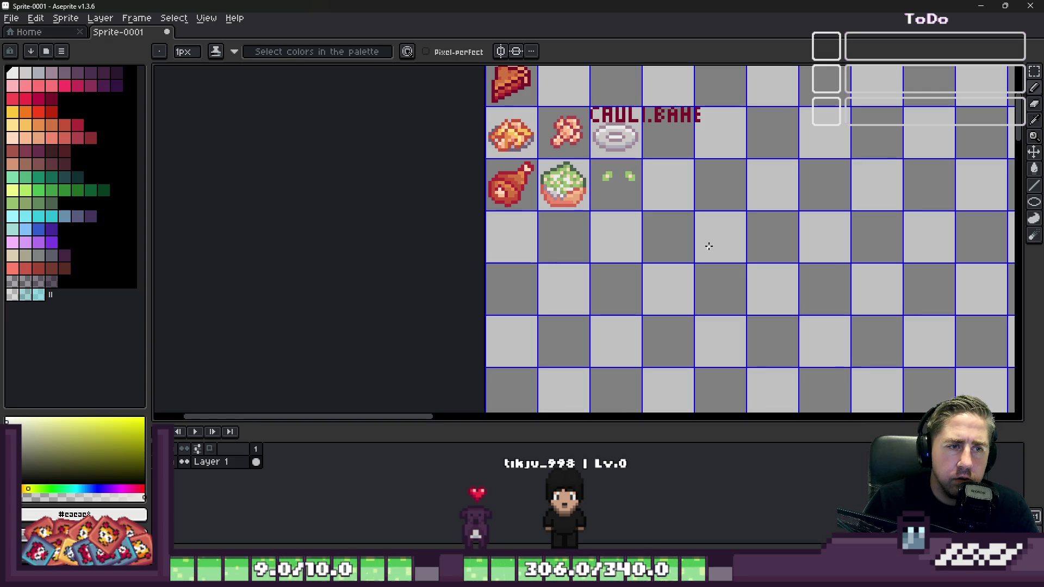
scroll(704, 239, "down", 2)
scroll(707, 234, "up", 8)
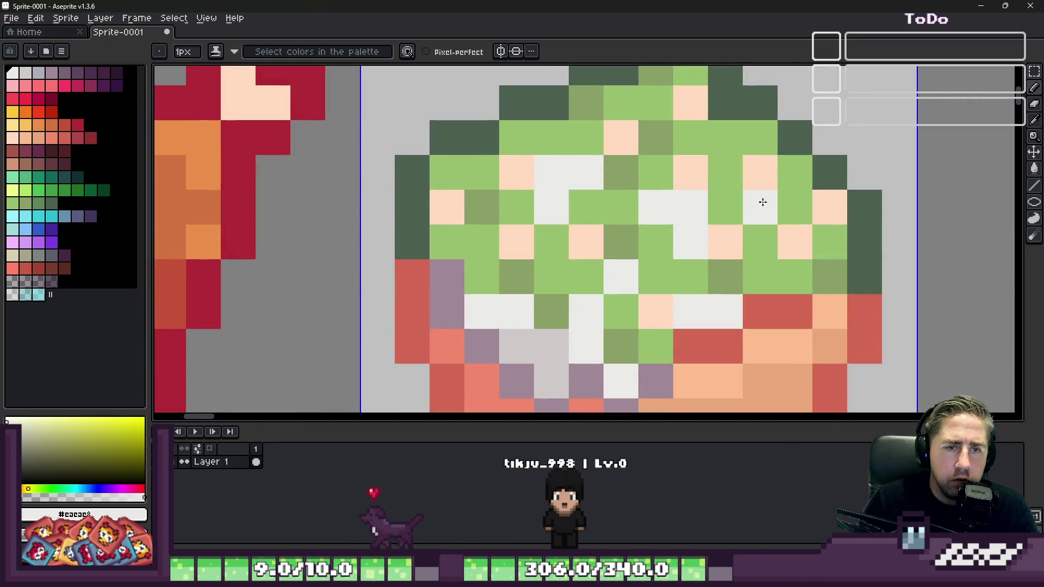
right_click(759, 204)
left_click(789, 242)
left_click(789, 263)
left_click(777, 237)
scroll(761, 234, "down", 6)
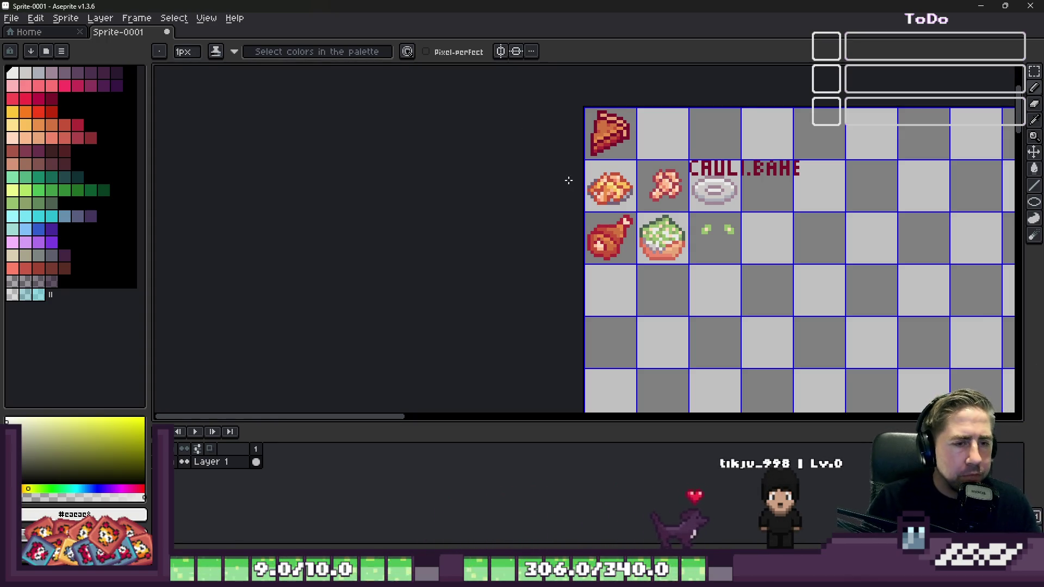
scroll(667, 283, "up", 8)
Step: Redraw the dish's bottom-left corner with red pixels sampled from its bottom edge
key("b")
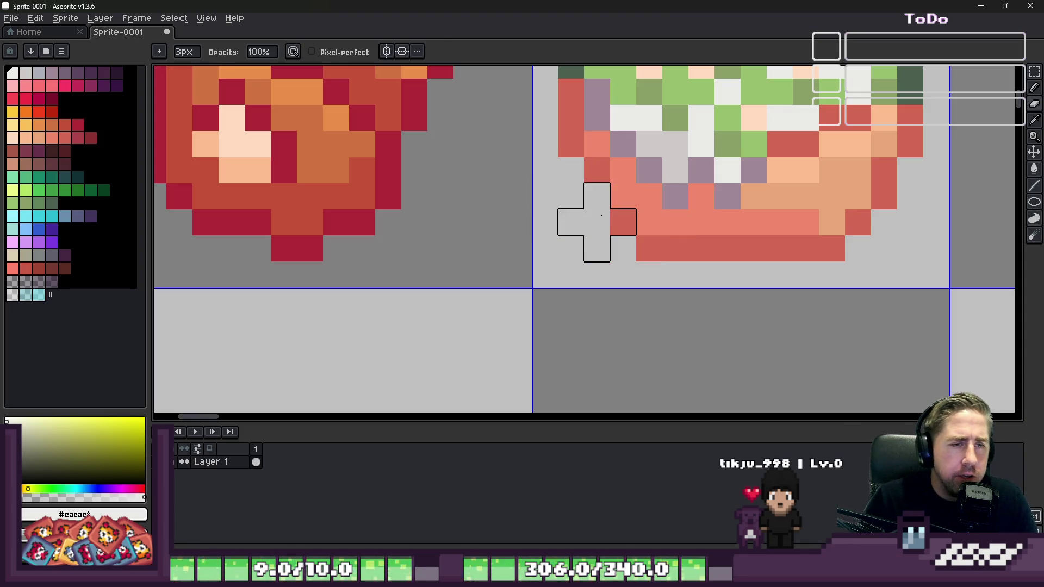
left_click(618, 220, "alt")
key("b")
left_click(613, 198)
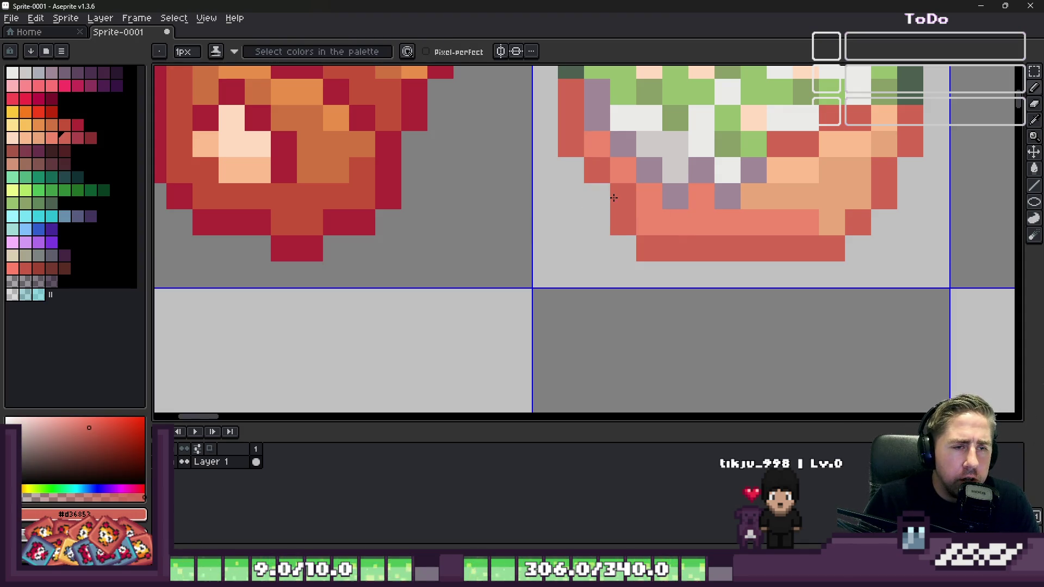
key("e")
left_click(623, 248)
key("b")
left_click(649, 222)
left_click(597, 222)
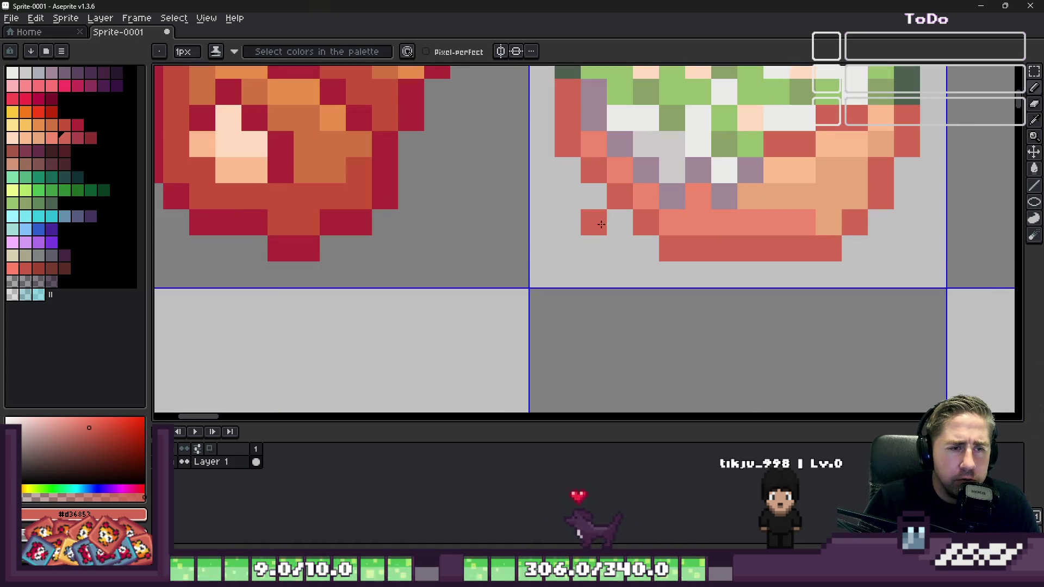
key("ctrl+z")
key("ctrl+z")
key("ctrl+z")
key("ctrl+y")
key("ctrl+y")
key("ctrl+y")
Step: Erase stray edge pixels and add red, dark red and salmon pixels along the bottom-left
scroll(614, 242, "down", 3)
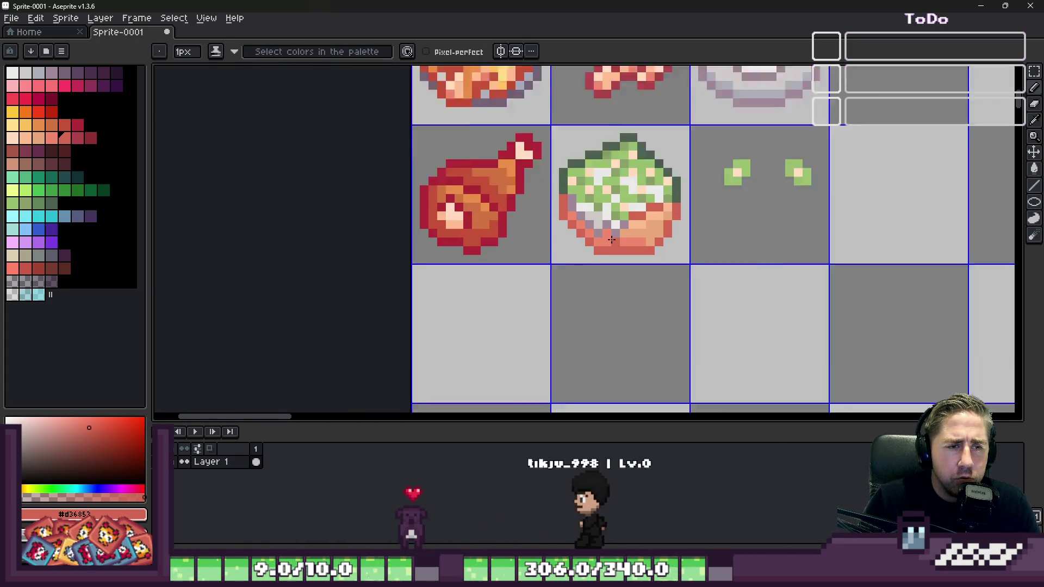
scroll(611, 240, "up", 2)
scroll(552, 225, "up", 2)
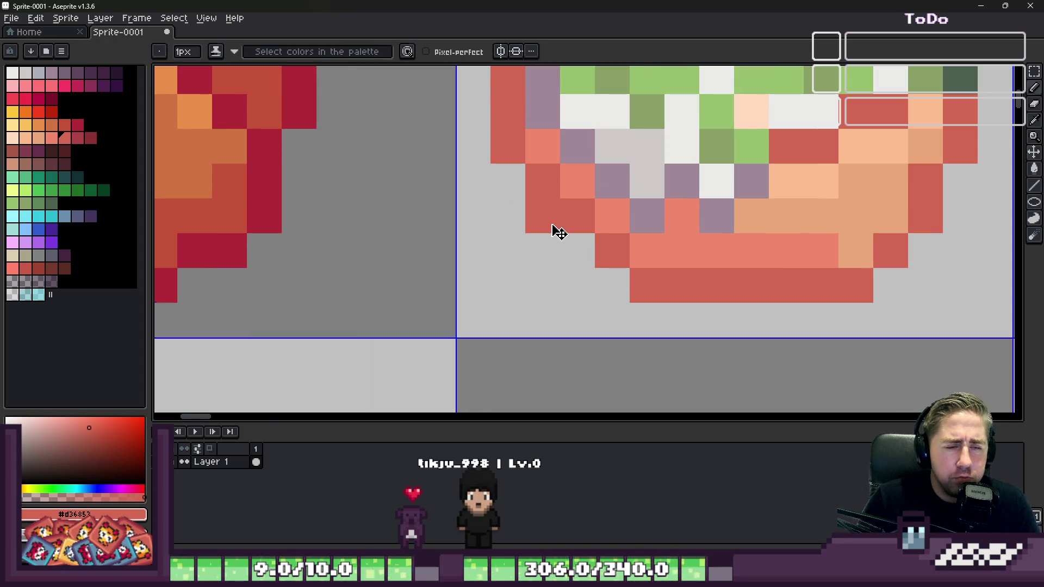
right_click(552, 225)
left_click(569, 252)
right_click(612, 256)
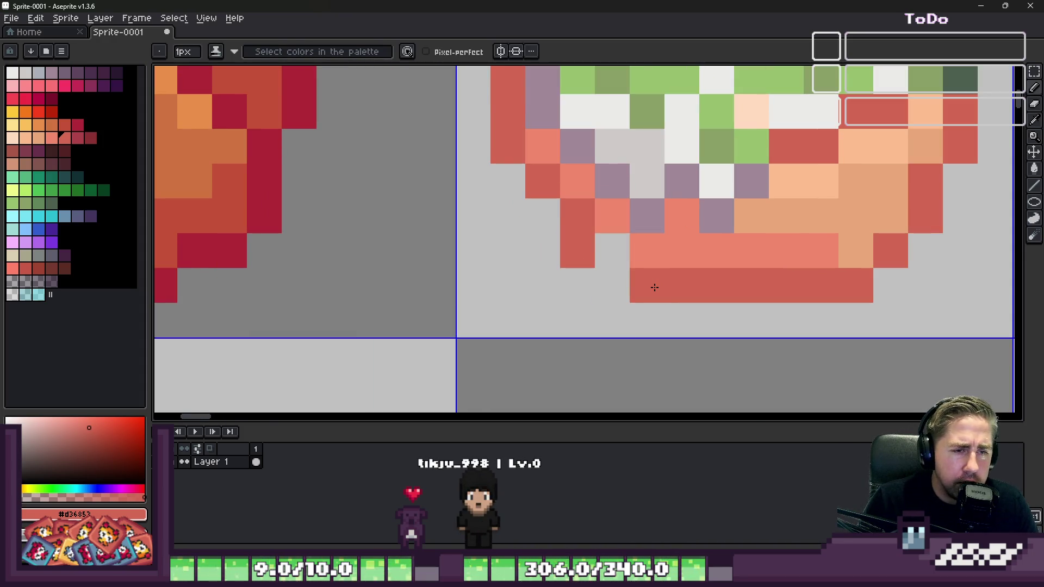
left_click(607, 287)
left_click(612, 215, "alt")
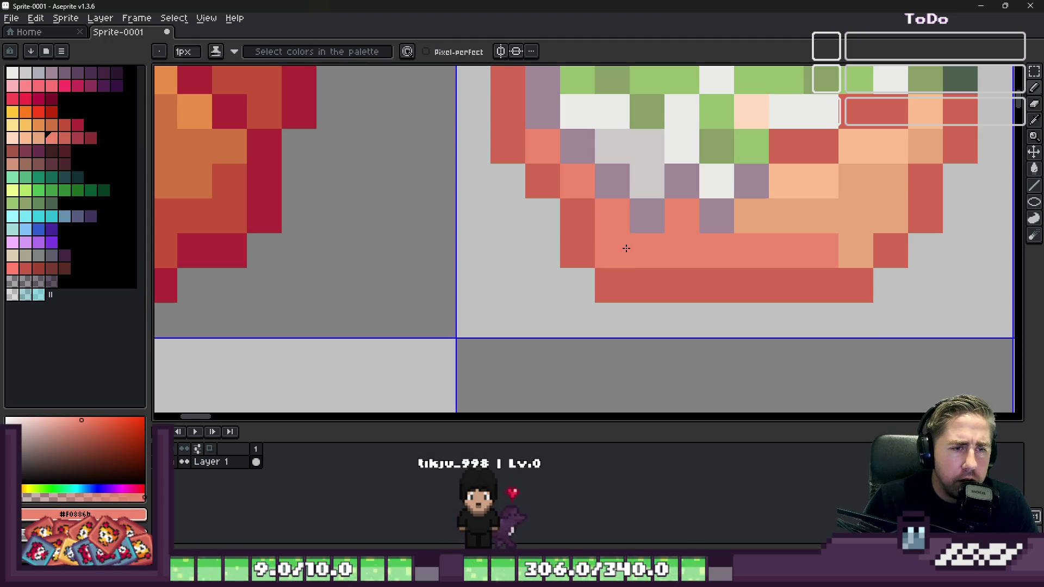
Step: Paint two left-edge dish pixels red #d36853 and recolour another pixel salmon #f0886b
scroll(626, 248, "down", 3)
scroll(735, 256, "up", 2)
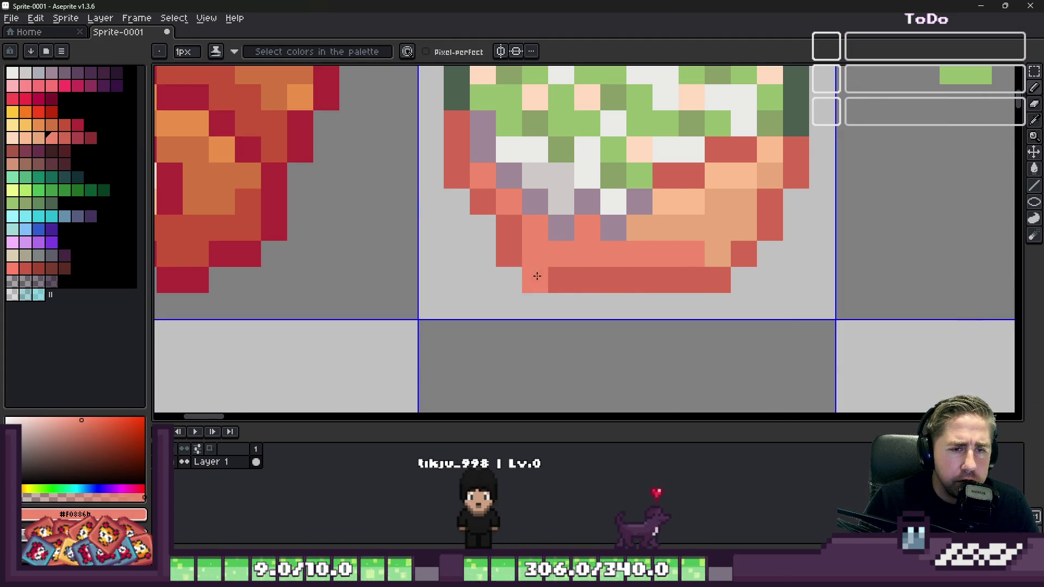
left_click(512, 230, "alt")
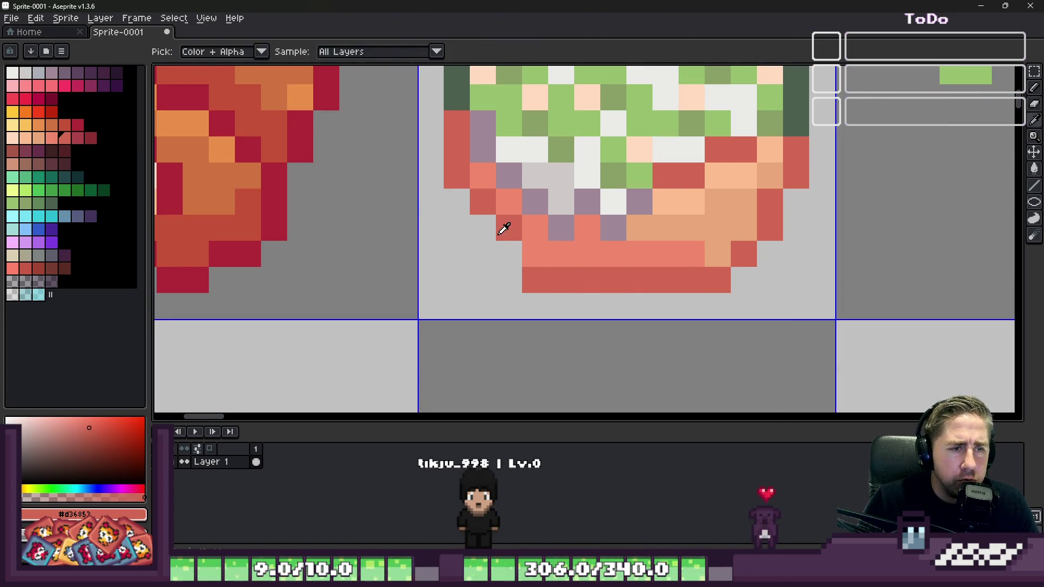
left_click(480, 227)
left_click(508, 251)
left_click(512, 203, "alt")
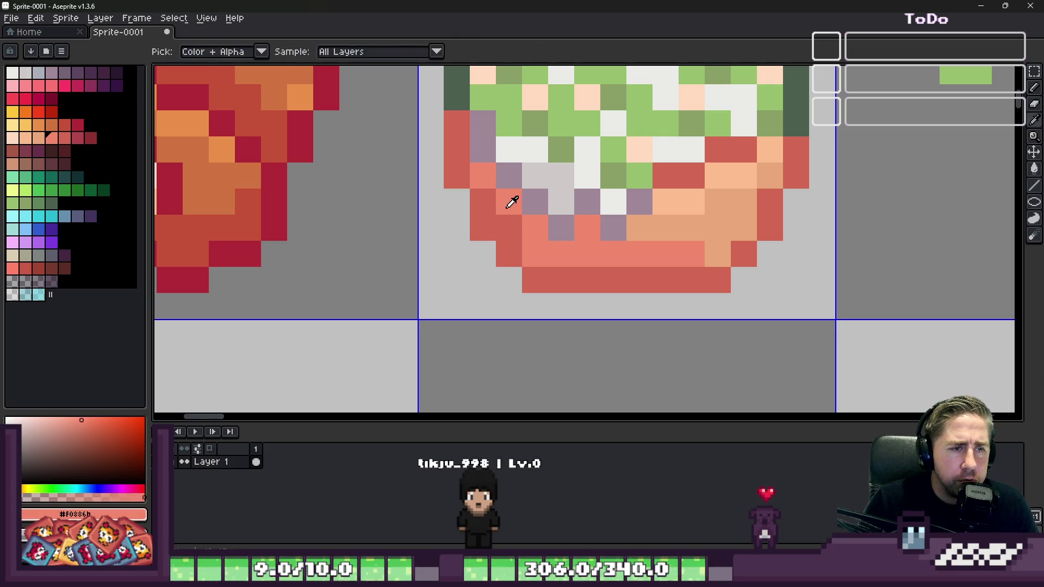
scroll(620, 261, "down", 3)
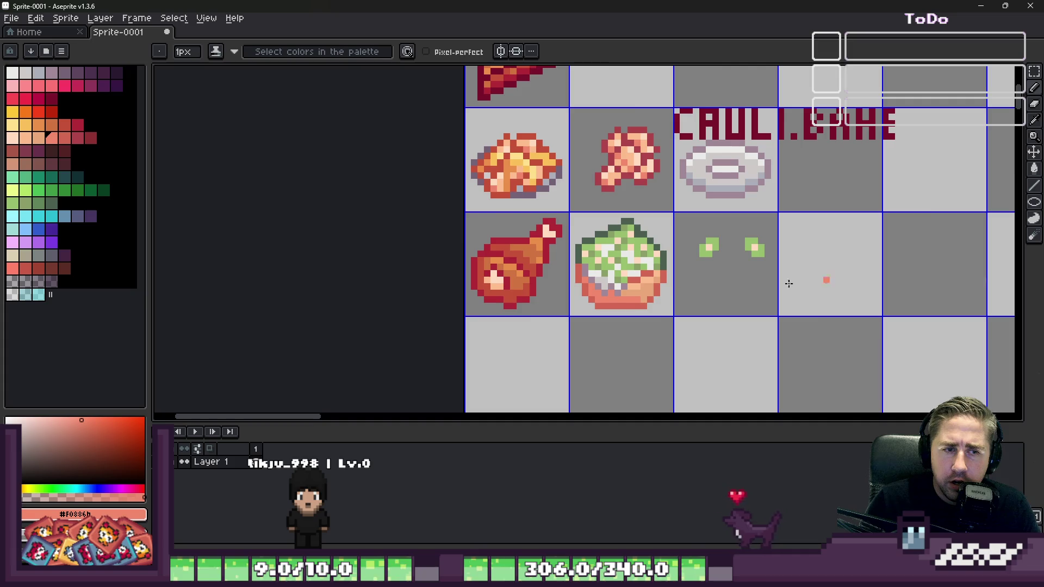
scroll(657, 312, "up", 2)
scroll(627, 283, "up", 2)
left_click(627, 267)
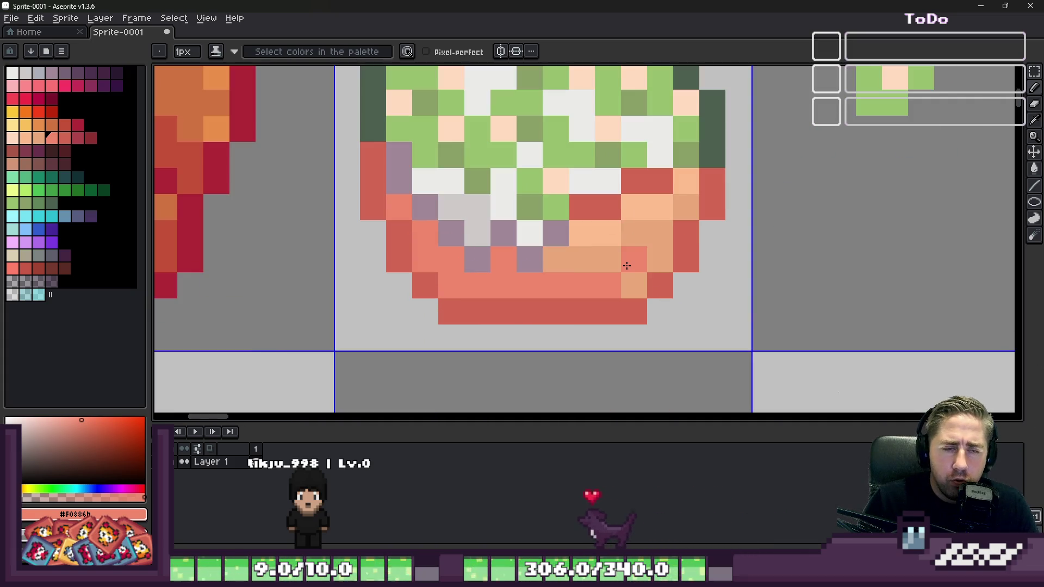
scroll(628, 265, "down", 2)
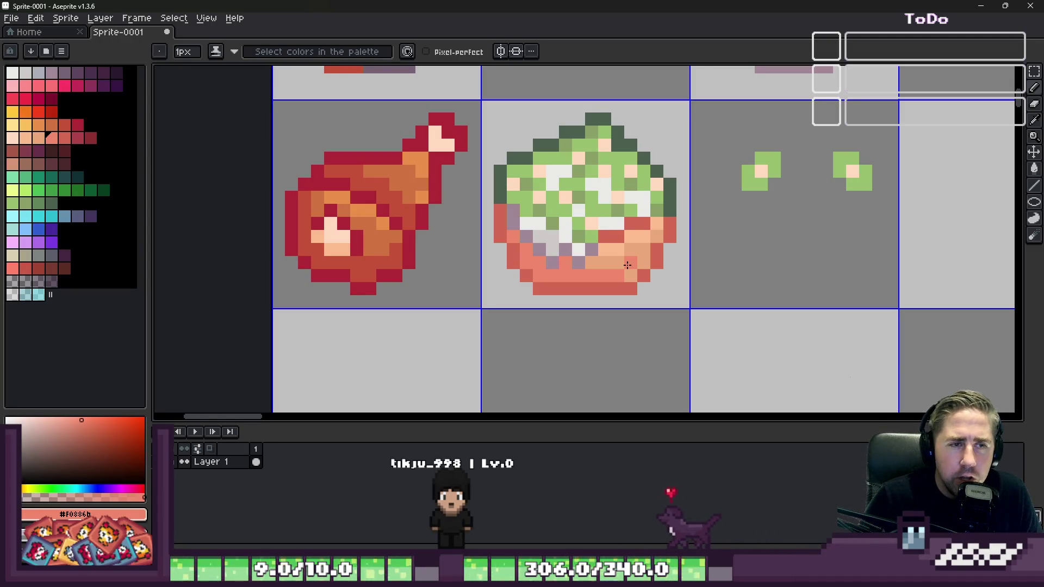
Step: Redraw the cauliflower bake's top outline in dark green #4c6051, erasing the excess top pixels
left_click(566, 145)
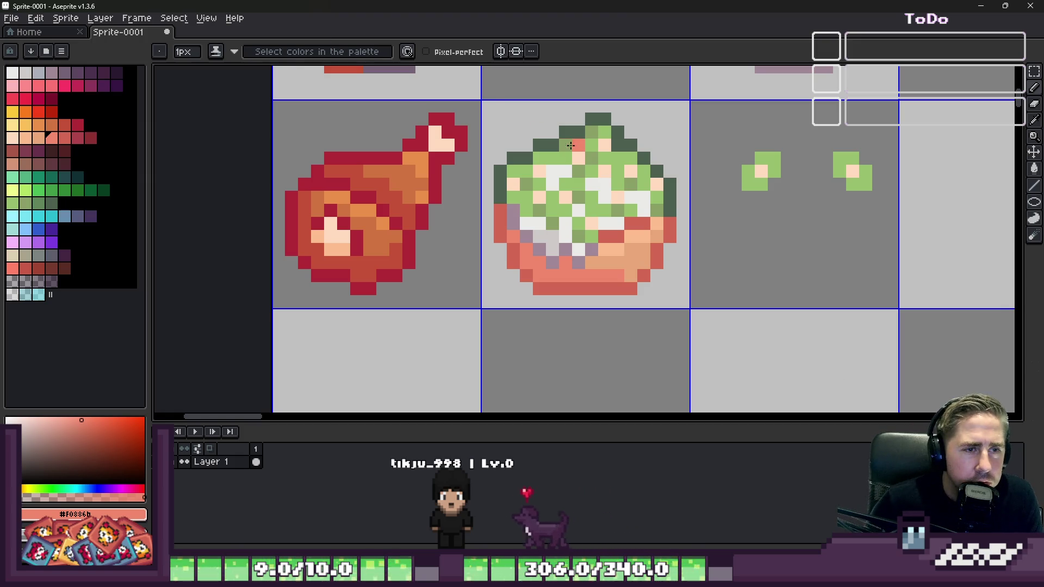
left_click(573, 145, "alt")
scroll(573, 145, "up", 3)
key("ctrl+z")
left_click(568, 165)
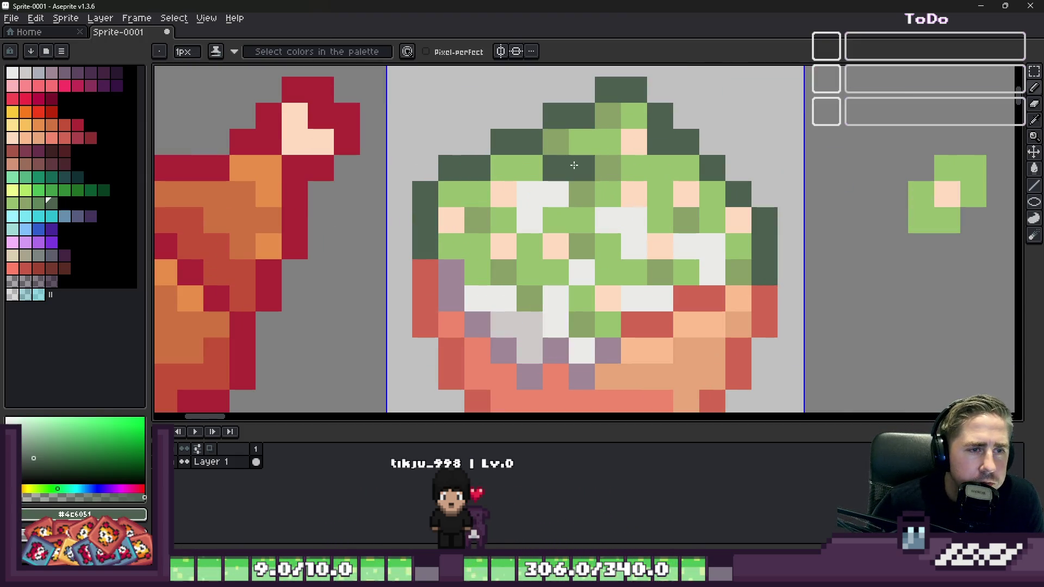
mouse_move(610, 162)
left_mouse_down()
mouse_move(608, 143)
mouse_move(634, 142)
left_mouse_up()
key("e")
mouse_move(659, 98)
left_mouse_down()
mouse_move(663, 76)
mouse_move(582, 97)
mouse_move(556, 149)
left_mouse_up()
key("b")
left_click(633, 132)
Step: Touch up the topping with light green and peach #ffdbc0 pixels
left_click(659, 173, "alt")
left_click(658, 152)
left_click(634, 198, "alt")
left_click(649, 173)
Step: Erase the stray green dots beside the cauliflower bake with a large eraser
scroll(684, 166, "down", 3)
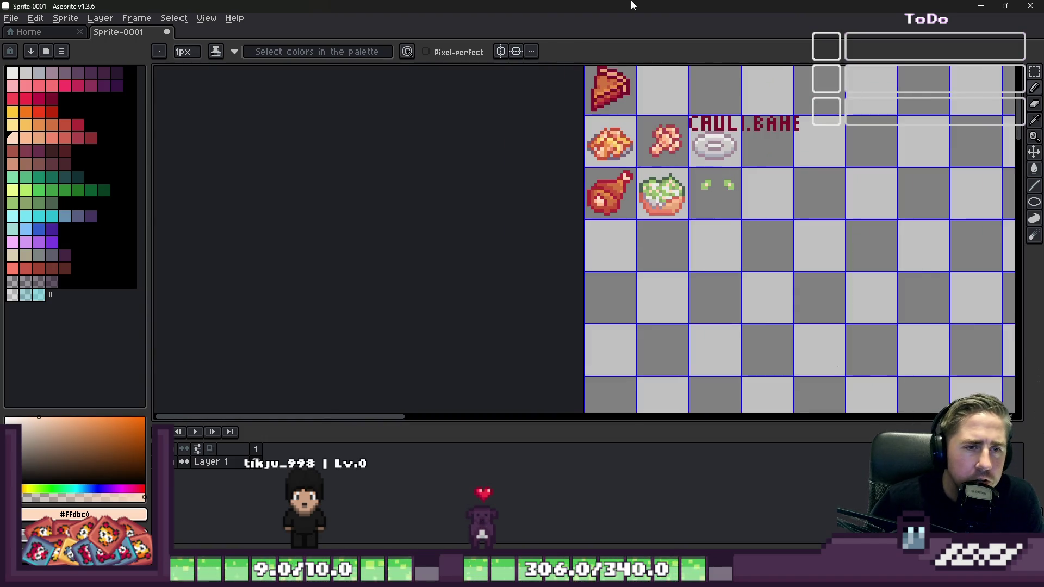
key("e")
scroll(764, 231, "up", 2)
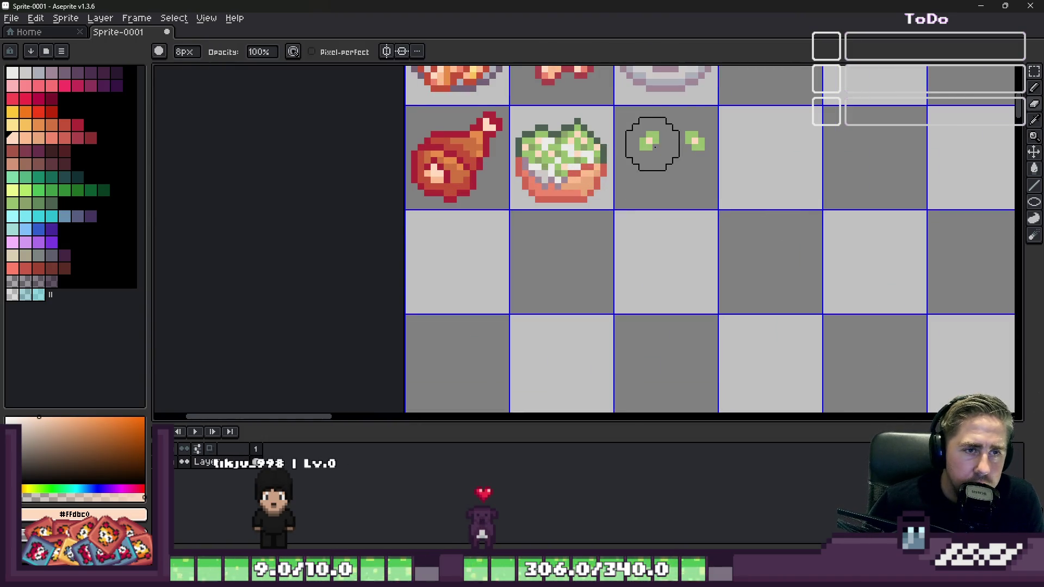
left_click(685, 131)
scroll(704, 222, "down", 2)
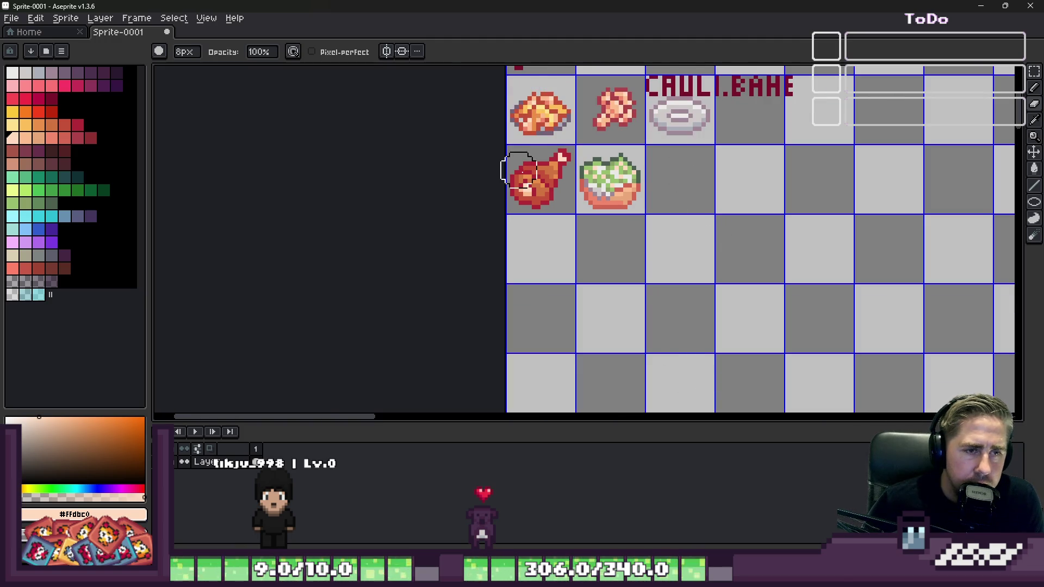
scroll(580, 183, "up", 7)
Step: Paint the dish's left, bottom and right edges a darker red than #d36853
key("i")
left_click(579, 200)
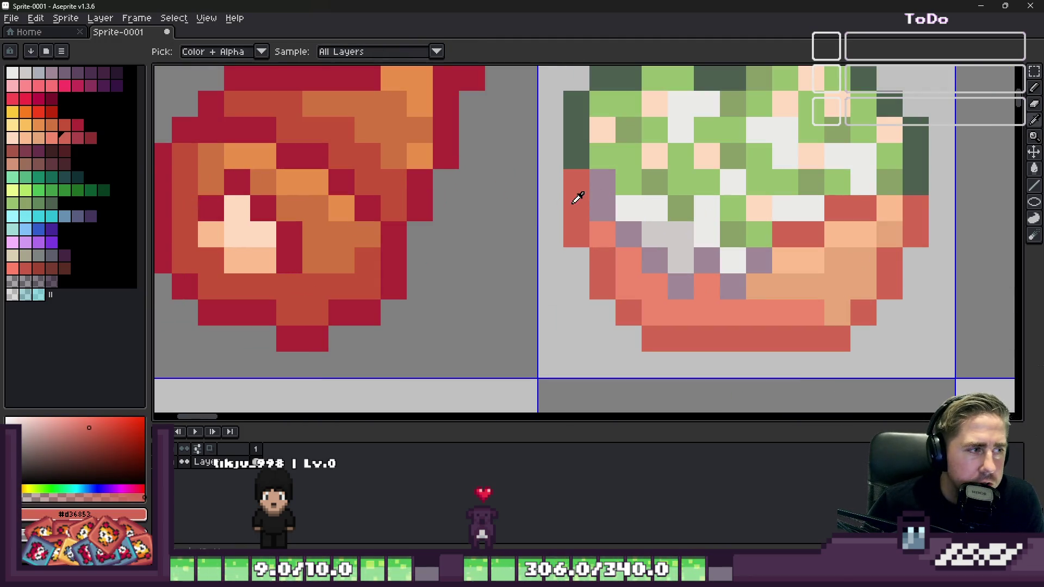
left_click(78, 139)
key("b")
left_click_drag(571, 180, 580, 232)
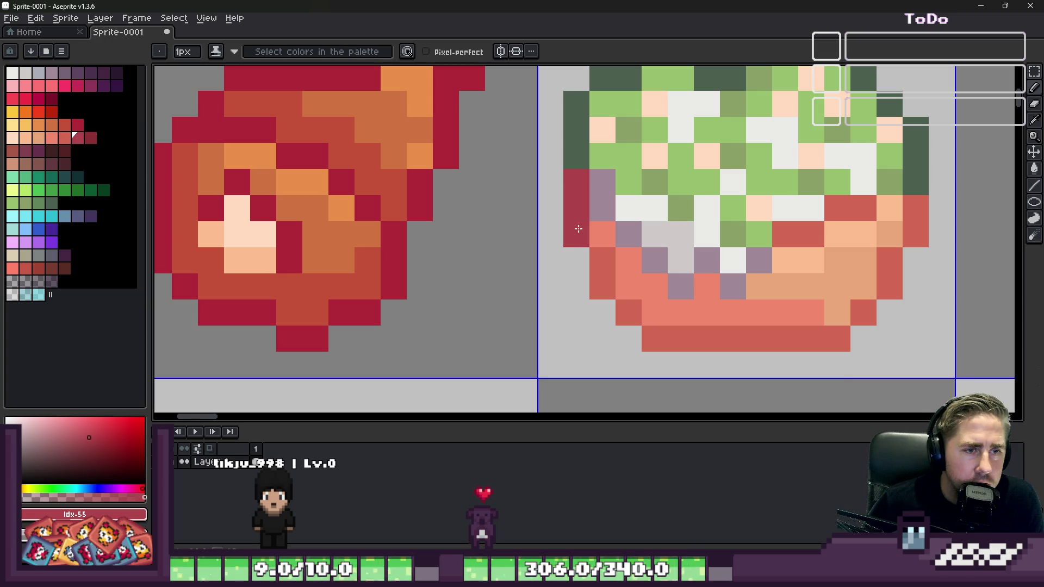
mouse_move(650, 340)
left_mouse_down()
mouse_move(947, 338)
mouse_move(840, 331)
mouse_move(886, 279)
mouse_move(916, 207)
left_mouse_up()
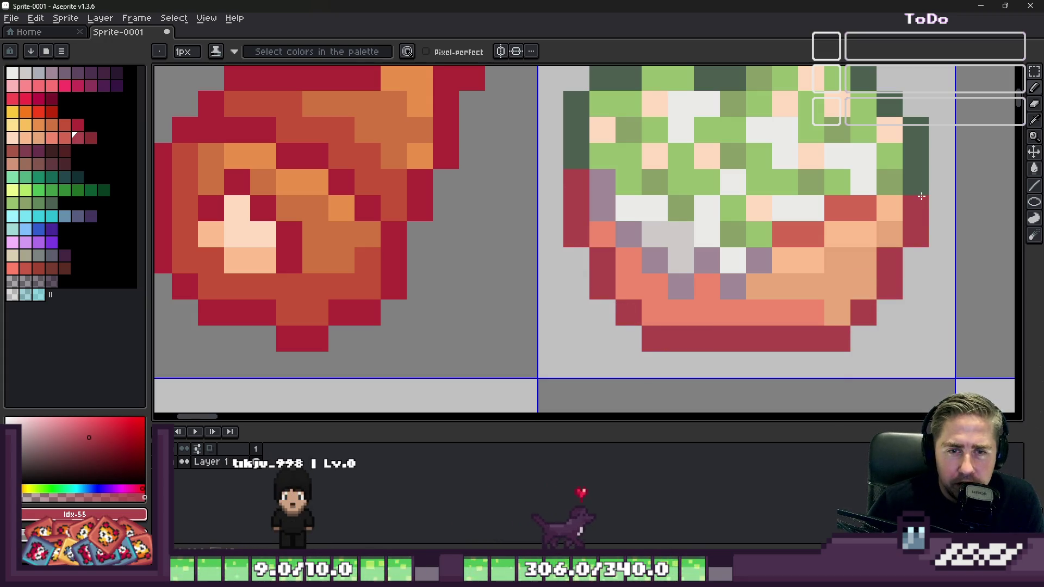
scroll(870, 245, "down", 2)
key("m")
left_click(806, 269)
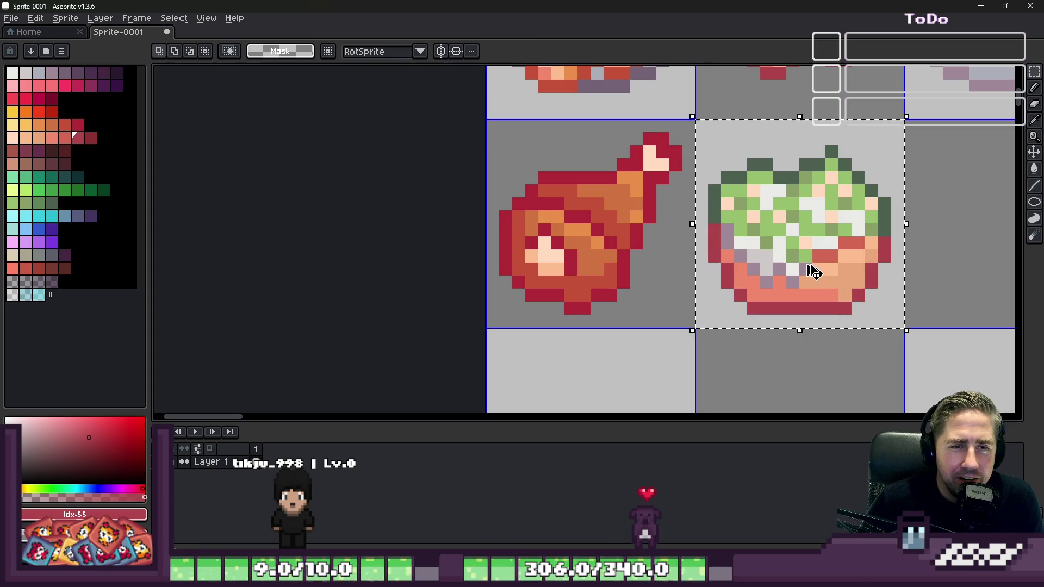
Step: Drag the cauliflower bake into the first-column cell under the drumstick and commit it
scroll(809, 270, "down", 2)
mouse_move(726, 256)
left_mouse_down()
mouse_move(637, 345)
mouse_move(623, 343)
left_mouse_up()
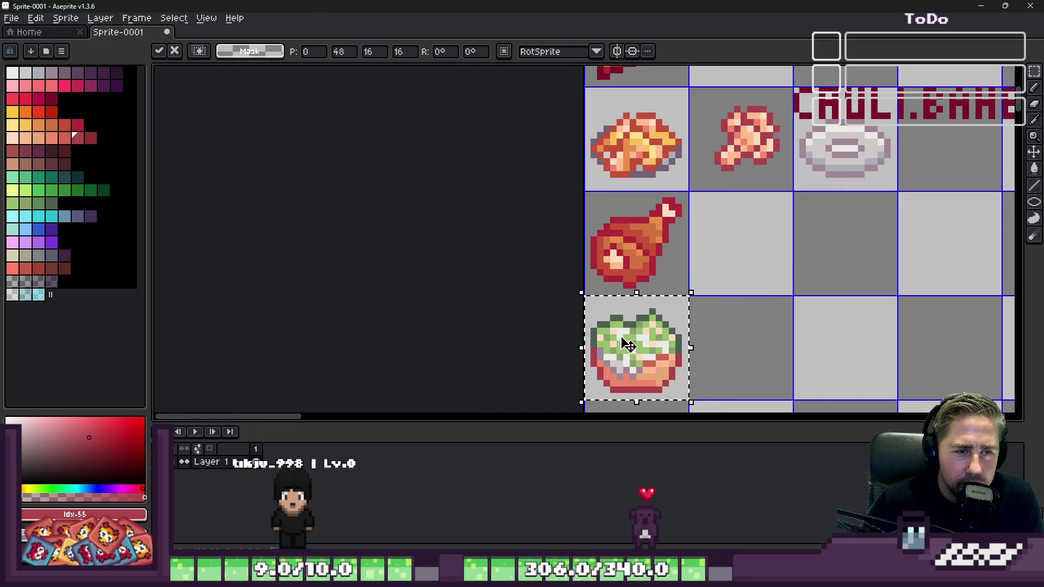
key("Return")
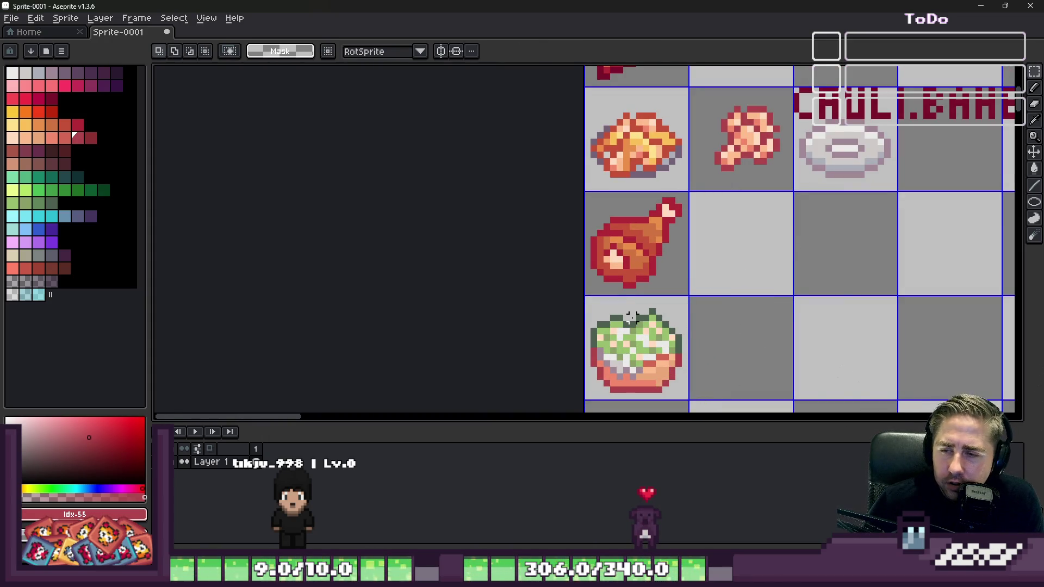
scroll(616, 287, "down", 1)
scroll(624, 286, "down", 1)
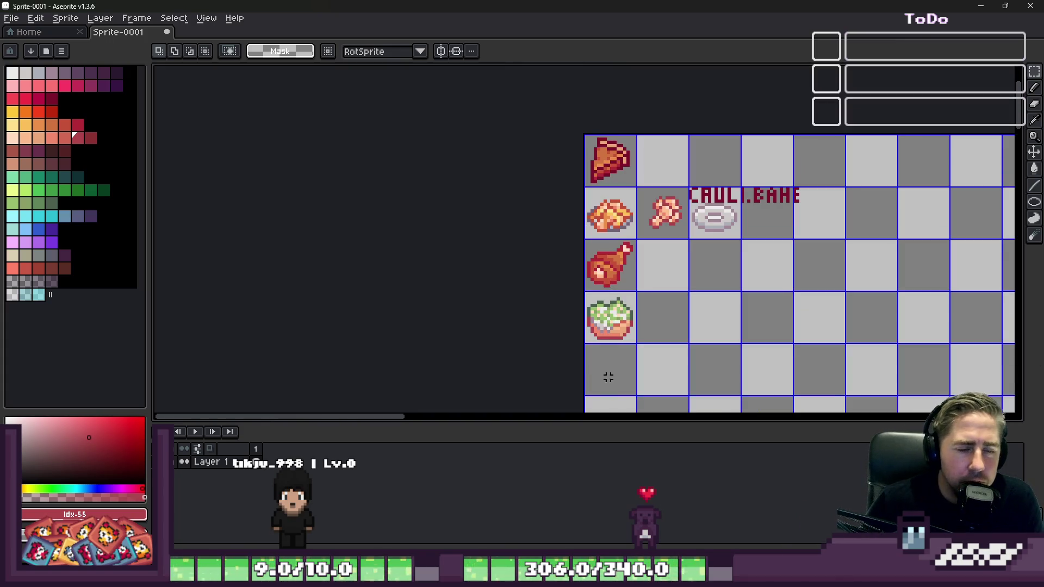
scroll(608, 341, "up", 2)
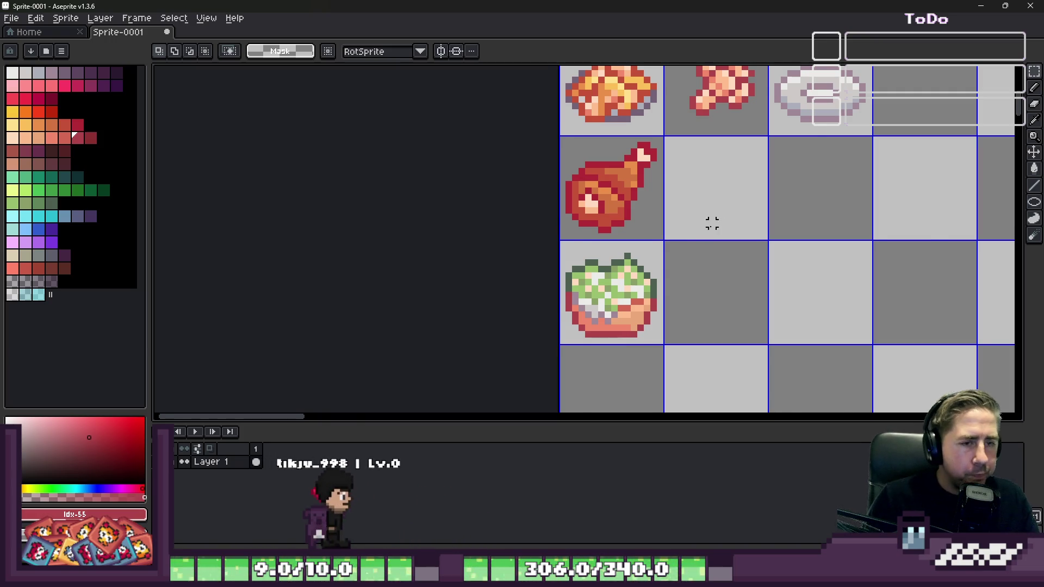
scroll(685, 305, "down", 1)
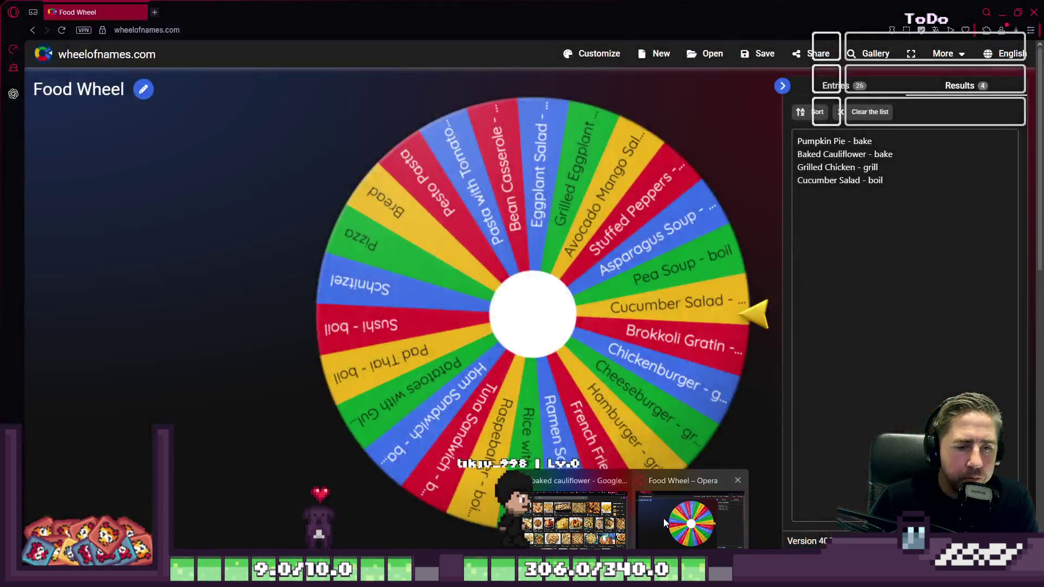
Step: Spin the Food Wheel in the browser, landing on Bread, then hide the browser
left_click(664, 518)
left_click(550, 294)
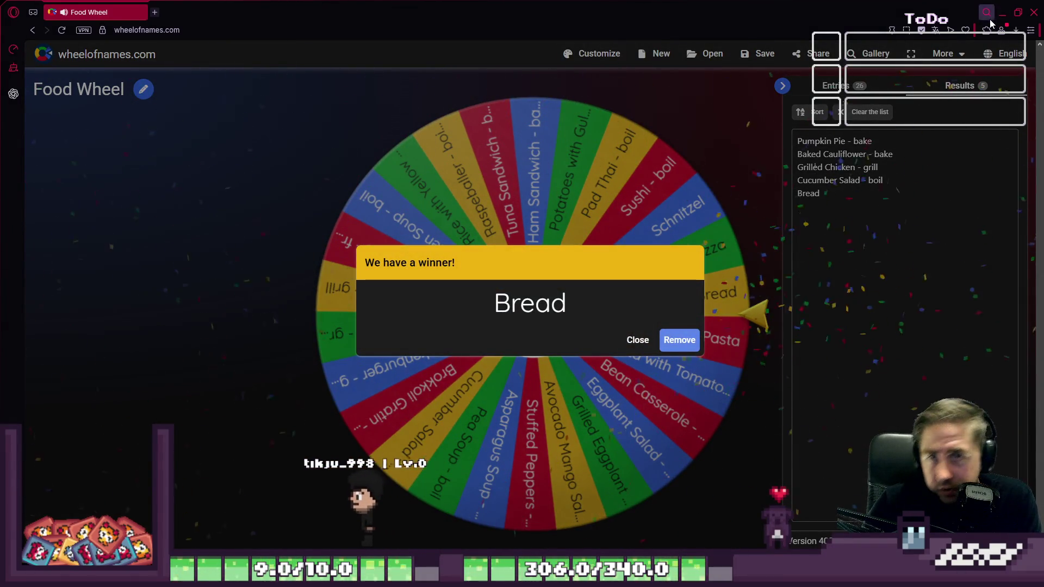
left_click(1003, 12)
Step: Place a first red pixel in an empty sprite cell with the pencil
scroll(568, 281, "down", 1)
key("b")
left_click(657, 317)
scroll(625, 373, "up", 3)
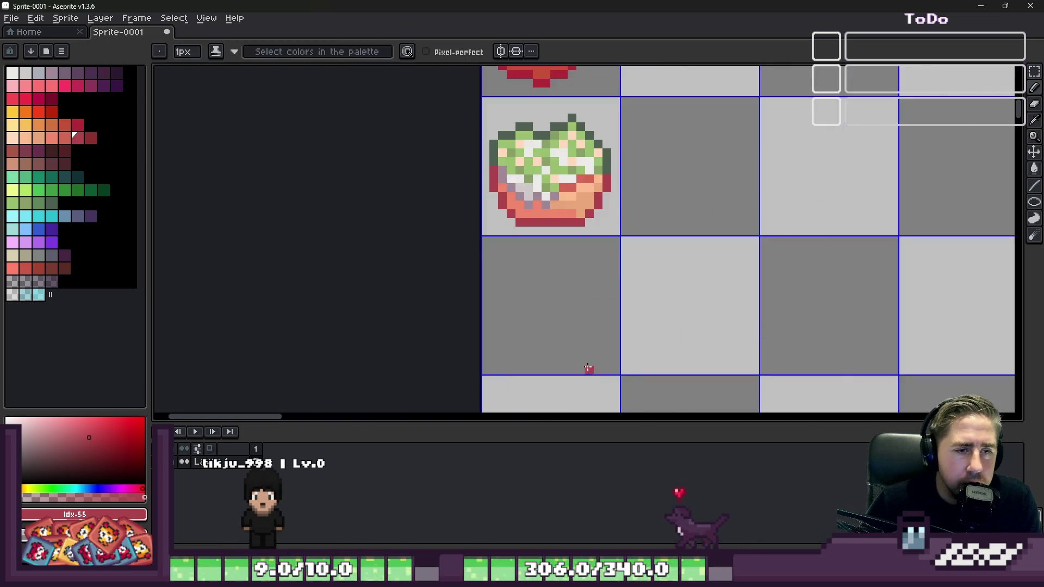
Step: Select the dark red colour and set the pencil brush back to 1px
scroll(536, 303, "down", 2)
scroll(497, 348, "up", 3)
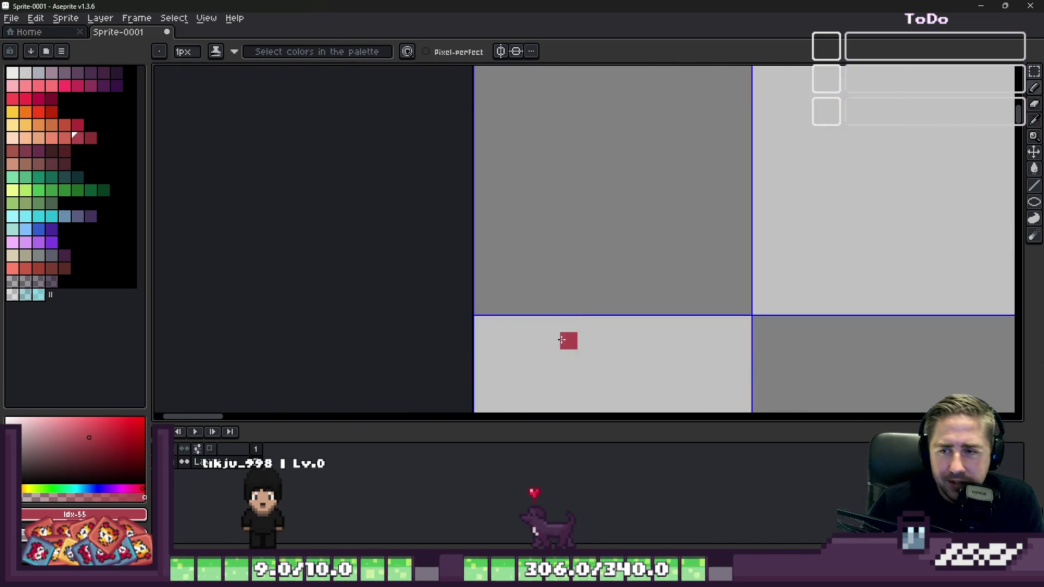
scroll(561, 343, "down", 1)
left_click(90, 138)
key("plus")
key("plus")
key("plus")
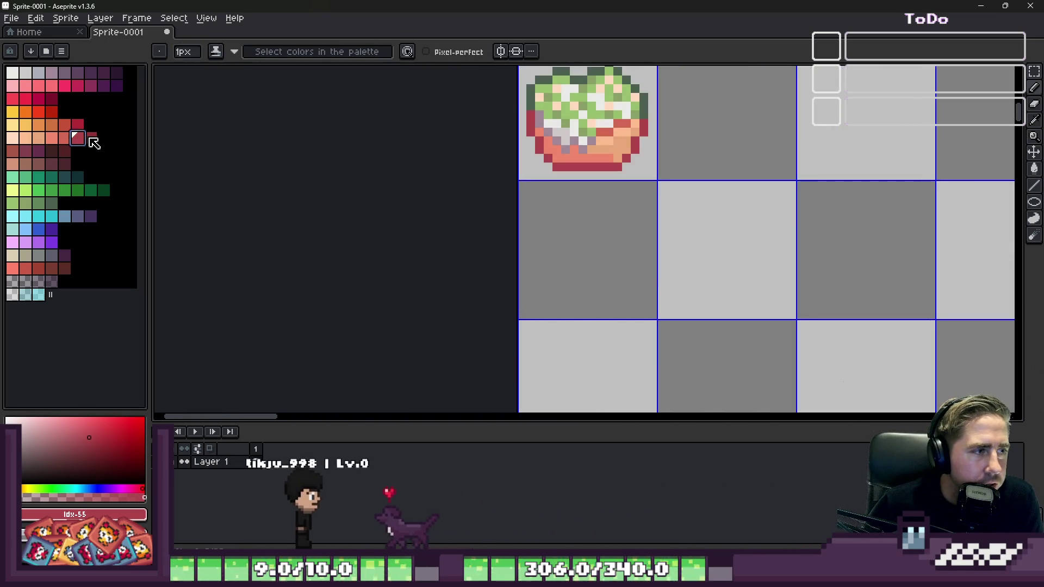
key("plus")
key("plus")
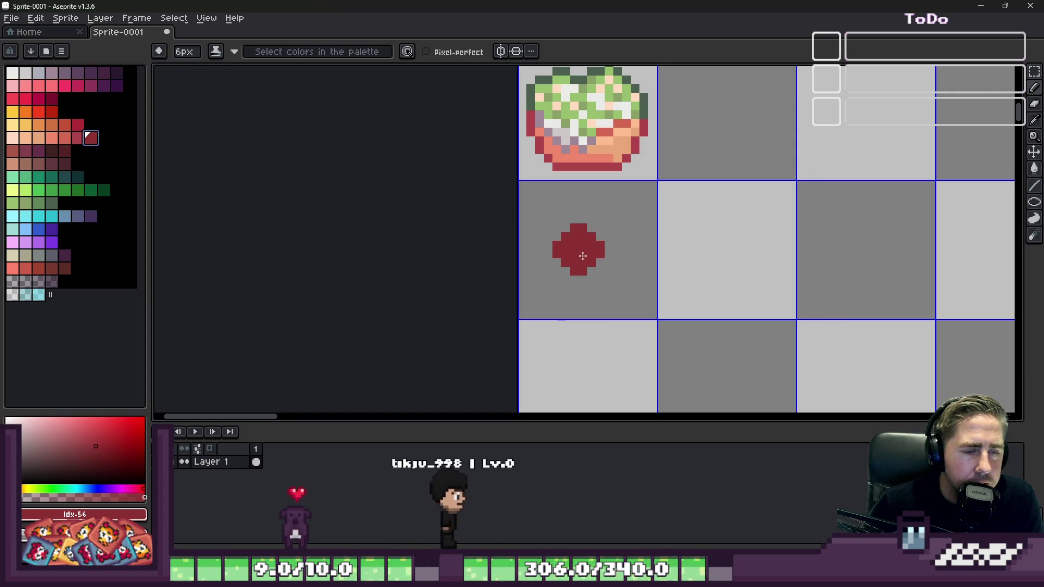
key("minus")
key("minus")
key("minus")
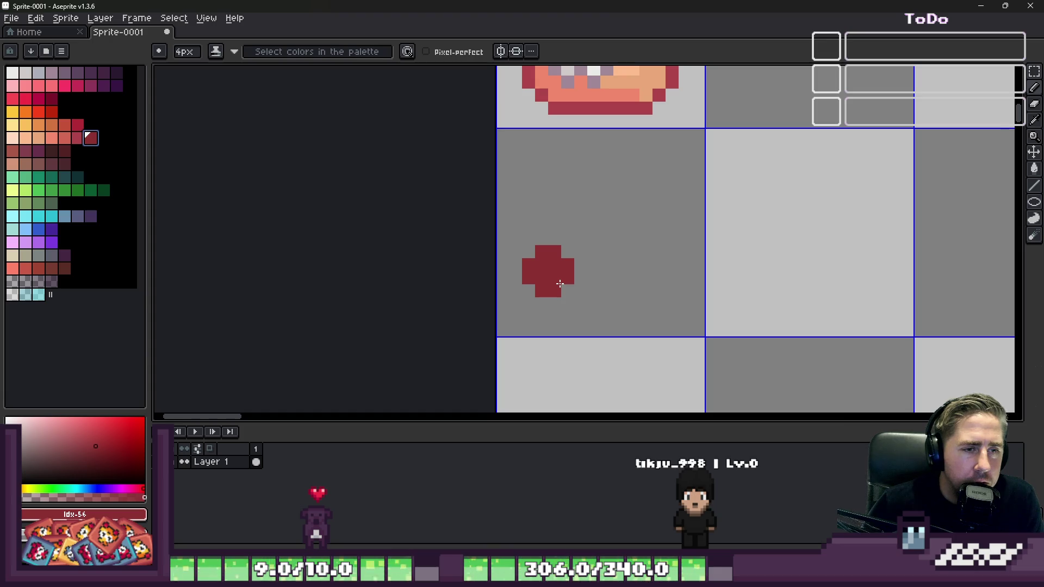
key("minus")
key("minus")
key("minus")
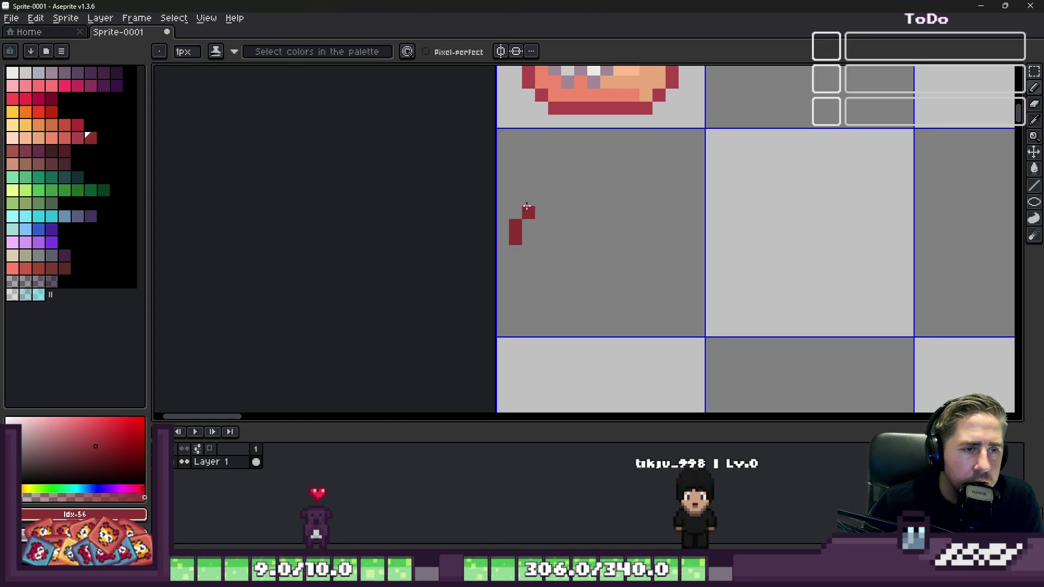
Step: Erase a stray red pixel and extend the red diagonal up and right
key("e")
key("minus")
key("minus")
key("minus")
left_click(548, 202)
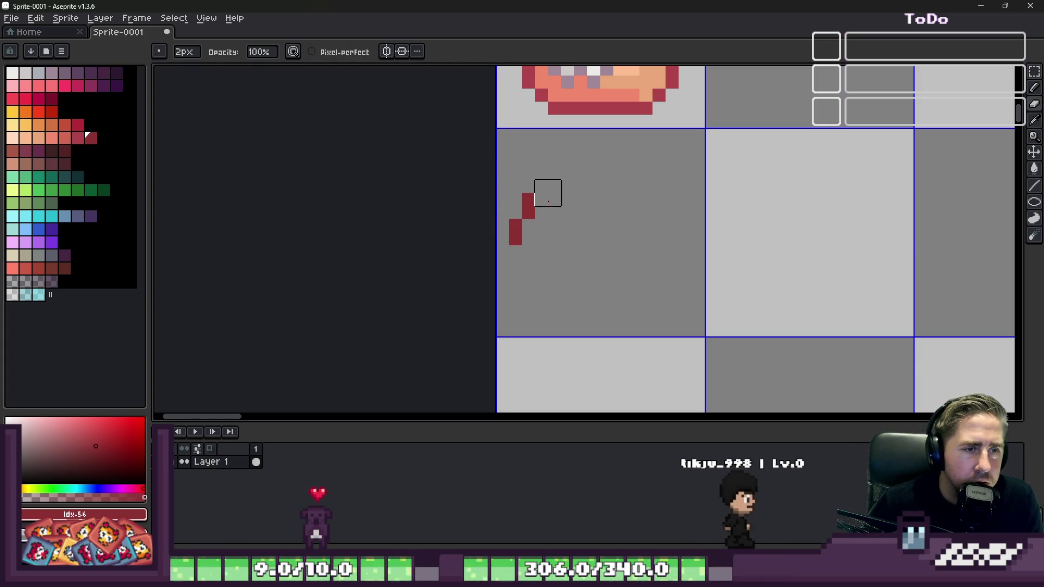
scroll(549, 202, "up", 2)
key("b")
left_click(534, 169)
left_click(562, 148)
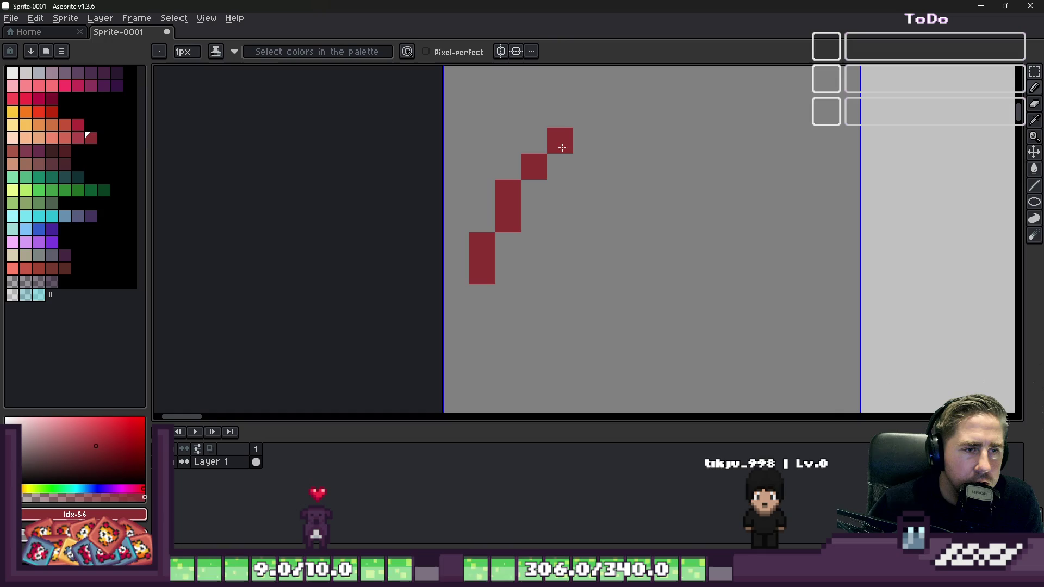
key("v")
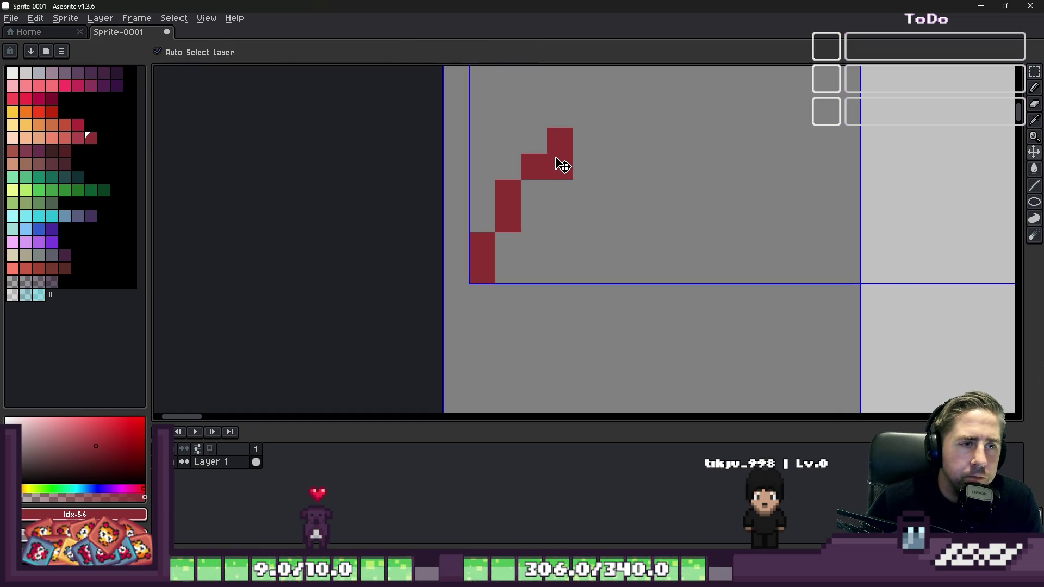
key("ctrl+z")
key("b")
Step: Draw the arch's top edge across and down its right side in red
left_click(581, 165)
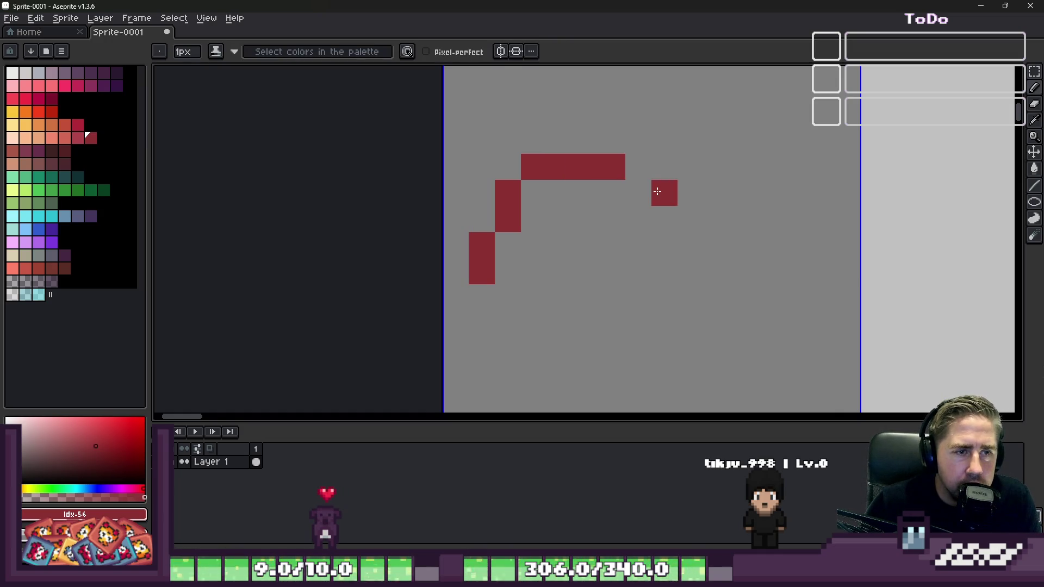
left_click(638, 190)
left_click(690, 246)
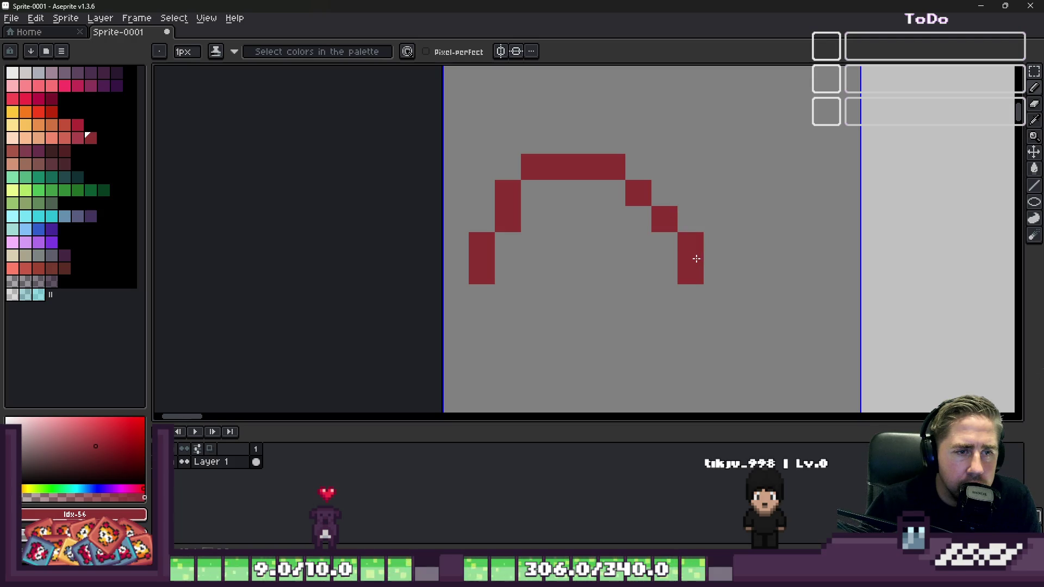
scroll(632, 229, "down", 4)
scroll(607, 223, "up", 2)
Step: Draw the loaf's lower and right outline in red
key("m")
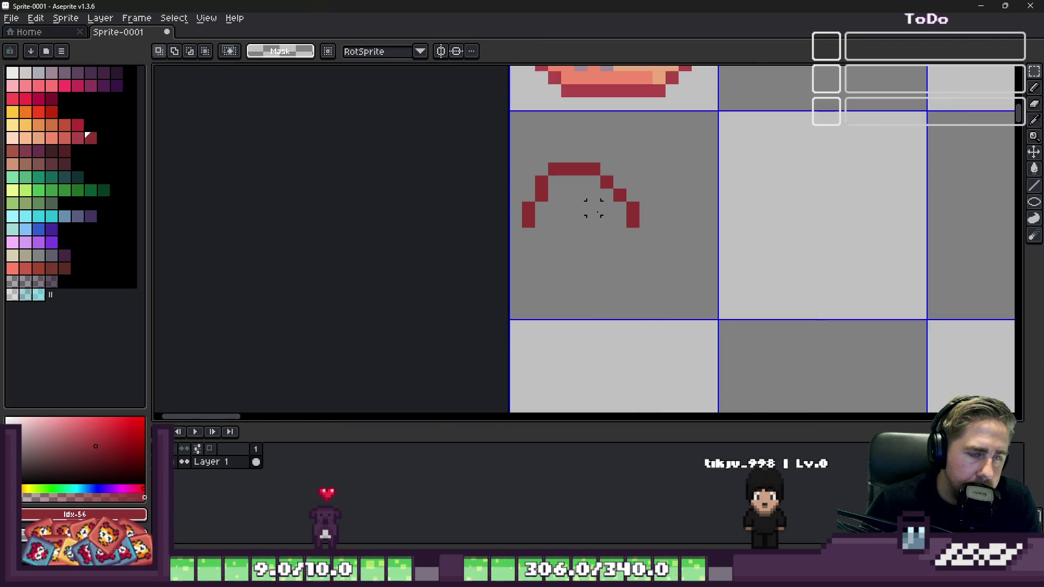
scroll(594, 201, "up", 2)
key("b")
mouse_move(686, 253)
left_mouse_down()
mouse_move(693, 272)
mouse_move(669, 283)
mouse_move(511, 259)
mouse_move(466, 240)
mouse_move(485, 226)
left_mouse_up()
scroll(489, 221, "down", 4)
scroll(498, 212, "up", 2)
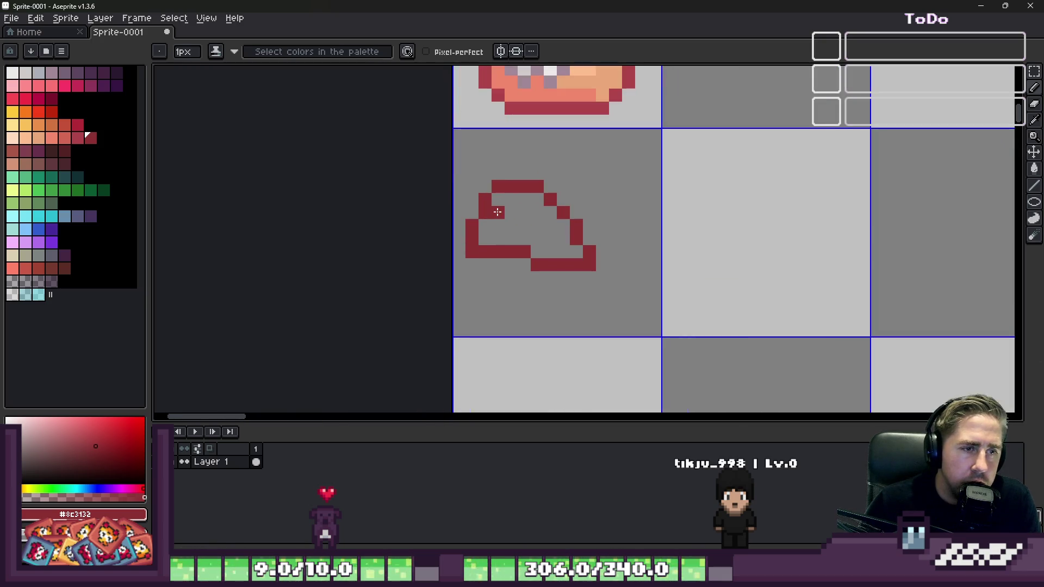
Step: Select the whole red loaf outline and delete it
key("m")
mouse_move(449, 148)
left_mouse_down()
mouse_move(490, 250)
mouse_move(508, 263)
left_mouse_up()
mouse_move(444, 168)
left_mouse_down()
mouse_move(445, 147)
mouse_move(589, 305)
left_mouse_up()
left_click_drag(451, 154, 663, 337)
key("Delete")
scroll(498, 233, "up", 1)
Step: Paint a thick red diagonal loaf shape with a 7px pencil
key("v")
key("b")
left_click(504, 276)
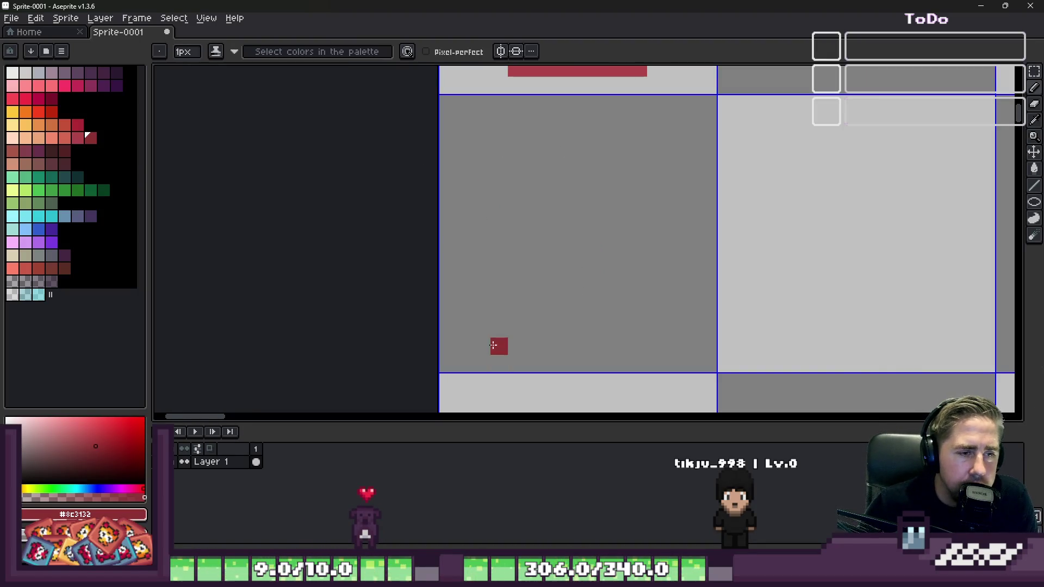
key("plus")
key("plus")
key("plus")
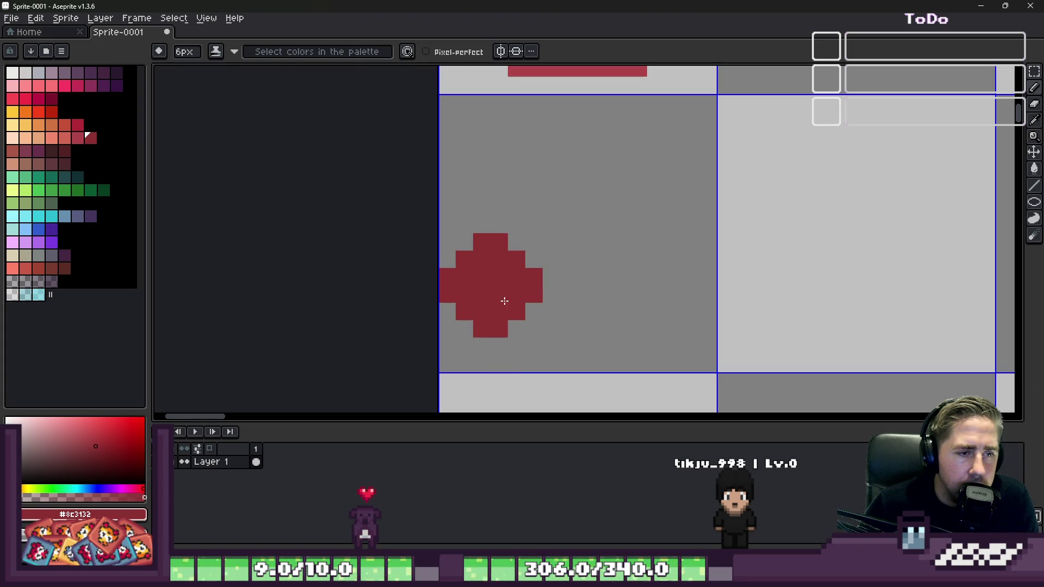
key("plus")
mouse_move(507, 300)
left_mouse_down()
mouse_move(620, 175)
mouse_move(641, 168)
left_mouse_up()
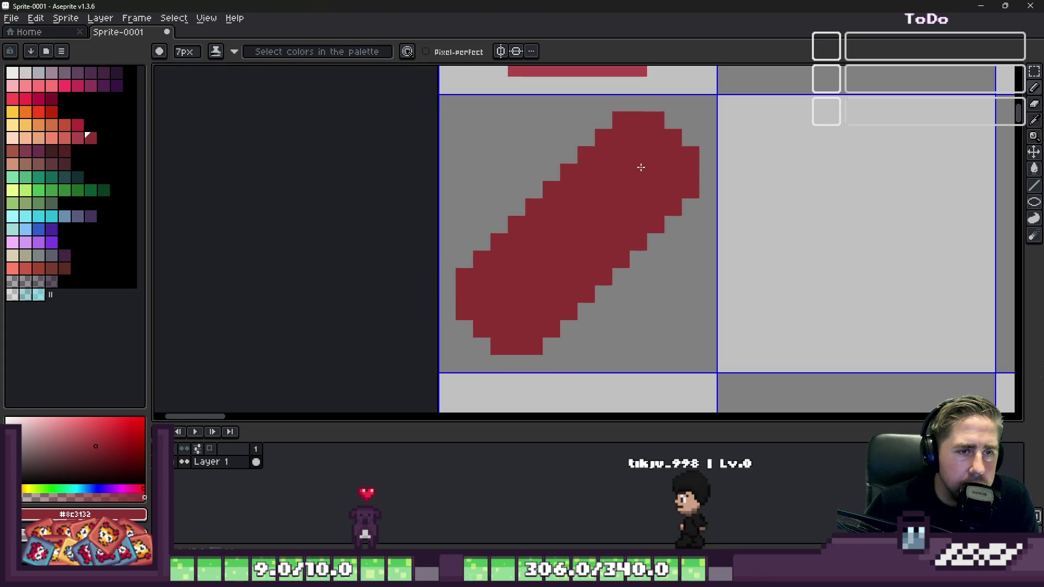
mouse_move(604, 205)
left_mouse_down()
mouse_move(595, 196)
mouse_move(543, 226)
mouse_move(517, 261)
mouse_move(602, 203)
left_mouse_up()
scroll(629, 174, "down", 3)
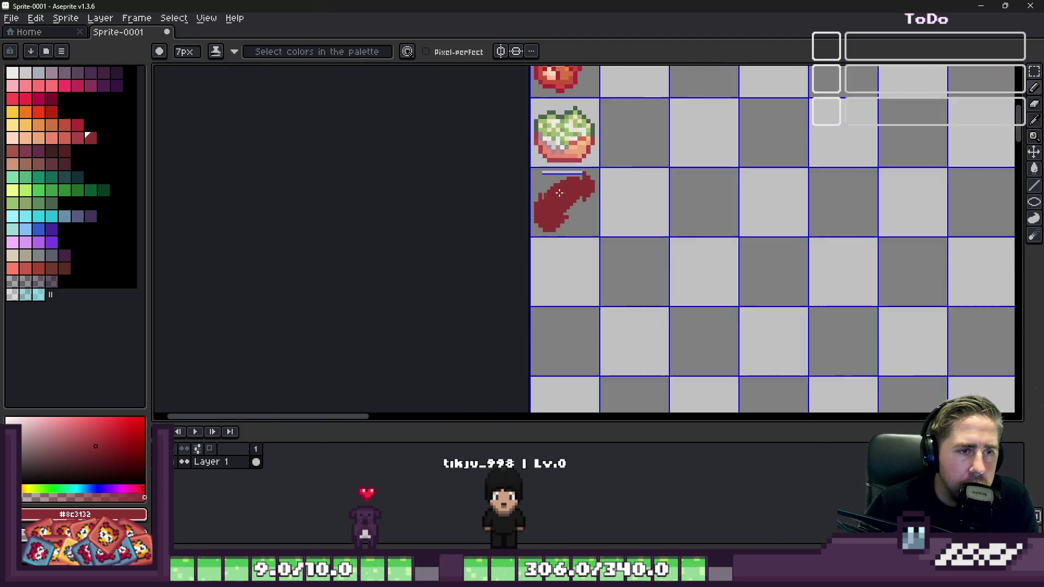
scroll(566, 185, "up", 4)
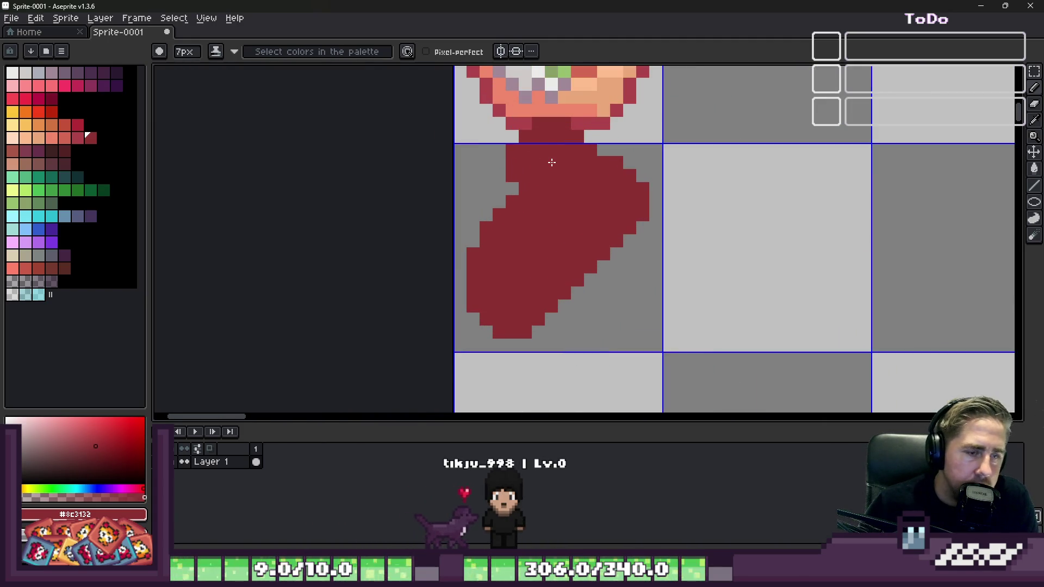
Step: Select the loaf's tile, flip it horizontally and vertically, and apply
key("m")
left_click(499, 202)
key("shift+h")
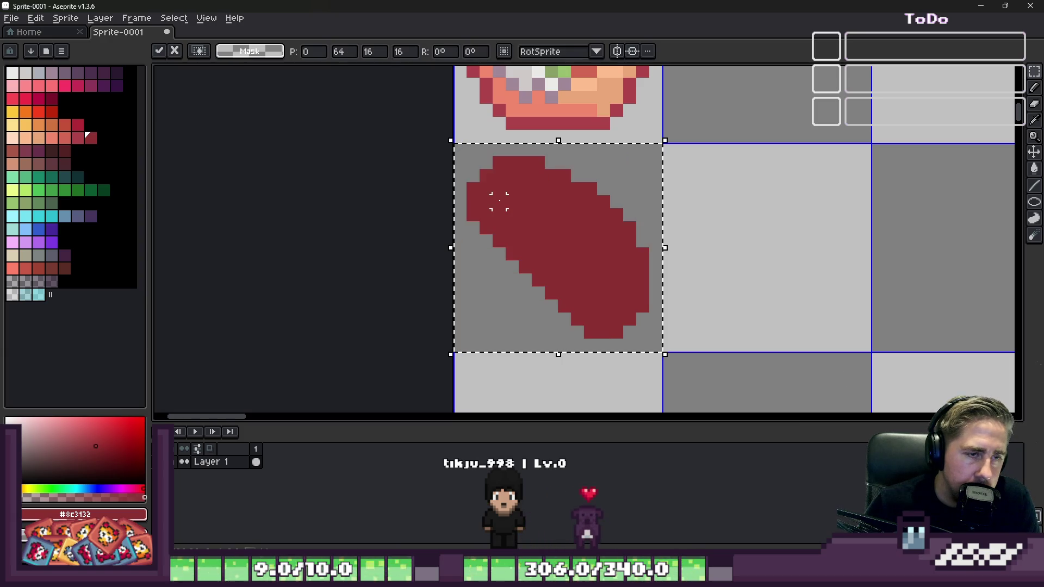
key("shift+v")
key("Return")
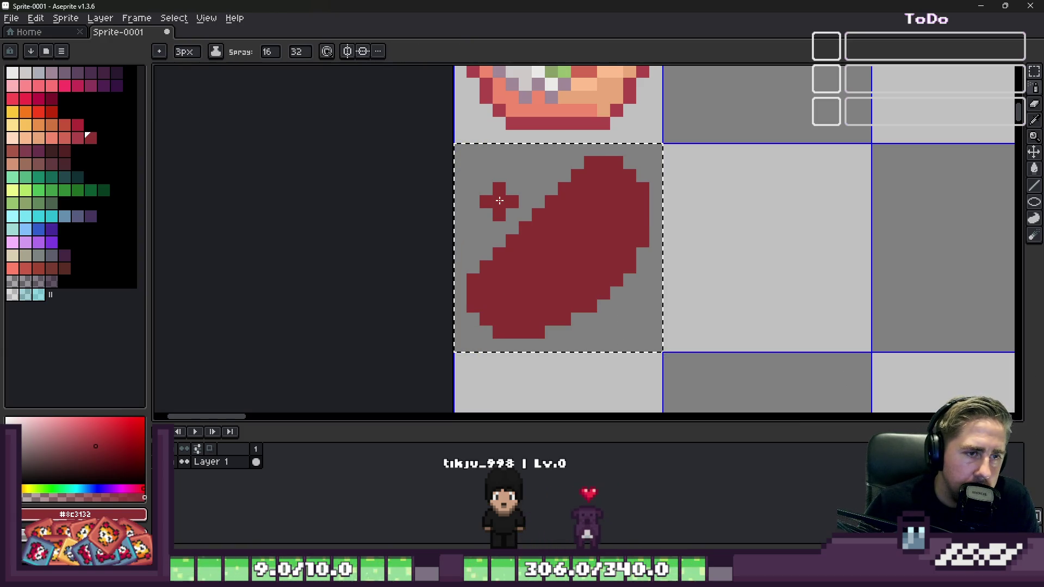
Step: Flip the loaf horizontally and vertically until it slants lower-left to upper-right, then apply
key("v")
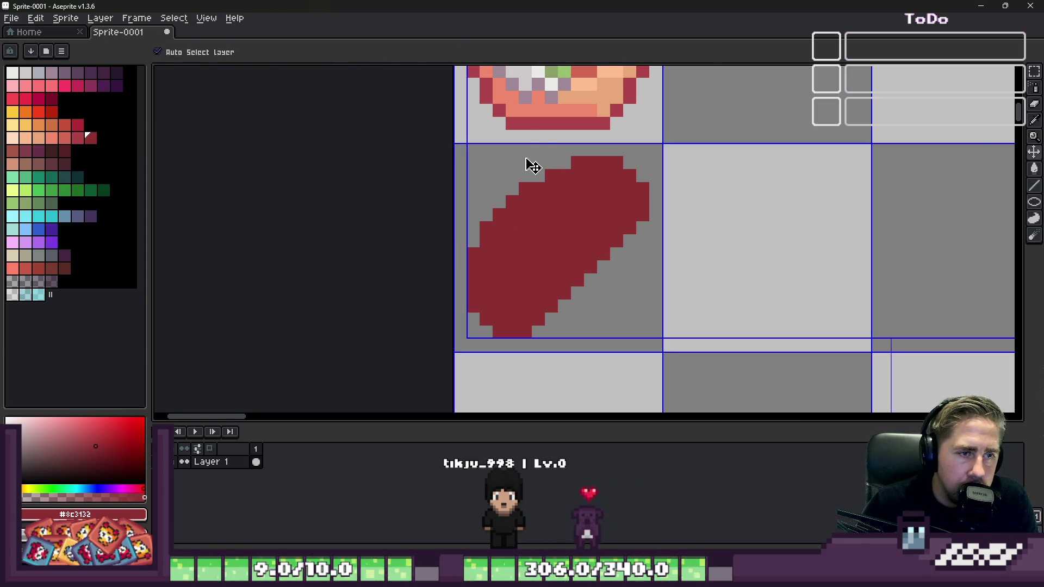
scroll(539, 190, "up", 3)
key("shift+s")
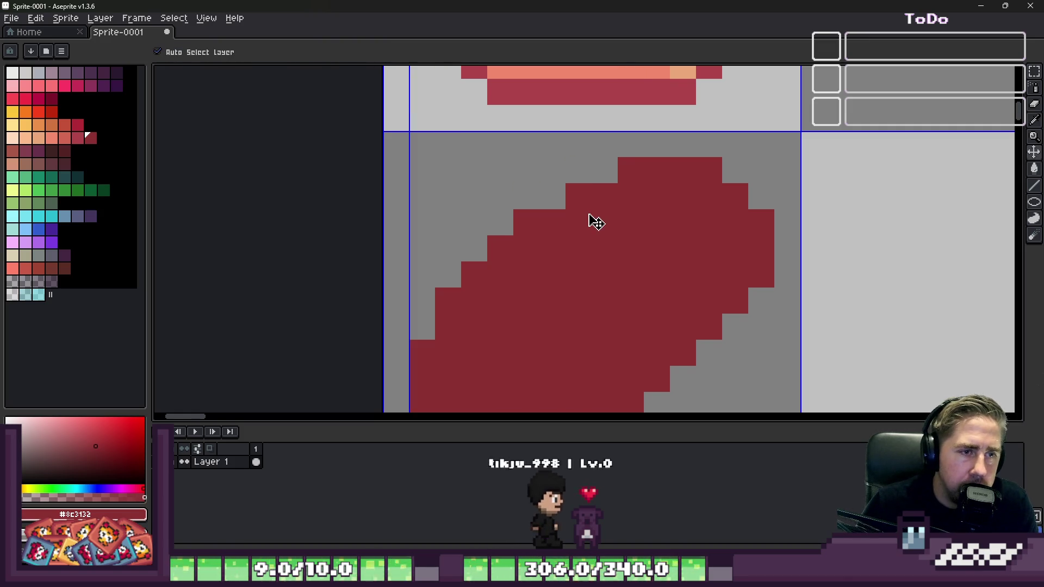
scroll(592, 222, "down", 3)
key("m")
left_click(546, 256)
key("shift+h")
key("shift+v")
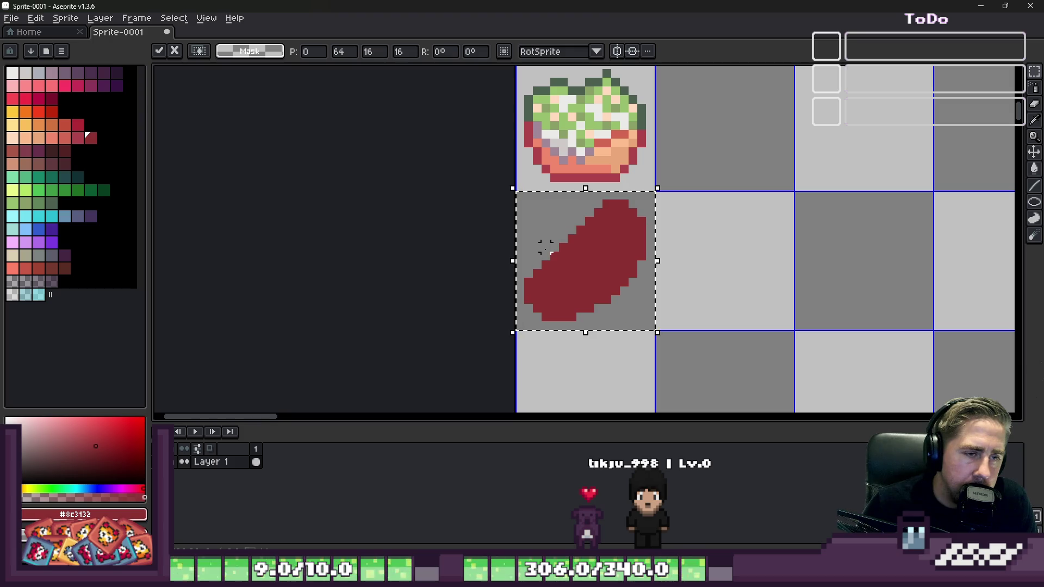
key("shift+v")
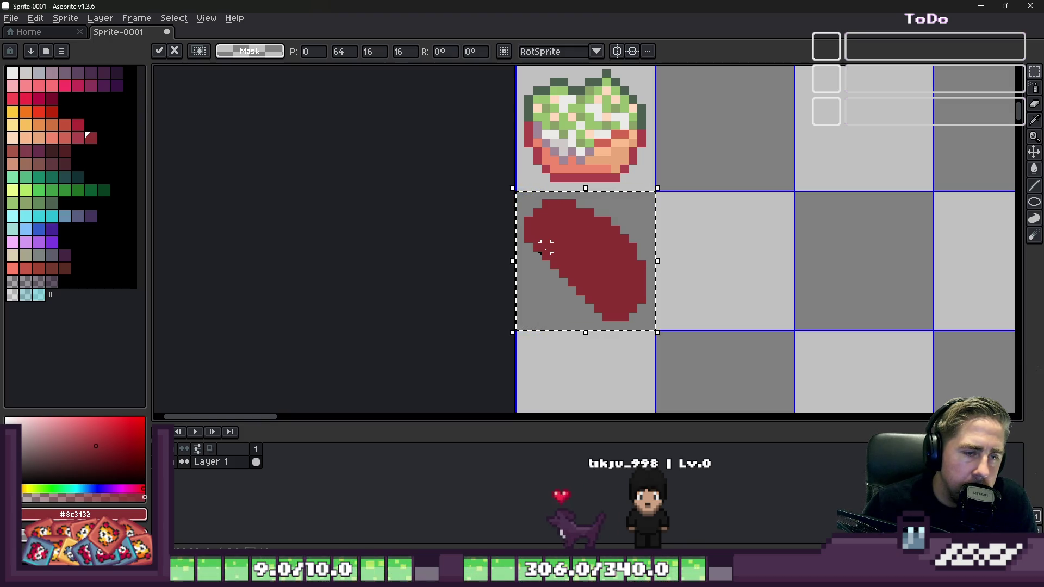
key("shift+h")
scroll(571, 284, "down", 3)
key("Return")
scroll(571, 280, "up", 5)
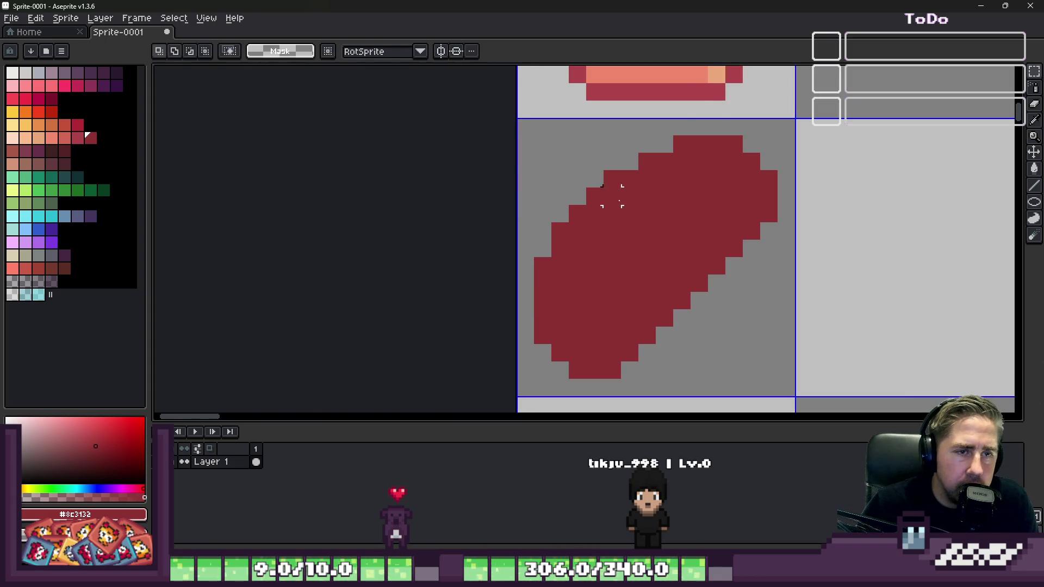
key("b")
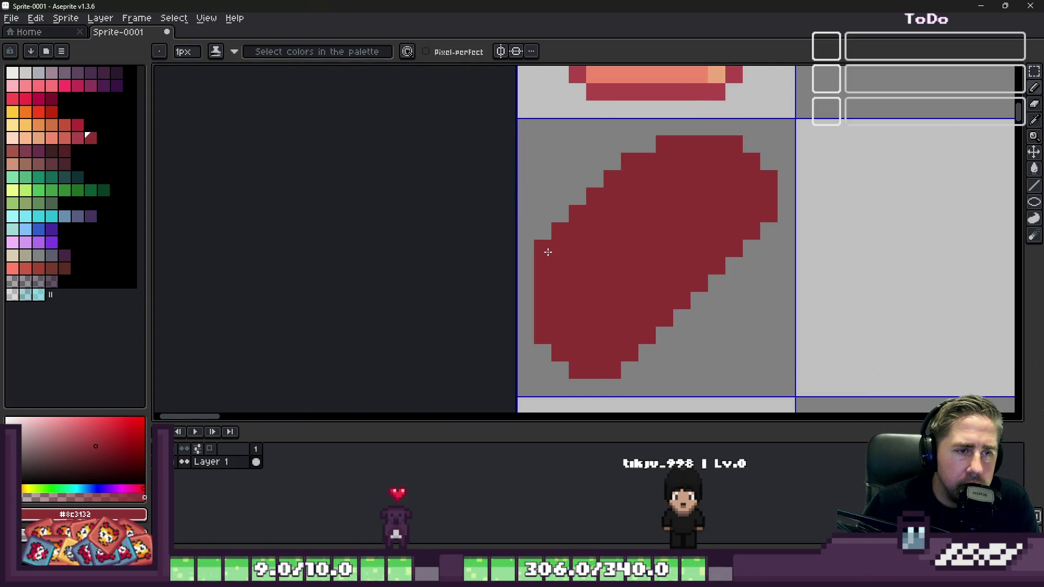
Step: Trim the loaf's upper-left diagonal edge with a 2px eraser
key("e")
mouse_move(523, 277)
left_mouse_down()
mouse_move(550, 171)
mouse_move(586, 157)
left_mouse_up()
scroll(489, 152, "down", 3)
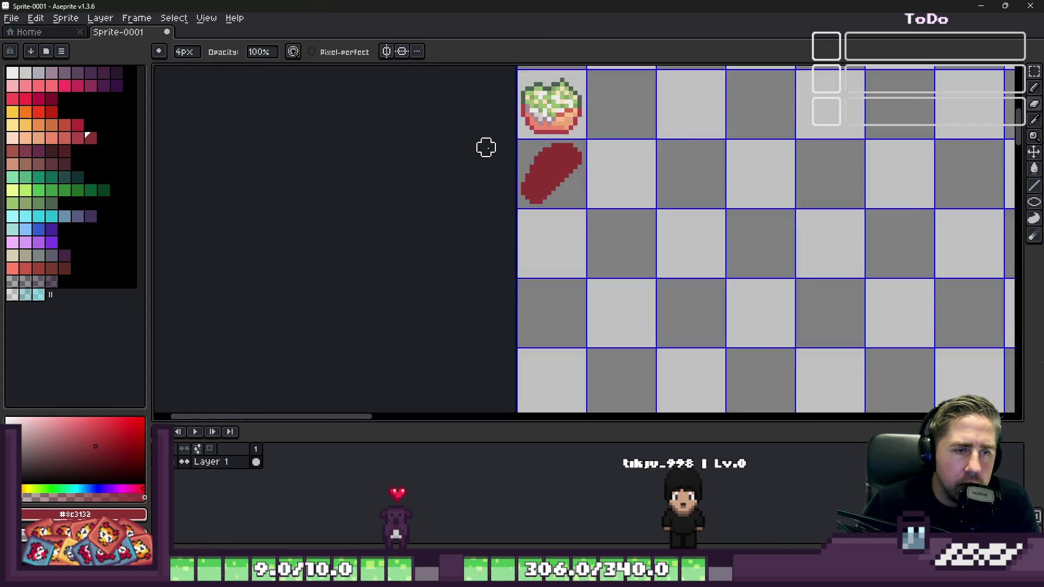
key("v")
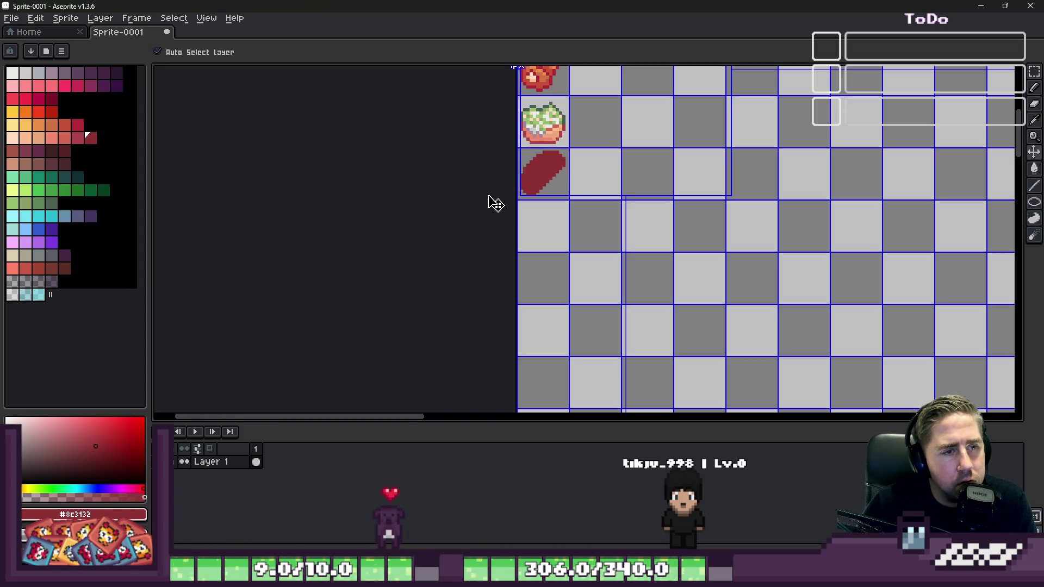
key("e")
scroll(492, 207, "up", 4)
key("b")
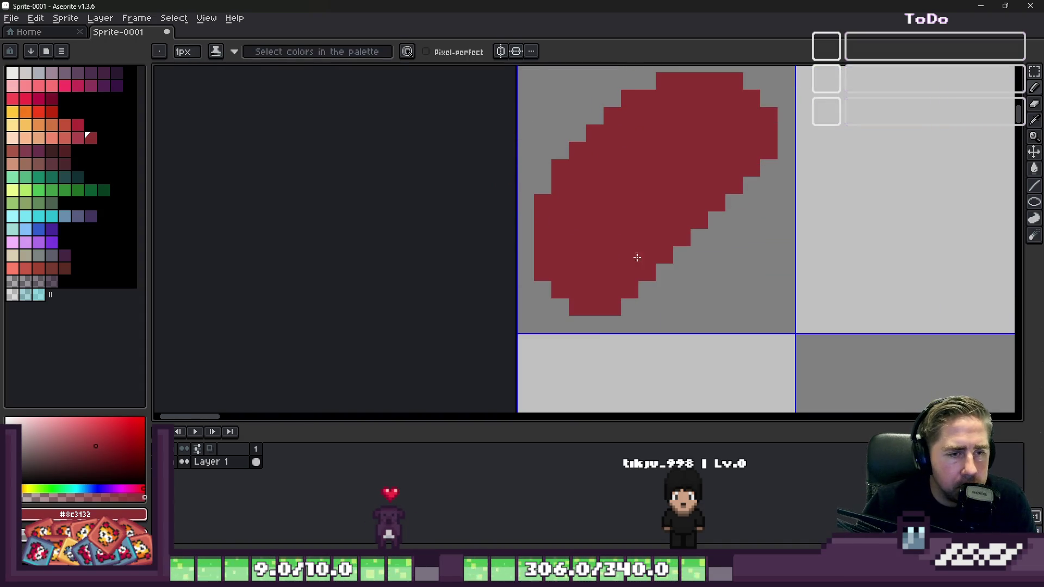
Step: Erase the stray red pixel below the loaf with a 4px eraser
key("e")
left_click(647, 325)
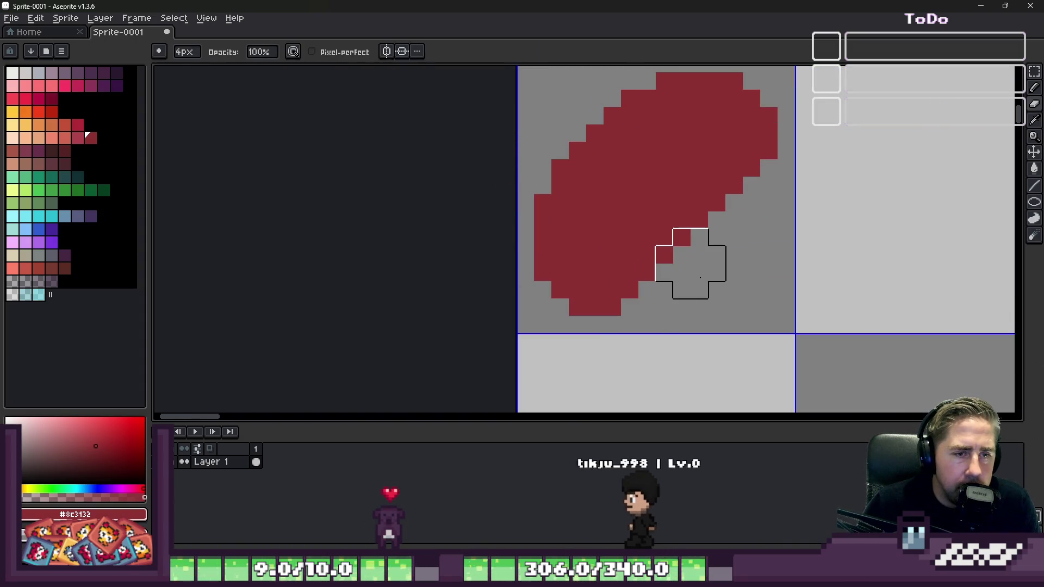
scroll(536, 245, "up", 3)
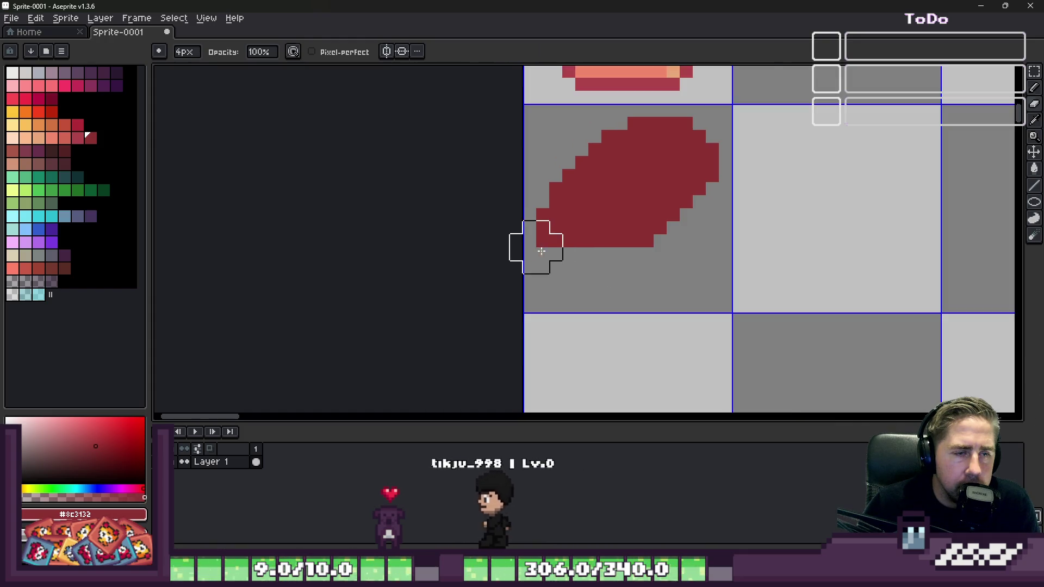
key("b")
scroll(546, 237, "down", 4)
scroll(553, 223, "up", 2)
key("e")
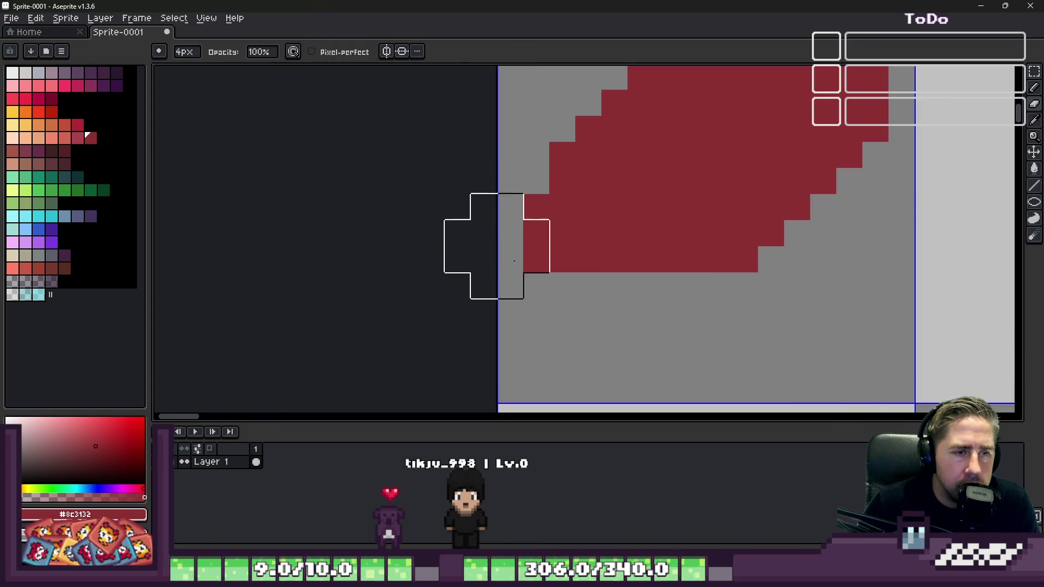
key("b")
scroll(577, 196, "down", 1)
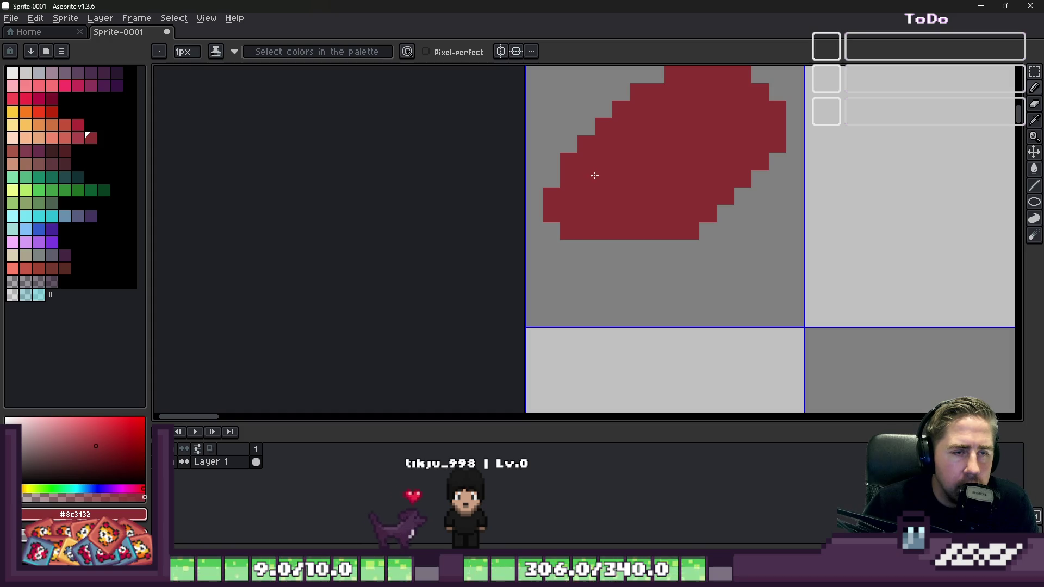
Step: Pick a lighter red from the palette for the loaf's highlights
left_click(77, 137)
scroll(462, 217, "down", 3)
scroll(560, 184, "up", 5)
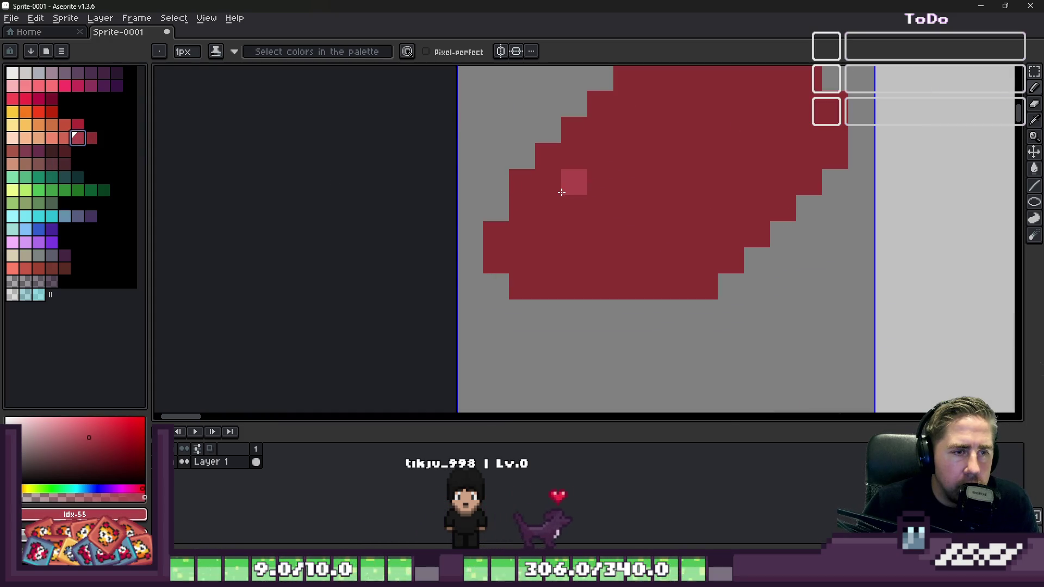
scroll(556, 179, "down", 1)
Step: Move the lower part of the loaf down three pixels
key("m")
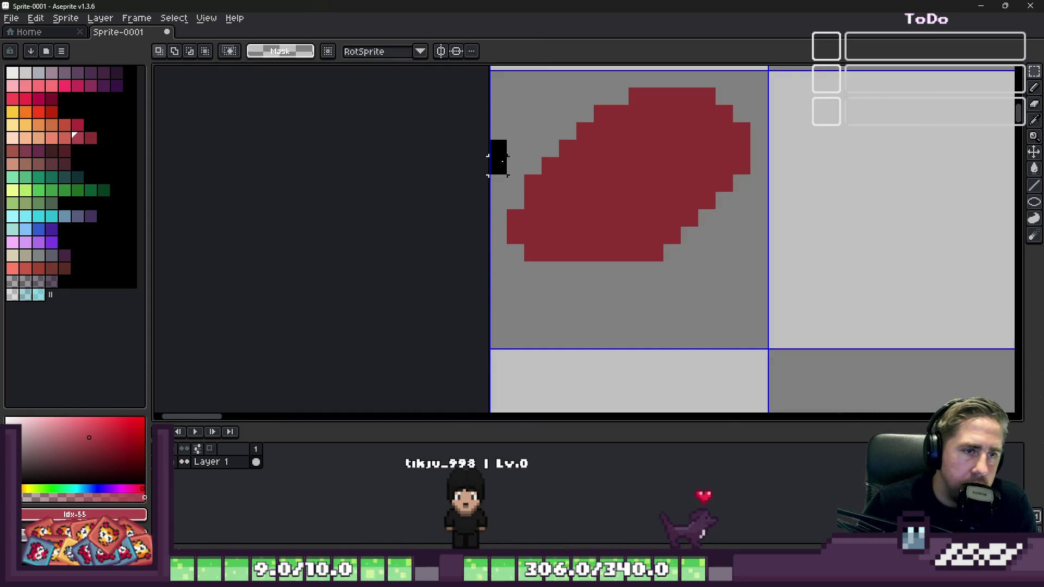
left_click_drag(488, 139, 718, 299)
mouse_move(583, 236)
left_mouse_down()
mouse_move(562, 248)
mouse_move(561, 272)
left_mouse_up()
key("Return")
Step: Undo a stray eraser stroke and pencil in the notch on the loaf's left edge
key("ctrl+d")
key("e")
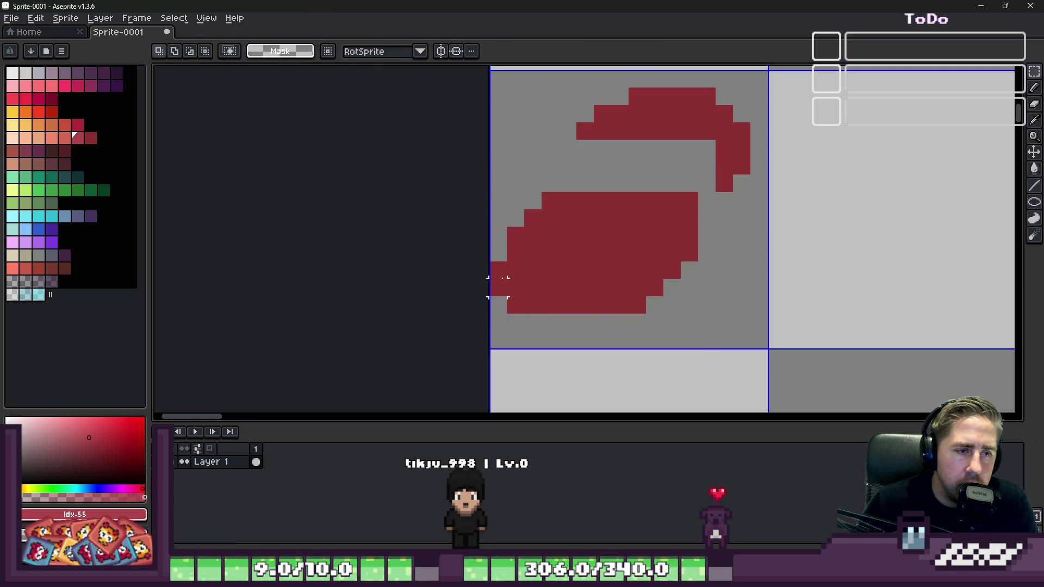
left_click_drag(473, 291, 504, 320)
key("ctrl+z")
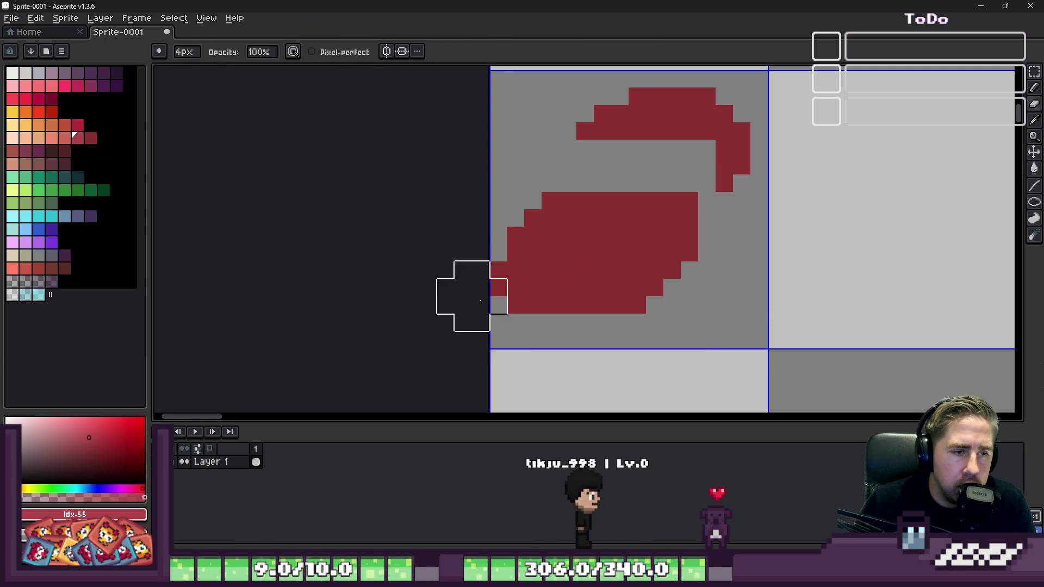
key("b")
left_click_drag(516, 279, 481, 305)
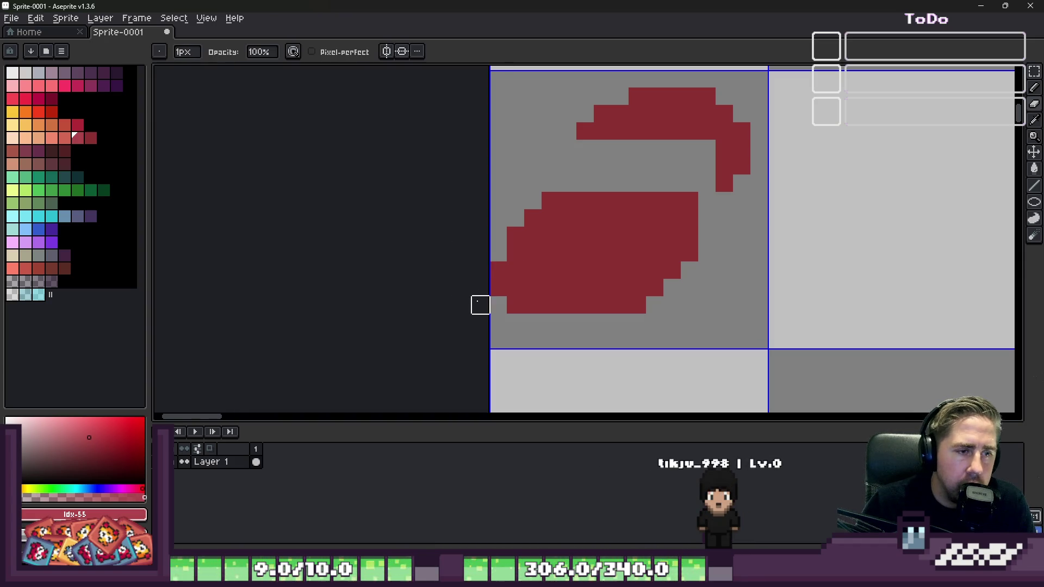
left_click(533, 322)
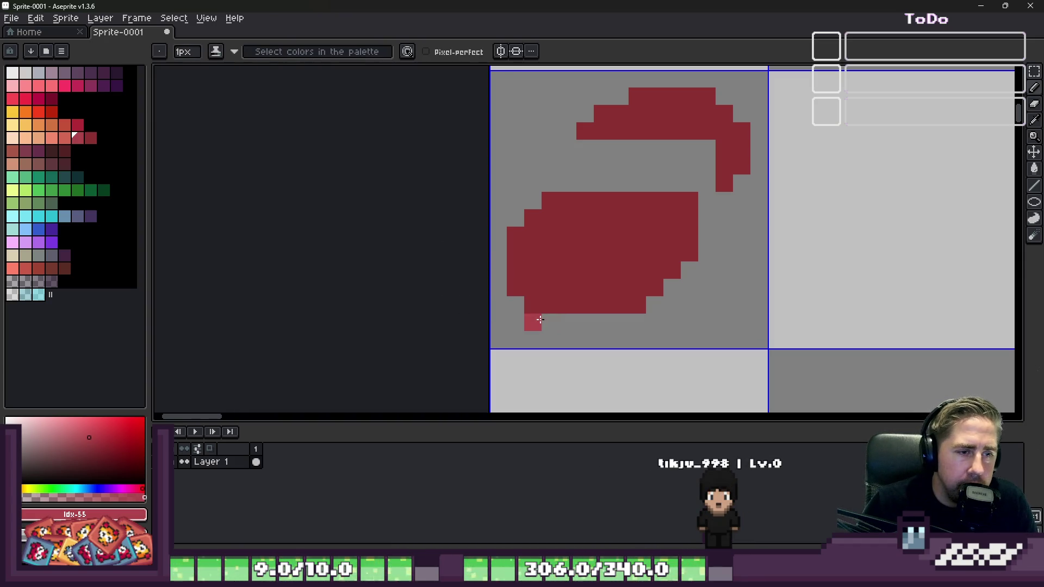
Step: Link the crescent to the body in dark red and bucket-fill the enclosed gap with Contiguous on
left_click(569, 256, "alt")
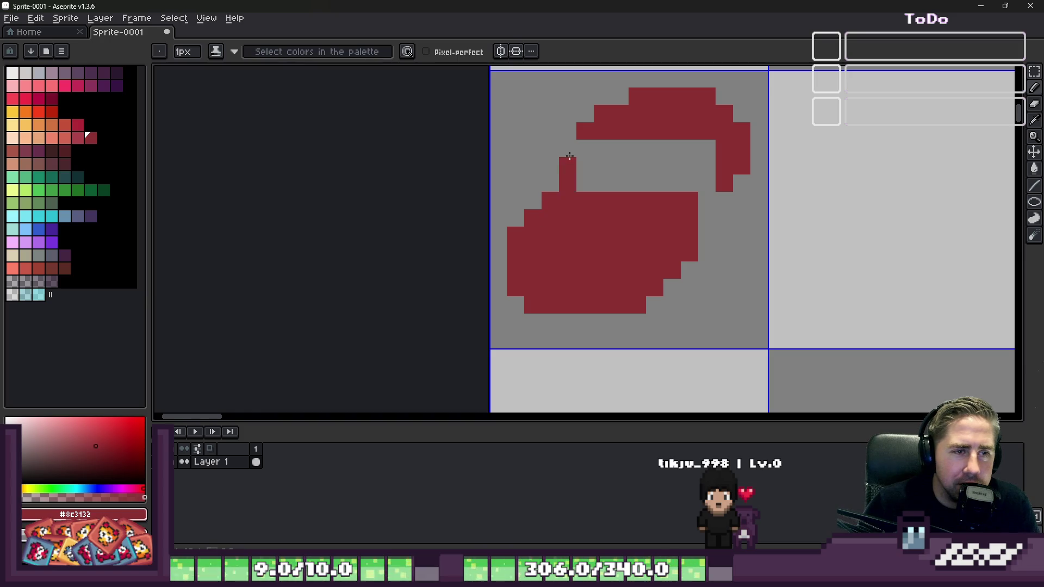
left_click(695, 187)
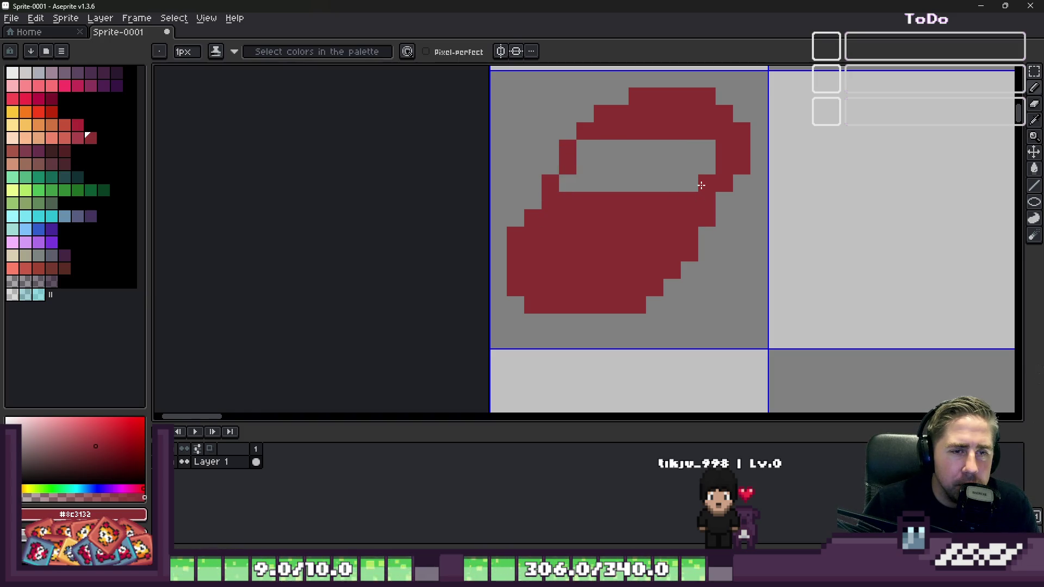
key("g")
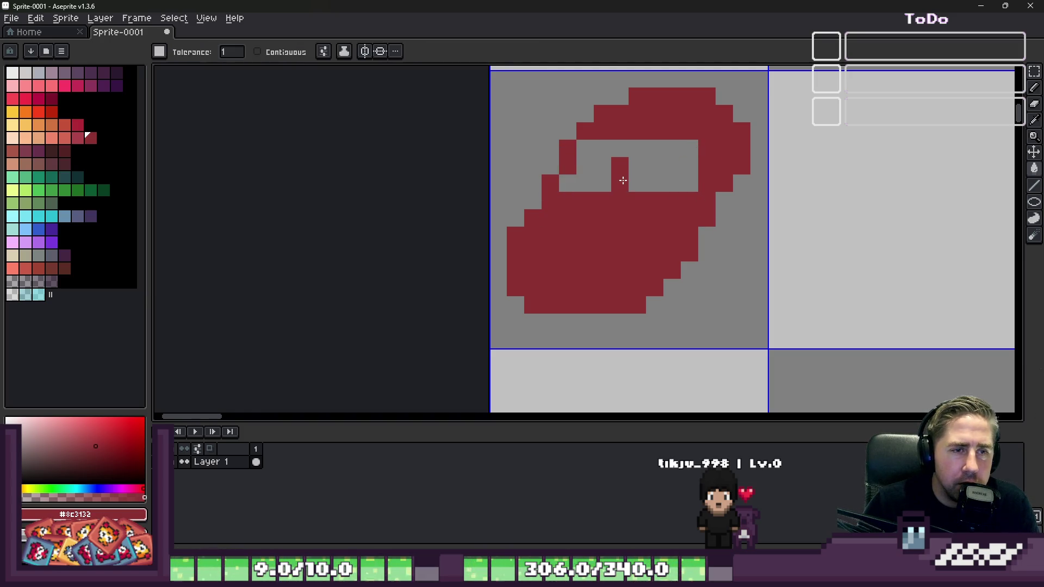
left_click(660, 158)
key("ctrl+z")
key("ctrl+z")
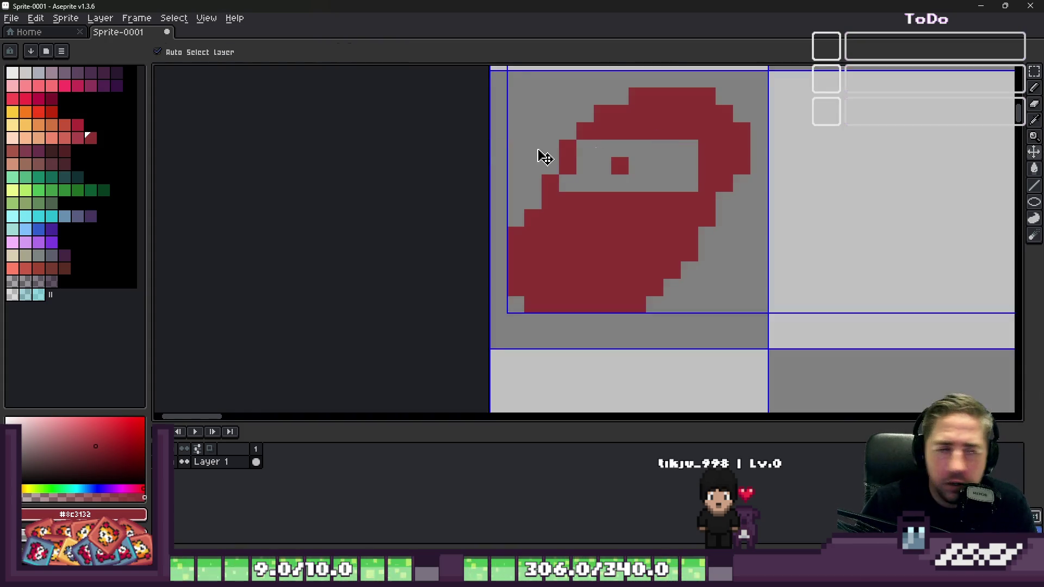
left_click(264, 53)
left_click(653, 152)
scroll(598, 174, "down", 4)
key("b")
scroll(663, 210, "up", 4)
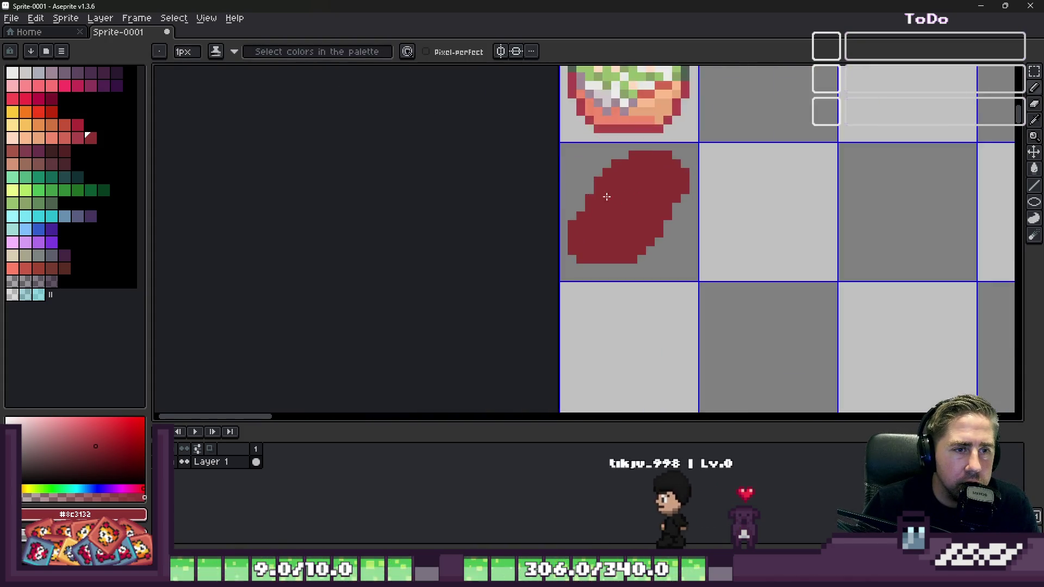
Step: Zoom around the sprite sheet and enlarge the eraser to 3px
scroll(653, 234, "down", 3)
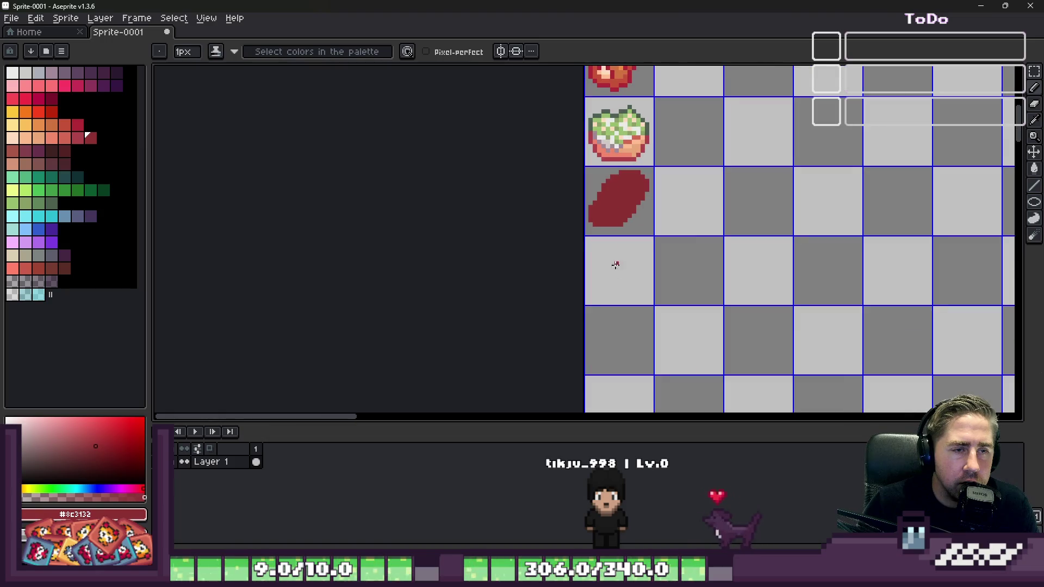
scroll(603, 258, "up", 2)
scroll(585, 151, "down", 1)
scroll(576, 151, "up", 1)
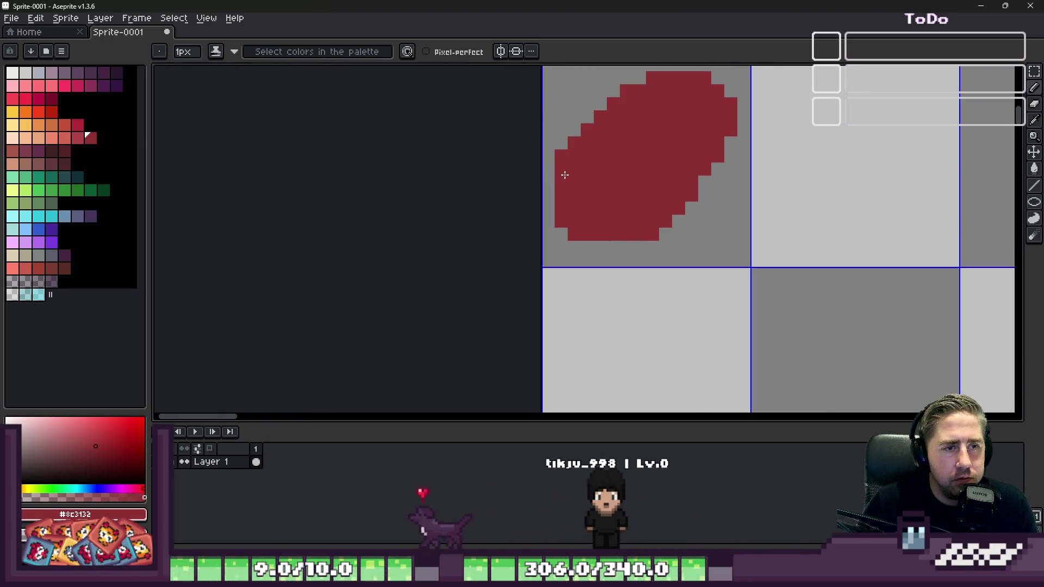
scroll(565, 175, "down", 6)
scroll(561, 179, "up", 4)
key("e")
key("plus")
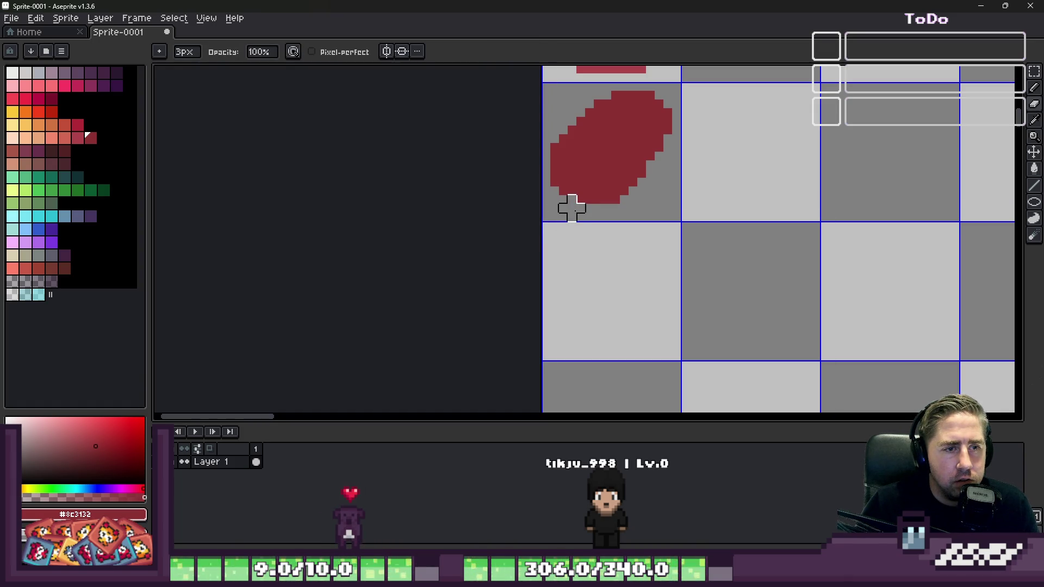
scroll(400, 207, "down", 2)
Step: Add two red pixels along the loaf's bottom-left row
key("b")
scroll(493, 189, "up", 2)
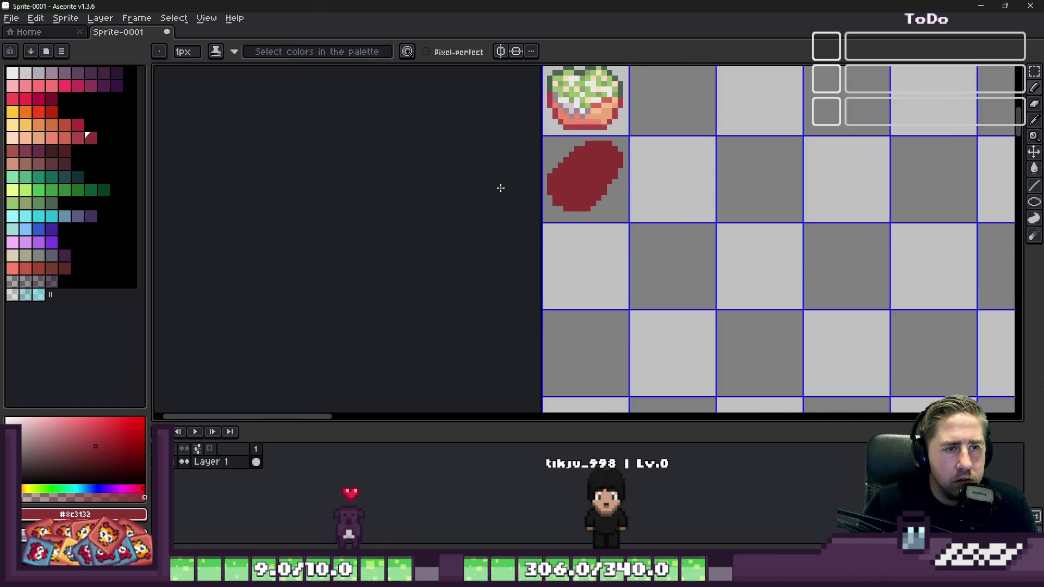
scroll(531, 174, "up", 1)
left_click(585, 286)
left_click(601, 287)
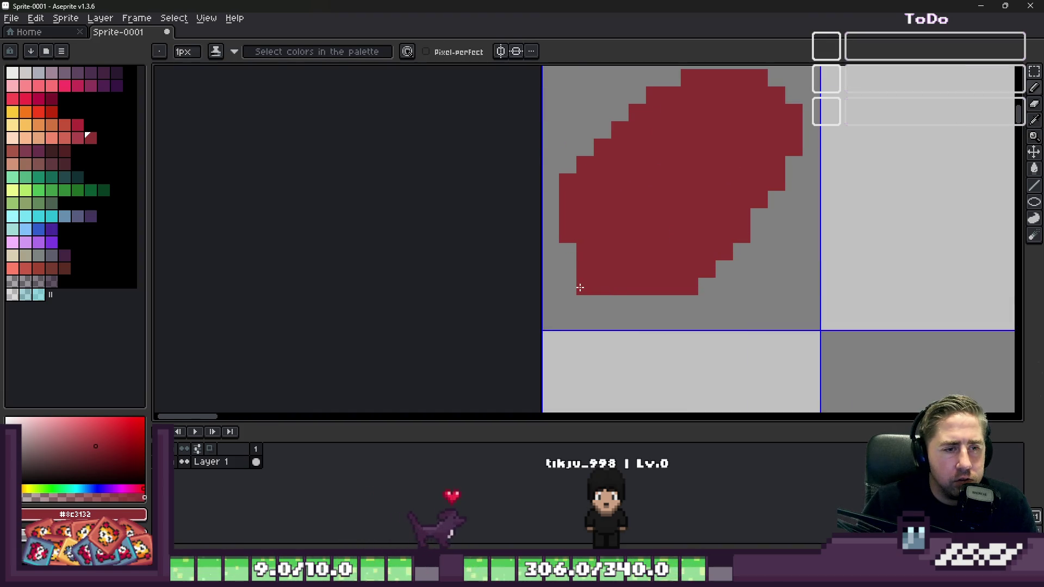
scroll(569, 245, "down", 2)
scroll(576, 235, "up", 3)
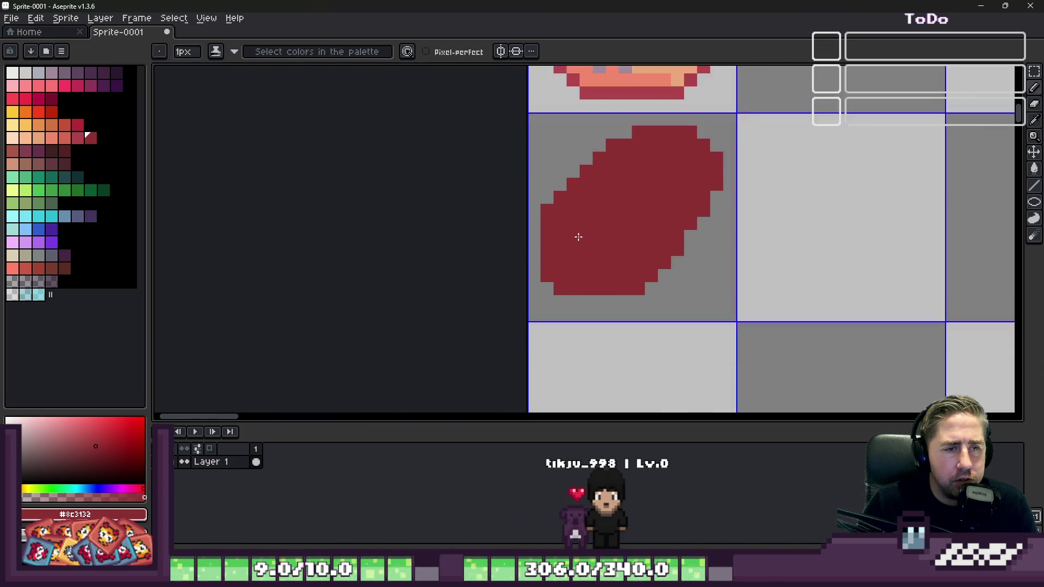
left_click(64, 138)
Step: Fill the loaf's interior with the lighter red
key("g")
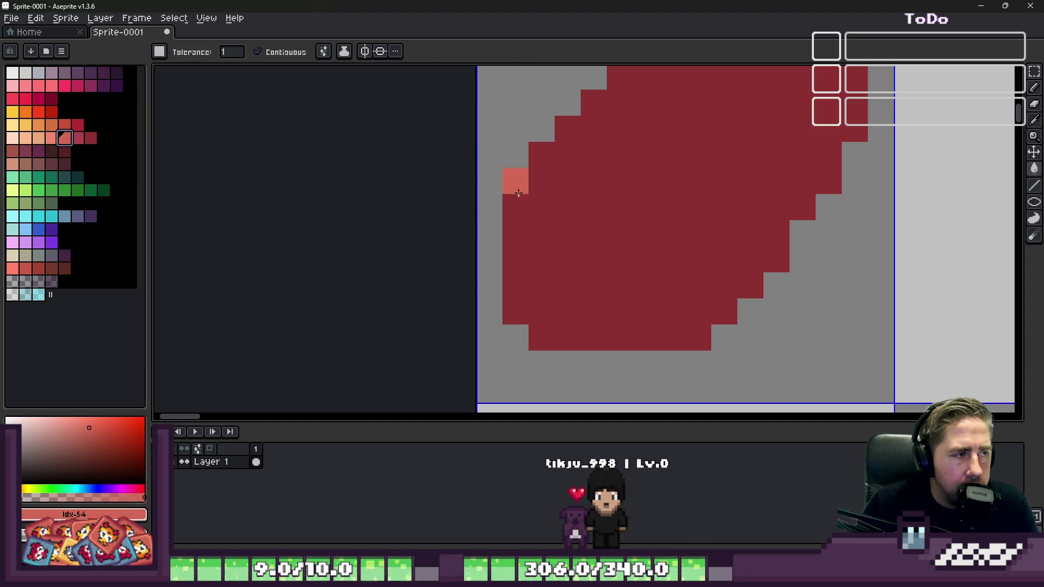
left_click(562, 196)
scroll(562, 195, "down", 2)
key("ctrl+z")
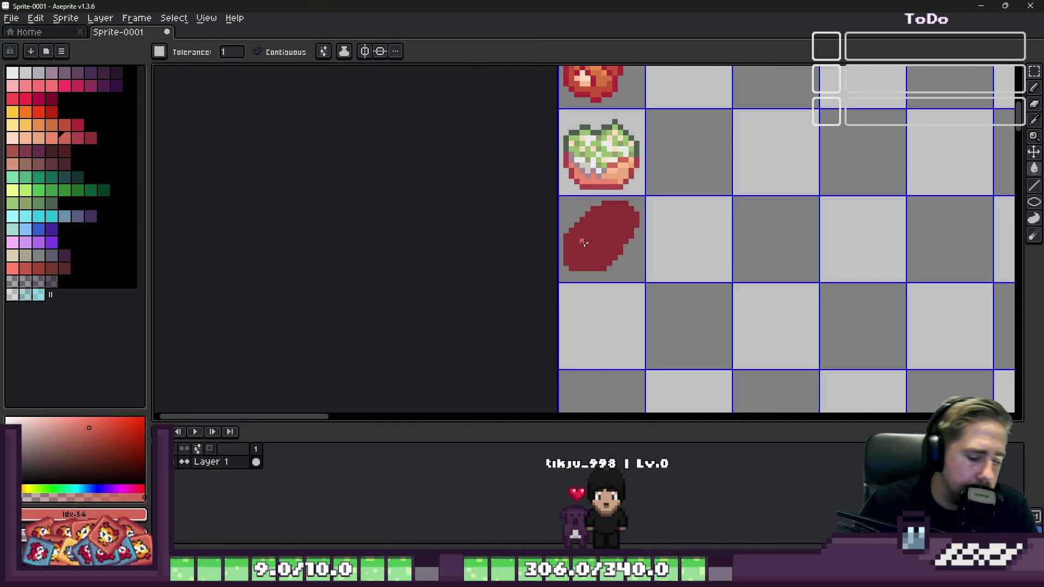
double_click(583, 243)
scroll(584, 242, "up", 4)
left_click(585, 242)
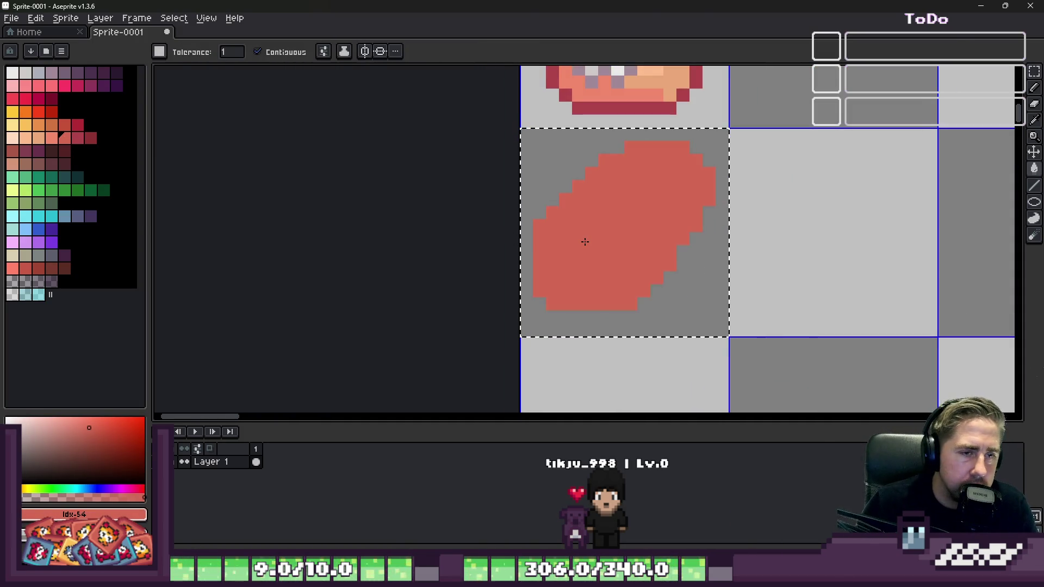
scroll(571, 255, "up", 1)
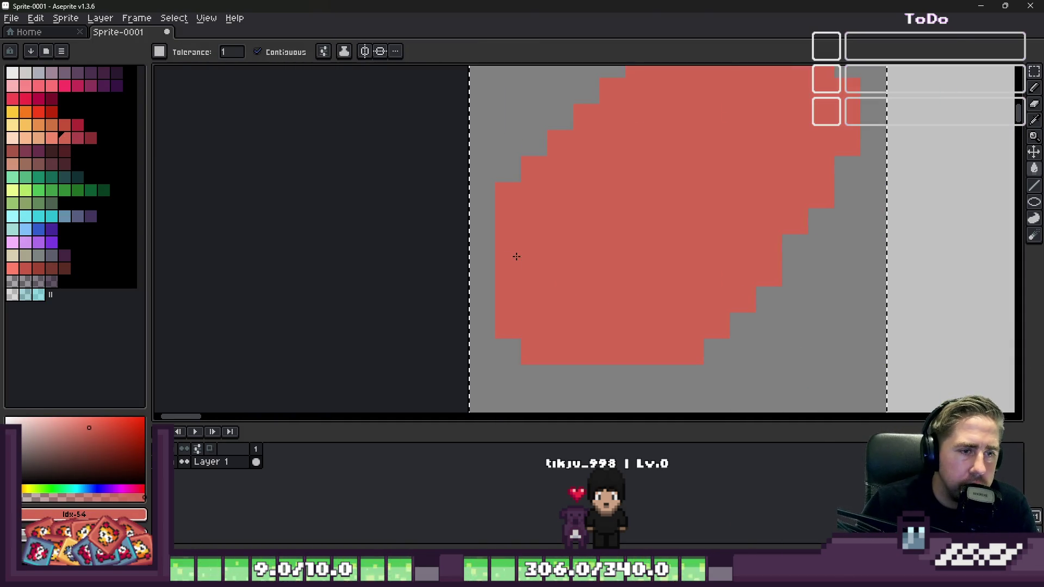
Step: Draw the very dark red (#542323) outline around the heel and along its bottom edge
left_click(65, 152)
key("b")
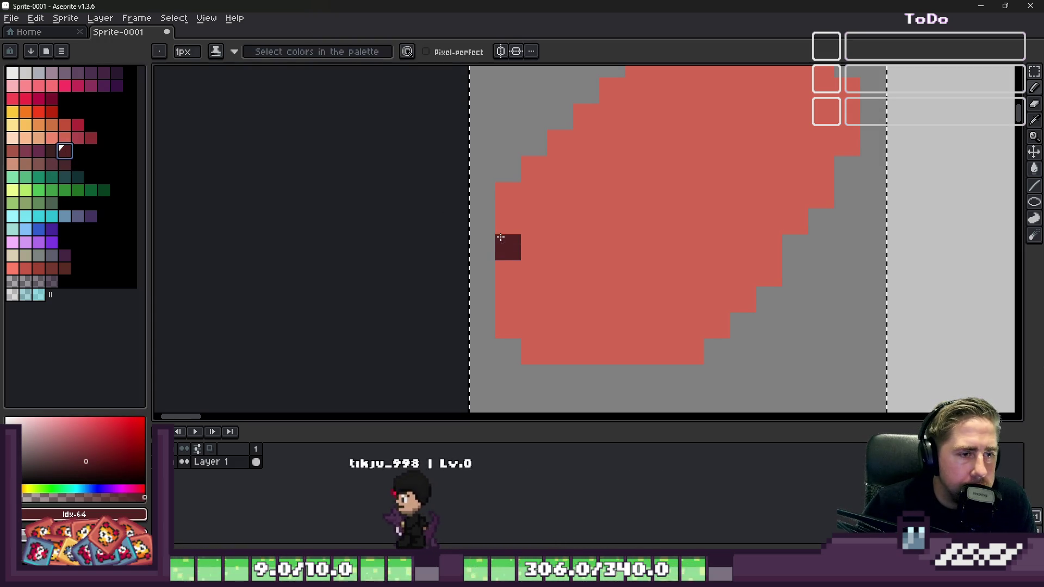
mouse_move(497, 256)
left_mouse_down()
mouse_move(509, 324)
mouse_move(507, 291)
left_mouse_up()
key("ctrl+z")
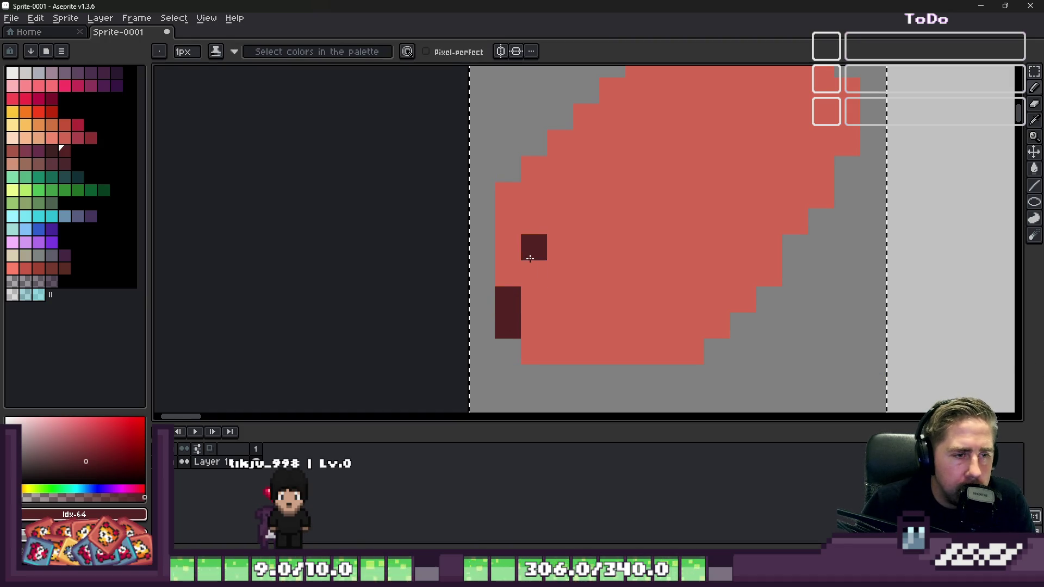
left_click(534, 274)
key("ctrl+z")
left_click(533, 273)
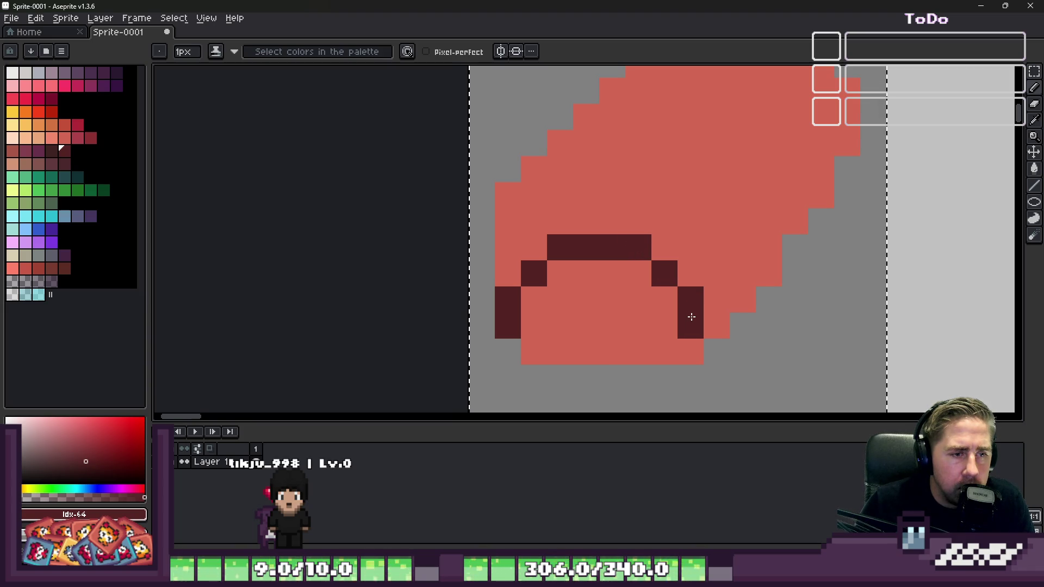
left_click_drag(660, 372, 545, 382)
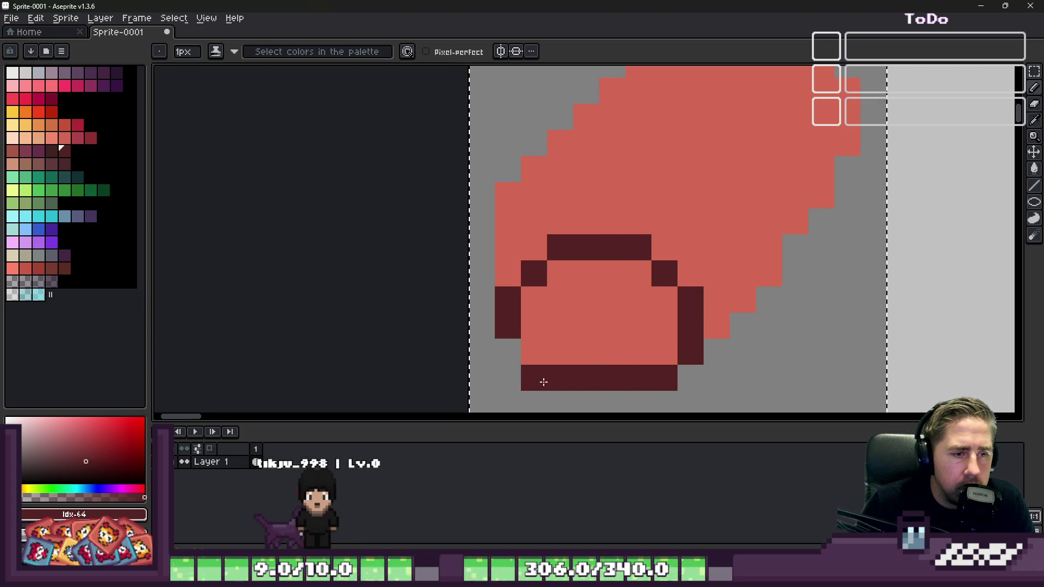
scroll(505, 360, "down", 5)
scroll(495, 246, "up", 4)
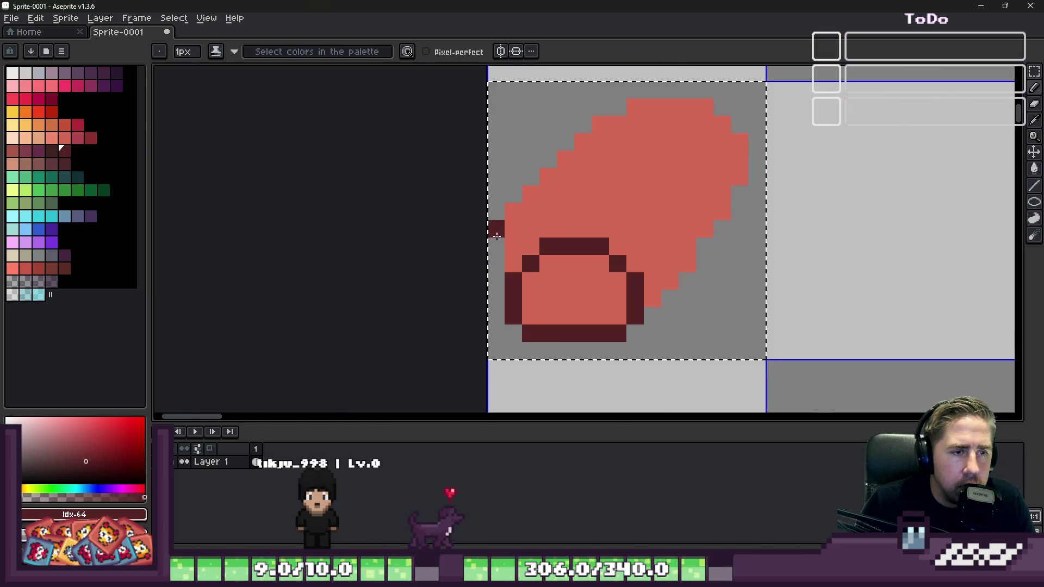
Step: Extend the dark outline up the loaf's left side and along its top
key("e")
key("b")
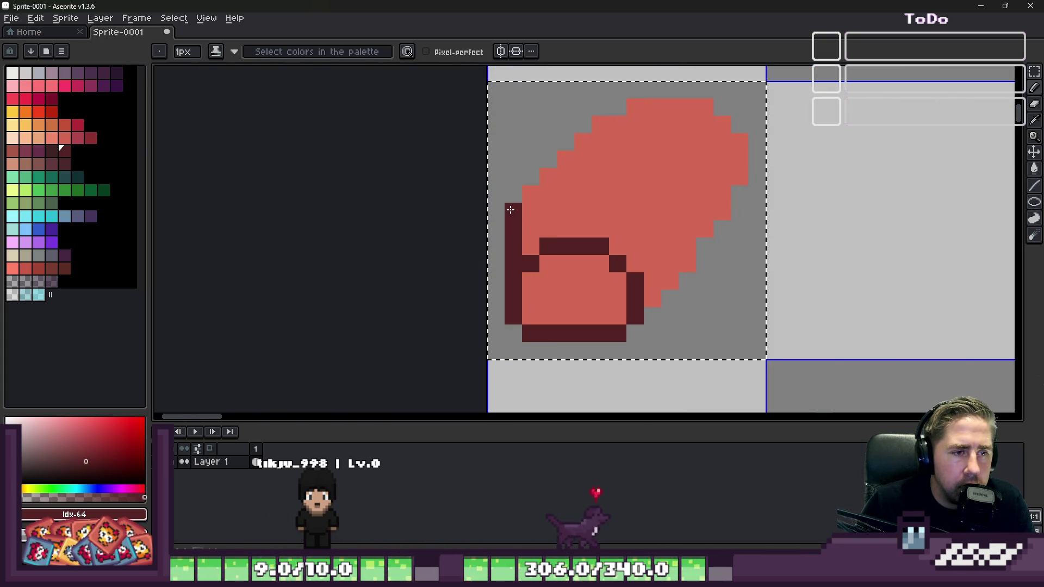
key("ctrl+z")
left_click_drag(523, 218, 535, 192)
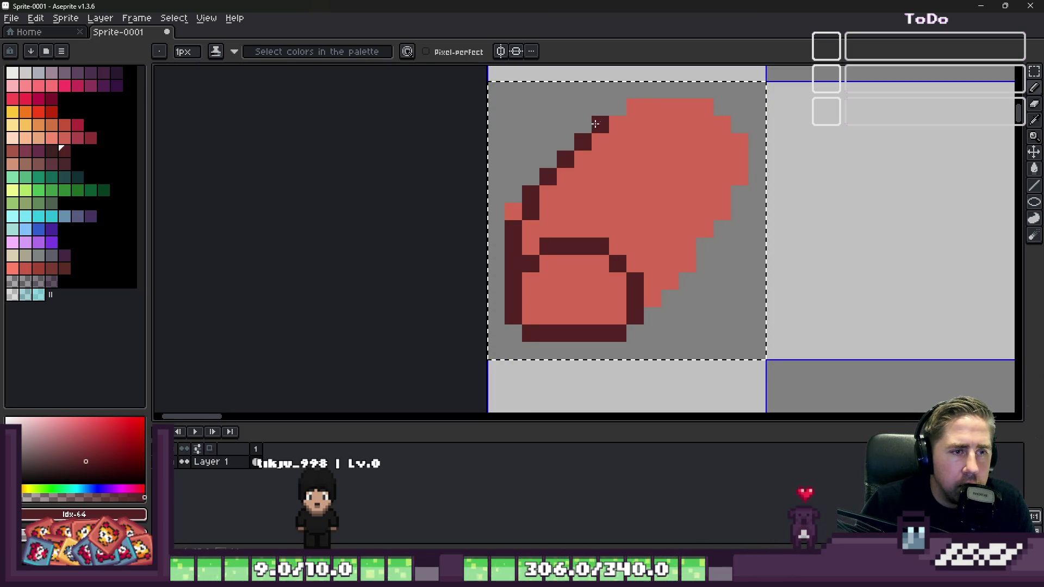
key("ctrl+z")
key("ctrl+z")
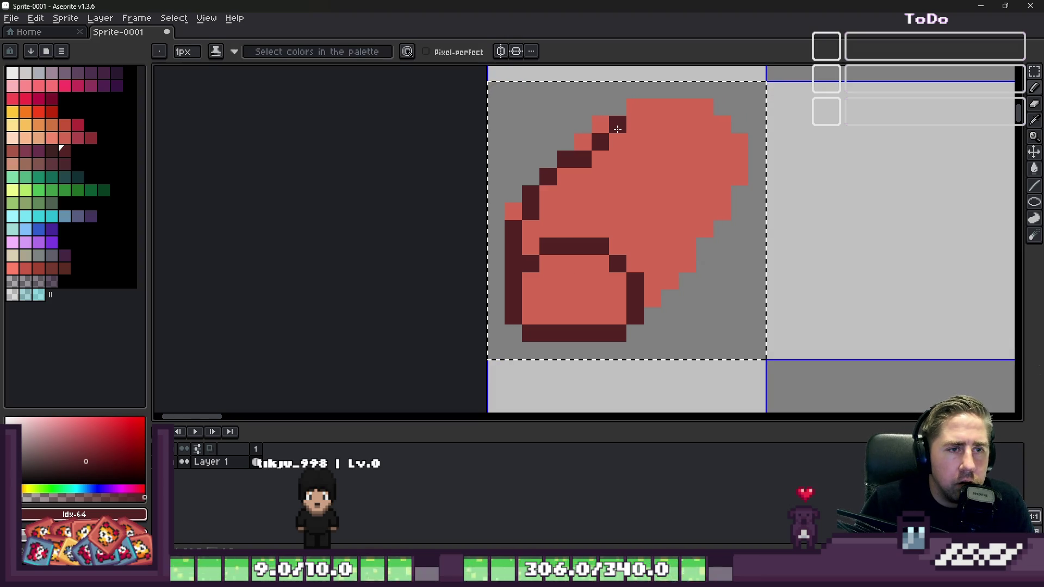
key("ctrl+y")
key("ctrl+y")
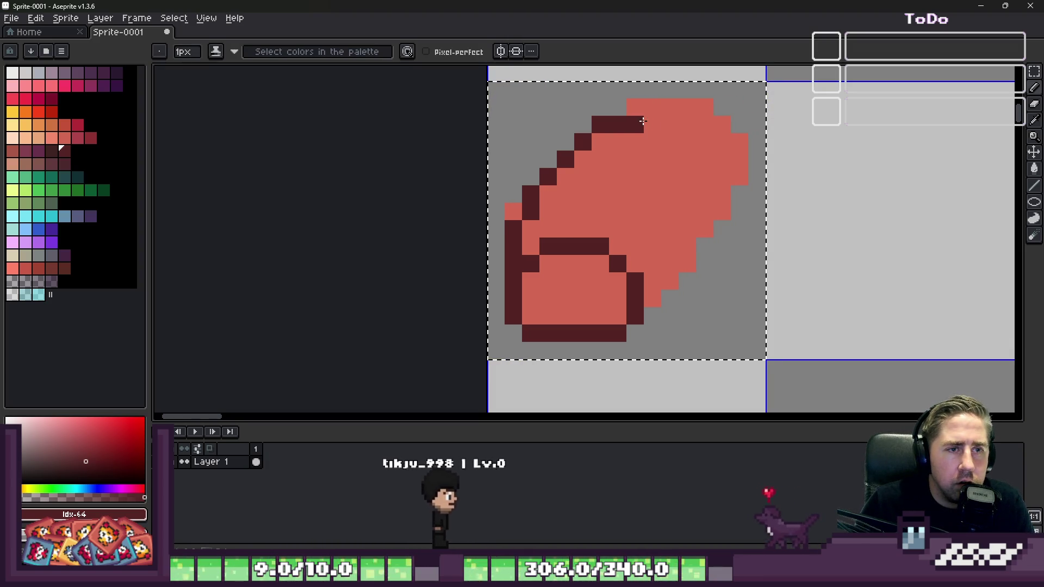
left_click_drag(651, 108, 662, 110)
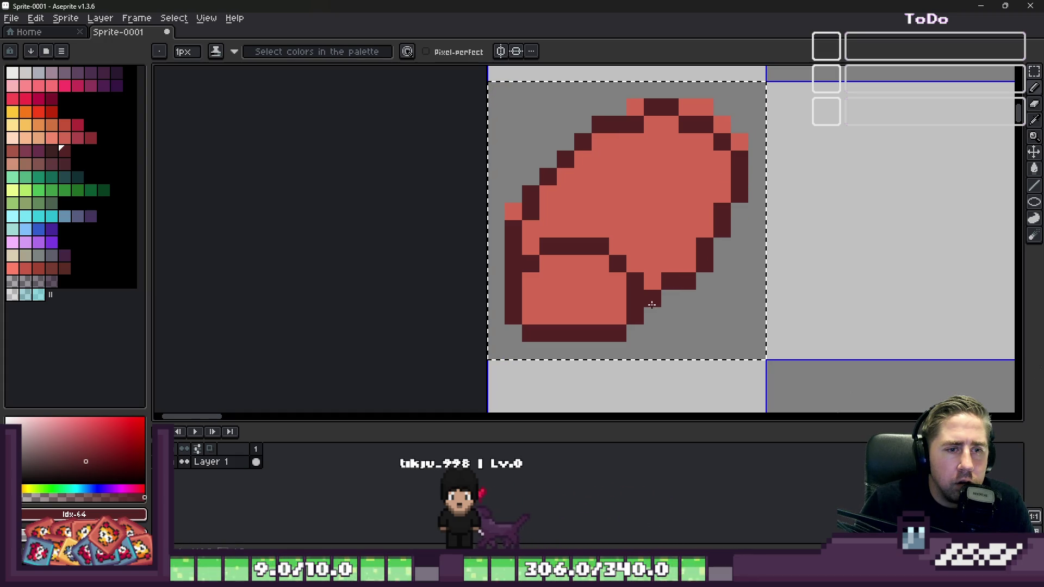
Step: Erase stray red pixels at the loaf's left edge and along its top edge
scroll(625, 255, "down", 5)
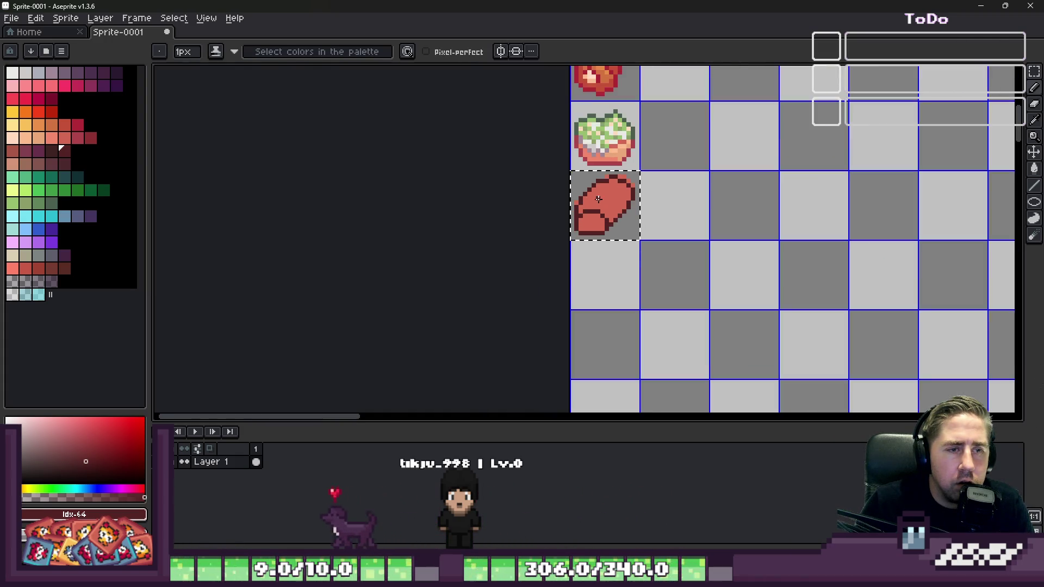
scroll(600, 239, "up", 5)
key("b")
left_click(562, 239)
left_click(667, 148)
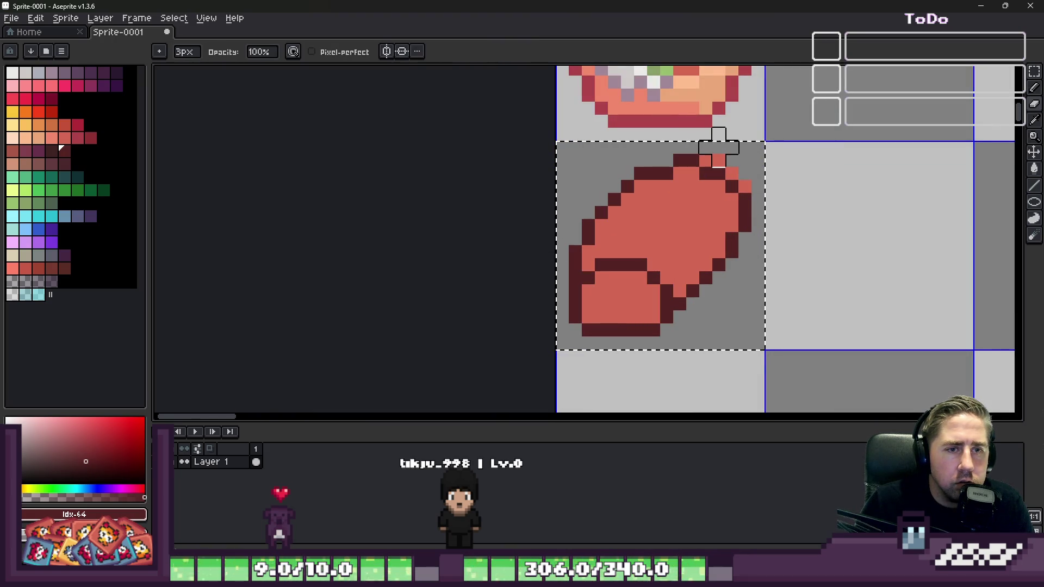
left_click_drag(706, 147, 719, 147)
scroll(738, 169, "down", 5)
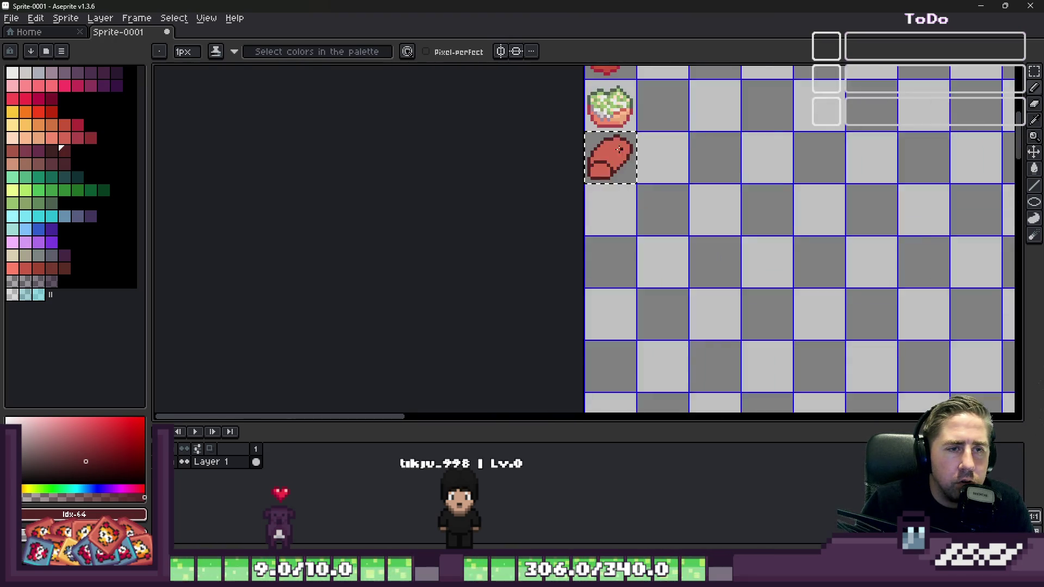
scroll(631, 210, "up", 6)
Step: Paint salmon (#d36853) pixels over the loaf's upper-left edge and outline
left_click(631, 209, "alt")
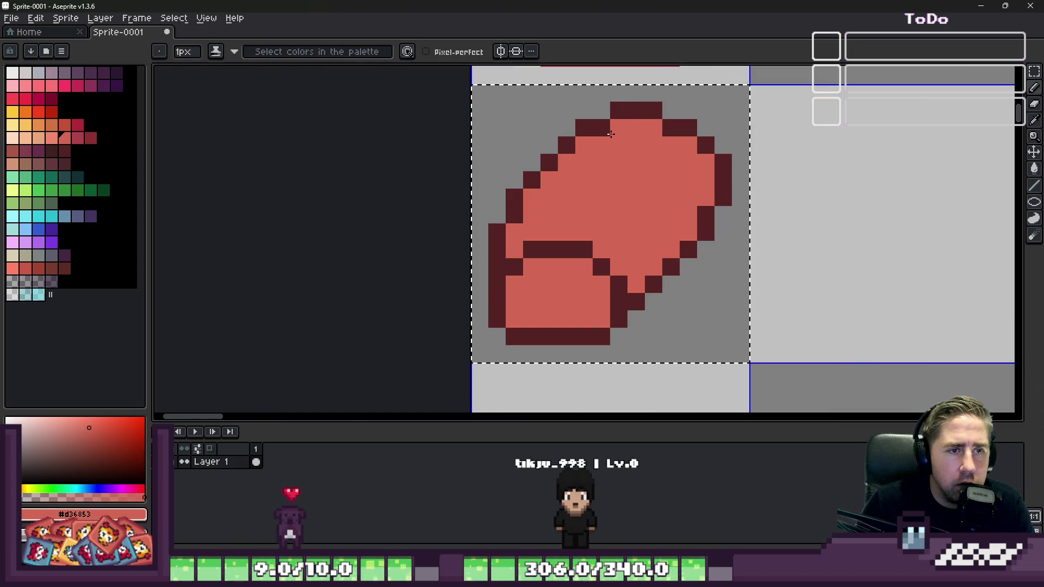
scroll(631, 210, "down", 5)
scroll(603, 174, "up", 5)
left_click(584, 173)
scroll(585, 173, "down", 2)
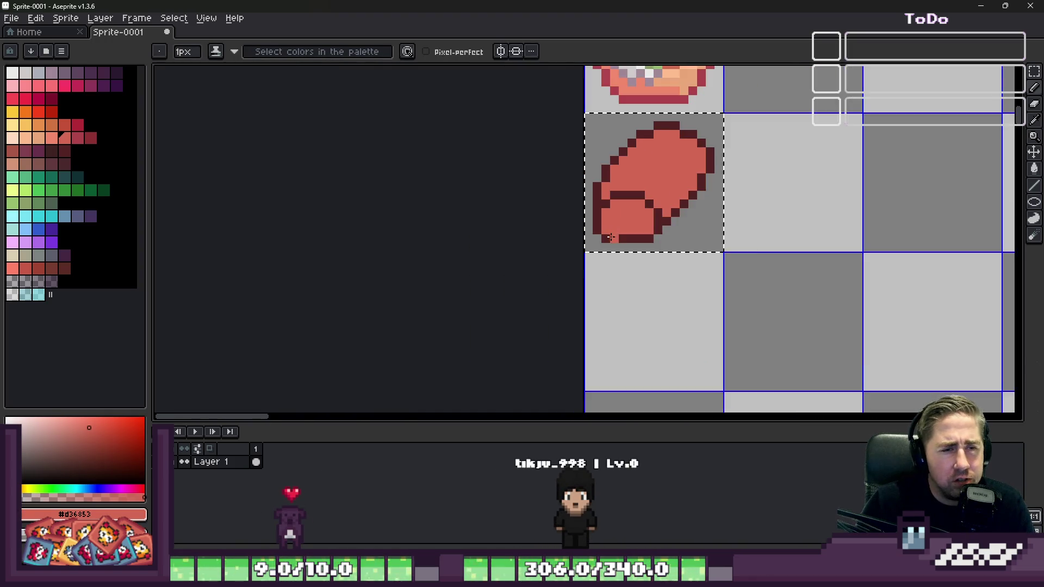
scroll(566, 191, "up", 2)
scroll(568, 193, "down", 2)
key("m")
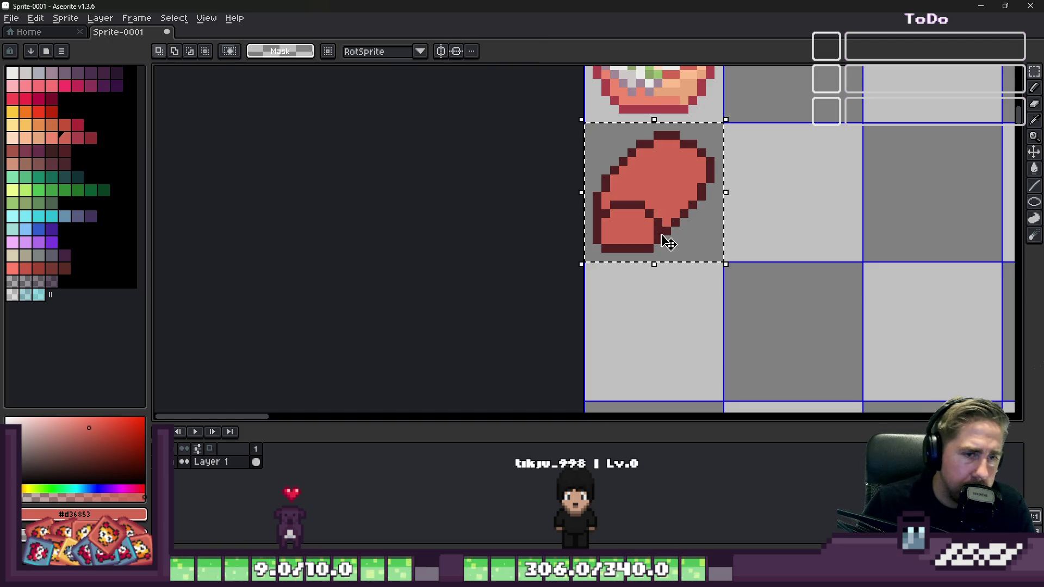
scroll(666, 240, "up", 2)
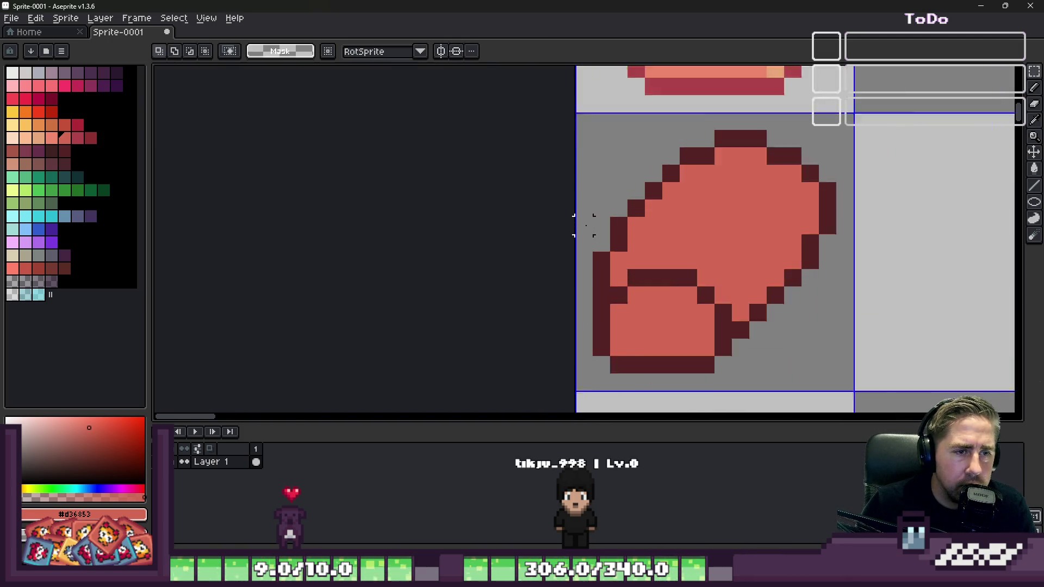
key("b")
scroll(579, 223, "up", 1)
mouse_move(605, 277)
left_mouse_down()
mouse_move(630, 168)
mouse_move(634, 252)
left_mouse_up()
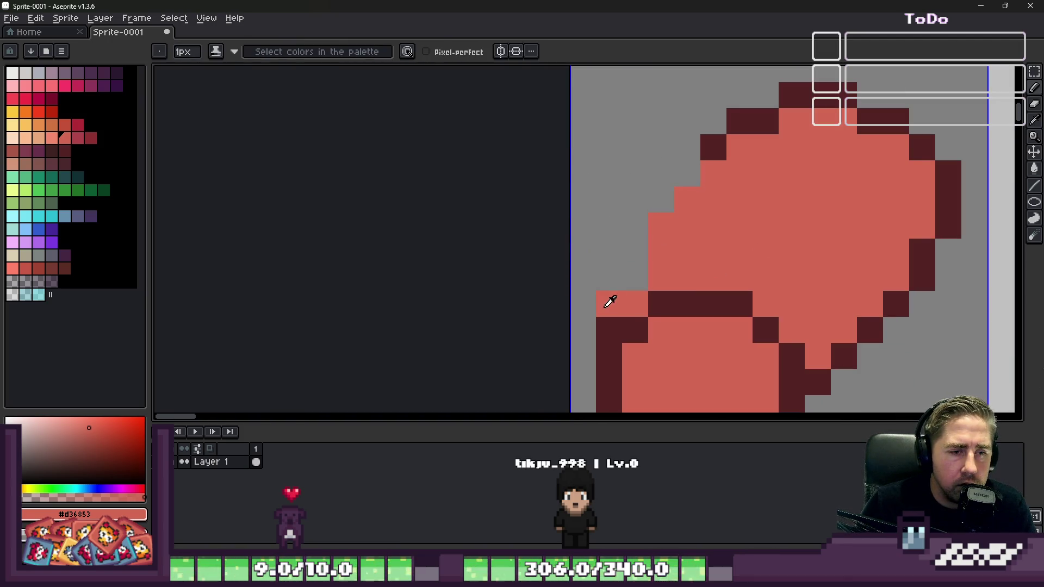
Step: Erase two left-edge pixels and repaint them in the dark outline colour
key("e")
mouse_move(606, 304)
left_mouse_down()
mouse_move(609, 329)
mouse_move(634, 304)
left_mouse_up()
left_click(634, 329)
key("b")
left_click(607, 351, "alt")
left_click(634, 330)
scroll(582, 205, "down", 2)
scroll(631, 205, "up", 2)
Step: Touch up remaining lower-left outline pixels, alternating salmon and dark red
key("e")
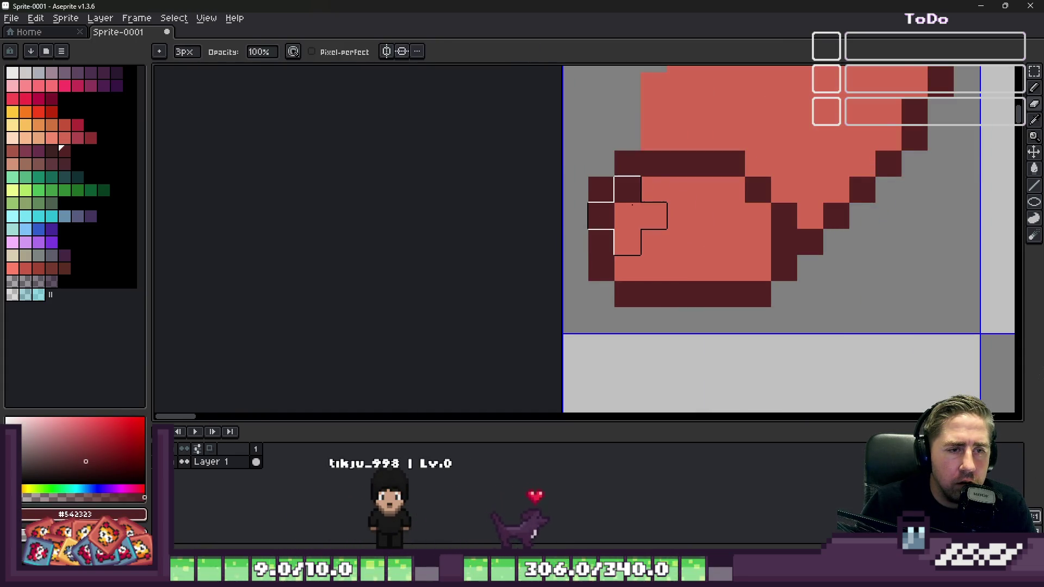
left_click(632, 205, "alt")
key("b")
left_click(627, 188)
scroll(599, 196, "down", 3)
scroll(578, 210, "up", 2)
left_click(578, 209)
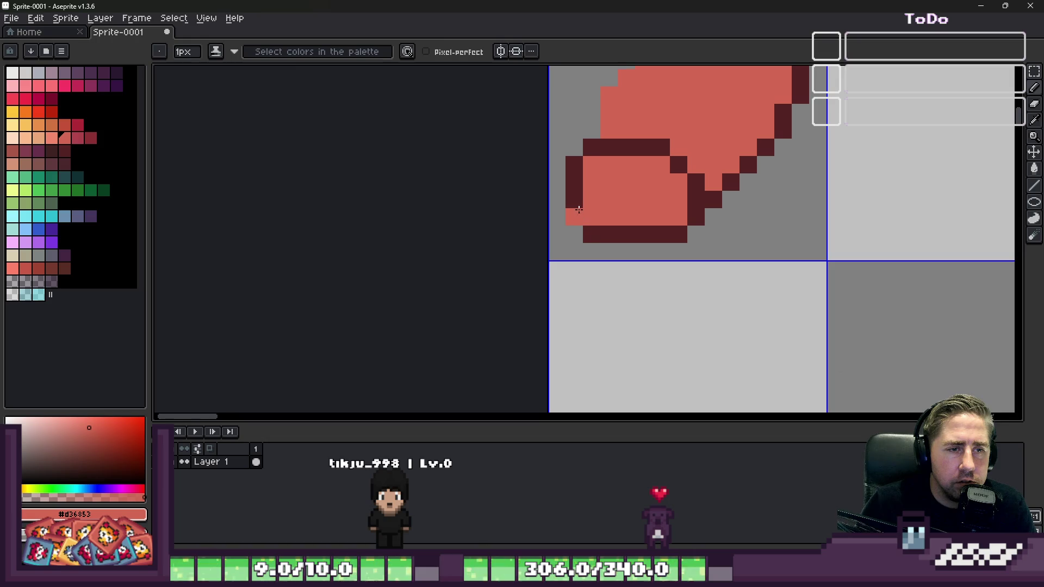
left_click(658, 231, "alt")
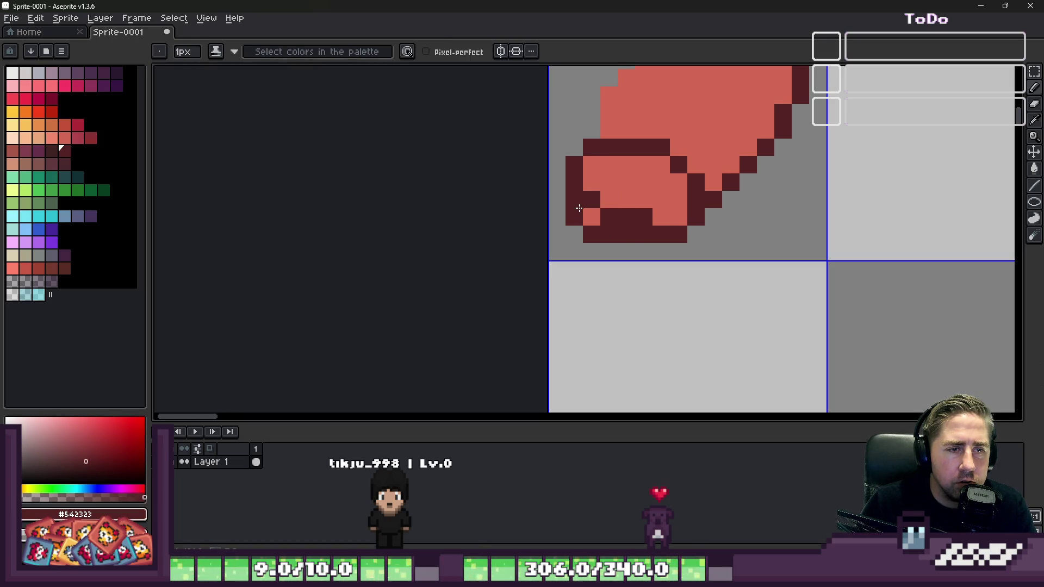
key("ctrl+z")
key("m")
scroll(606, 239, "down", 1)
scroll(669, 75, "up", 1)
Step: Delete a one-pixel column through the loaf and slide the right half left to close it
left_click_drag(658, 73, 803, 287)
left_click(702, 178)
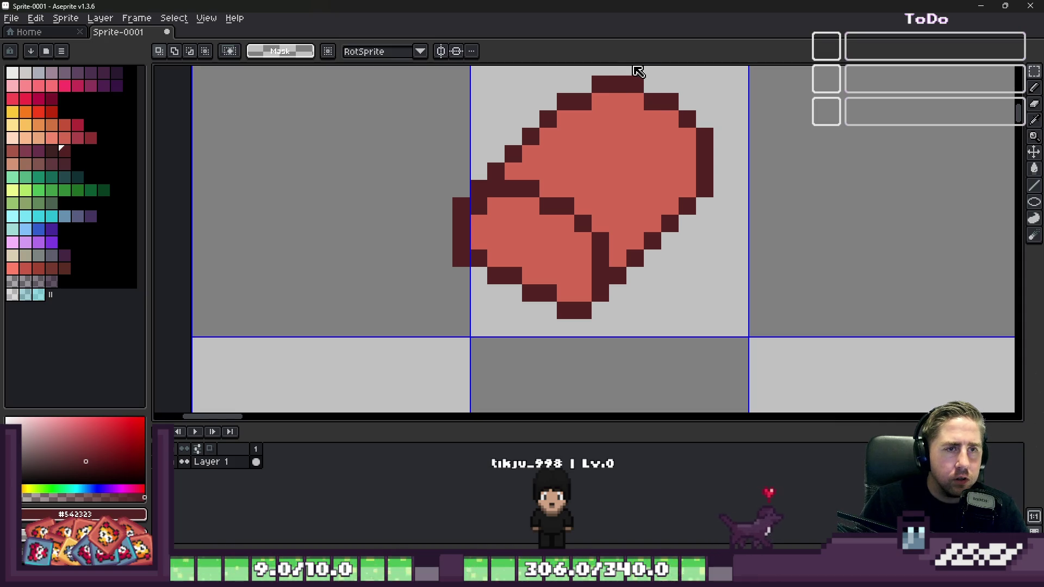
left_click_drag(636, 69, 635, 267)
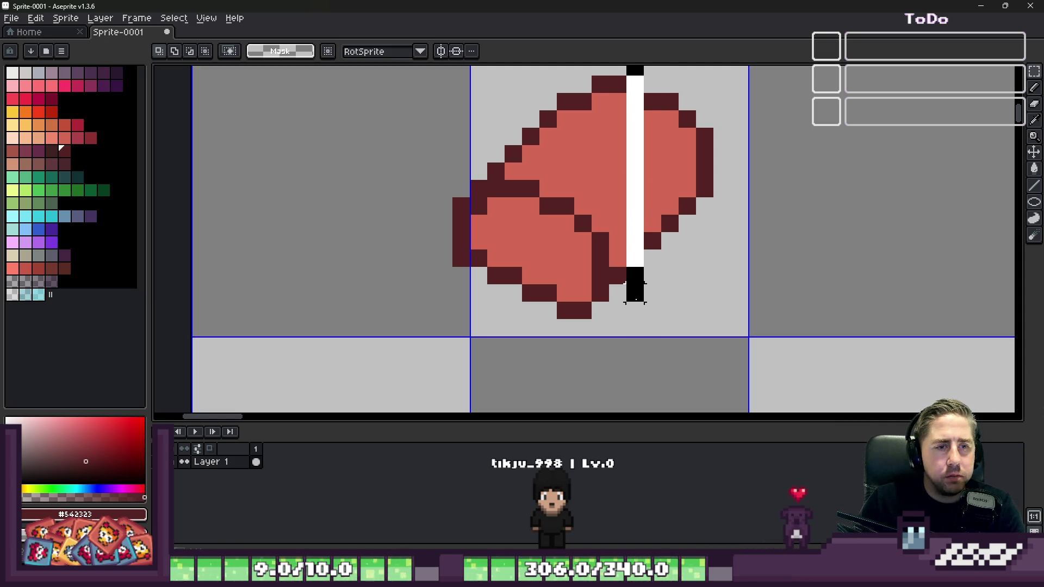
key("Delete")
left_click_drag(713, 190, 693, 191)
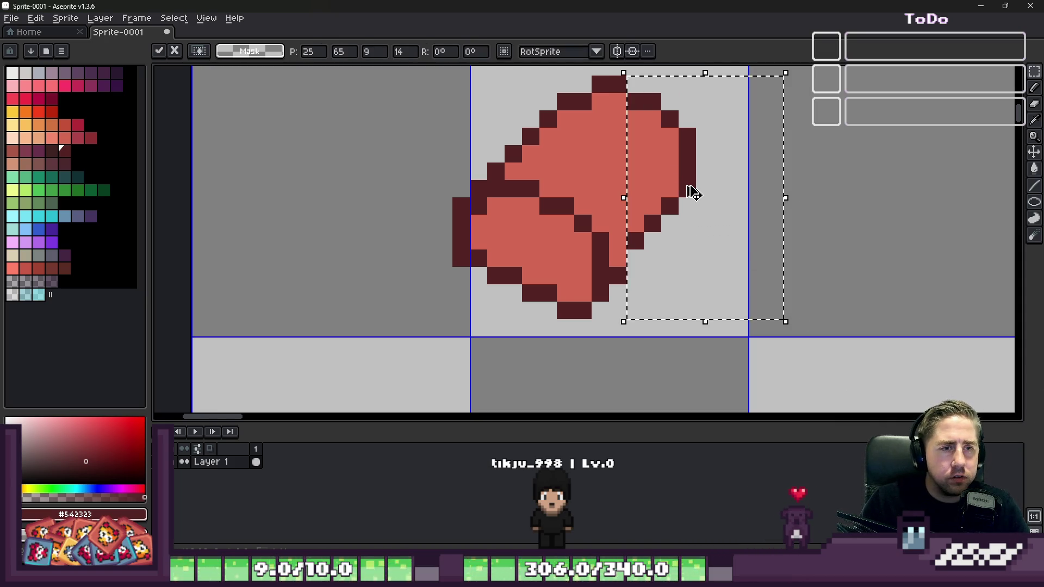
key("Return")
Step: Patch the join with dark outline pixels and a salmon fill pixel
key("i")
key("b")
left_click(628, 265)
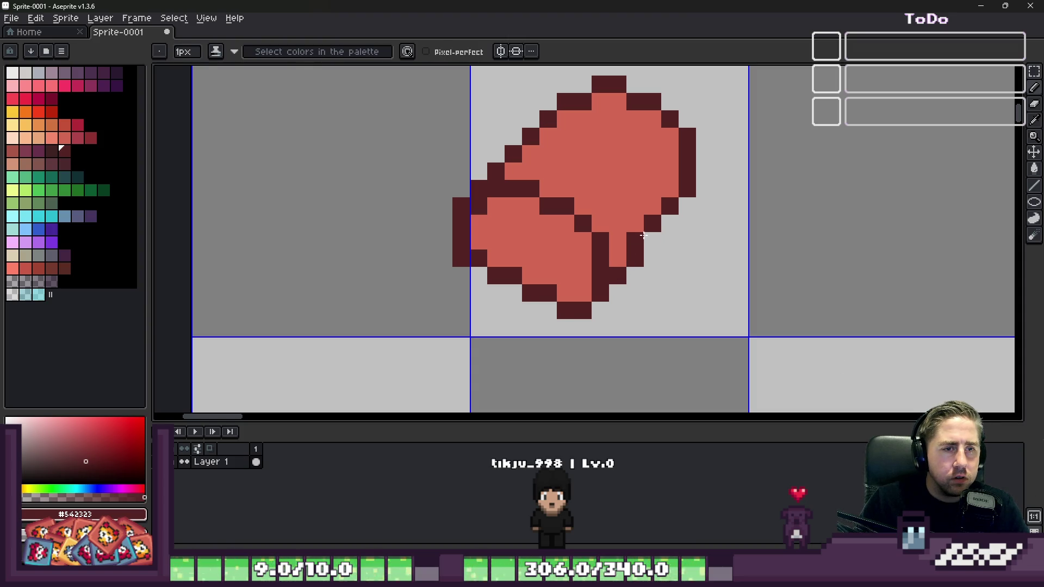
left_click(655, 234)
left_click(653, 204, "alt")
left_click(645, 223)
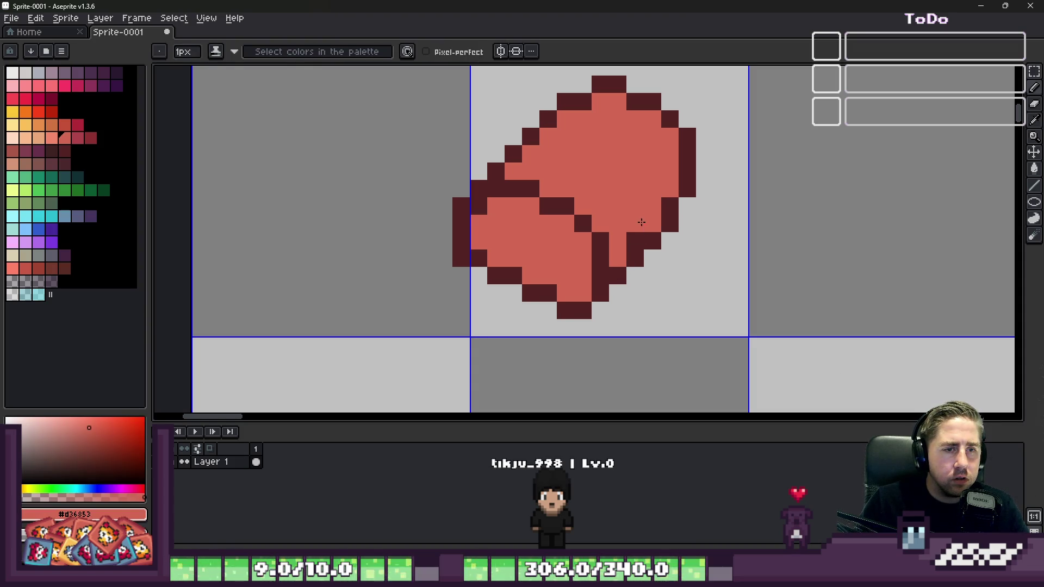
scroll(619, 242, "down", 6)
scroll(576, 203, "up", 7)
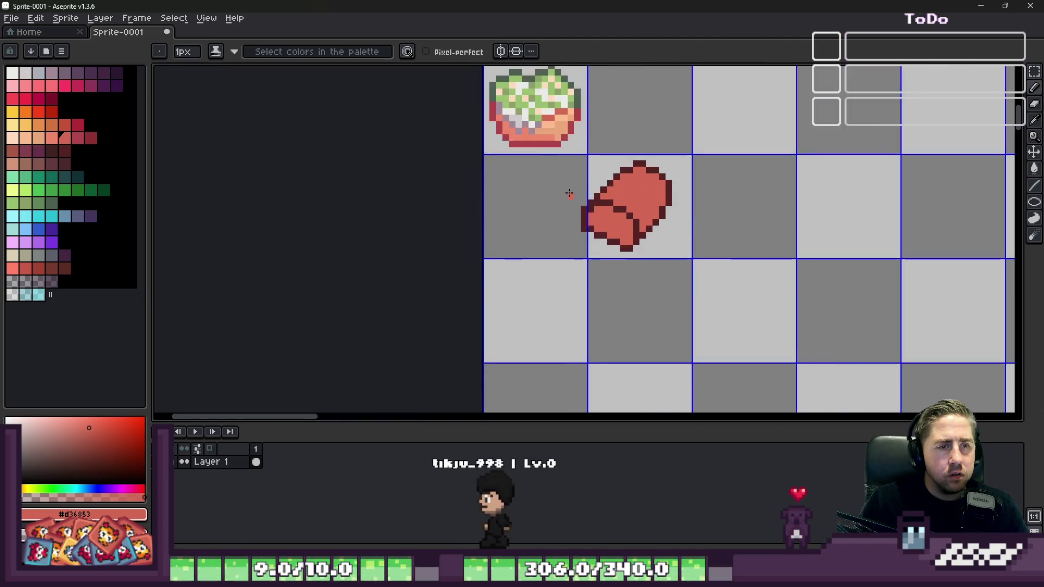
key("i")
scroll(648, 260, "down", 3)
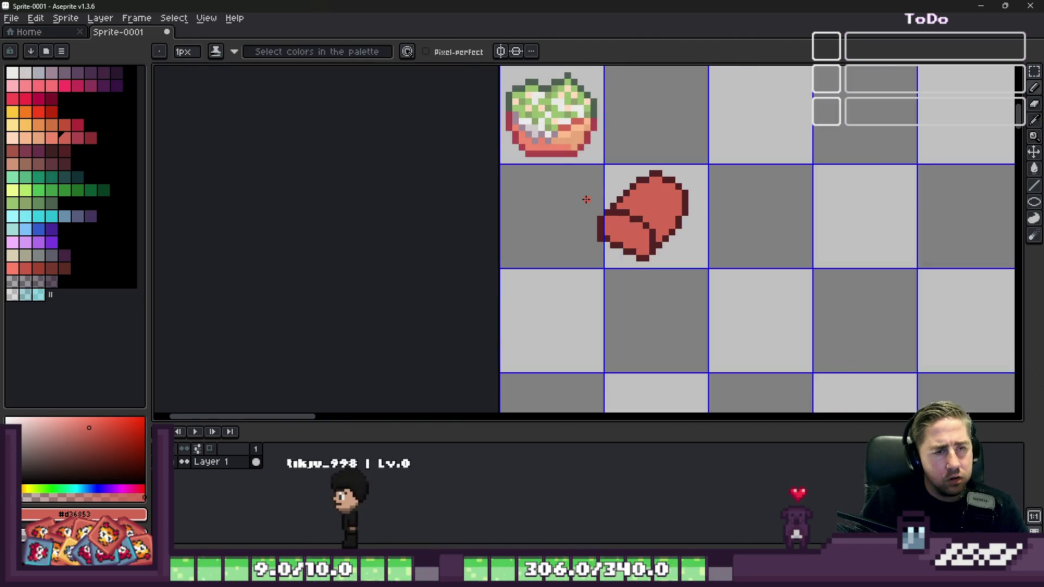
scroll(601, 233, "up", 1)
left_click(608, 235, "alt")
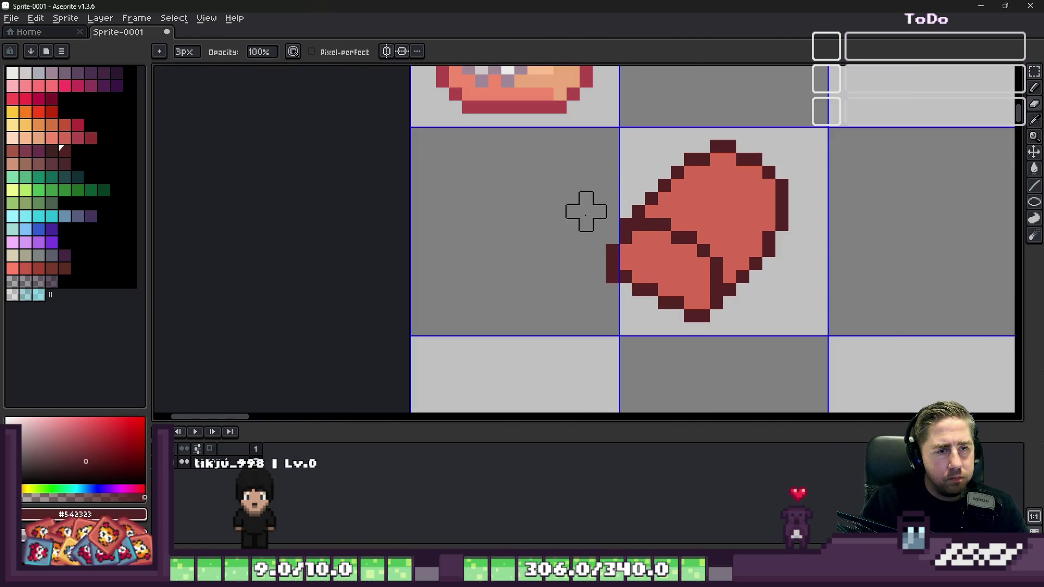
scroll(586, 212, "down", 4)
scroll(579, 216, "up", 4)
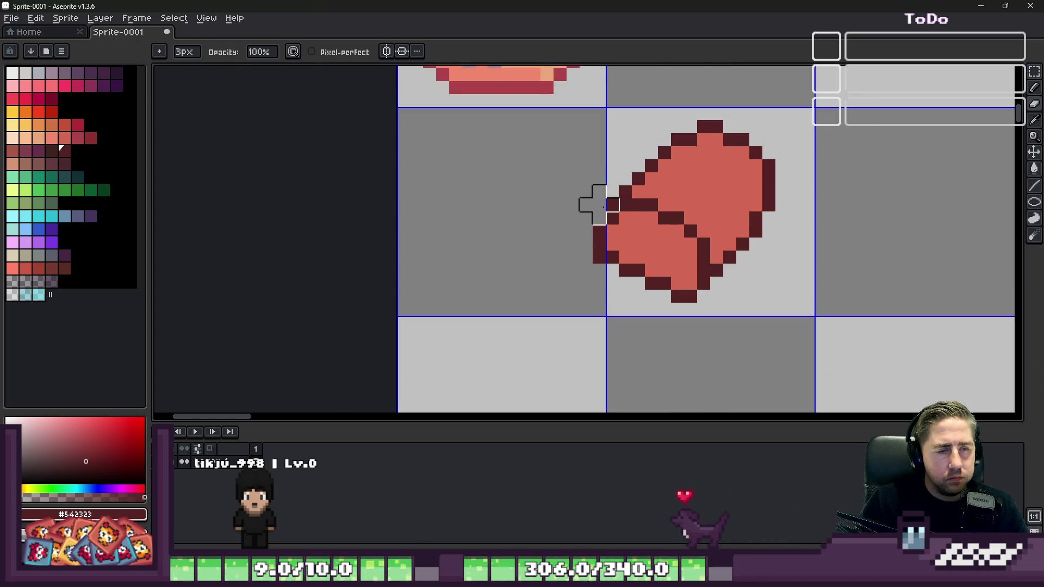
key("l")
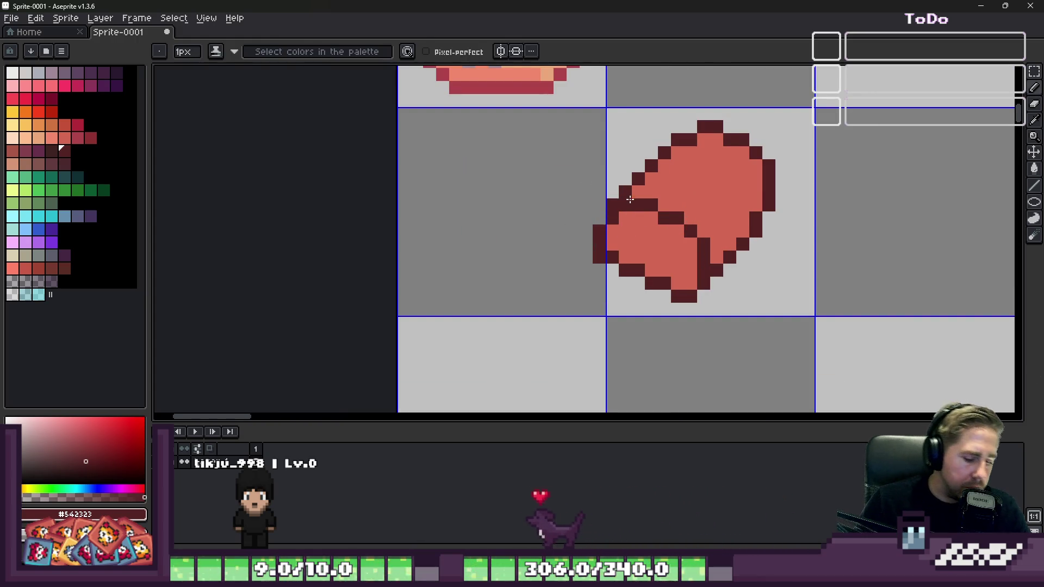
Step: Move the whole loaf sprite one cell left, directly below the cauliflower bake
key("m")
left_click_drag(577, 117, 896, 345)
mouse_move(740, 263)
left_mouse_down()
mouse_move(716, 240)
mouse_move(559, 268)
left_mouse_up()
key("Return")
scroll(566, 268, "down", 5)
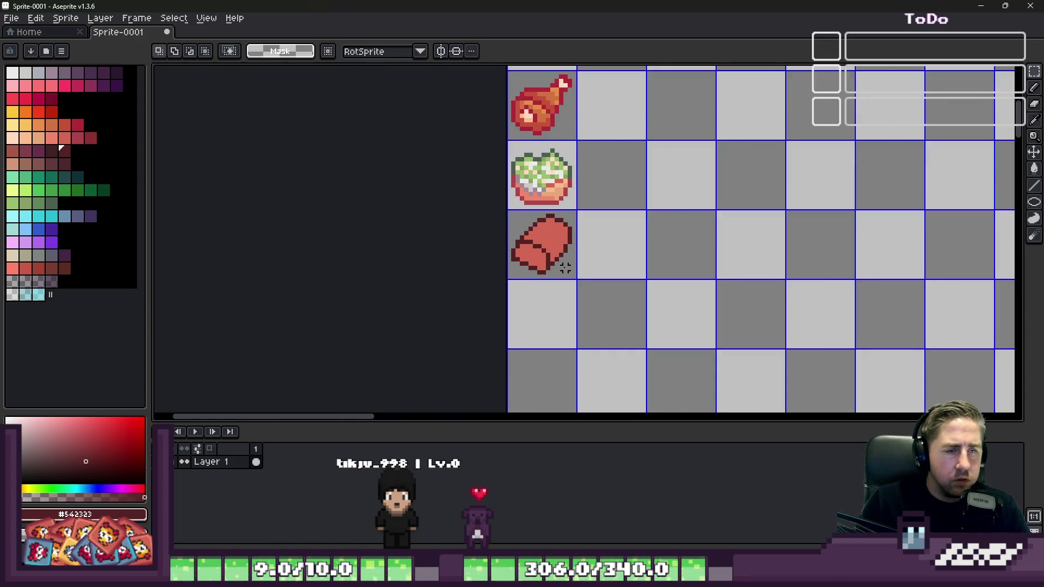
scroll(566, 268, "down", 1)
scroll(469, 254, "up", 7)
Step: Eyedrop the salmon fill colour from the loaf
key("b")
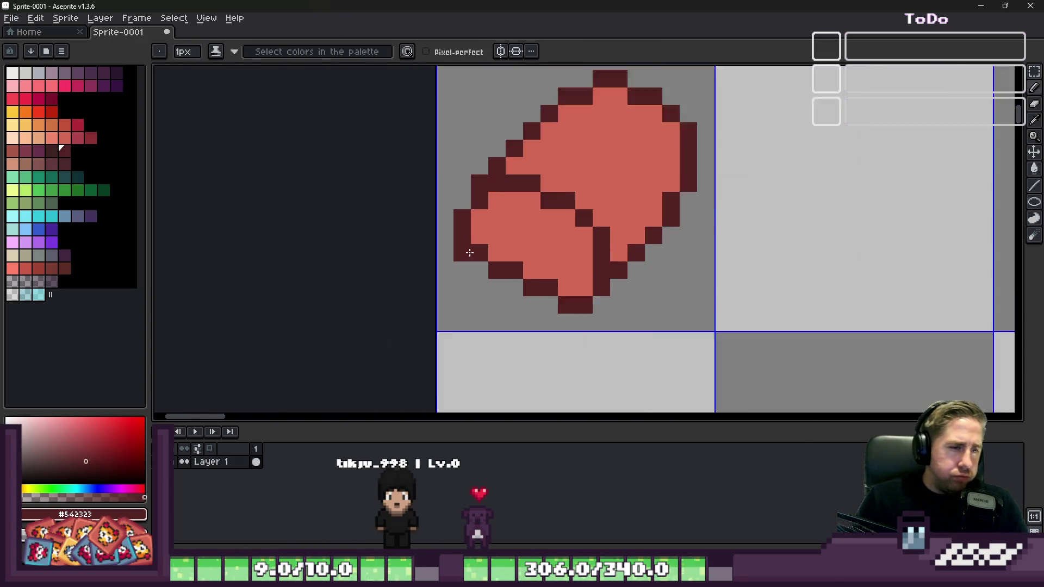
scroll(469, 253, "up", 3)
scroll(553, 221, "down", 9)
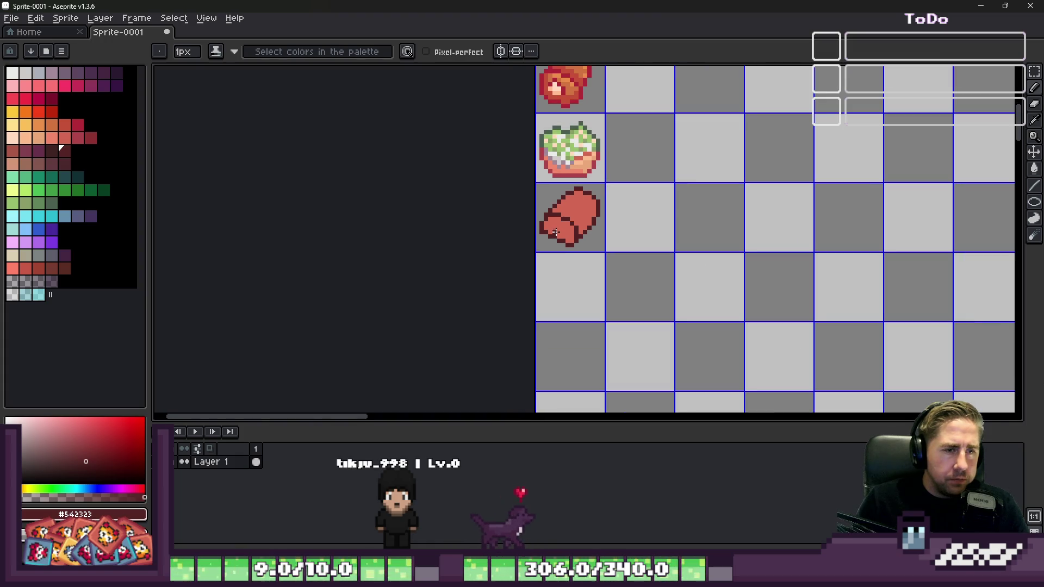
scroll(556, 233, "up", 4)
scroll(568, 229, "down", 2)
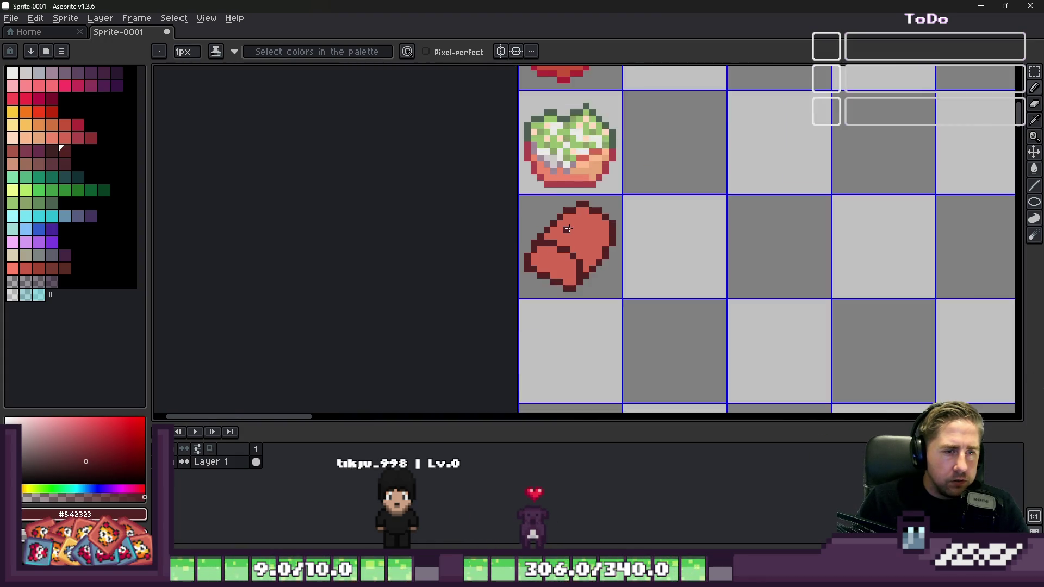
scroll(582, 229, "up", 4)
key("i")
left_click(590, 256)
Step: Choose a deeper red and pencil shading pixels on the loaf's lower right and top
left_click(77, 138)
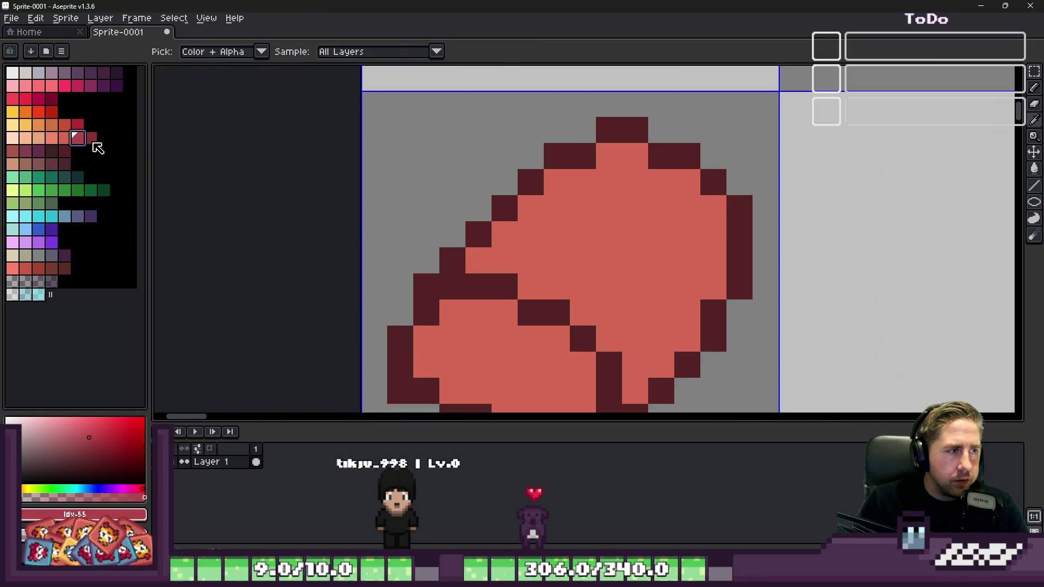
key("b")
key("ctrl+z")
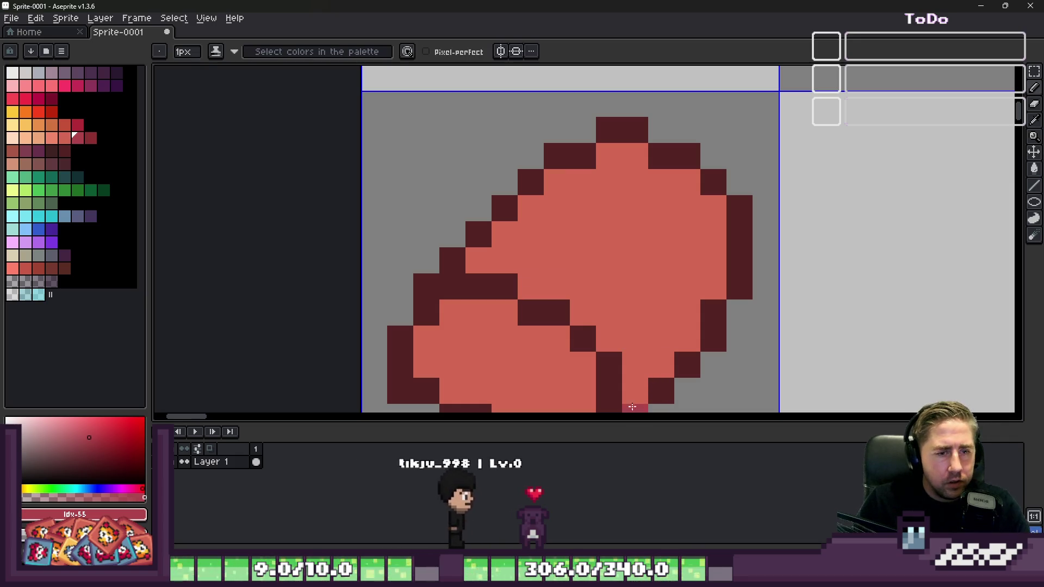
left_click(634, 391)
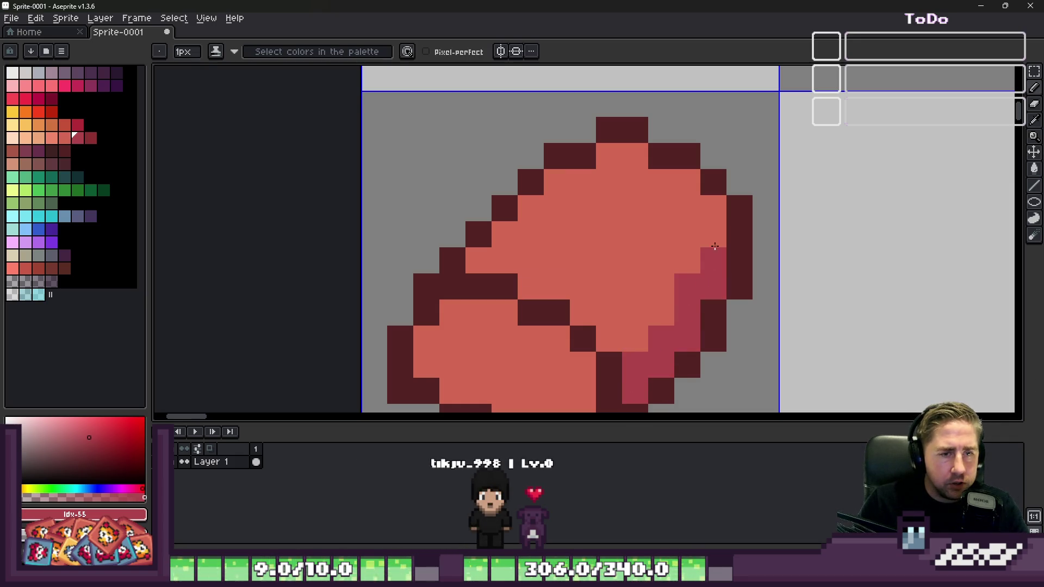
scroll(702, 220, "down", 2)
key("i")
left_click(683, 228)
scroll(682, 256, "up", 3)
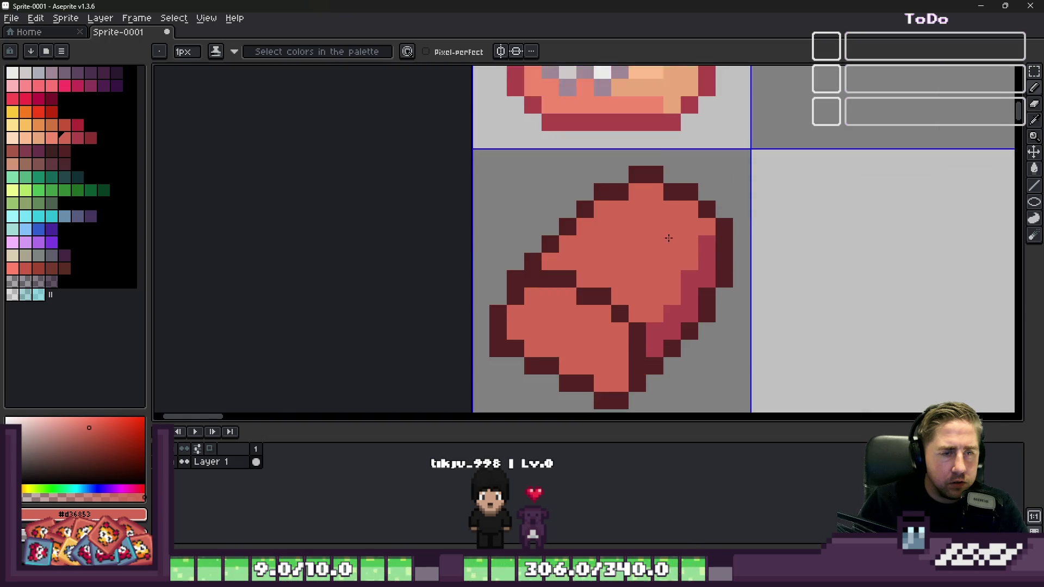
left_click(709, 334)
key("b")
left_click(667, 334)
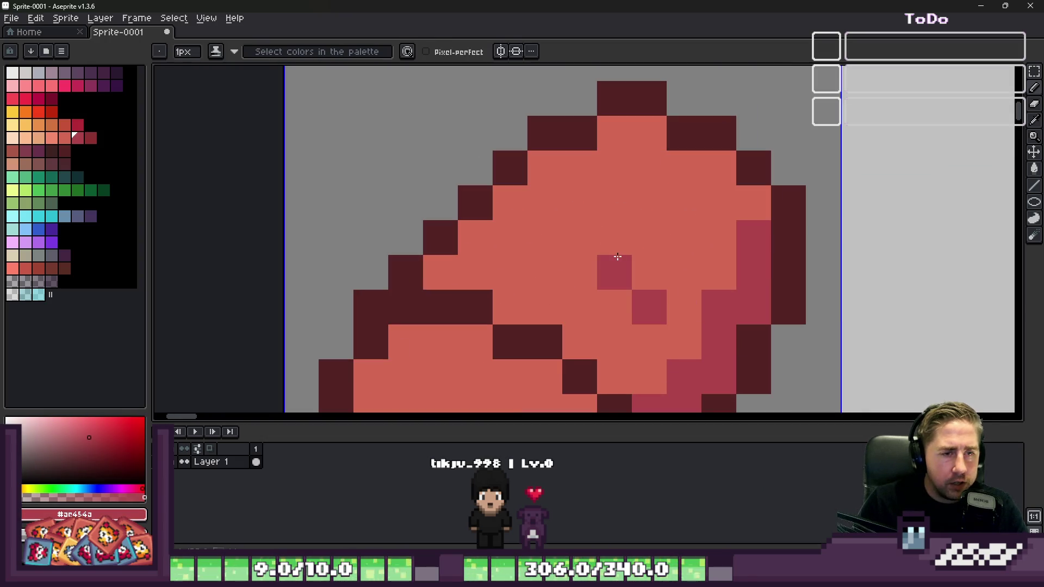
left_click(514, 239)
Step: Add more top shading pixels, undo a misplaced one, and revert one pixel to salmon
scroll(672, 233, "down", 3)
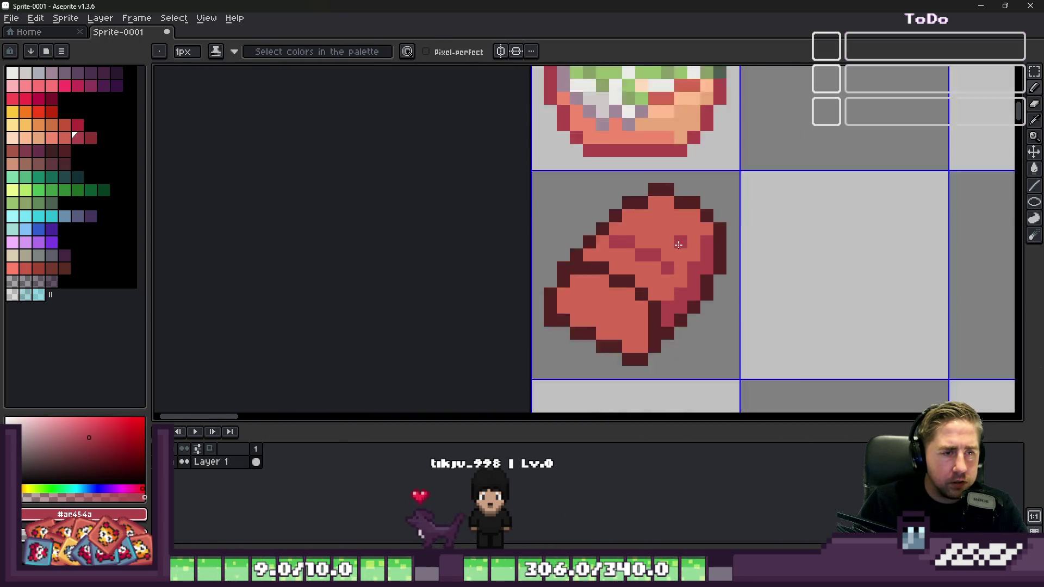
scroll(672, 234, "up", 4)
left_click(672, 233)
key("ctrl+z")
left_click(723, 257)
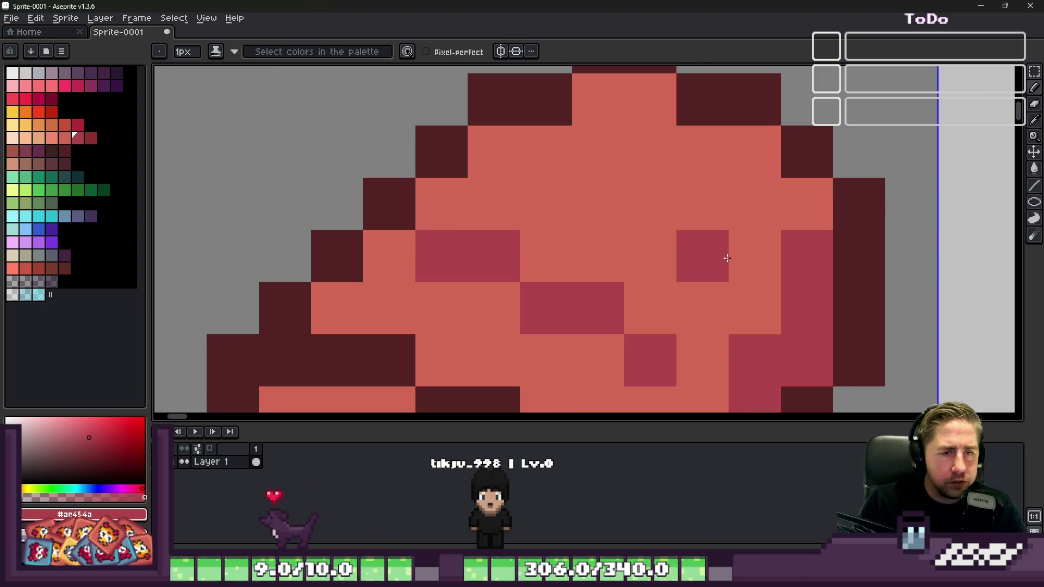
left_click(579, 142)
scroll(580, 142, "down", 4)
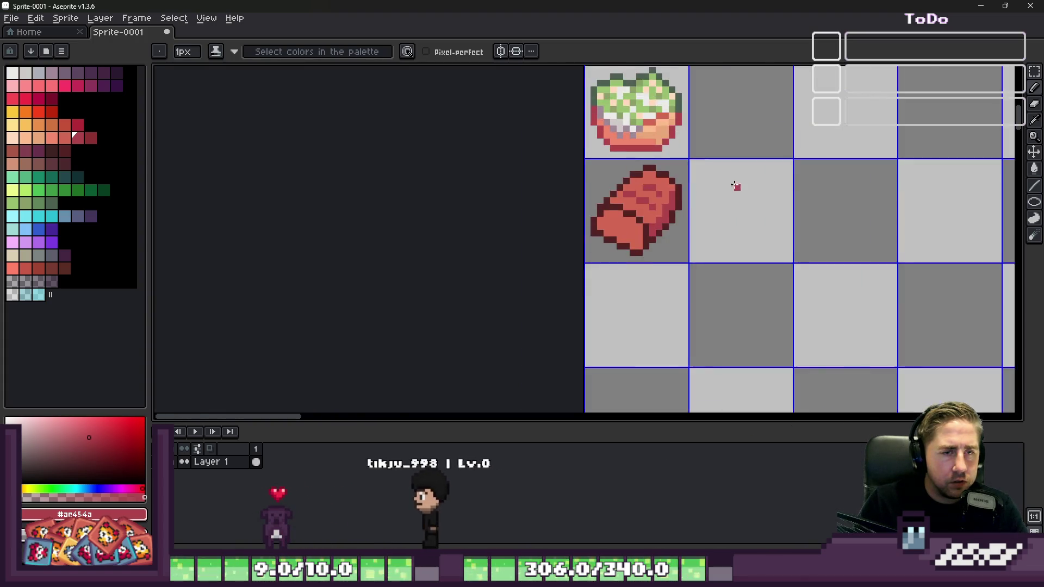
scroll(618, 206, "up", 3)
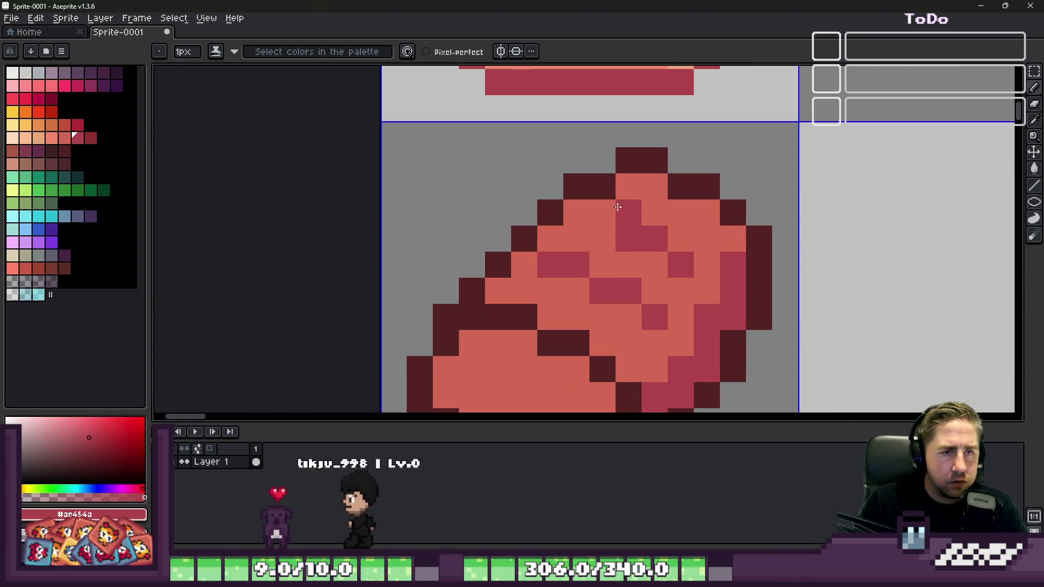
left_click(655, 259, "alt")
left_click(629, 240)
left_click(636, 210, "alt")
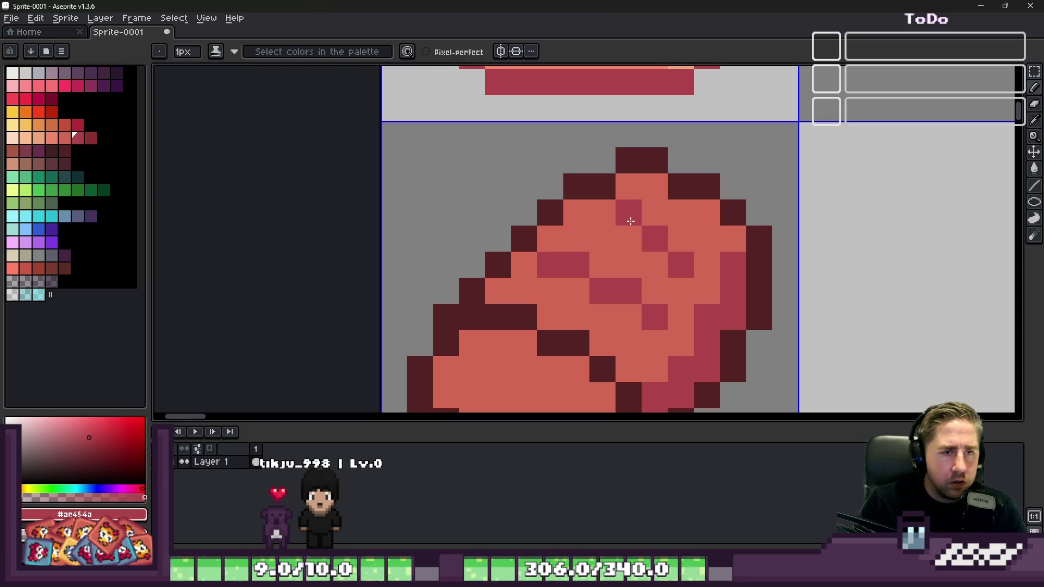
Step: Eyedrop the darker pink, streak shading across the loaf top, and undo a stray stroke
scroll(607, 226, "down", 5)
scroll(625, 193, "up", 4)
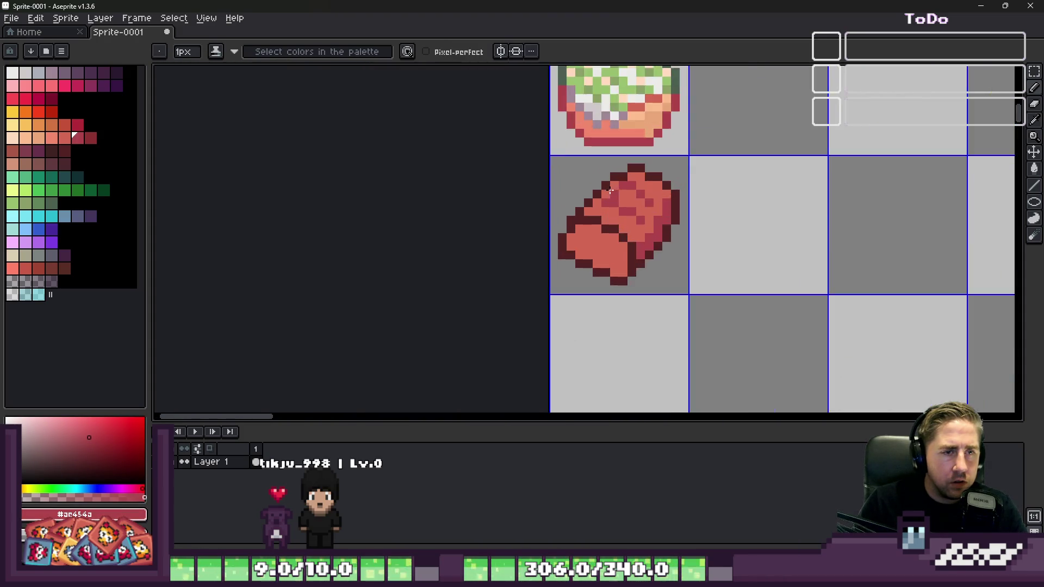
left_click(656, 184, "alt")
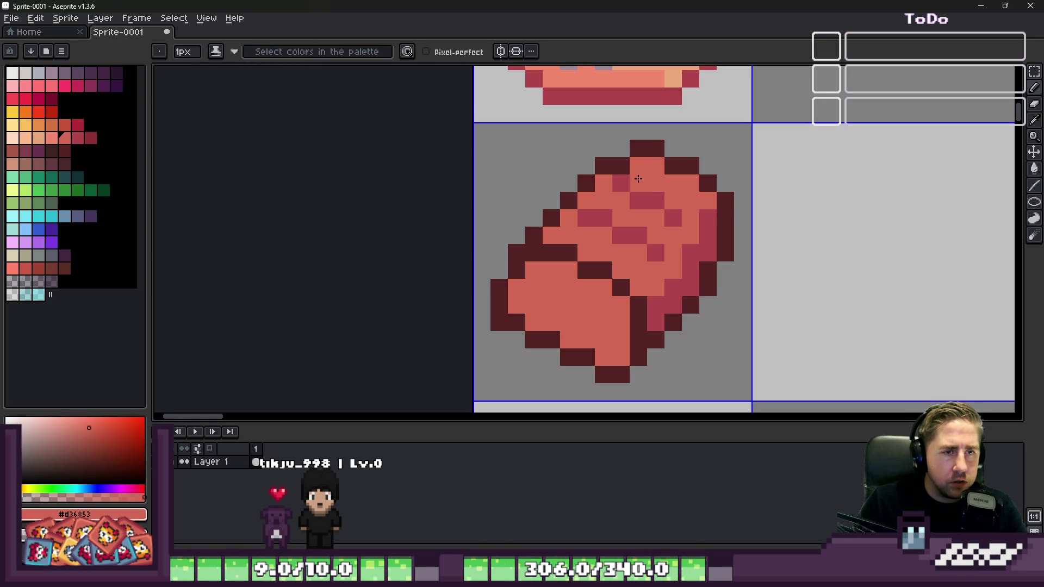
scroll(629, 180, "down", 3)
scroll(620, 193, "up", 3)
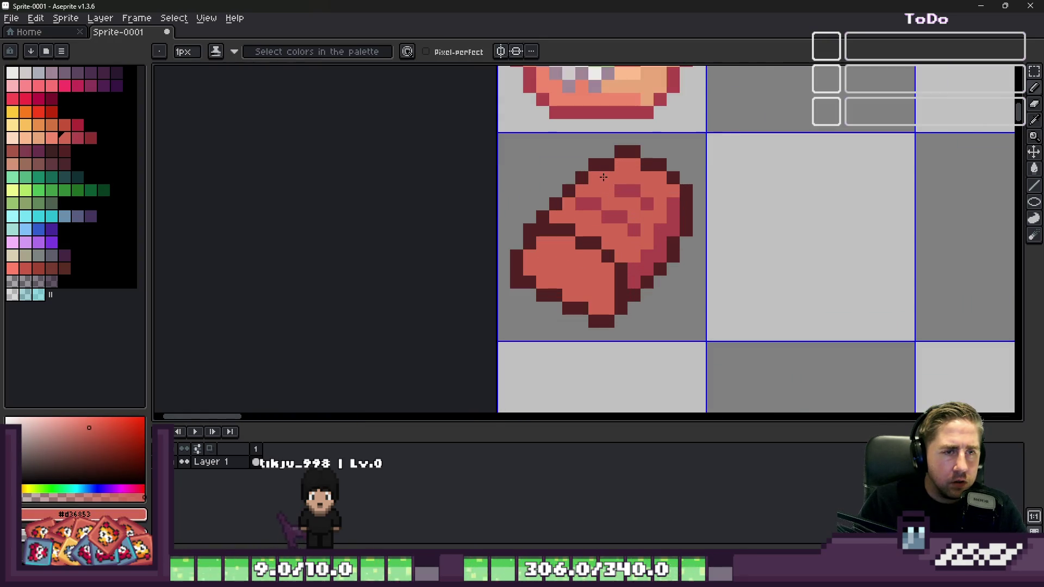
left_click(616, 186, "alt")
scroll(613, 185, "down", 3)
scroll(588, 164, "up", 3)
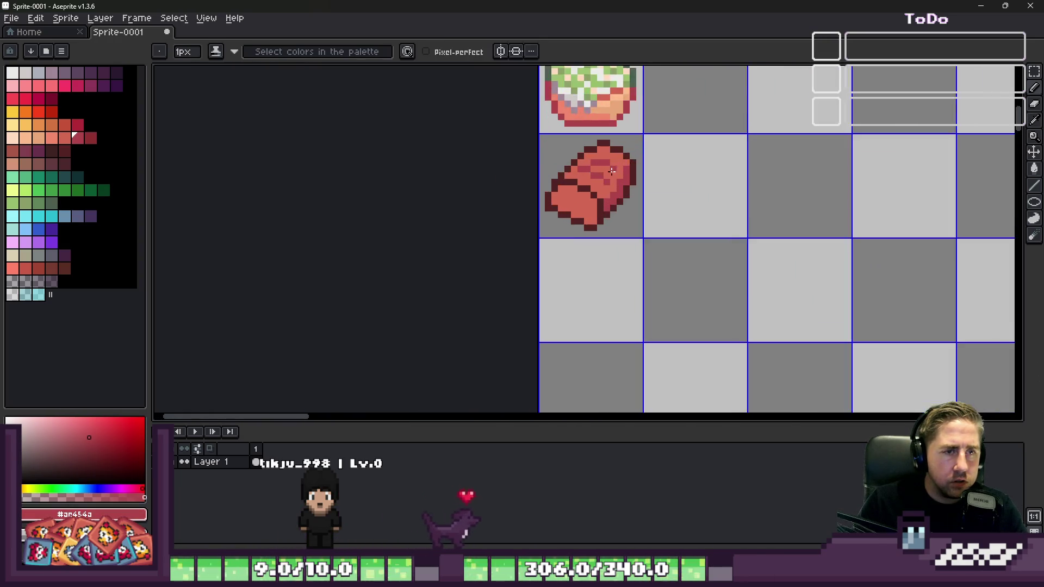
left_click(580, 159, "alt")
scroll(580, 159, "down", 2)
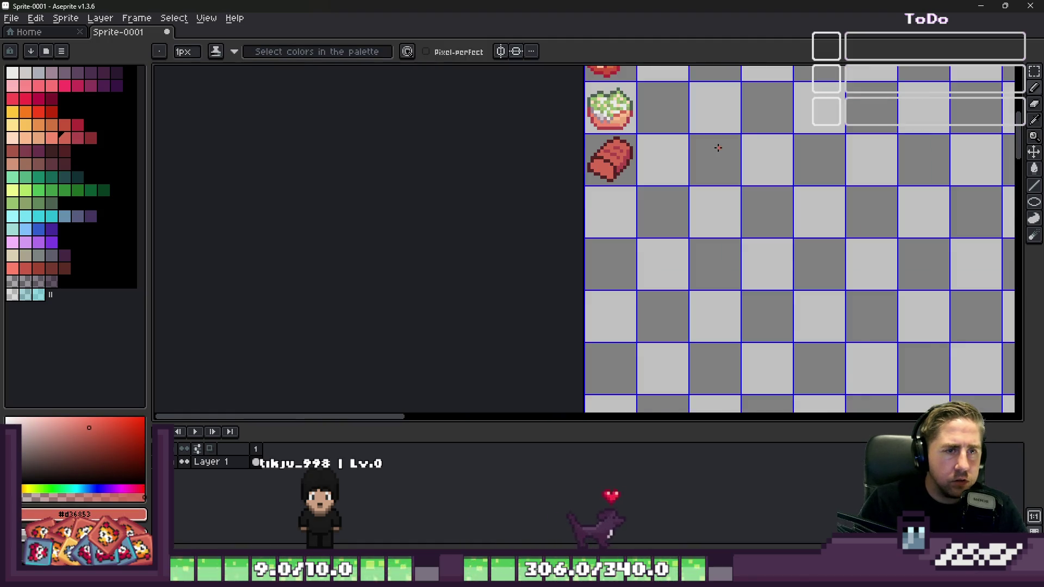
scroll(625, 142, "up", 2)
scroll(641, 141, "up", 2)
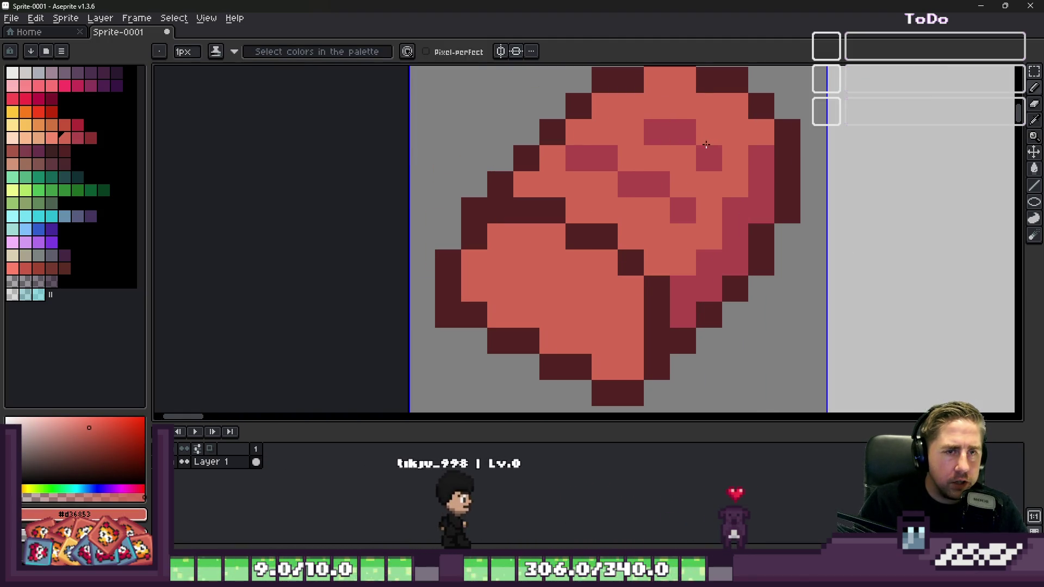
left_click(735, 158, "alt")
left_click_drag(735, 158, 677, 111)
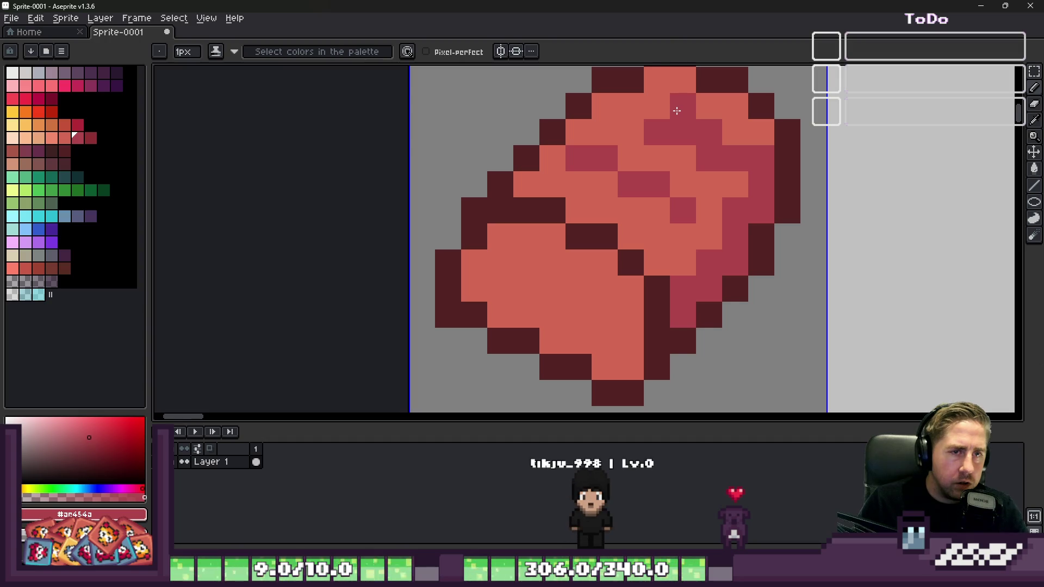
left_click(706, 172, "alt")
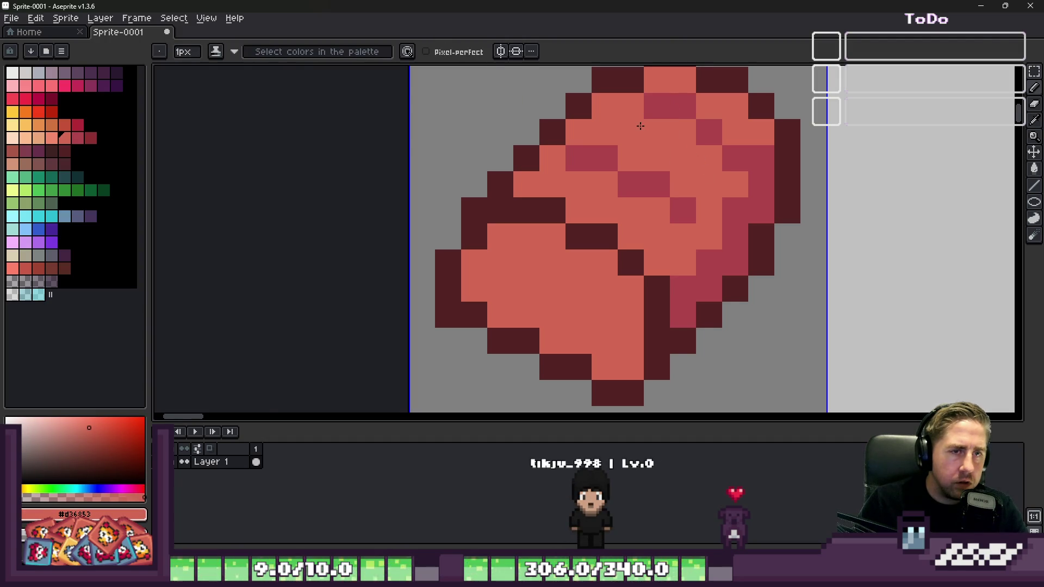
scroll(687, 159, "down", 5)
scroll(702, 180, "up", 5)
key("ctrl+z")
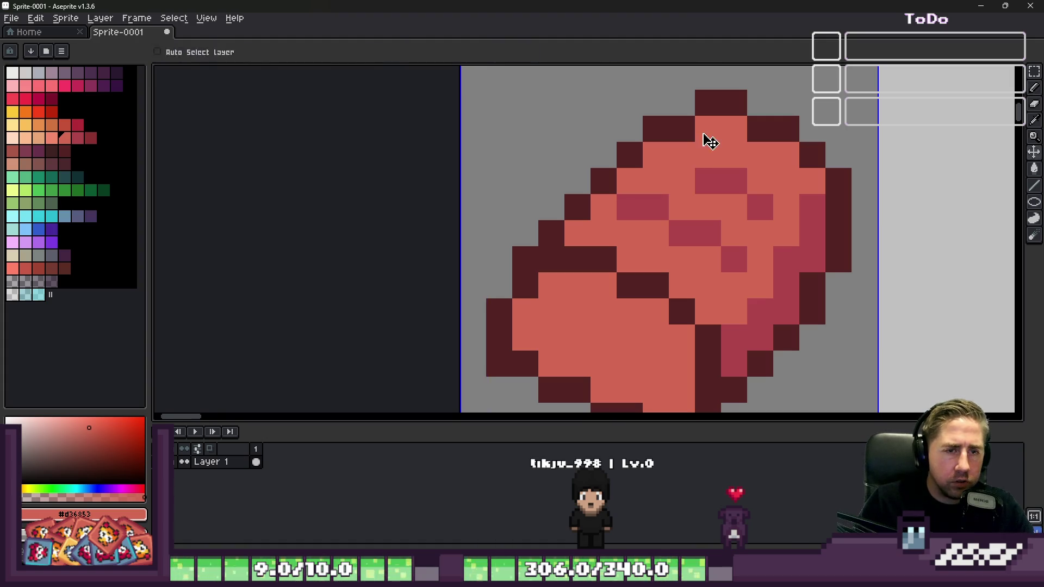
scroll(701, 138, "down", 10)
scroll(578, 144, "up", 3)
scroll(578, 144, "up", 5)
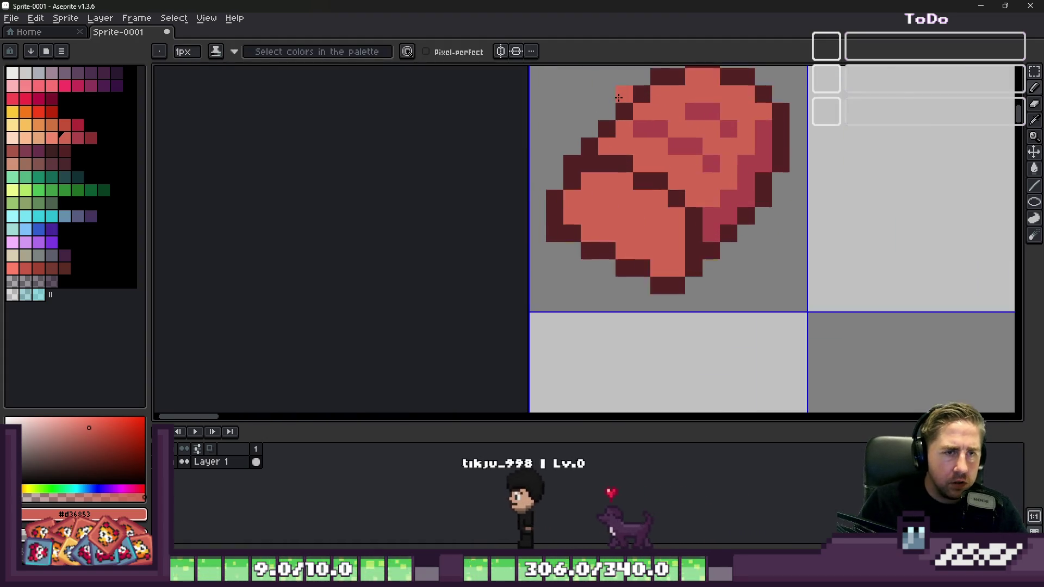
scroll(621, 146, "down", 5)
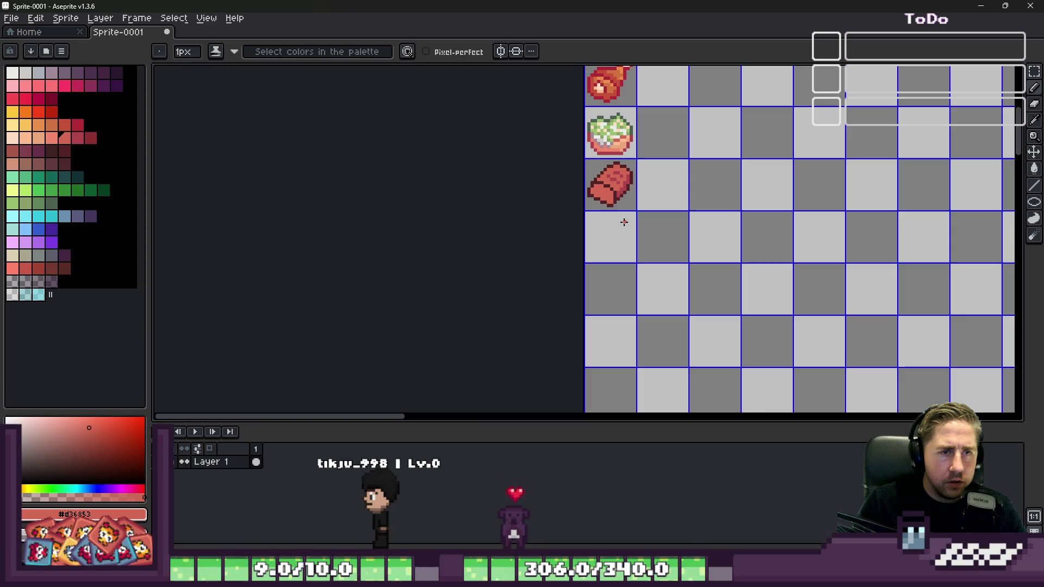
scroll(622, 221, "up", 4)
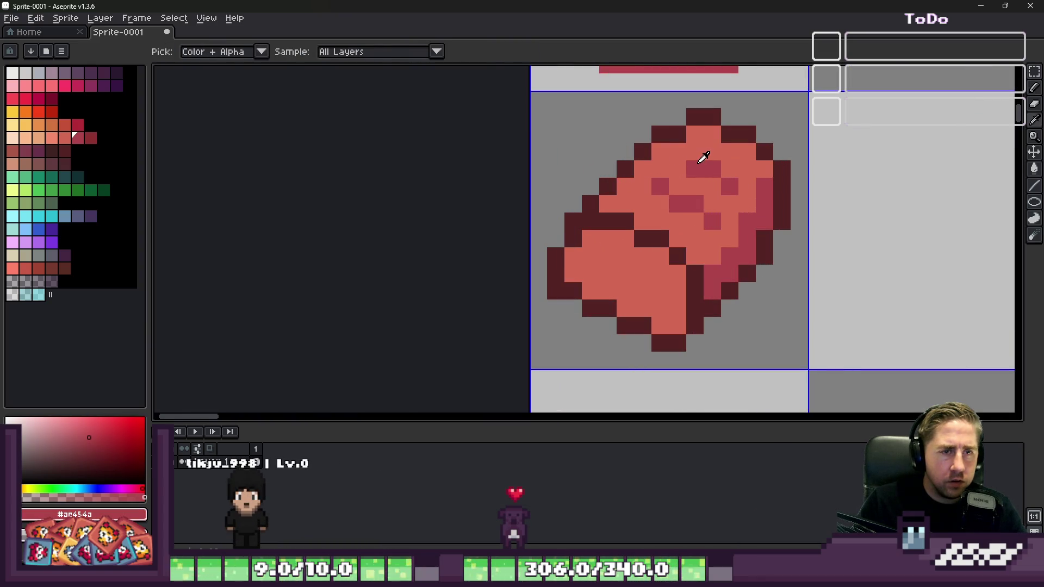
scroll(755, 183, "down", 5)
left_click_drag(755, 183, 760, 188)
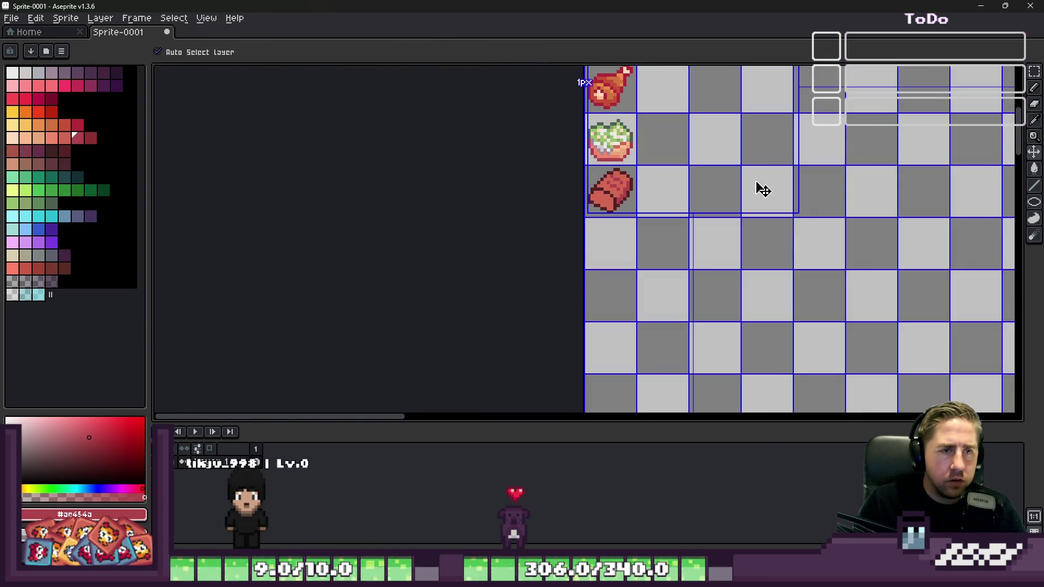
Step: Bucket-fill the loaf's front end with a light peach palette colour
key("b")
scroll(649, 188, "up", 3)
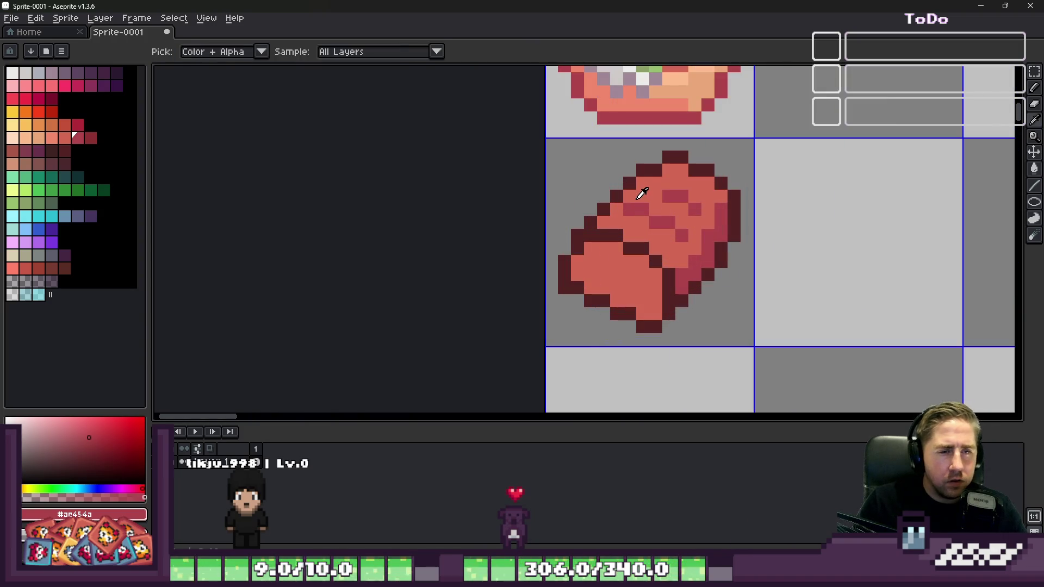
left_click(635, 209, "alt")
scroll(638, 229, "down", 2)
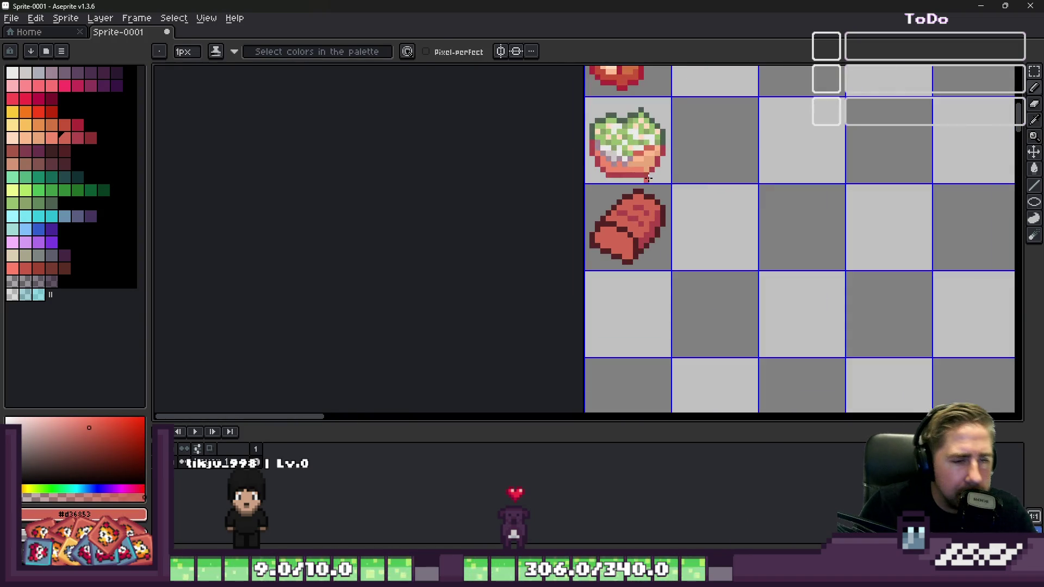
scroll(610, 272, "up", 3)
key("alt")
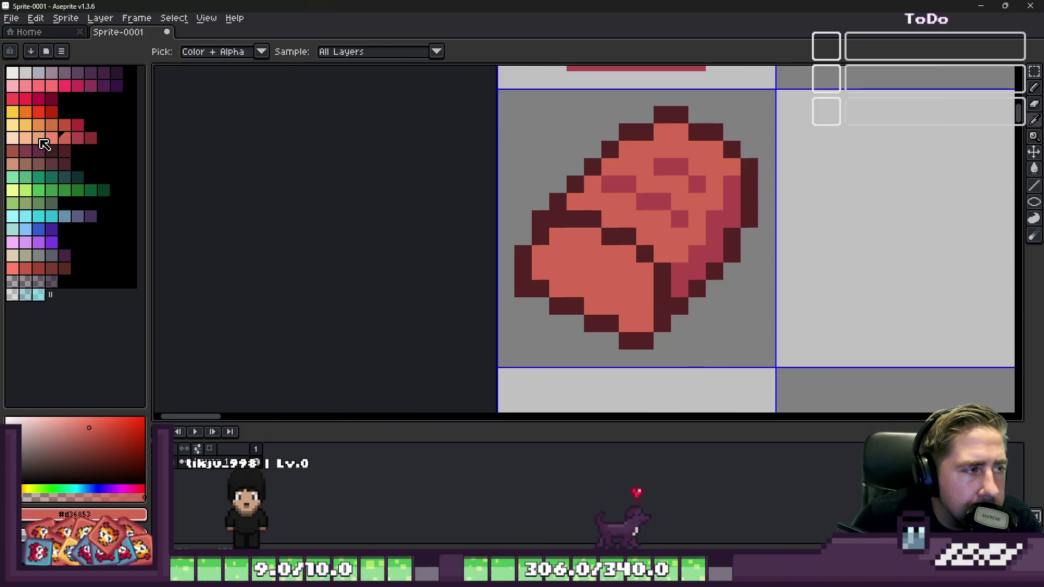
left_click(39, 139)
key("g")
scroll(571, 251, "up", 2)
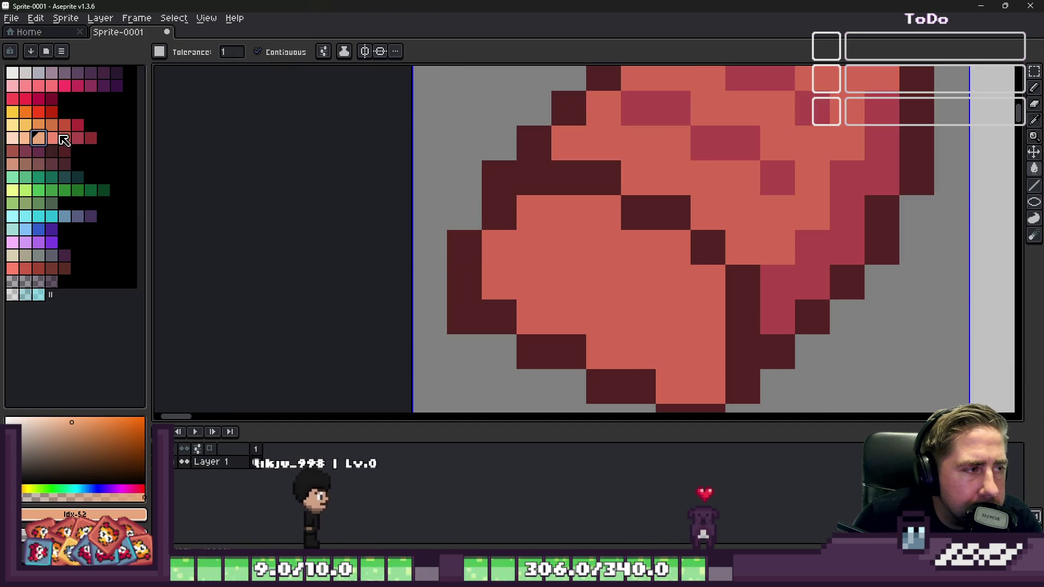
left_click(56, 138)
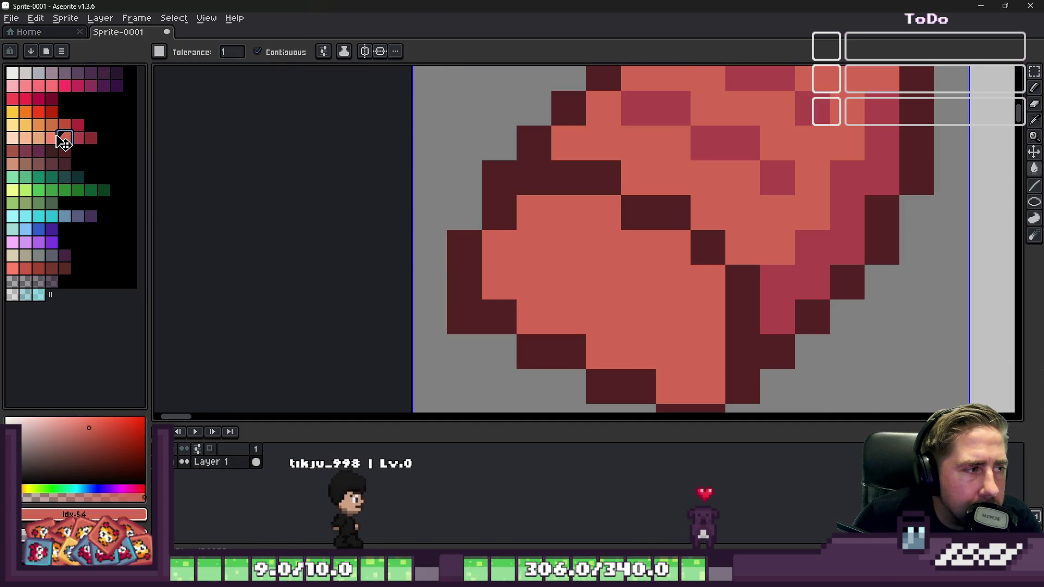
left_click(545, 219)
scroll(604, 276, "down", 4)
scroll(571, 205, "up", 3)
Step: Pencil a darker salmon shading line across the lower edge of the loaf end
key("alt")
key("b")
left_click(64, 138)
left_click_drag(488, 172, 578, 230)
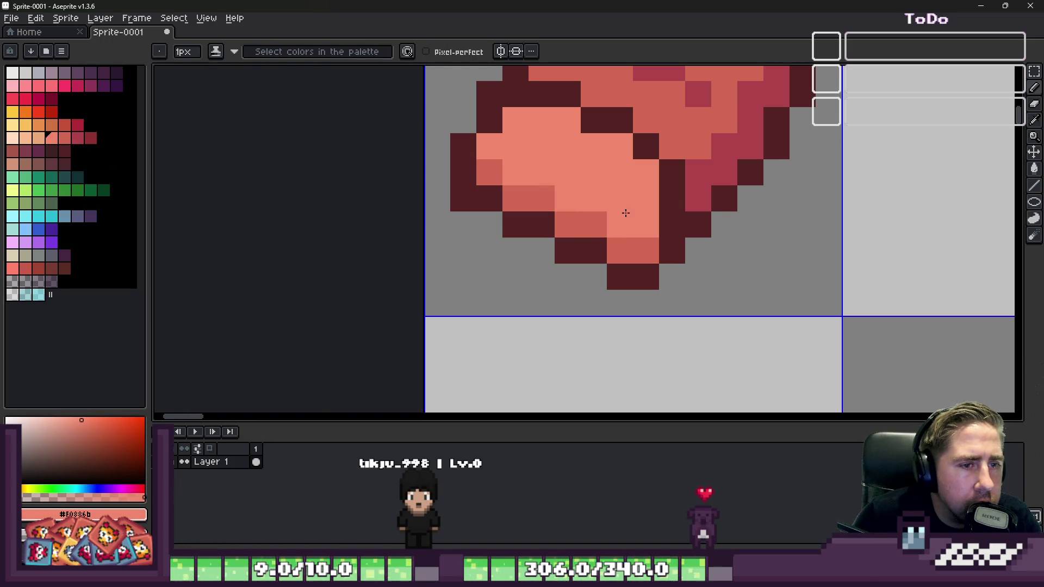
scroll(626, 213, "down", 3)
scroll(560, 196, "up", 4)
Step: Paint a light peach highlight along the top of the loaf end
key("alt")
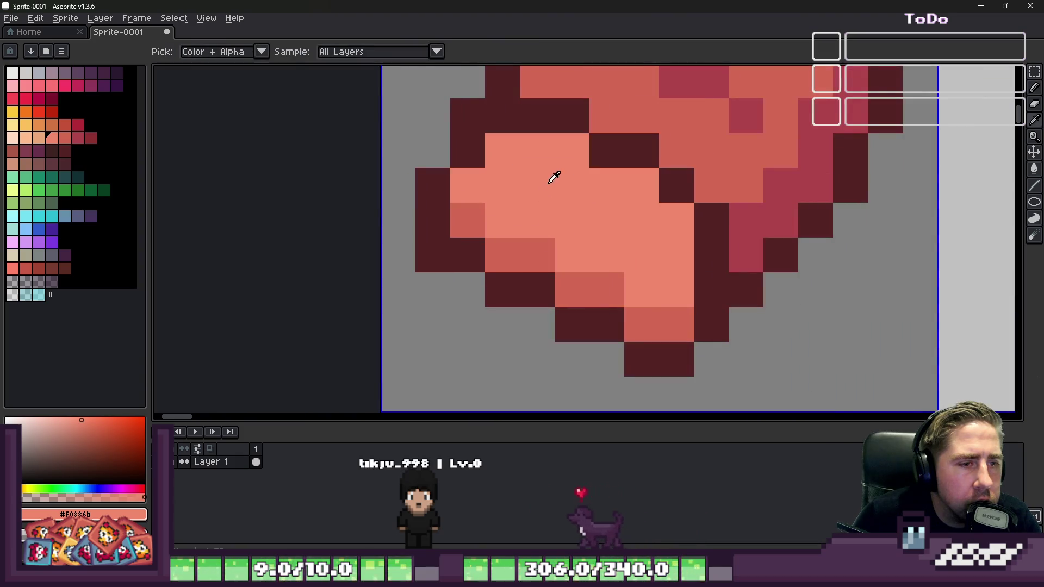
left_click(39, 138)
left_click_drag(501, 151, 573, 142)
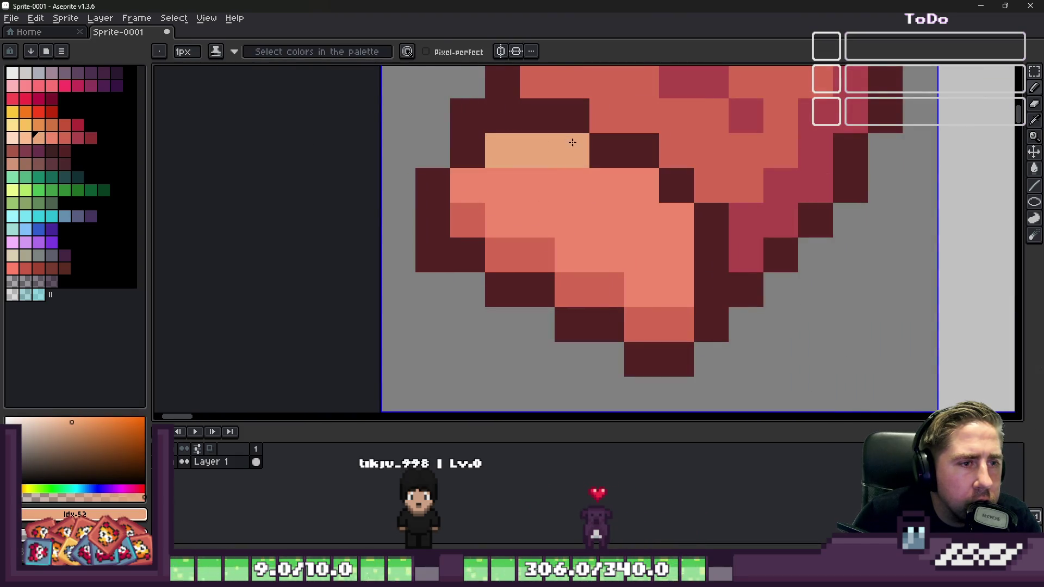
scroll(669, 217, "down", 4)
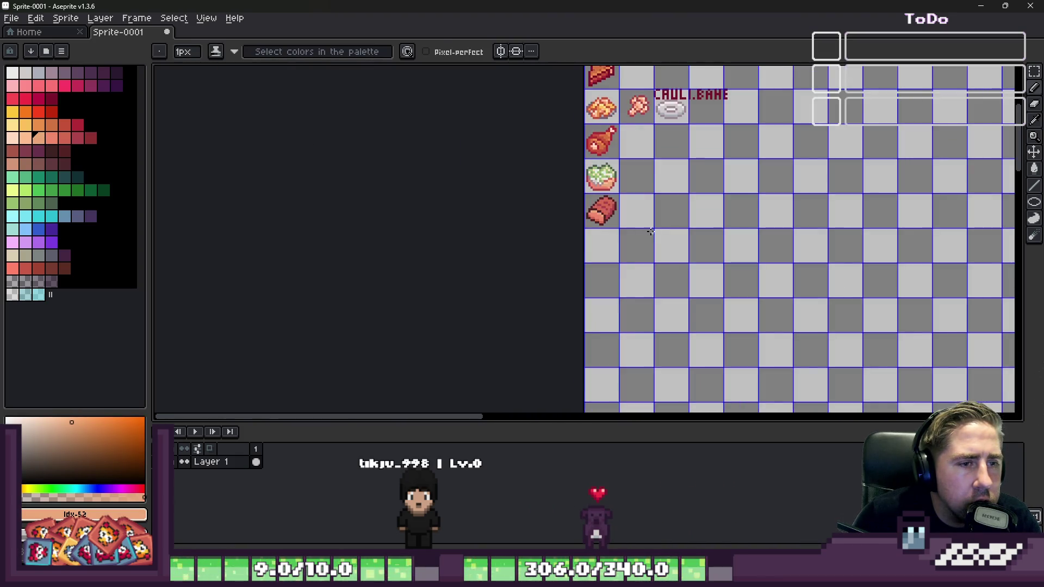
scroll(617, 211, "up", 3)
scroll(616, 211, "down", 4)
scroll(621, 216, "up", 4)
left_click(621, 216, "alt")
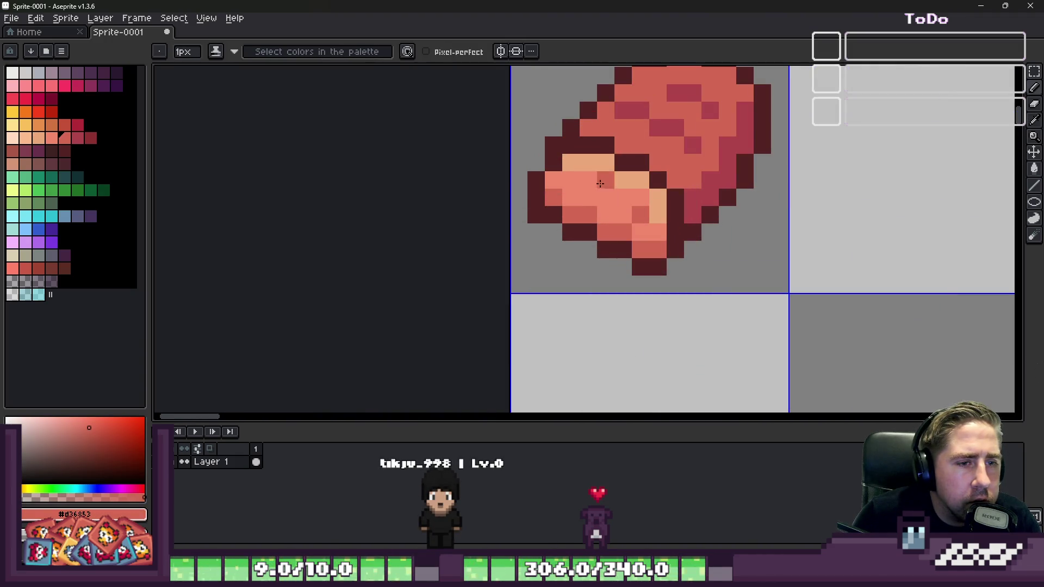
Step: Eyedrop the loaf's dark outline and red shading colours
scroll(568, 181, "down", 4)
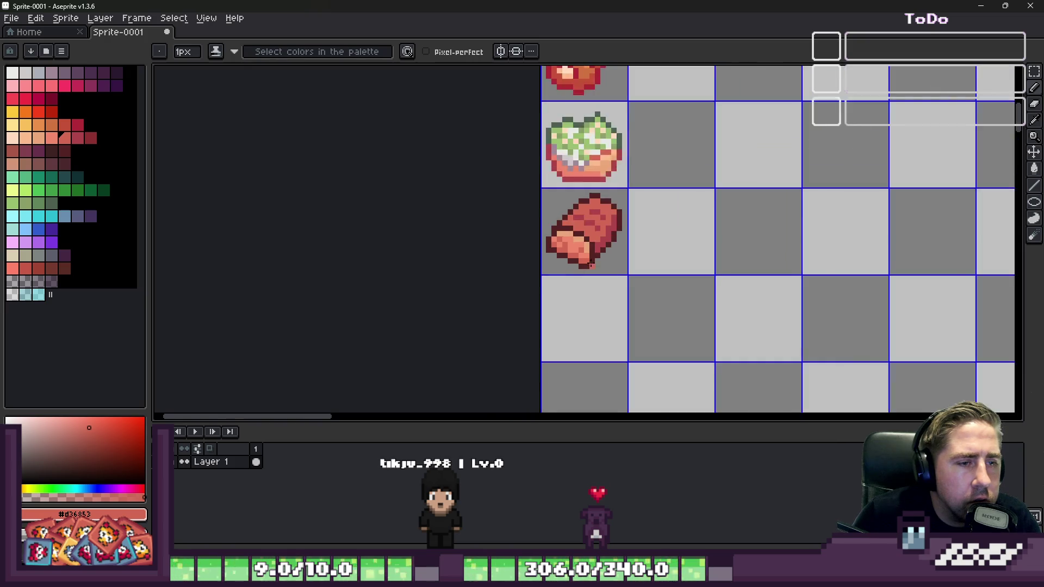
scroll(589, 255, "up", 3)
scroll(589, 255, "up", 1)
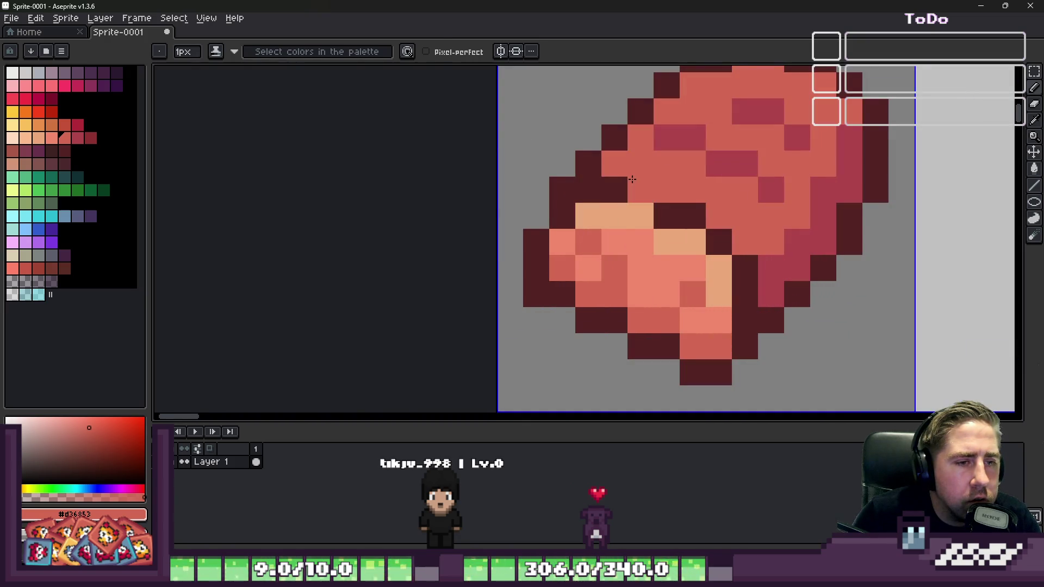
left_click(622, 181, "alt")
left_click(627, 154, "alt")
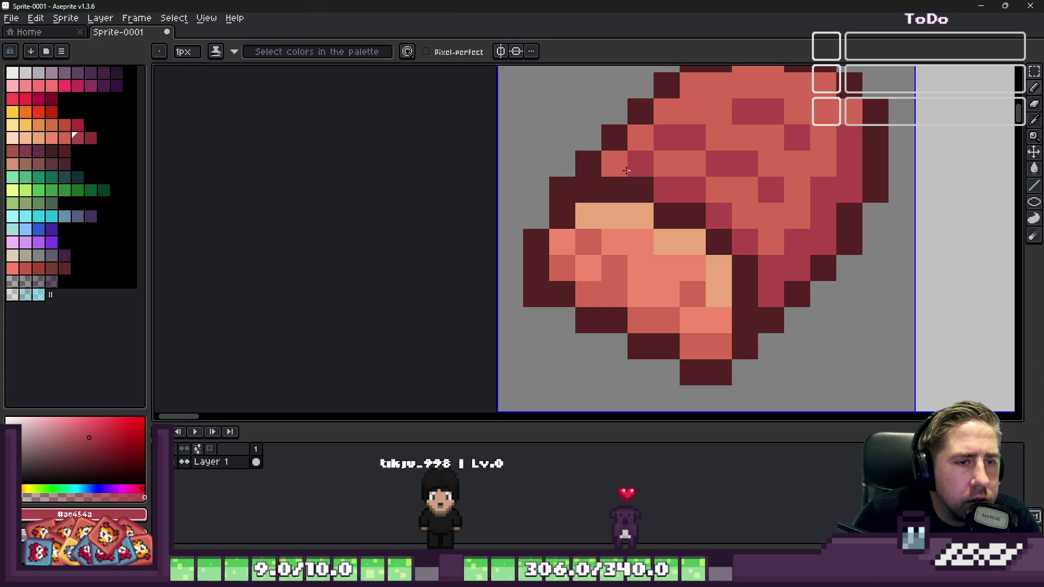
left_click(587, 173, "alt")
Step: Zoom in on the loaf and sample its mid red #cc454a as the drawing colour
scroll(631, 196, "down", 6)
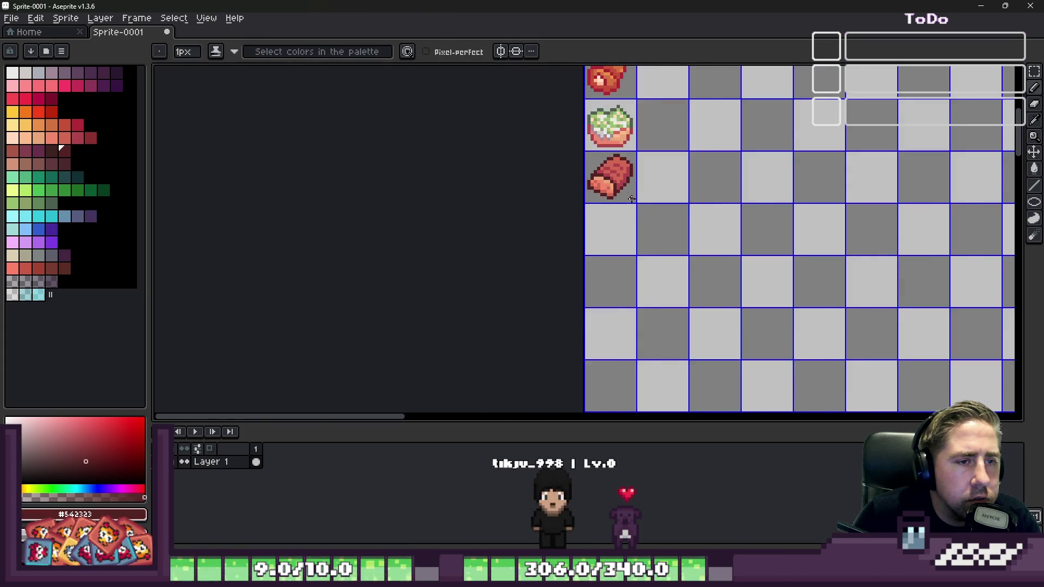
scroll(625, 196, "down", 2)
scroll(592, 188, "up", 5)
scroll(583, 184, "down", 3)
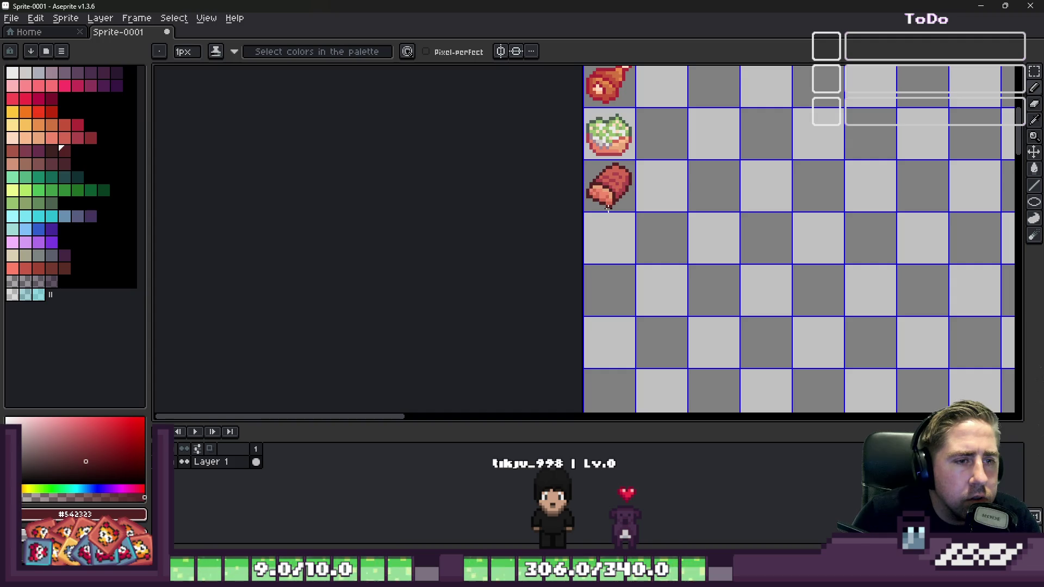
scroll(605, 185, "up", 6)
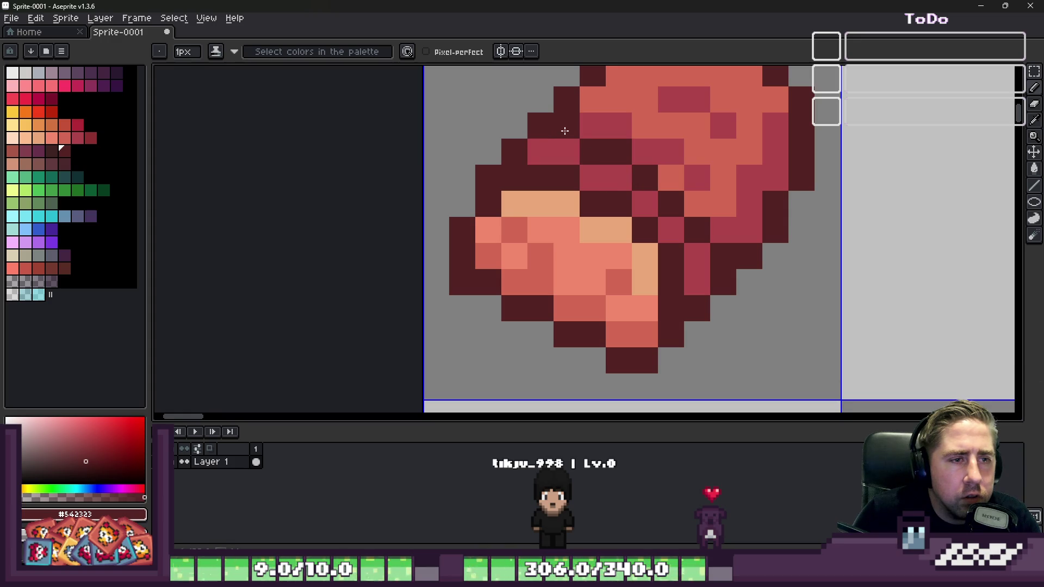
scroll(561, 133, "down", 6)
scroll(576, 153, "up", 5)
key("v")
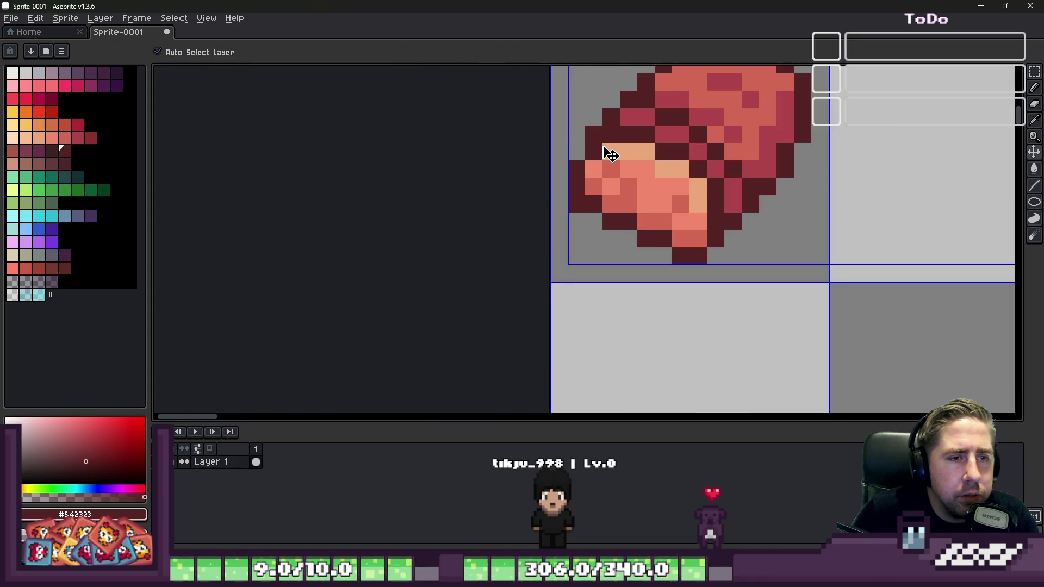
scroll(642, 129, "up", 2)
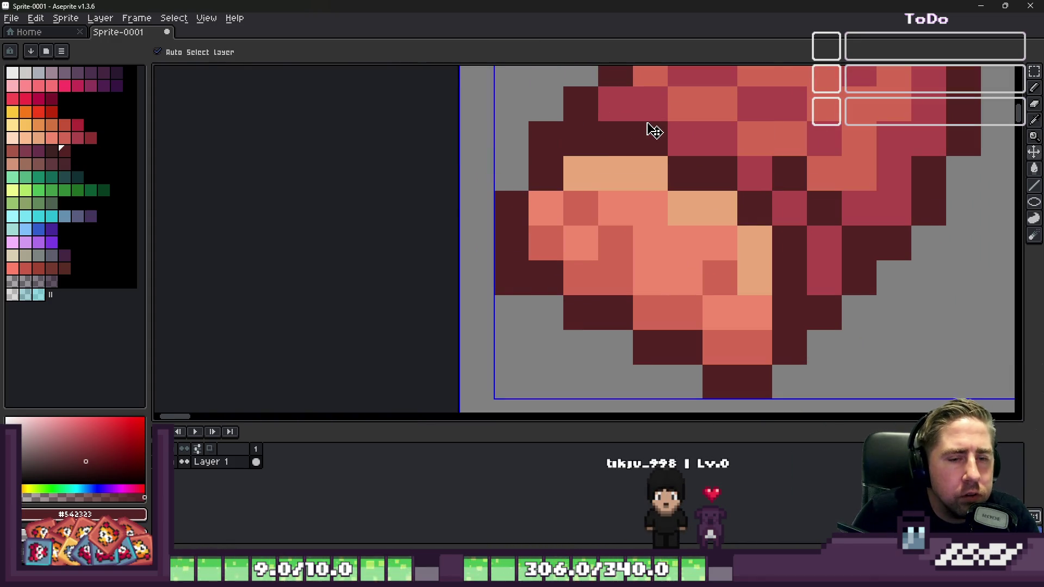
scroll(655, 131, "down", 1)
scroll(656, 149, "down", 2)
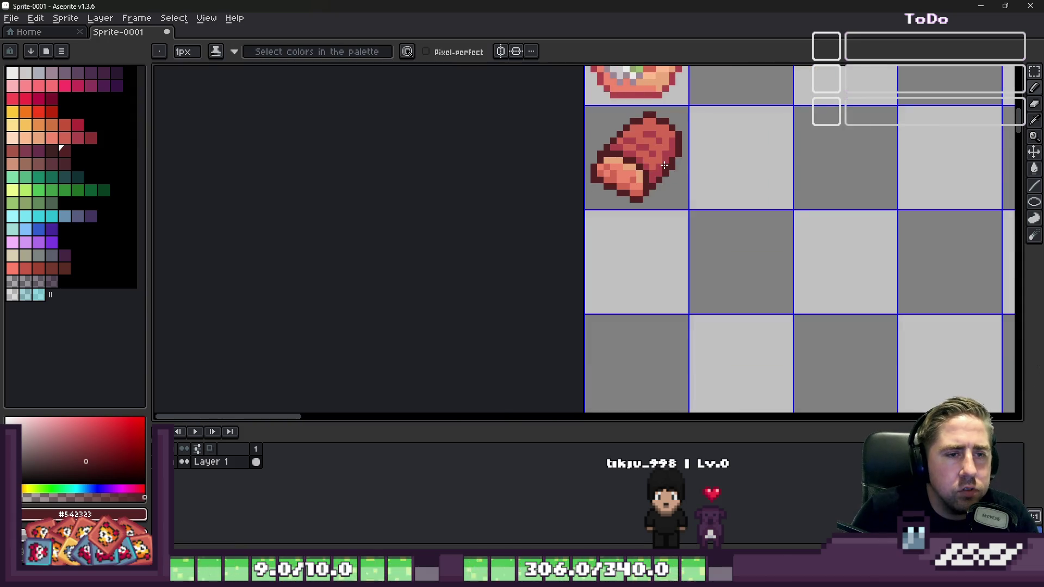
scroll(663, 165, "up", 2)
scroll(662, 165, "down", 2)
scroll(669, 171, "up", 3)
left_click(677, 181, "alt")
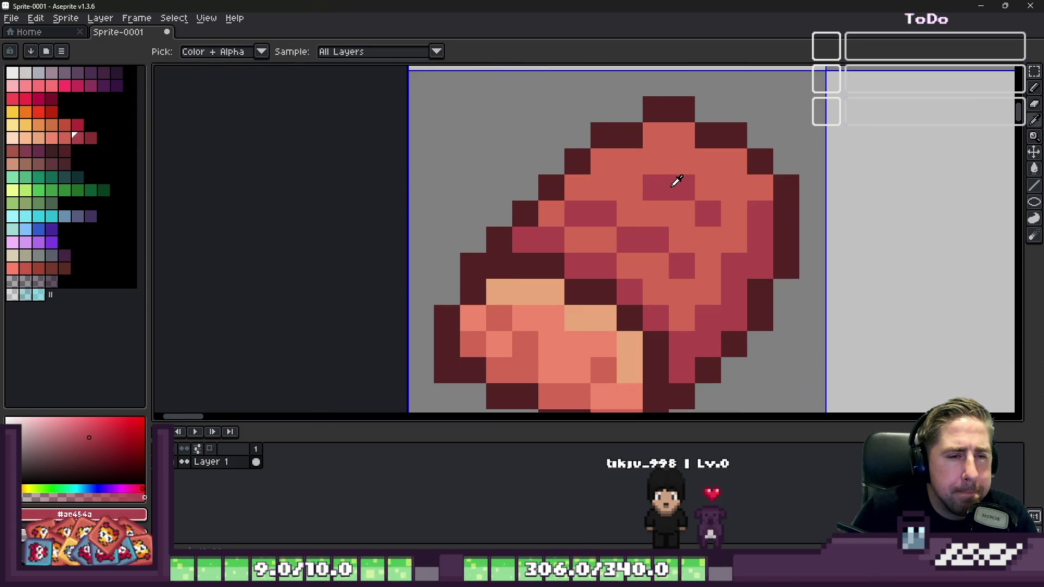
Step: Choose a lighter salmon from the palette and dot a highlight pixel on the loaf top
left_click(65, 138)
scroll(745, 173, "up", 1)
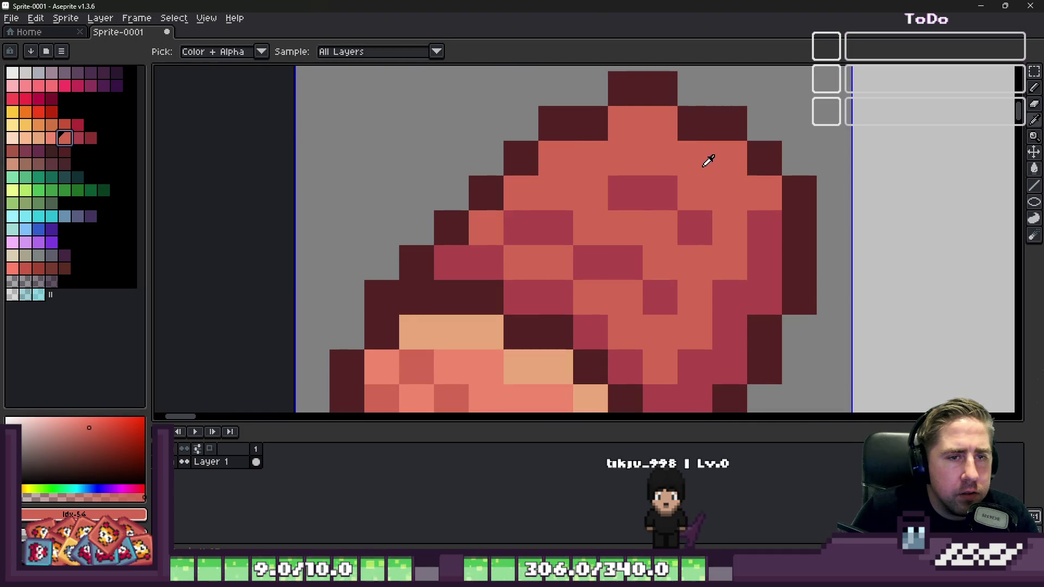
left_click(51, 138)
left_click(729, 158)
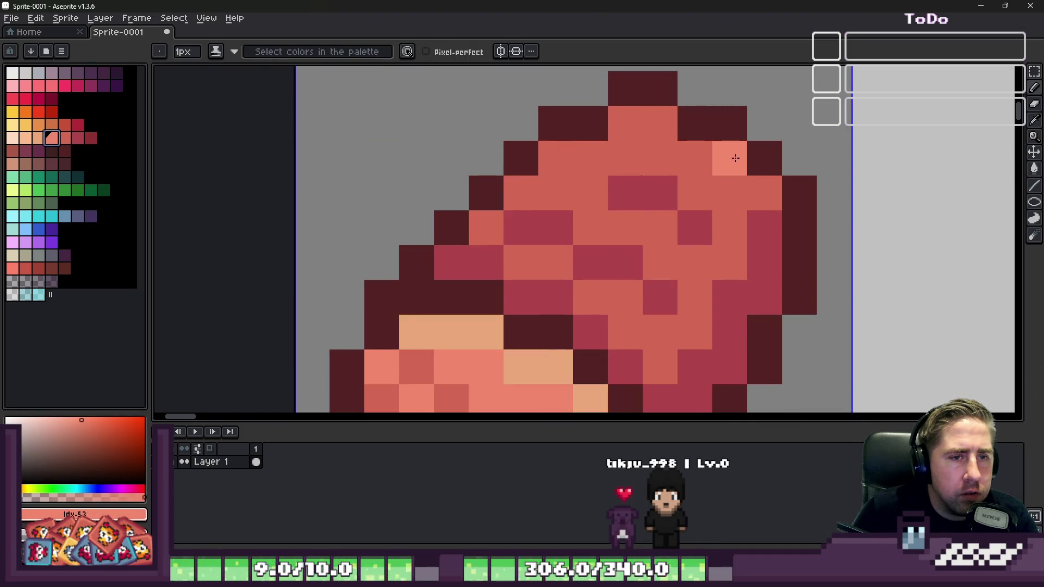
left_click(672, 153, "alt")
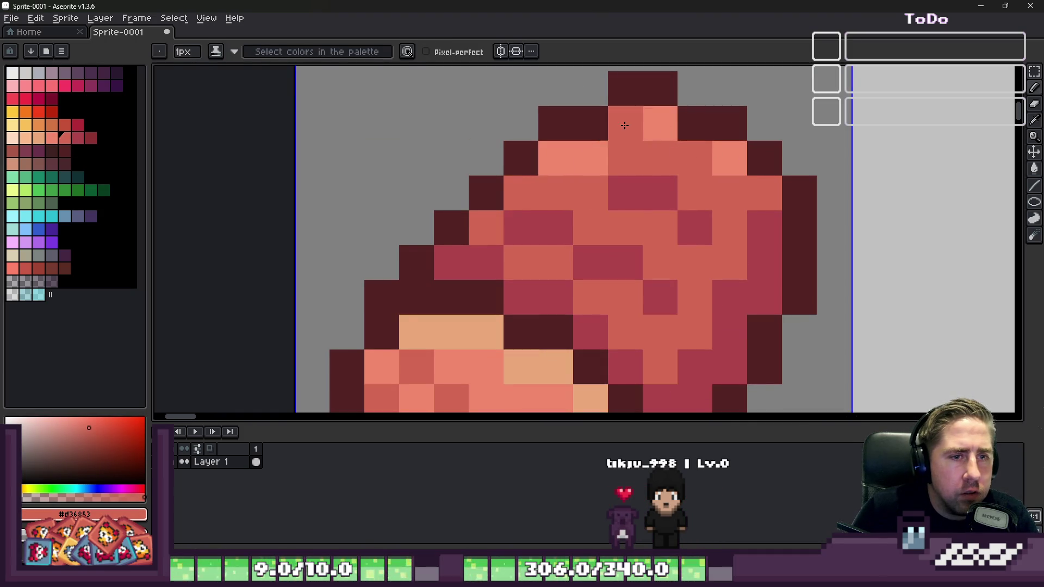
scroll(628, 124, "down", 3)
scroll(637, 130, "up", 3)
Step: Sample the light salmon from the loaf, add more top highlight pixels, then pick the pale tan
left_click(622, 140, "alt")
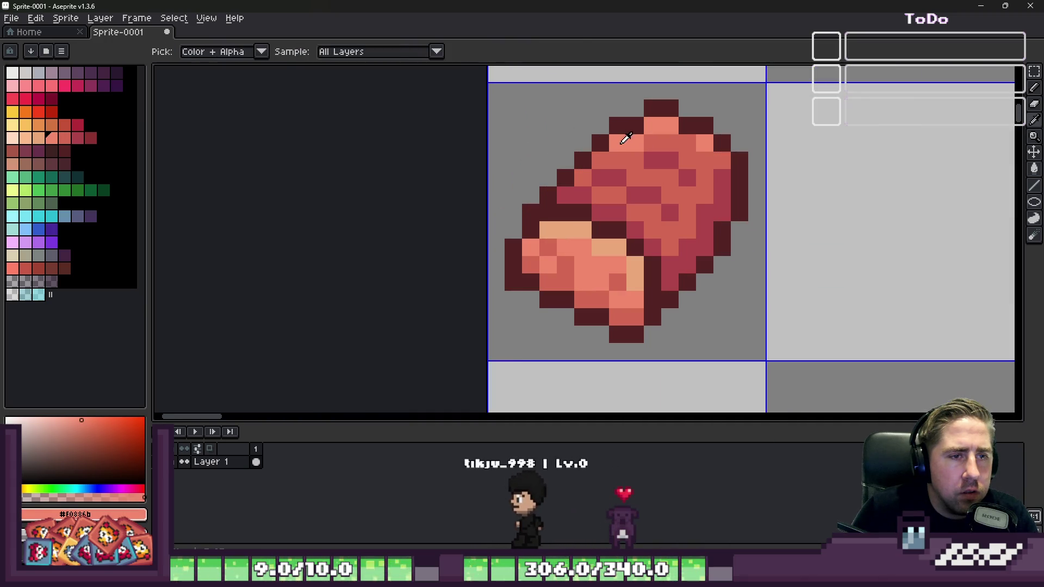
left_click(624, 139, "alt")
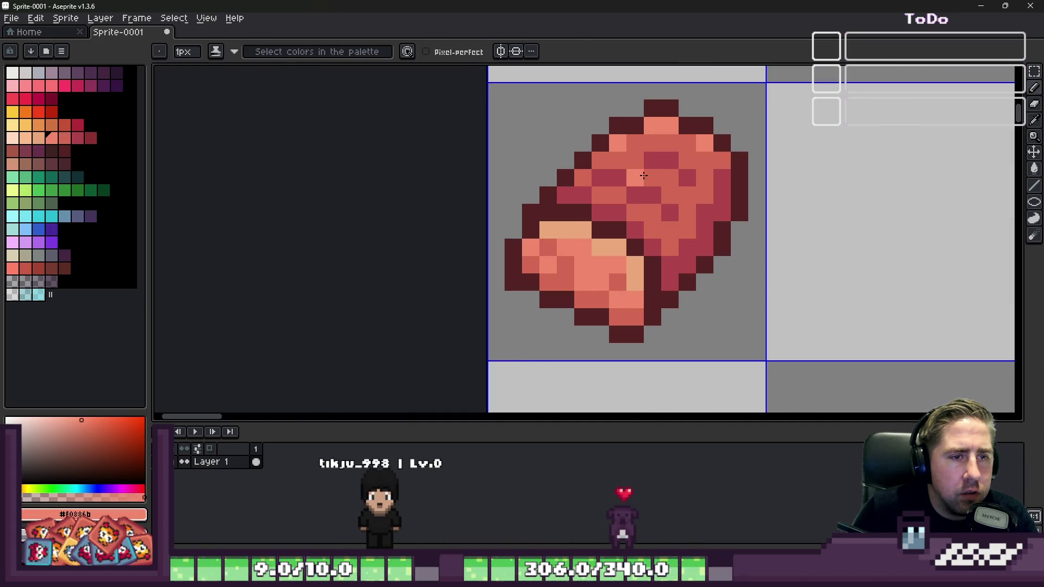
scroll(575, 127, "down", 4)
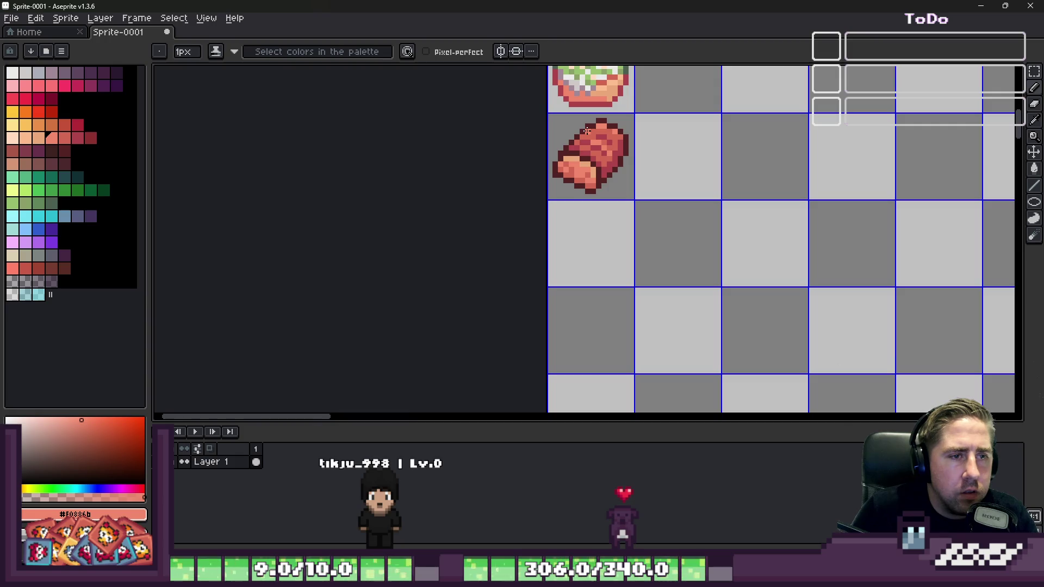
scroll(586, 131, "down", 2)
scroll(698, 153, "up", 9)
left_click(735, 173)
left_click(693, 145)
scroll(698, 143, "down", 9)
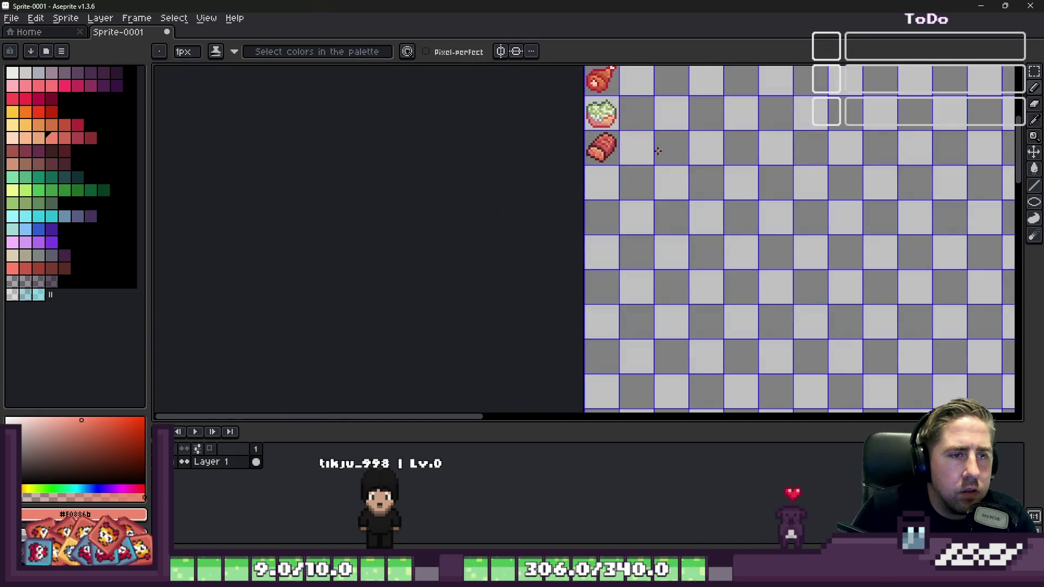
scroll(655, 151, "up", 8)
key("alt")
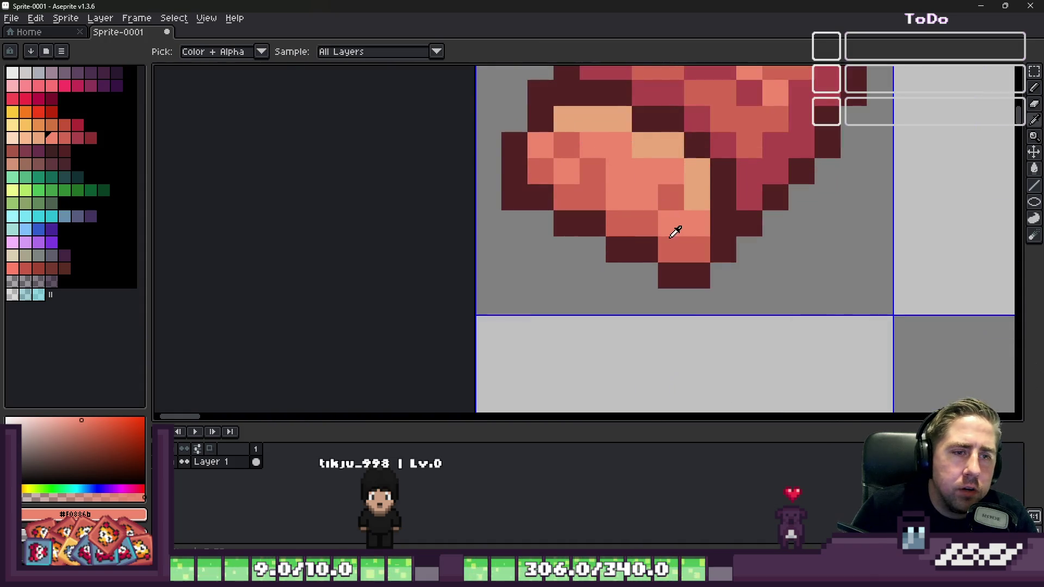
left_click(707, 205, "alt")
scroll(707, 164, "down", 6)
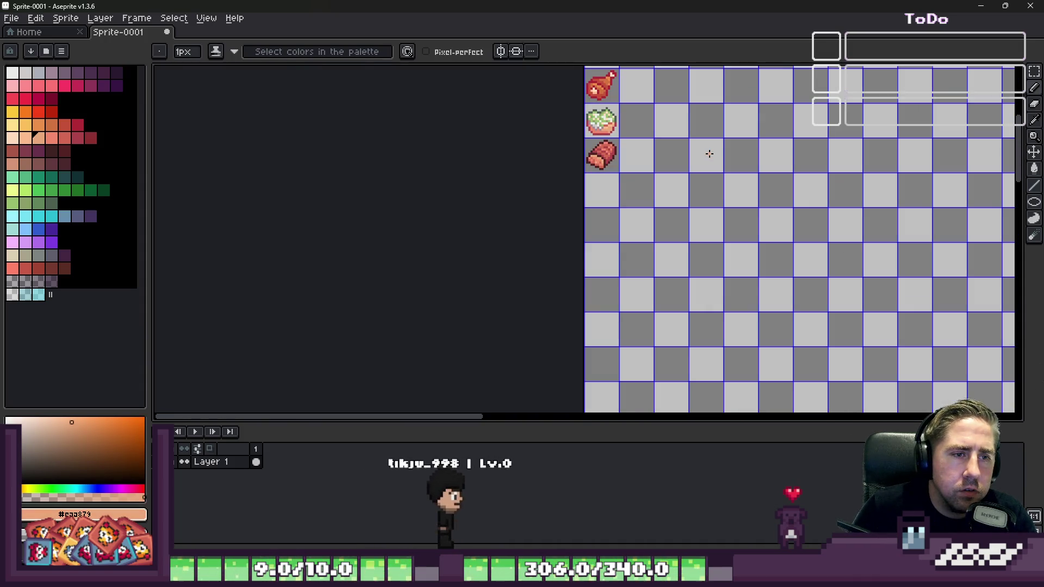
scroll(563, 147, "down", 4)
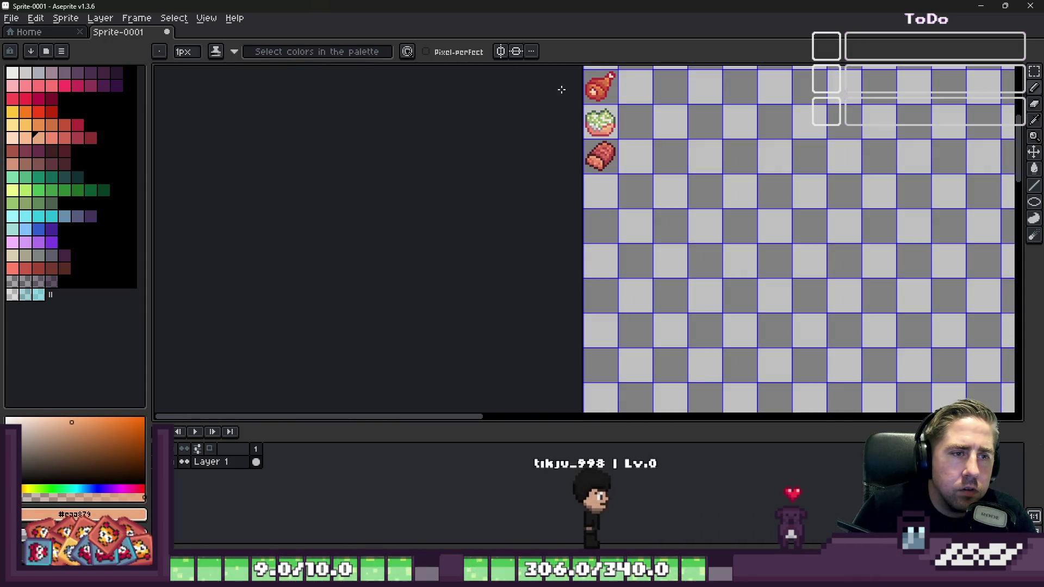
Step: Touch up the loaf's top outline and highlight using sampled outline, salmon and dark red colours
key("m")
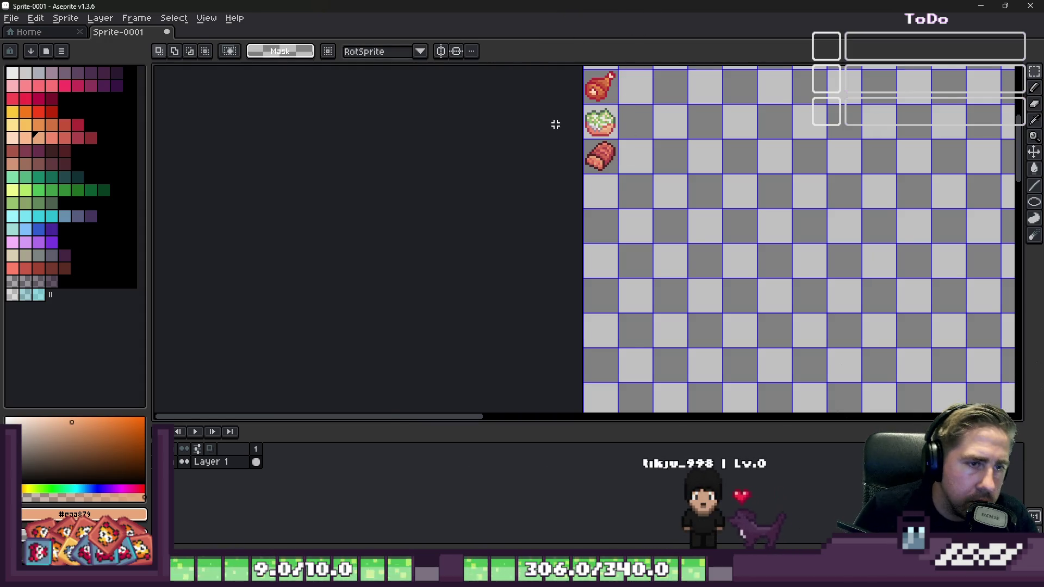
scroll(604, 136, "up", 4)
scroll(608, 148, "up", 3)
left_click(680, 212, "alt")
key("b")
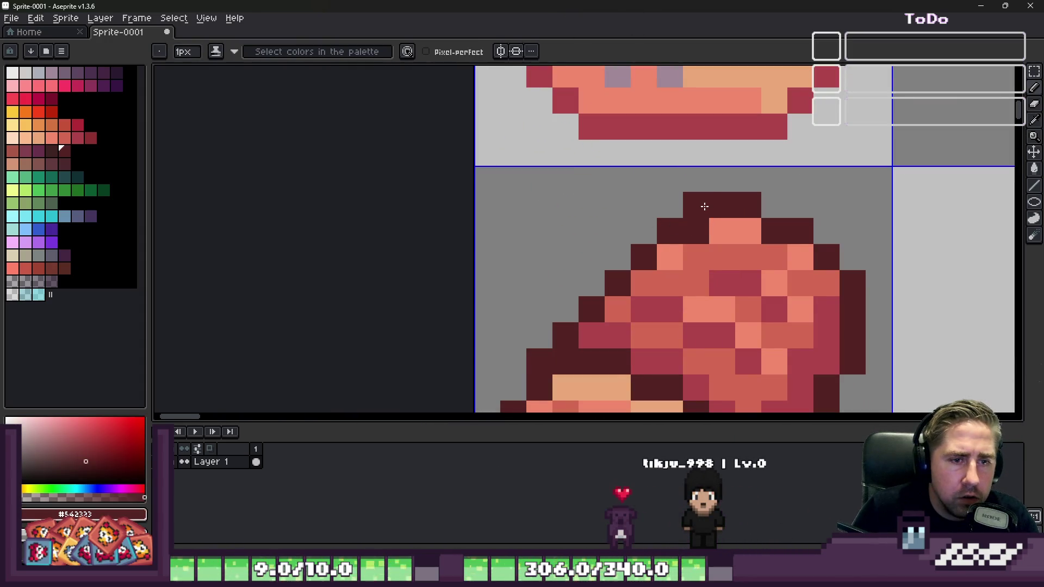
left_click(754, 228, "alt")
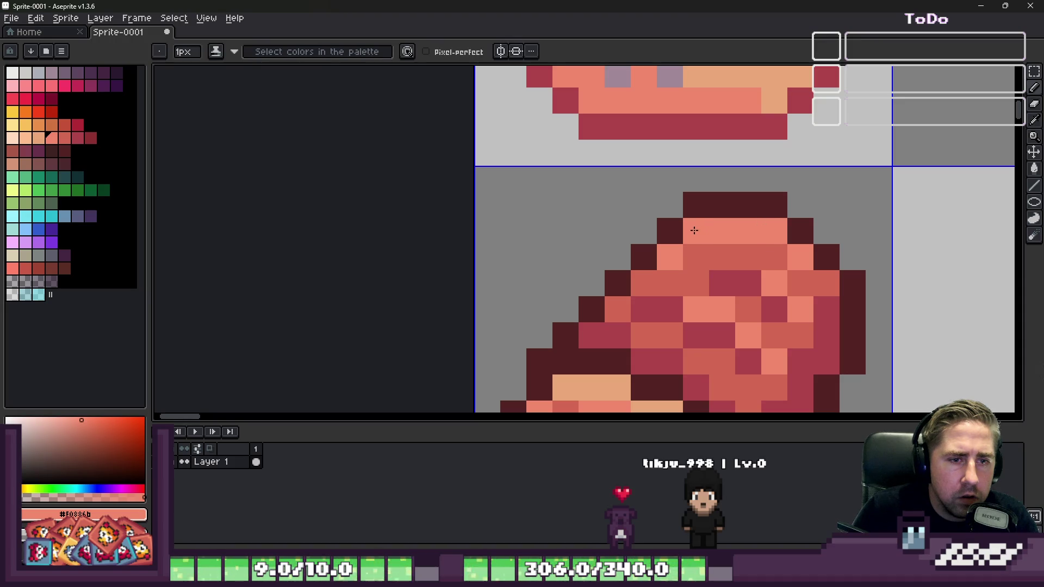
scroll(696, 163, "down", 5)
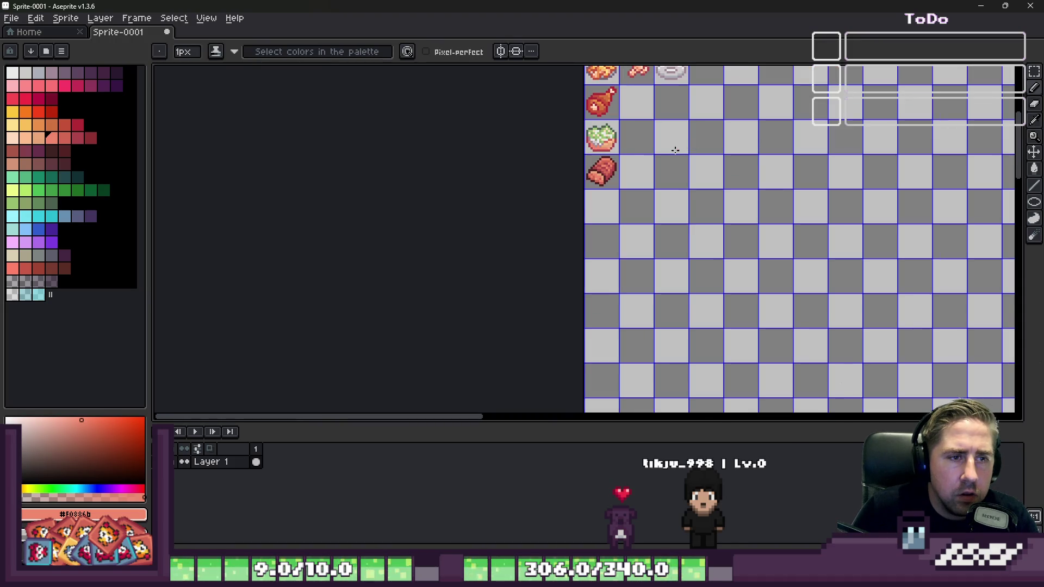
scroll(579, 145, "up", 4)
left_click(688, 180, "alt")
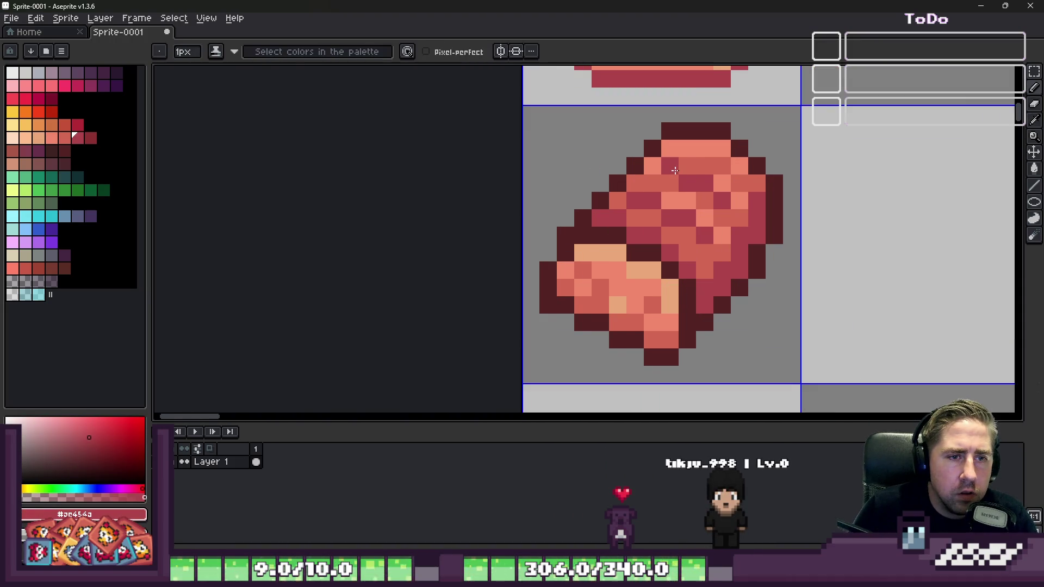
scroll(672, 158, "down", 4)
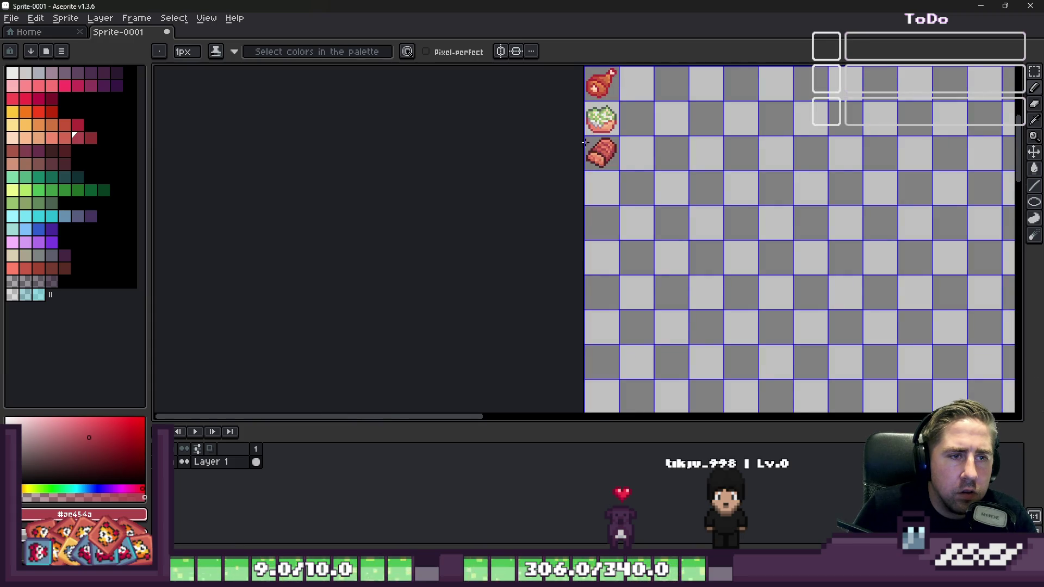
scroll(592, 150, "up", 4)
scroll(683, 118, "down", 3)
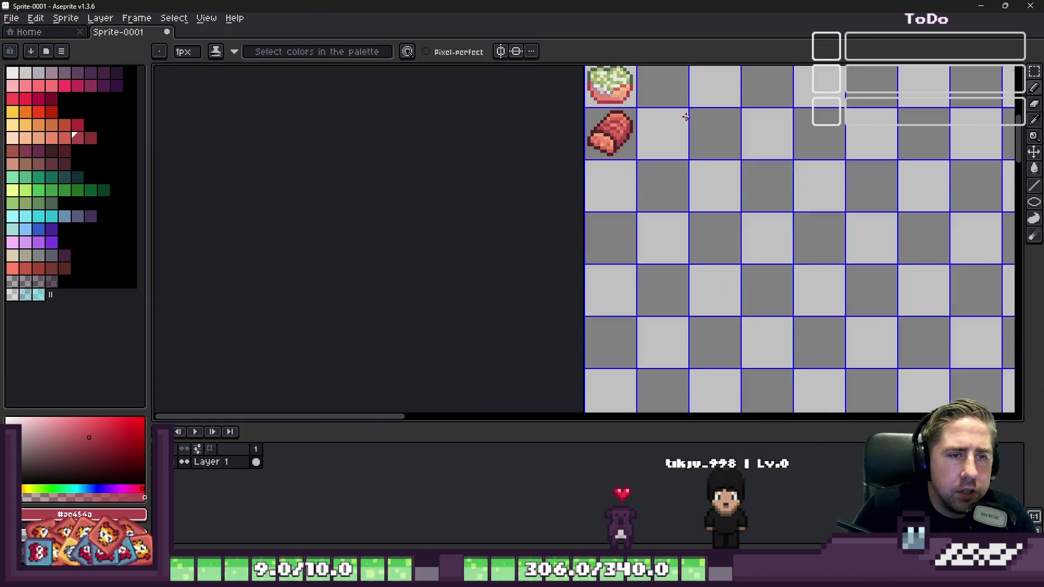
scroll(612, 117, "up", 2)
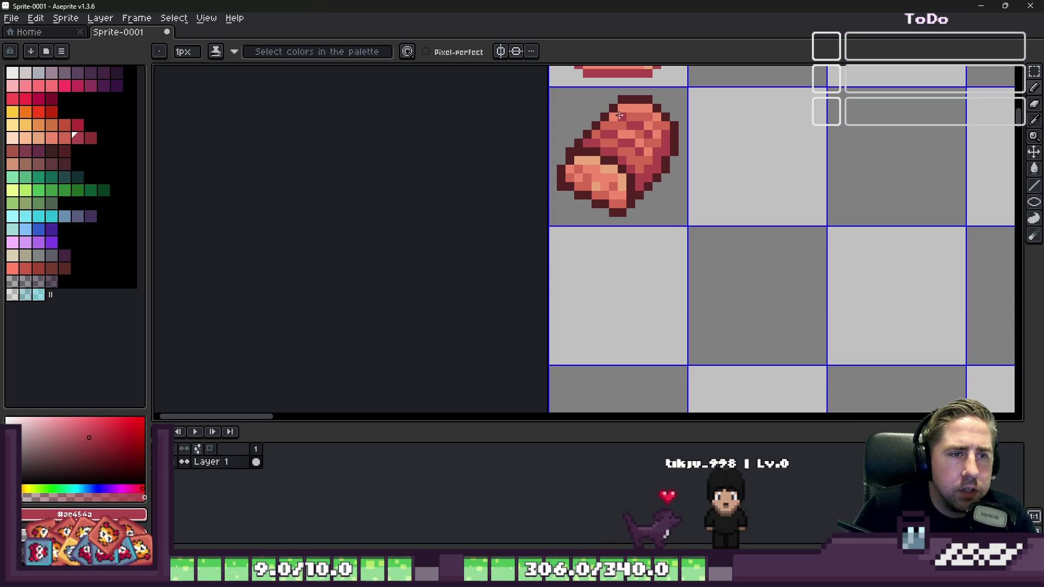
scroll(674, 117, "down", 4)
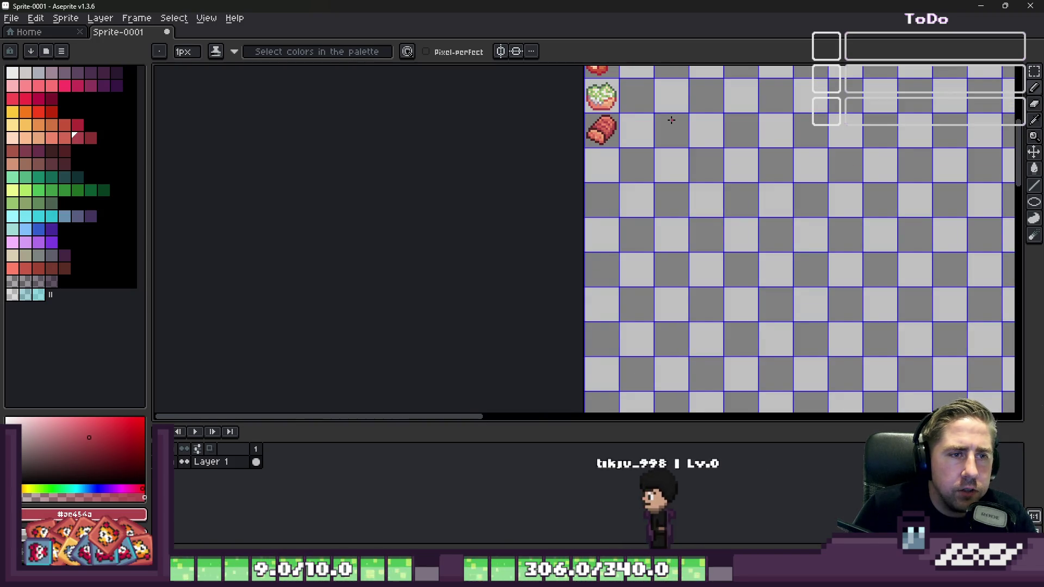
scroll(658, 120, "up", 1)
key("v")
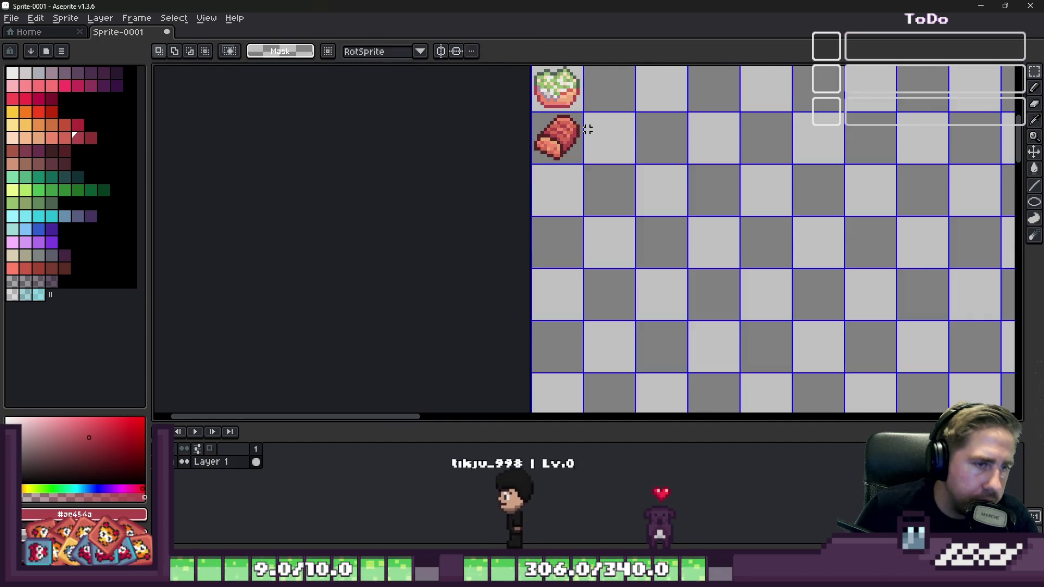
scroll(799, 257, "down", 2)
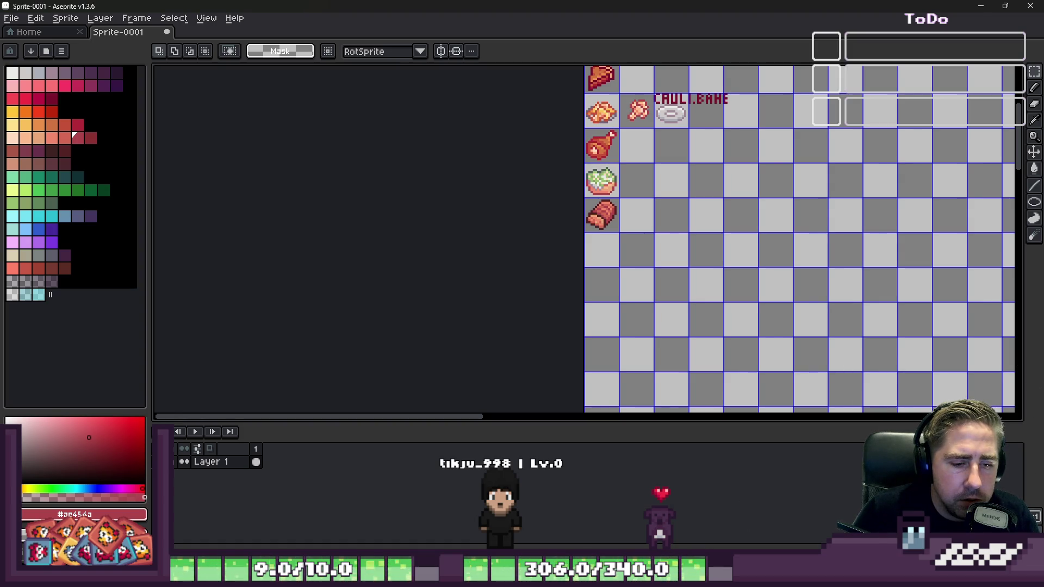
Step: In the browser, remove Bread from the food wheel and spin again
key("alt+Tab")
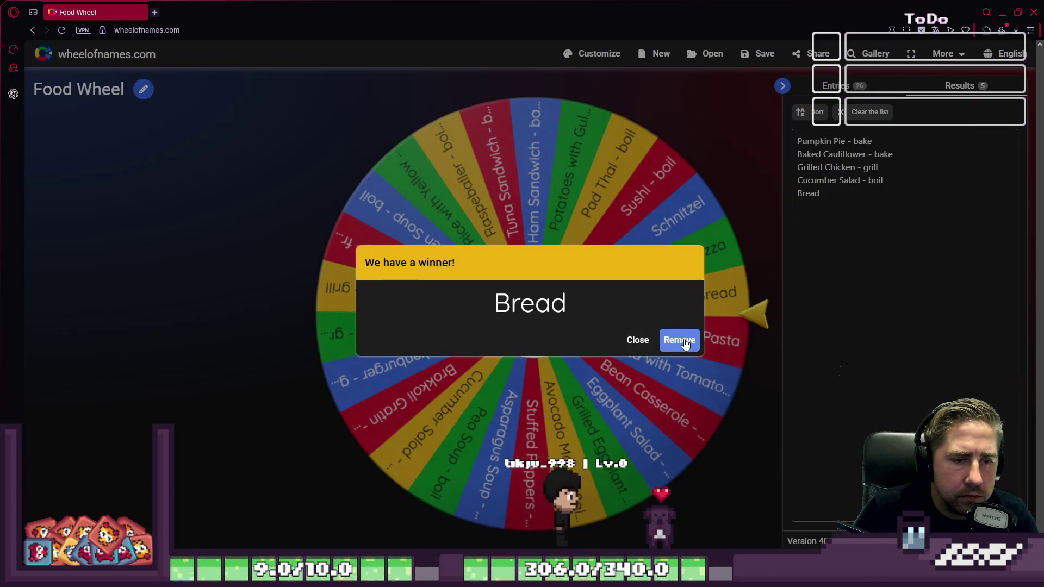
left_click(678, 338)
left_click(534, 291)
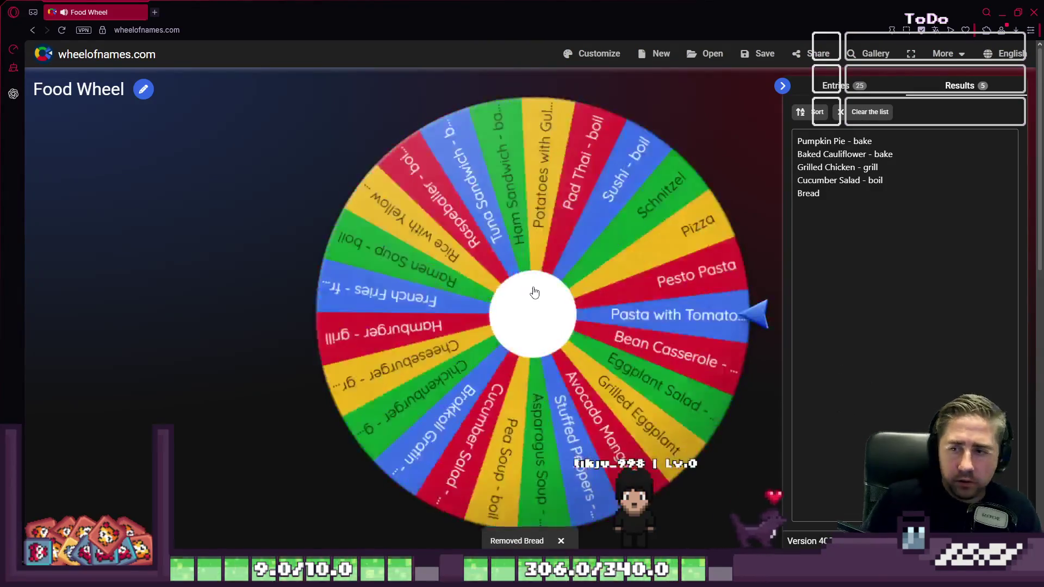
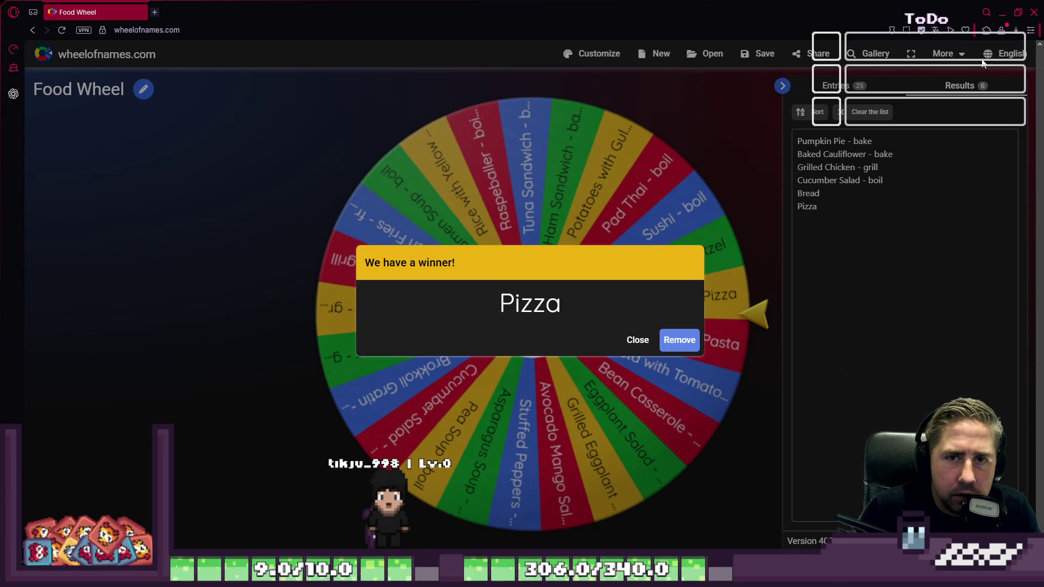
Step: Dismiss the winner popup and spin the Food Wheel again, checking entries and results
left_click(961, 58)
left_click(962, 58)
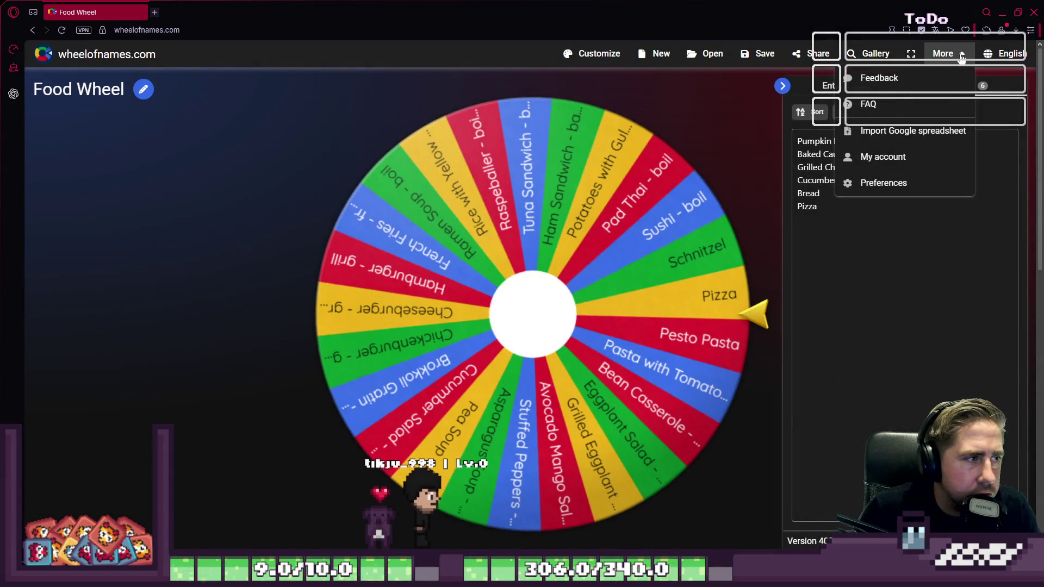
left_click(961, 58)
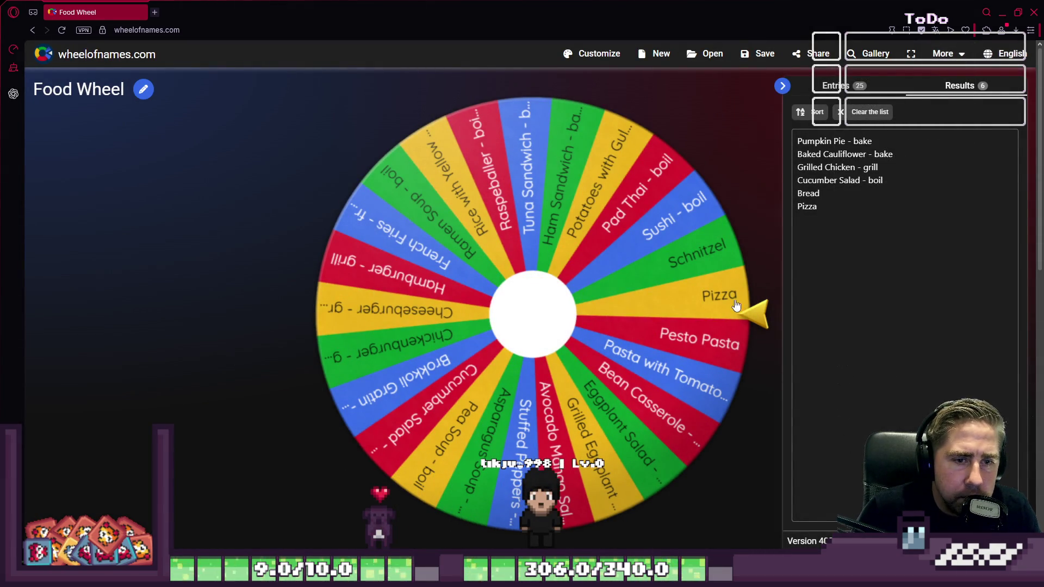
left_click(715, 313)
left_click(839, 92)
left_click(925, 87)
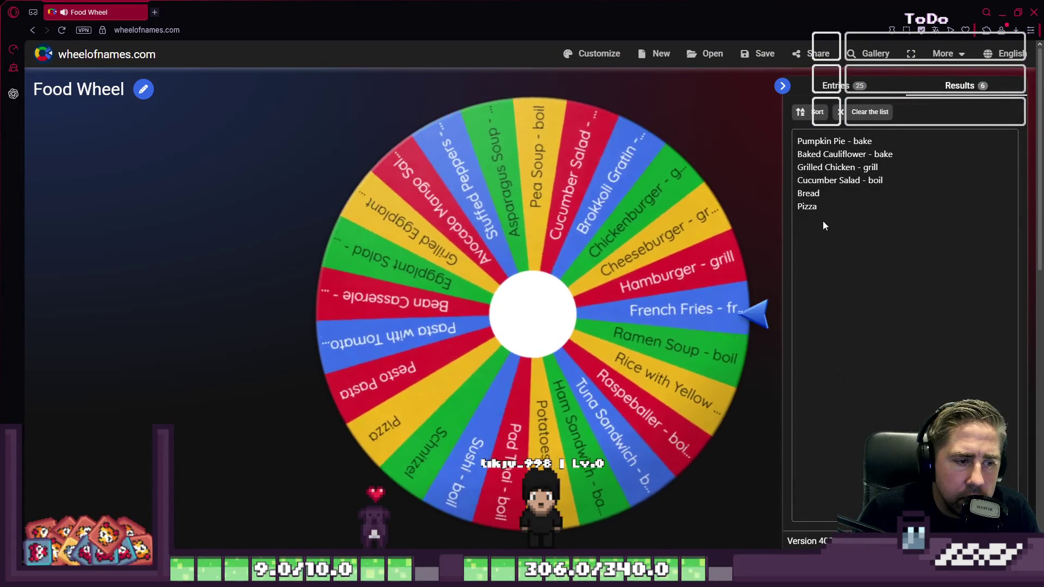
left_click(832, 86)
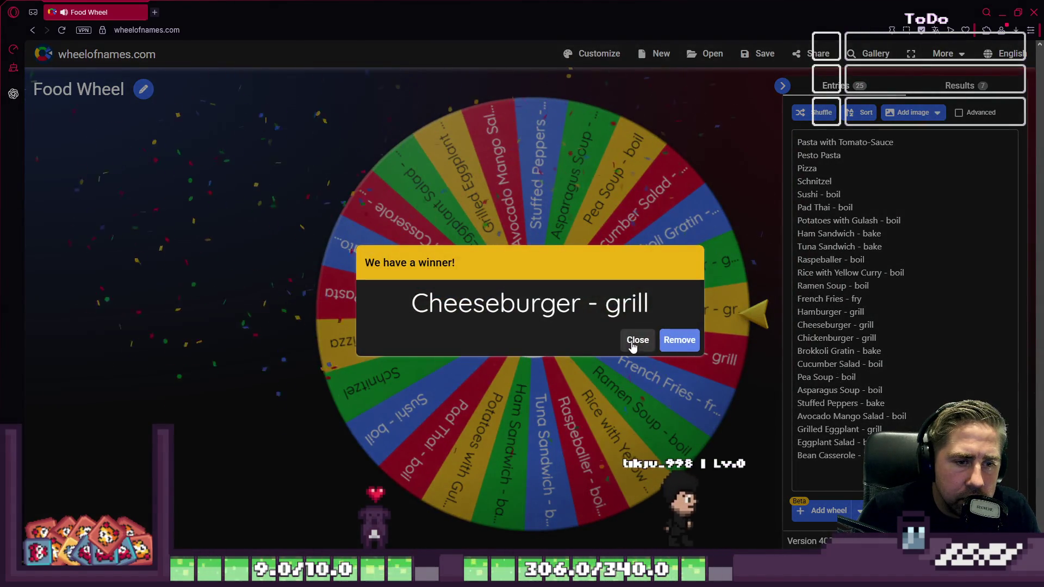
left_click(632, 343)
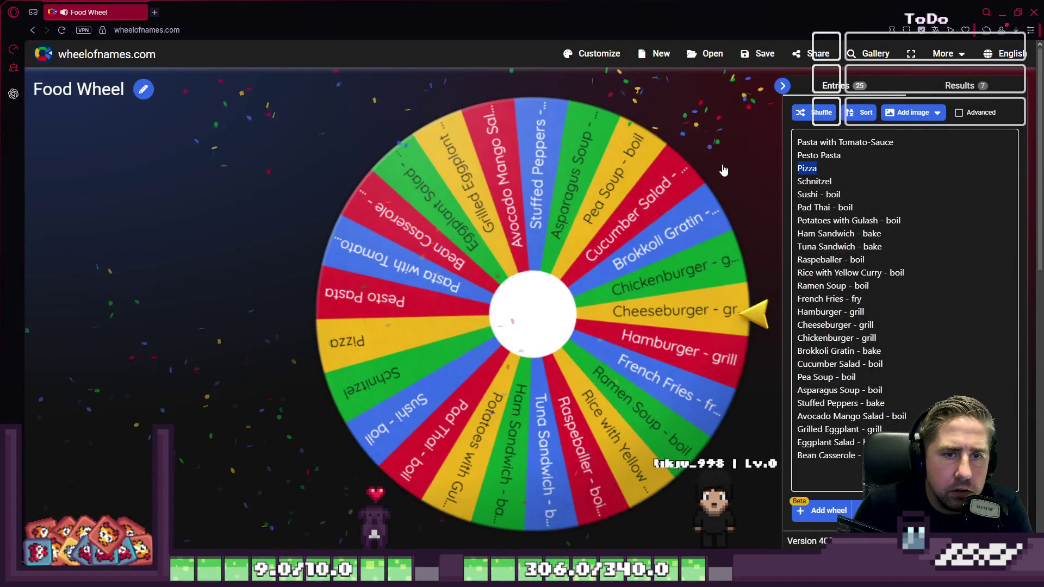
Step: Delete the Pizza entry and find Cheeseburger - grill in the results list
key("BackSpace")
key("BackSpace")
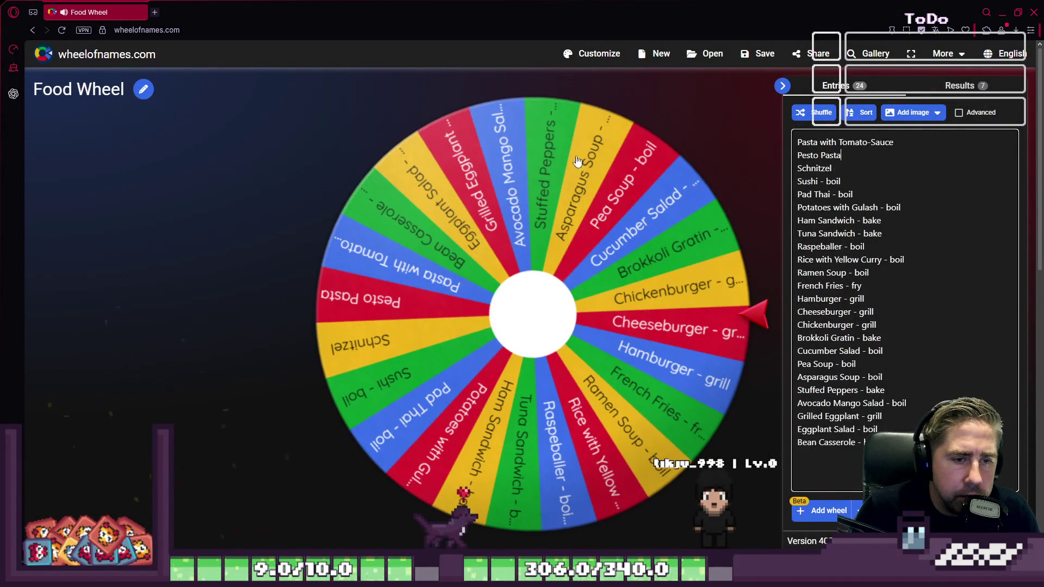
left_click(960, 85)
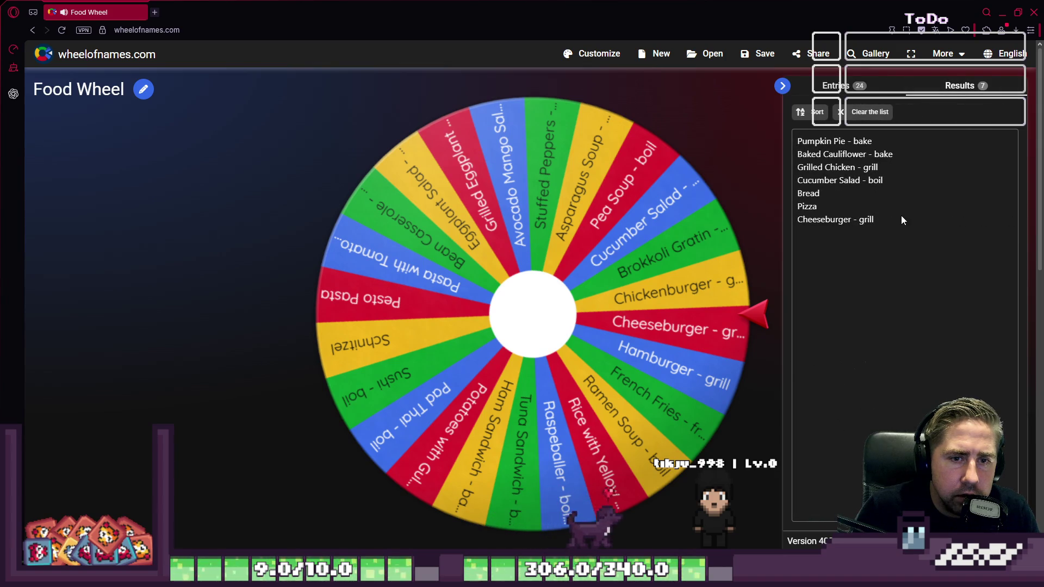
key("ctrl+a")
triple_click(804, 223)
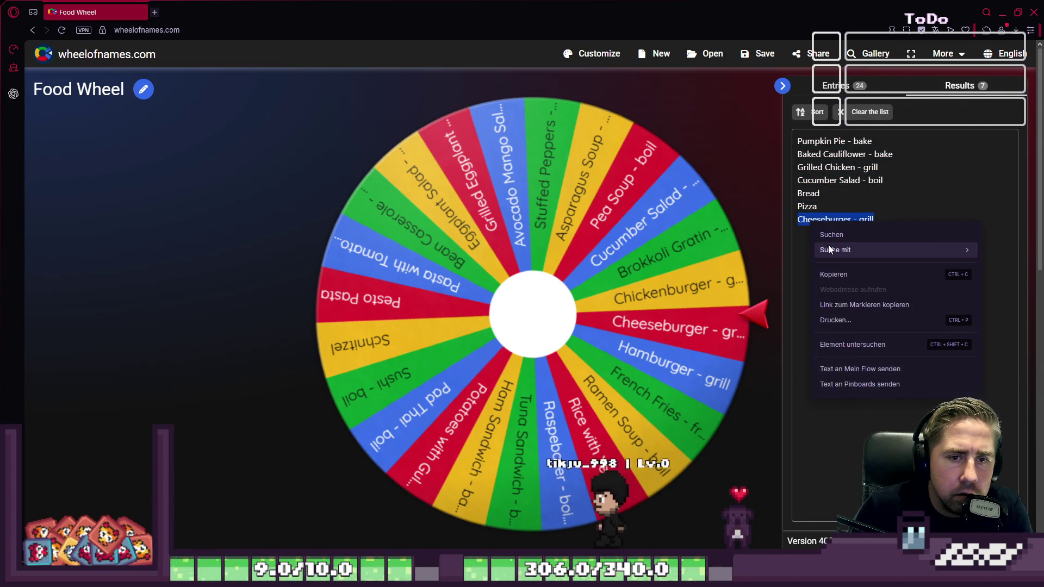
left_click(847, 172)
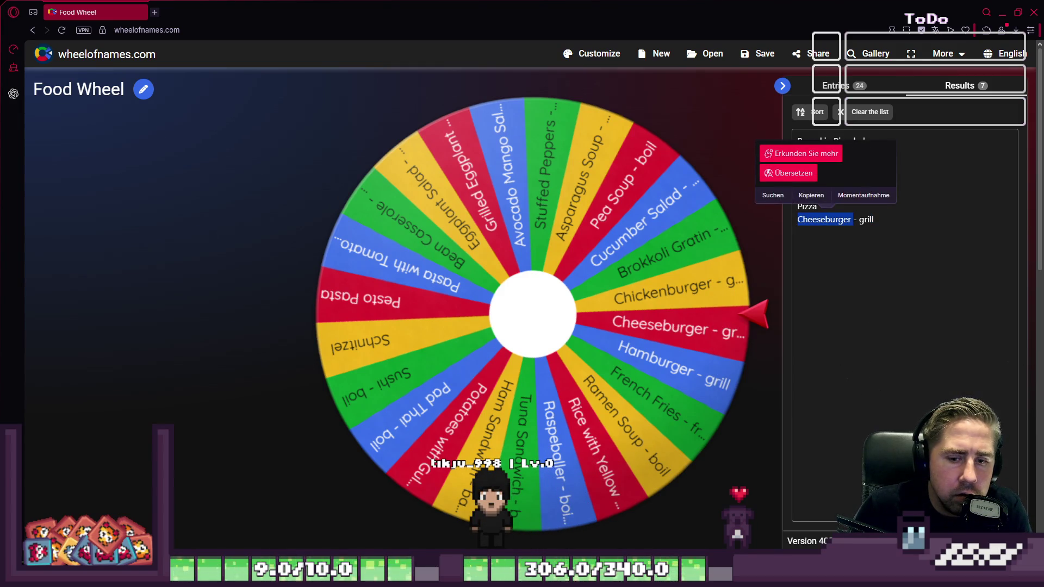
Step: Check the changelog, reselect the Cheeseburger - grill result, then return to Aseprite
left_click(803, 541)
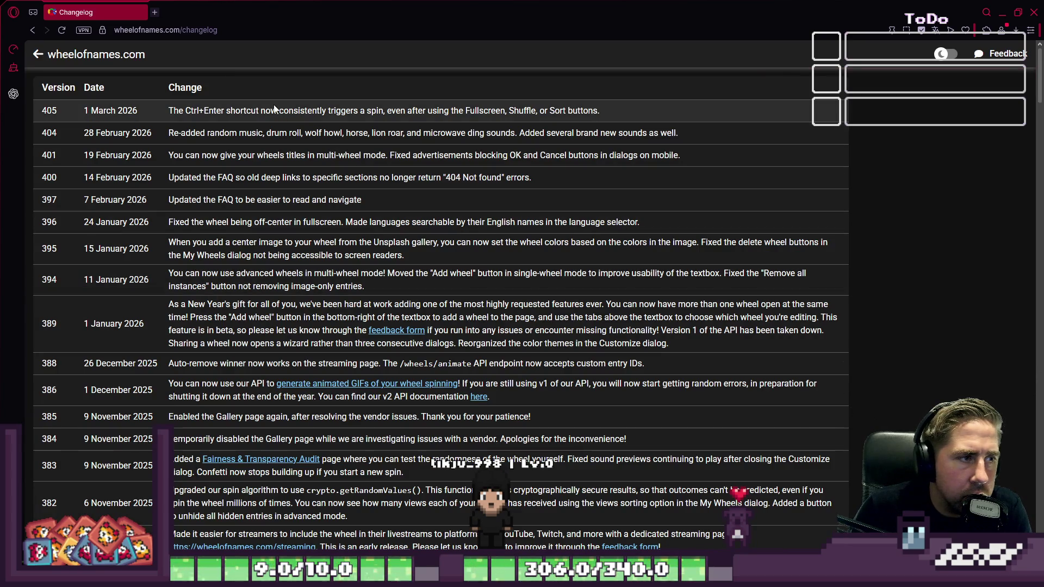
left_click(38, 54)
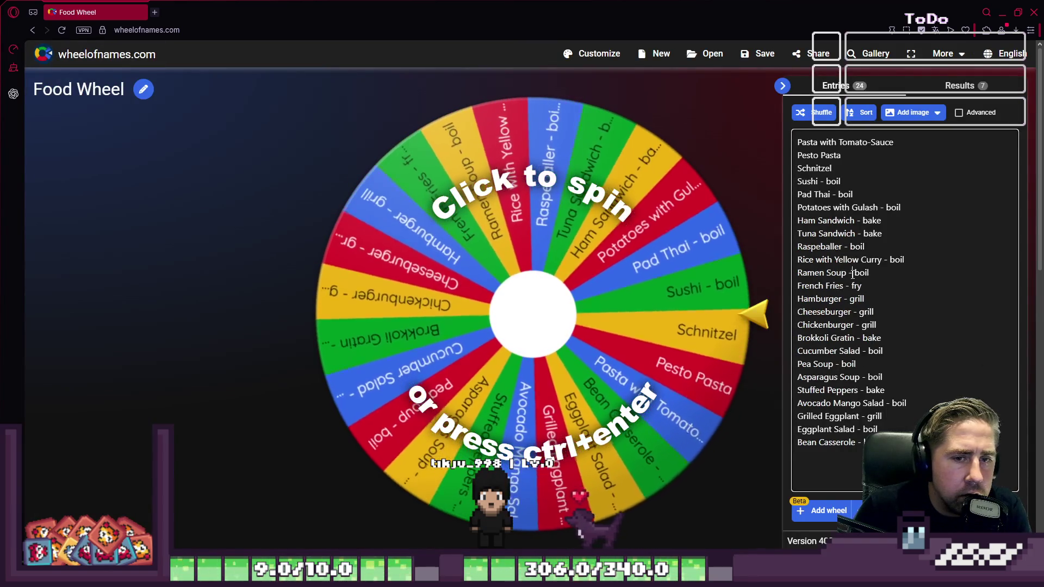
left_click(960, 85)
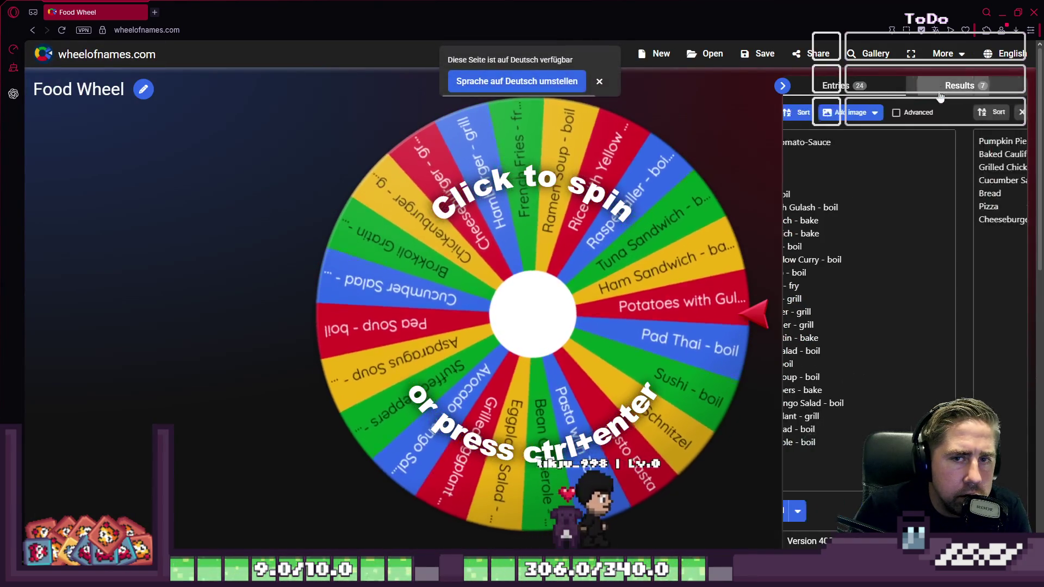
triple_click(831, 219)
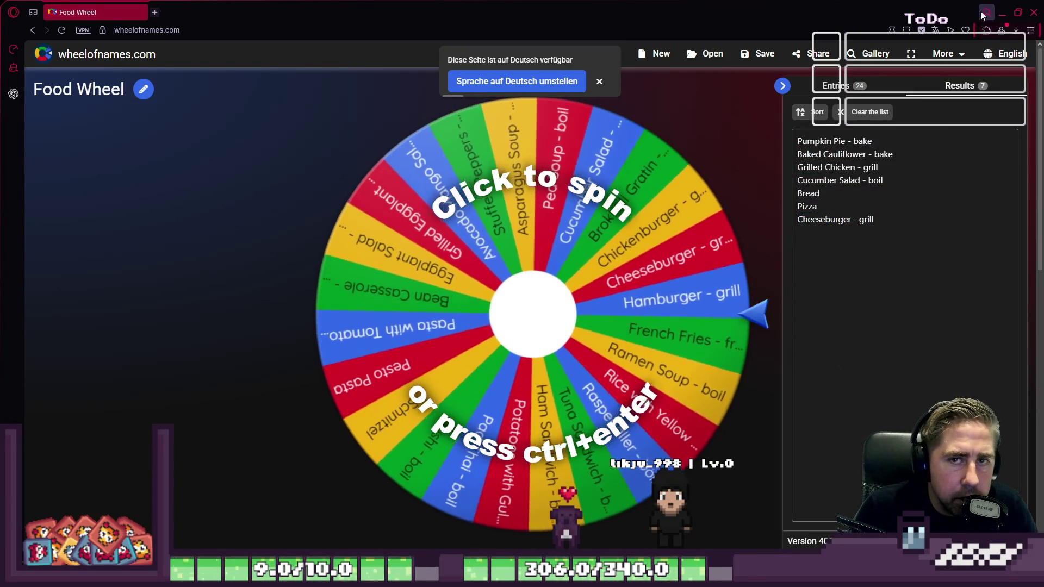
key("ctrl+space")
key("Escape")
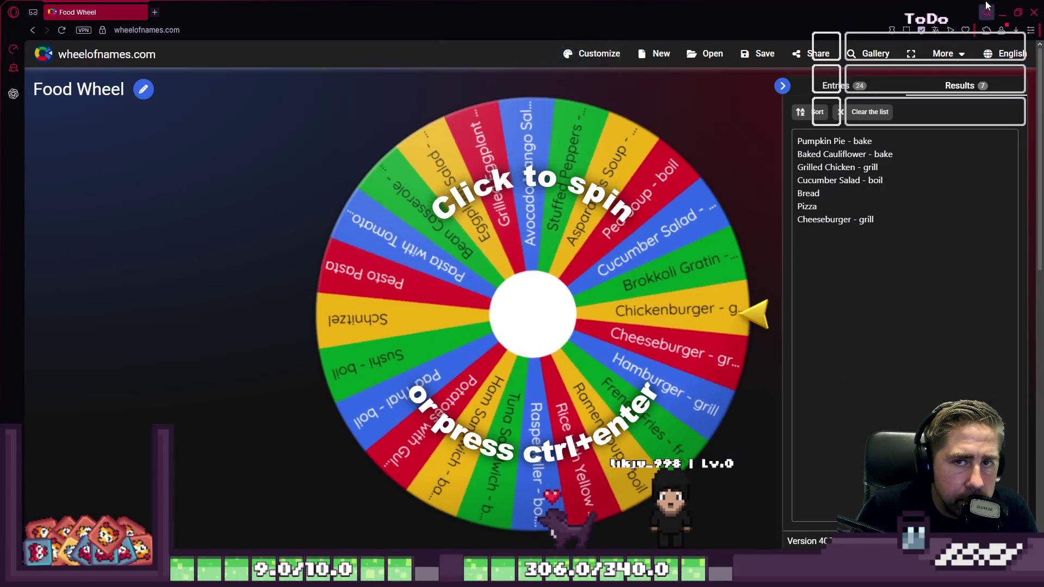
key("alt+Tab")
scroll(592, 250, "up", 3)
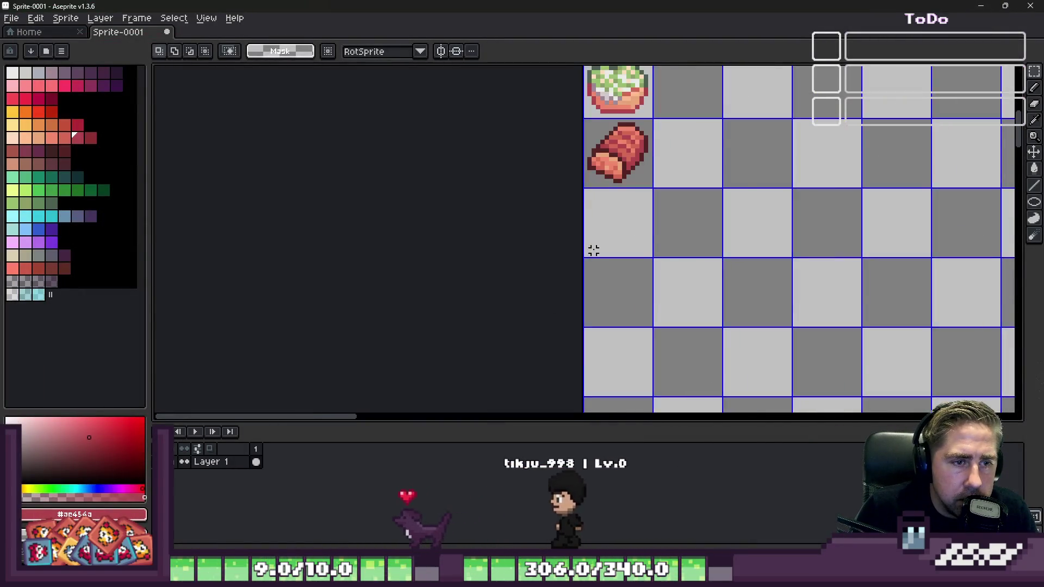
Step: Eyedrop the roast's dark red outline colour for the 1px pencil
key("b")
left_click(611, 223)
scroll(594, 195, "down", 1)
key("i")
left_click(630, 116)
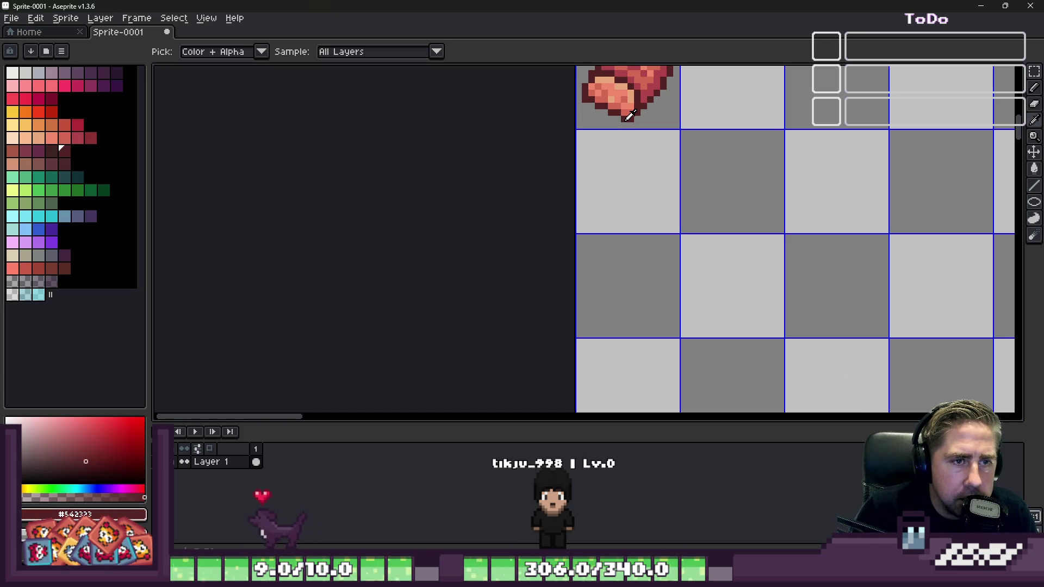
key("b")
scroll(611, 183, "up", 1)
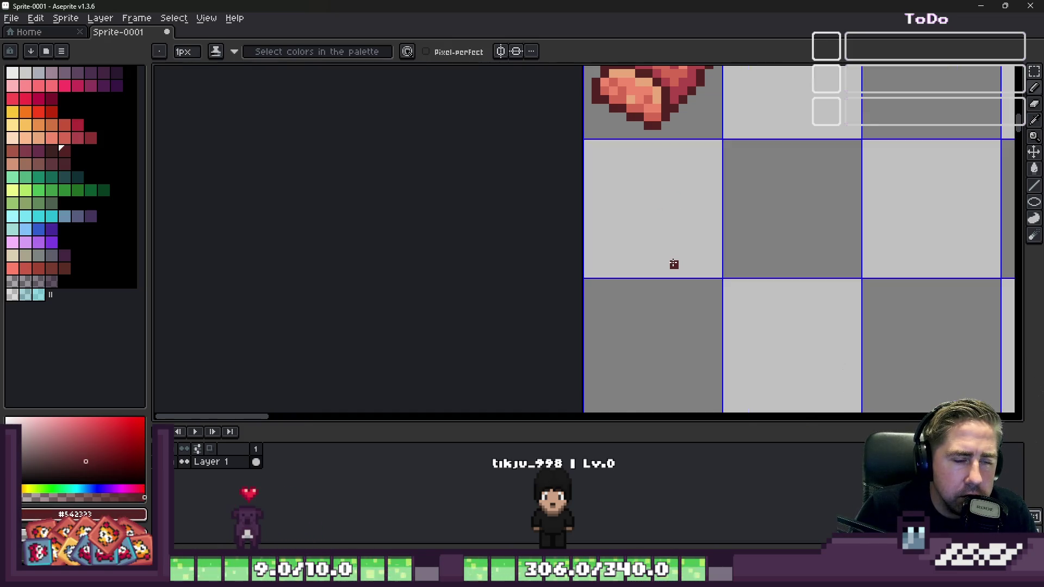
scroll(637, 205, "up", 1)
scroll(605, 245, "down", 1)
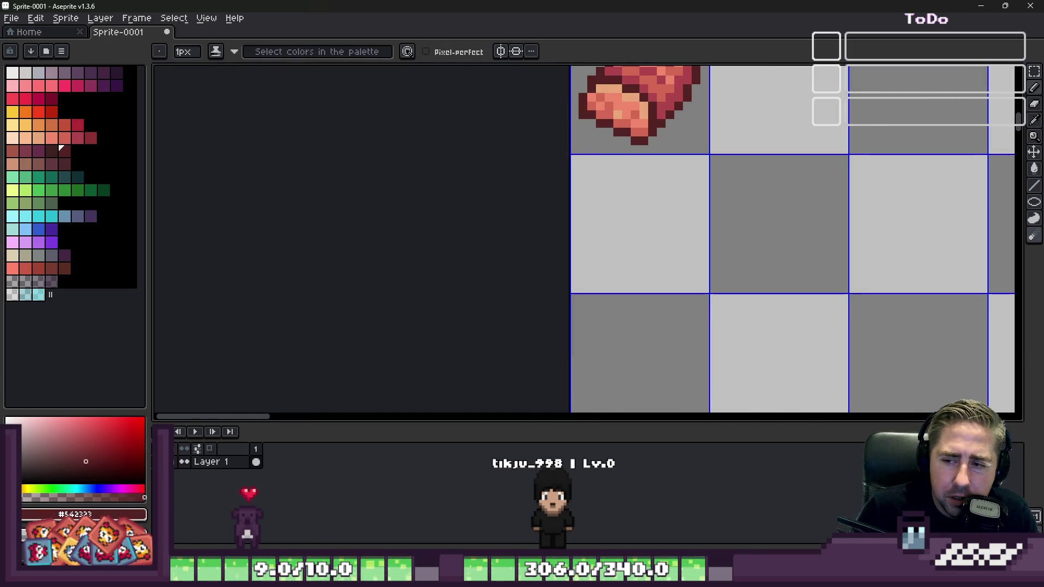
scroll(687, 245, "up", 2)
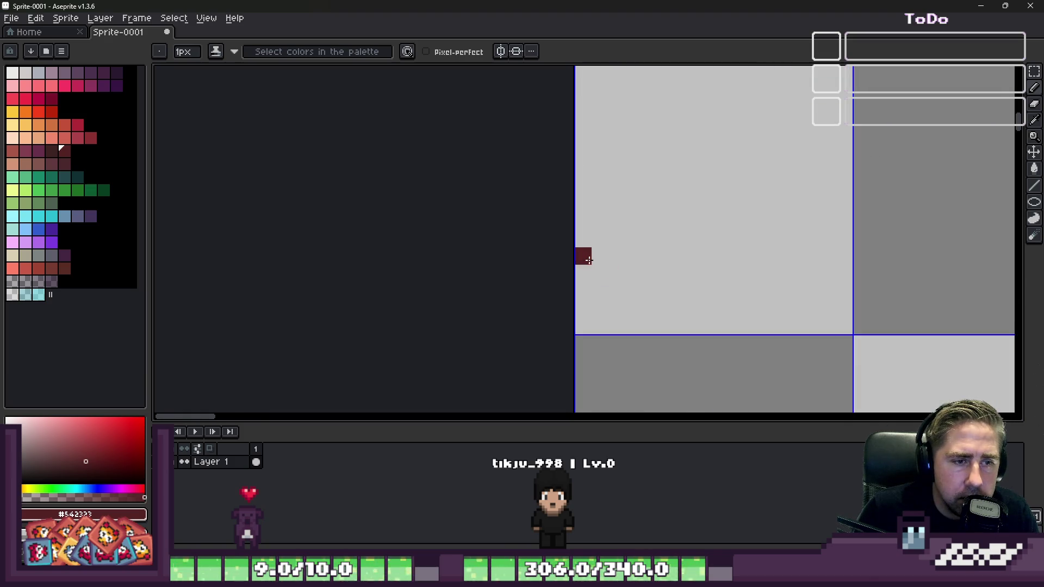
Step: Draw the dark red wedge-shaped slice outline in the empty cell, closing its bottom
left_click(593, 267)
scroll(598, 261, "down", 1)
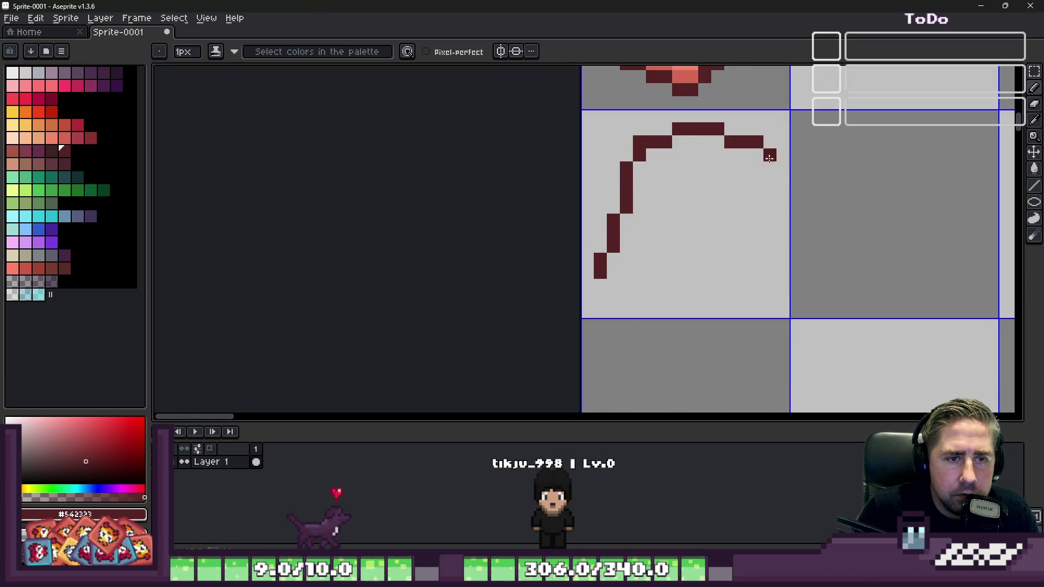
key("ctrl+z")
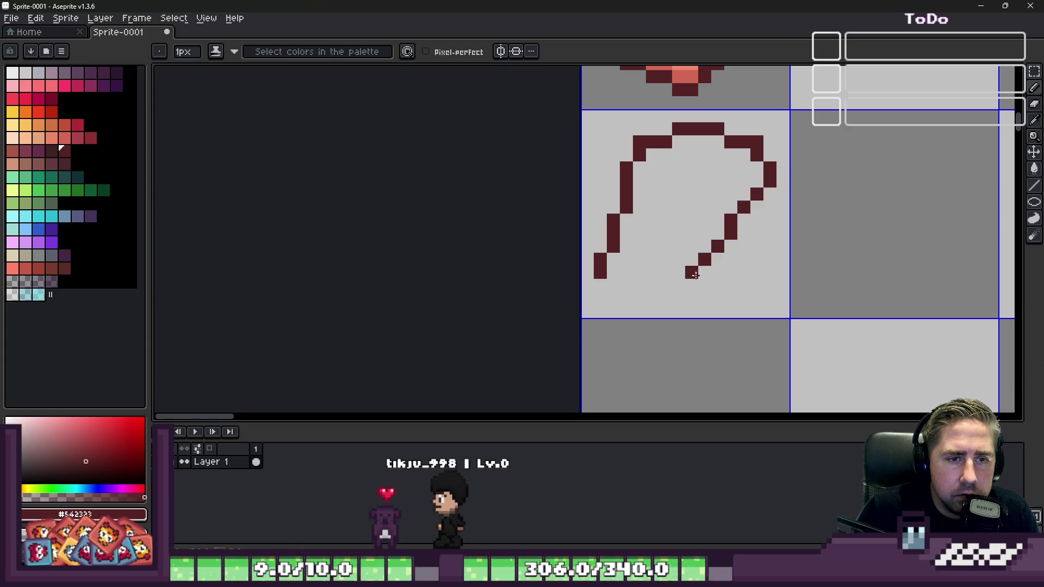
left_click(614, 273, "shift")
scroll(616, 224, "down", 5)
scroll(620, 220, "down", 1)
scroll(584, 216, "up", 7)
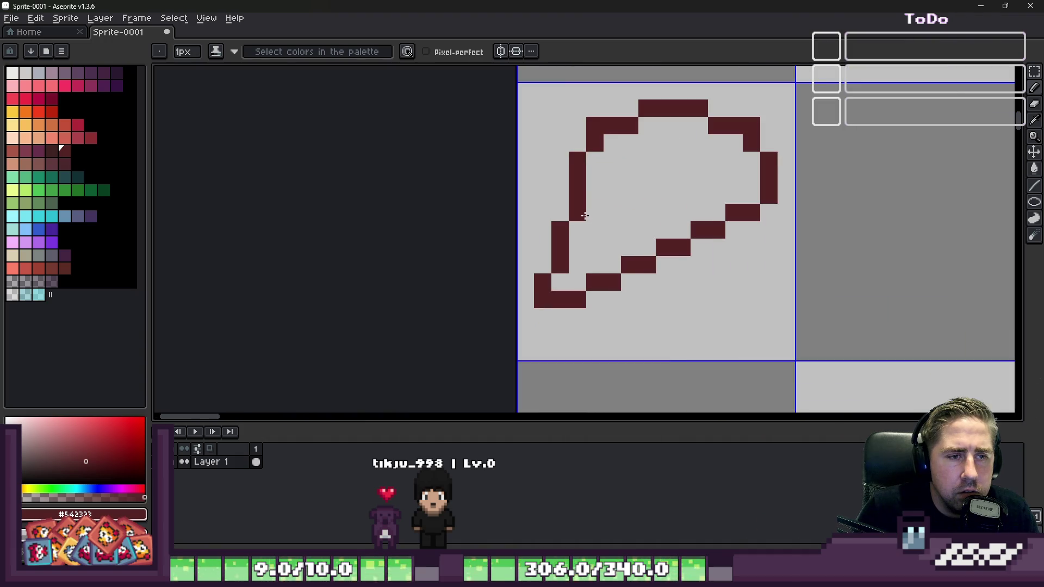
Step: Clean up stray pixels around the wedge outline with the 3px eraser
key("e")
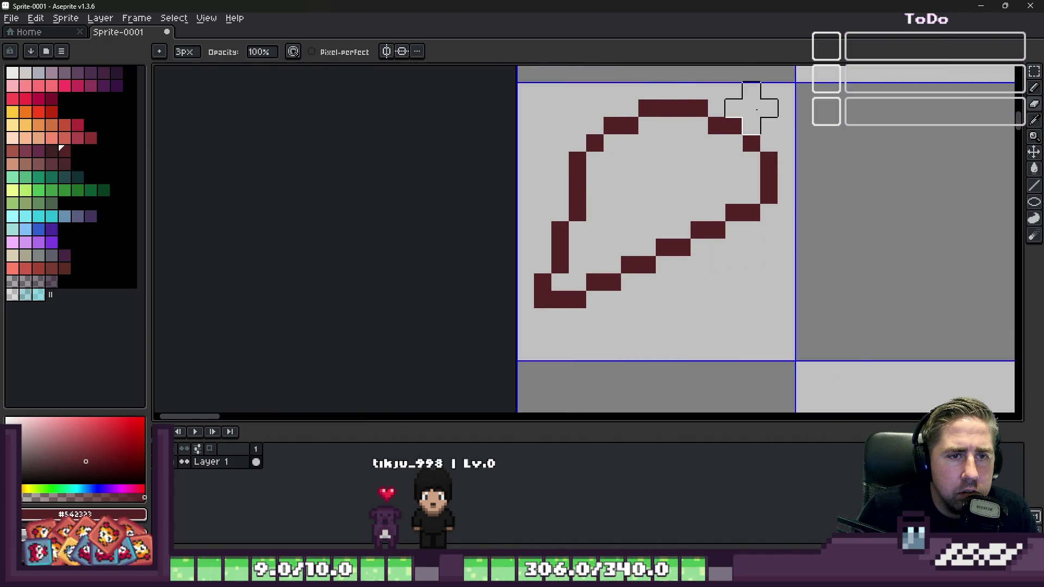
scroll(762, 115, "down", 3)
key("b")
scroll(611, 109, "up", 3)
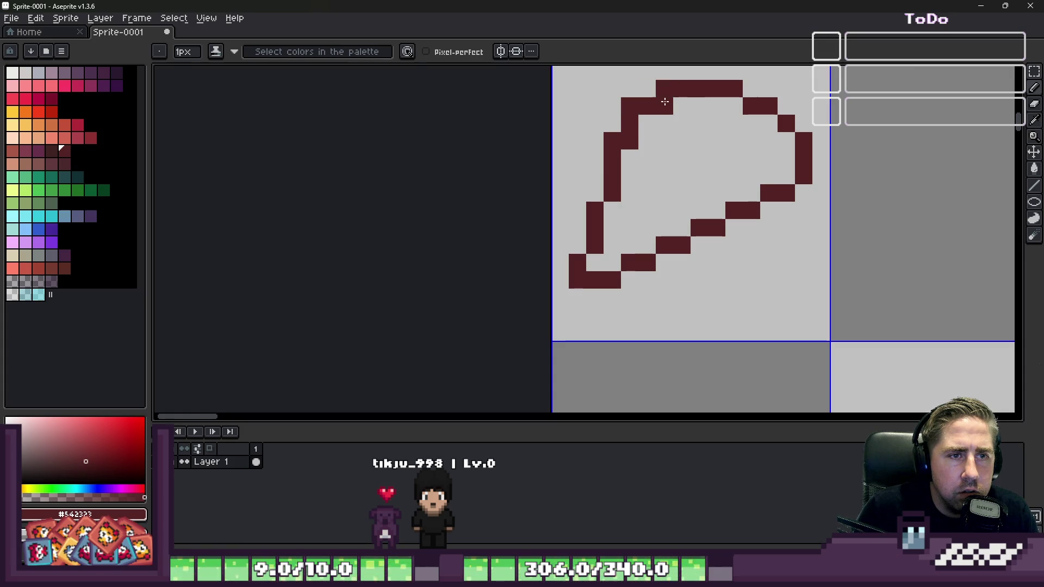
key("e")
key("b")
scroll(567, 187, "down", 4)
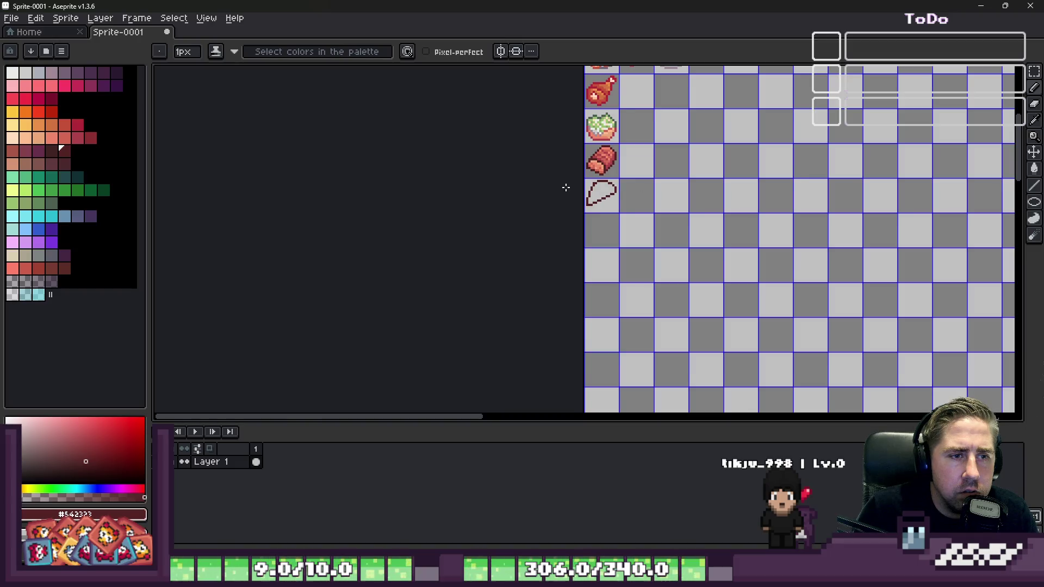
scroll(573, 189, "up", 4)
scroll(628, 176, "down", 1)
scroll(629, 176, "down", 1)
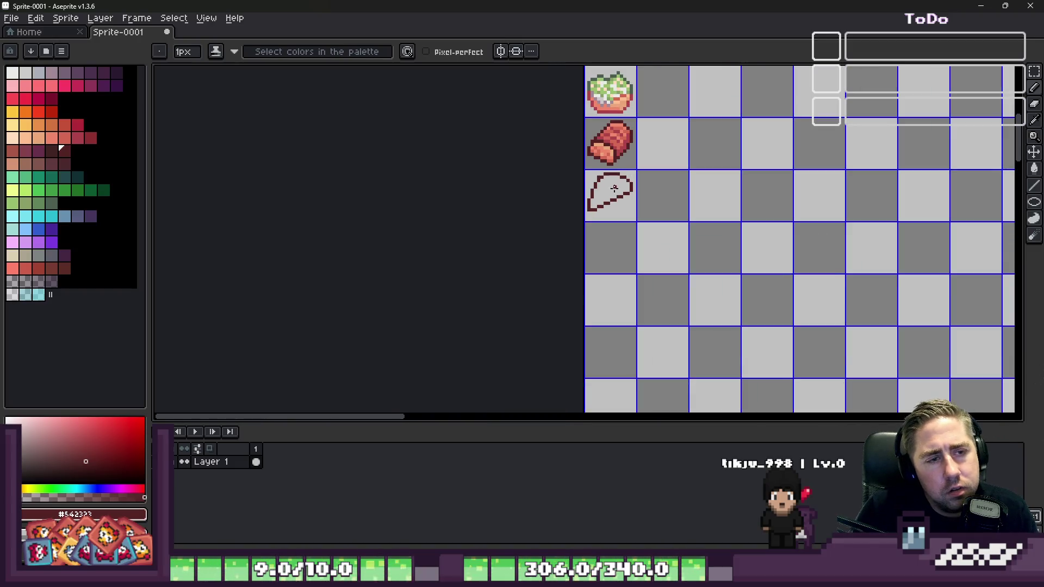
scroll(609, 202, "up", 6)
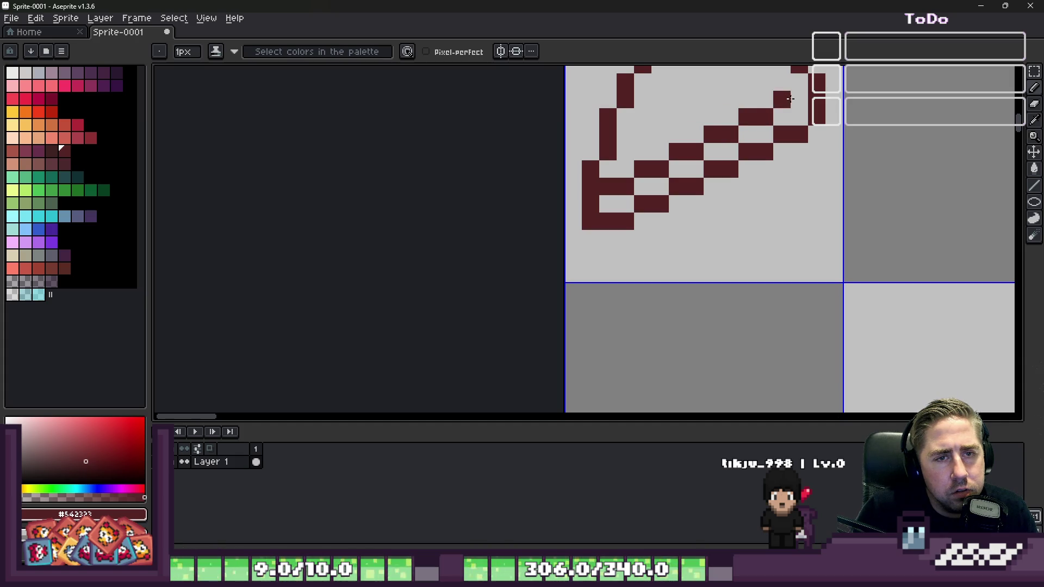
Step: Add detail dots and a horizontal stripe inside the wedge
left_click(797, 100)
scroll(798, 99, "down", 1)
left_click(604, 203)
scroll(644, 197, "up", 3)
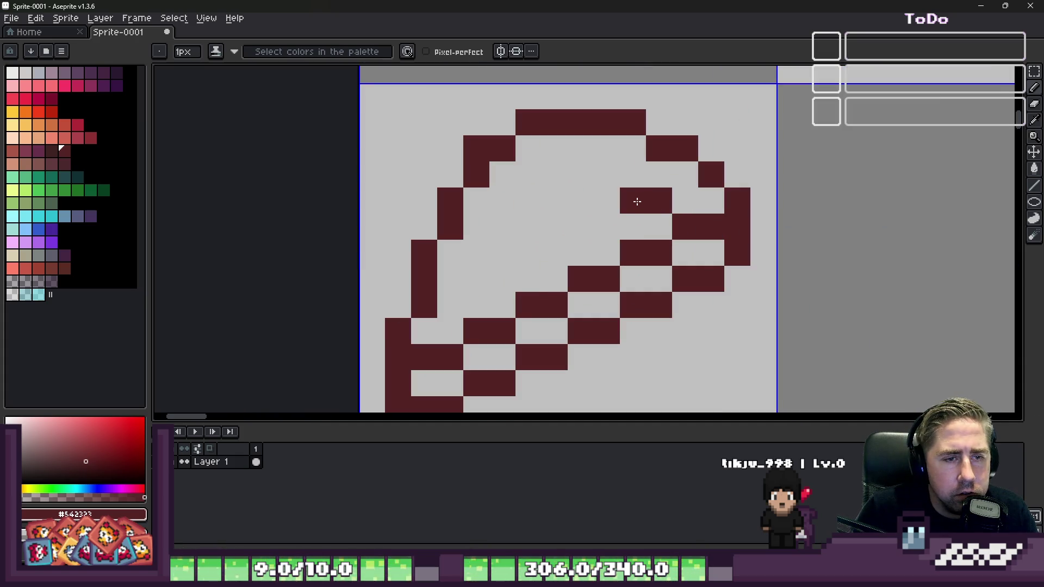
left_click(529, 174, "shift")
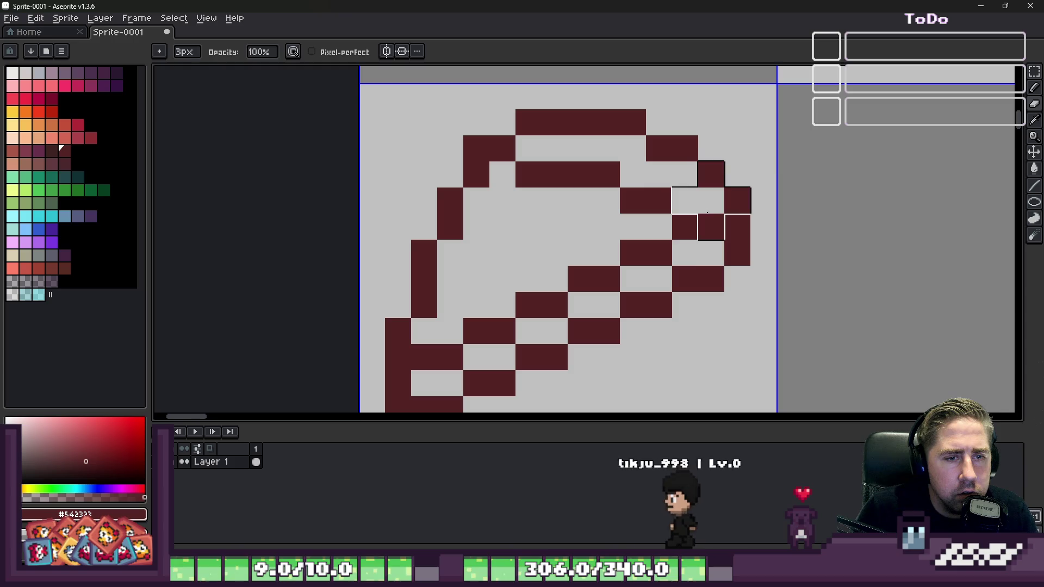
scroll(704, 202, "down", 4)
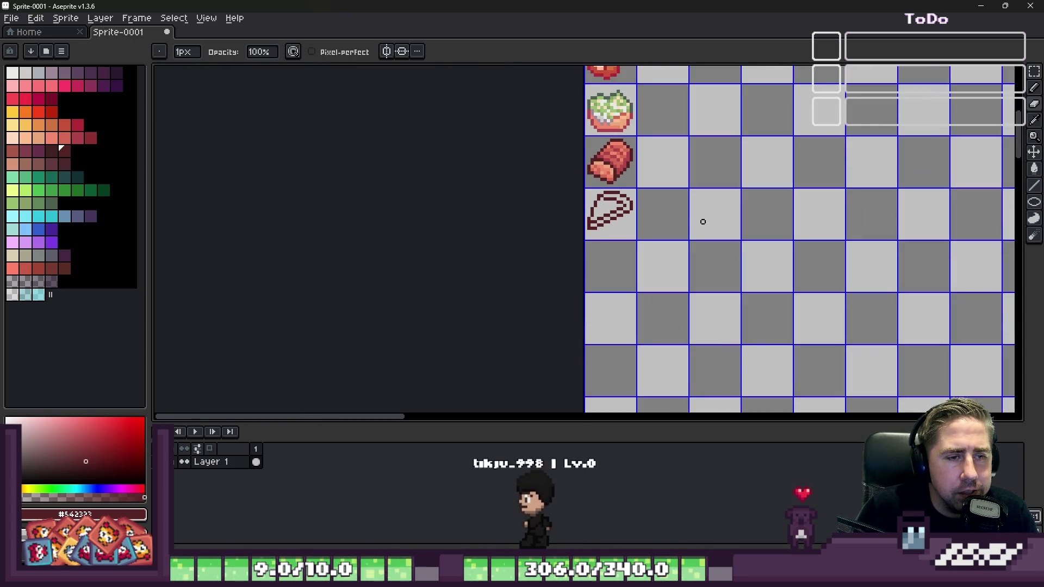
scroll(593, 217, "up", 2)
scroll(584, 237, "up", 3)
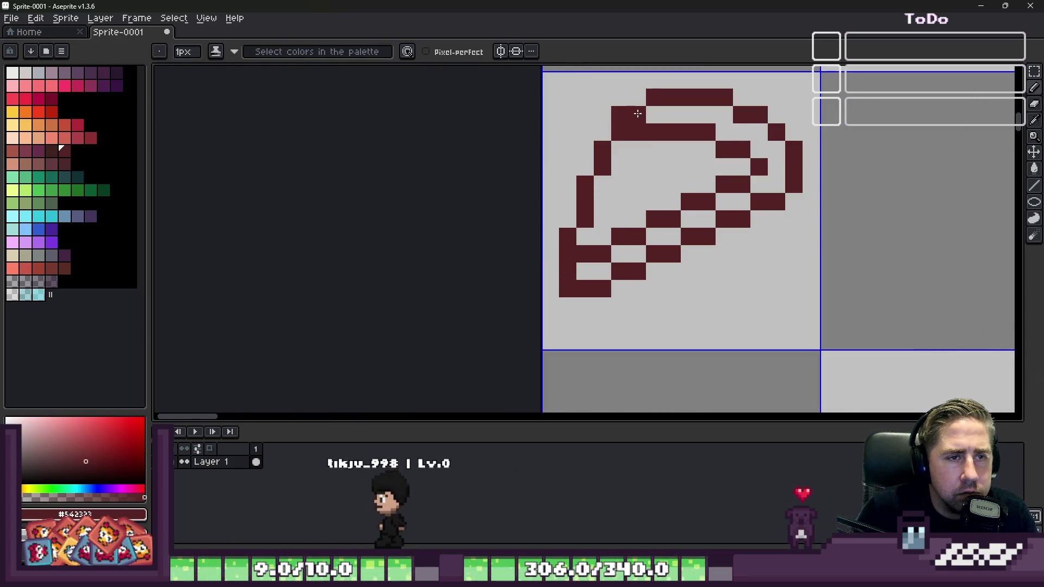
scroll(636, 114, "down", 2)
scroll(597, 108, "up", 1)
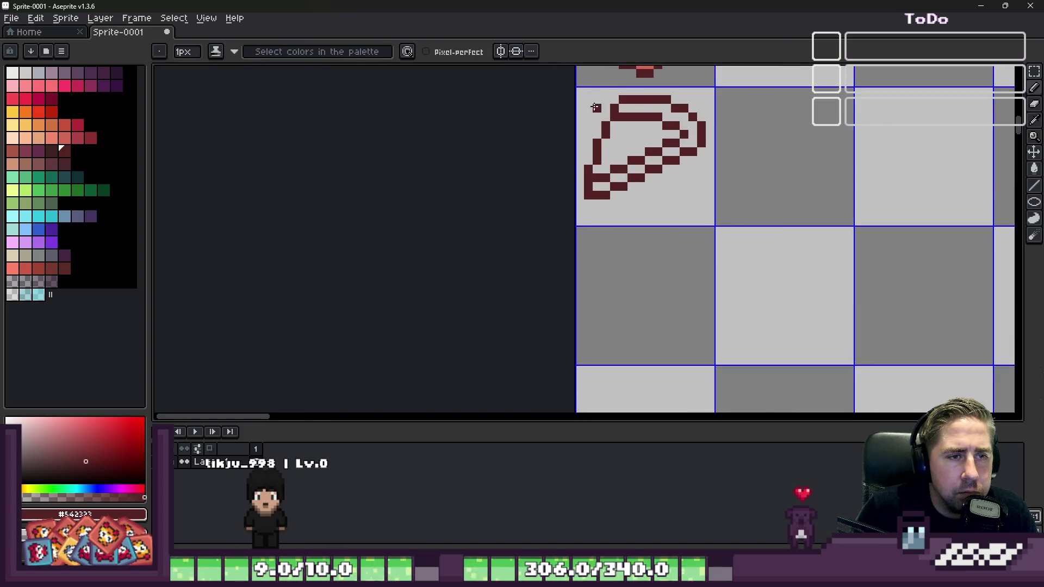
scroll(644, 119, "up", 2)
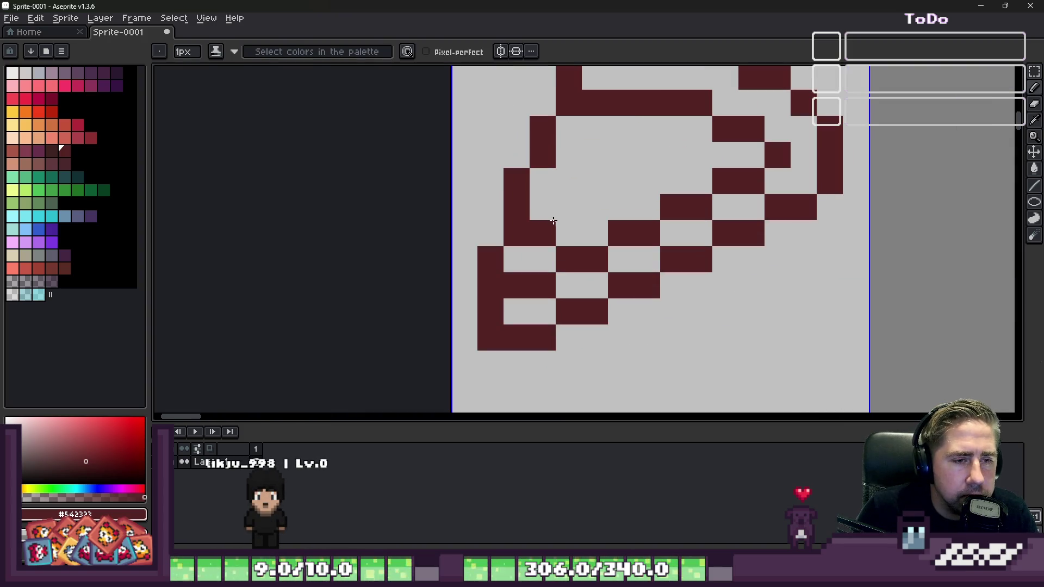
Step: Fill the slice interior with the orange cheese colour using pencil strokes and the paint bucket
left_click(28, 125)
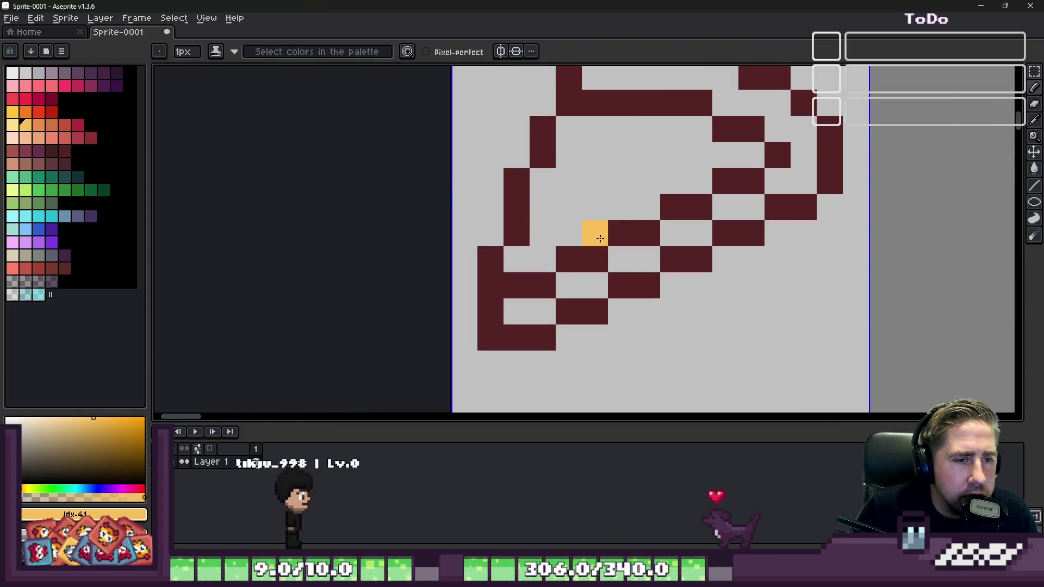
left_click_drag(595, 233, 594, 340)
mouse_move(577, 257)
left_mouse_down()
mouse_move(578, 235)
mouse_move(625, 210)
left_mouse_up()
key("g")
left_click(580, 181)
scroll(580, 180, "down", 2)
scroll(582, 195, "up", 2)
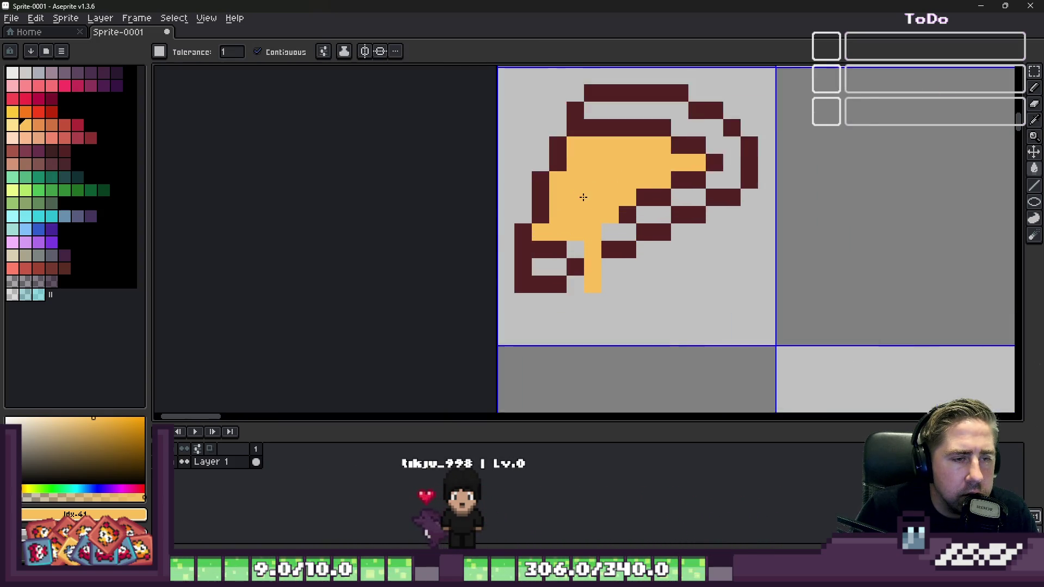
Step: Select crimson for the paint bucket and bring the Godot editor forward
key("i")
left_click(38, 99)
key("g")
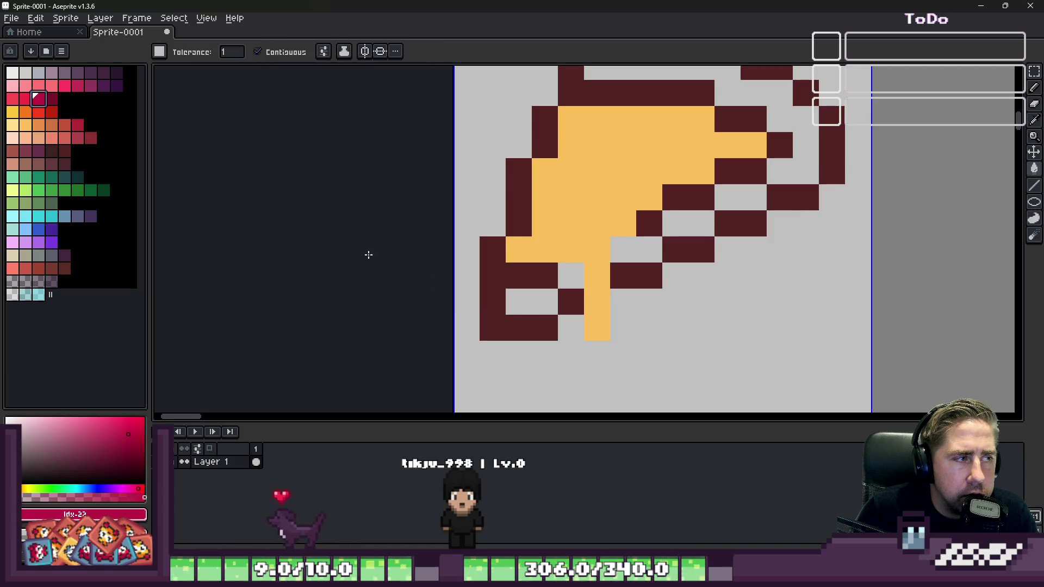
mouse_move(577, 578)
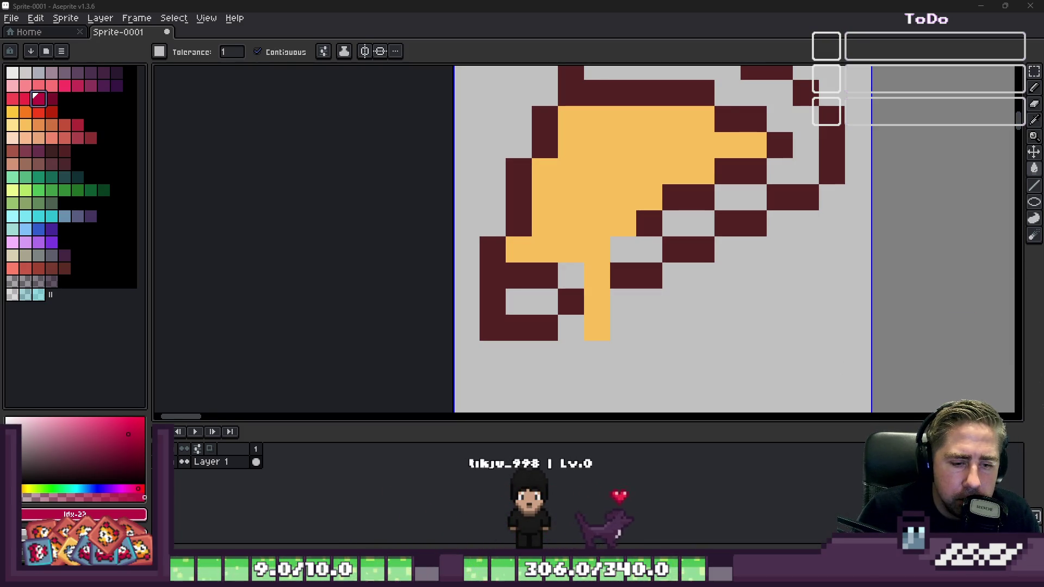
left_click(561, 452)
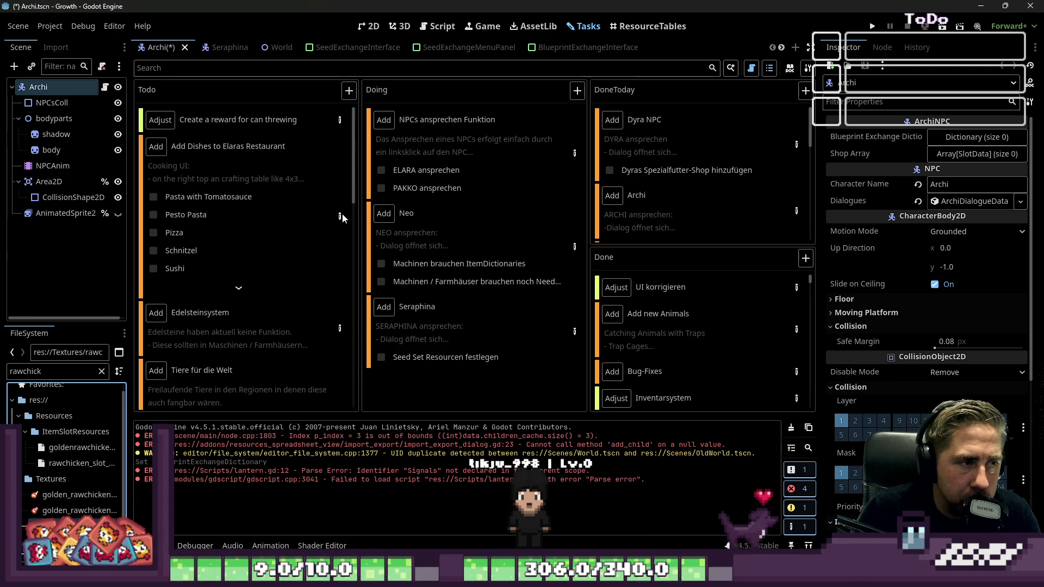
Step: Read the Add Dishes to Elaras Restaurant task notes, minimise Godot, and fill the slice crimson
left_click(340, 216)
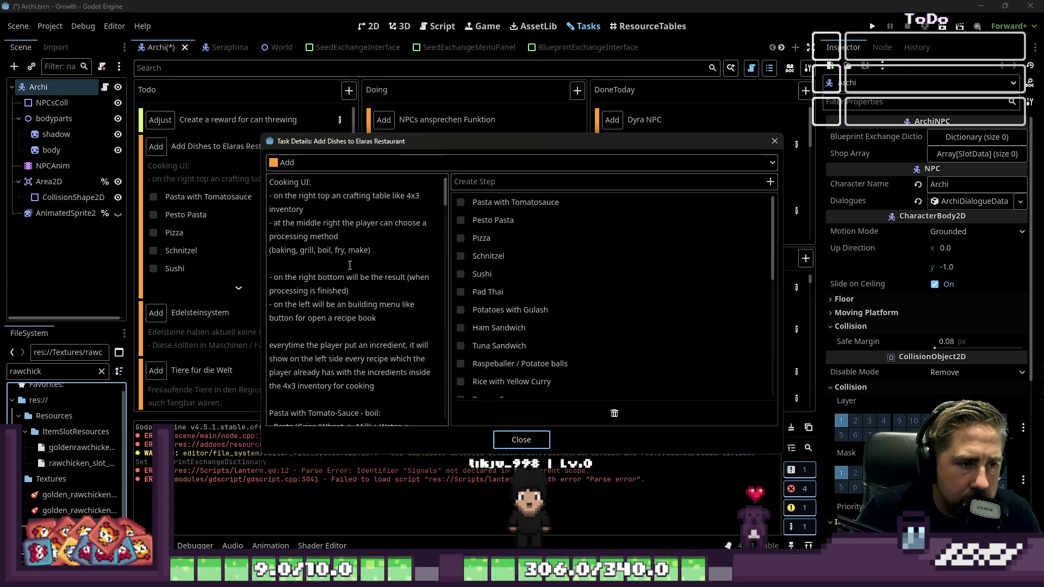
scroll(358, 268, "down", 10)
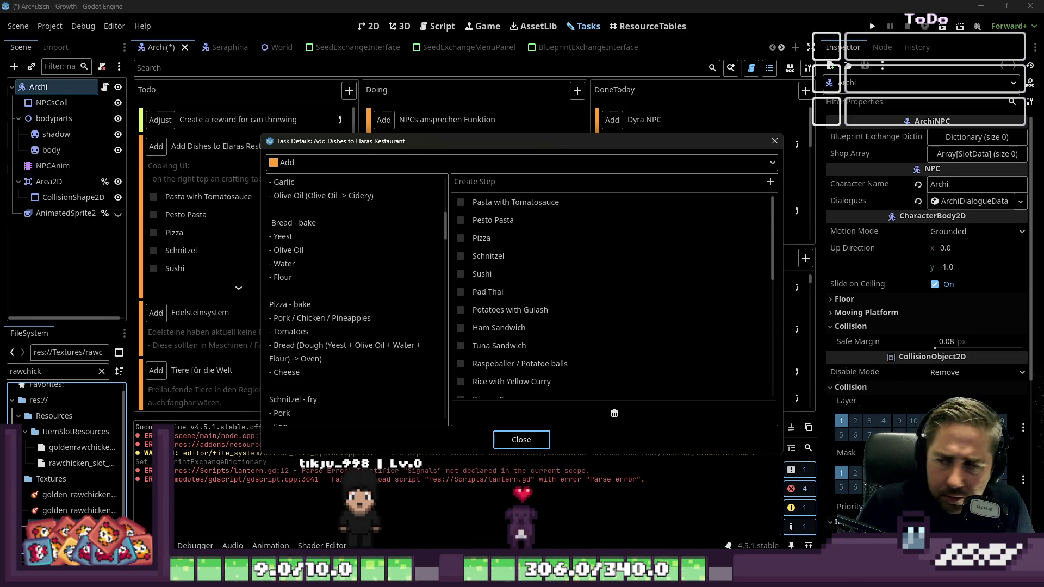
left_click(535, 441)
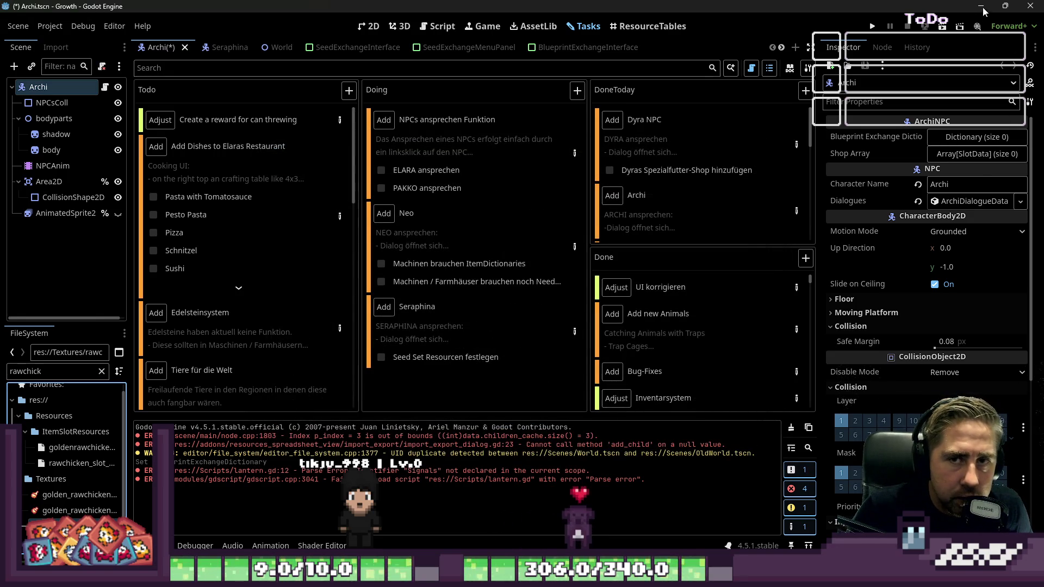
left_click(982, 7)
left_click(619, 153)
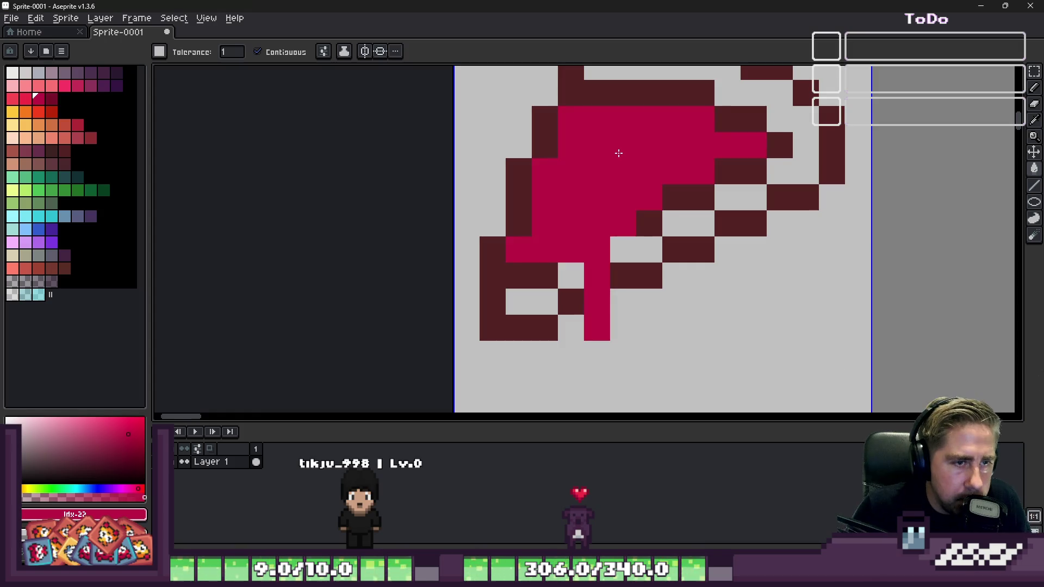
Step: Undo the crimson fills and pencil crimson topping pixels, fixing a stray one back to yellow
key("ctrl+z")
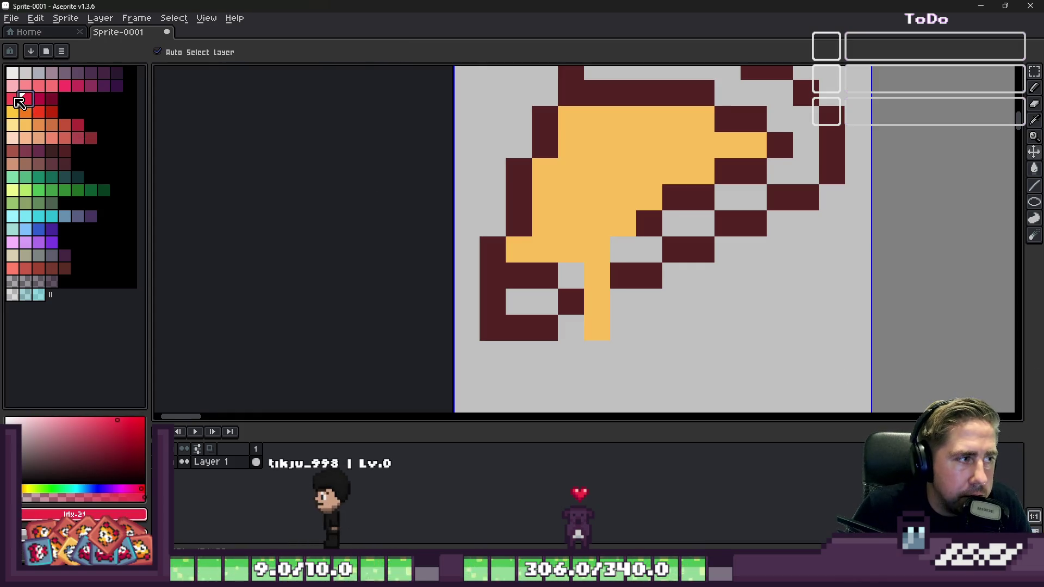
left_click(12, 98)
left_click(614, 148)
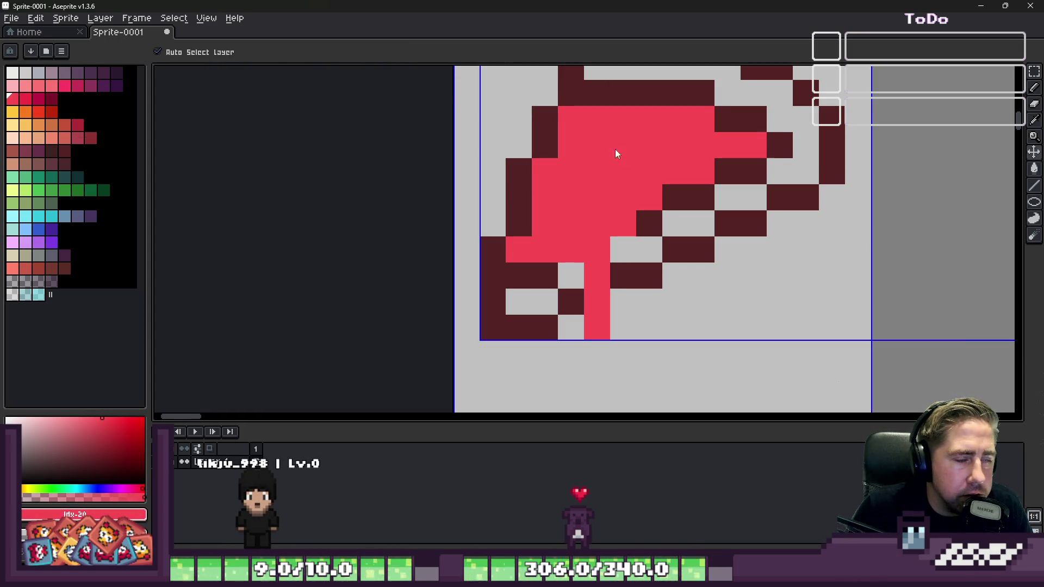
key("ctrl+z")
key("b")
left_click(600, 164)
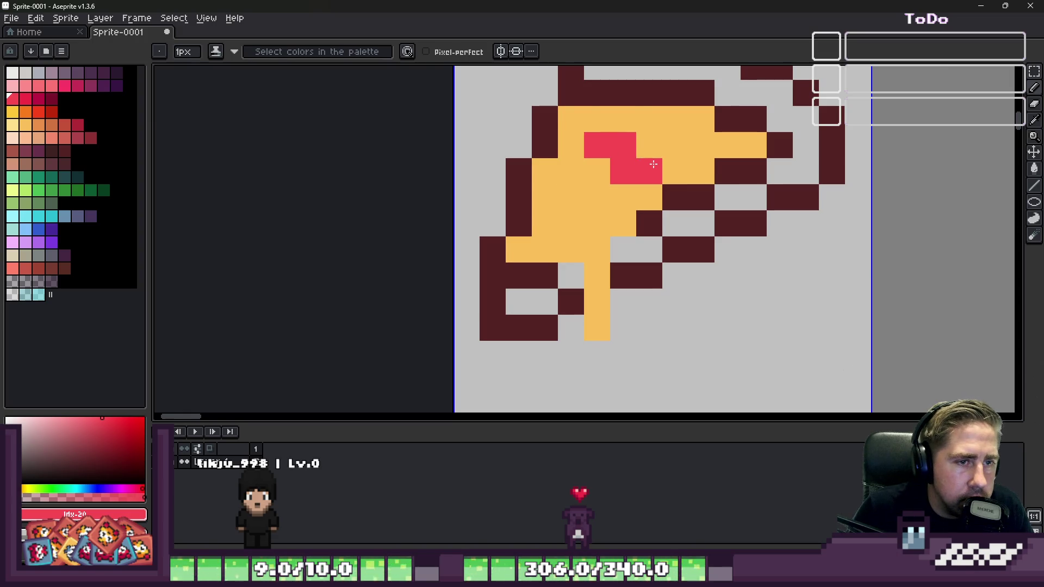
scroll(653, 163, "down", 4)
scroll(642, 174, "up", 4)
left_click(642, 173)
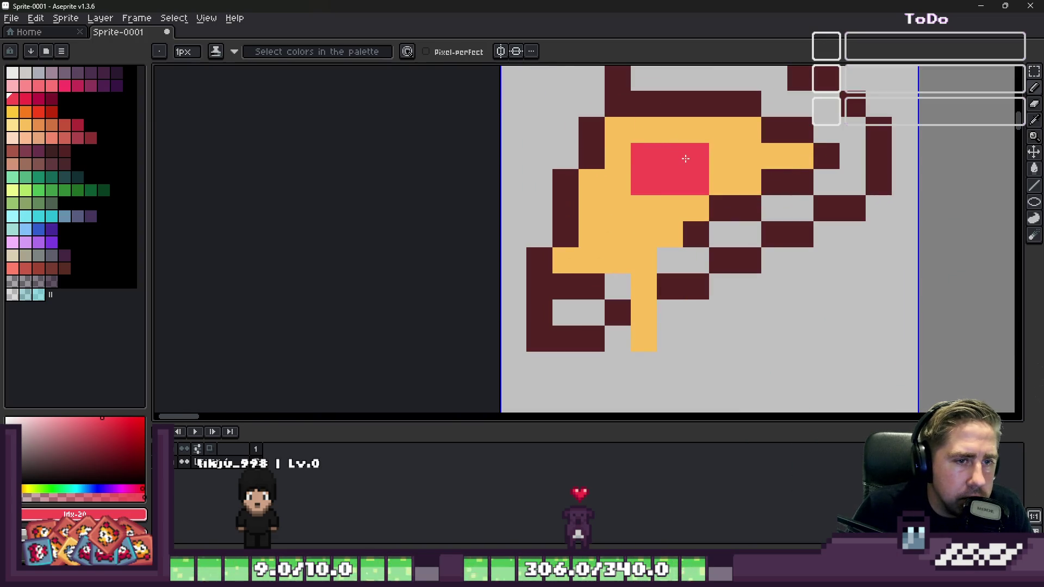
left_click(723, 179, "alt")
left_click(696, 189)
scroll(645, 163, "down", 3)
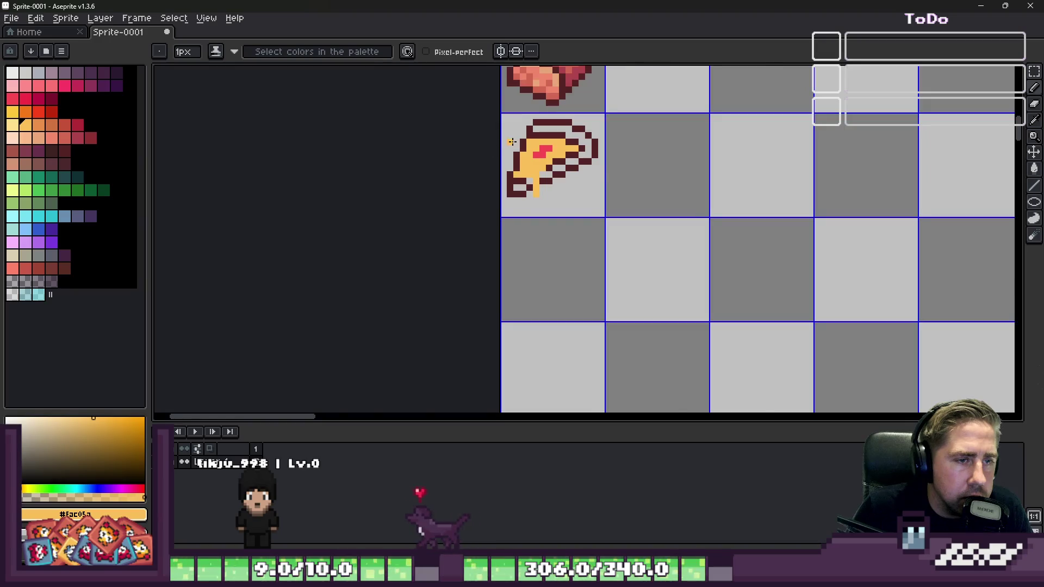
scroll(330, 115, "up", 3)
Step: Paint darker crimson pixels around and along the top of the topping
left_click(38, 98)
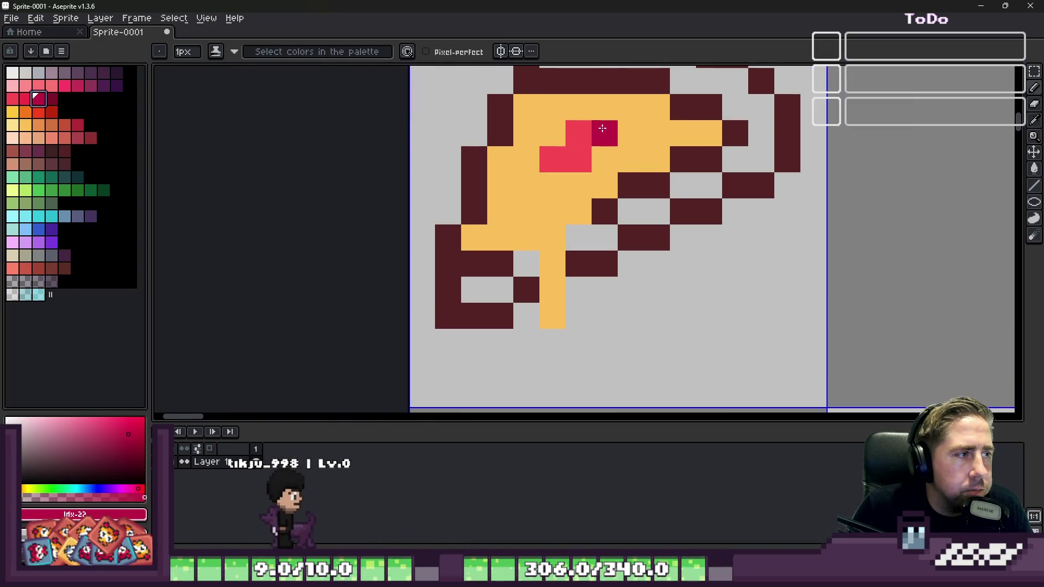
scroll(601, 133, "up", 2)
left_click(485, 133)
left_click(460, 191)
left_click_drag(500, 243, 591, 208)
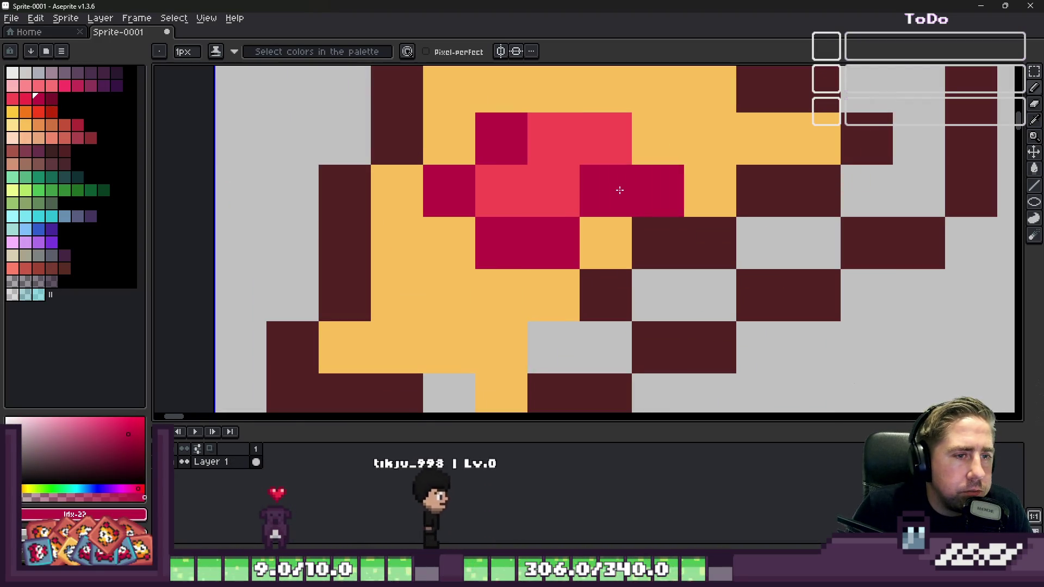
left_click(656, 142)
left_click_drag(604, 90, 554, 90)
Step: Sample the slice's yellow and the topping's crimson colours to refine the topping
left_click(673, 184, "alt")
scroll(725, 165, "down", 5)
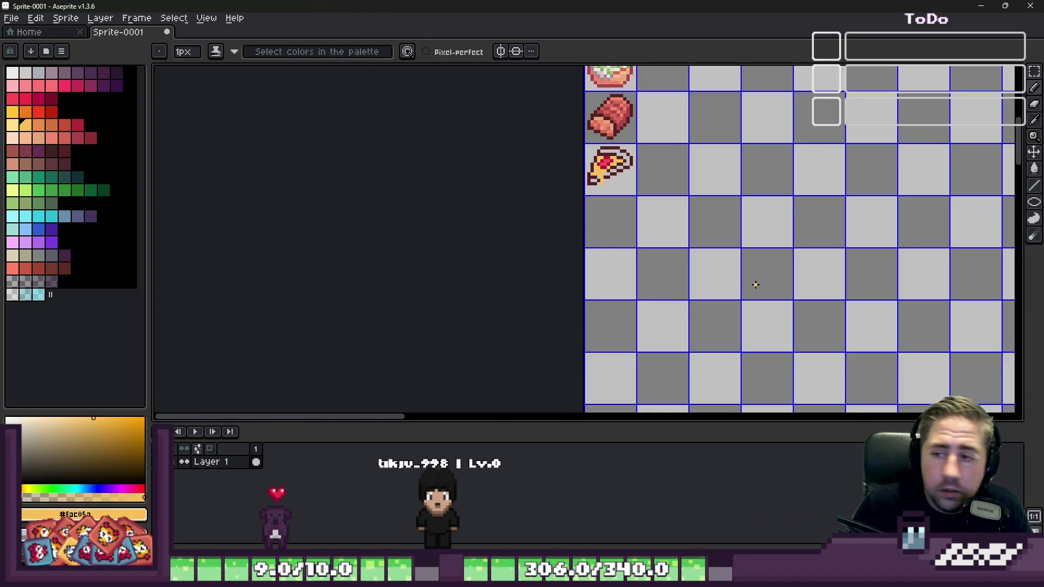
scroll(612, 173, "up", 5)
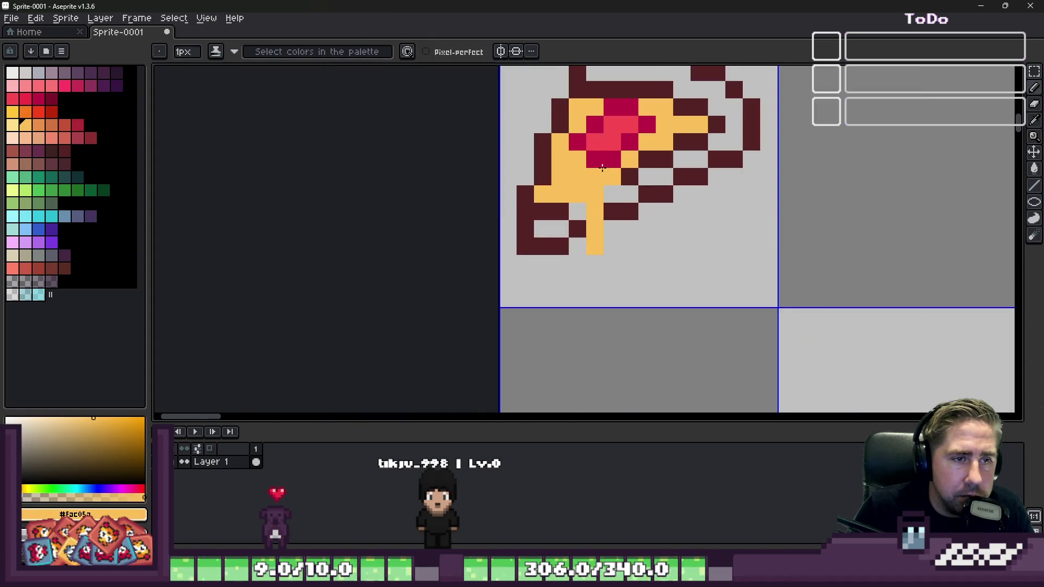
left_click(613, 152, "alt")
left_click(595, 172, "alt")
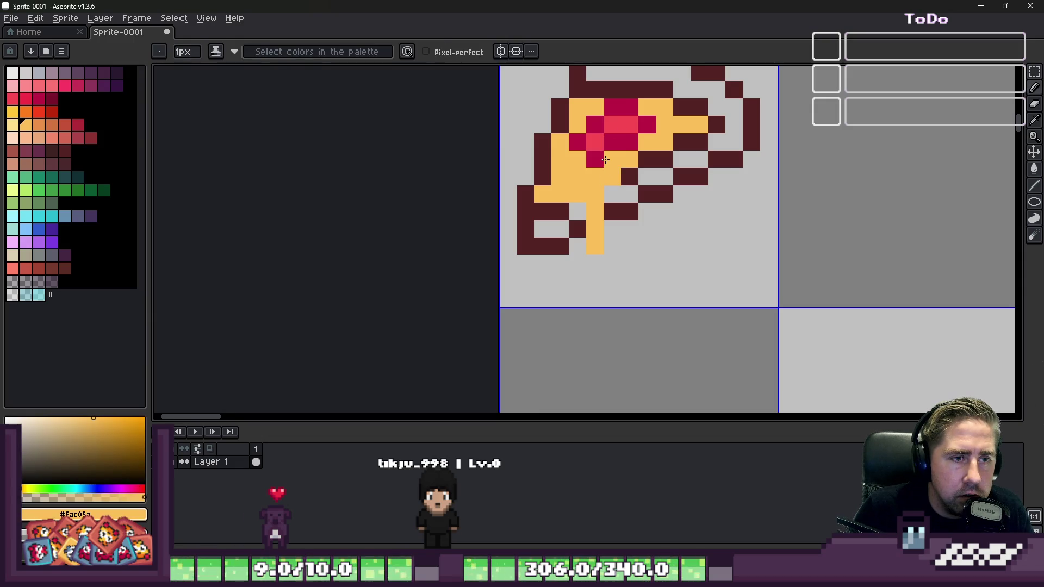
scroll(593, 169, "down", 6)
scroll(591, 165, "up", 3)
scroll(591, 165, "up", 3)
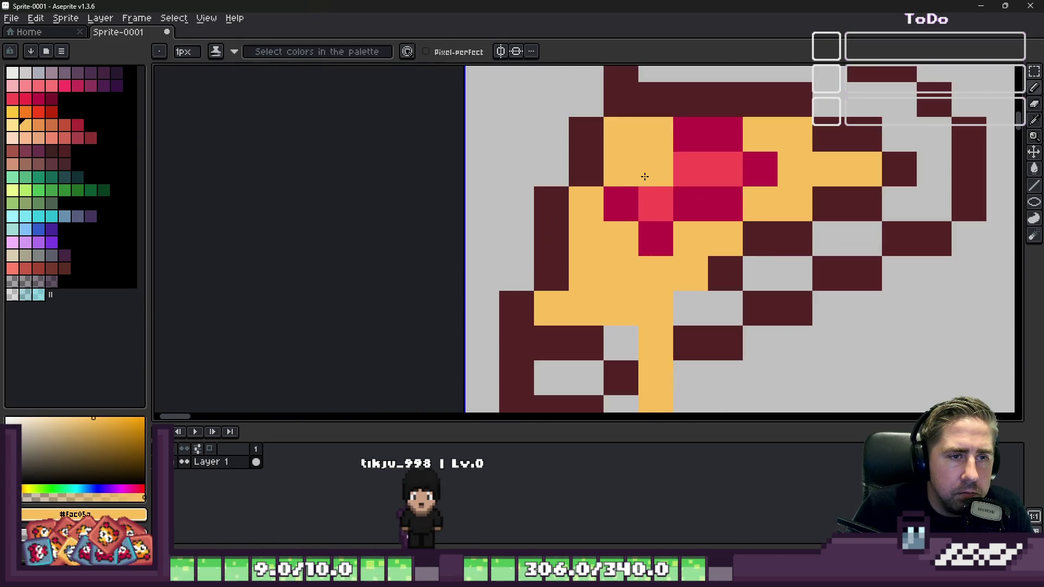
left_click(652, 170, "alt")
Step: Choose a lighter pink highlight and another crimson, then select the whole pizza tile
left_click_drag(53, 96, 52, 85)
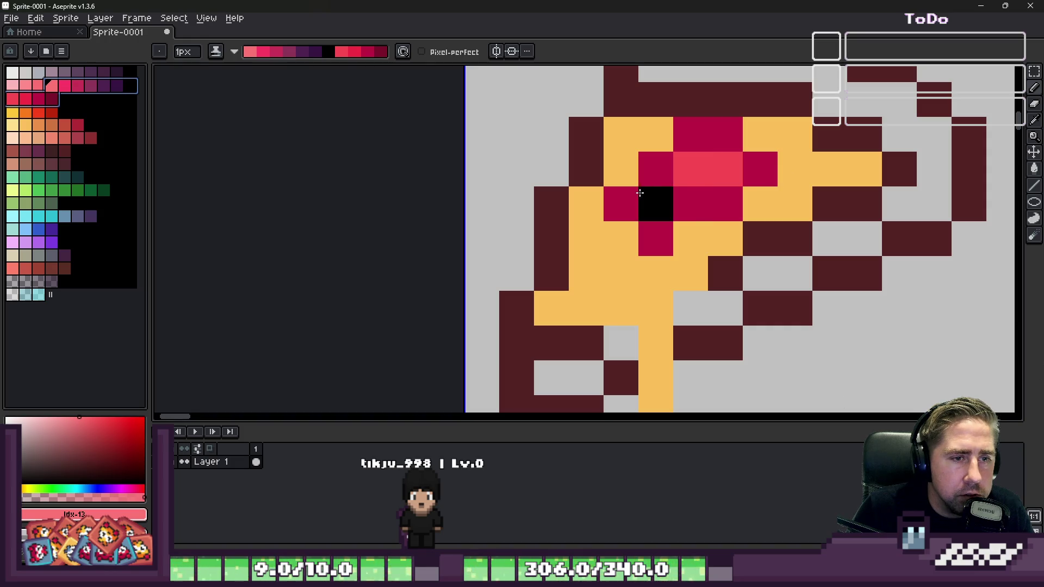
left_click(591, 137, "alt")
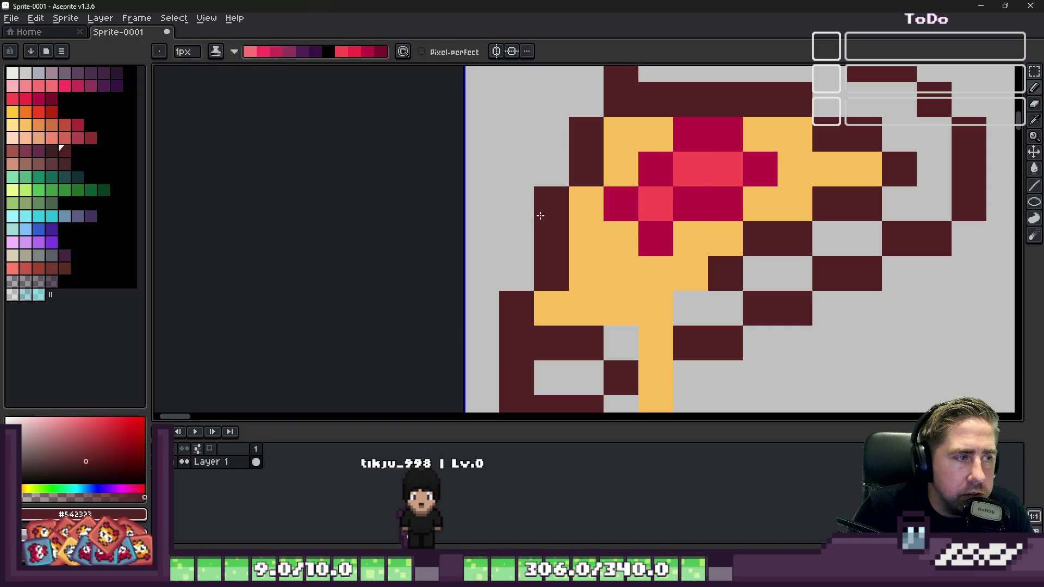
left_click(78, 124)
key("g")
scroll(573, 228, "down", 2)
double_click(574, 229, "ctrl")
scroll(573, 229, "up", 3)
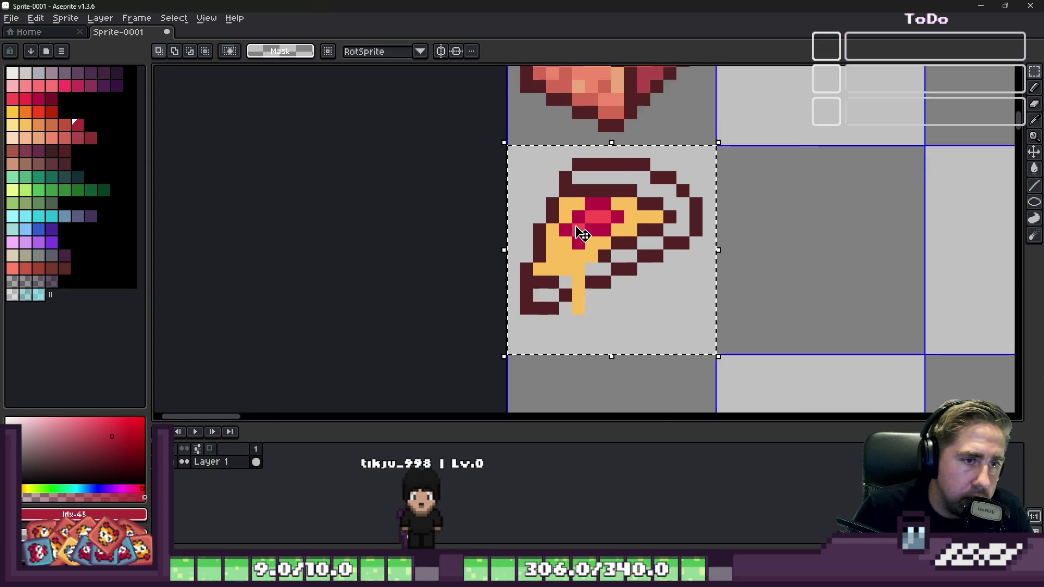
Step: Recolour the pizza's whole dark outline crimson and move the pizza down one pixel
left_click(624, 144)
left_click(641, 180)
left_click(617, 173)
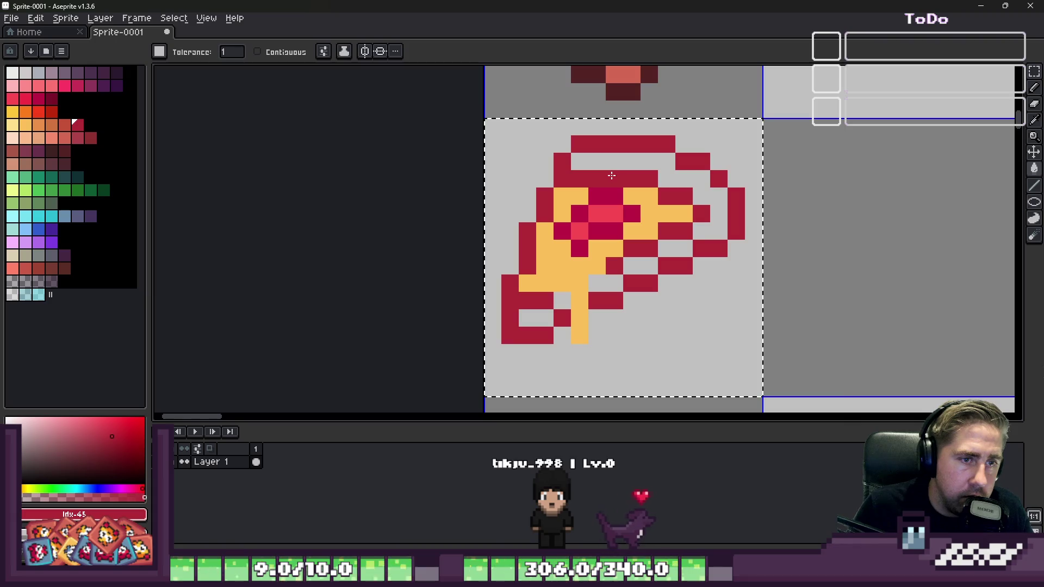
left_click_drag(575, 187, 579, 199)
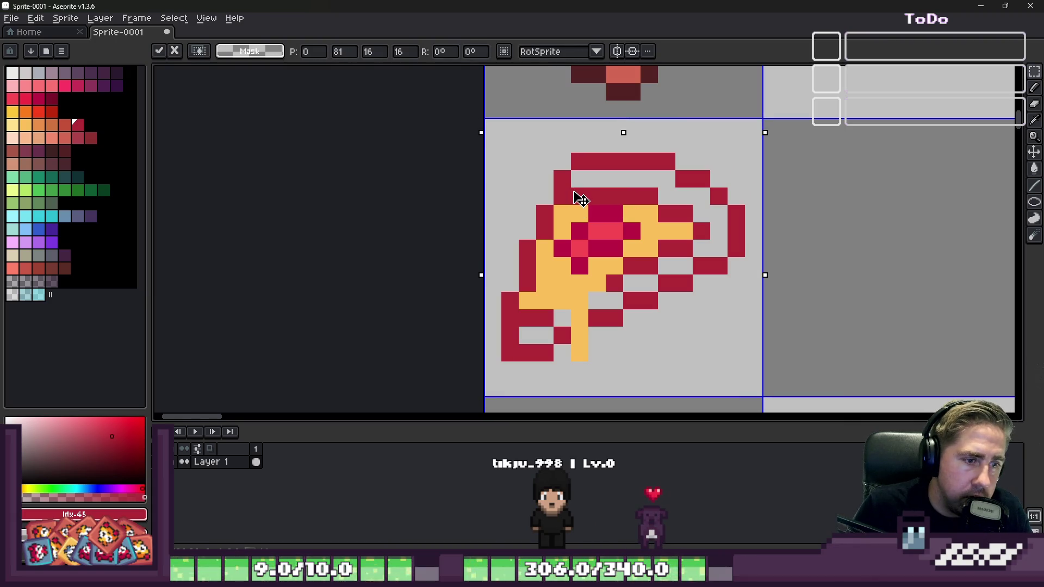
key("Return")
scroll(598, 341, "up", 1)
Step: Sample the pizza's yellow and change the ink from Shading to Simple Ink
left_click(557, 259, "alt")
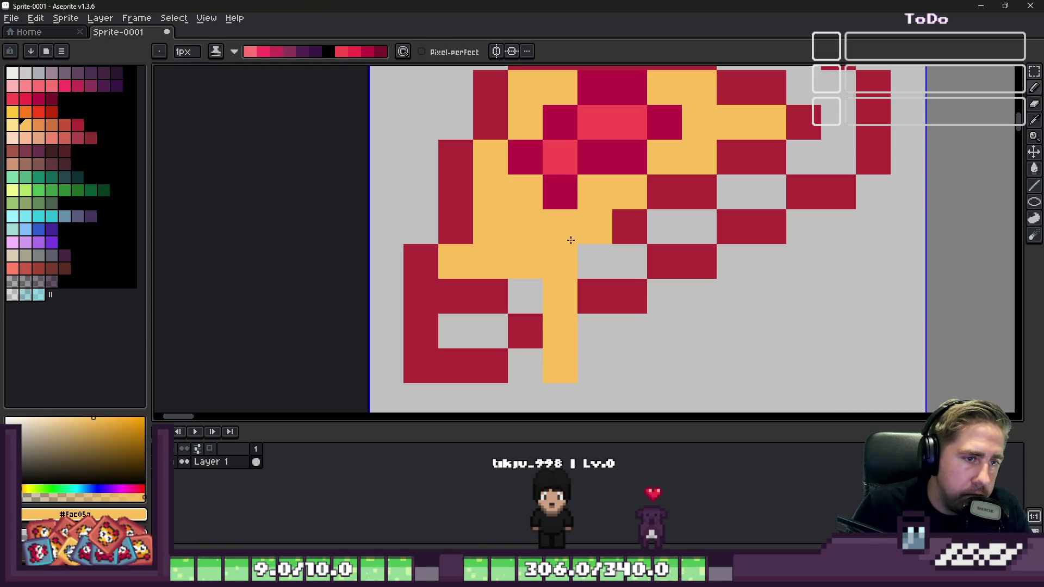
scroll(567, 241, "down", 6)
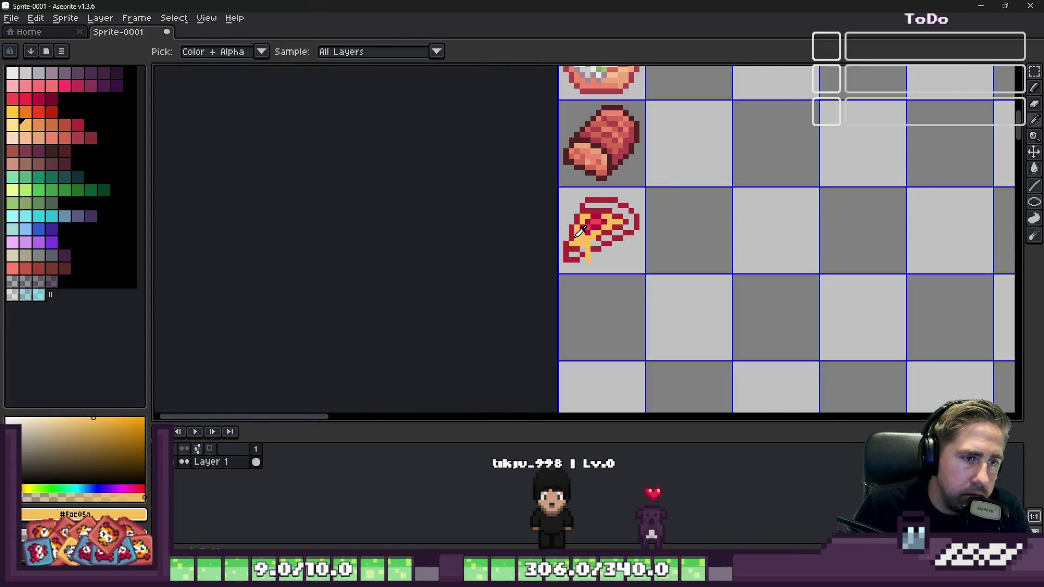
scroll(596, 243, "up", 5)
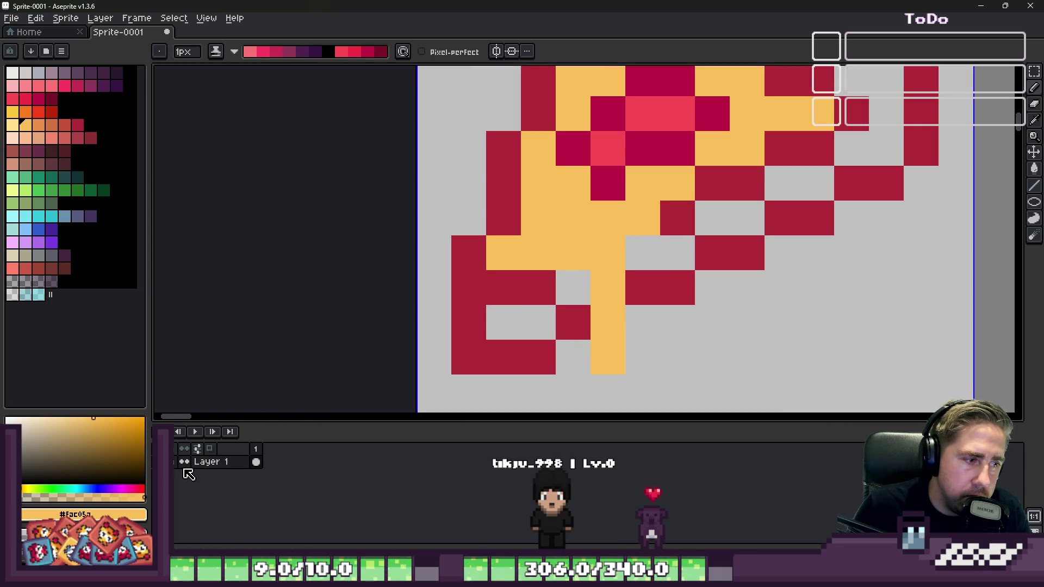
scroll(691, 212, "down", 5)
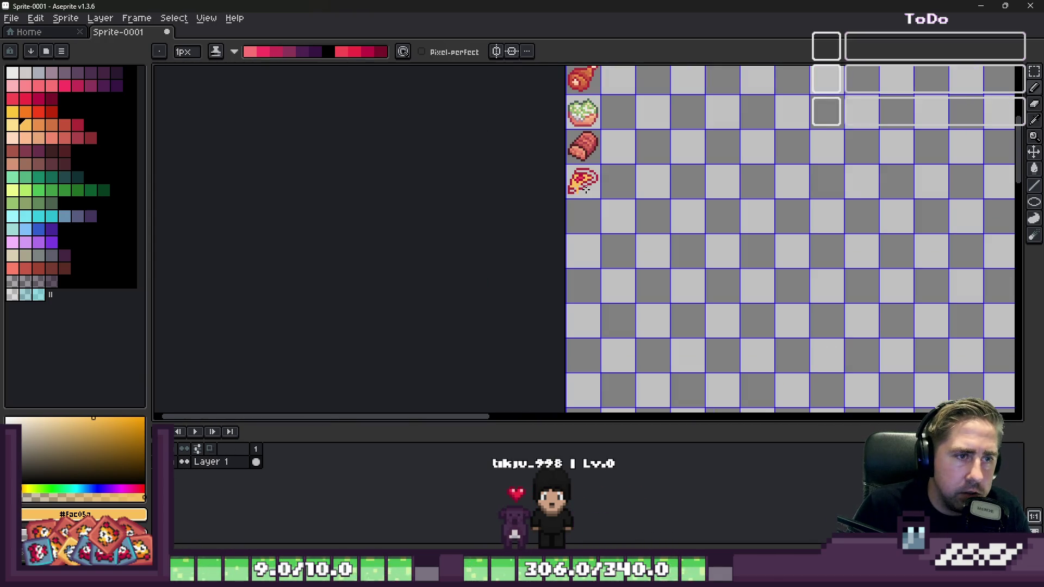
scroll(586, 188, "up", 4)
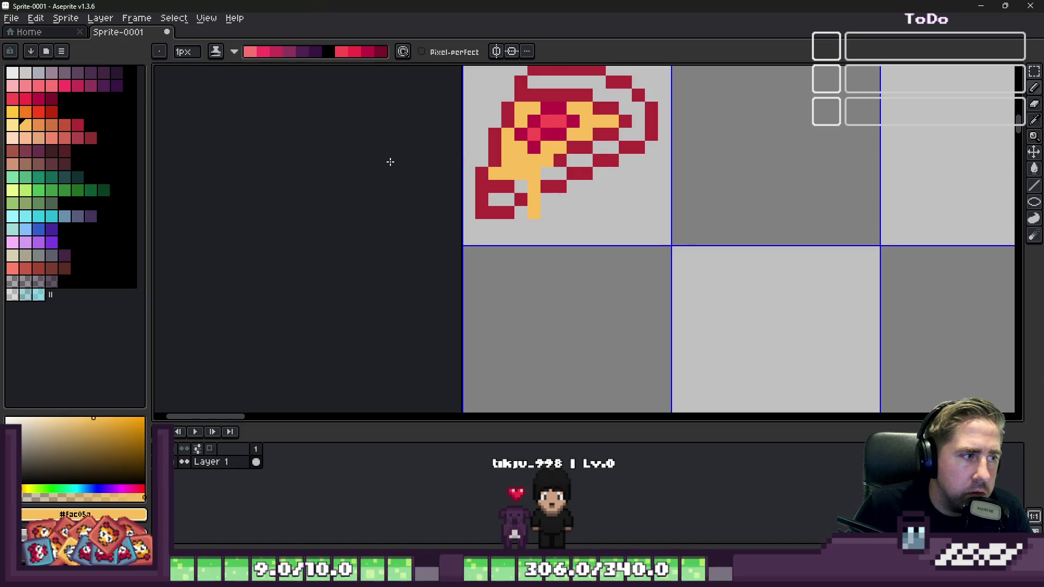
left_click(221, 50)
left_click(224, 74)
scroll(528, 200, "up", 2)
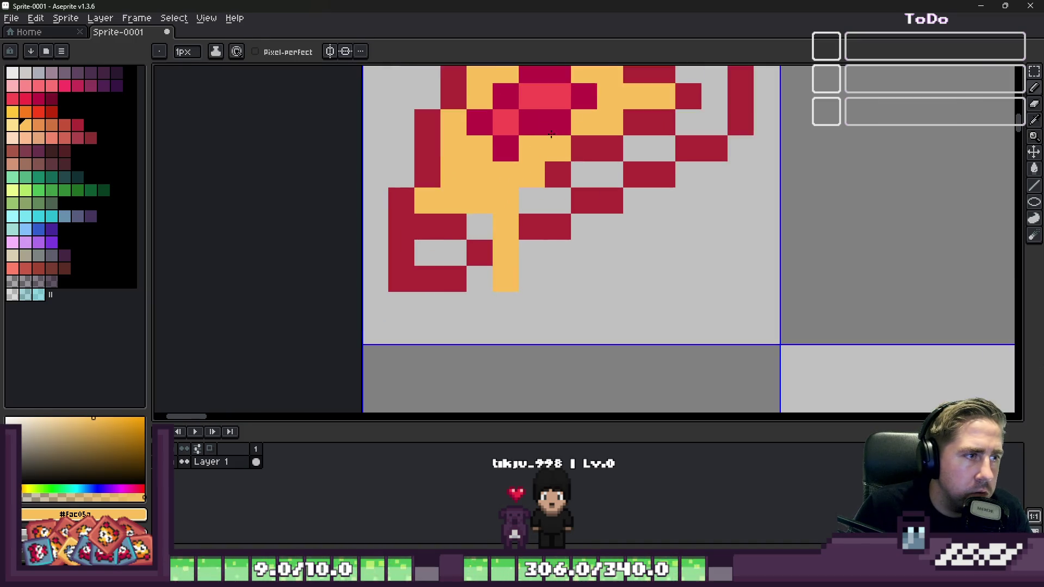
Step: Paint extra yellow cheese pixels and a drip toward the slice's lower right
left_click(598, 182)
scroll(598, 183, "down", 3)
scroll(576, 183, "up", 2)
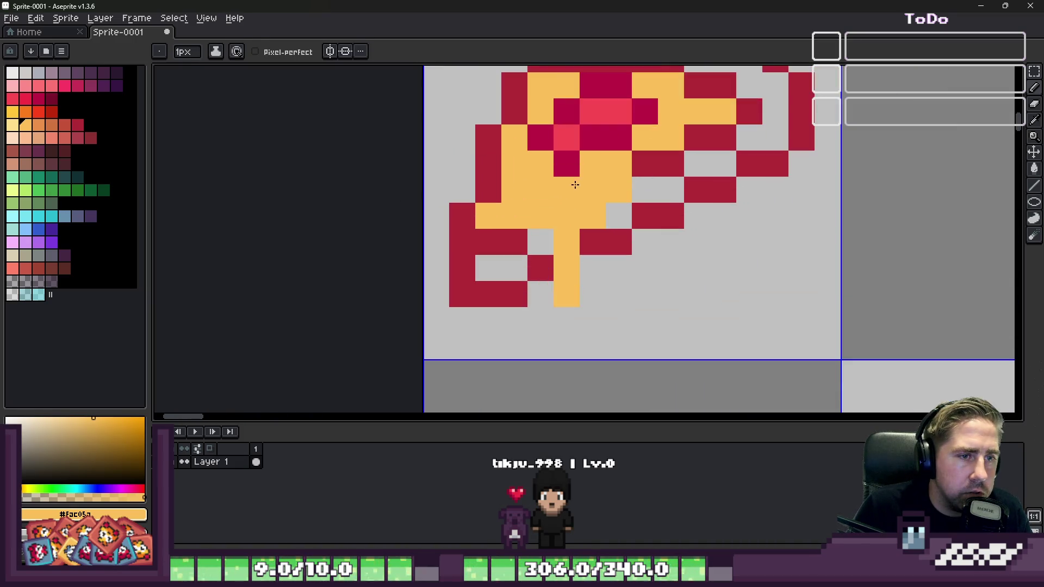
scroll(584, 262, "down", 3)
scroll(576, 175, "up", 3)
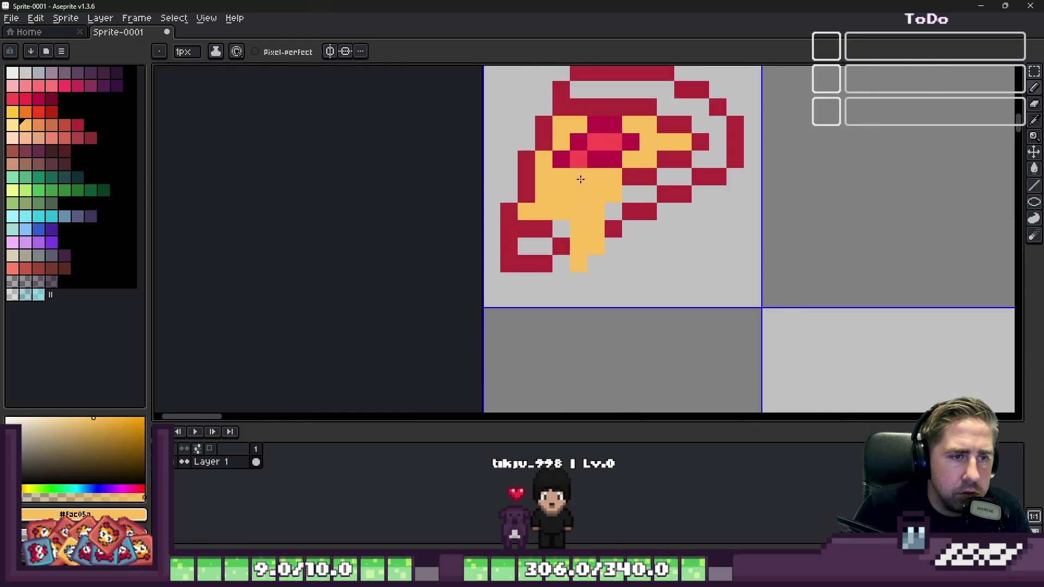
left_click(388, 207)
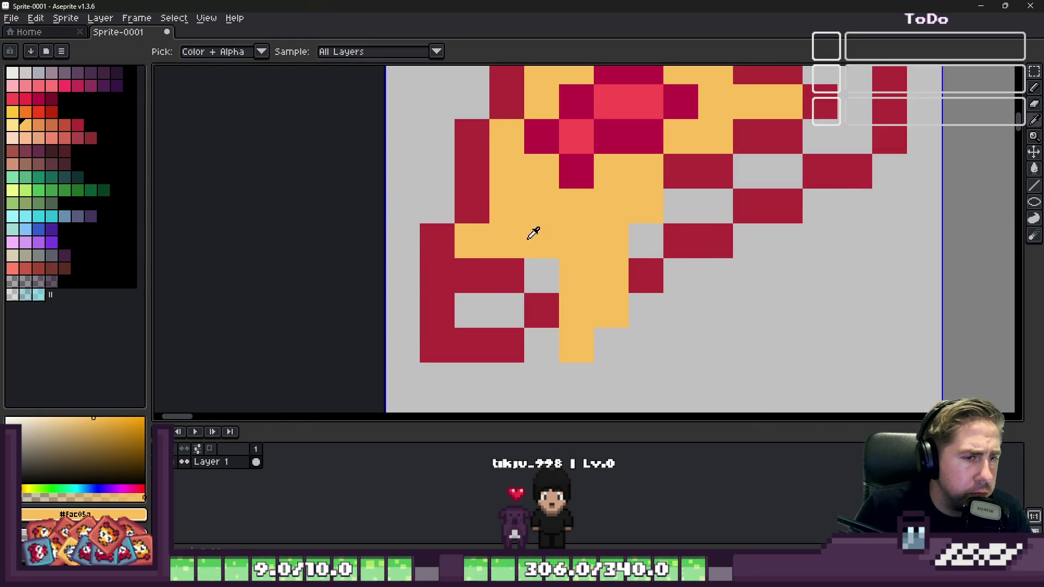
scroll(536, 253, "down", 4)
scroll(586, 210, "up", 2)
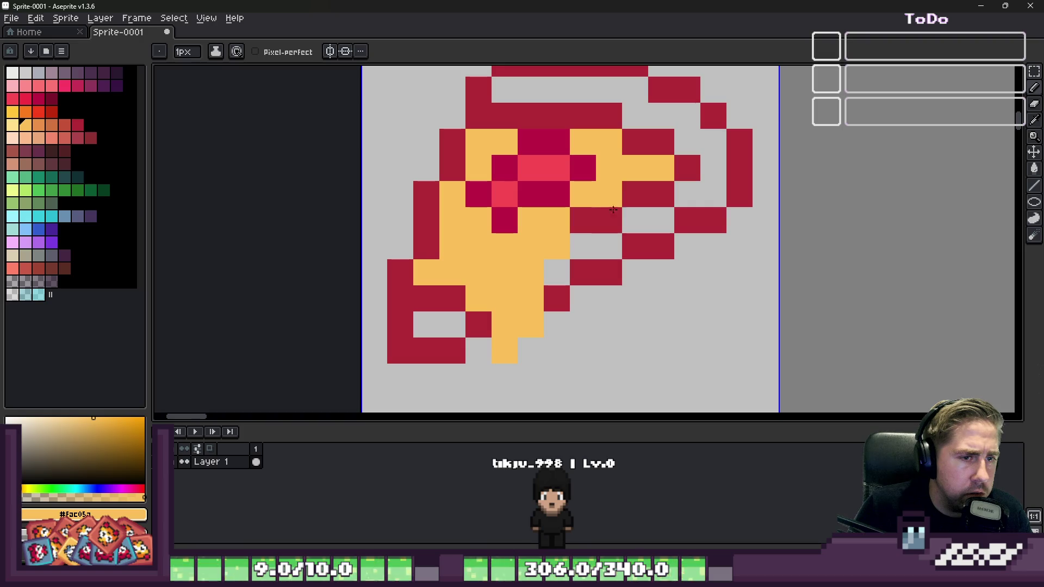
left_click_drag(617, 287, 634, 196)
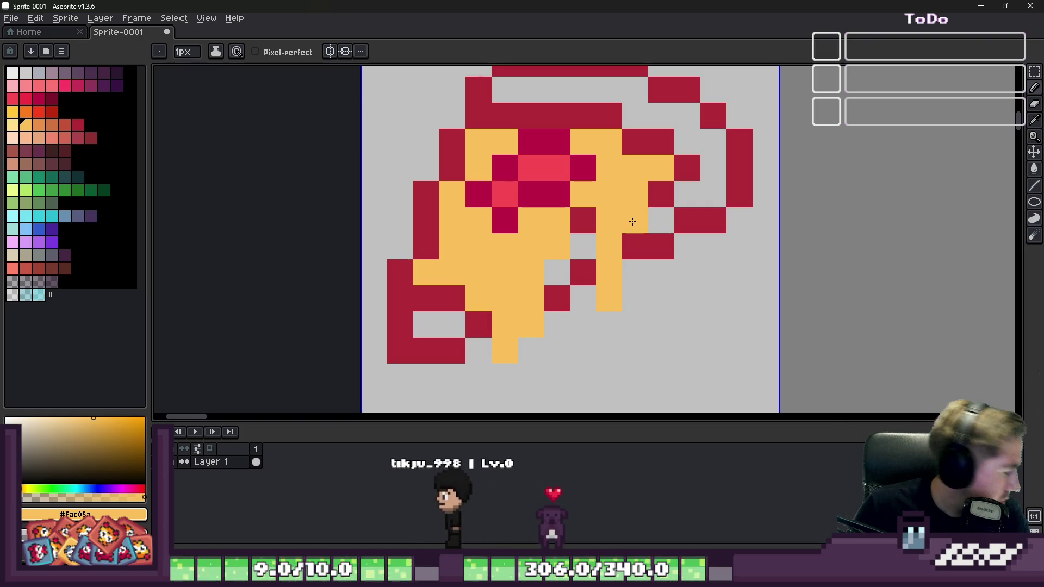
scroll(605, 221, "up", 2)
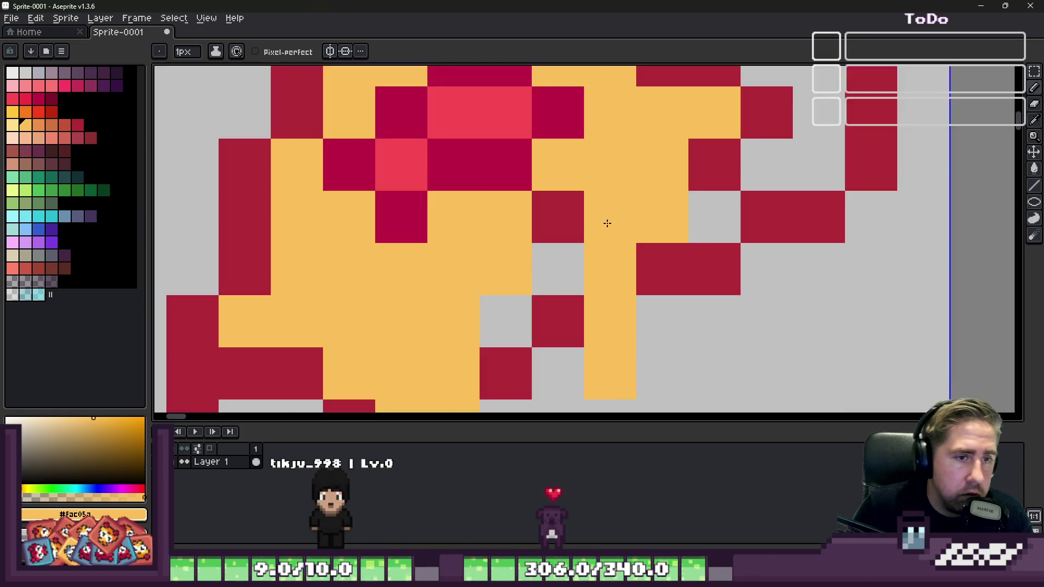
scroll(593, 207, "down", 3)
scroll(592, 203, "up", 2)
key("bracketright")
key("bracketright")
key("bracketright")
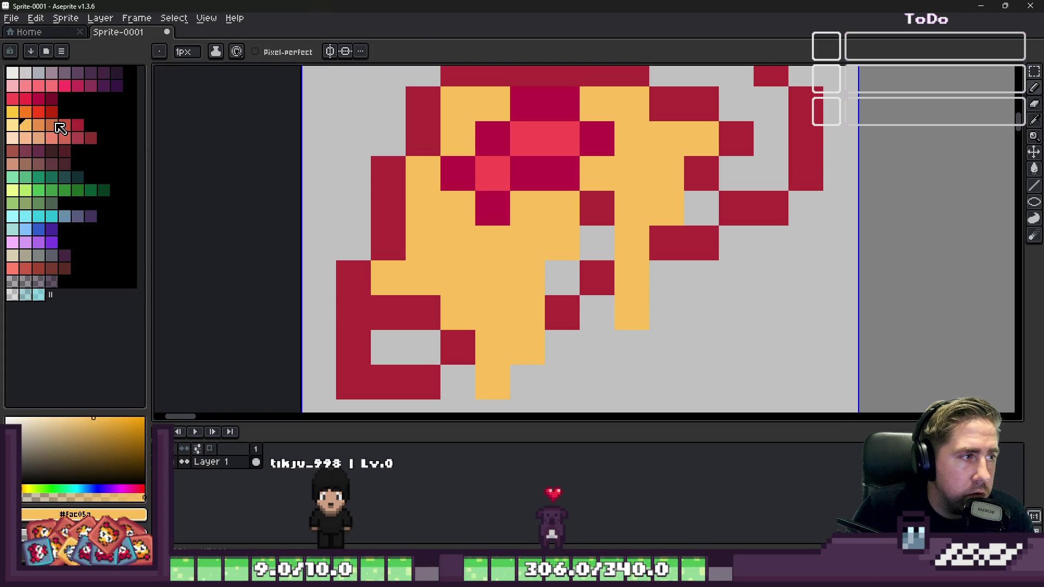
Step: Paint a reddish-brown shadow line down the cheese and recolour nearby crimson crust pixels reddish-brown
left_click(460, 229)
left_click_drag(552, 274, 557, 336)
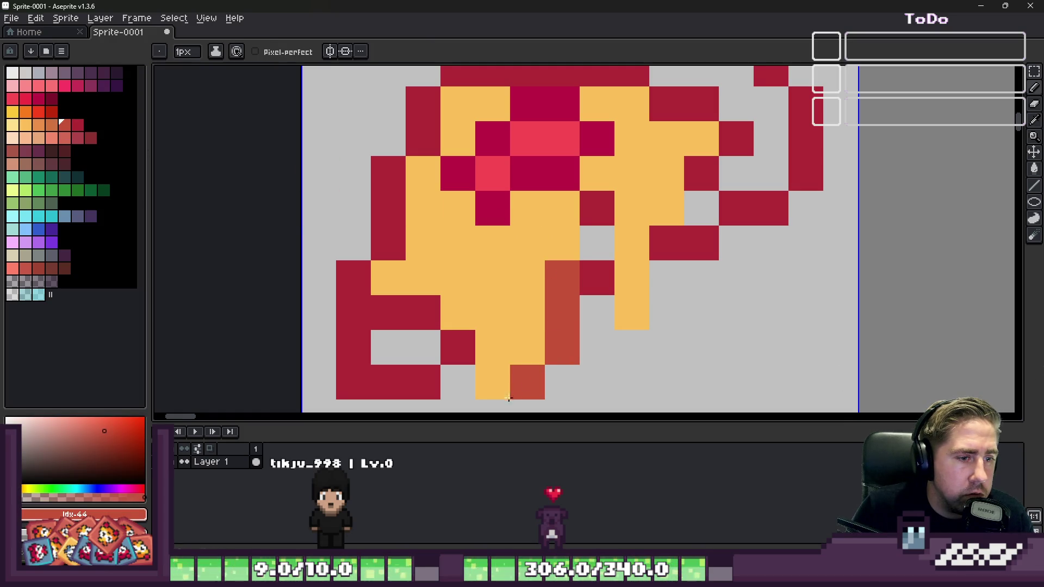
left_click_drag(427, 316, 356, 298)
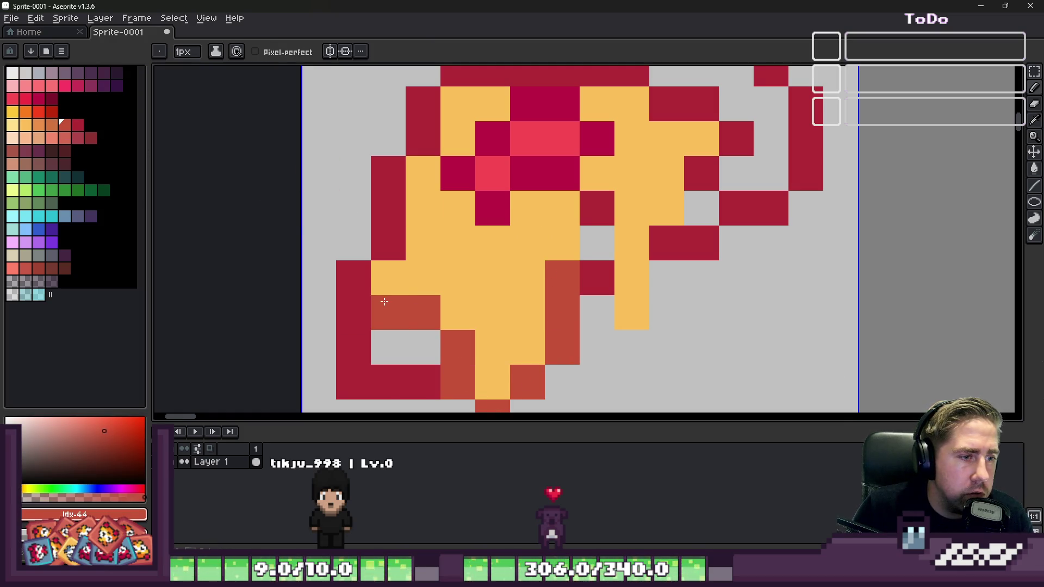
scroll(383, 302, "down", 8)
scroll(517, 261, "up", 6)
left_click_drag(517, 235, 522, 274)
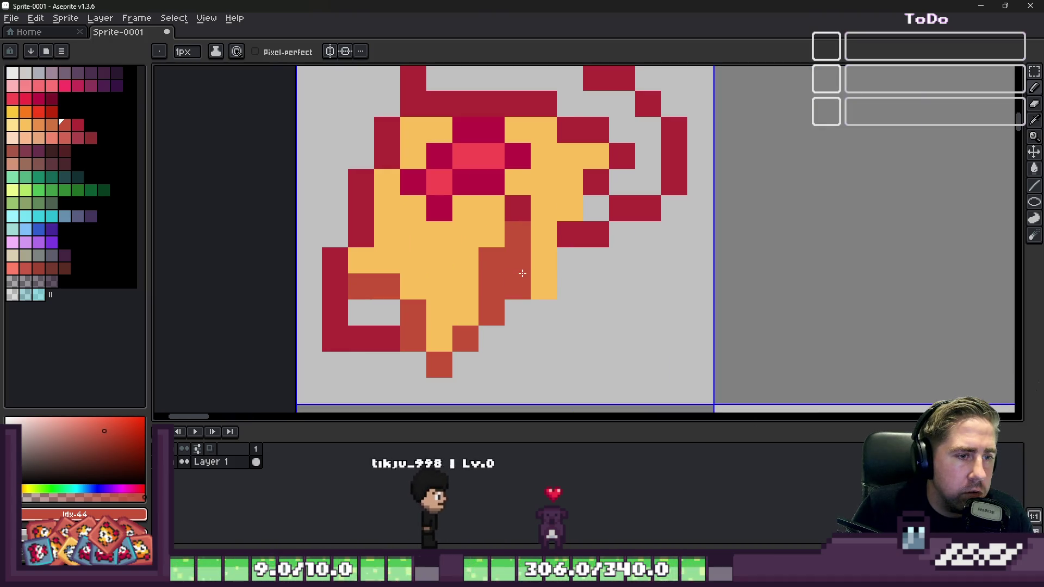
left_click(544, 312)
left_click(568, 283)
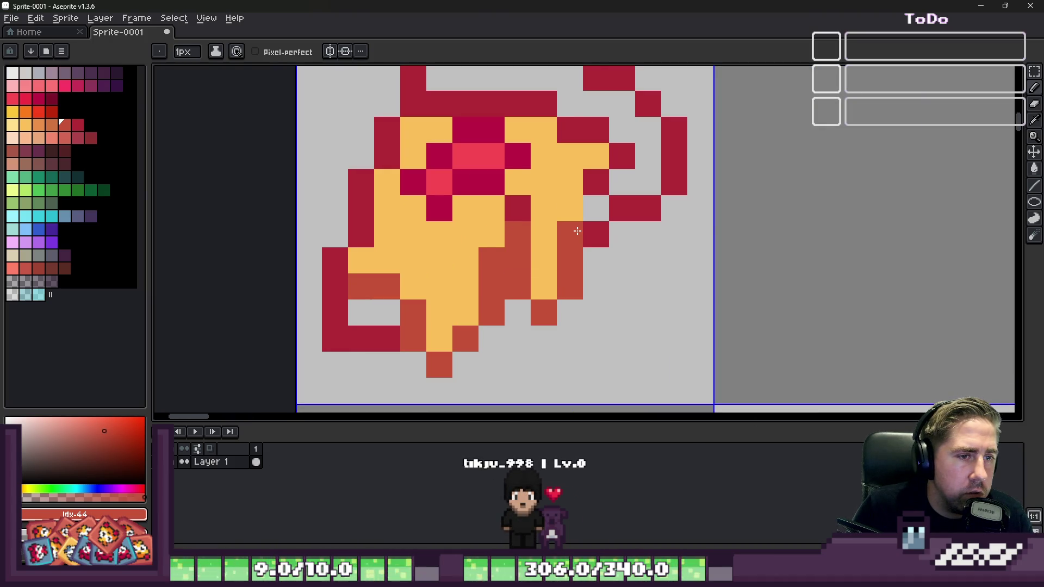
scroll(606, 181, "down", 5)
scroll(599, 190, "up", 7)
left_click(597, 197)
Step: Restore one pixel to crimson and undo the stray reddish-brown pixels
scroll(597, 197, "down", 3)
left_click(487, 298, "alt")
left_click(498, 303)
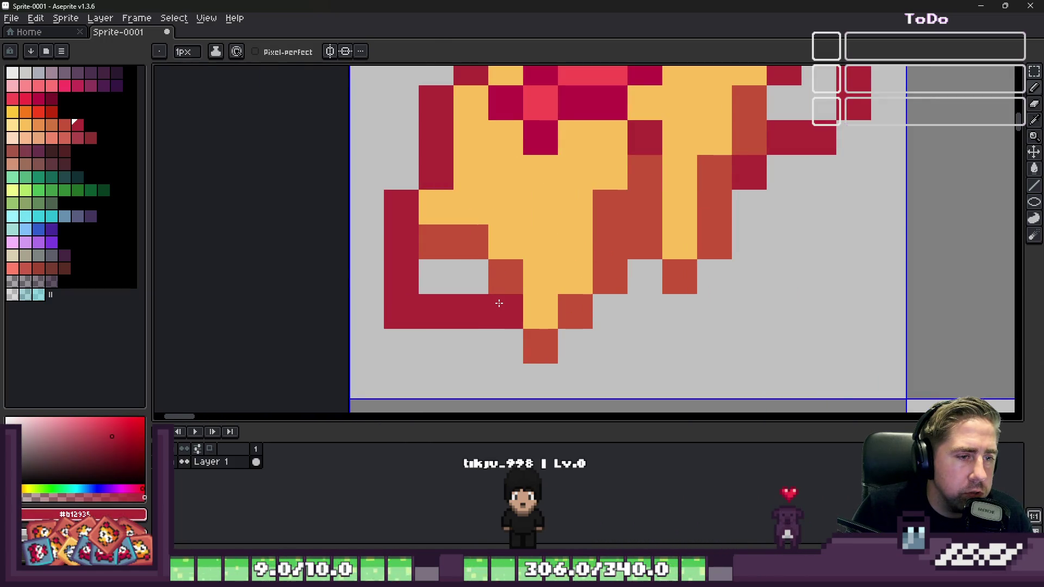
scroll(517, 281, "down", 3)
scroll(541, 266, "up", 3)
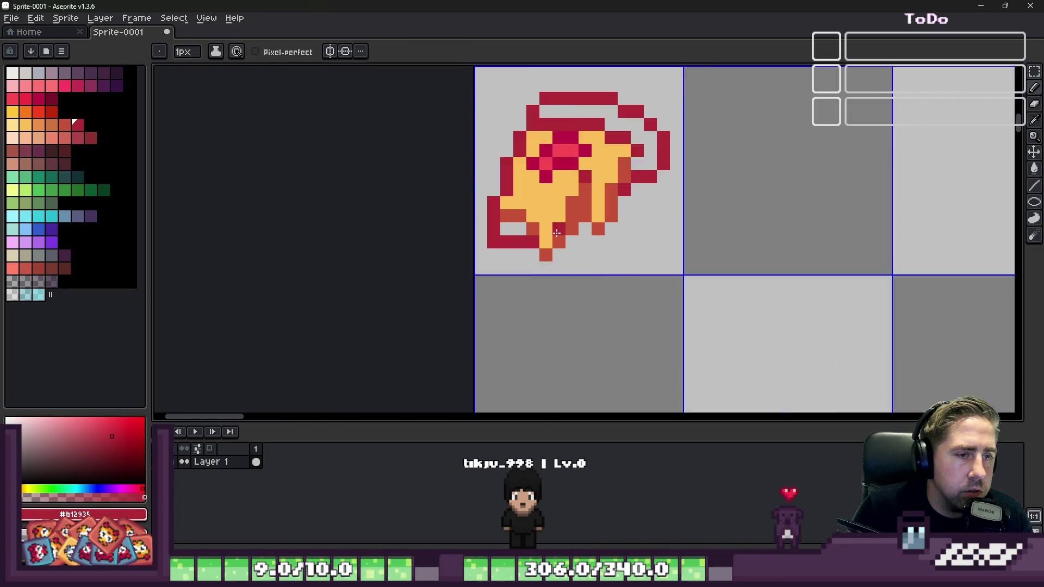
left_click(539, 269, "alt")
left_click(544, 245)
key("ctrl+z")
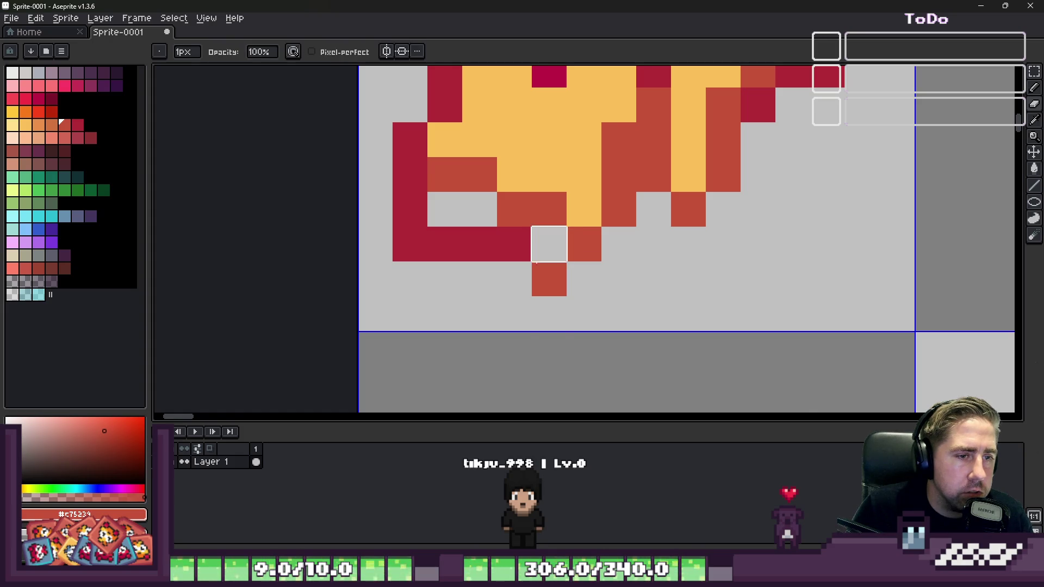
scroll(493, 269, "down", 4)
scroll(493, 269, "up", 1)
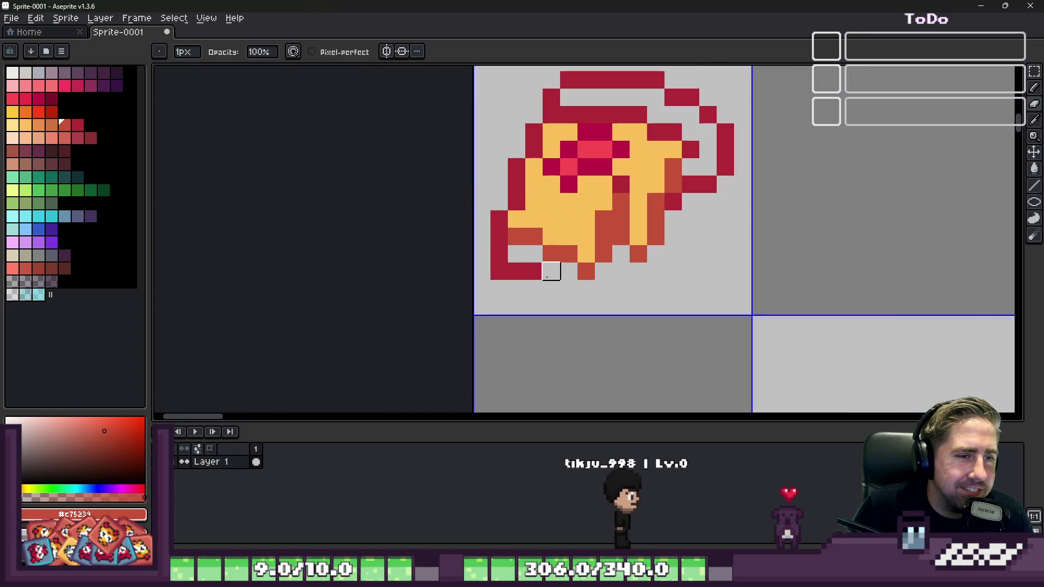
scroll(544, 269, "down", 5)
scroll(569, 253, "up", 7)
key("ctrl+z")
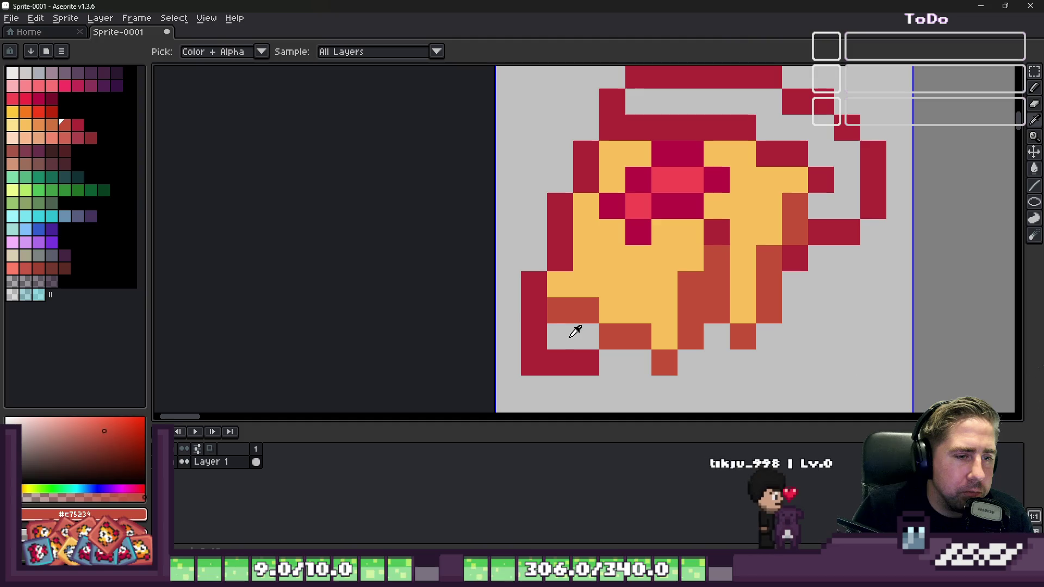
left_click(573, 332, "alt")
Step: Paint orange shading across the lower cheese, plus orange pixels on the right side
left_click(25, 137)
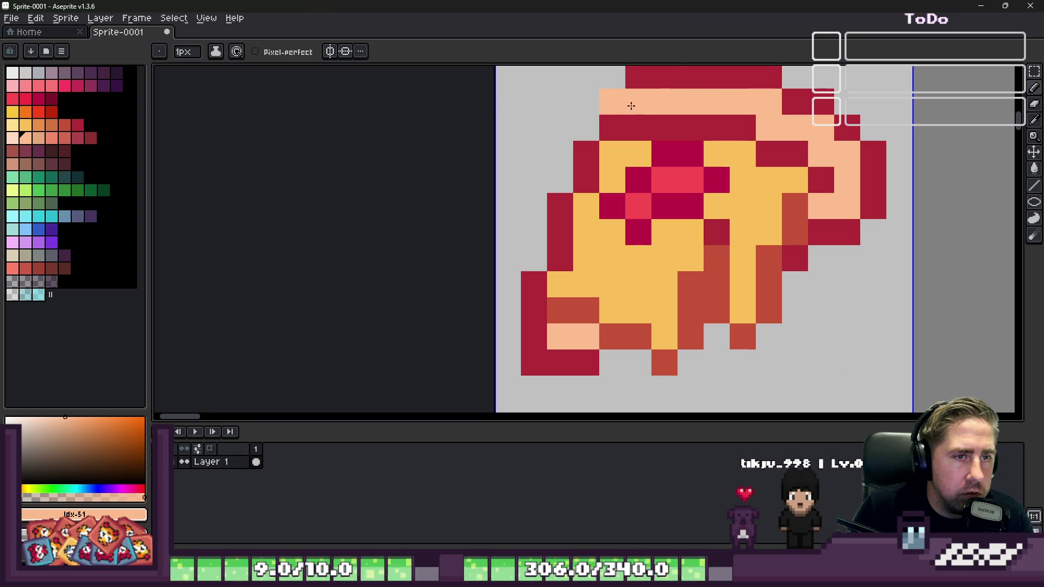
left_click(629, 81, "alt")
scroll(576, 157, "down", 6)
scroll(574, 161, "up", 2)
scroll(574, 161, "up", 8)
left_click(591, 212, "alt")
left_click(38, 125)
left_click(510, 243)
mouse_move(510, 243)
left_mouse_down()
mouse_move(527, 236)
mouse_move(629, 295)
left_mouse_up()
left_click(728, 235)
left_click_drag(713, 258, 713, 197)
Step: Turn another yellow cheese pixel orange and erase a stray rust pixel from the slice
scroll(713, 197, "down", 5)
scroll(524, 231, "up", 3)
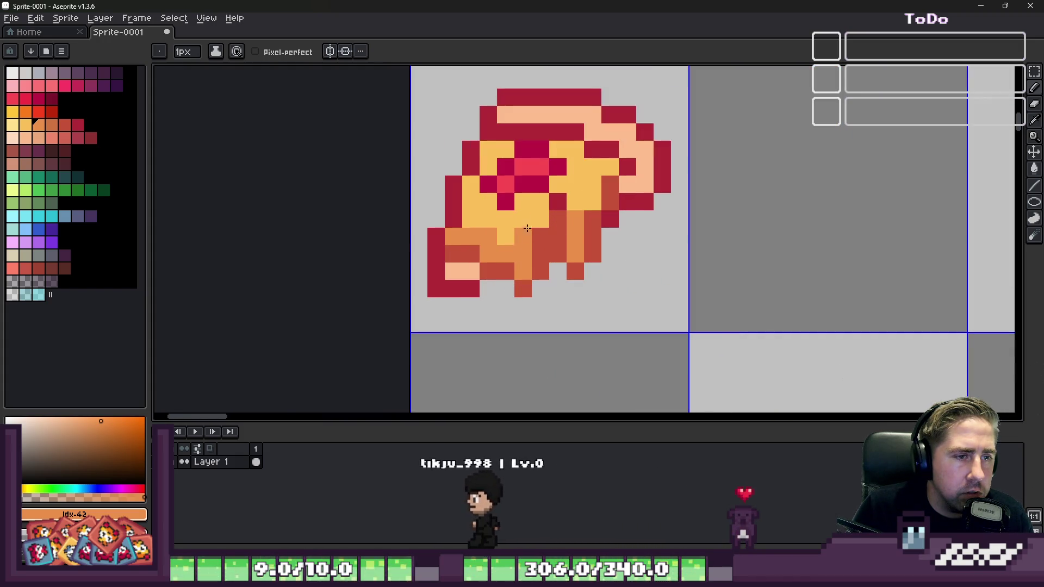
left_click(534, 225)
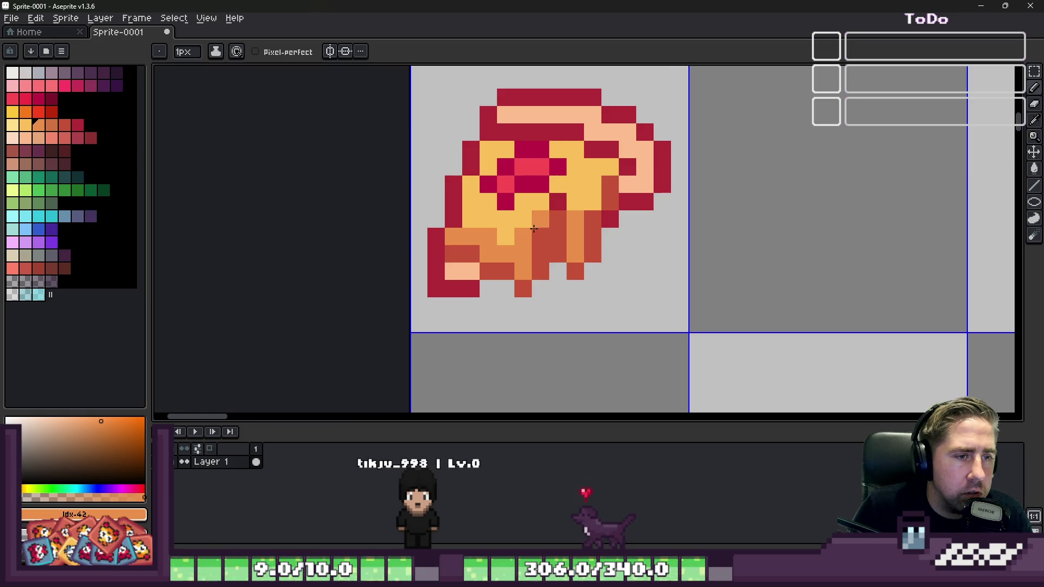
scroll(533, 225, "down", 4)
scroll(526, 261, "up", 6)
key("i")
left_click(531, 259, "alt")
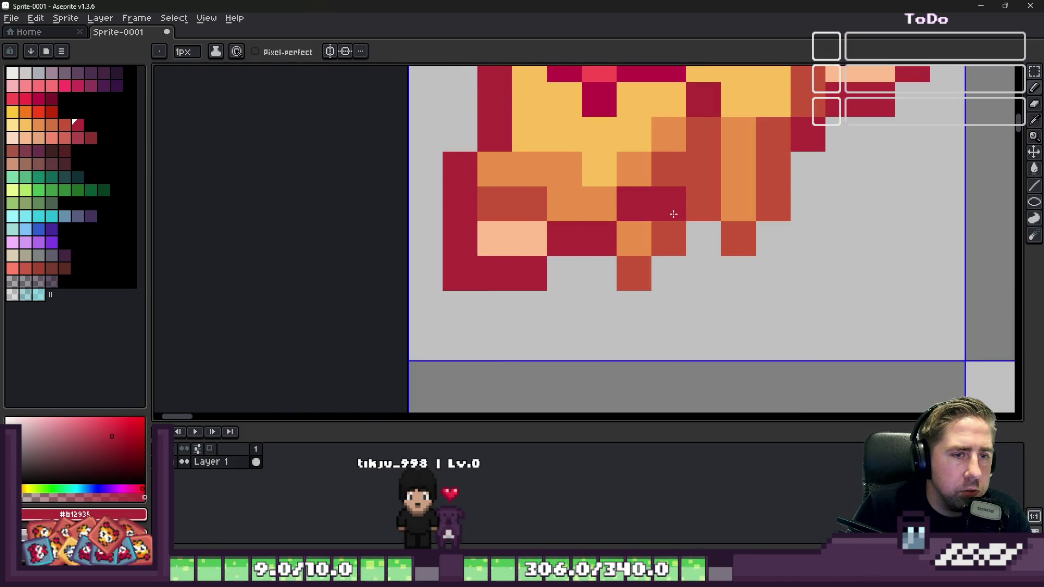
key("e")
left_click(671, 239)
key("b")
scroll(609, 272, "down", 3)
scroll(578, 264, "up", 3)
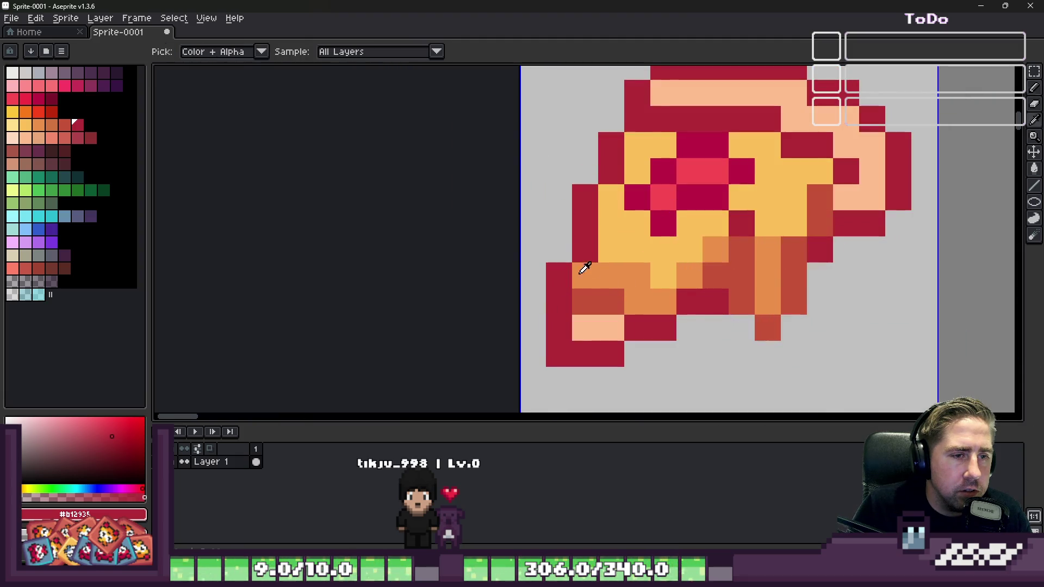
Step: Repaint stray rust pixels on the cheese orange and yellow
left_click(578, 264, "alt")
scroll(631, 256, "down", 3)
scroll(631, 256, "up", 2)
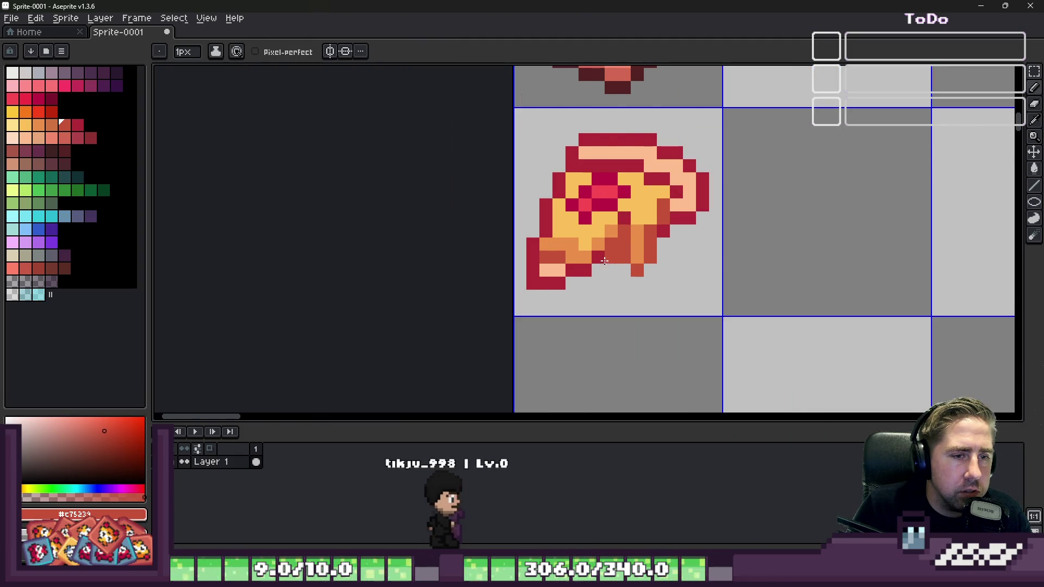
scroll(609, 258, "down", 1)
scroll(612, 298, "up", 4)
left_click(569, 289, "alt")
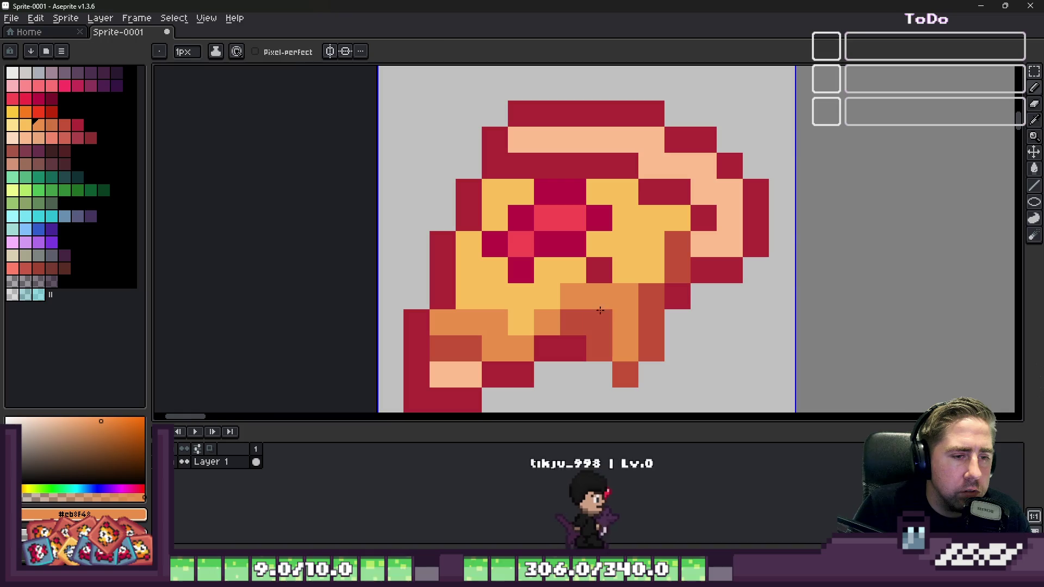
left_click(599, 322)
left_click(626, 296)
left_click(622, 280, "alt")
left_click(604, 291)
Step: Sample the crimson and yellow pizza colours, then pick a light yellow for highlights
scroll(603, 274, "down", 7)
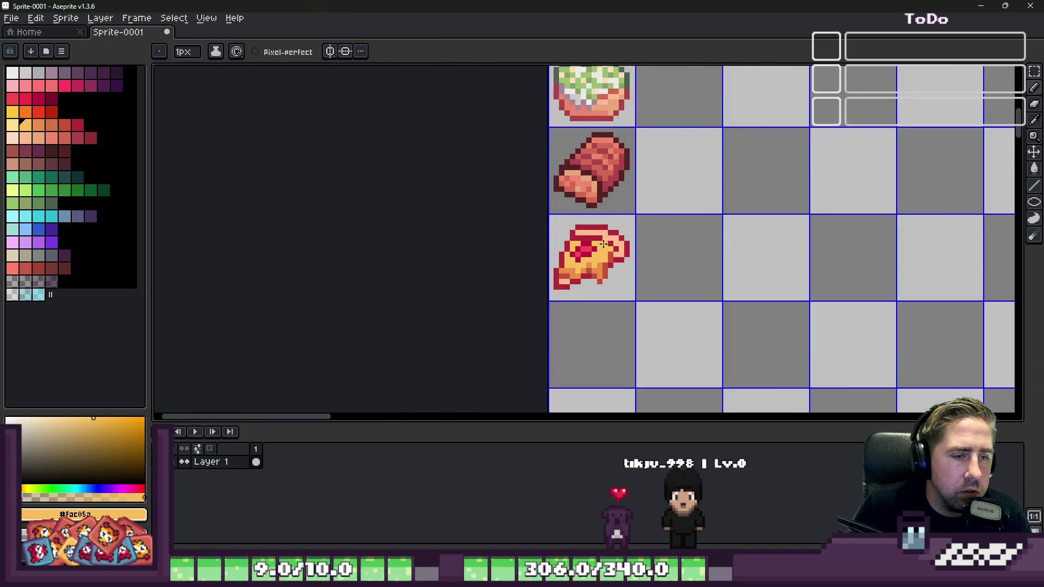
scroll(552, 263, "up", 7)
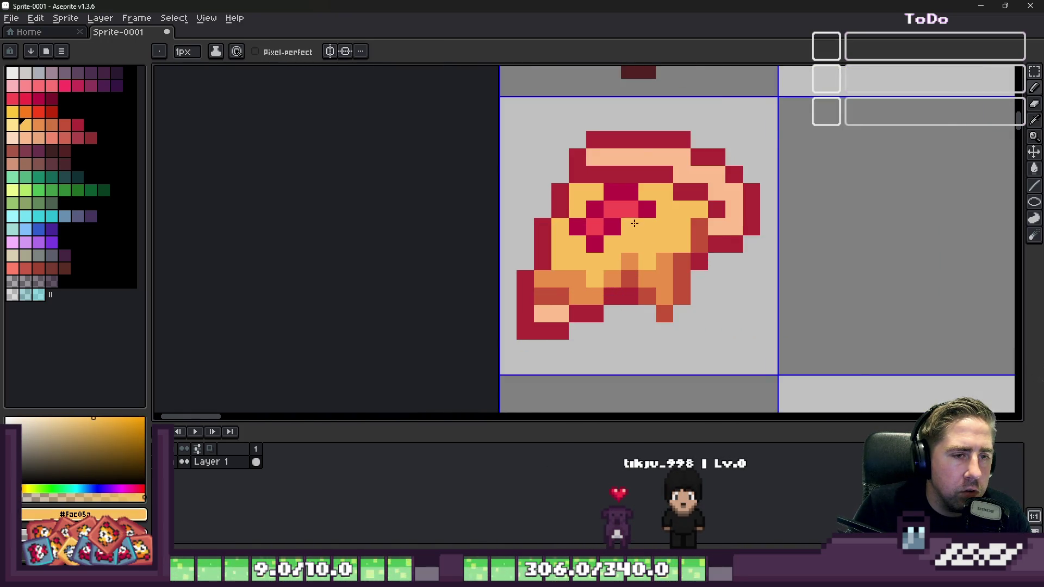
left_click(609, 225, "alt")
left_click(696, 233)
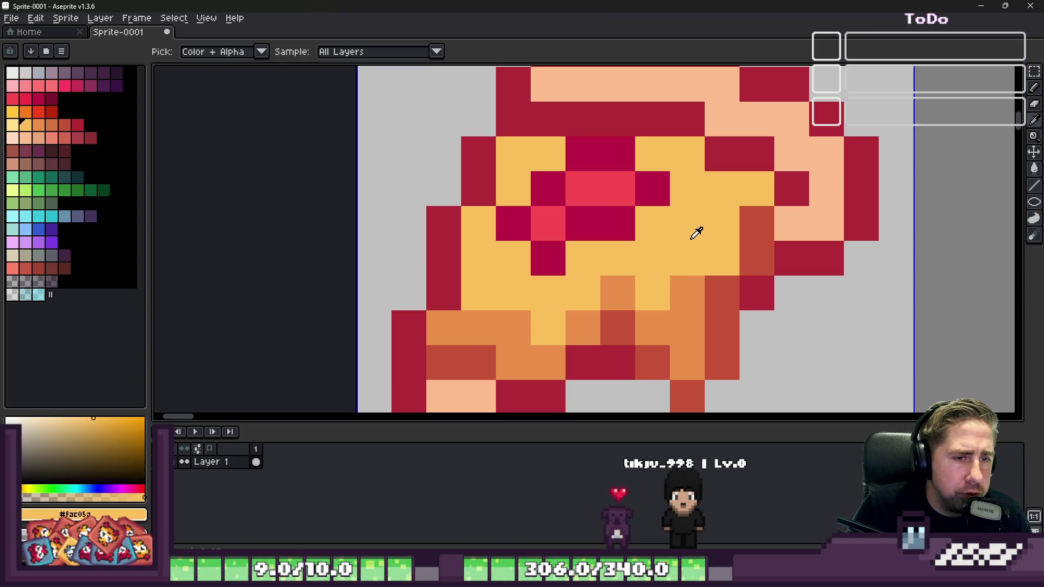
left_click(11, 129)
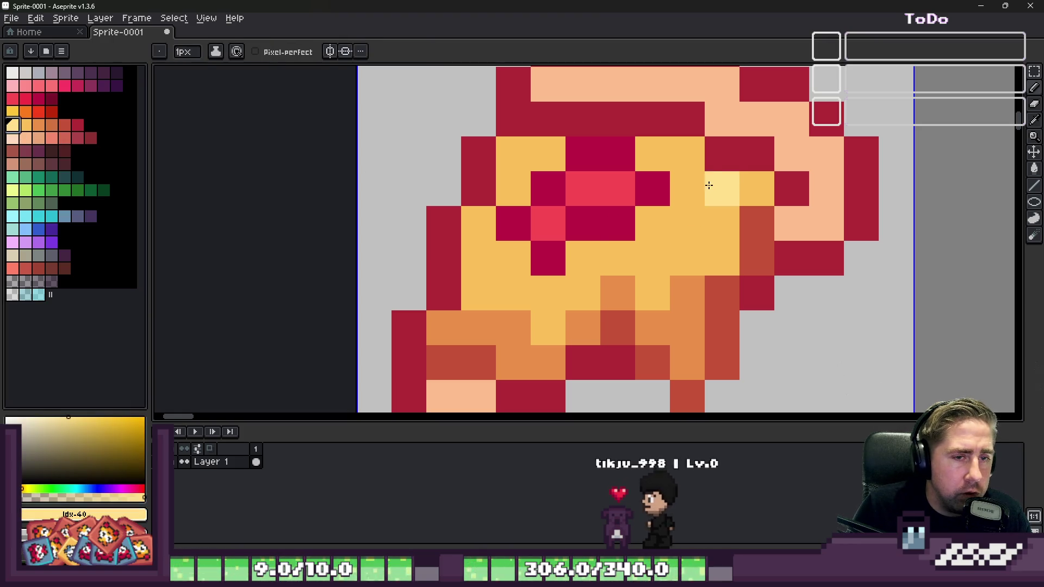
Step: Add light-yellow cheese highlights and shade a crust pixel darker peach
left_click_drag(647, 155, 677, 159)
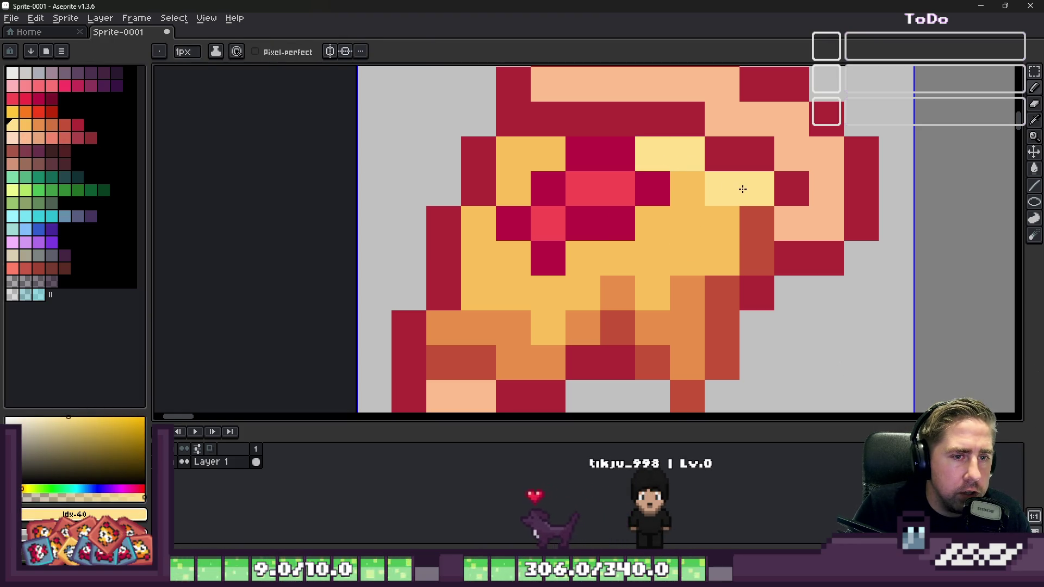
scroll(671, 152, "down", 6)
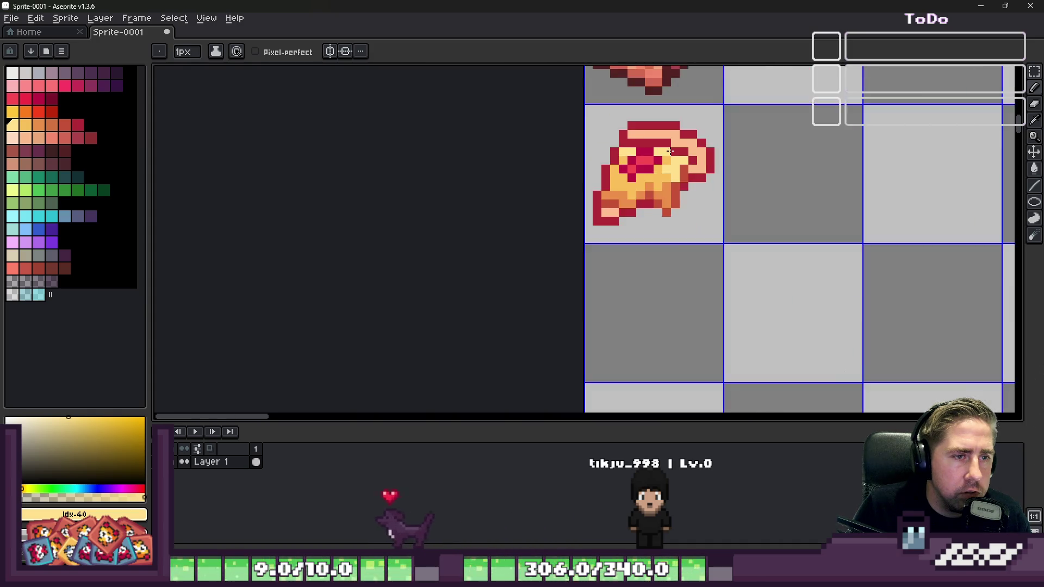
scroll(671, 152, "up", 4)
left_click(635, 154, "alt")
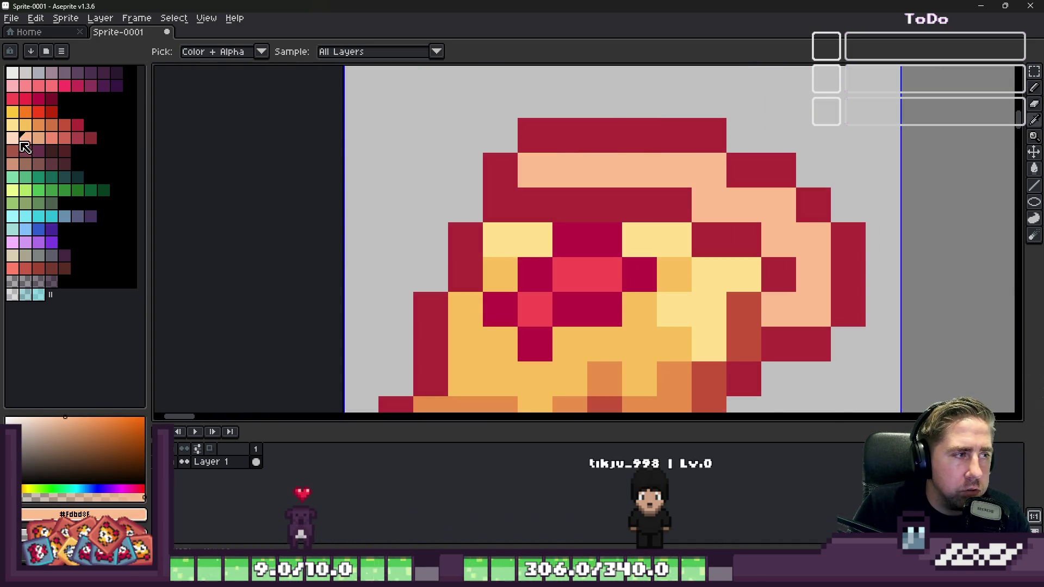
left_click(38, 138)
left_click(554, 172)
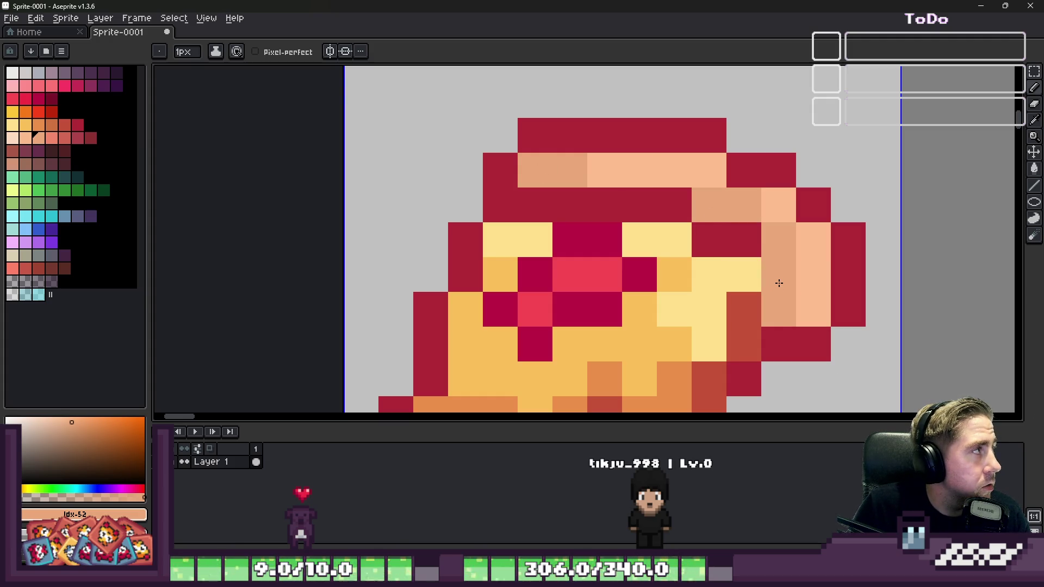
Step: Paint deeper orange and red-brown pixels along the slice's left edge
left_click(781, 266, "alt")
scroll(706, 179, "down", 5)
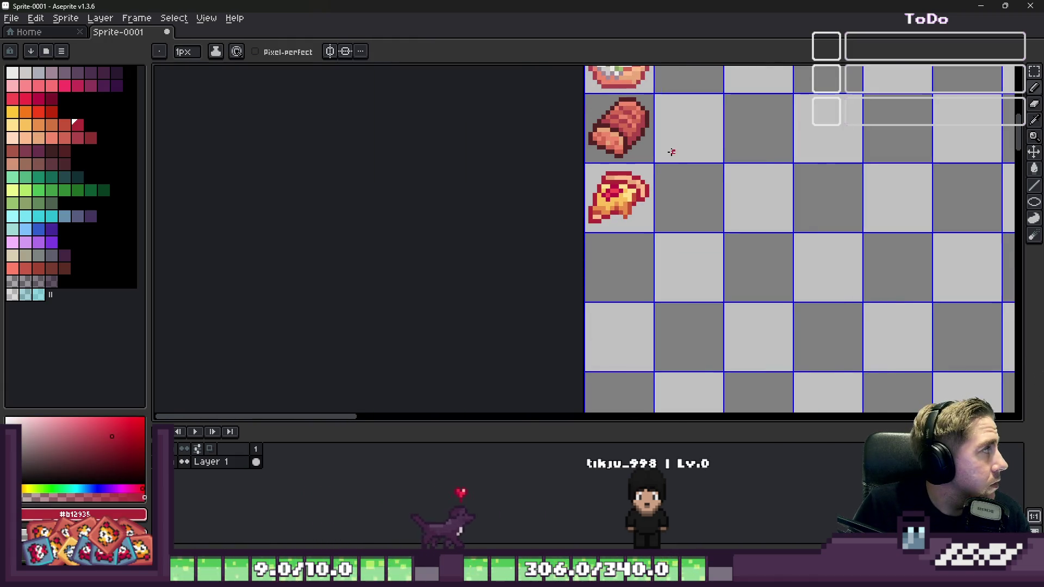
scroll(658, 161, "up", 7)
scroll(647, 249, "down", 4)
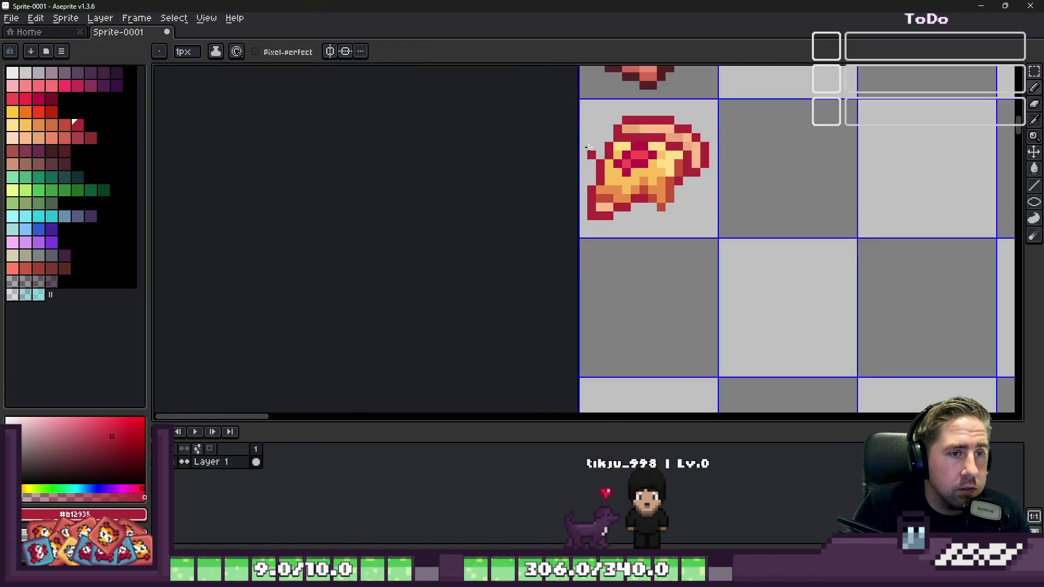
scroll(647, 249, "up", 4)
left_click(647, 249, "alt")
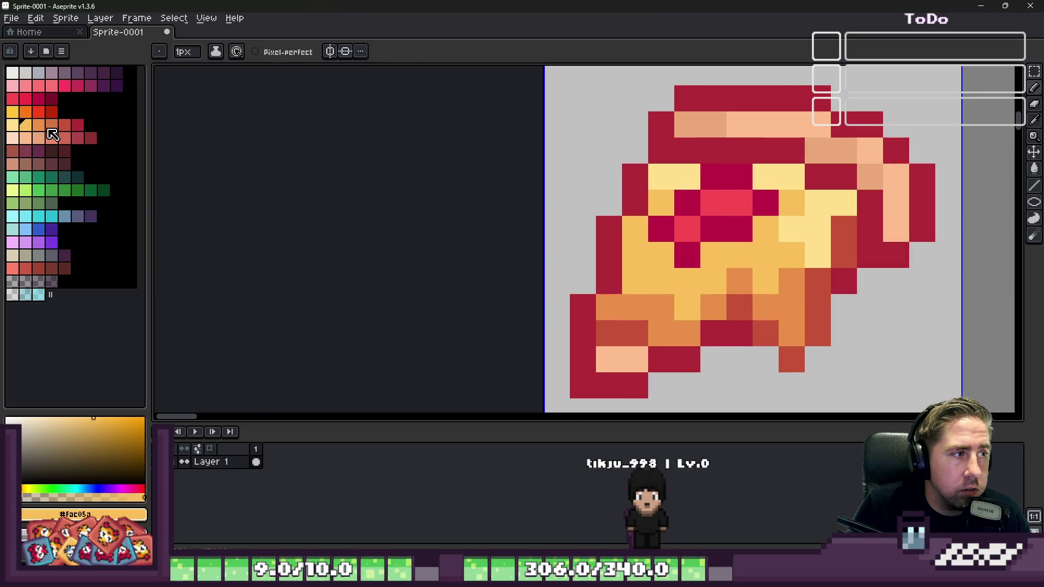
left_click(49, 130)
left_click(628, 271)
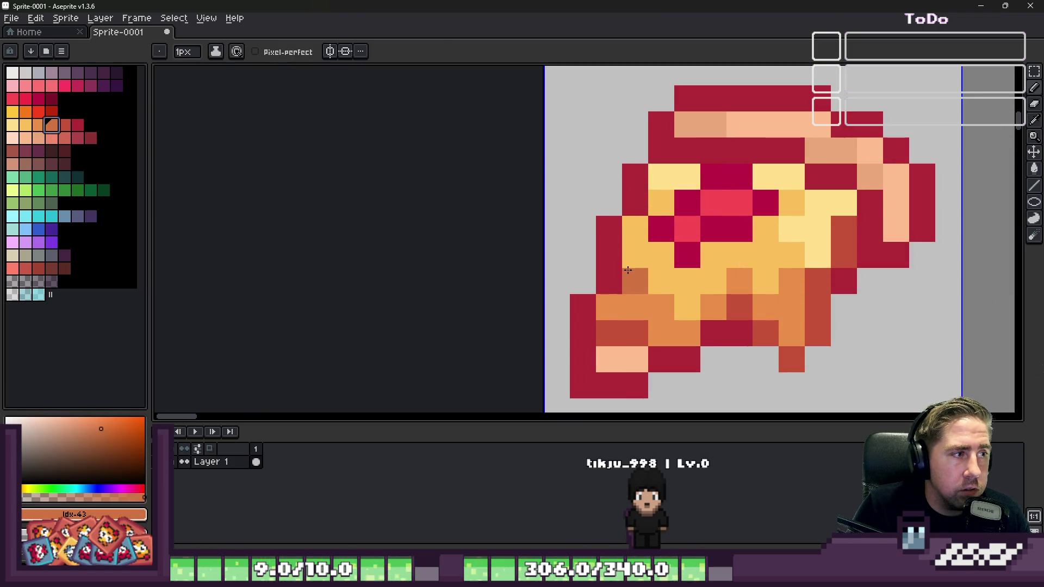
left_click(65, 128)
left_click(618, 281)
left_click(597, 274)
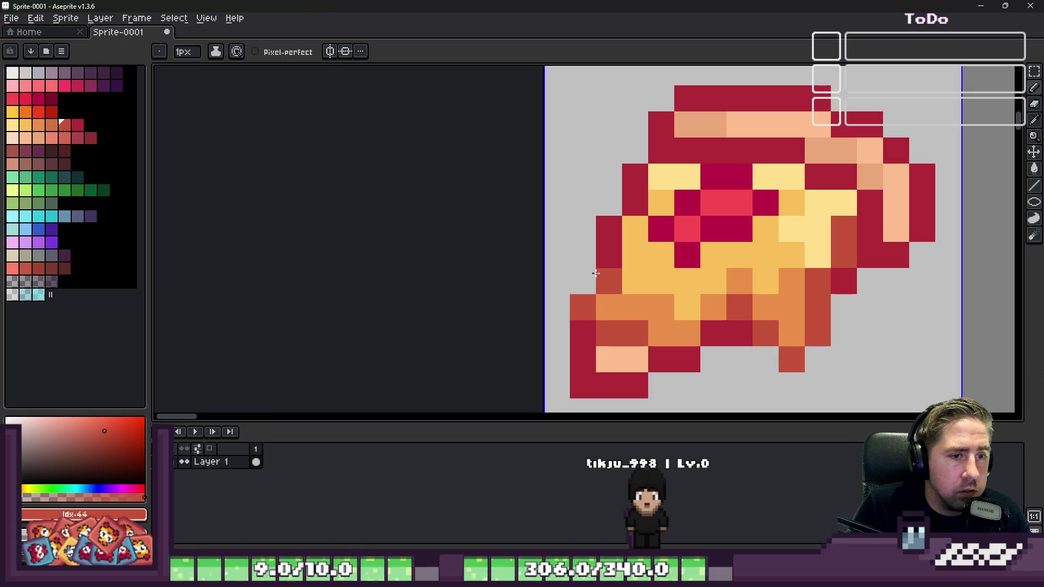
scroll(638, 156, "down", 4)
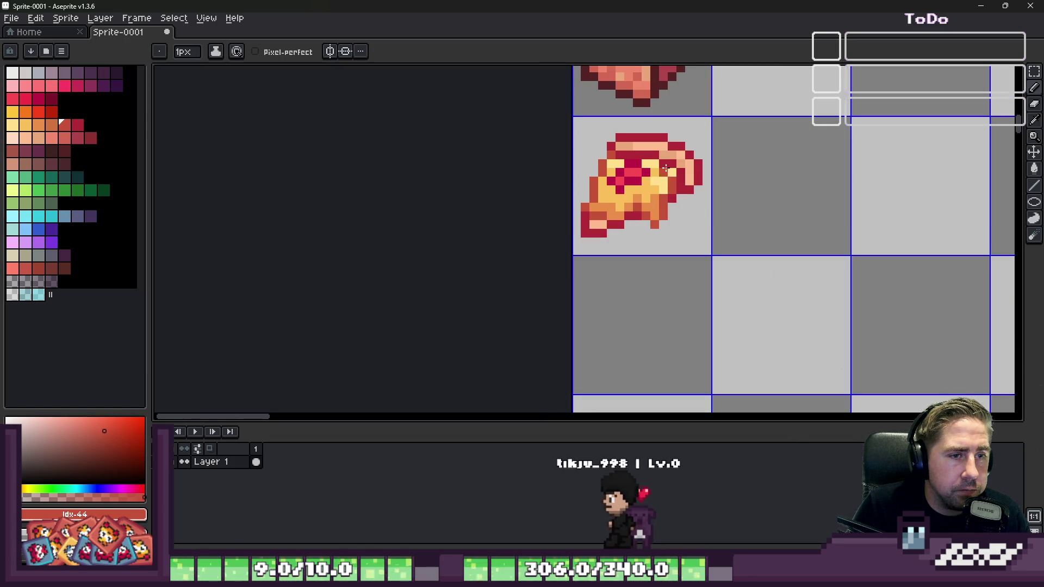
scroll(613, 162, "up", 4)
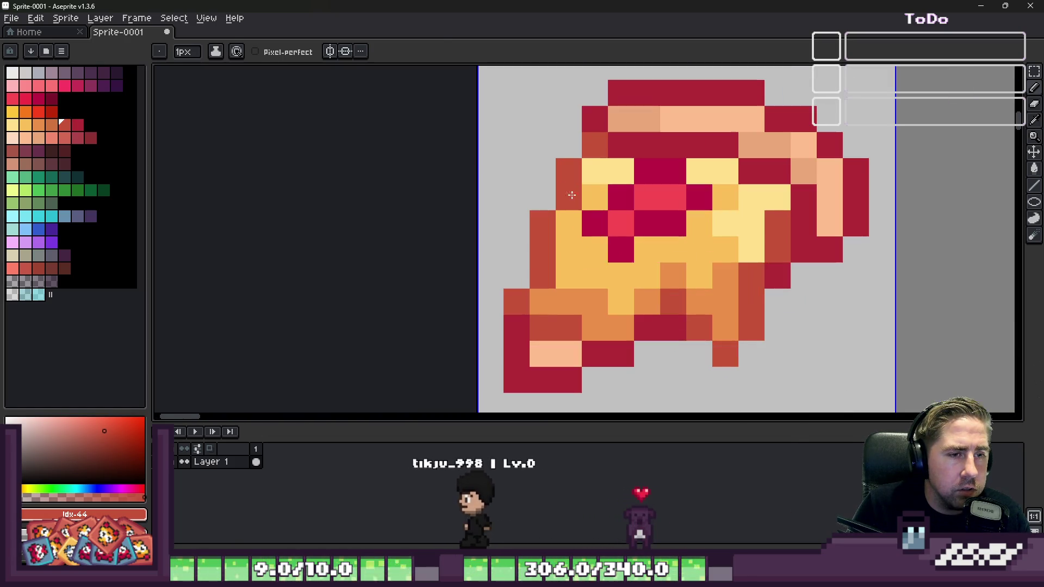
left_click(614, 268, "alt")
Step: Paint crimson and bright red pepperoni pixels across the pizza slice's cheese
left_click(653, 218, "alt")
left_click(601, 268)
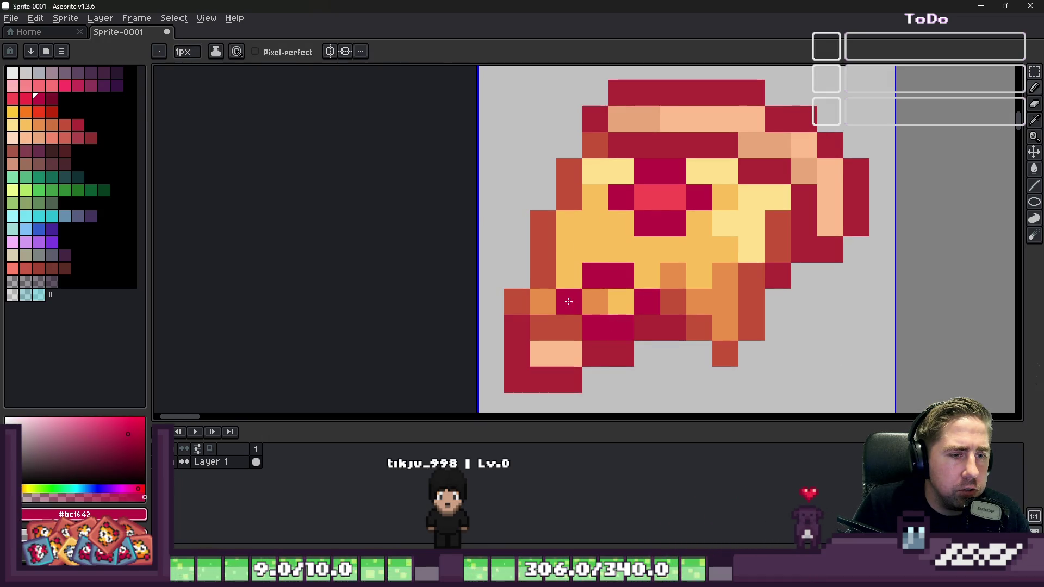
left_click(653, 190, "alt")
scroll(620, 249, "down", 3)
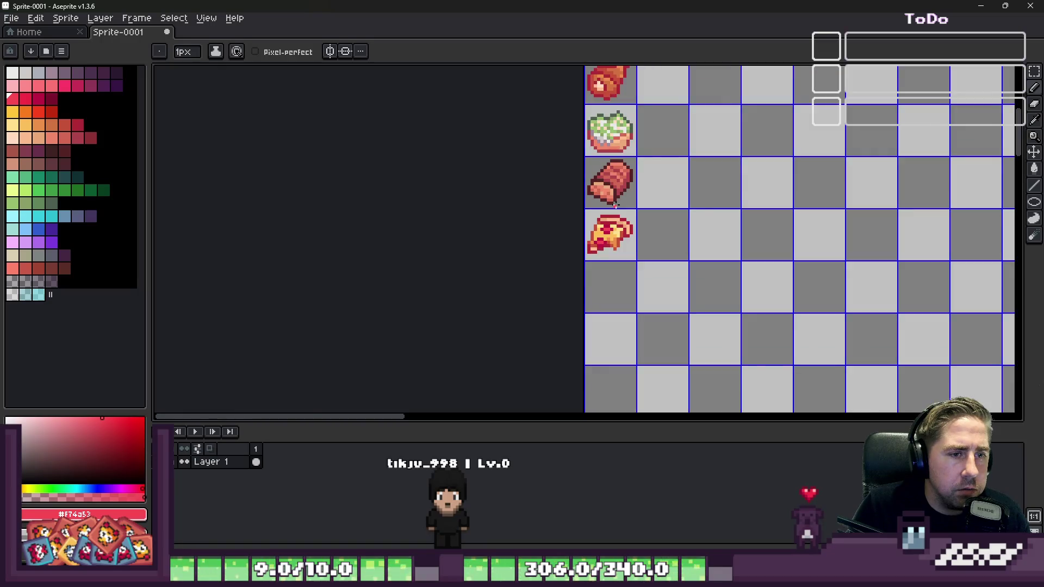
scroll(615, 206, "up", 4)
left_click(544, 208, "alt")
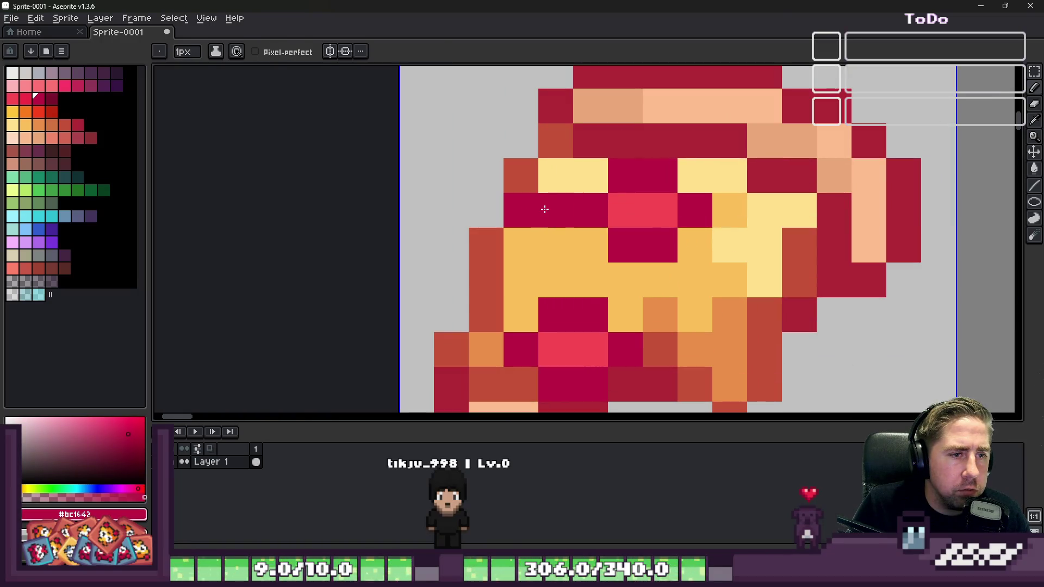
left_click(591, 245)
left_click(642, 210, "alt")
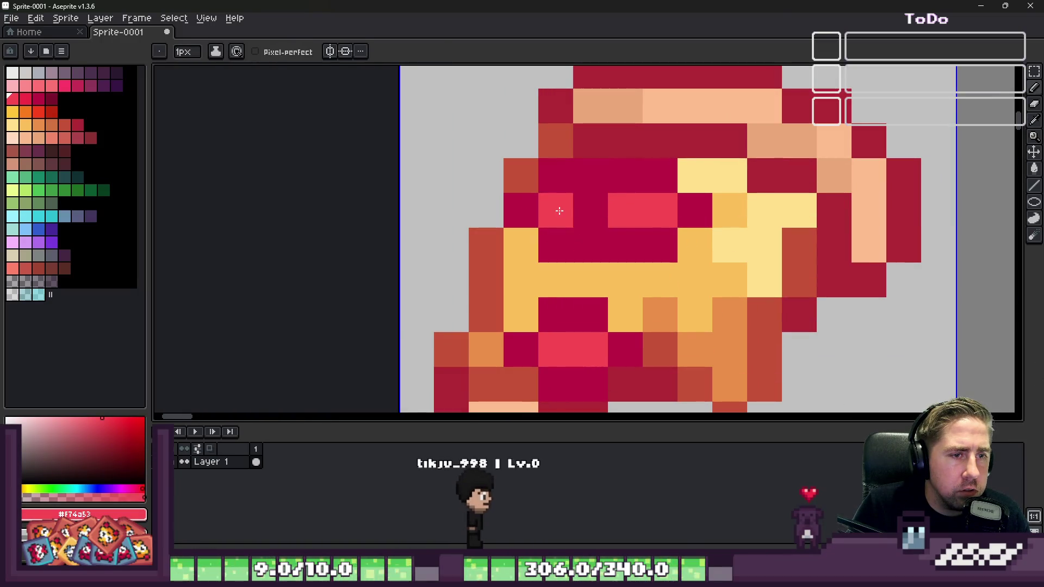
left_click_drag(556, 210, 591, 210)
left_click(620, 250, "alt")
left_click(618, 210)
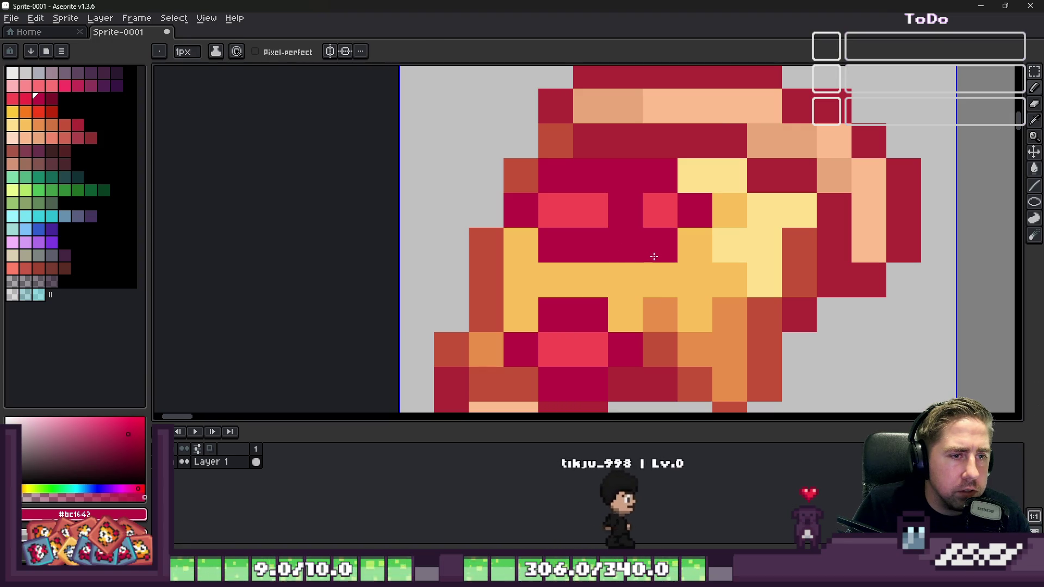
Step: Paint stray pepperoni pixels back to yellow and pale yellow cheese
left_click(658, 277, "alt")
left_click_drag(625, 244, 662, 218)
left_click(661, 175)
left_click(695, 210)
left_click(718, 163, "alt")
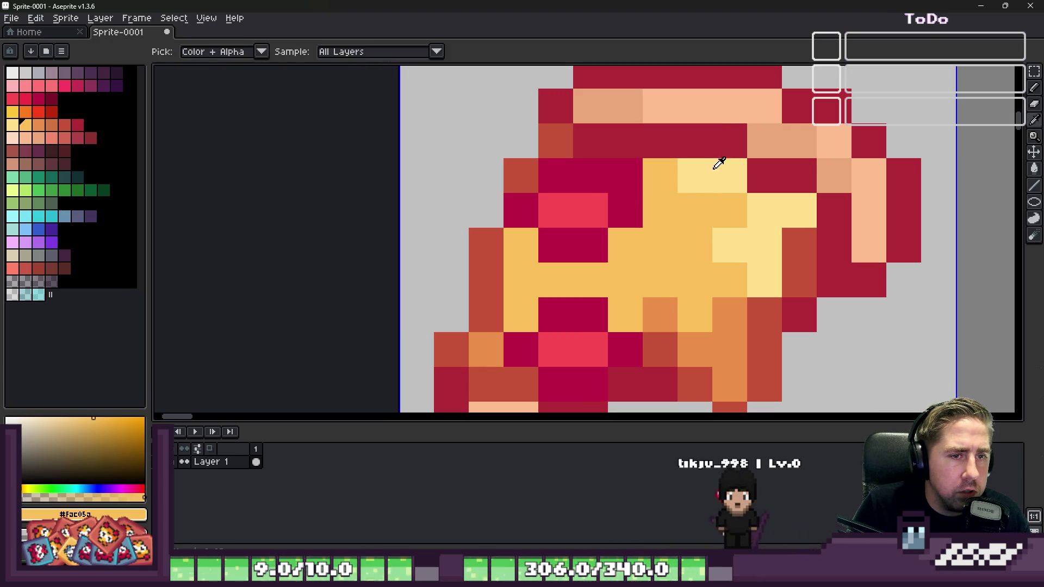
left_click(671, 172)
Step: Add more crimson pepperoni pixels, redoing a misplaced one a pixel lower
left_click(625, 210, "alt")
scroll(626, 212, "down", 3)
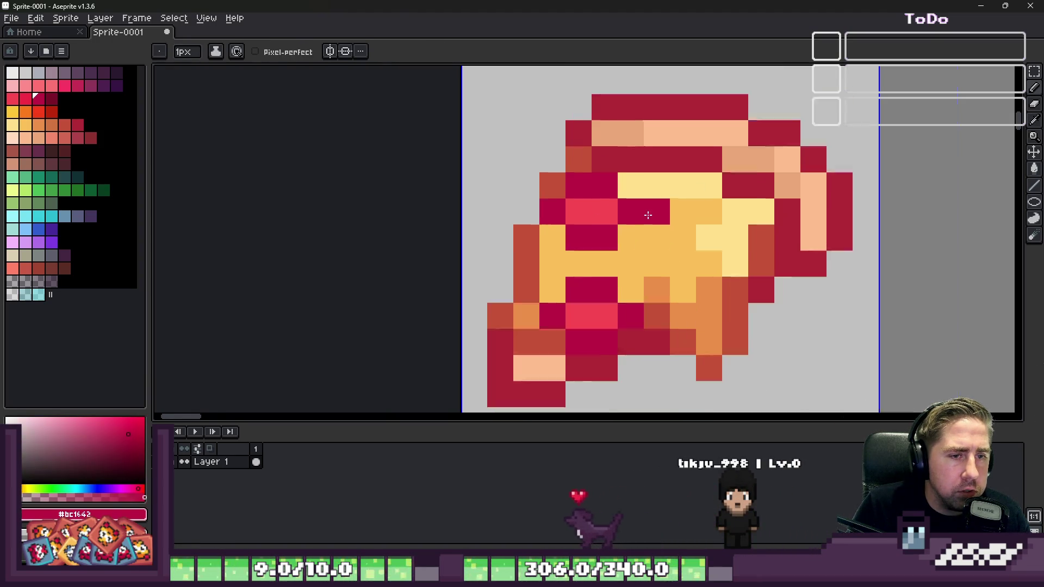
scroll(657, 233, "up", 3)
left_click(658, 234)
key("ctrl+z")
left_click(661, 251)
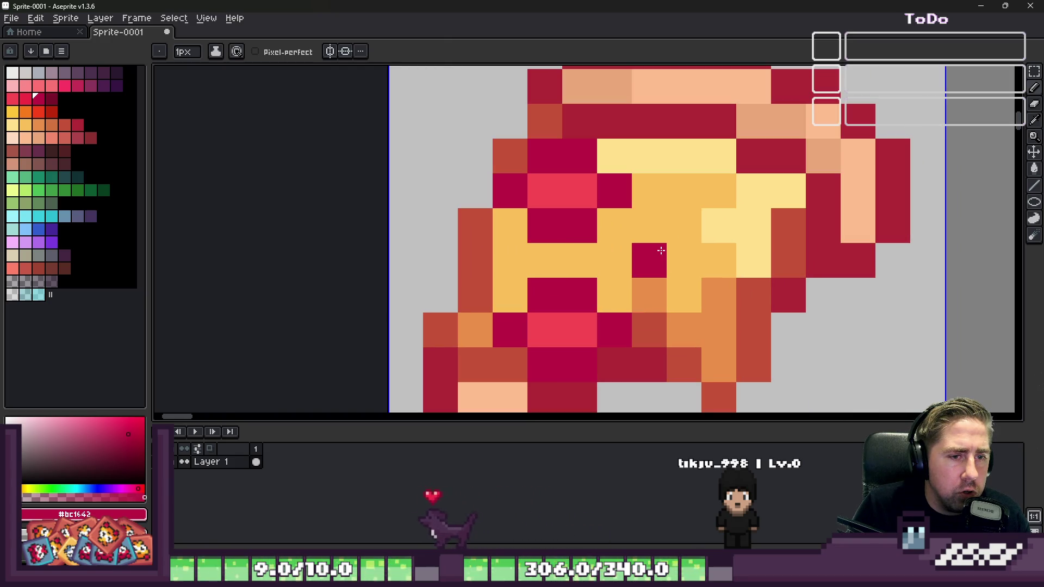
left_click(690, 234)
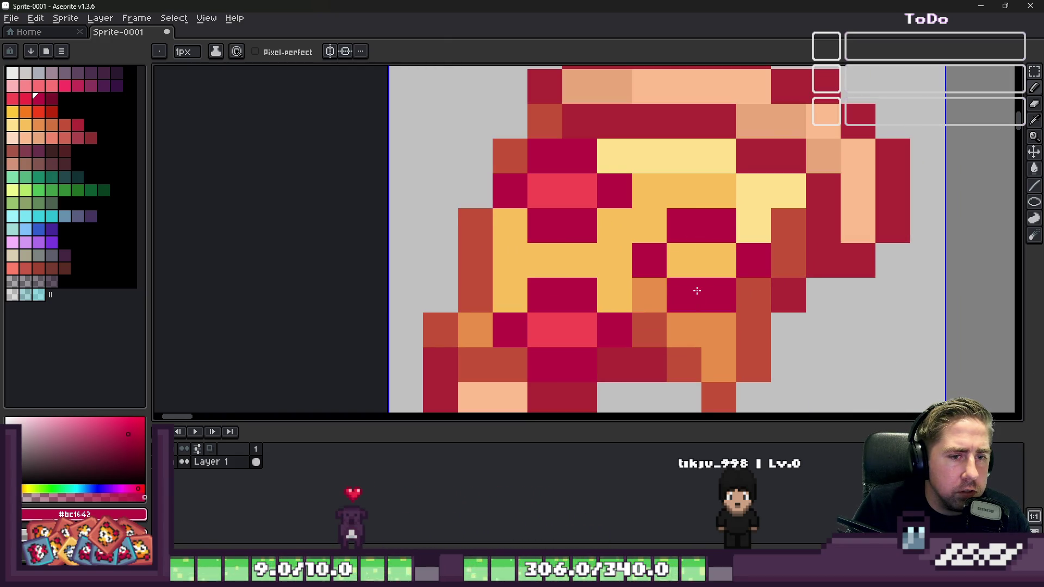
left_click_drag(699, 291, 685, 260)
scroll(685, 261, "down", 2)
scroll(595, 182, "up", 1)
Step: Try a bright red pepperoni pixel, then undo the recent pepperoni changes
left_click(594, 181, "alt")
left_click(686, 235)
scroll(648, 163, "down", 2)
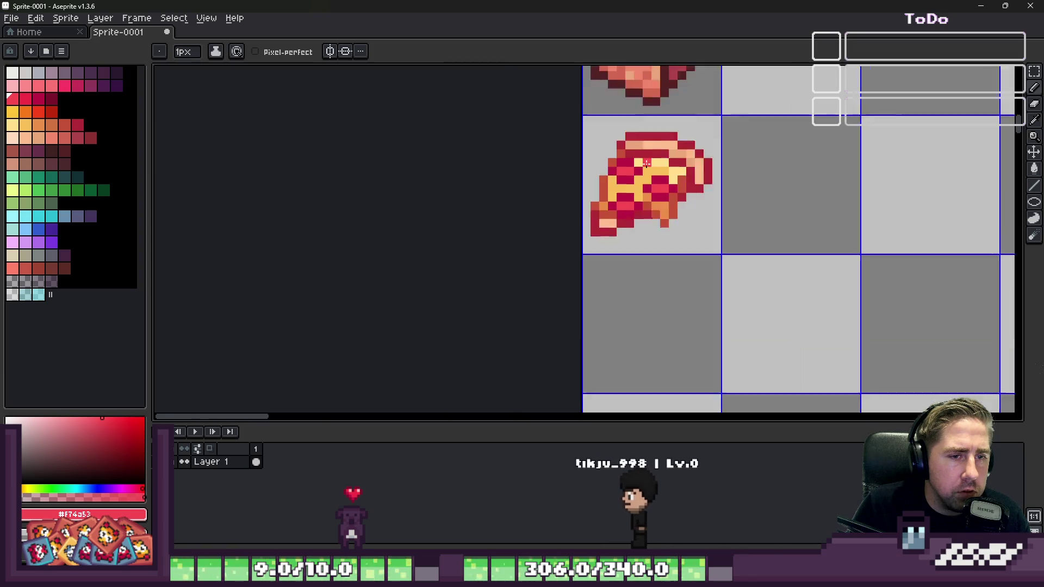
scroll(625, 174, "down", 2)
scroll(598, 207, "up", 7)
key("v")
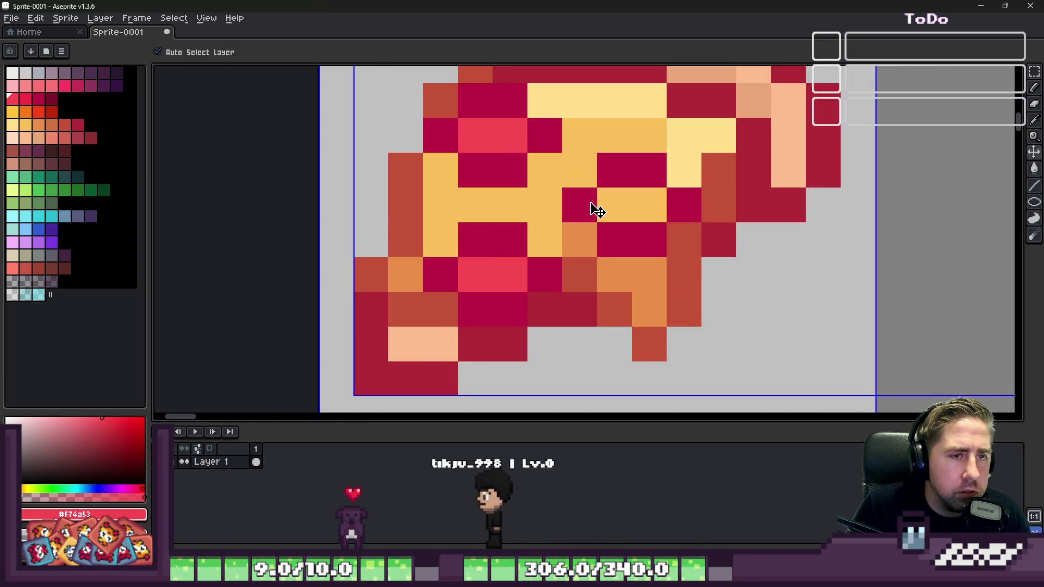
key("ctrl+z")
key("ctrl+z")
key("ctrl+z")
key("b")
Step: Paint crimson pepperoni pixels and add light red highlights to the pepperoni
left_click(543, 133, "alt")
left_click(618, 127)
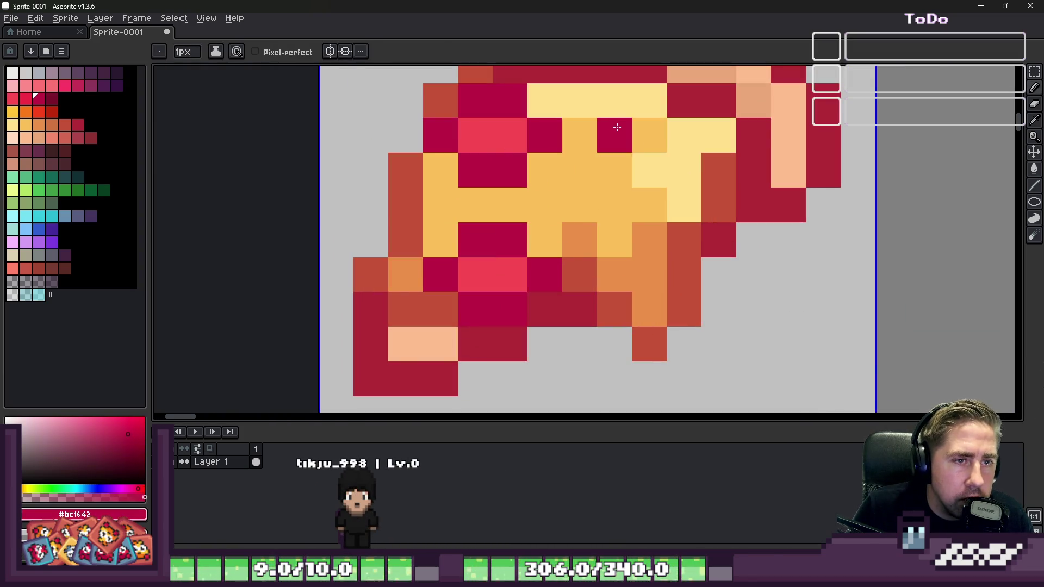
left_click(588, 170)
key("alt")
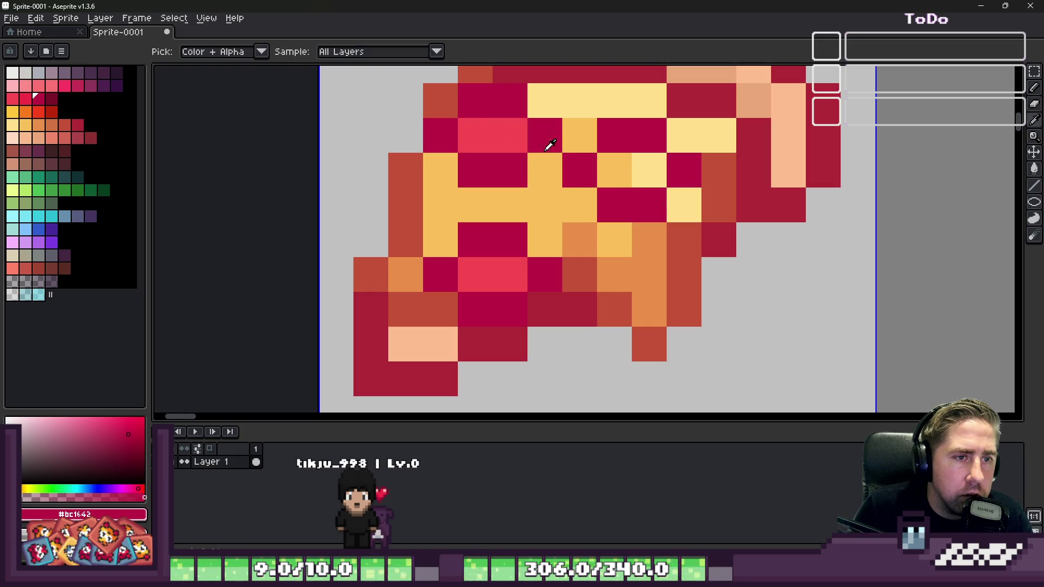
left_click_drag(612, 170, 647, 168)
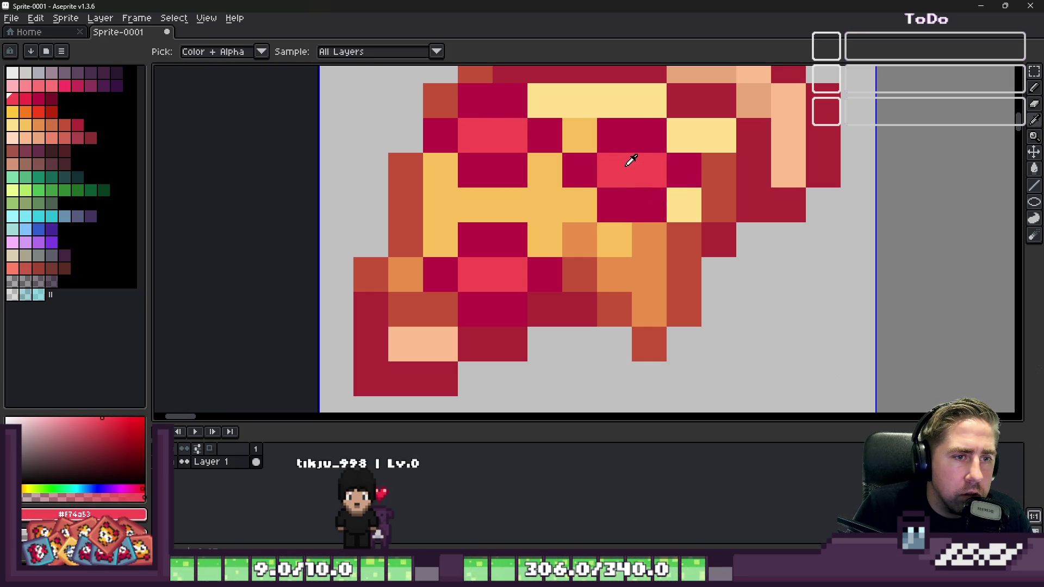
left_click(26, 100)
left_click(611, 170)
left_click(476, 147)
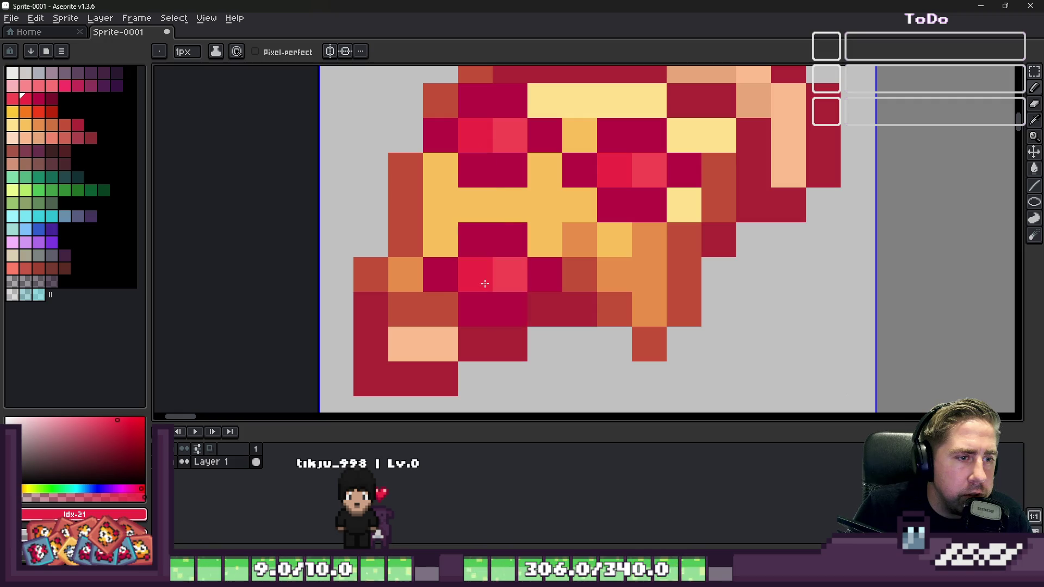
scroll(485, 284, "down", 5)
scroll(586, 196, "down", 3)
scroll(586, 196, "up", 3)
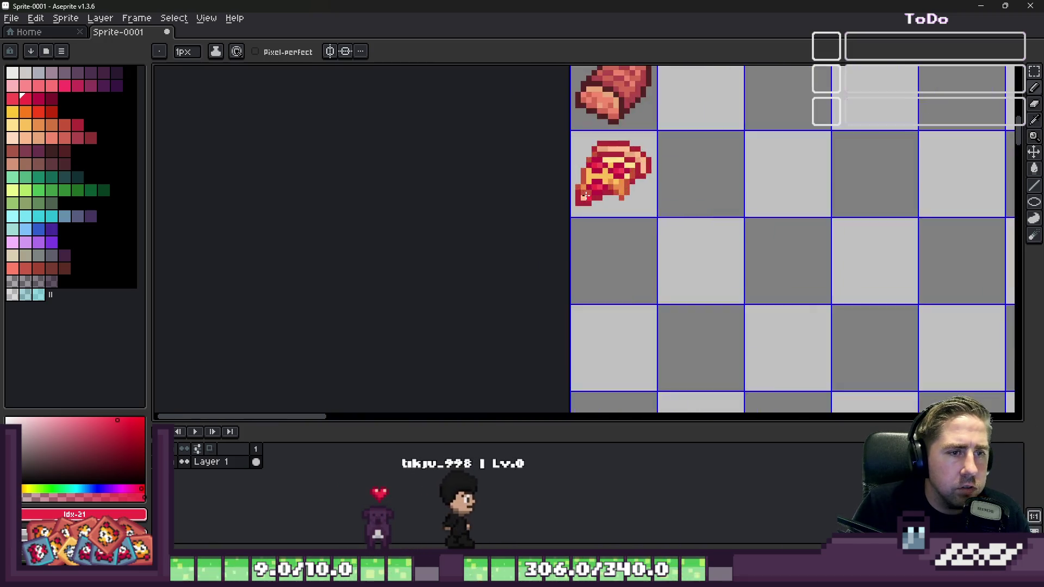
scroll(585, 196, "down", 2)
scroll(558, 173, "up", 2)
scroll(558, 173, "up", 3)
scroll(624, 240, "down", 3)
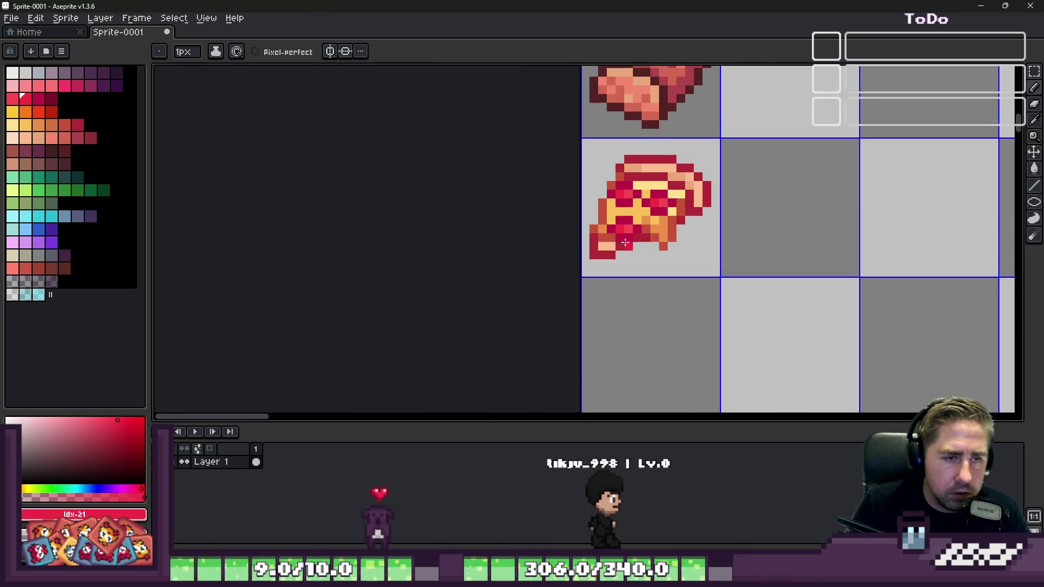
scroll(624, 239, "down", 3)
scroll(630, 221, "up", 2)
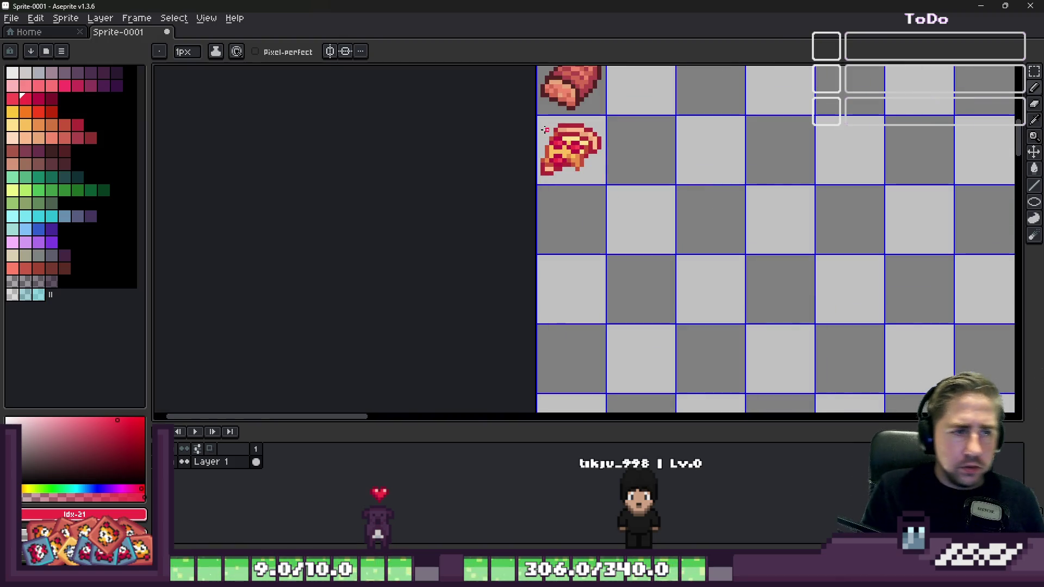
scroll(687, 159, "up", 1)
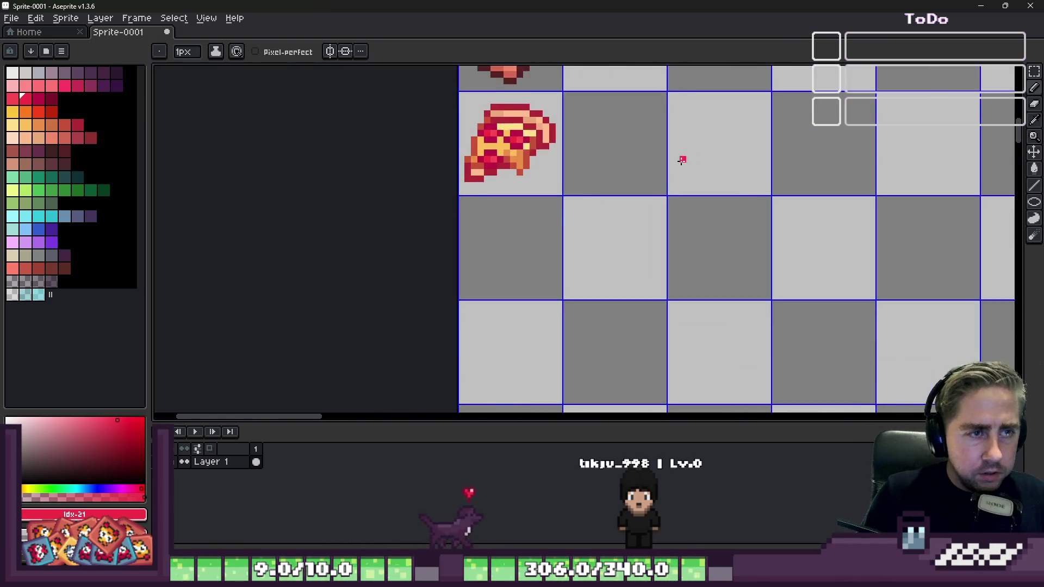
scroll(515, 149, "down", 1)
scroll(571, 130, "up", 3)
Step: Bucket-fill a crust pixel with a dark maroon palette shade
left_click(620, 183, "alt")
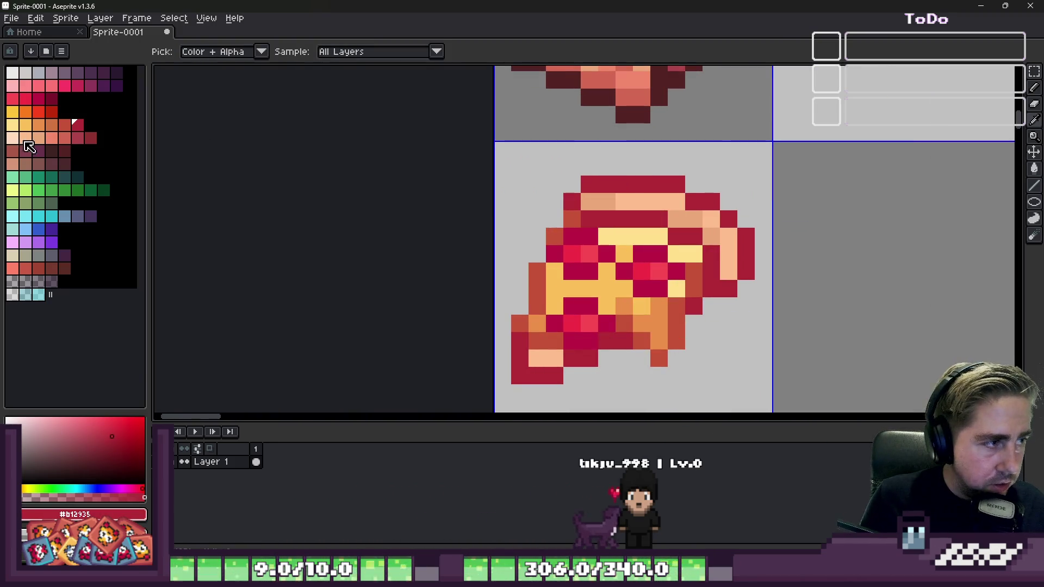
left_click(64, 150)
key("g")
left_click(642, 200)
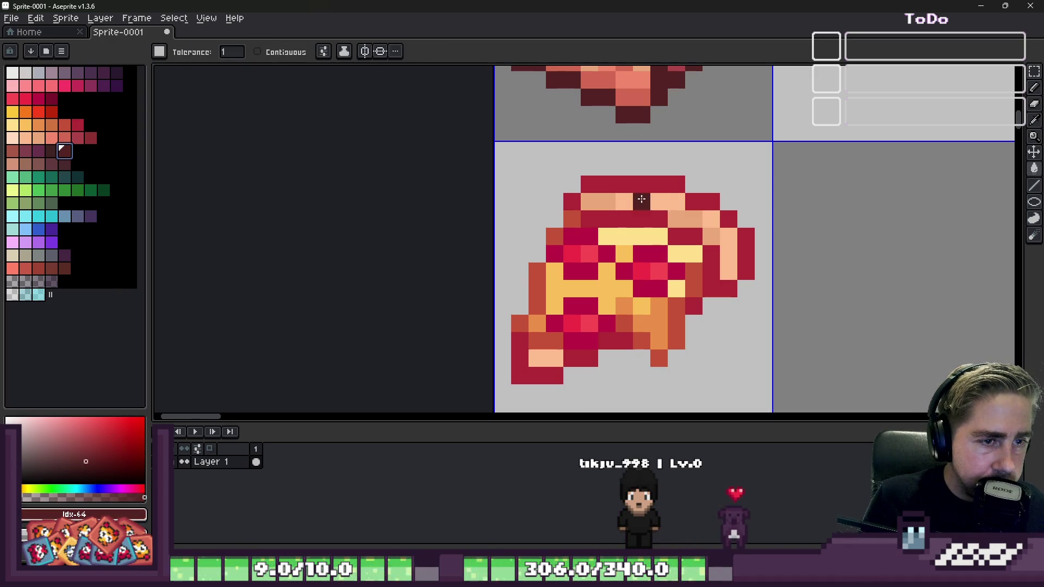
scroll(630, 216, "down", 3)
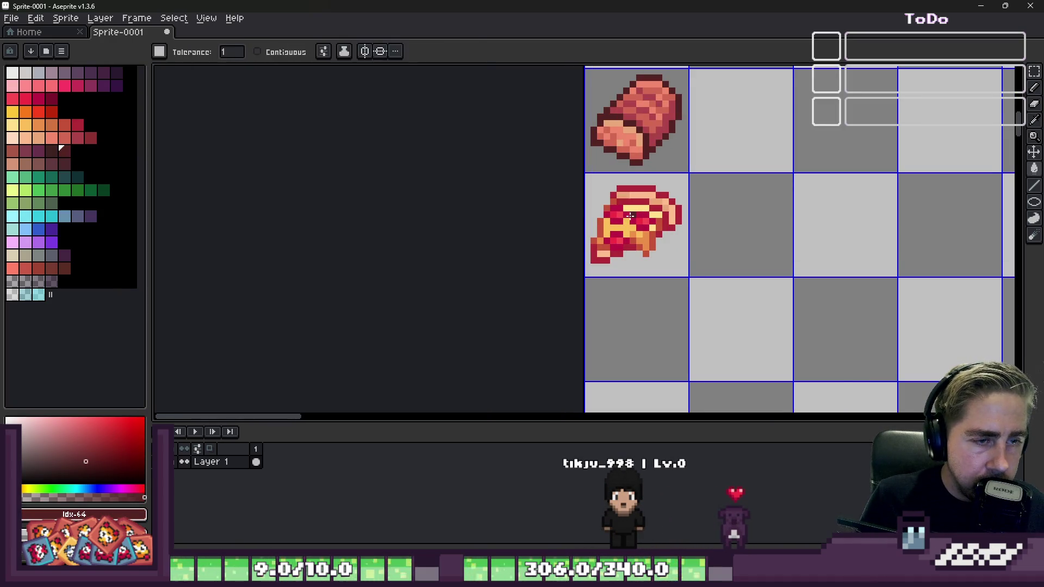
Step: Bucket-fill the pizza's orange-red pixels with the crimson palette swatch
key("m")
scroll(637, 224, "up", 1)
key("g")
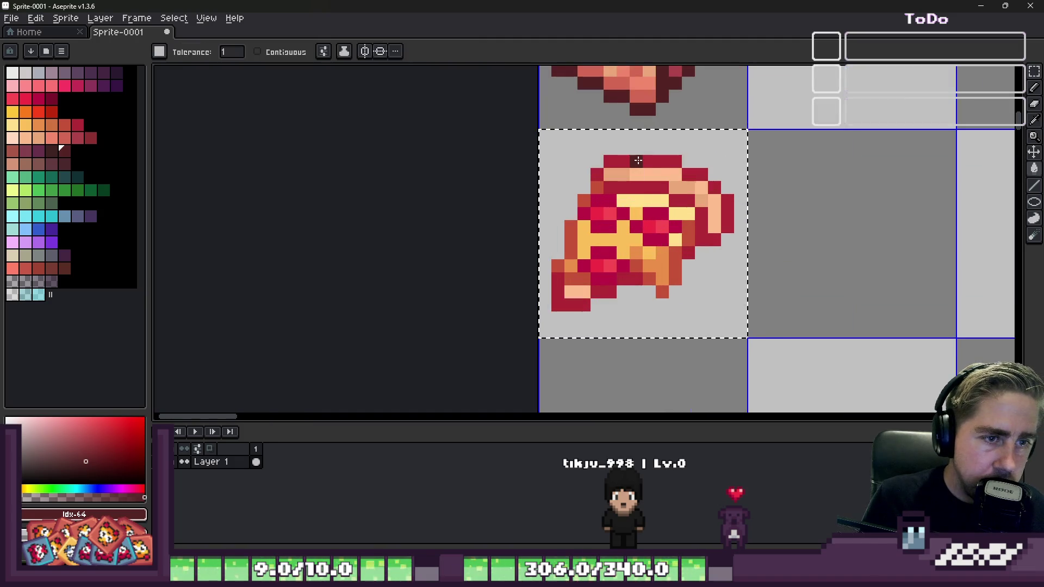
scroll(565, 202, "up", 1)
key("i")
left_click(563, 205)
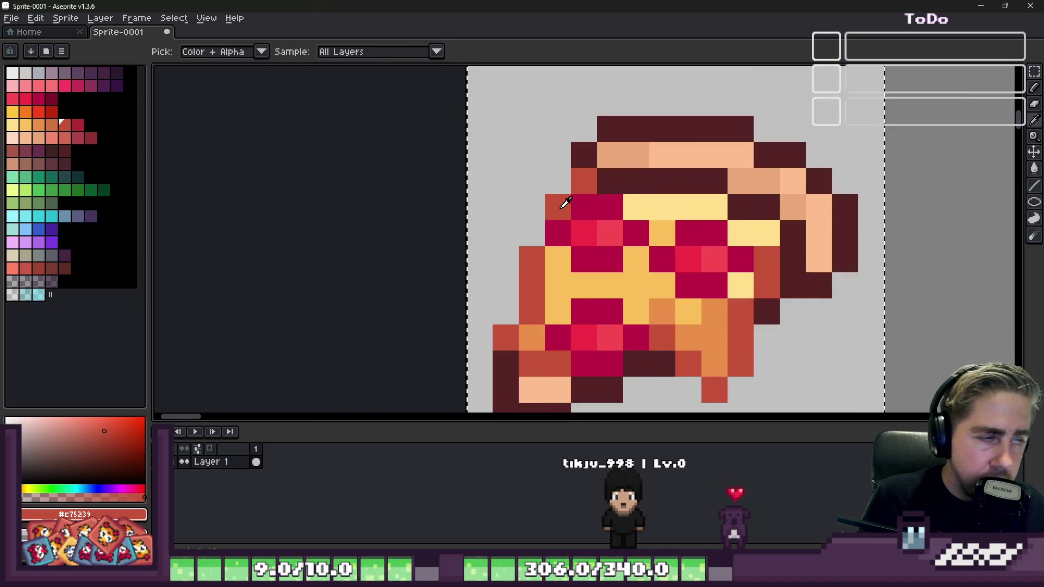
left_click(80, 127)
key("g")
left_click(532, 260)
scroll(717, 243, "down", 2)
Step: Select the salad bowl cell and fill its dark green leaf outline with teal
key("v")
key("g")
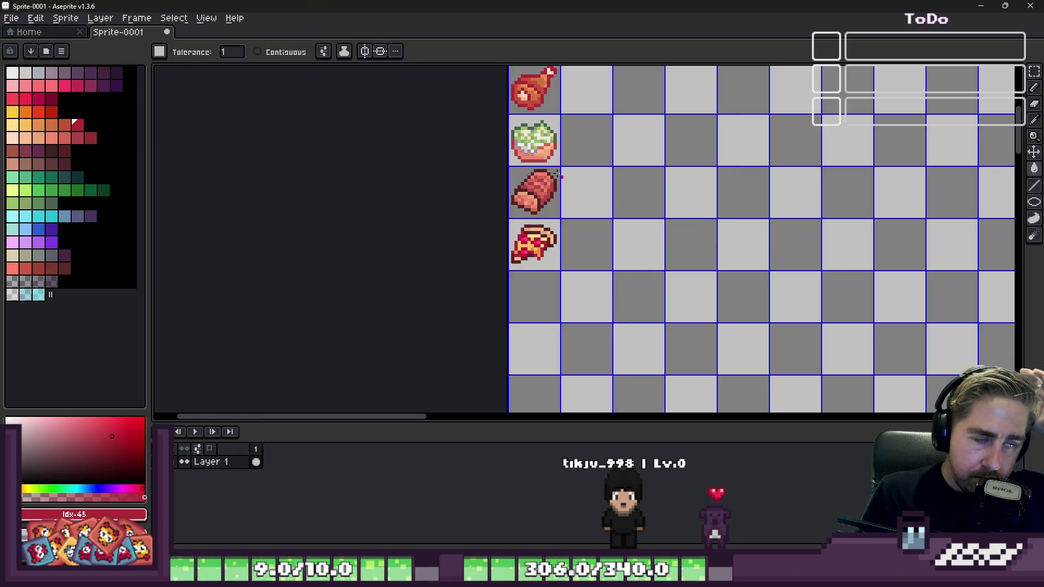
scroll(543, 136, "up", 3)
key("m")
left_click_drag(501, 93, 607, 199)
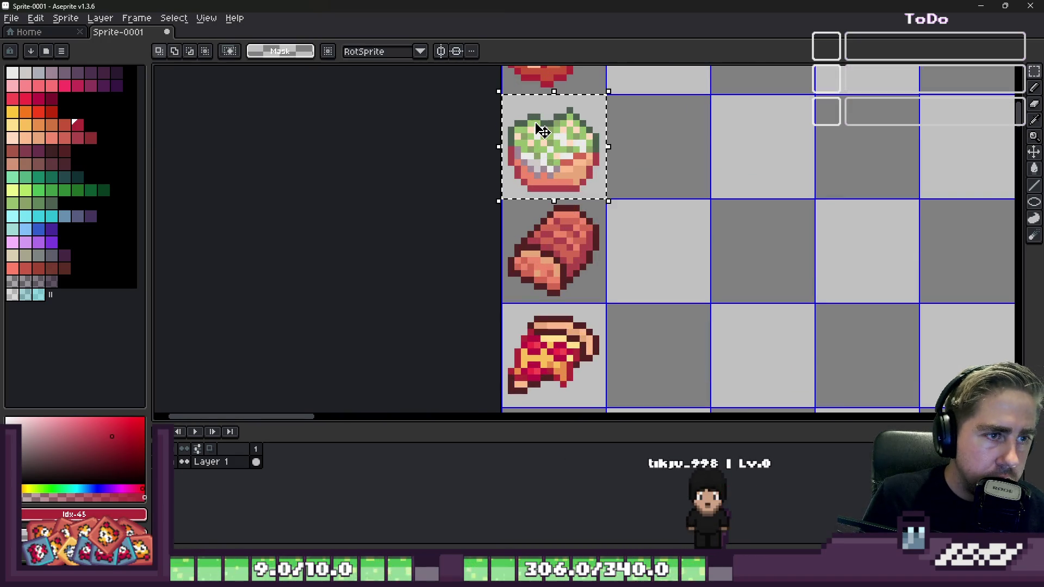
scroll(543, 131, "up", 2)
left_click(536, 109, "alt")
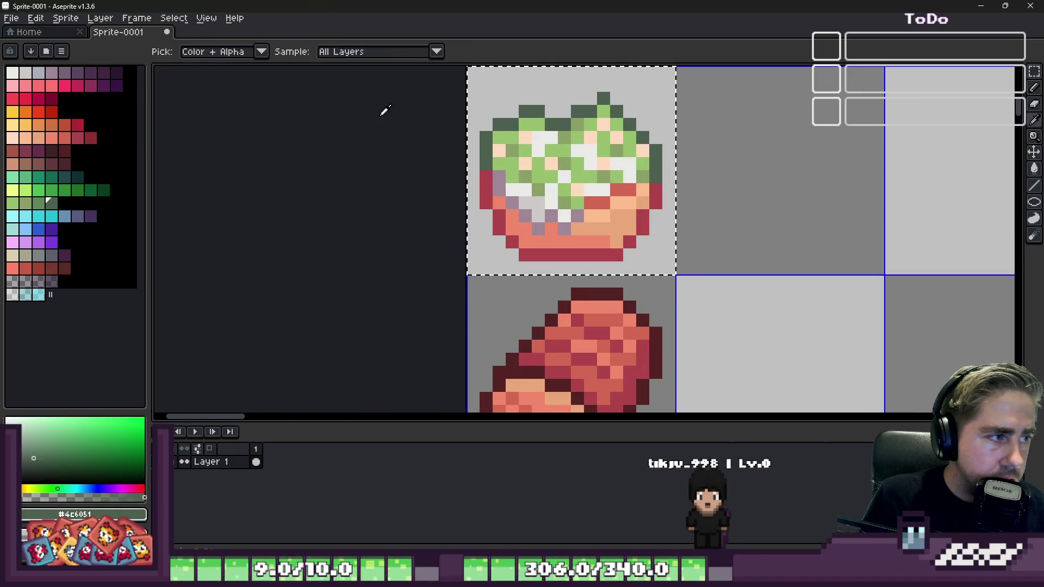
left_click(65, 178)
scroll(566, 156, "up", 1)
key("g")
left_click(535, 135)
scroll(485, 132, "down", 2)
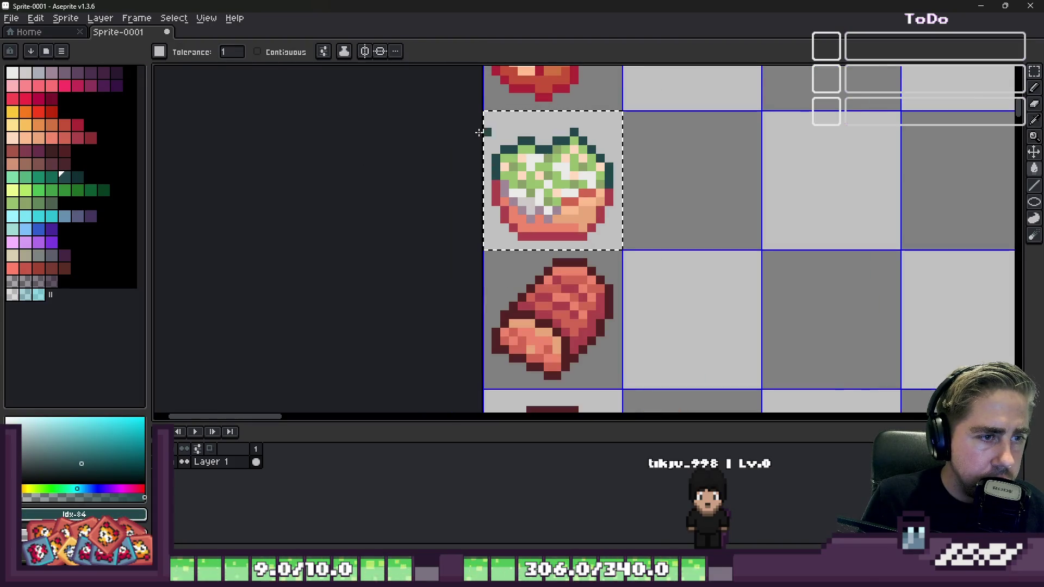
scroll(544, 234, "up", 1)
Step: Fill the salad bowl's red rim with the darker red swatch
left_click(578, 235, "alt")
left_click(564, 252, "alt")
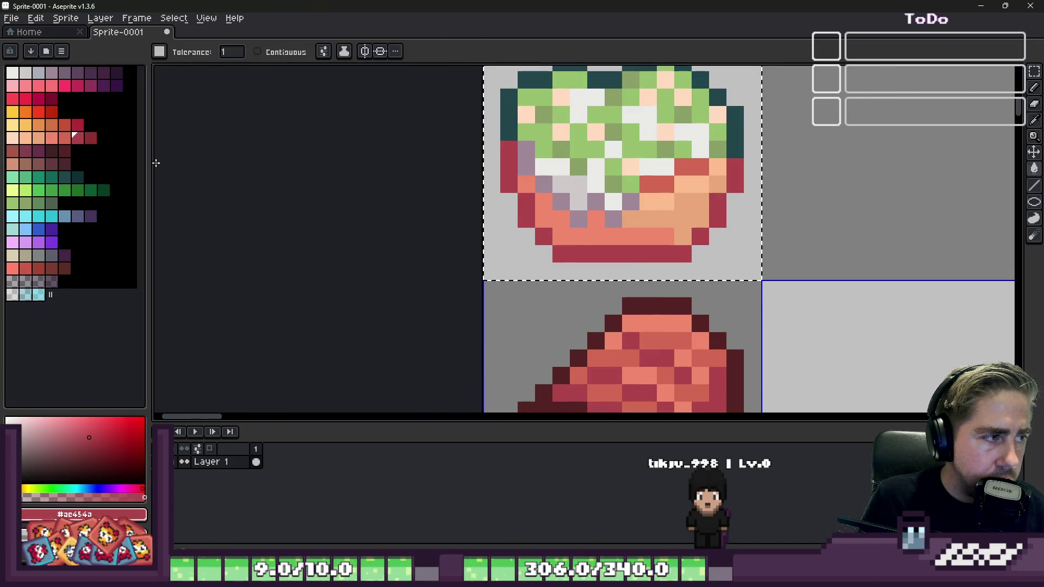
left_click(544, 234)
scroll(538, 218, "down", 5)
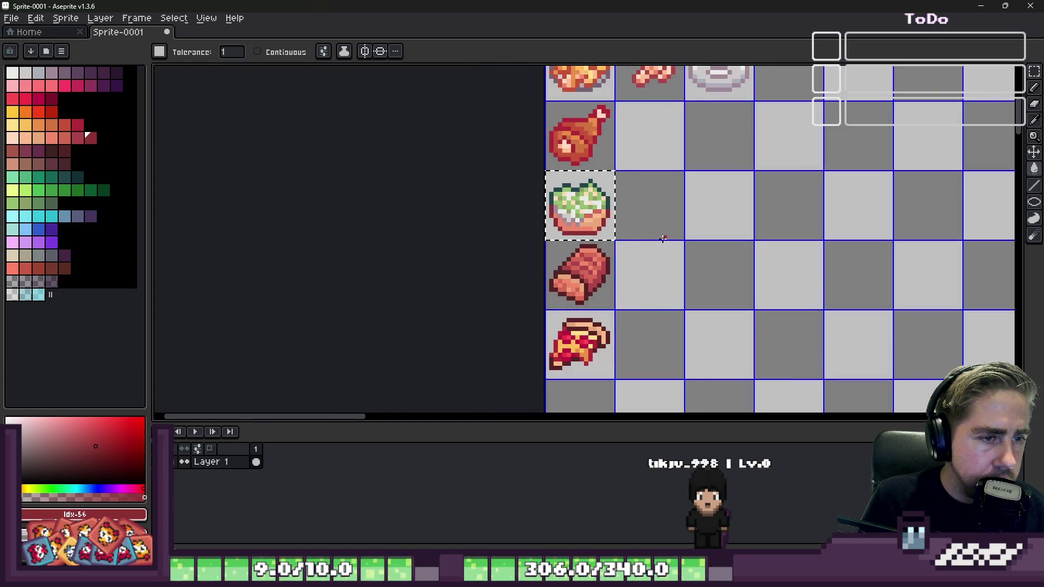
scroll(533, 193, "up", 2)
scroll(528, 179, "down", 1)
scroll(531, 160, "up", 1)
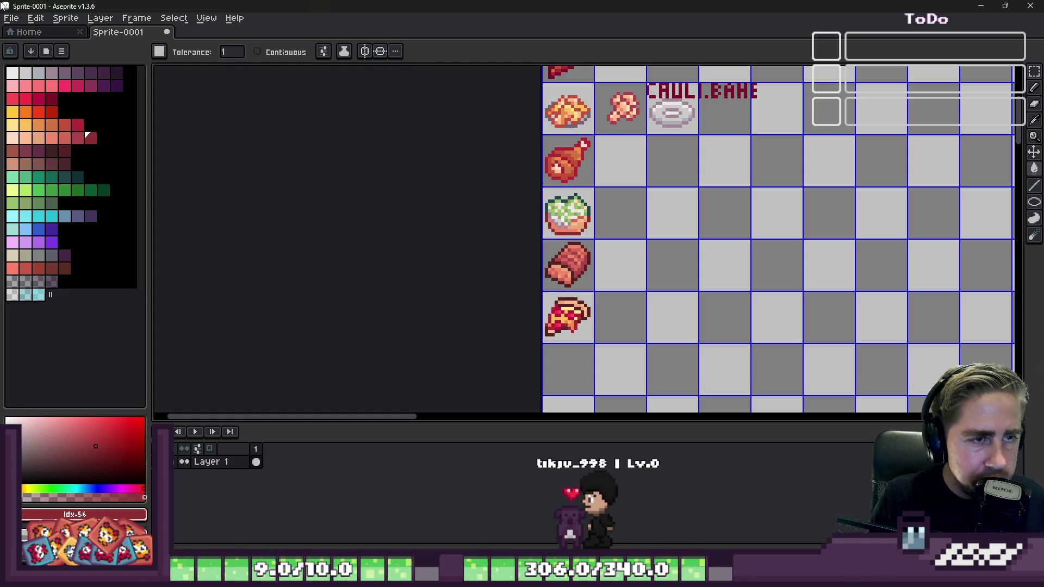
Step: Pencil a few pixels of the top pizza slice in a salmon palette colour
scroll(625, 177, "down", 3)
scroll(648, 177, "up", 2)
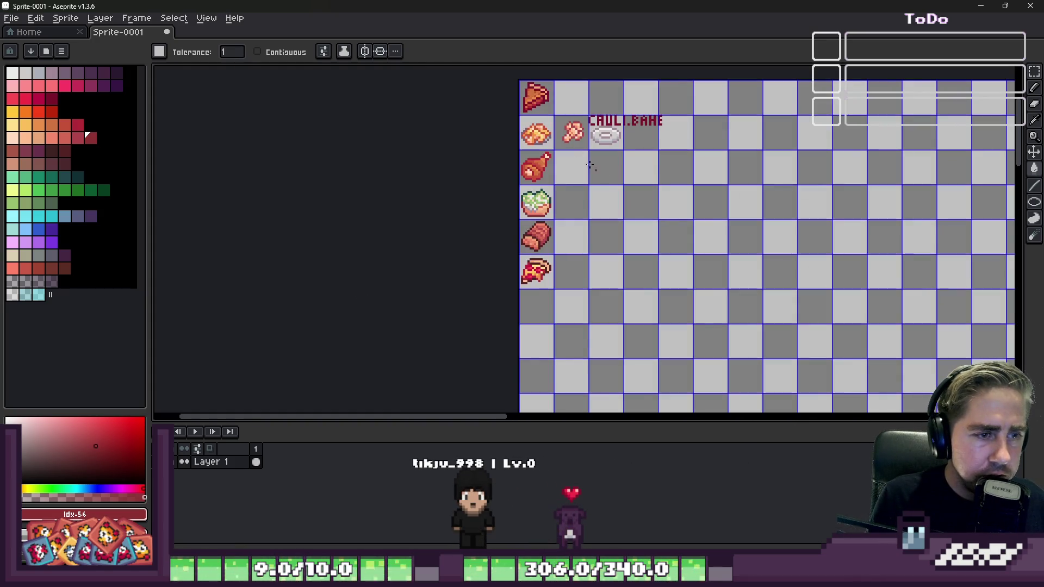
scroll(535, 95, "up", 1)
scroll(535, 94, "up", 3)
scroll(542, 97, "up", 3)
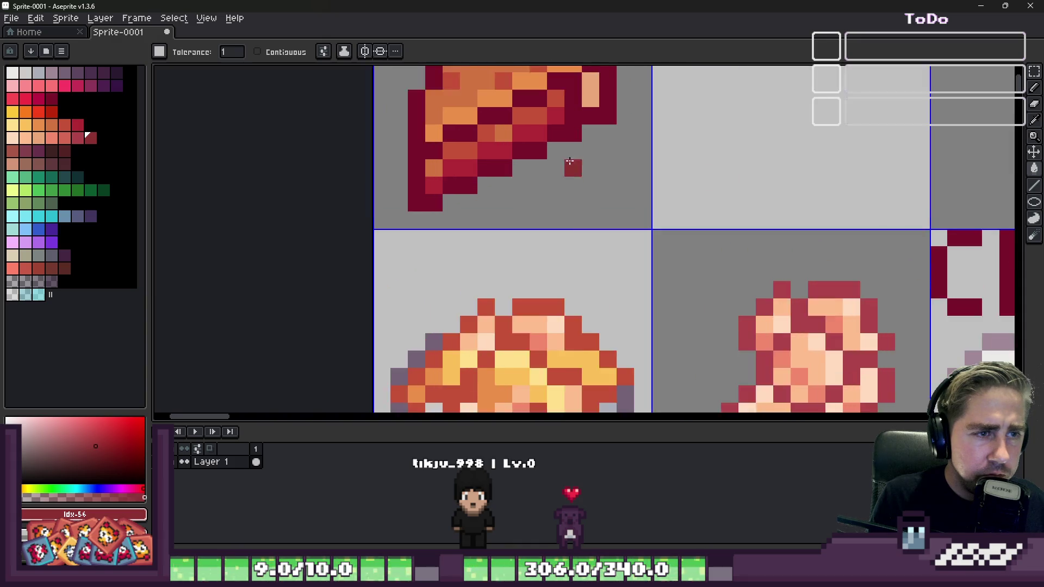
scroll(565, 136, "down", 3)
scroll(590, 169, "up", 3)
key("i")
left_click(593, 172)
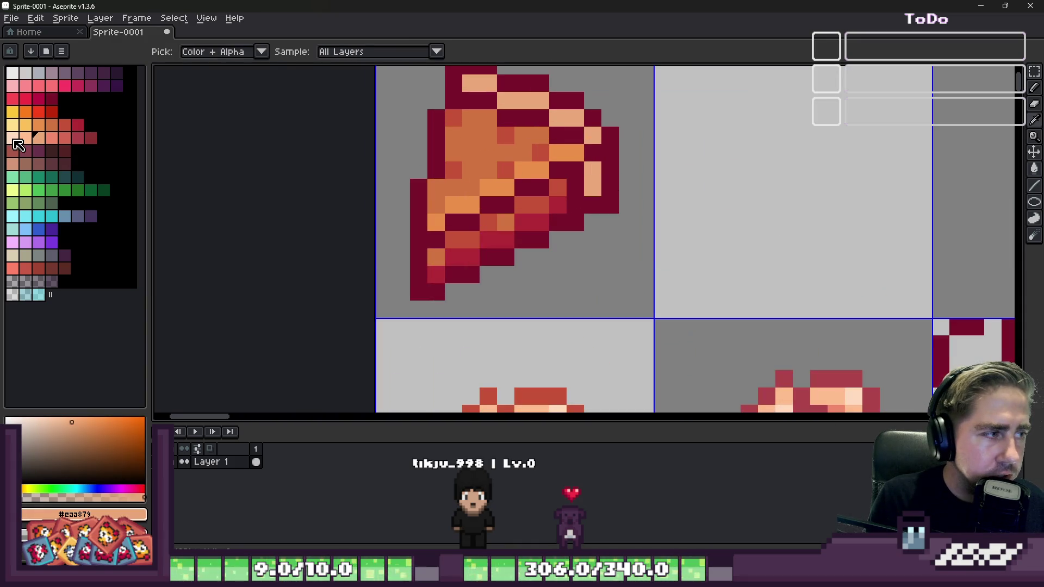
left_click(48, 139)
key("b")
scroll(537, 133, "up", 2)
left_click(683, 207)
left_click_drag(651, 207, 651, 242)
scroll(692, 127, "down", 2)
scroll(691, 127, "down", 6)
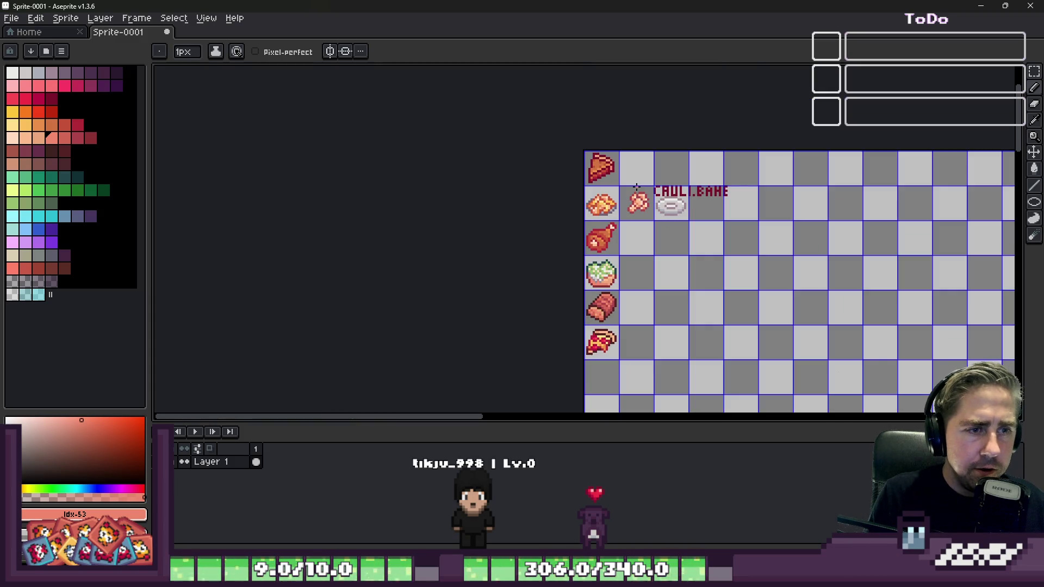
scroll(637, 163, "up", 6)
Step: Sample the CAULI.BAKE label's dark red #7c122b as the Pencil colour
key("i")
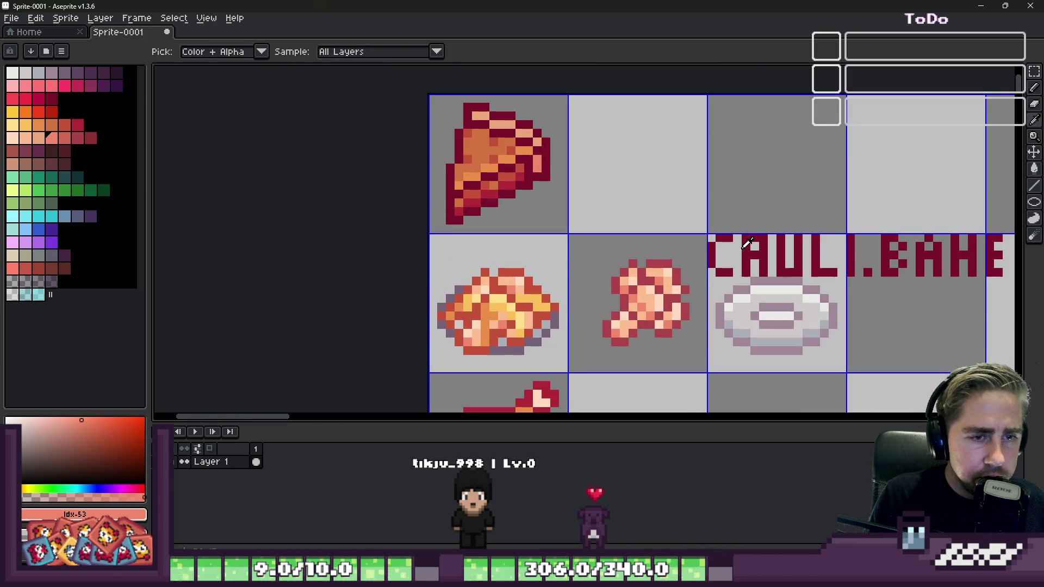
left_click(749, 243)
key("b")
scroll(582, 148, "down", 1)
scroll(585, 160, "down", 1)
scroll(582, 159, "up", 2)
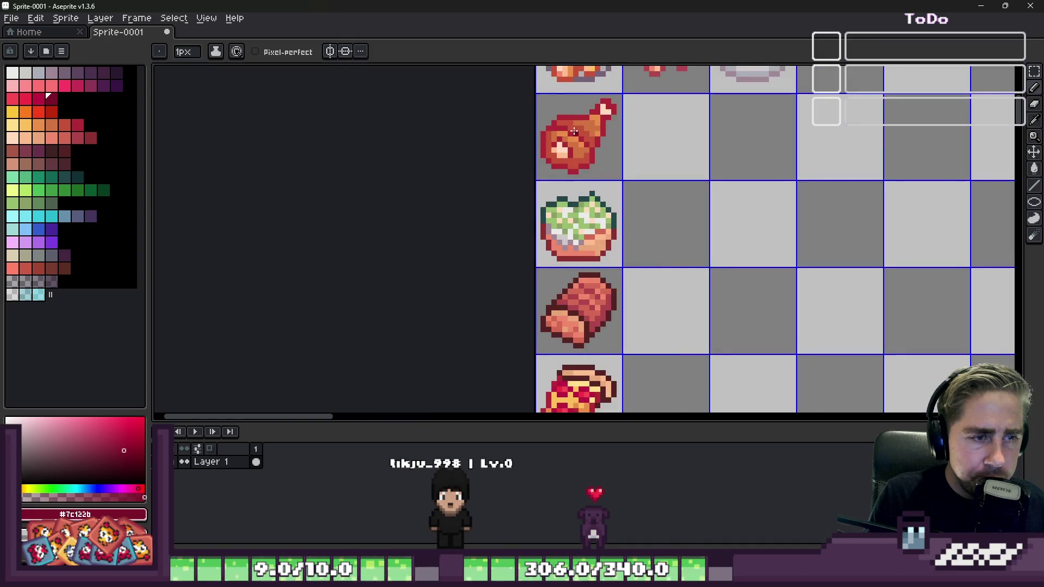
scroll(582, 160, "down", 1)
scroll(609, 180, "up", 5)
scroll(630, 162, "up", 1)
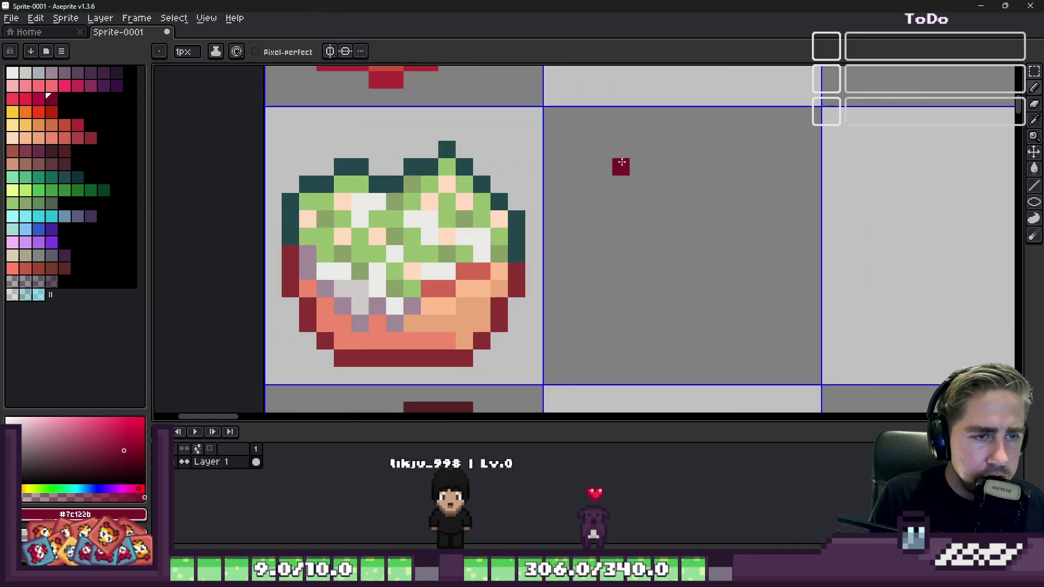
Step: Try out trial letter strokes beside the salad bowl, erase stray pixels, then undo them
key("ctrl+z")
scroll(583, 191, "up", 2)
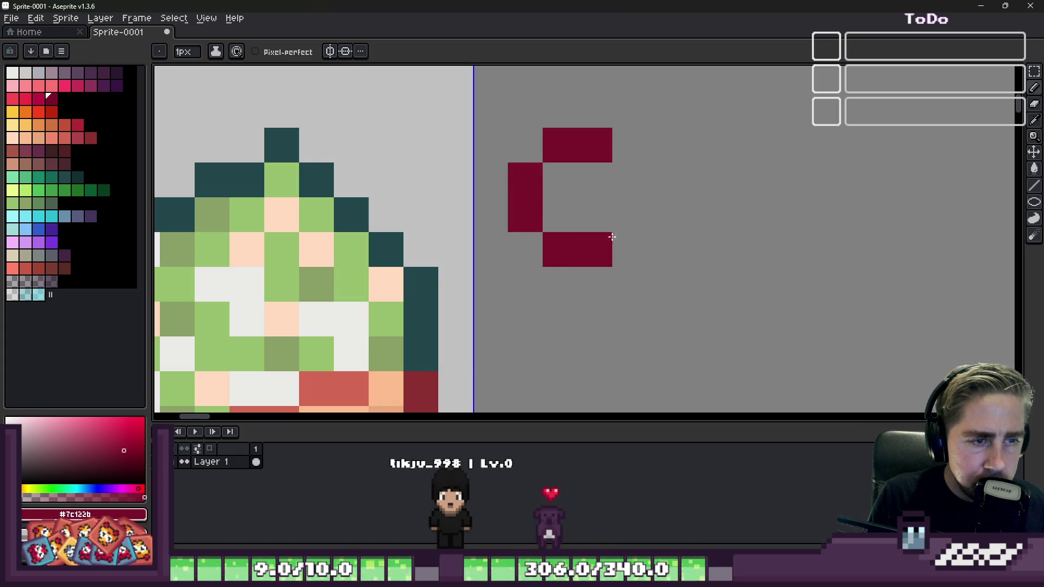
mouse_move(668, 171)
left_mouse_down()
mouse_move(683, 243)
mouse_move(750, 163)
mouse_move(707, 147)
left_mouse_up()
scroll(707, 147, "down", 1)
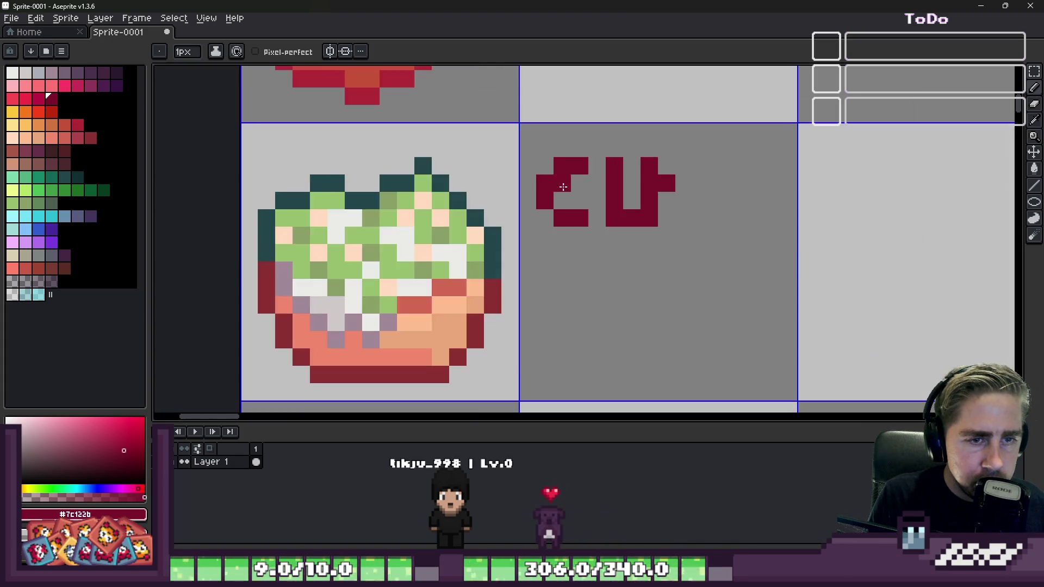
scroll(648, 177, "up", 1)
key("e")
left_click(648, 178)
left_click(703, 198)
key("ctrl+z")
key("ctrl+z")
key("ctrl+z")
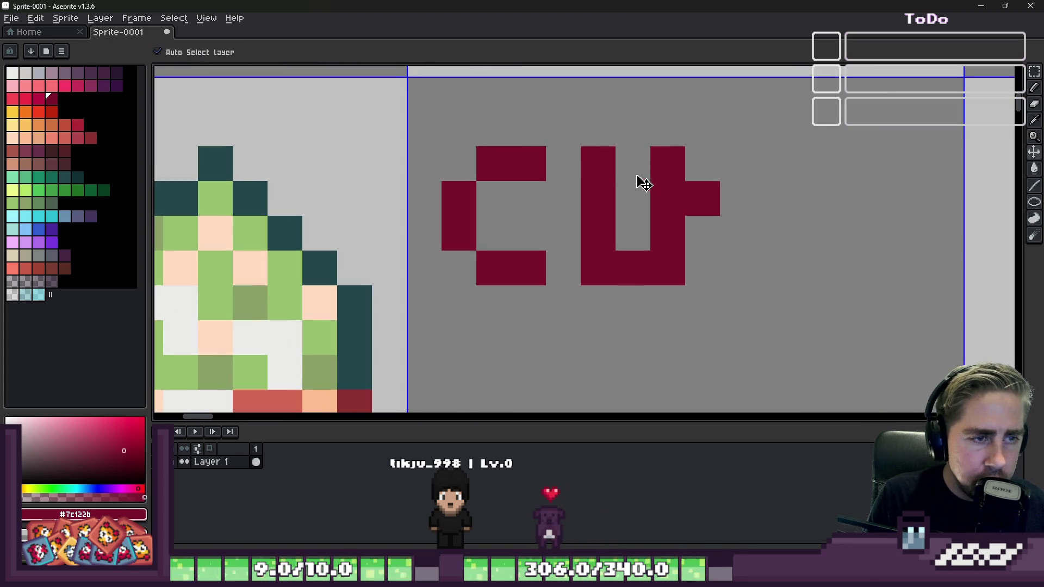
Step: Pencil the G, the U and the R's upright and leg in the empty cell
key("b")
mouse_move(529, 129)
left_mouse_down()
mouse_move(466, 168)
mouse_move(466, 224)
mouse_move(493, 263)
mouse_move(527, 233)
mouse_move(525, 210)
left_mouse_up()
left_click(593, 147)
mouse_move(592, 145)
left_mouse_down()
mouse_move(597, 196)
mouse_move(631, 259)
mouse_move(679, 149)
left_mouse_up()
left_click_drag(745, 136, 751, 266)
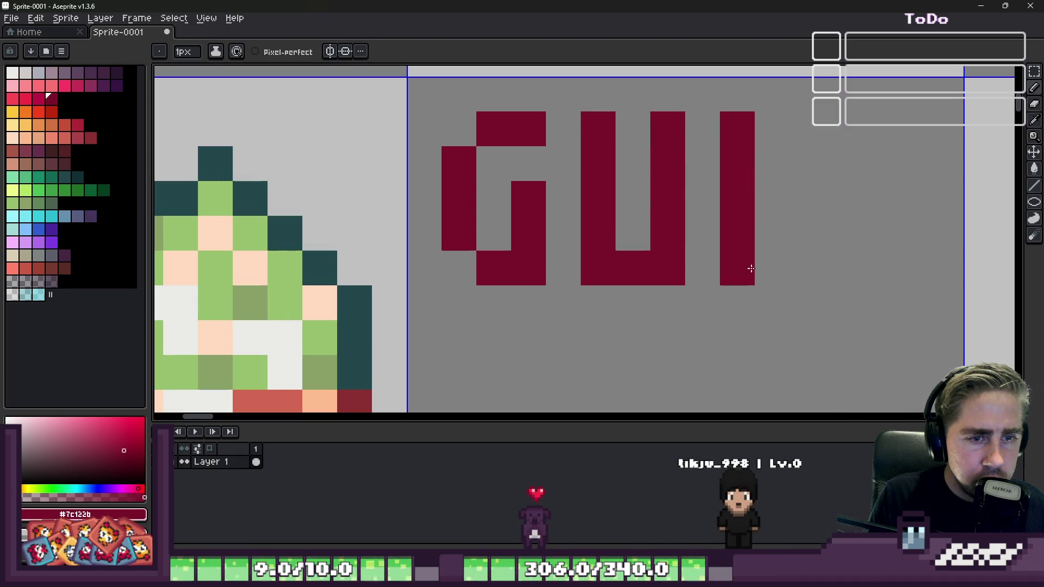
left_click_drag(778, 125, 798, 163)
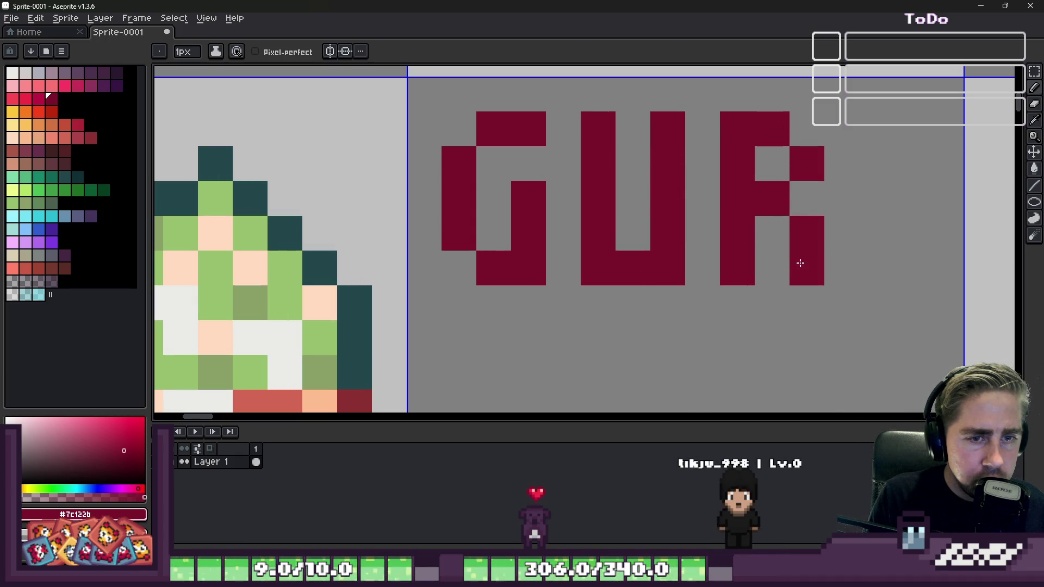
Step: Close the R's top and draw the E to finish GURKE, undoing misdrawn strokes
scroll(800, 259, "down", 3)
scroll(612, 99, "up", 2)
left_click(612, 99)
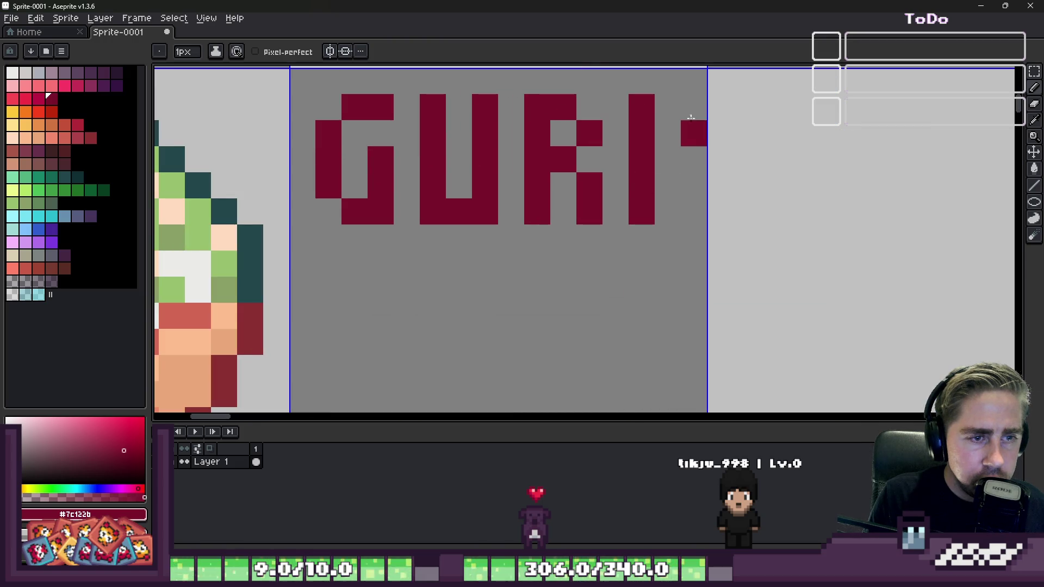
scroll(315, 201, "down", 1)
scroll(551, 103, "up", 1)
mouse_move(604, 163)
left_mouse_down()
mouse_move(630, 196)
mouse_move(626, 229)
mouse_move(627, 161)
mouse_move(643, 234)
mouse_move(630, 214)
mouse_move(631, 264)
left_mouse_up()
key("ctrl+z")
key("ctrl+z")
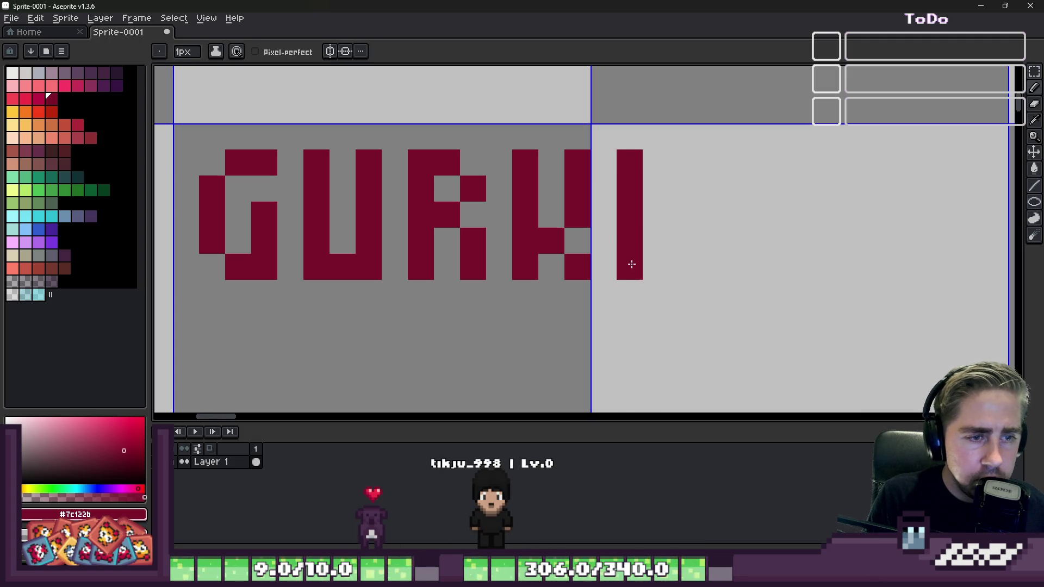
left_click(655, 215)
key("ctrl+z")
key("ctrl+z")
left_click(655, 215)
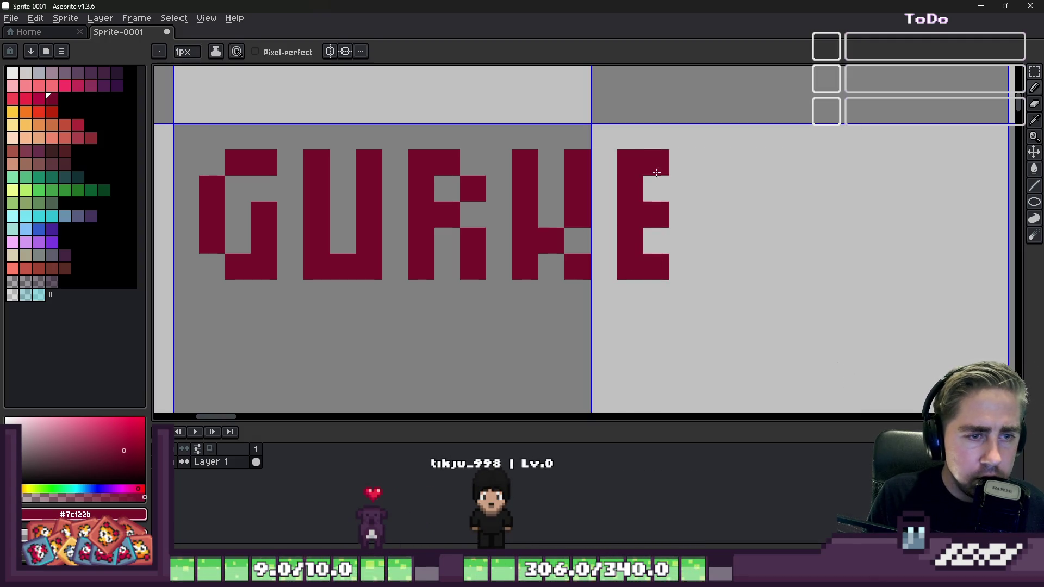
left_click(655, 162)
scroll(656, 185, "down", 2)
scroll(430, 183, "up", 3)
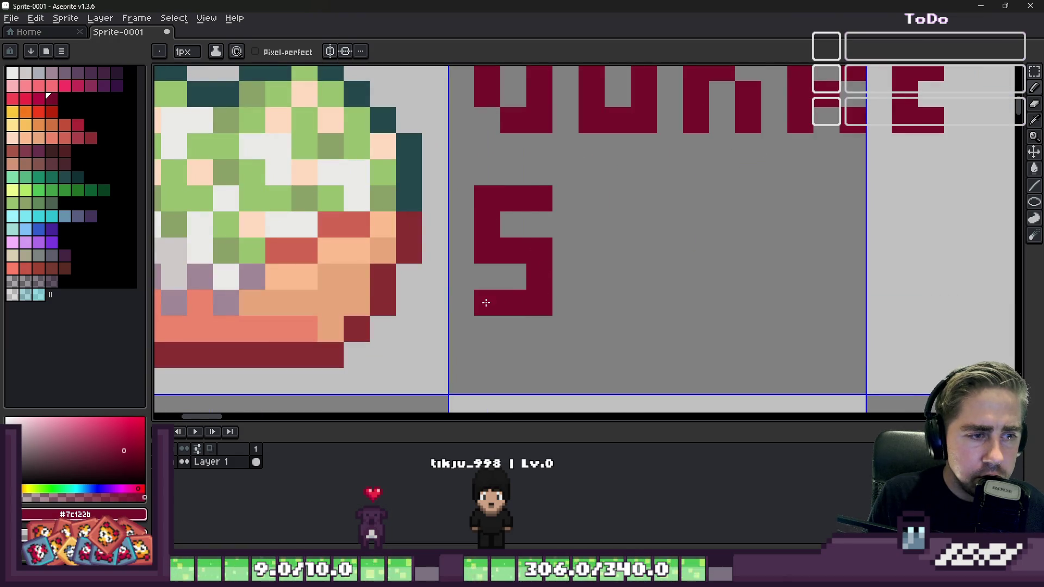
Step: Draw the SALAT lettering, redrawing a misplaced upright at full letter height
mouse_move(593, 199)
left_mouse_down()
mouse_move(591, 307)
mouse_move(639, 256)
mouse_move(642, 310)
left_mouse_up()
left_click(618, 258)
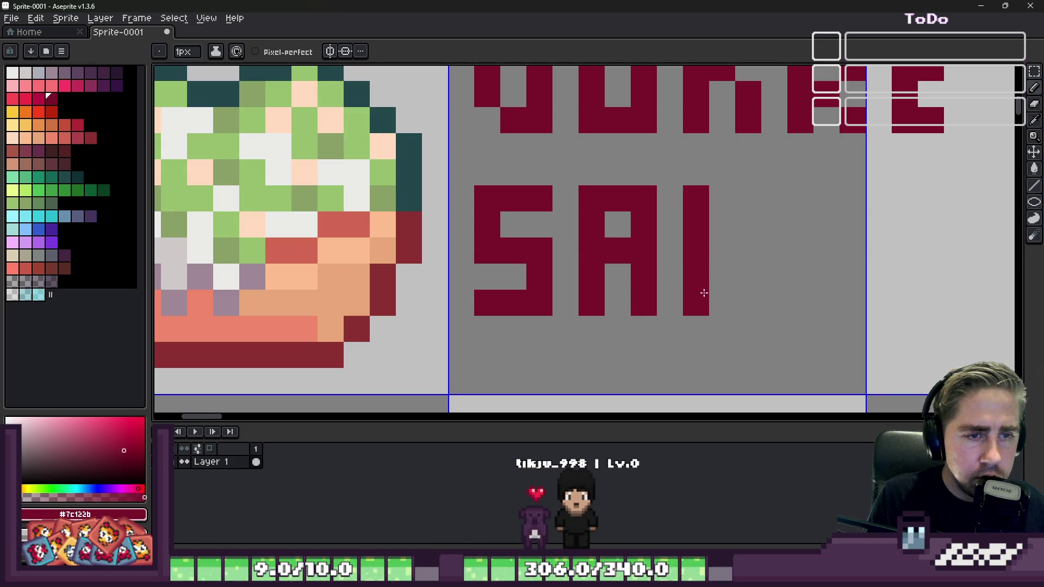
key("ctrl+z")
left_click_drag(801, 193, 801, 310)
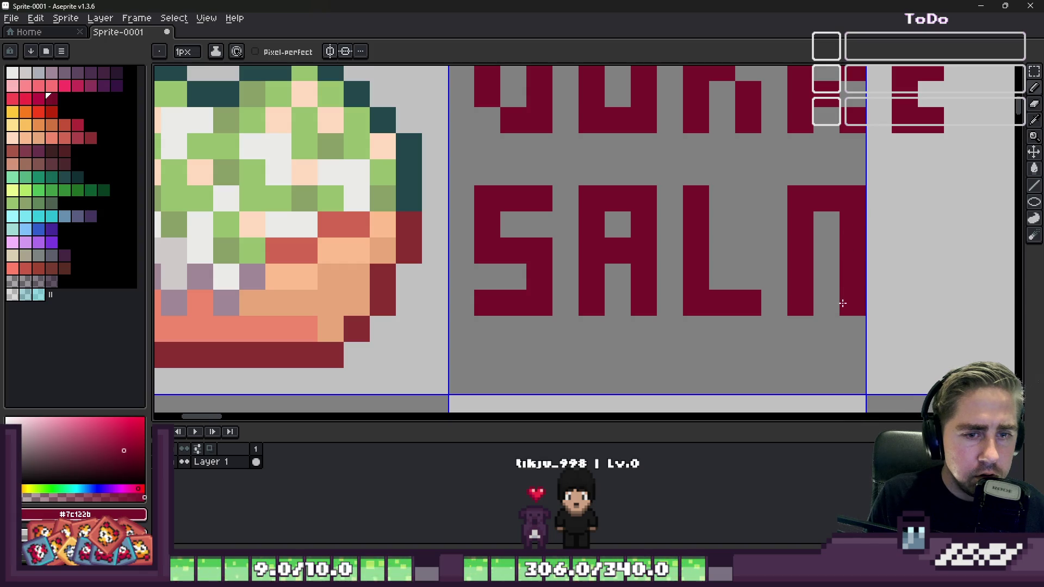
scroll(632, 198, "right", 3)
left_click(740, 183)
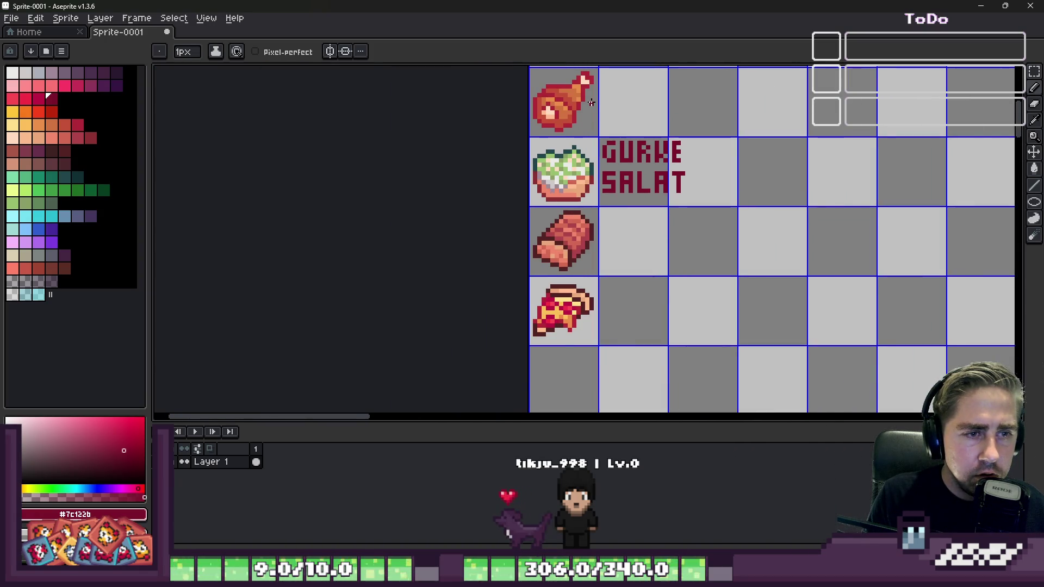
Step: Add an N after GURKE so the maroon label reads GURKEN SALAT
left_click(687, 156)
scroll(687, 156, "up", 5)
left_click(686, 120)
left_click_drag(713, 147, 712, 229)
scroll(741, 172, "down", 5)
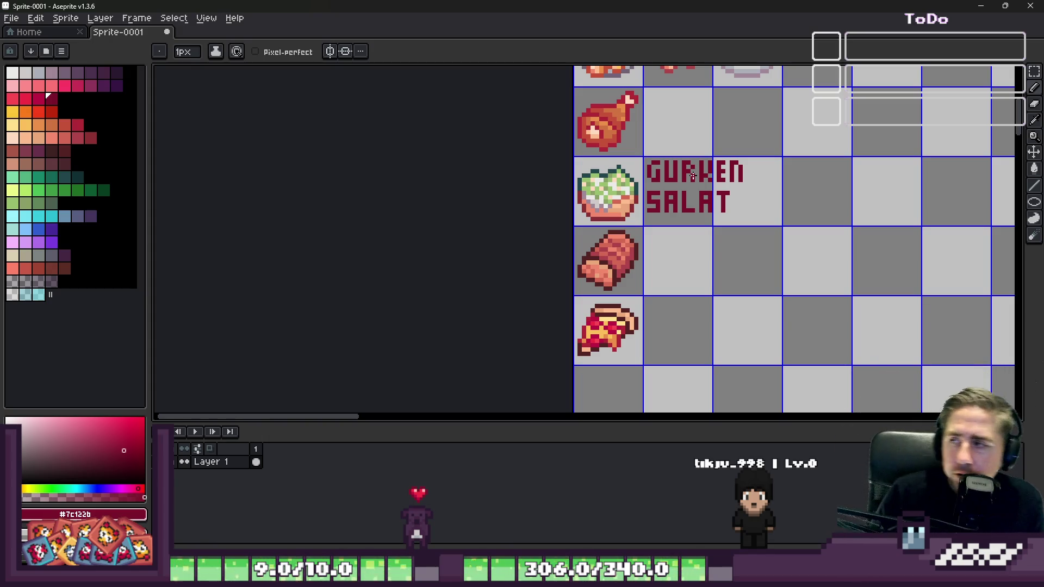
scroll(571, 286, "down", 2)
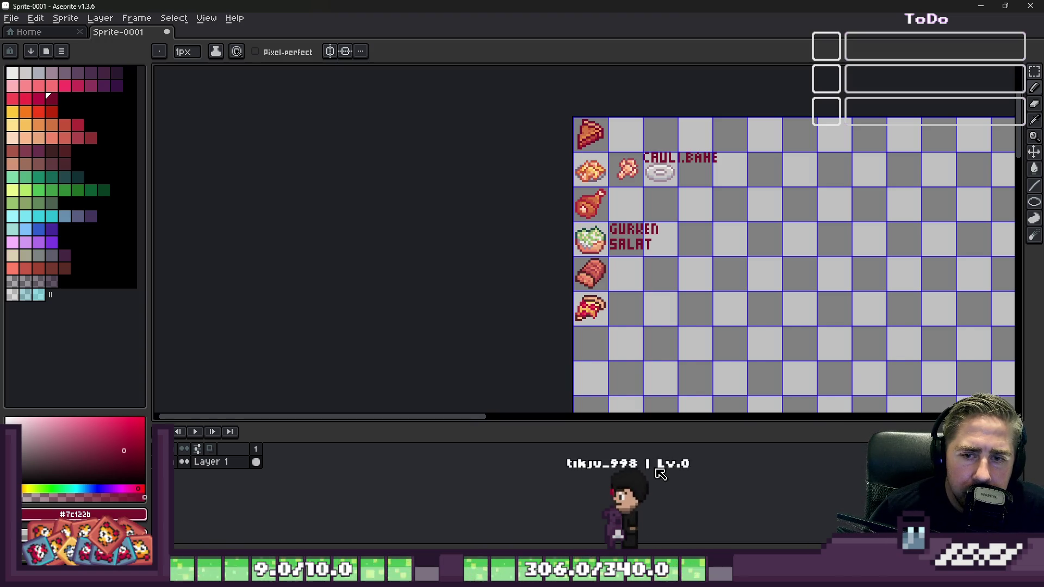
scroll(629, 270, "up", 1)
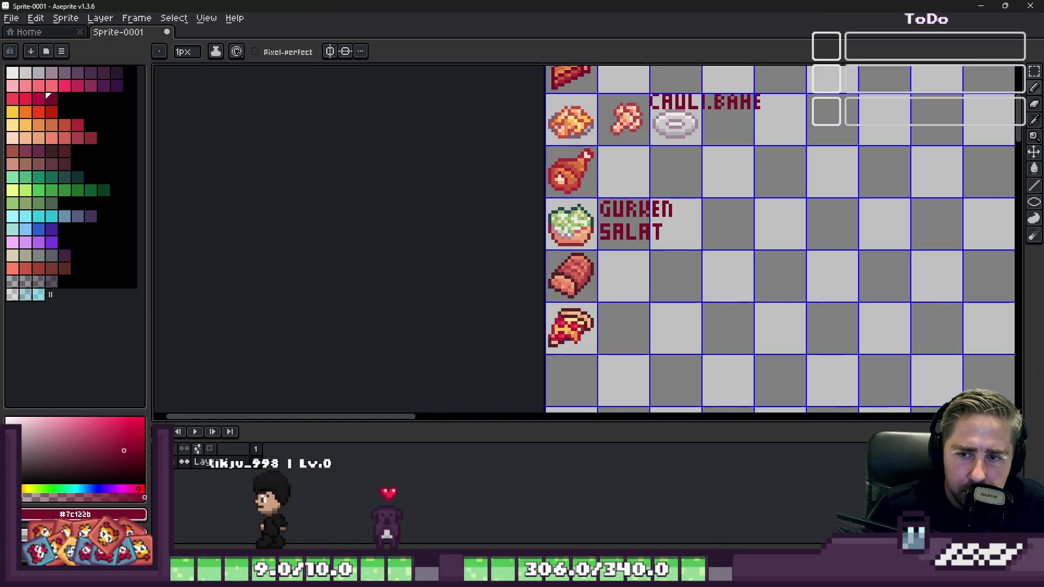
Step: Spin the Food Wheel on wheelofnames.com and dismiss the winner announcement
mouse_move(697, 568)
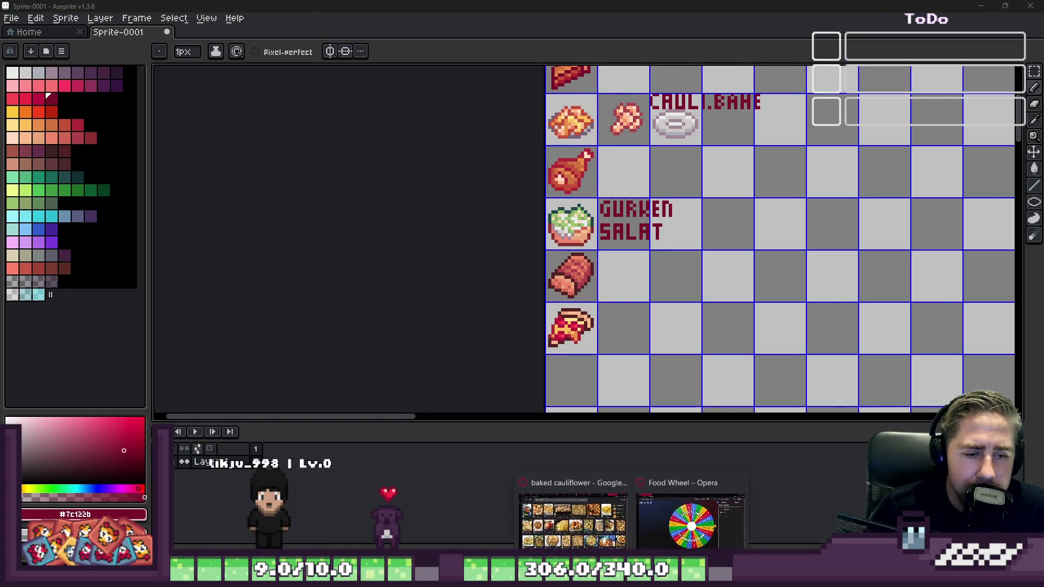
left_click(688, 517)
left_click(723, 427)
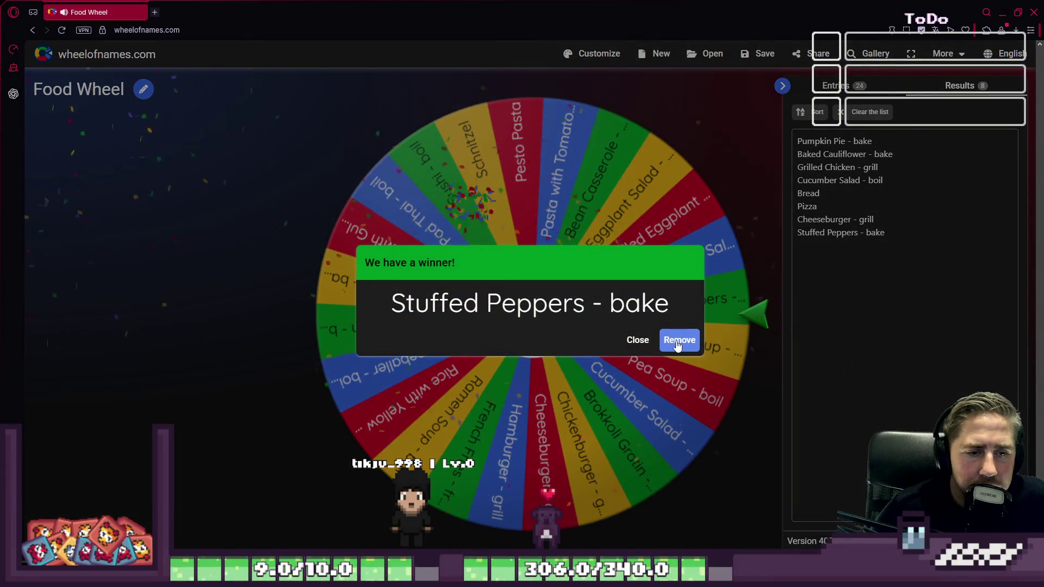
left_click(624, 341)
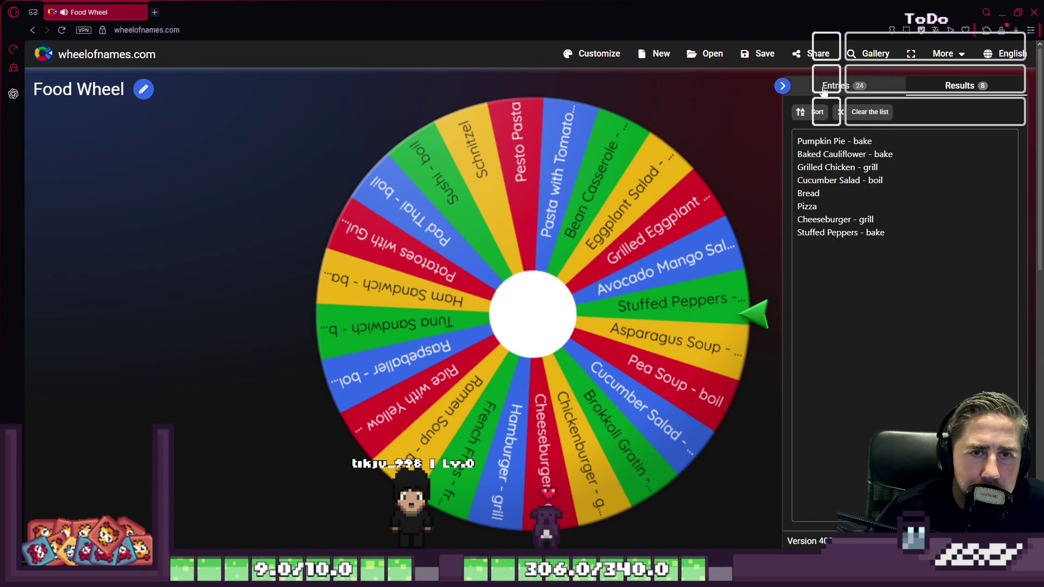
Step: Delete only the Stuffed Peppers - bake line from the entries, leaving 23 entries
left_click(824, 88)
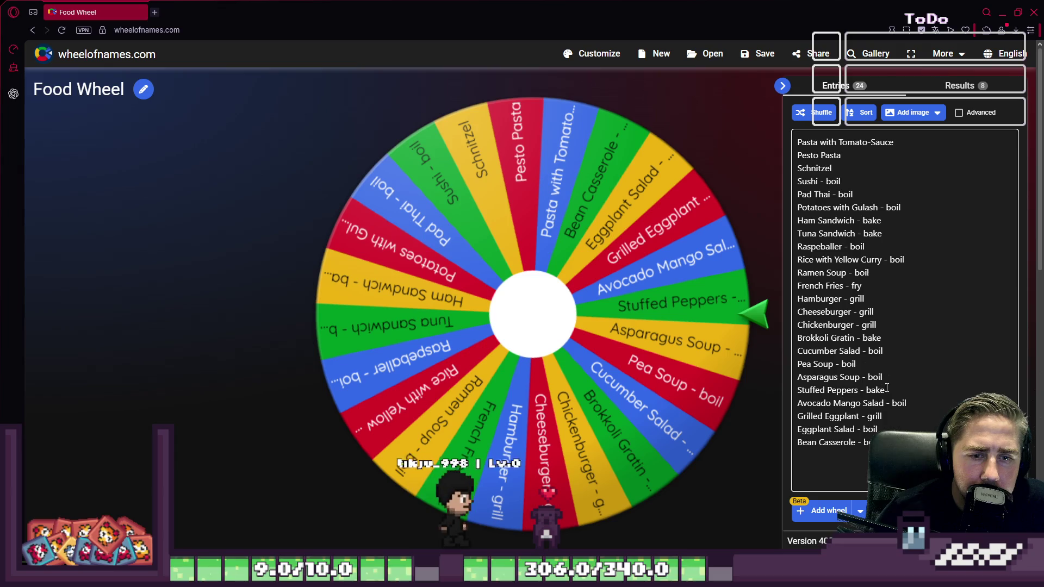
triple_click(865, 390)
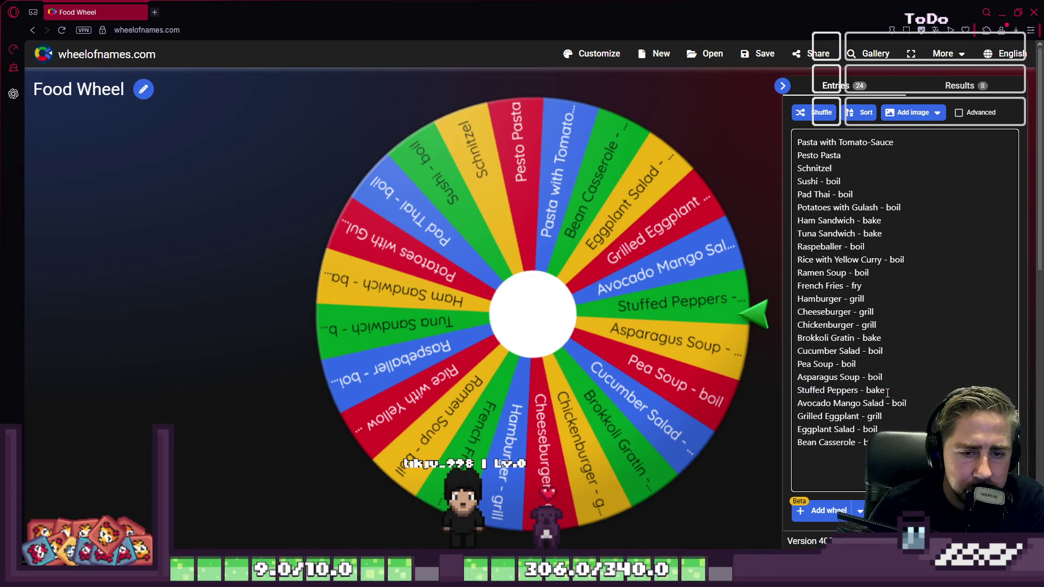
key("BackSpace")
key("BackSpace")
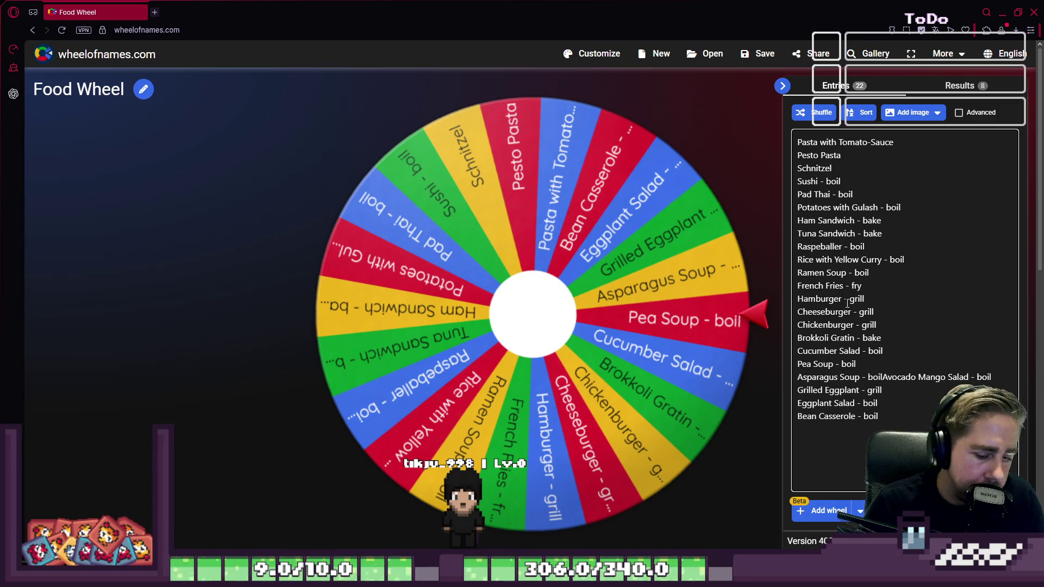
key("ctrl+z")
key("BackSpace")
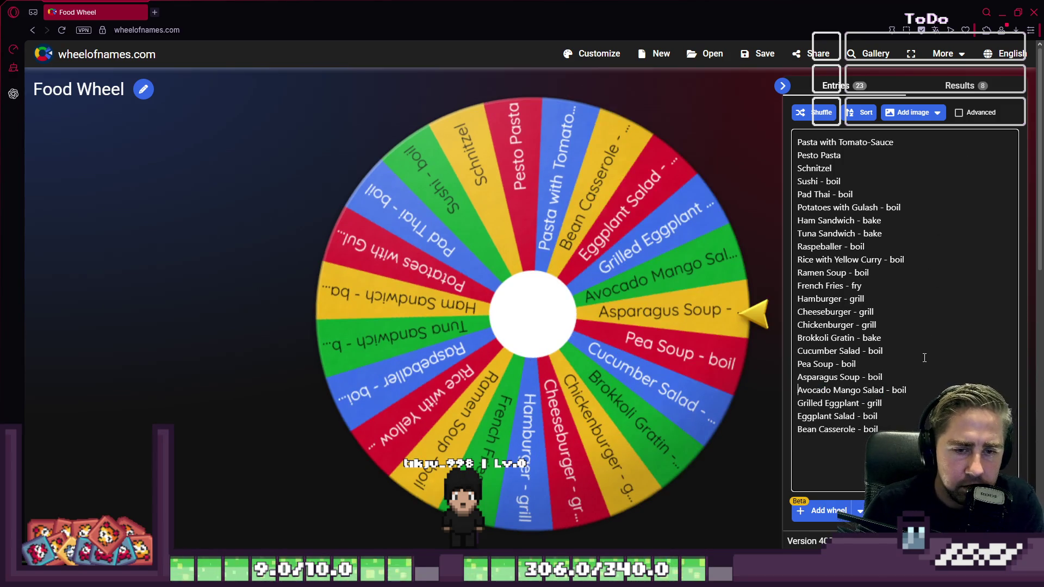
left_click(1002, 12)
Step: Marquee-select the plate sprite and drag it into the empty cell below the pizza slice
scroll(599, 261, "up", 3)
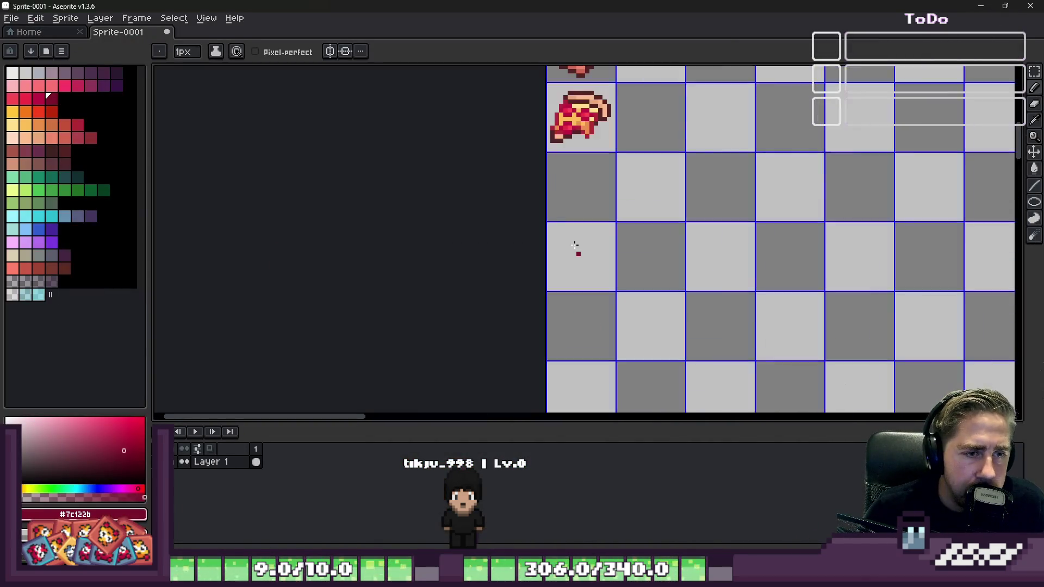
scroll(568, 247, "up", 2)
scroll(535, 205, "down", 4)
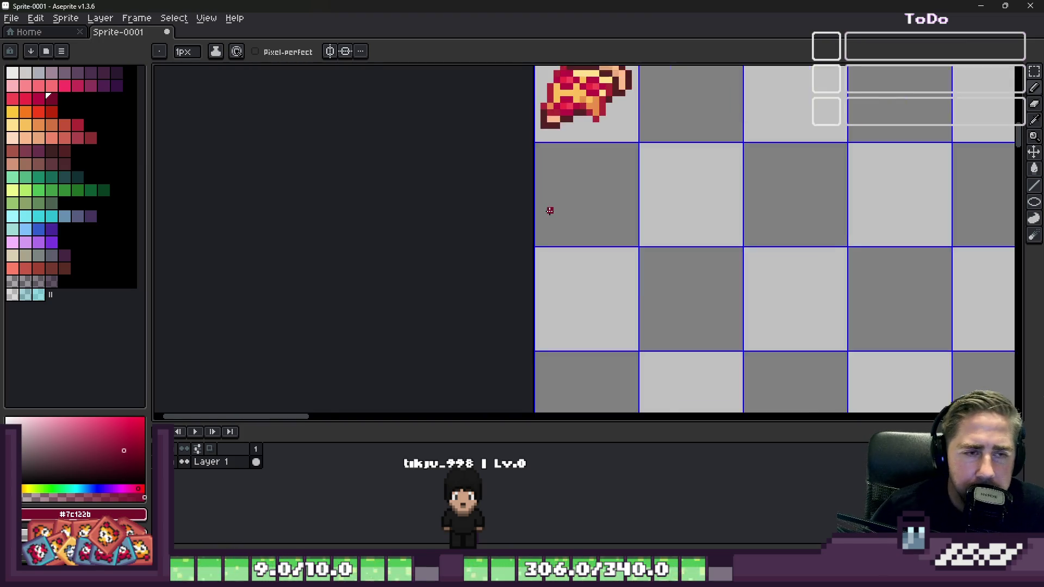
key("m")
scroll(598, 179, "down", 2)
scroll(626, 163, "up", 3)
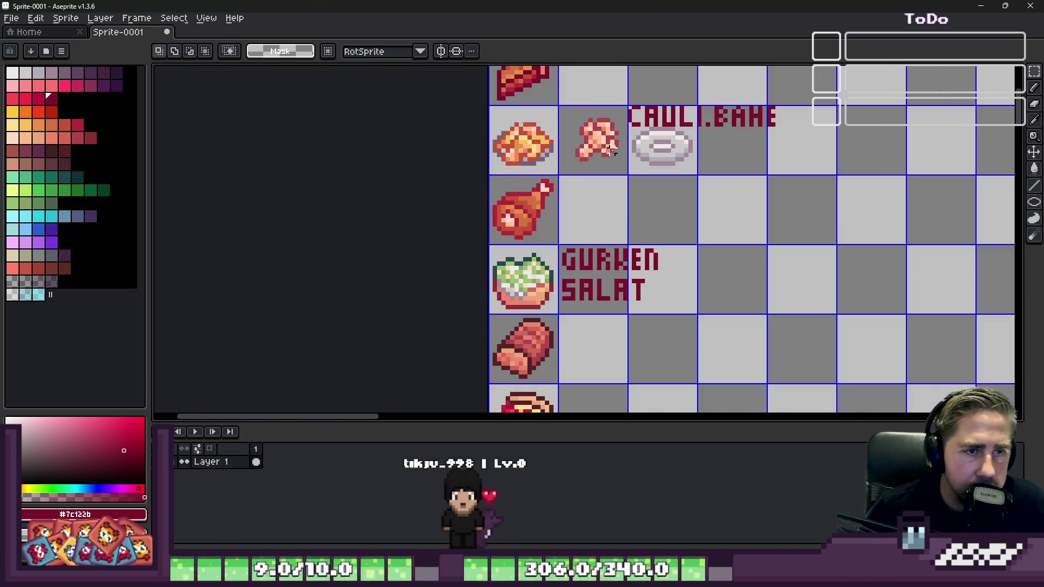
left_click_drag(634, 111, 661, 144)
scroll(662, 144, "up", 2)
left_click_drag(603, 119, 741, 216)
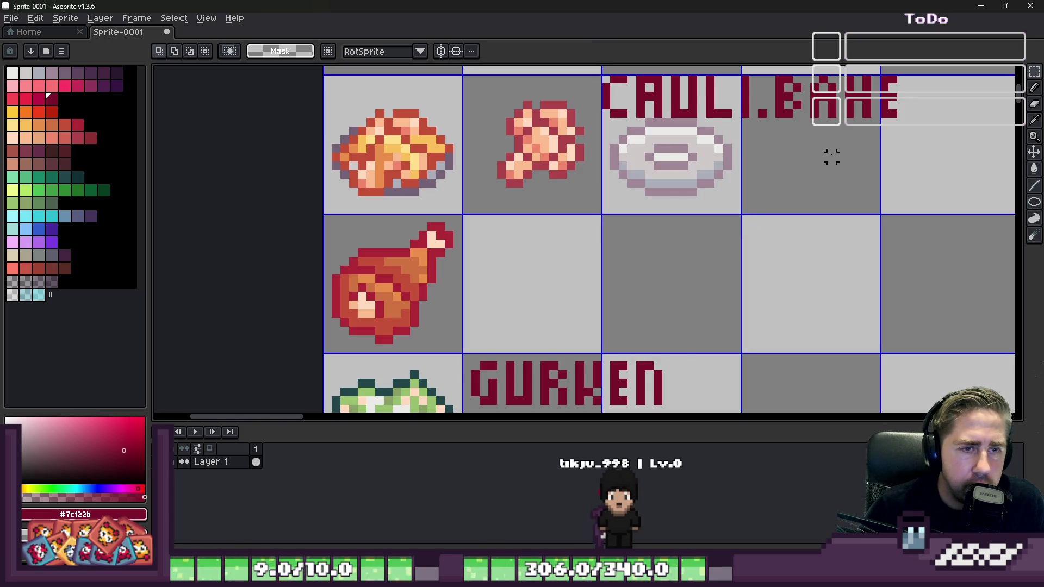
scroll(832, 157, "down", 3)
scroll(573, 345, "up", 3)
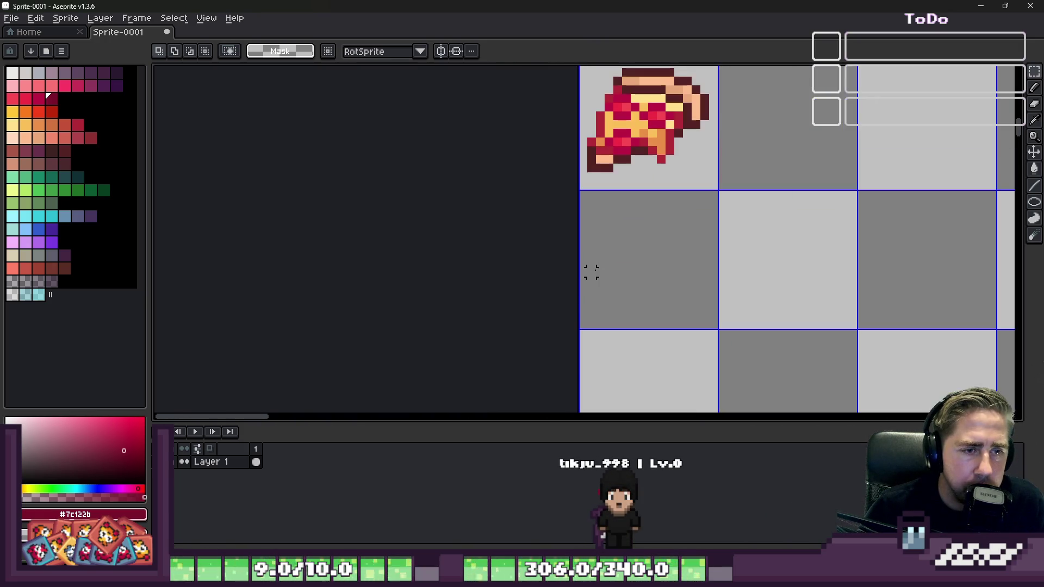
scroll(746, 211, "up", 1)
scroll(820, 211, "down", 1)
mouse_move(820, 212)
left_mouse_down()
mouse_move(500, 276)
mouse_move(618, 264)
left_mouse_up()
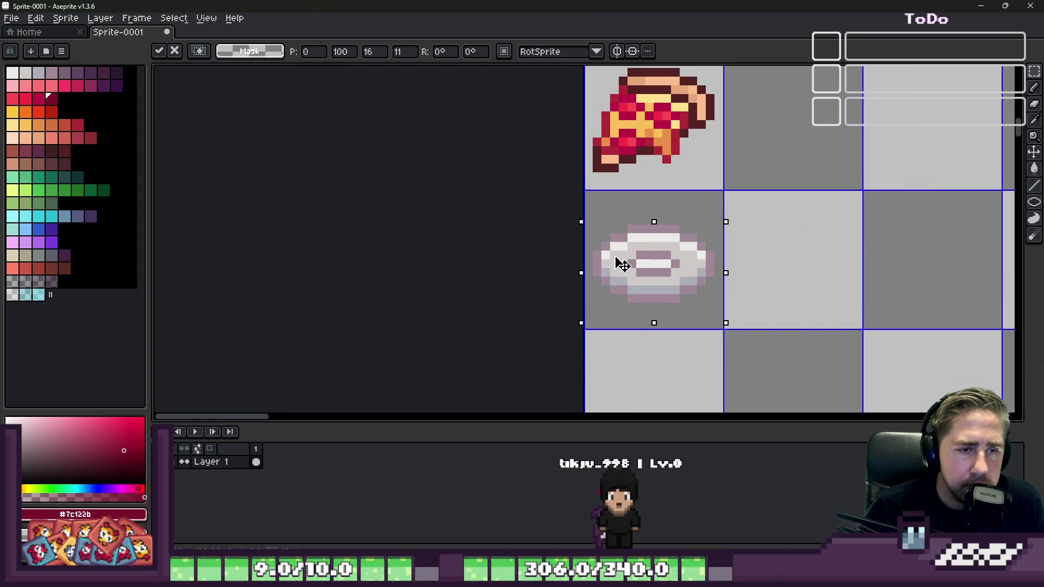
key("ctrl+d")
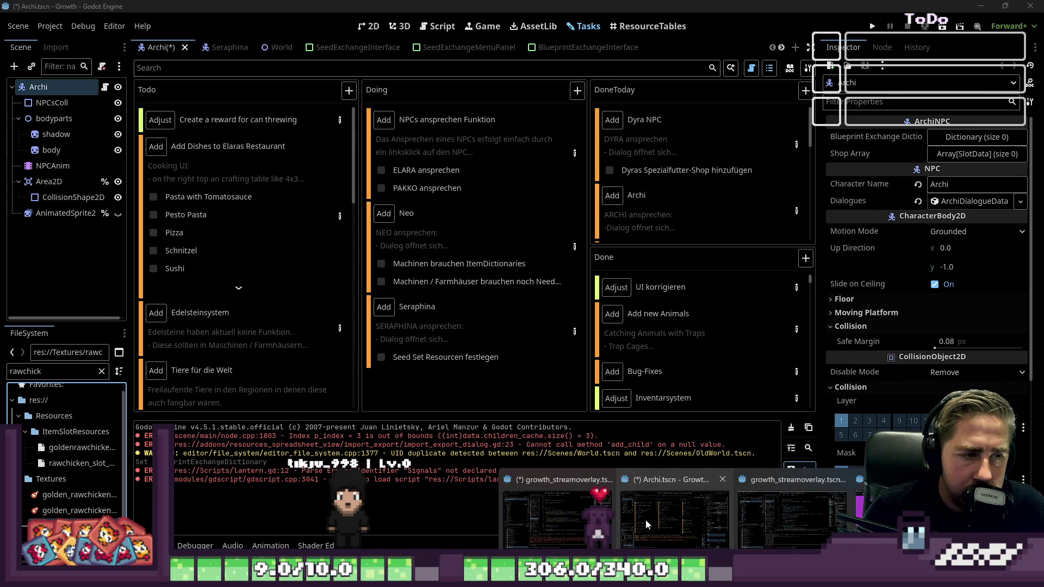
Step: Filter Godot's FileSystem by 'pepp' and open redpepper_sprite_world.png in Aseprite
left_click(648, 525)
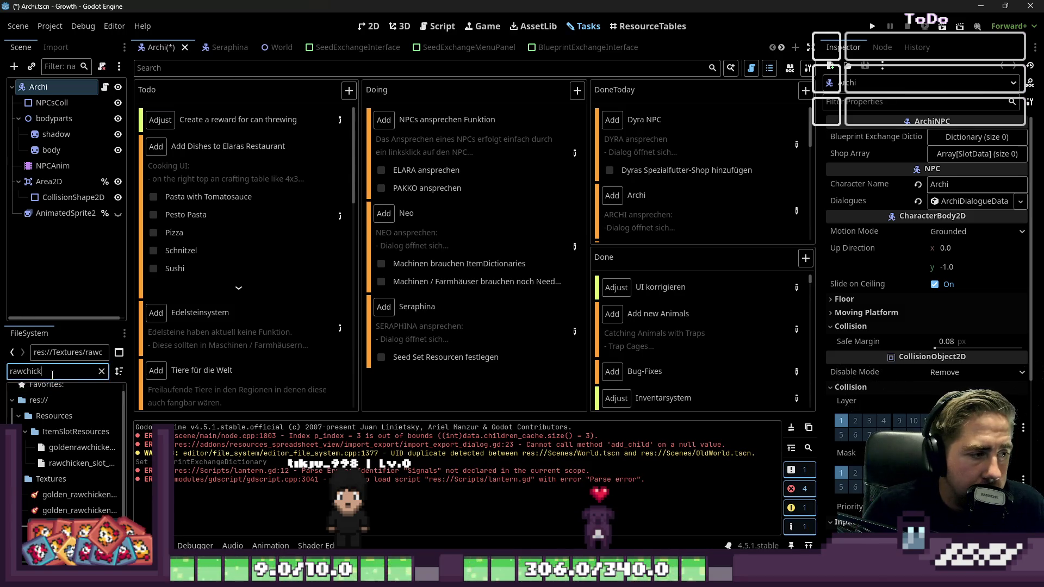
type("pepp")
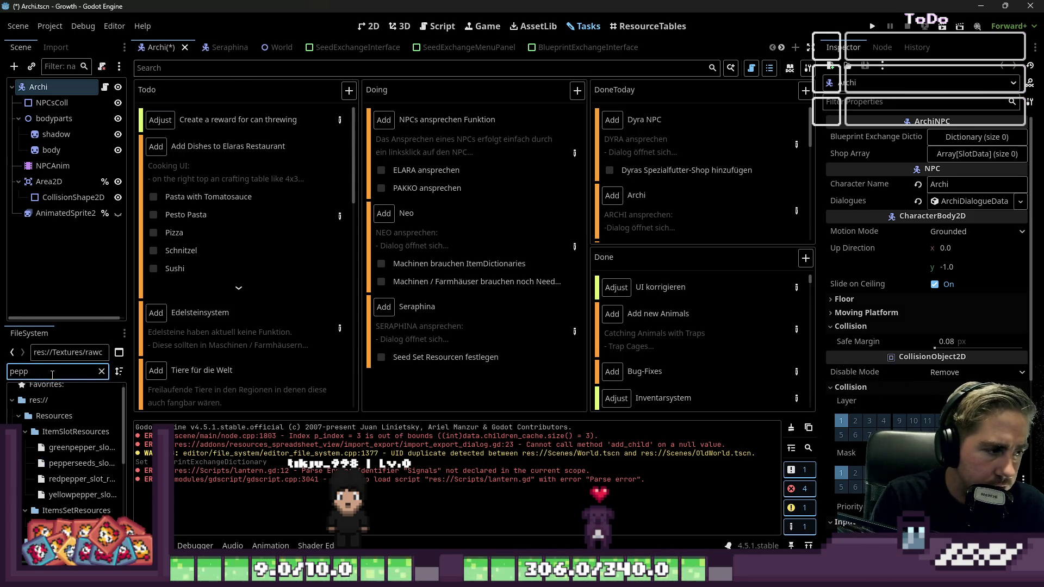
scroll(71, 451, "down", 5)
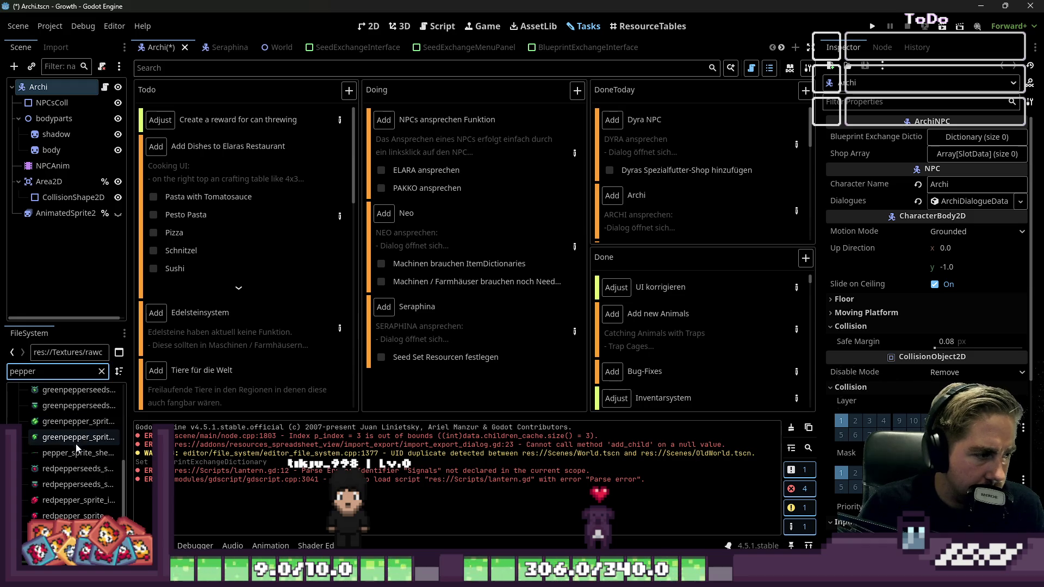
left_click(71, 453)
left_click(366, 24)
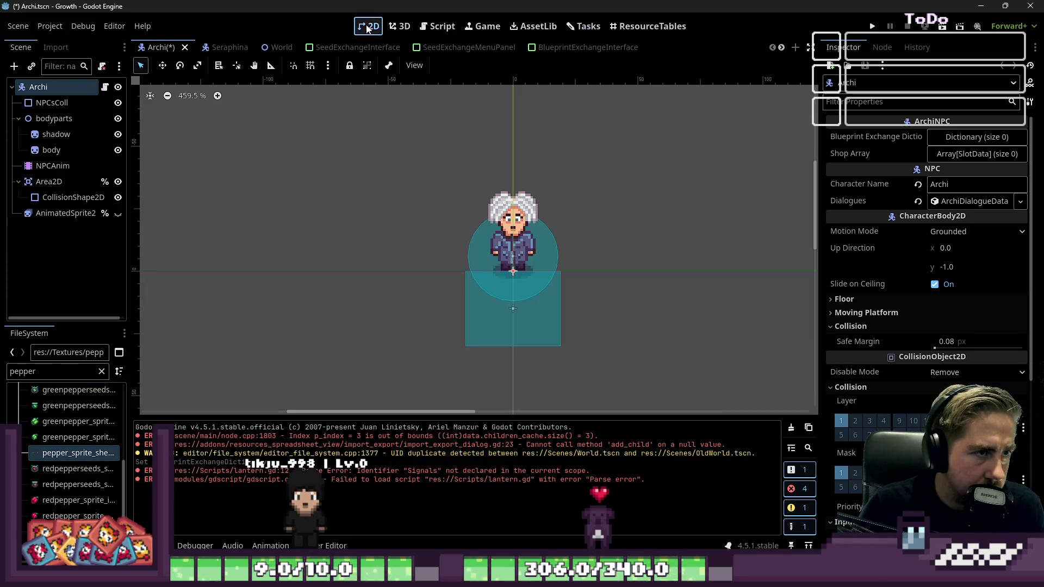
scroll(72, 447, "down", 2)
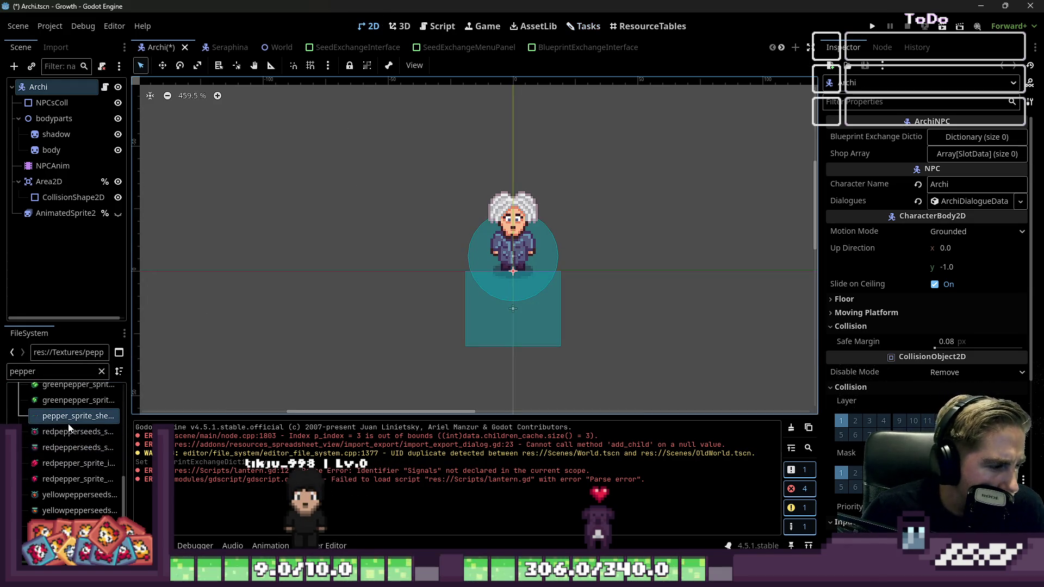
right_click(71, 482)
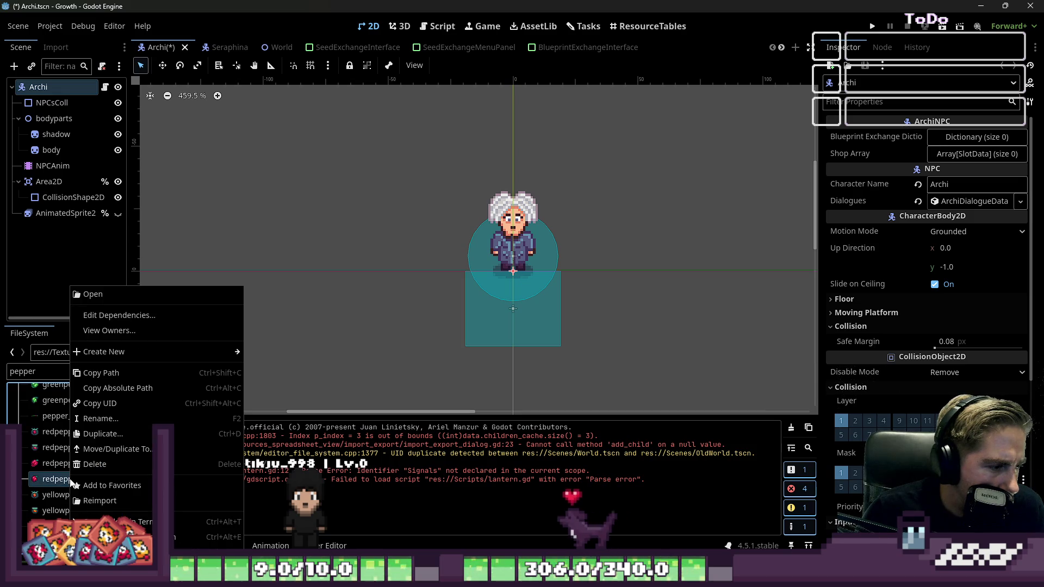
left_click(66, 487)
left_click_drag(131, 482, 183, 482)
right_click(152, 482)
left_click(122, 484)
right_click(121, 484)
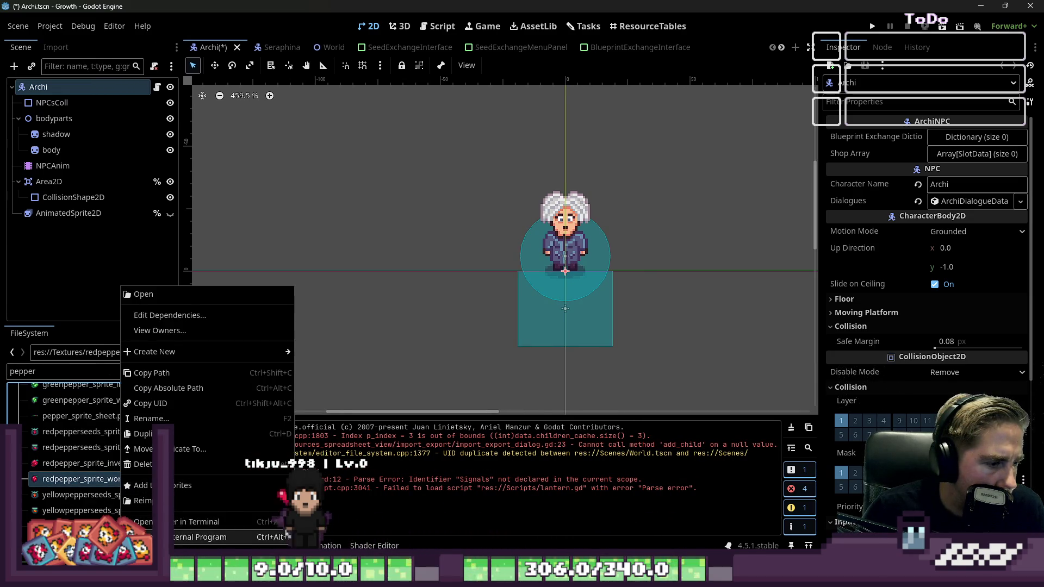
left_click(207, 537)
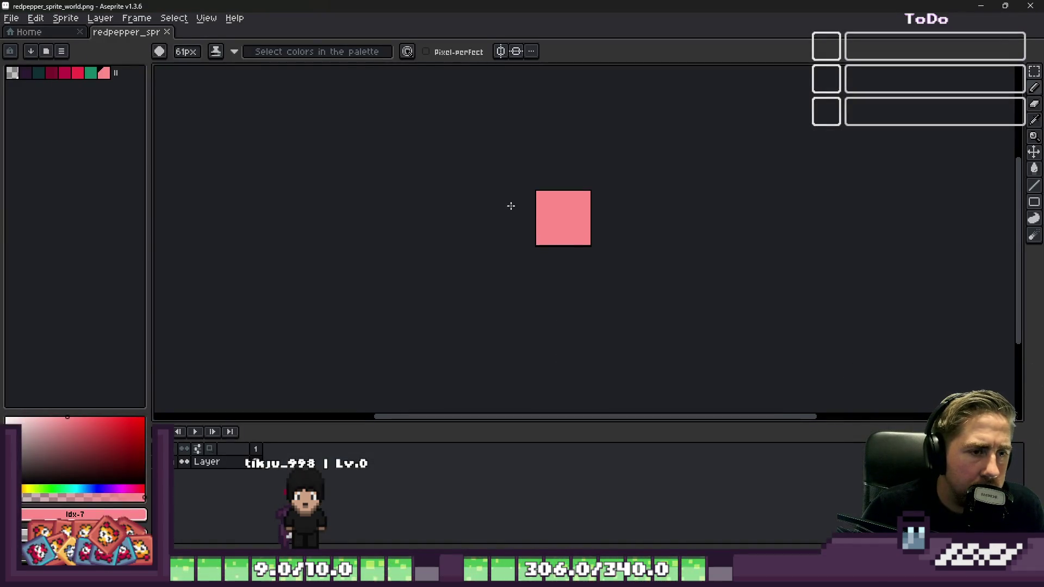
Step: Select and copy the whole red pepper image, then return to the Sprite-0001 food sheet
scroll(511, 205, "up", 1)
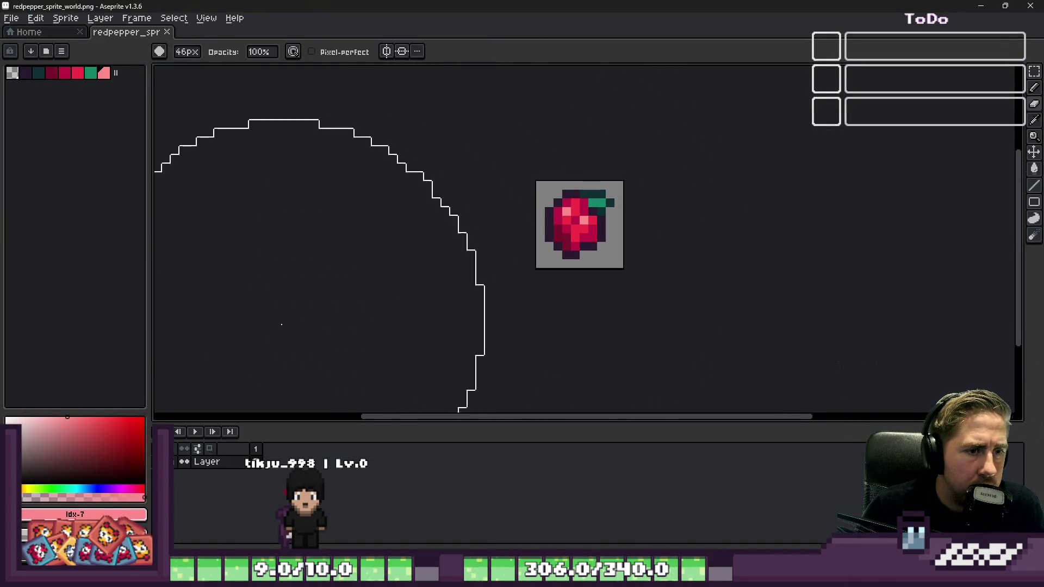
key("m")
key("ctrl+a")
key("ctrl+d")
left_click(982, 6)
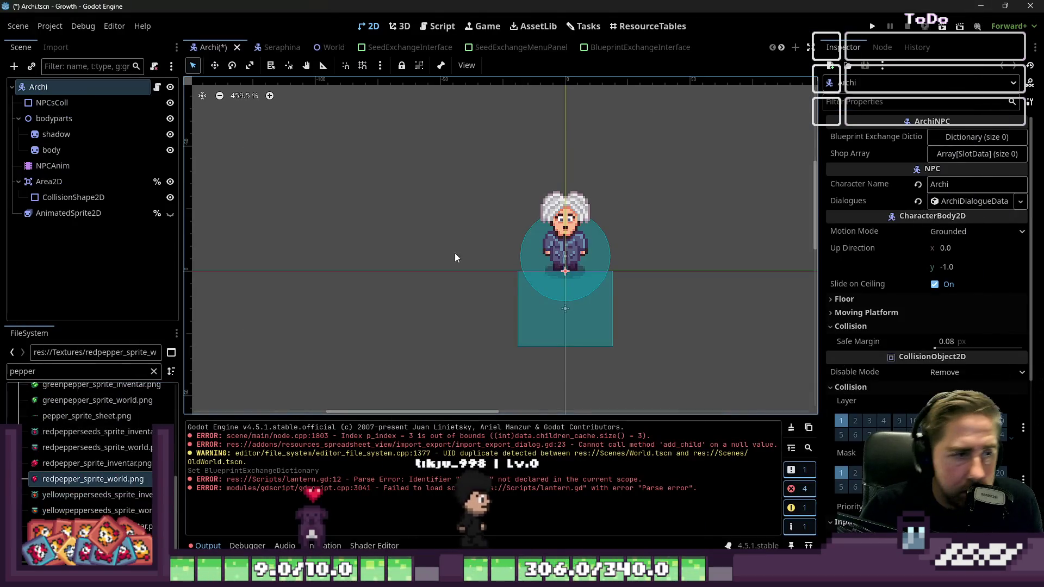
left_click(598, 531)
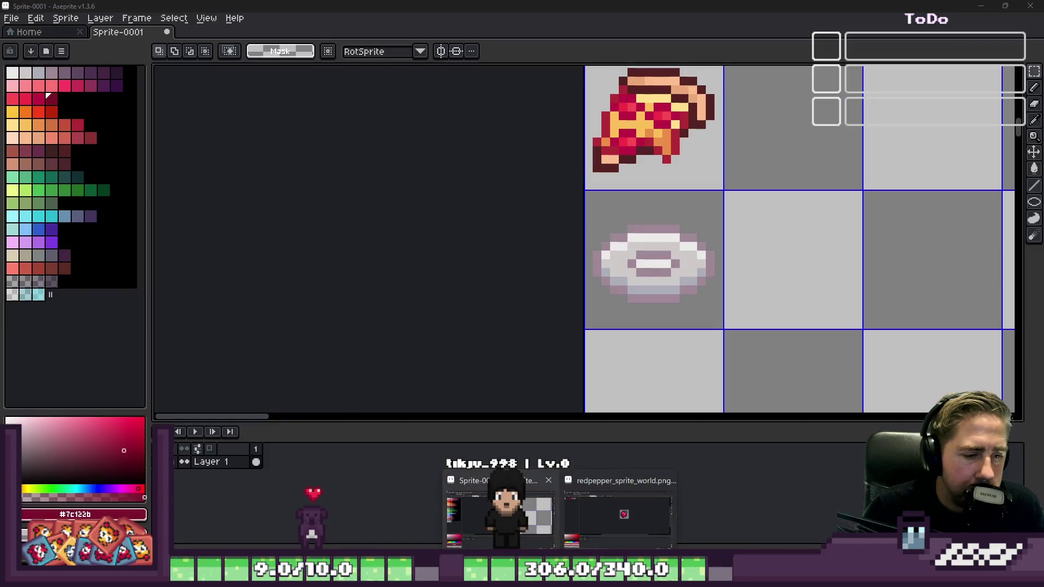
Step: Paste the red pepper into Sprite-0001 and place it in the cell right of the plate
scroll(804, 193, "down", 2)
scroll(804, 193, "up", 3)
scroll(804, 193, "down", 1)
scroll(554, 198, "up", 1)
scroll(589, 229, "up", 1)
key("ctrl+v")
left_click_drag(415, 252, 807, 252)
key("Return")
scroll(544, 163, "down", 3)
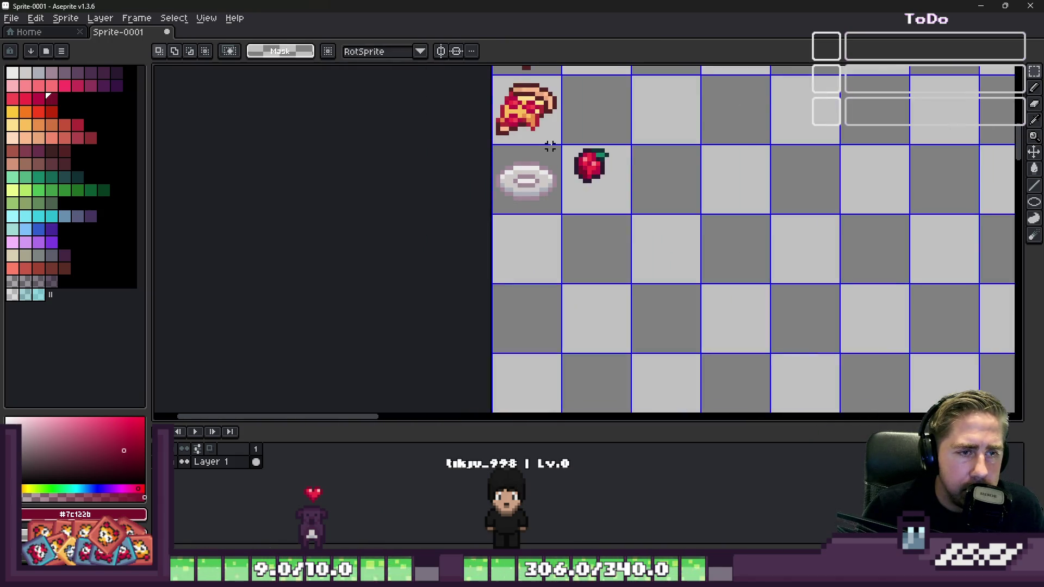
mouse_move(635, 577)
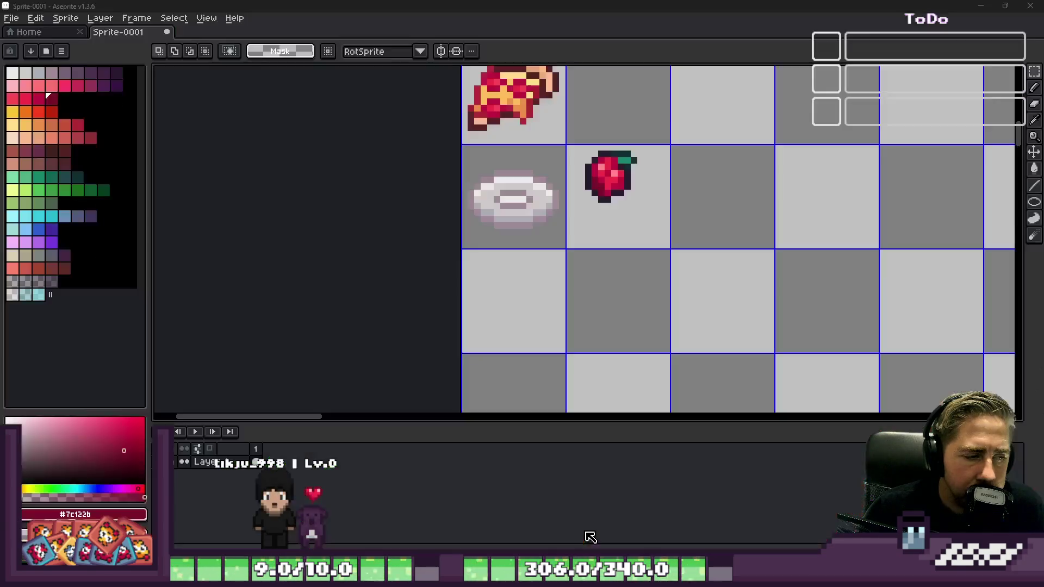
mouse_move(675, 576)
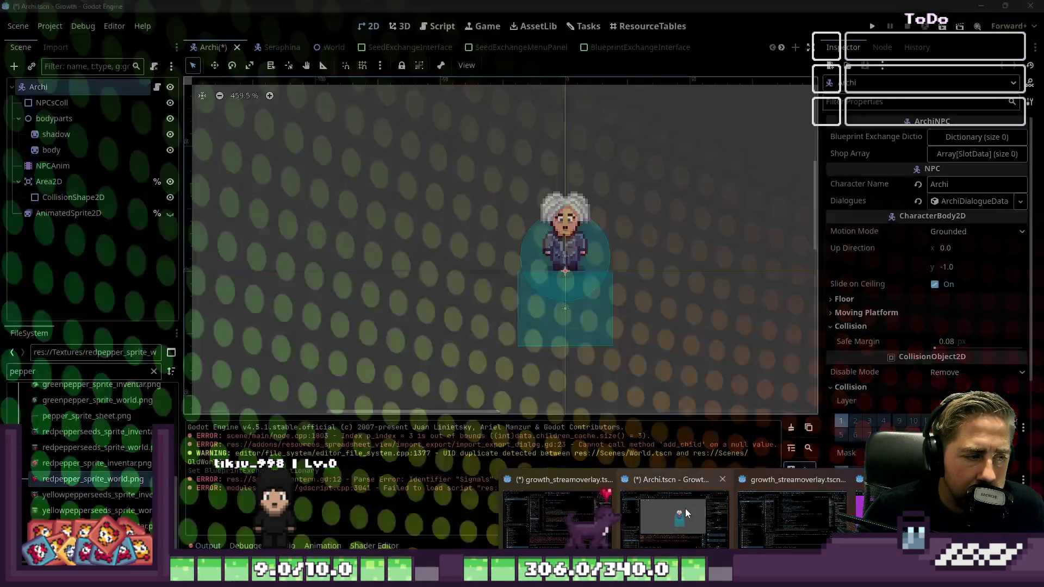
Step: Shorten the FileSystem filter to 'pep' and open yellowpepper_sprite_world.png in Aseprite
left_click(684, 508)
left_click(66, 376)
key("BackSpace")
key("BackSpace")
key("BackSpace")
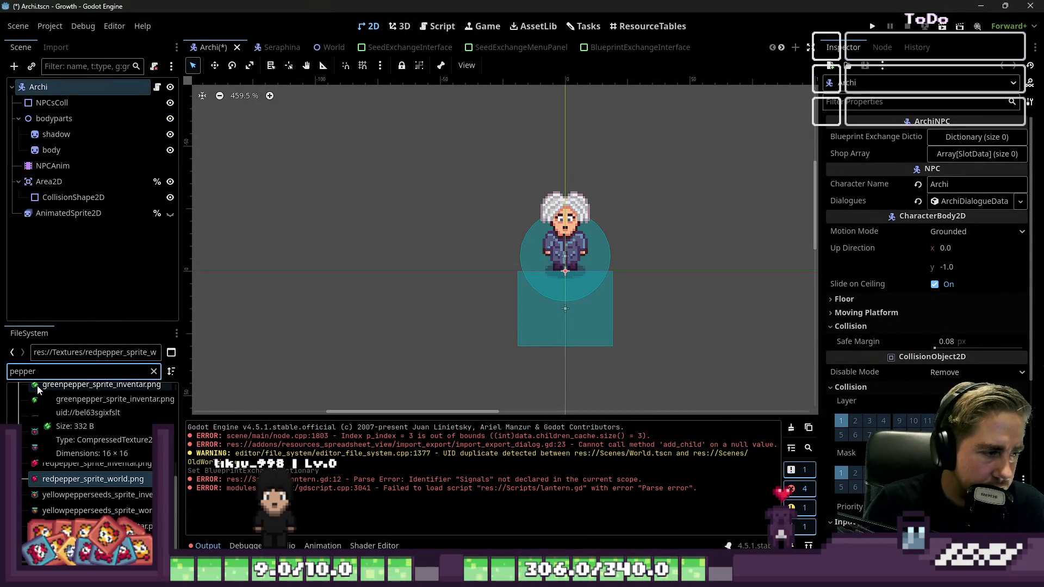
key("Down")
key("Down")
key("Down")
right_click(68, 526)
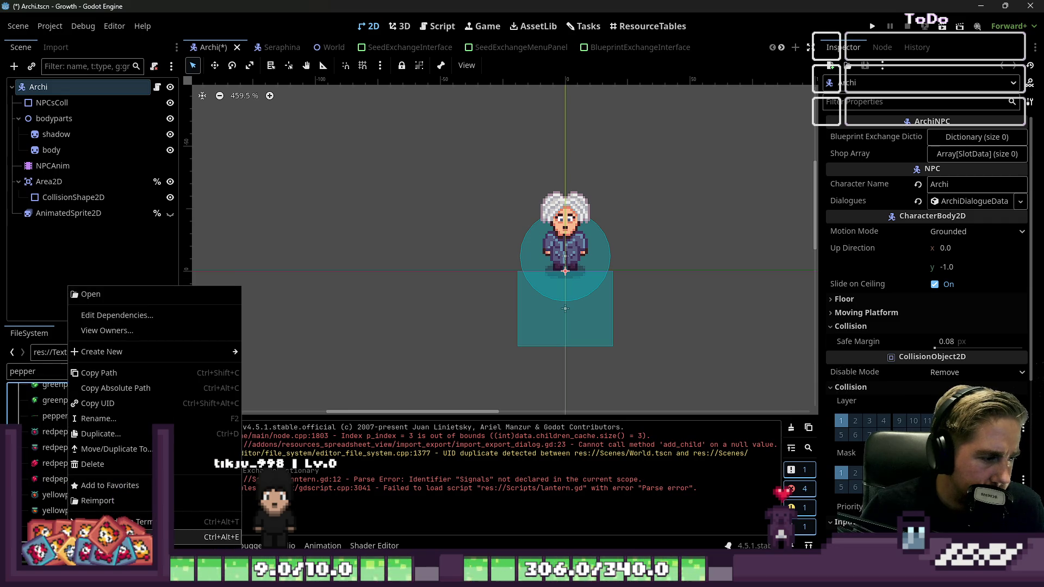
left_click(207, 537)
Step: Select and copy the whole yellow pepper sprite, then minimize Aseprite back to Godot
scroll(512, 246, "up", 5)
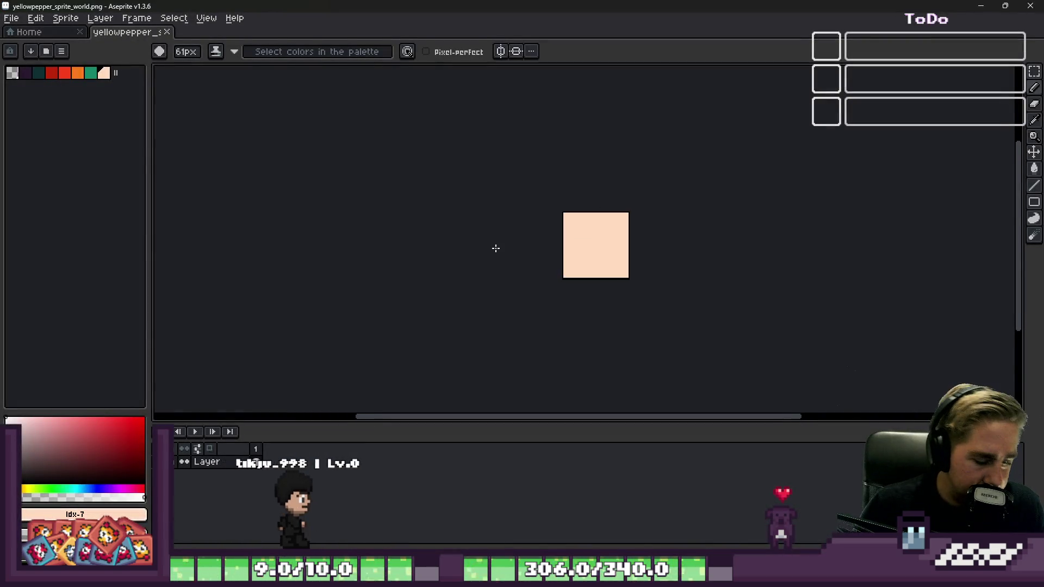
key("ctrl+a")
key("ctrl+d")
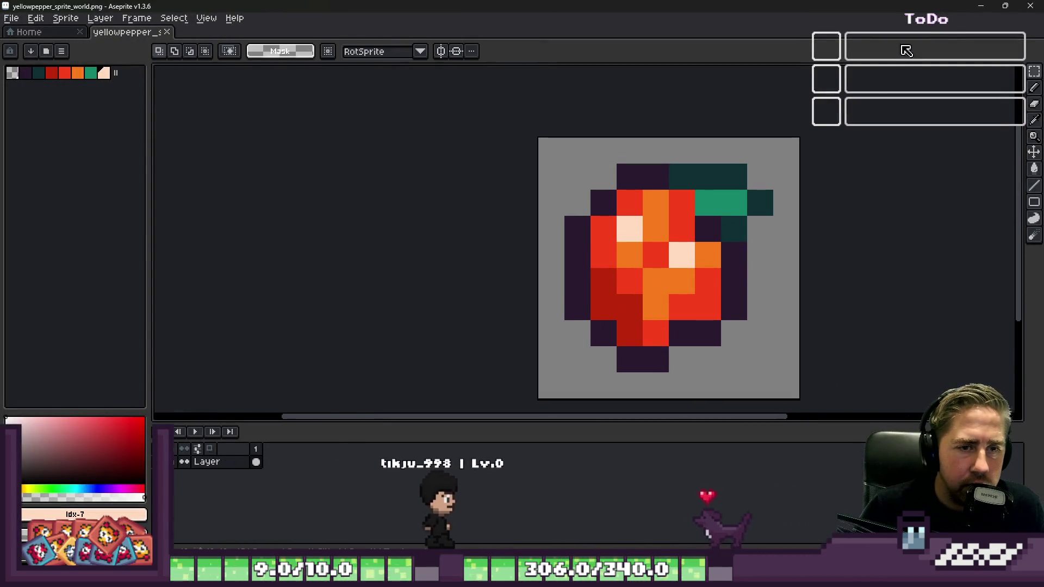
left_click(976, 5)
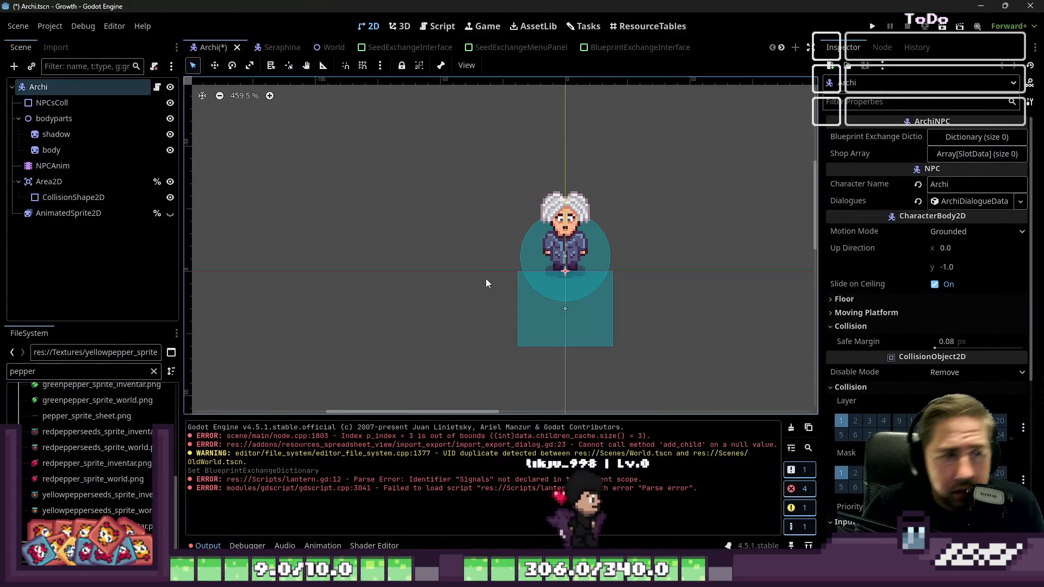
Step: Paste the orange-yellow pepper into Sprite-0001 right beside the red pepper, then return to Godot
left_click(478, 512)
key("ctrl+v")
mouse_move(435, 284)
left_mouse_down()
mouse_move(789, 195)
mouse_move(772, 192)
left_mouse_up()
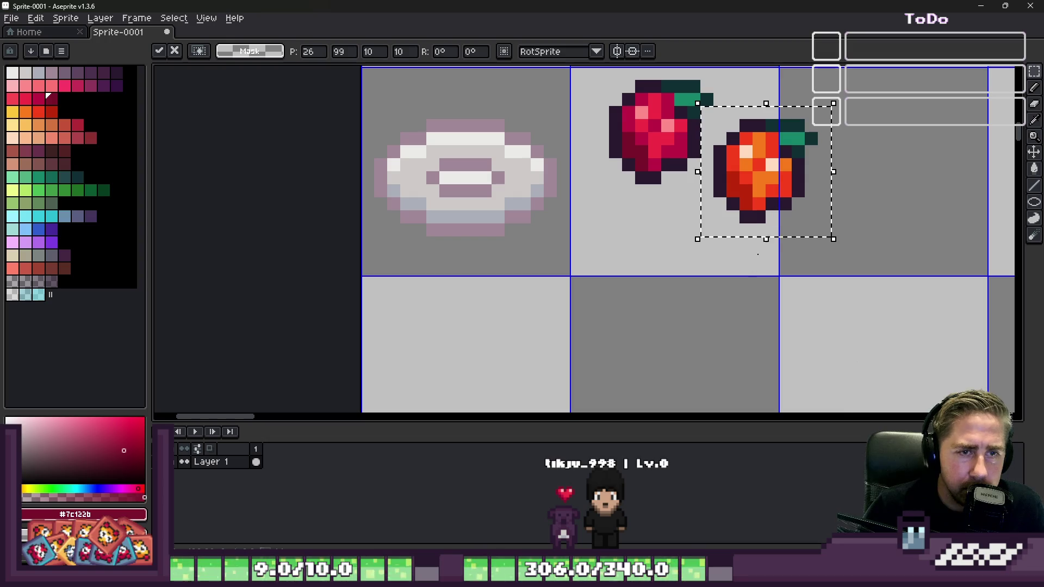
key("ctrl+d")
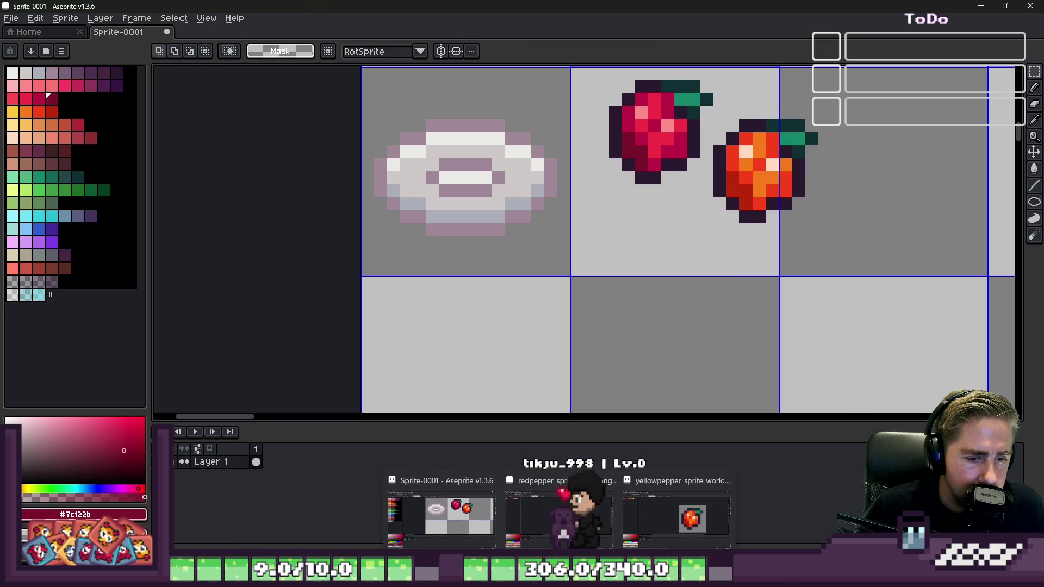
mouse_move(753, 577)
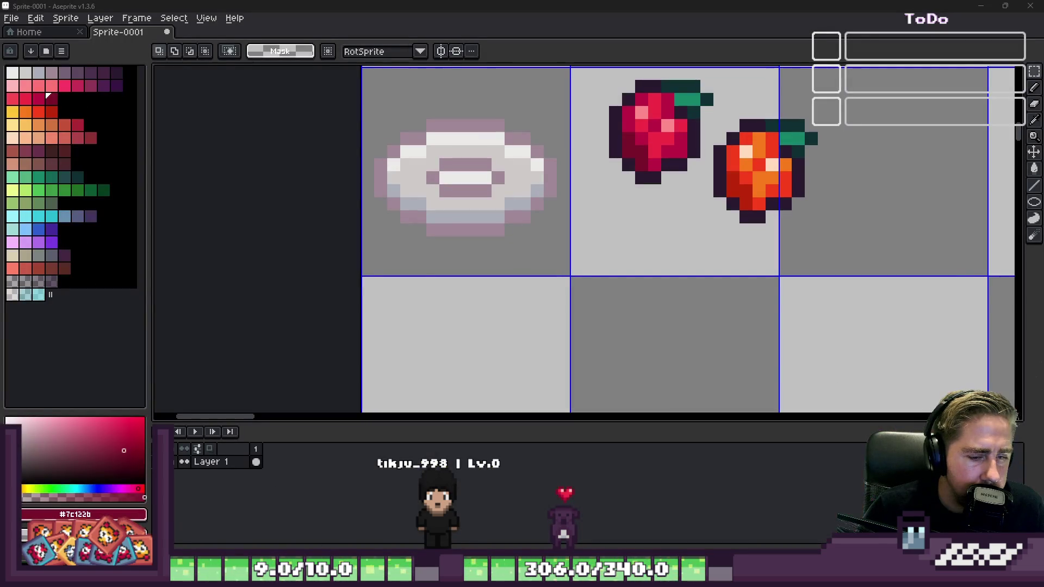
mouse_move(674, 578)
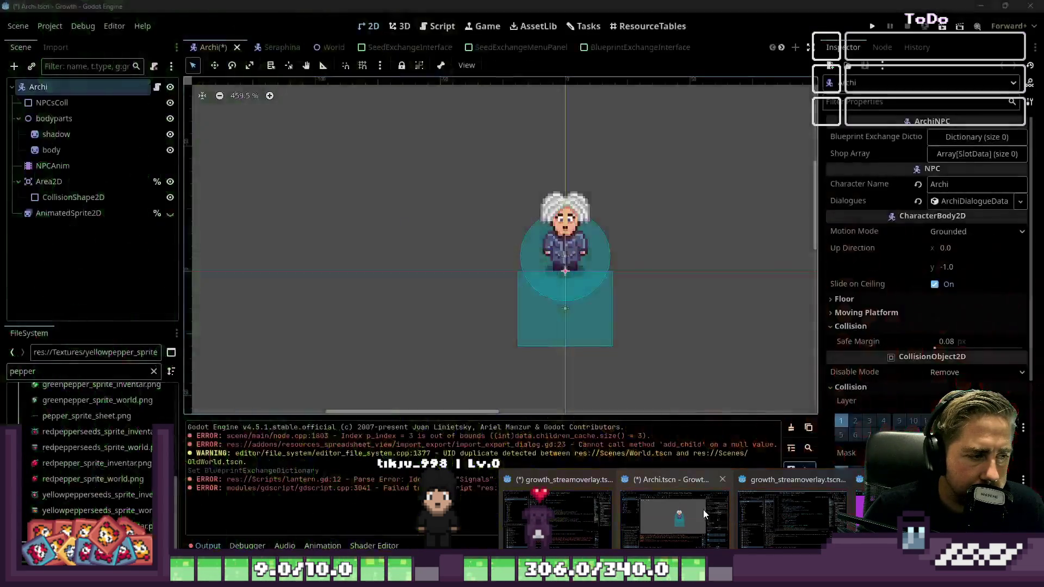
left_click(703, 510)
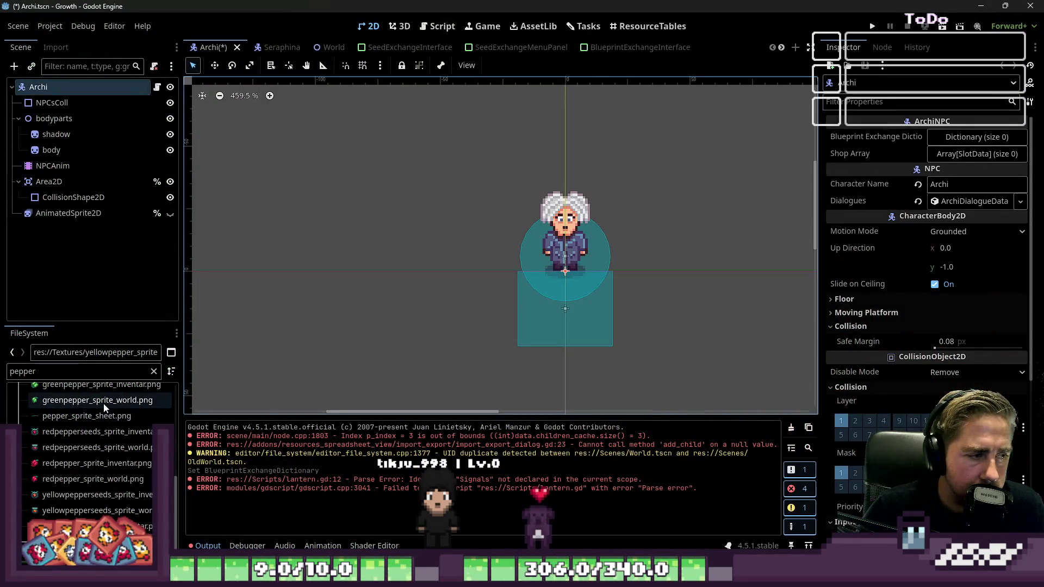
Step: Open greenpepper_sprite_world.png in Aseprite, copy the green pepper, and close that window
scroll(100, 459, "up", 1)
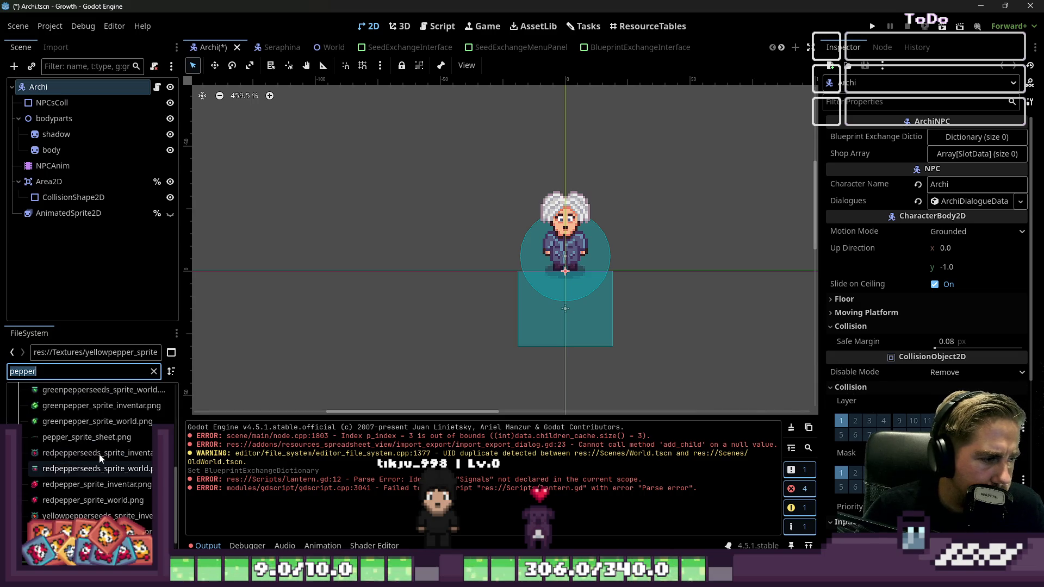
left_click(77, 406)
right_click(72, 422)
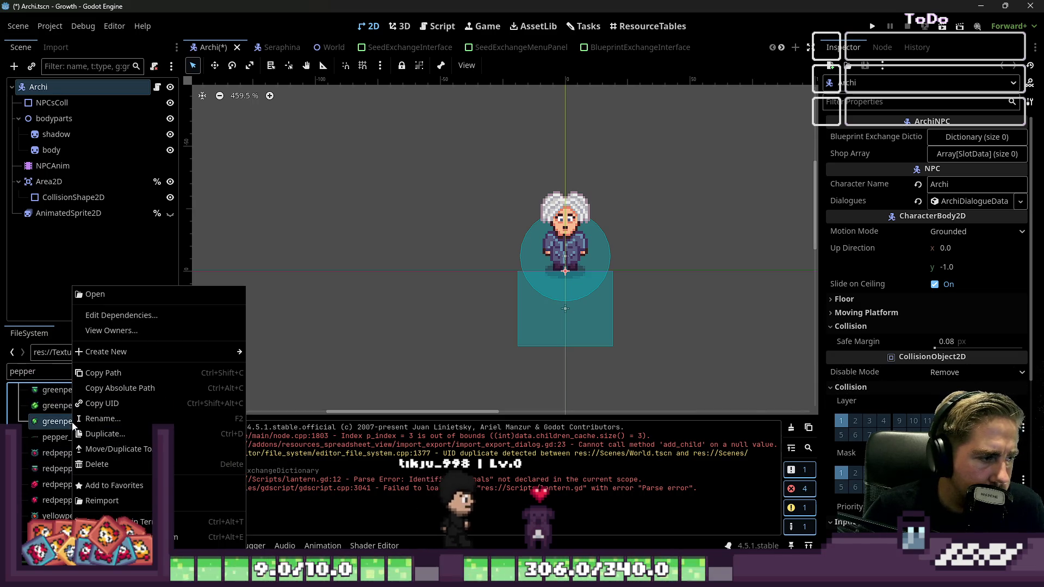
left_click(120, 516)
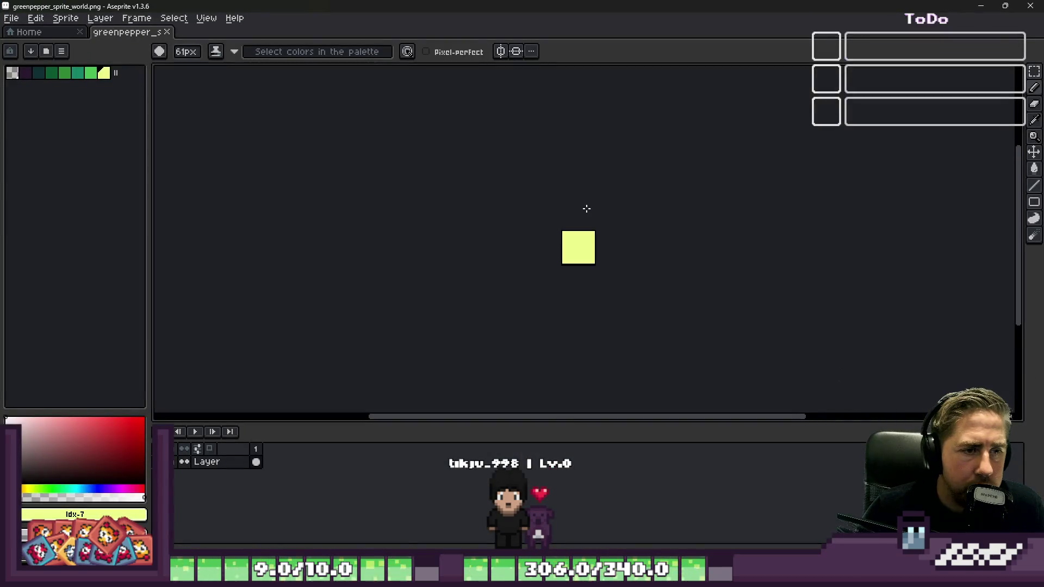
key("m")
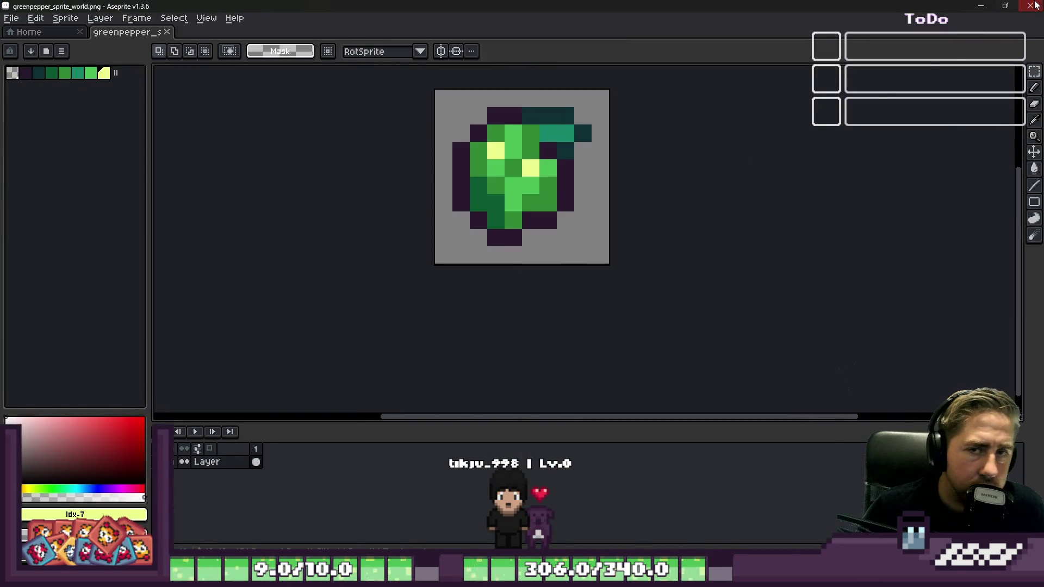
left_click(1031, 5)
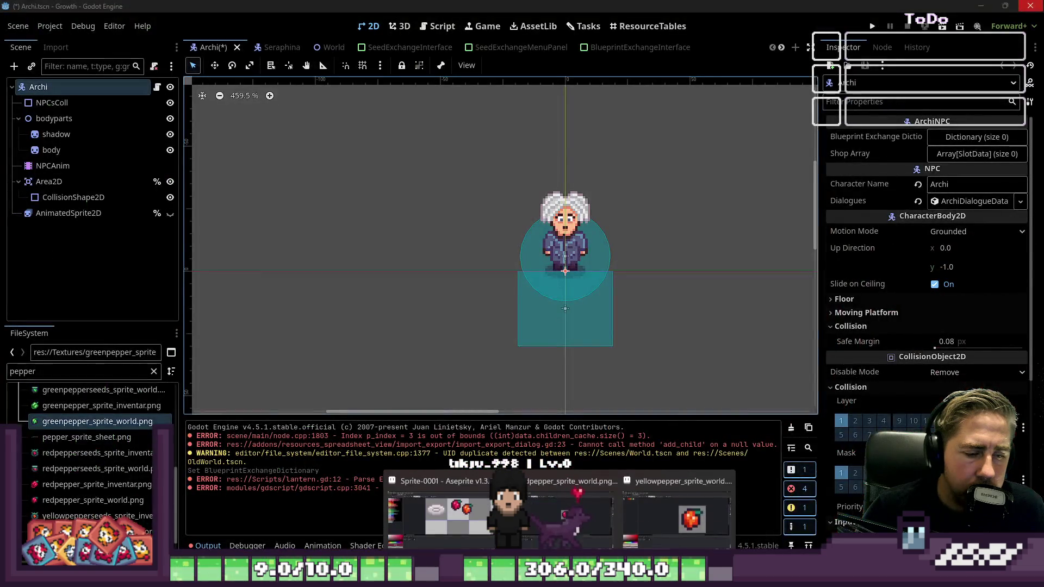
left_click(440, 511)
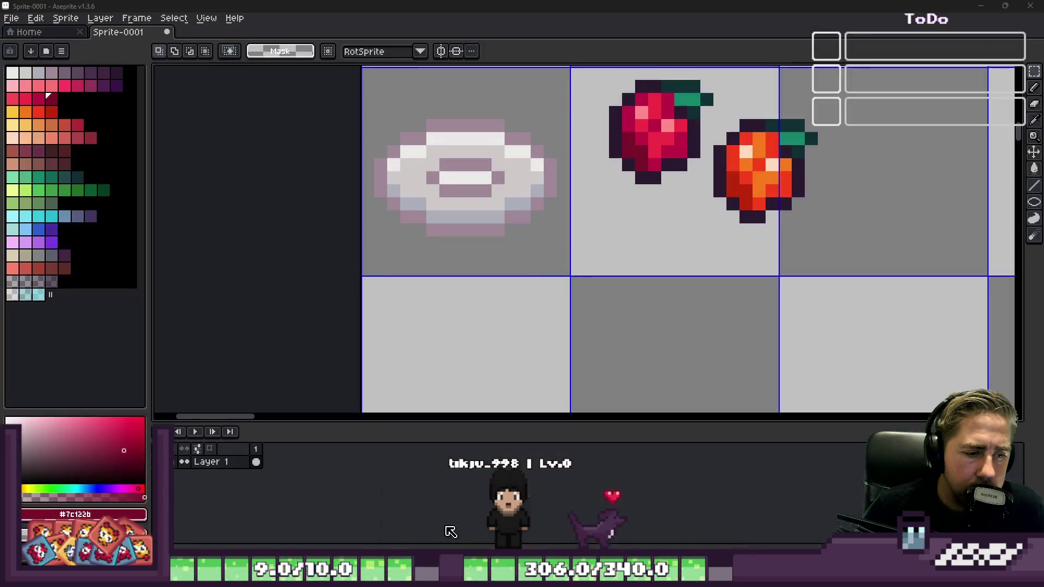
Step: Paste the green pepper directly below the red pepper and deselect it
key("ctrl+v")
left_click_drag(442, 275, 683, 296)
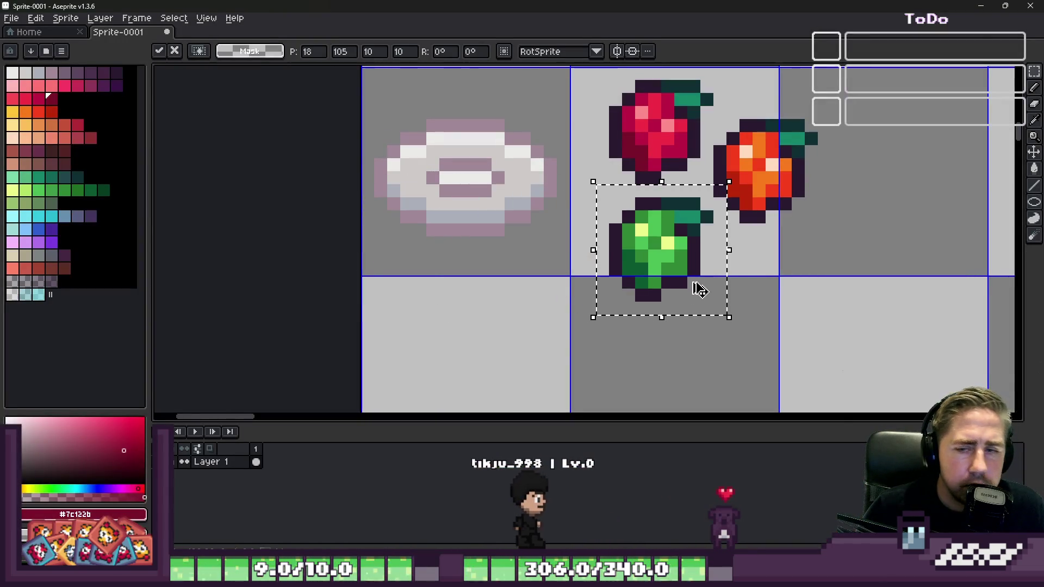
key("Return")
key("ctrl+d")
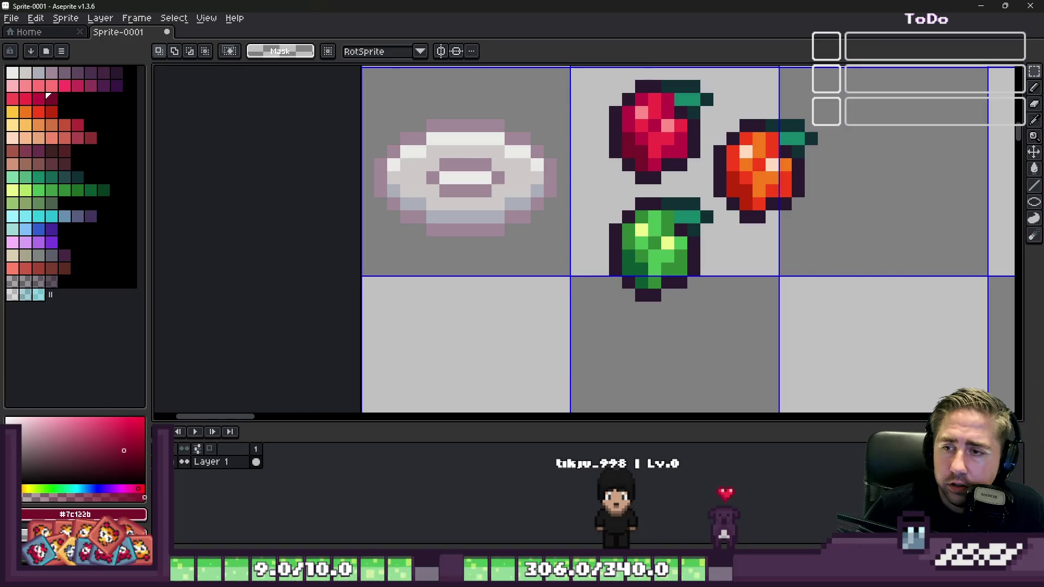
scroll(597, 193, "down", 2)
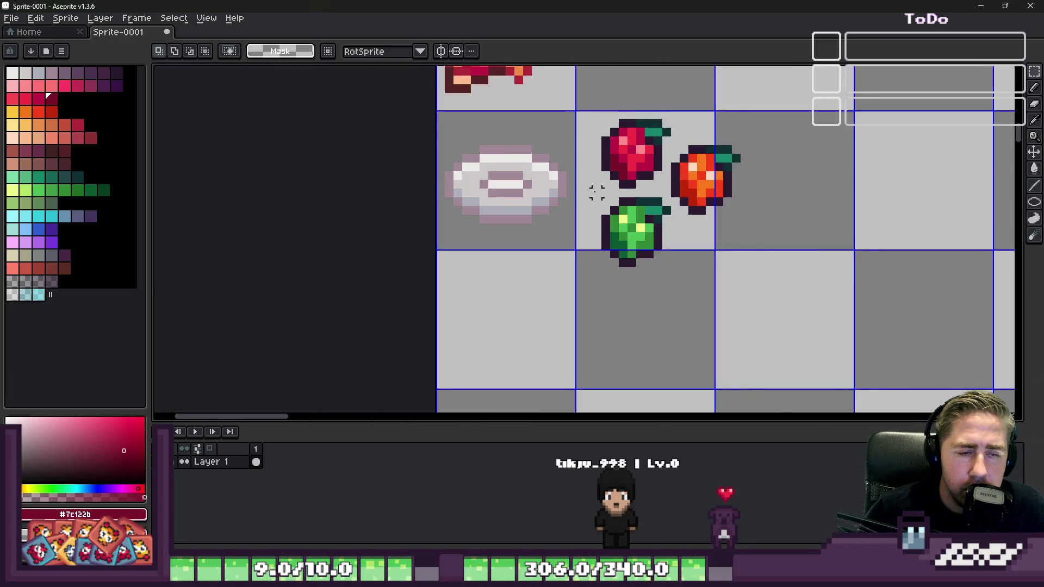
scroll(613, 201, "up", 2)
Step: Touch up the green pepper with a single dark red pixel
key("b")
scroll(634, 253, "up", 1)
scroll(635, 253, "down", 1)
left_click(635, 253)
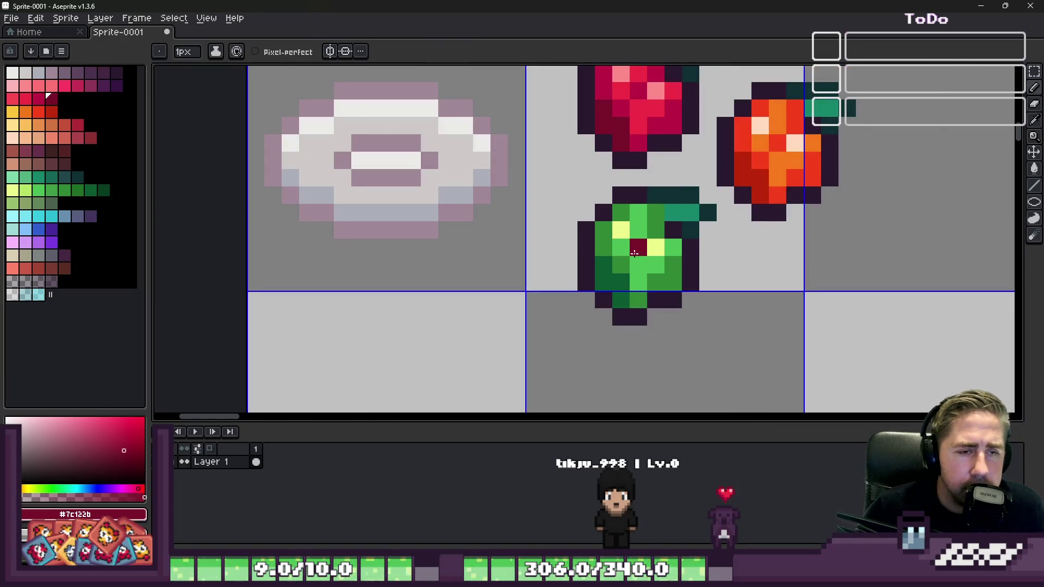
scroll(624, 240, "down", 3)
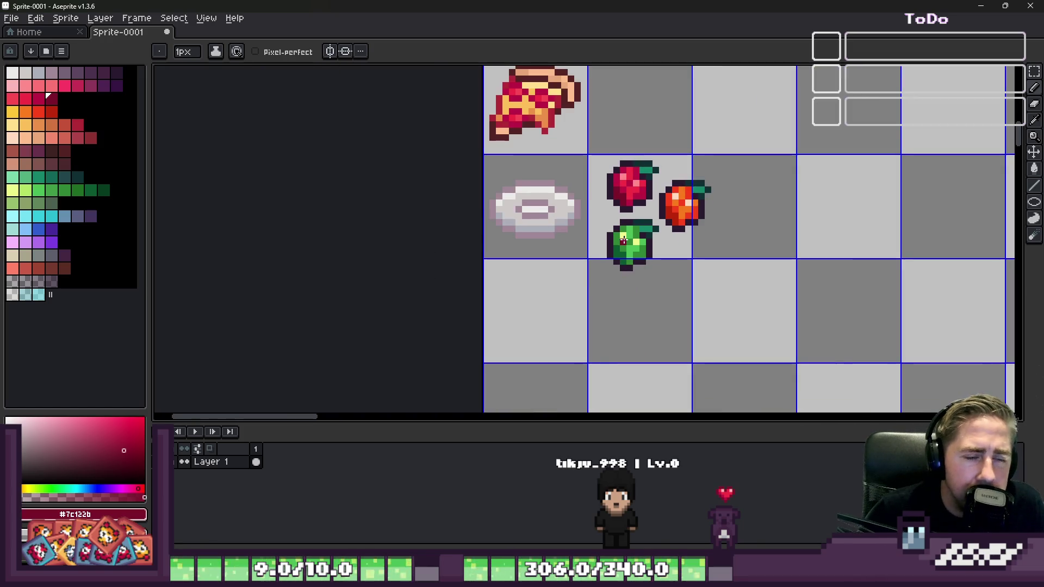
key("m")
scroll(638, 157, "up", 5)
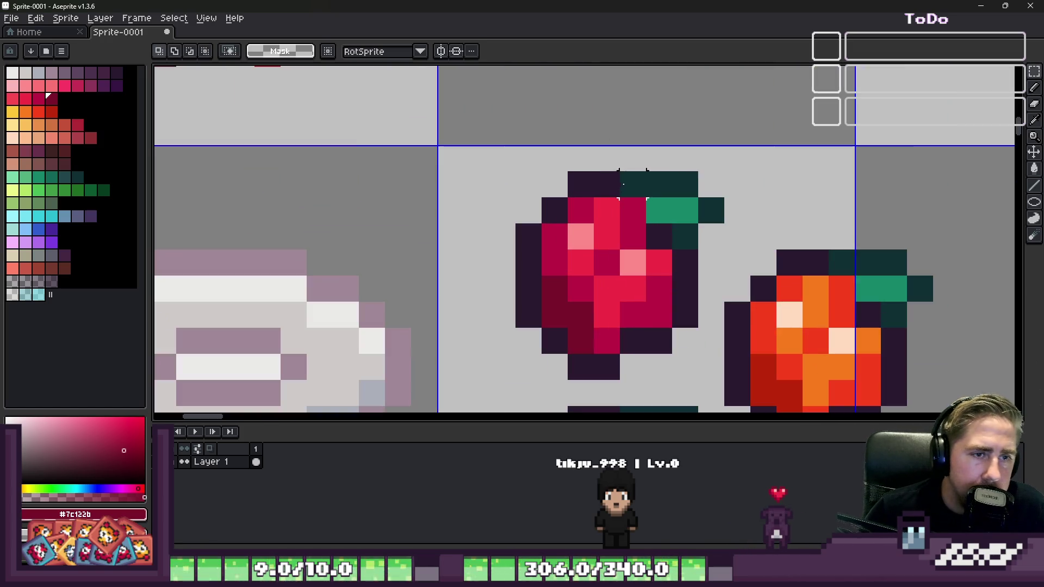
Step: Flip the red pepper horizontally with Shift+H and reposition it
mouse_move(501, 156)
left_mouse_down()
mouse_move(713, 367)
mouse_move(710, 383)
left_mouse_up()
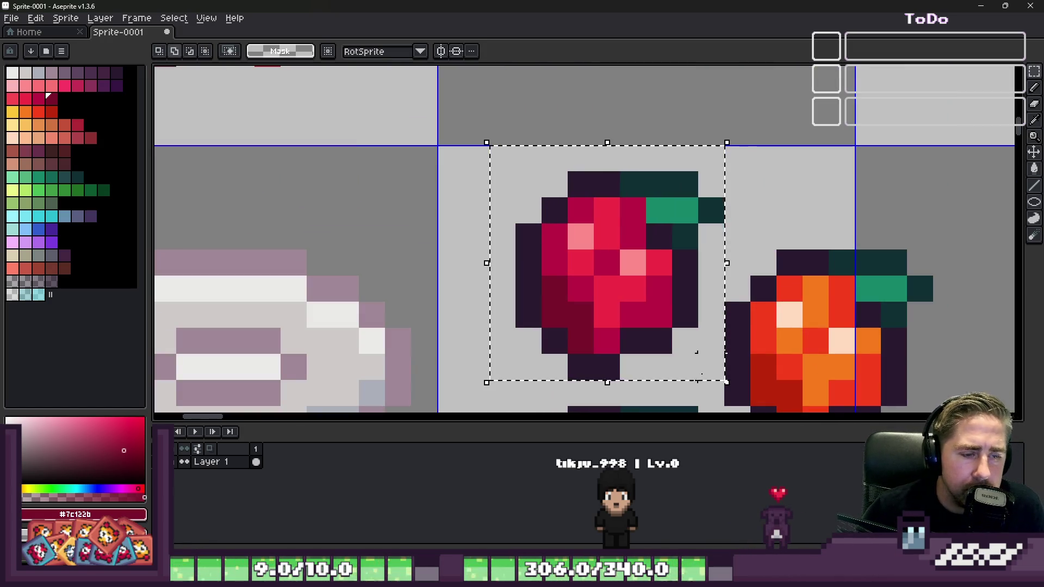
key("shift+h")
left_click_drag(629, 258, 629, 310)
scroll(629, 310, "down", 3)
mouse_move(608, 241)
left_mouse_down()
mouse_move(594, 221)
mouse_move(687, 415)
left_mouse_up()
left_click(572, 269)
scroll(576, 280, "up", 1)
Step: Drag the green and orange peppers so they overlap the red pepper
mouse_move(641, 341)
left_mouse_down()
mouse_move(620, 292)
mouse_move(637, 295)
mouse_move(643, 354)
left_mouse_up()
mouse_move(680, 166)
left_mouse_down()
mouse_move(724, 228)
mouse_move(821, 297)
left_mouse_up()
mouse_move(729, 253)
left_mouse_down()
mouse_move(715, 240)
mouse_move(673, 238)
left_mouse_up()
mouse_move(685, 219)
left_mouse_down()
mouse_move(694, 223)
mouse_move(671, 196)
left_mouse_up()
mouse_move(525, 245)
left_mouse_down()
mouse_move(702, 375)
mouse_move(734, 380)
left_mouse_up()
left_click_drag(626, 286, 623, 233)
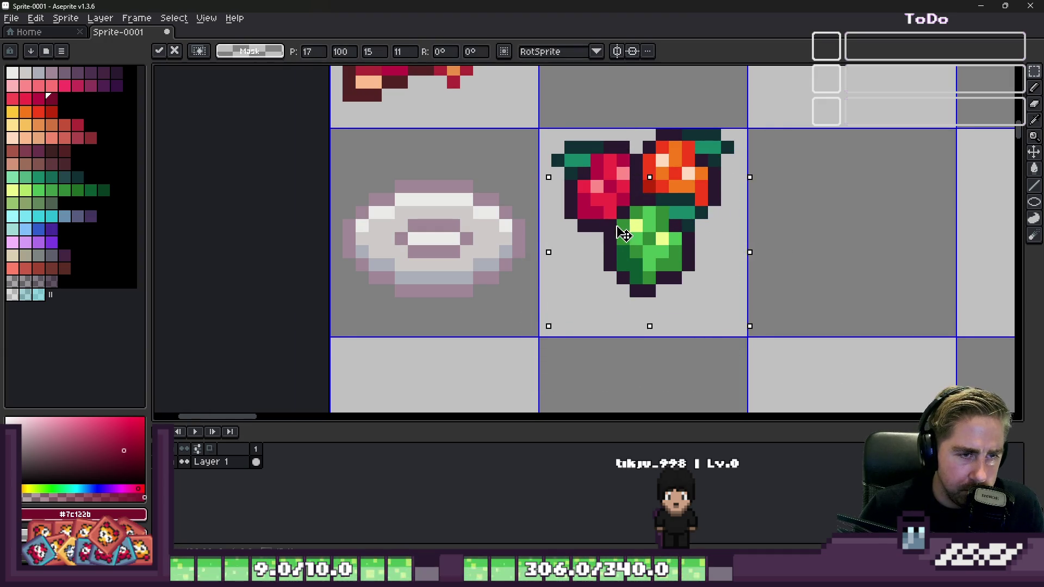
Step: Select the whole pepper cluster, cancel a trial move, and restore the selection
left_click_drag(532, 116, 805, 302)
mouse_move(611, 202)
left_mouse_down()
mouse_move(406, 217)
mouse_move(680, 275)
left_mouse_up()
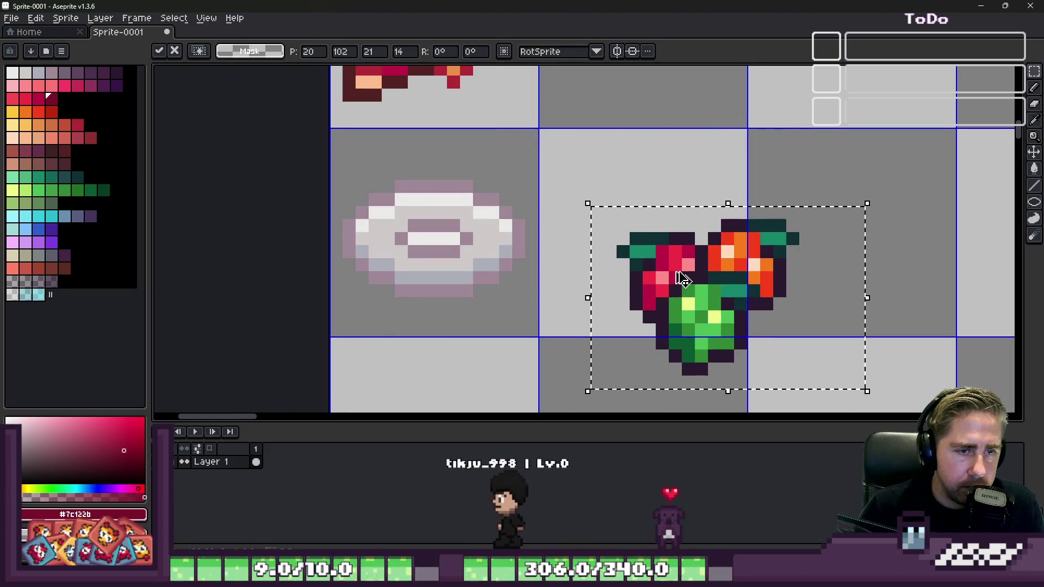
key("Escape")
key("ctrl+d")
key("ctrl+z")
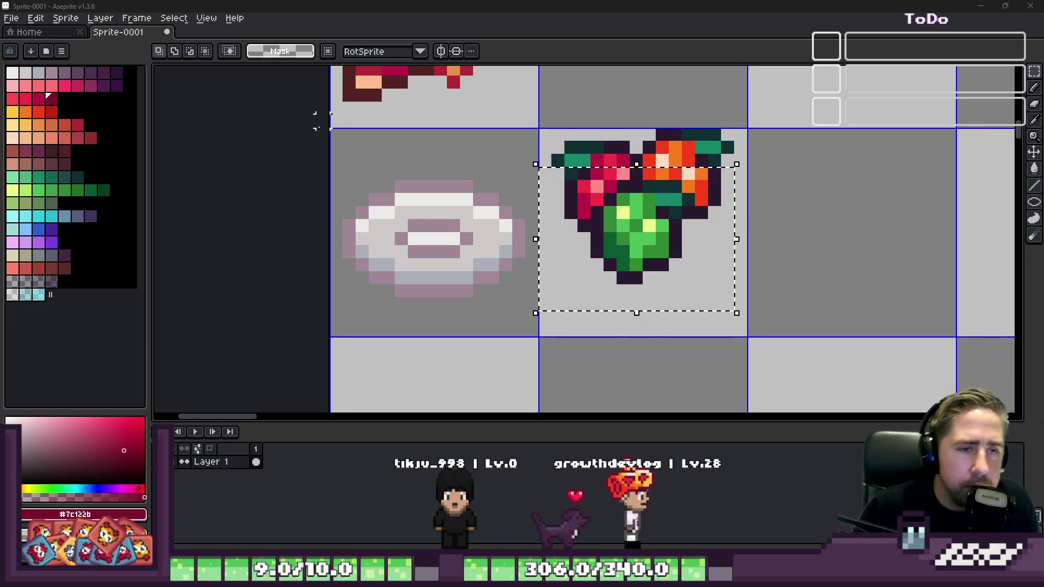
Step: Drop the green pepper below the red one and move the orange pepper down-right
left_click(574, 250)
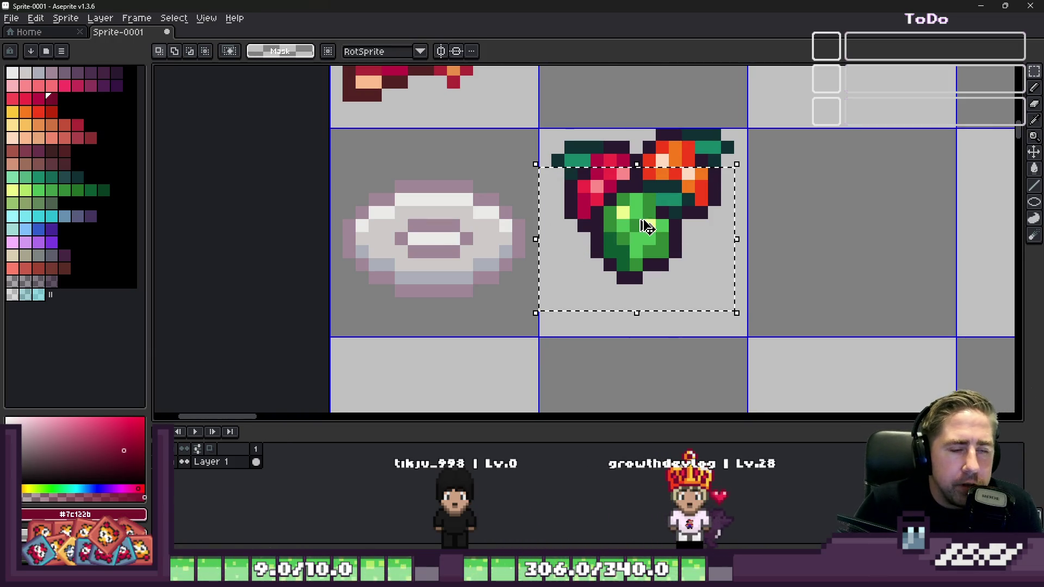
left_click_drag(618, 223, 604, 301)
left_click(635, 223)
left_click_drag(626, 239, 780, 111)
left_click_drag(707, 180, 753, 231)
key("Return")
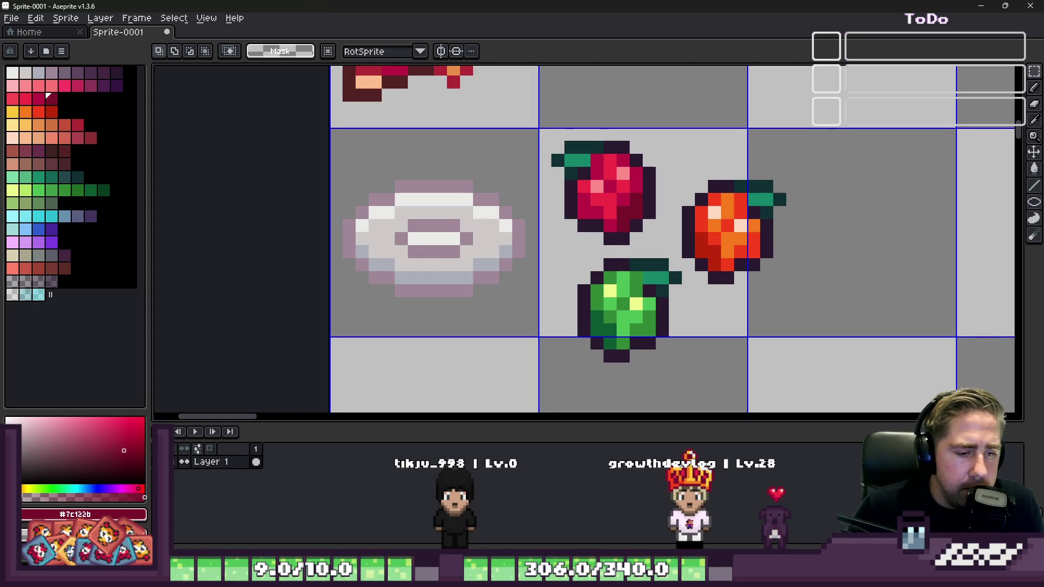
mouse_move(559, 576)
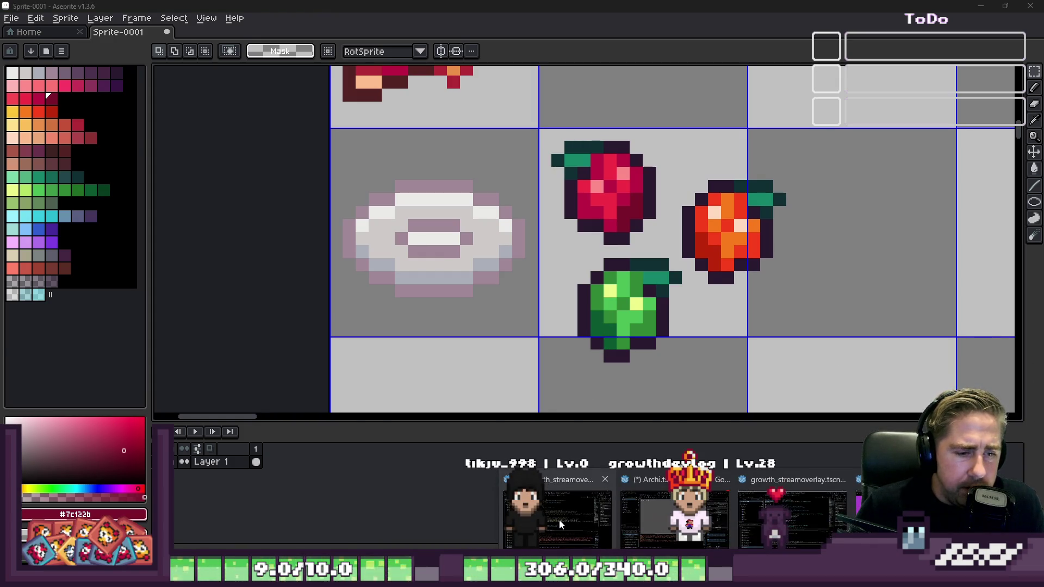
mouse_move(559, 520)
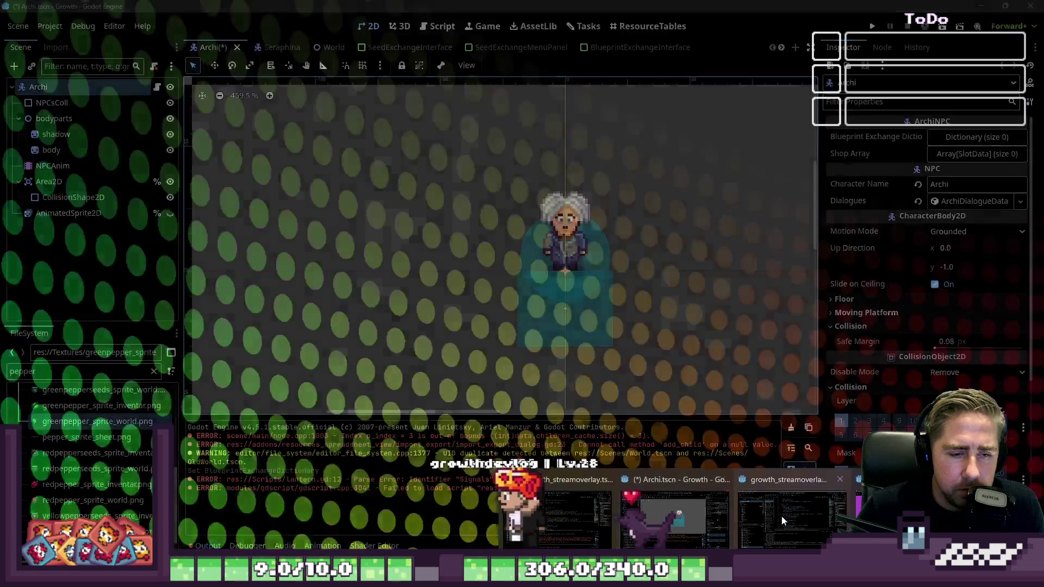
Step: Switch to Godot, save with Ctrl+S to launch Growth, and begin a new character
left_click(782, 517)
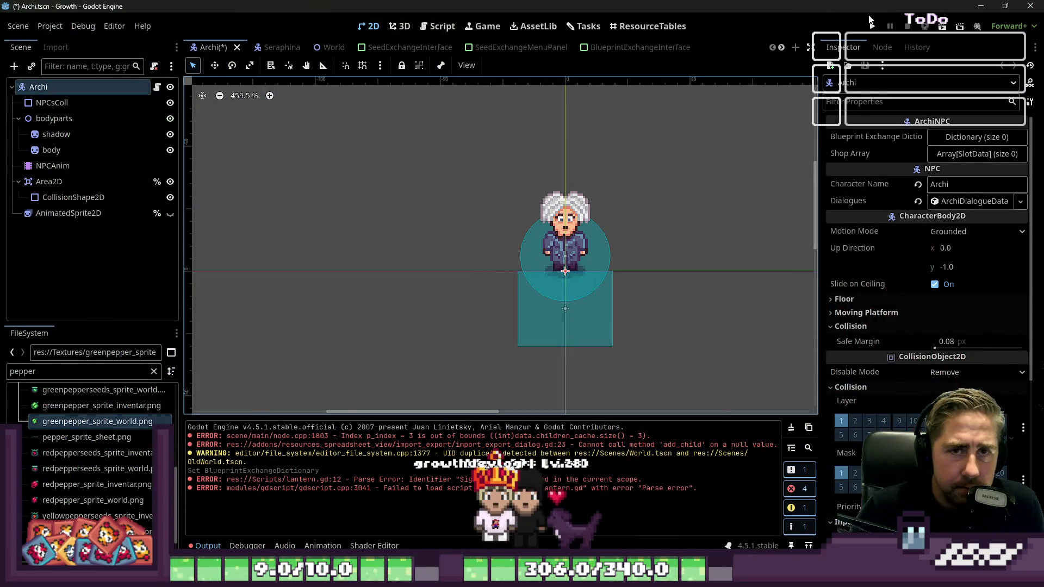
key("ctrl+s")
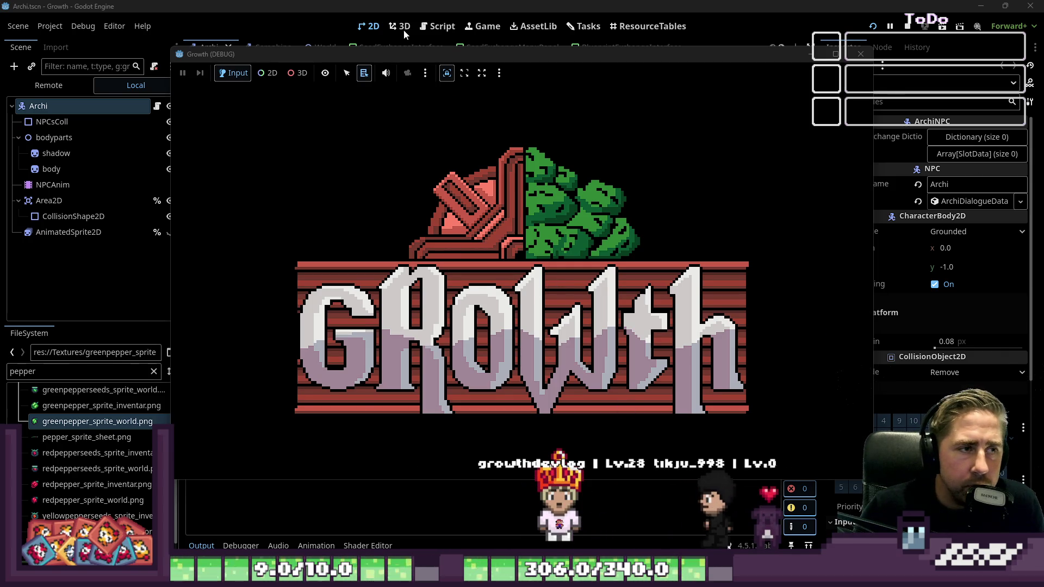
left_click(422, 32)
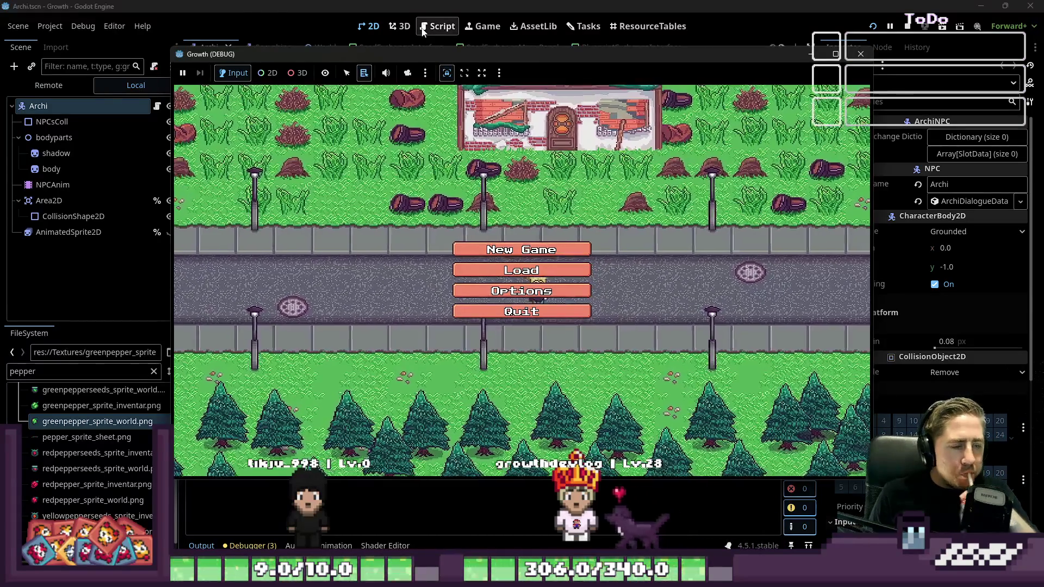
left_click(521, 250)
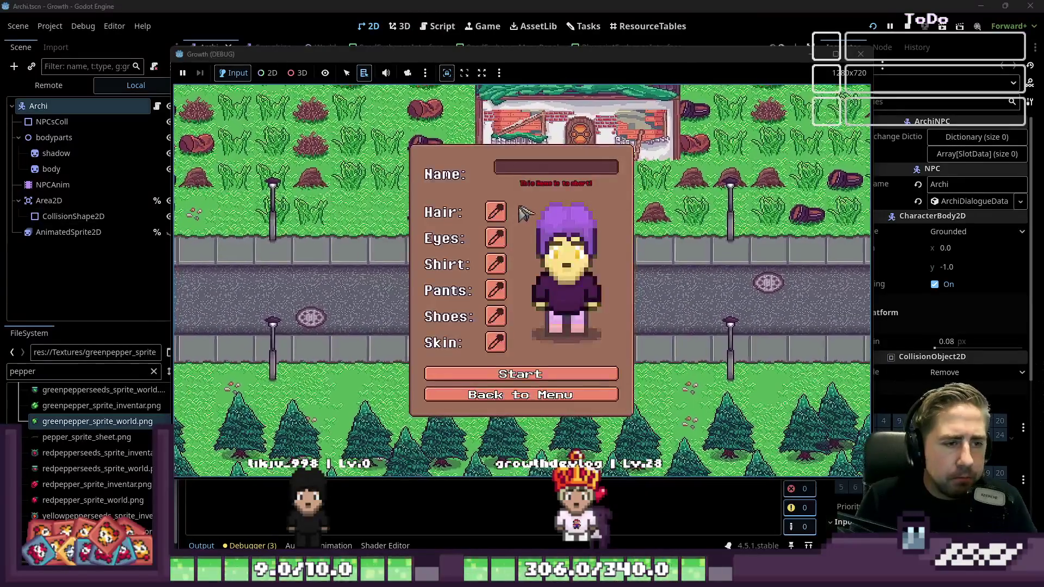
Step: Name the character 'dsa', start the game, and walk to the green-haired NPC
type("dsa")
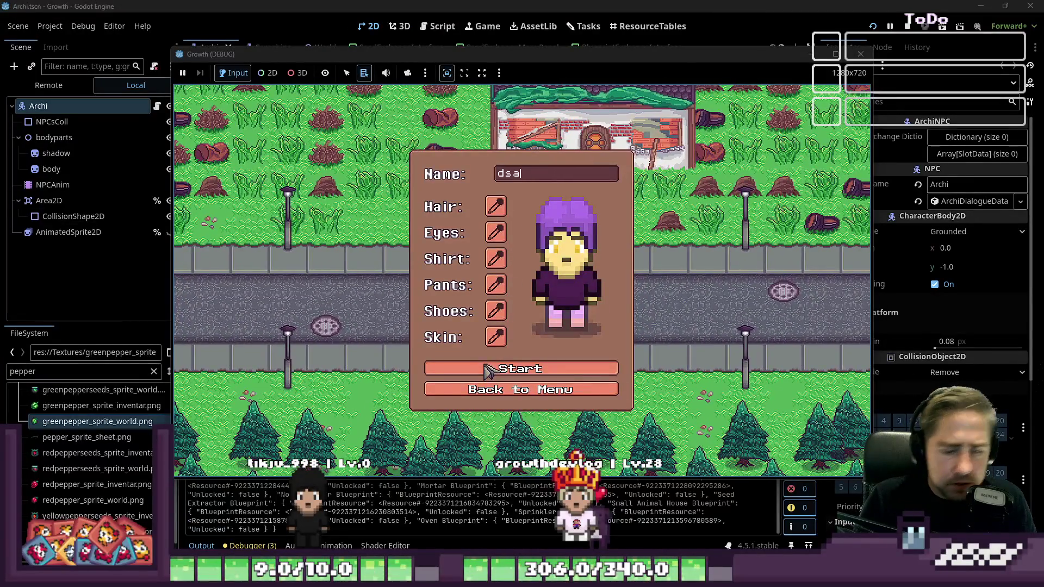
left_click(488, 370)
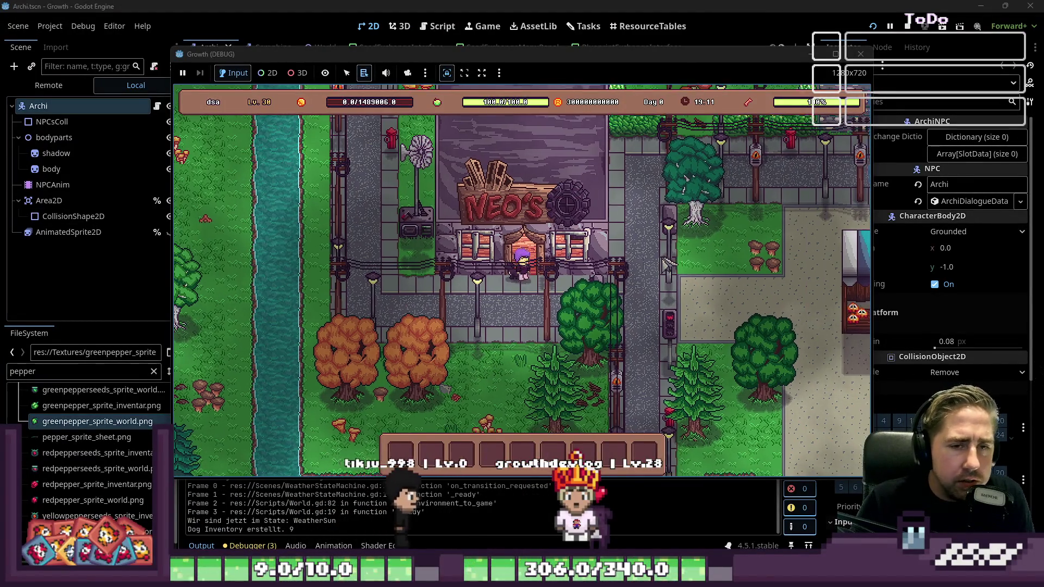
key("d")
key("w")
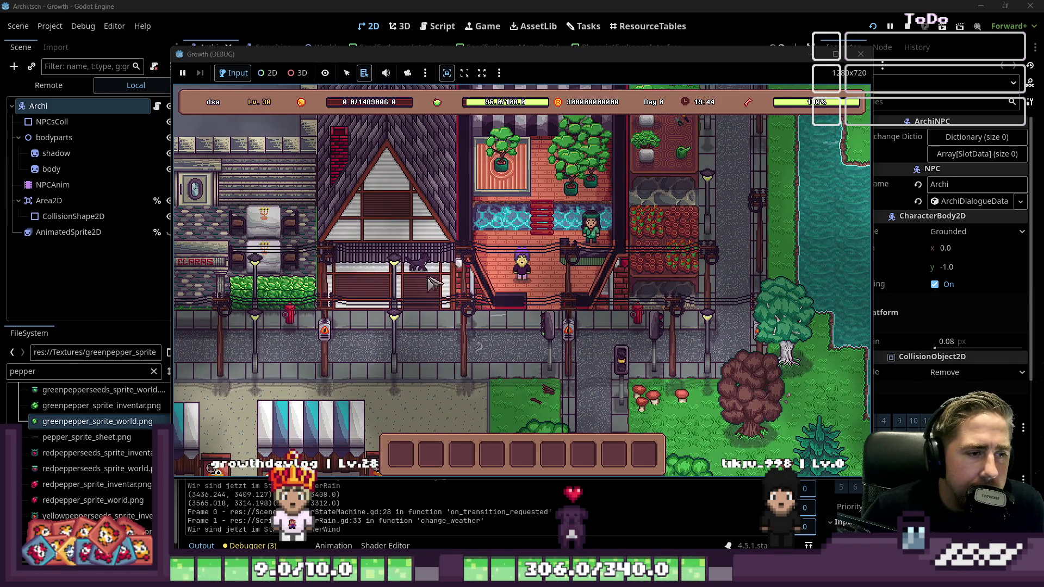
key("w")
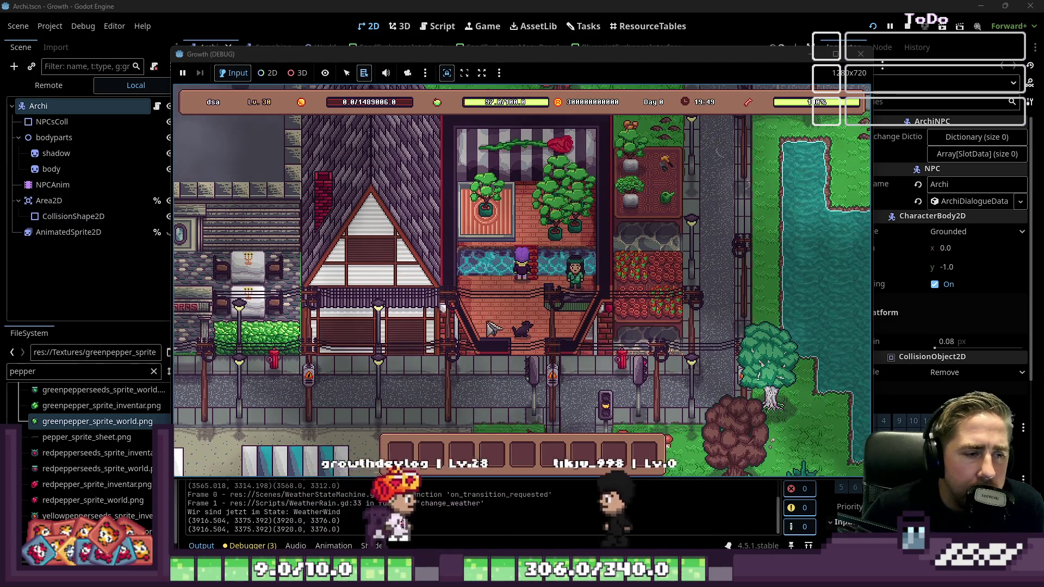
key("s")
key("w")
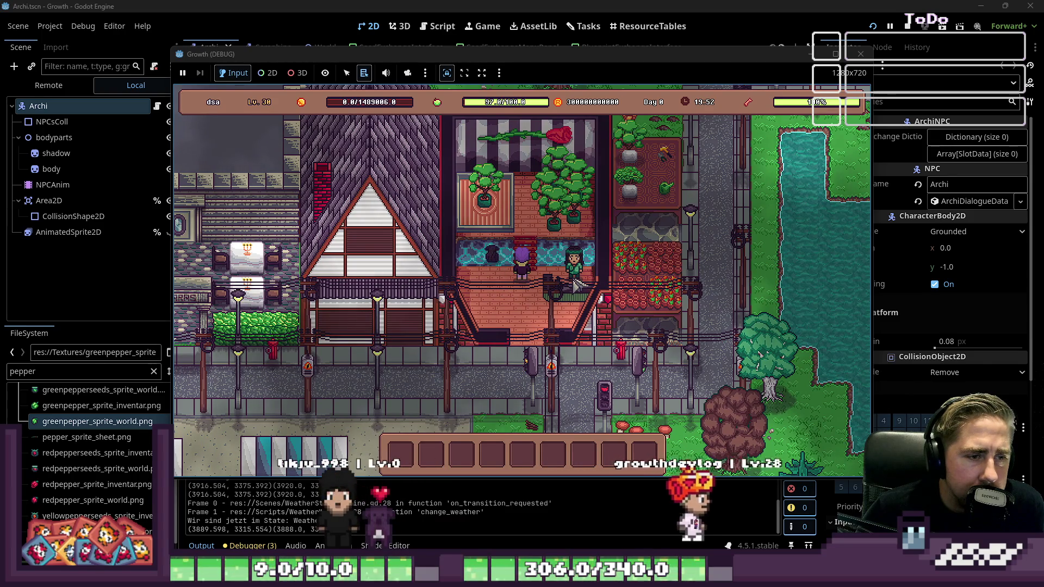
Step: Talk to the NPC, open Exchange Seeds, then close the trade panel
key("s")
key("e")
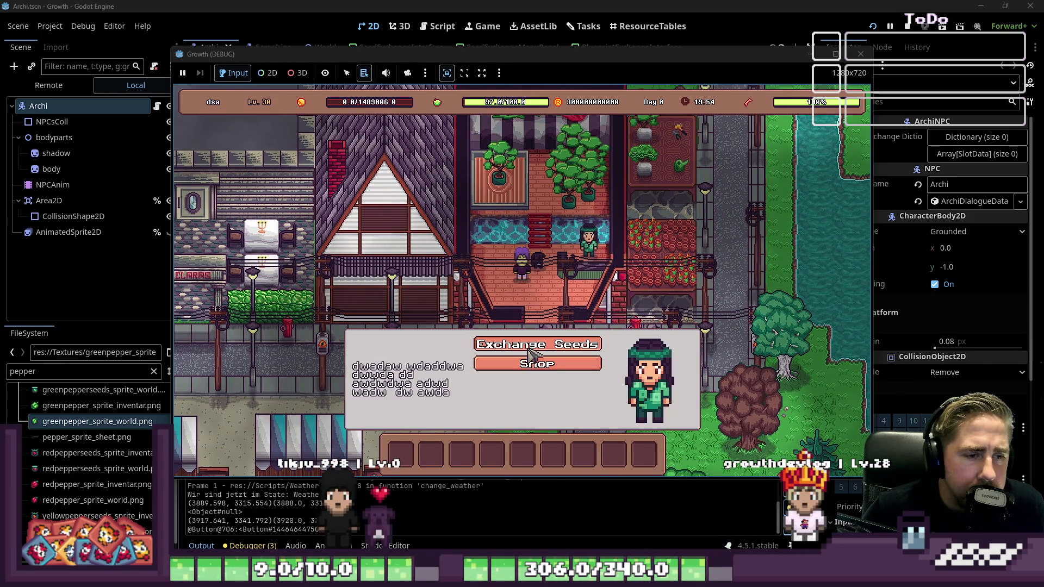
left_click(577, 344)
mouse_move(383, 194)
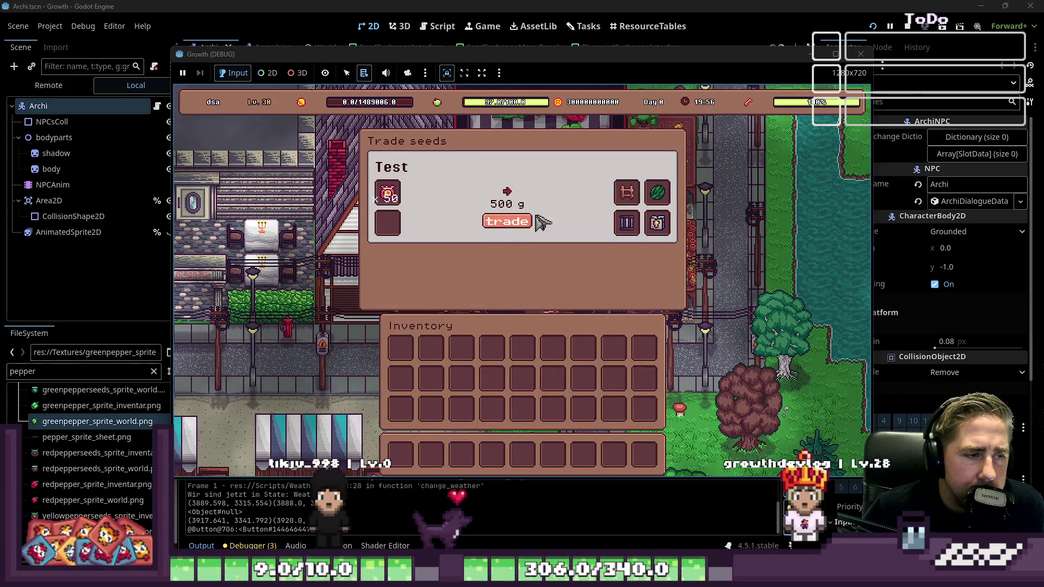
key("Escape")
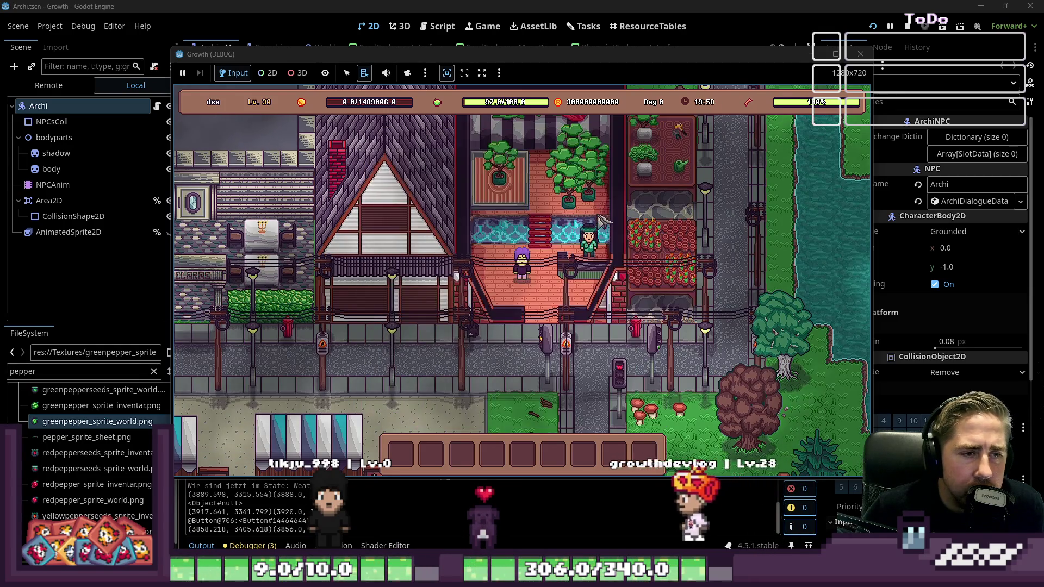
Step: Reopen the NPC's Shop, then walk right until DogFollowing.gd line 12 errors
key("d")
key("e")
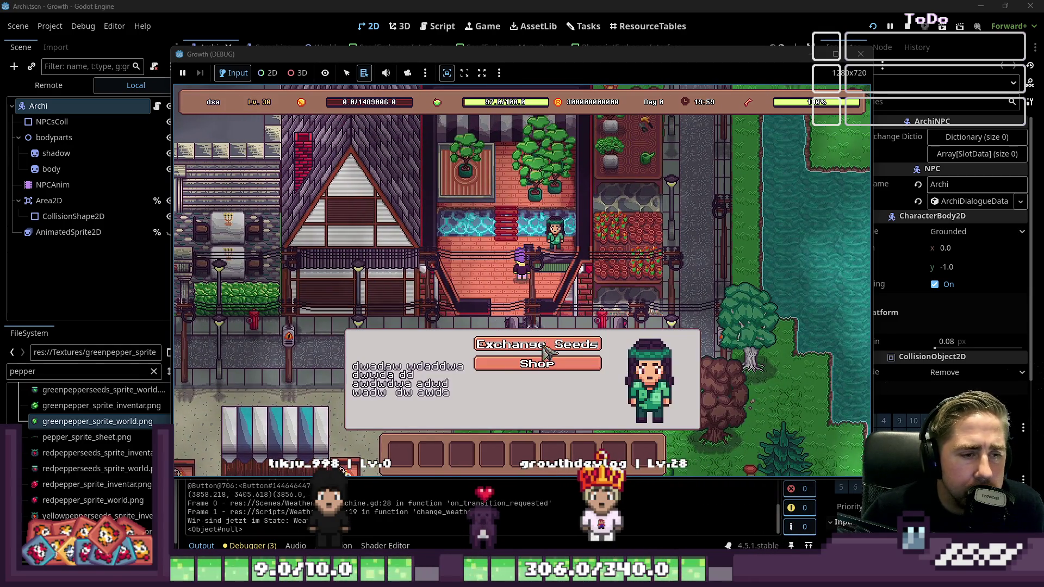
left_click(538, 364)
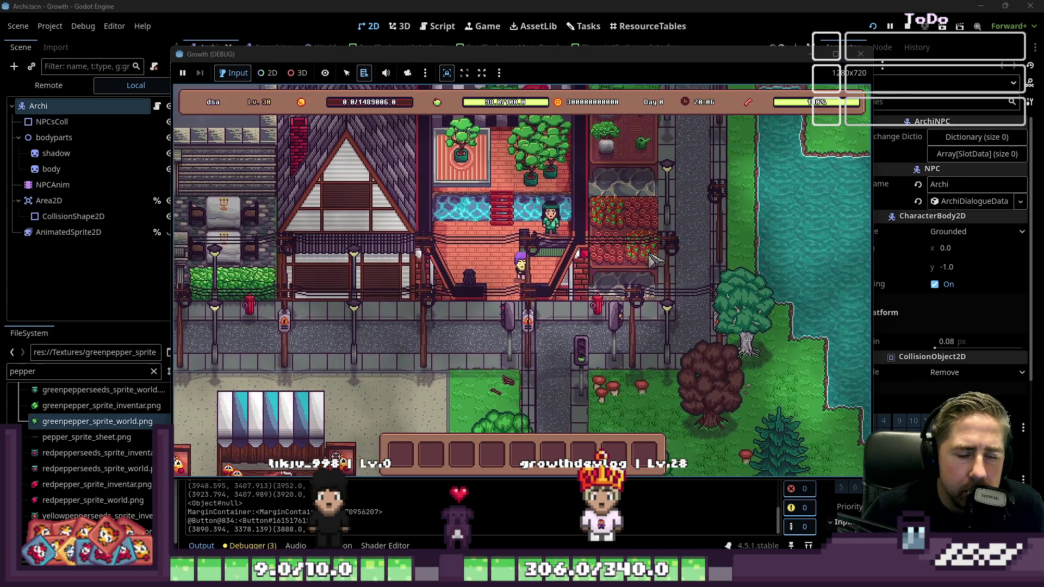
key("d")
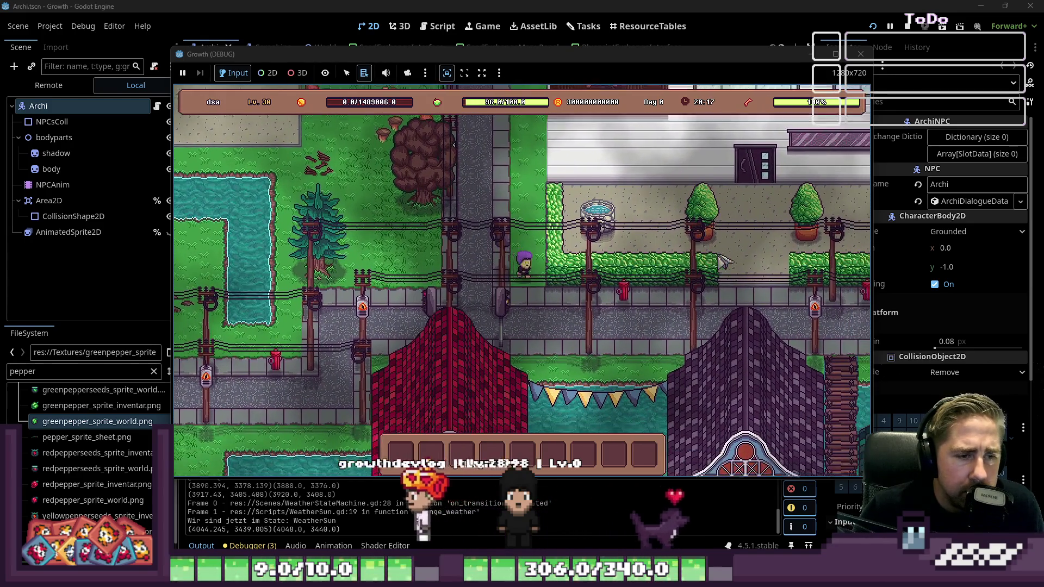
key("d")
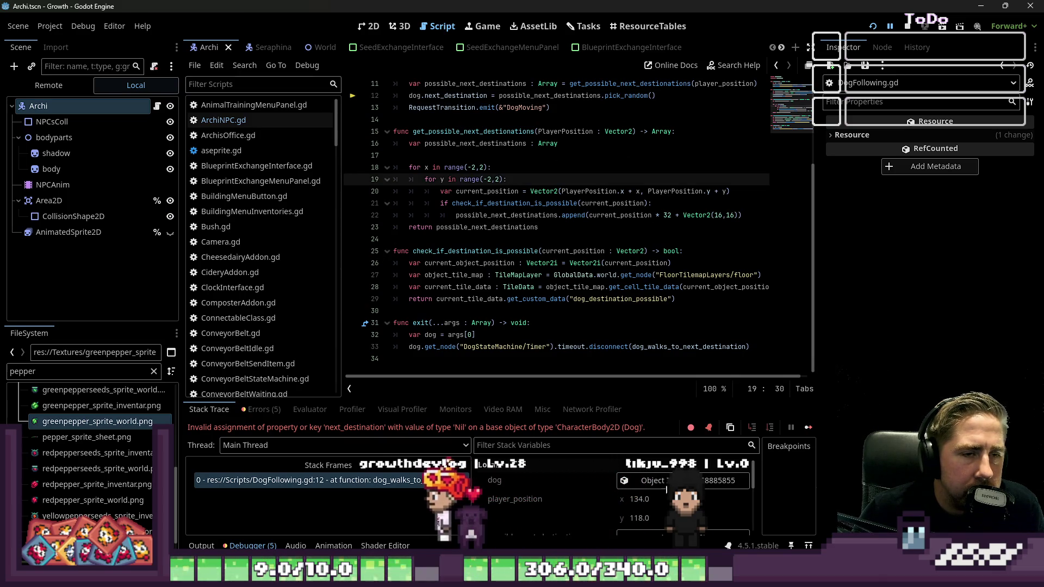
Step: Resume with F12 and walk through the house, terrace and hallway
key("F12")
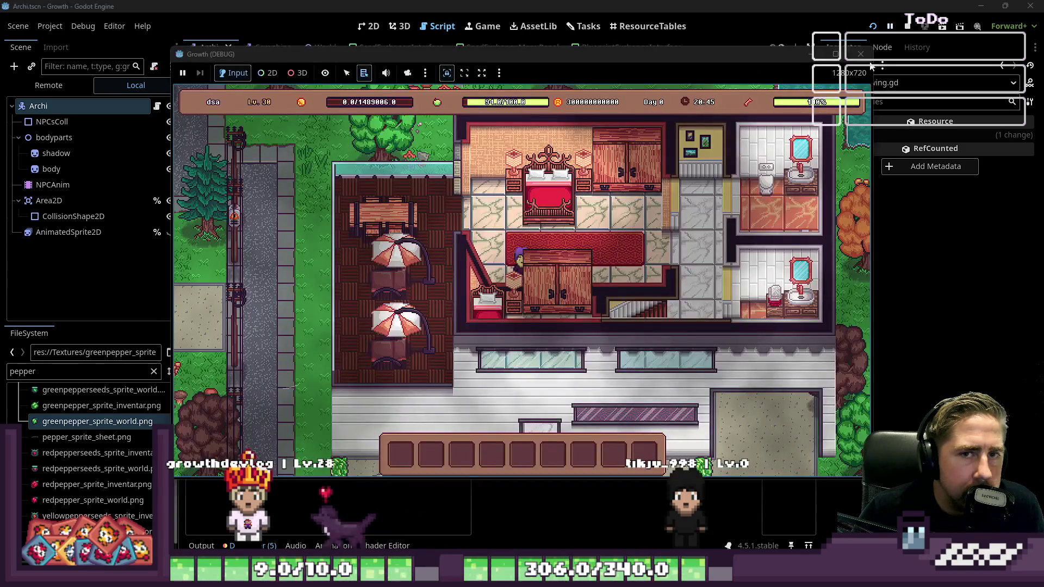
key("d")
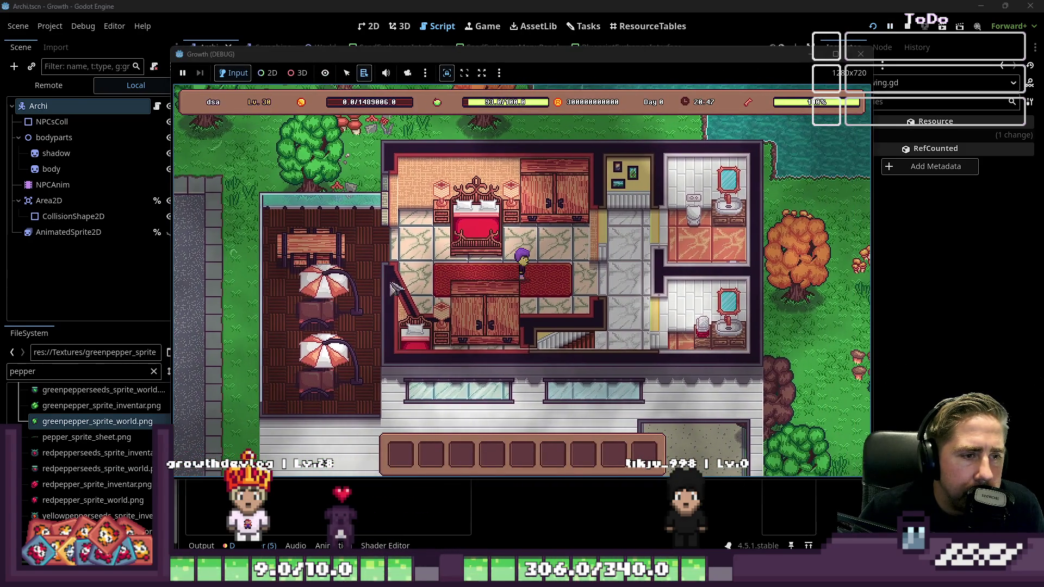
key("d")
key("a")
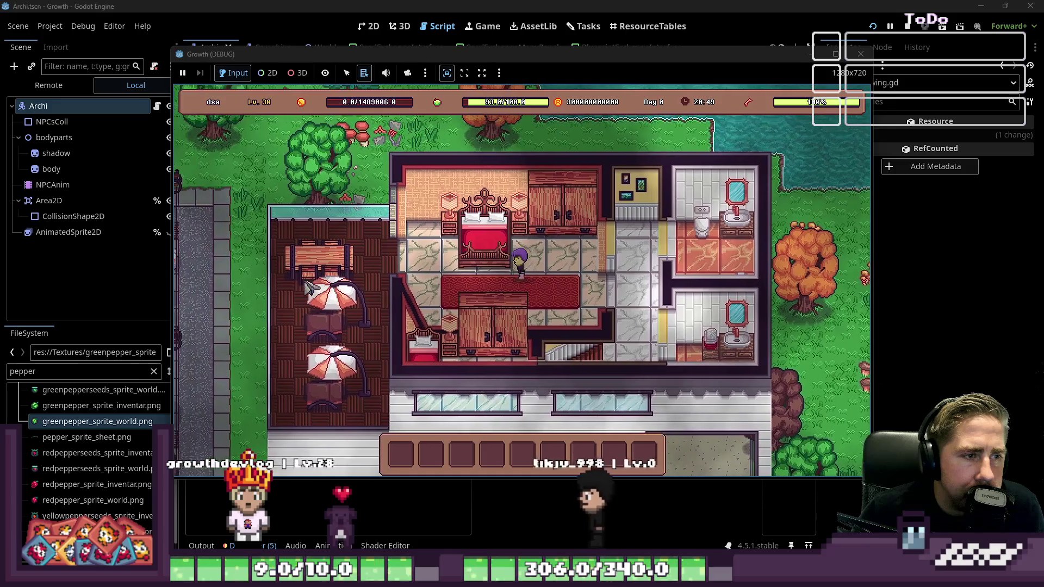
key("d")
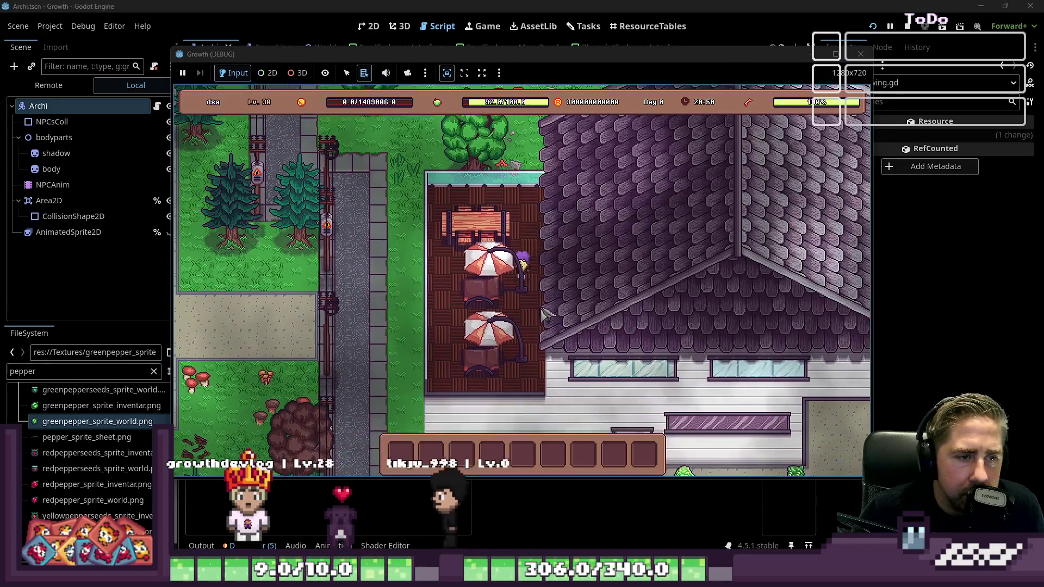
key("d")
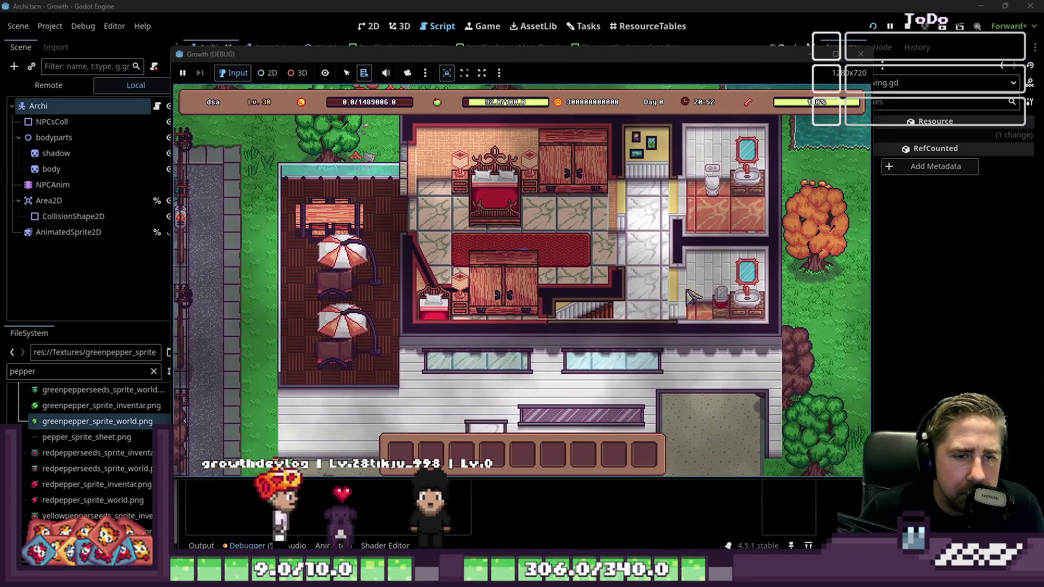
key("s")
type("s")
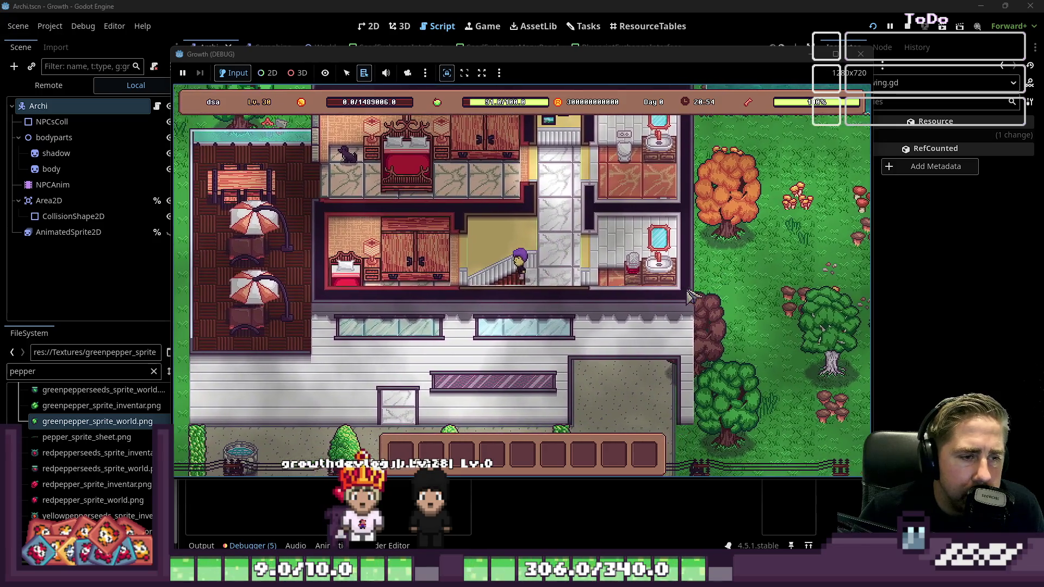
type("AD")
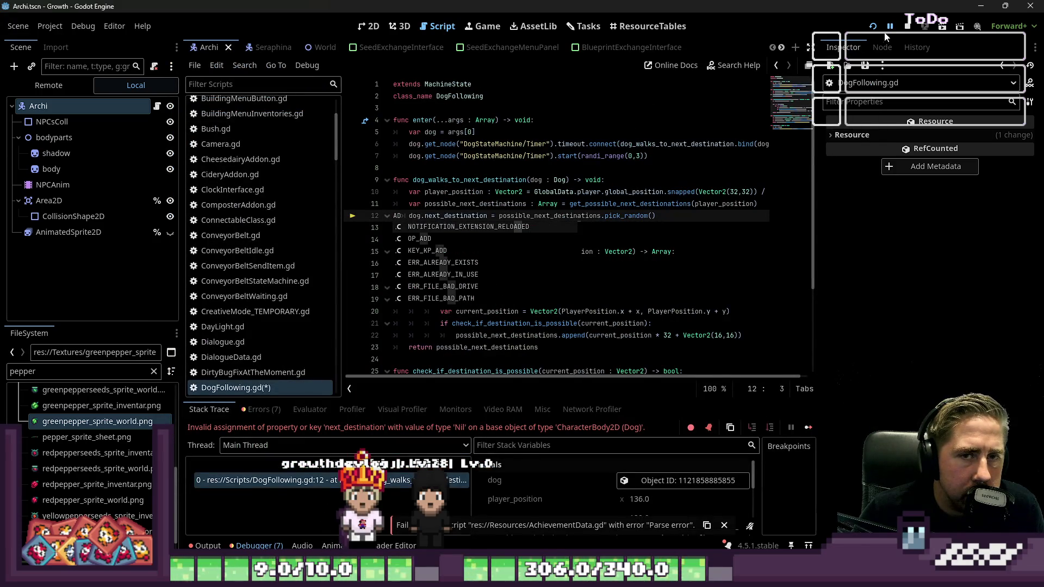
Step: Resume past repeated F12 debugger breaks, walk up through town, then stop the game
key("F12")
key("s")
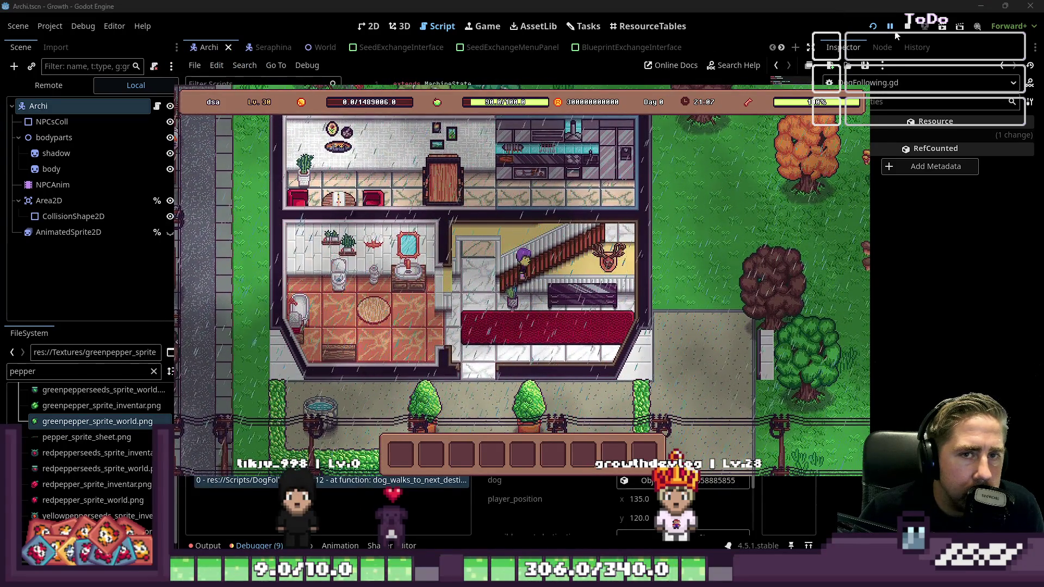
key("F12")
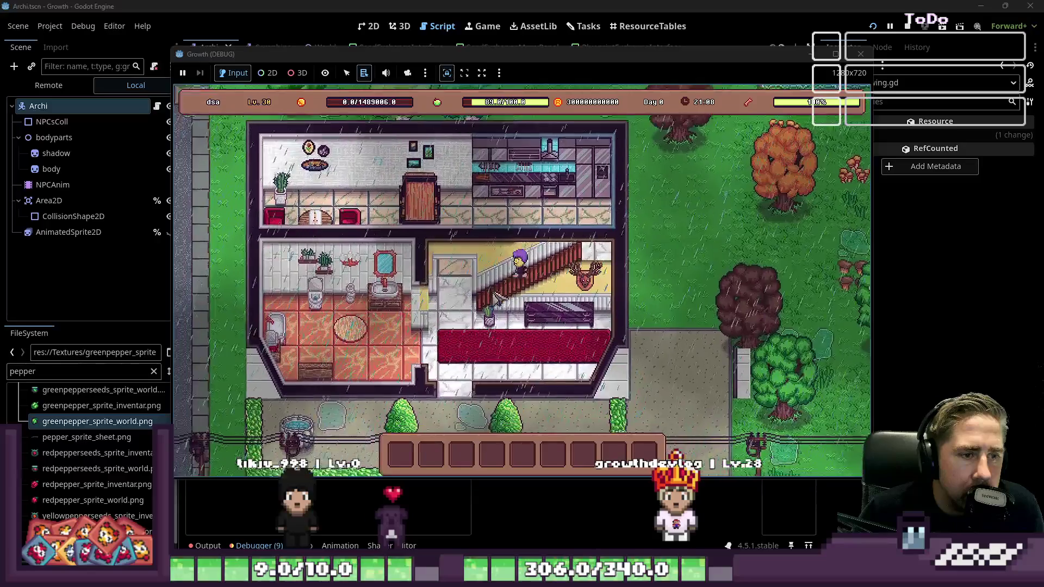
key("F12")
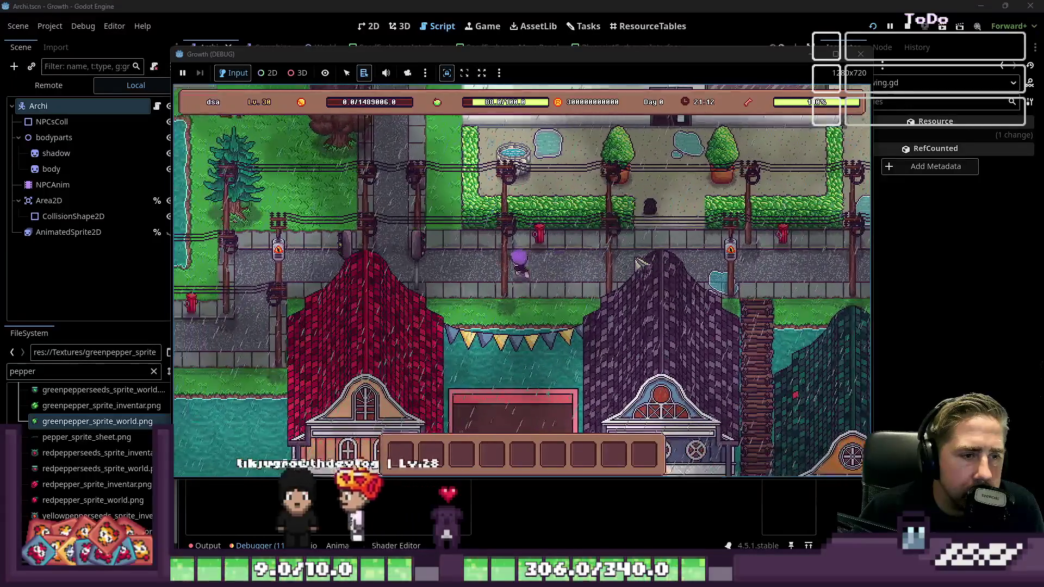
key("w")
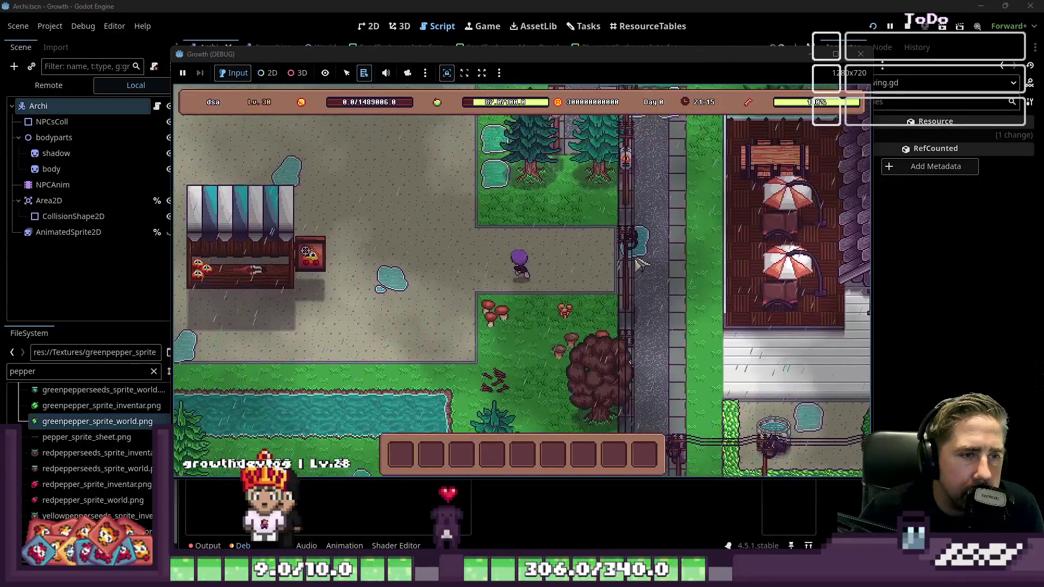
key("w")
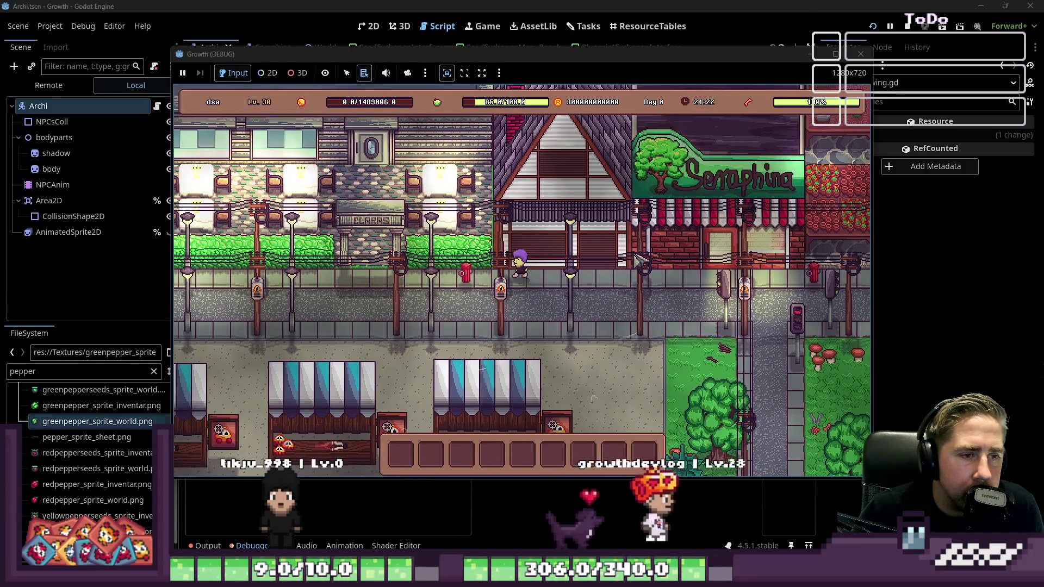
left_click(862, 54)
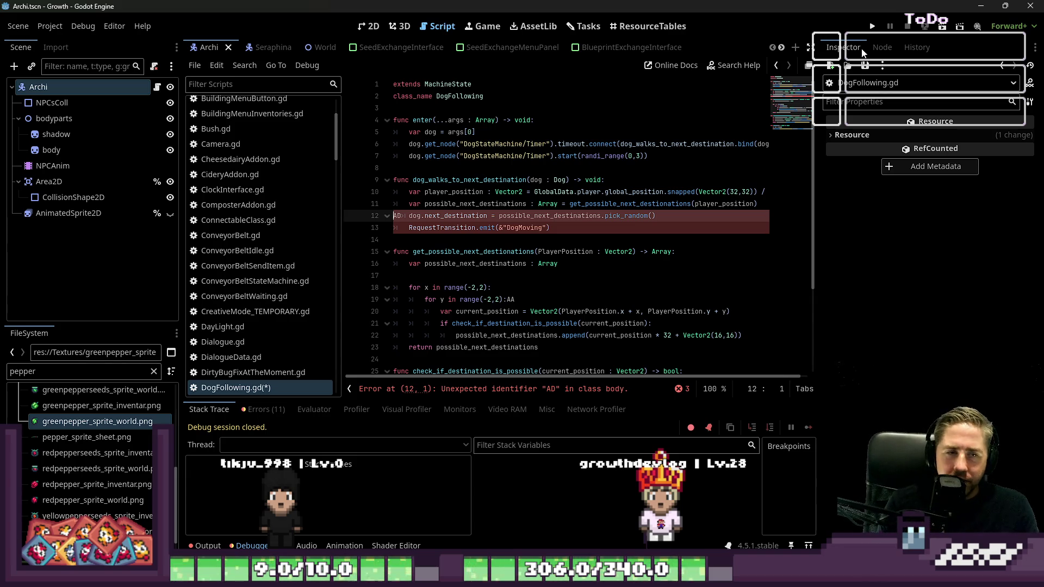
Step: Undo the stray 'AD' and 'AA' edits in DogFollowing.gd with Ctrl+Z
key("ctrl+z")
key("ctrl+z")
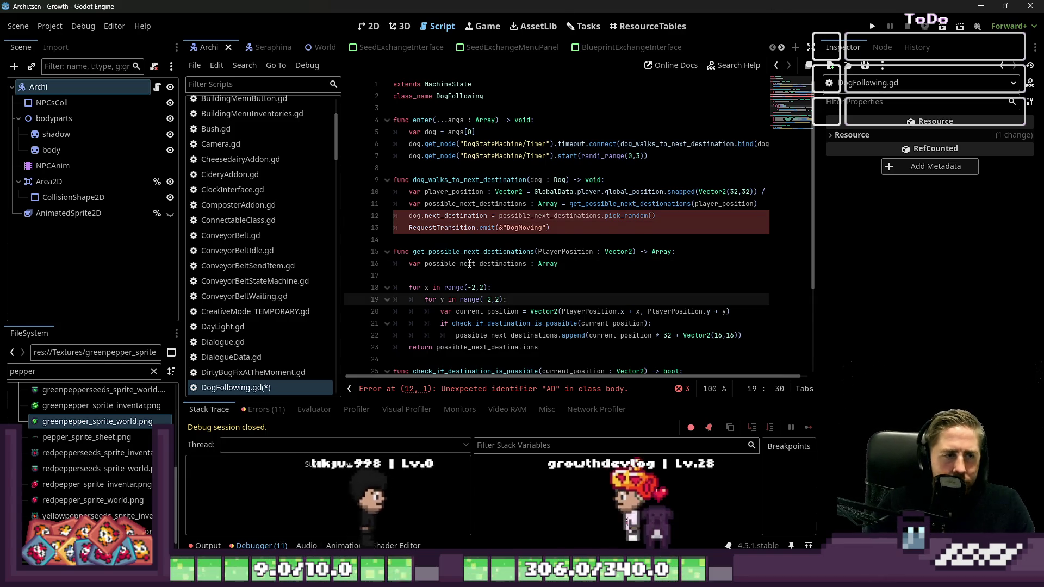
left_click(477, 225)
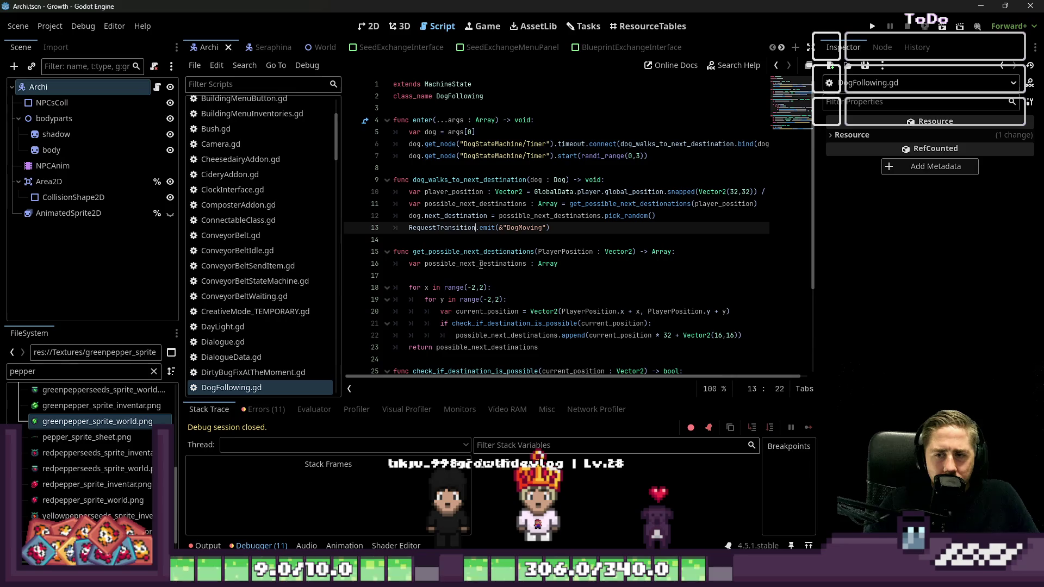
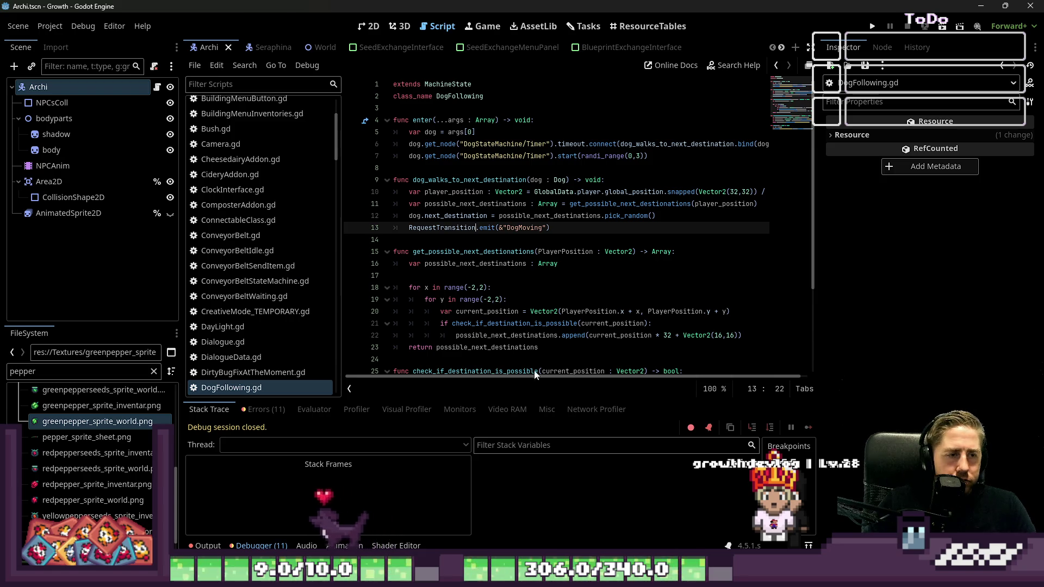
Step: Leave line 22 of DogFollowing.gd in Godot and bring up the pepper sprite sheet in Aseprite
left_click(504, 335)
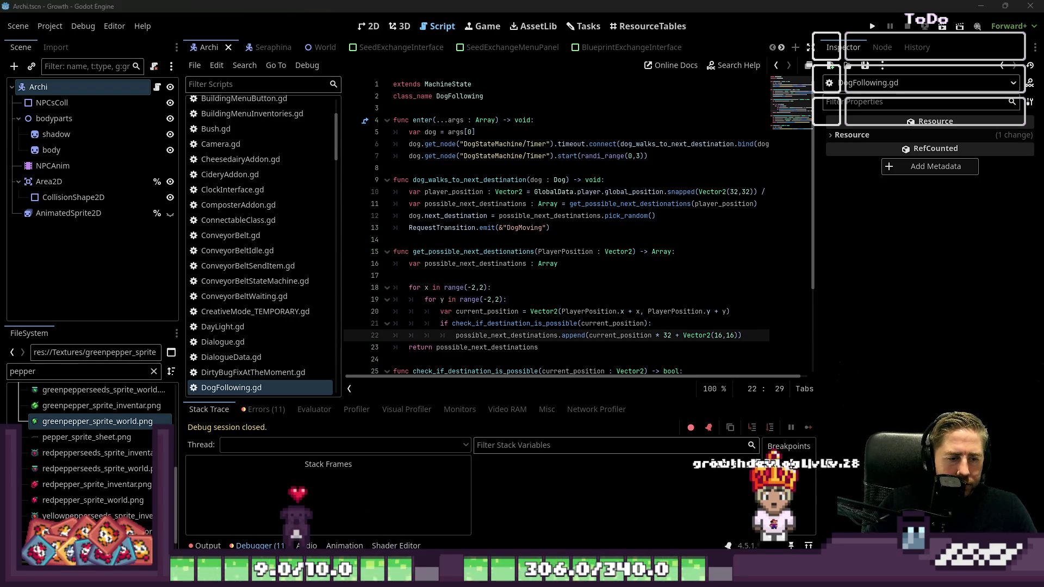
left_click(435, 484)
scroll(624, 302, "down", 3)
scroll(563, 135, "up", 4)
Step: Remove the red pepper's teal leaf and add dark purple 1px outline pixels at its upper-left
key("b")
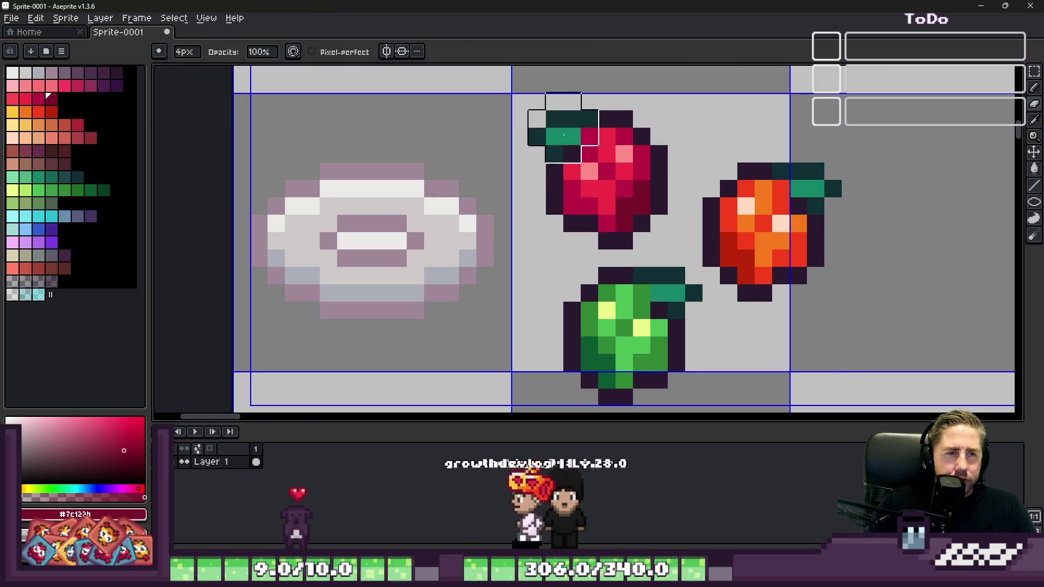
key("ctrl+z")
key("minus")
key("minus")
key("minus")
scroll(568, 143, "up", 3)
left_click(555, 185, "alt")
mouse_move(566, 196)
left_mouse_down()
mouse_move(625, 134)
mouse_move(597, 93)
mouse_move(546, 130)
mouse_move(526, 164)
left_mouse_up()
key("ctrl+z")
scroll(544, 168, "down", 6)
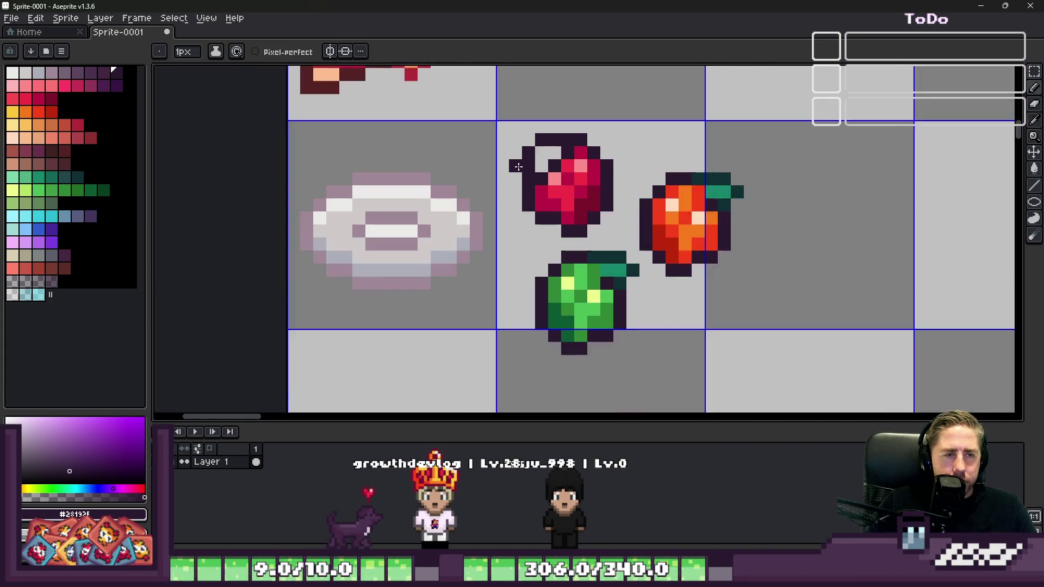
scroll(593, 174, "up", 3)
scroll(634, 175, "down", 2)
scroll(579, 210, "up", 3)
Step: Erase the leaf beside the green pepper and draw a short dark vertical outline loop there
key("e")
left_click(573, 274)
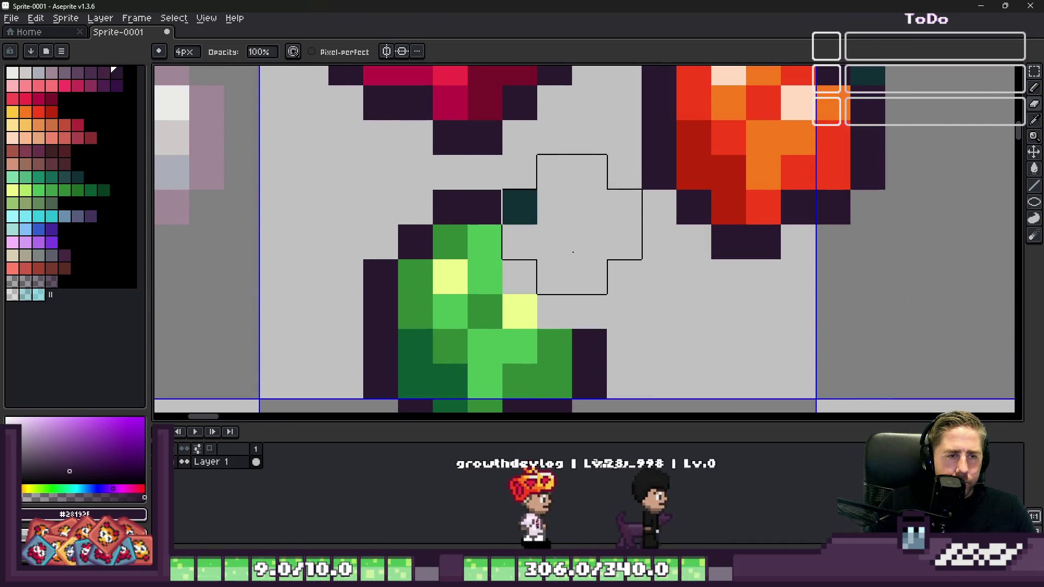
key("b")
left_click(561, 228)
key("ctrl+z")
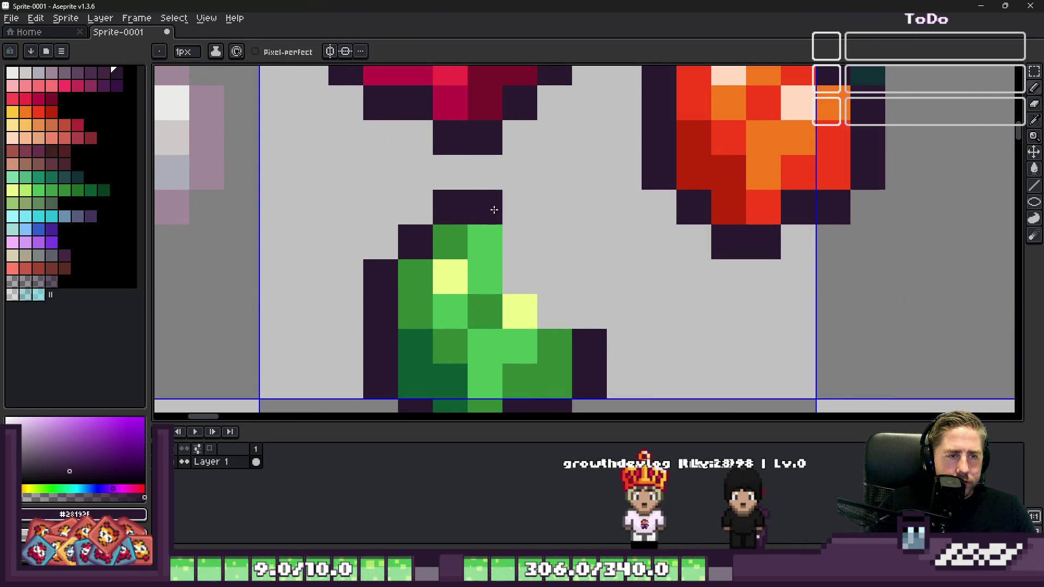
left_click_drag(485, 242, 494, 280)
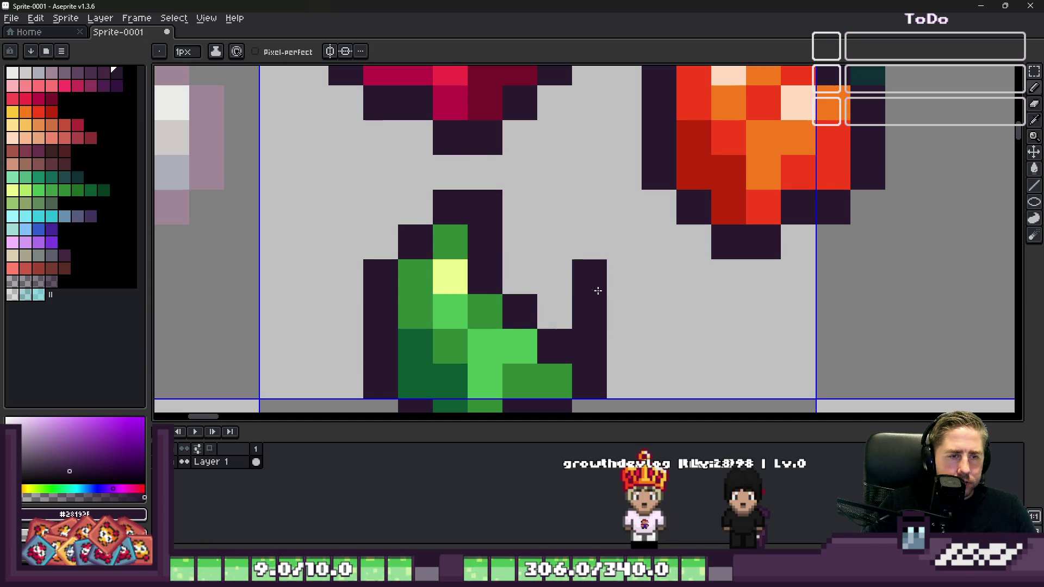
left_click(533, 203)
scroll(559, 210, "down", 6)
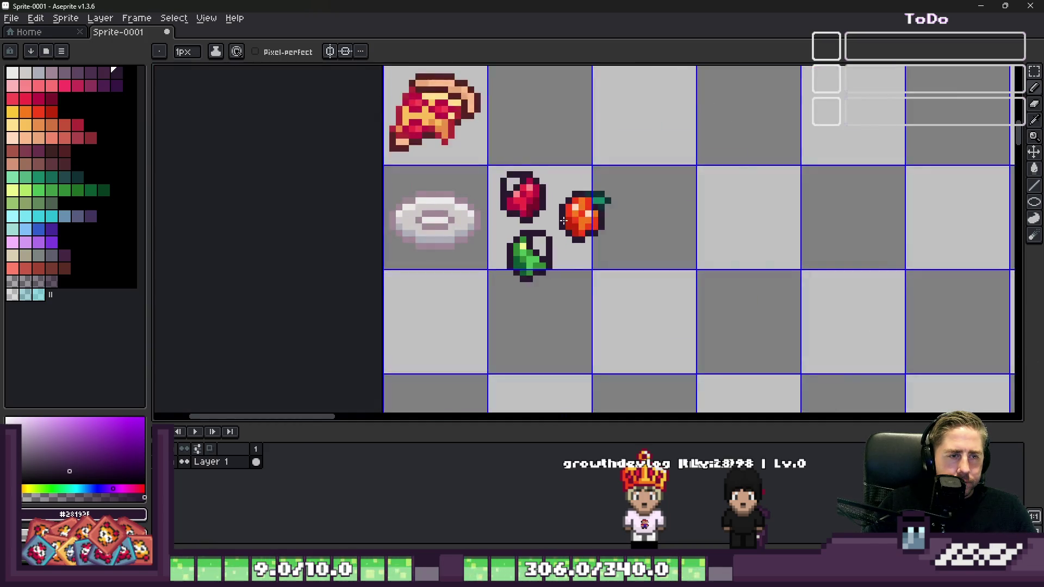
scroll(544, 245, "up", 5)
key("e")
key("minus")
key("minus")
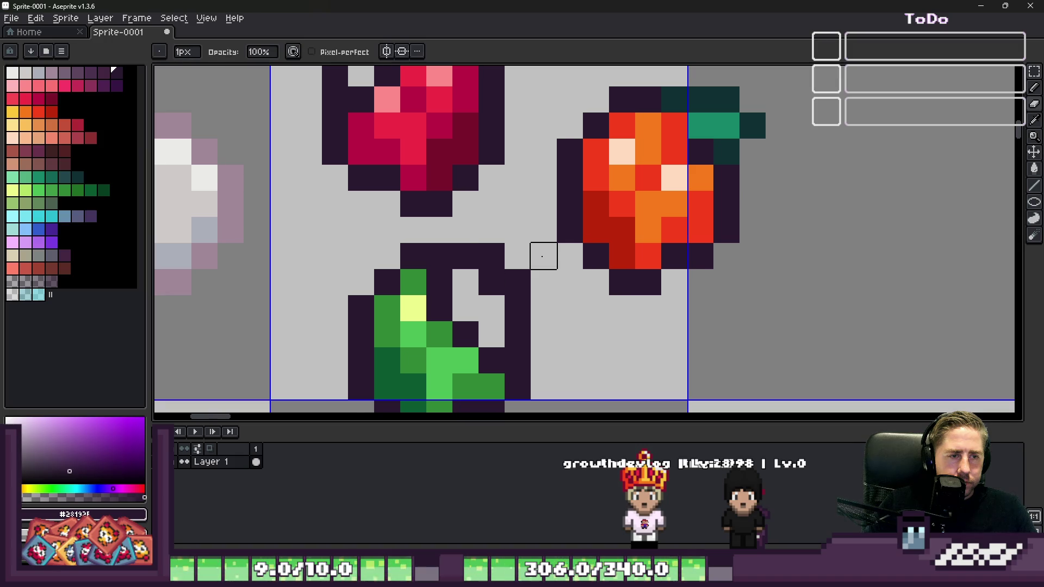
scroll(531, 258, "up", 1)
left_click_drag(514, 250, 549, 285)
scroll(550, 285, "down", 3)
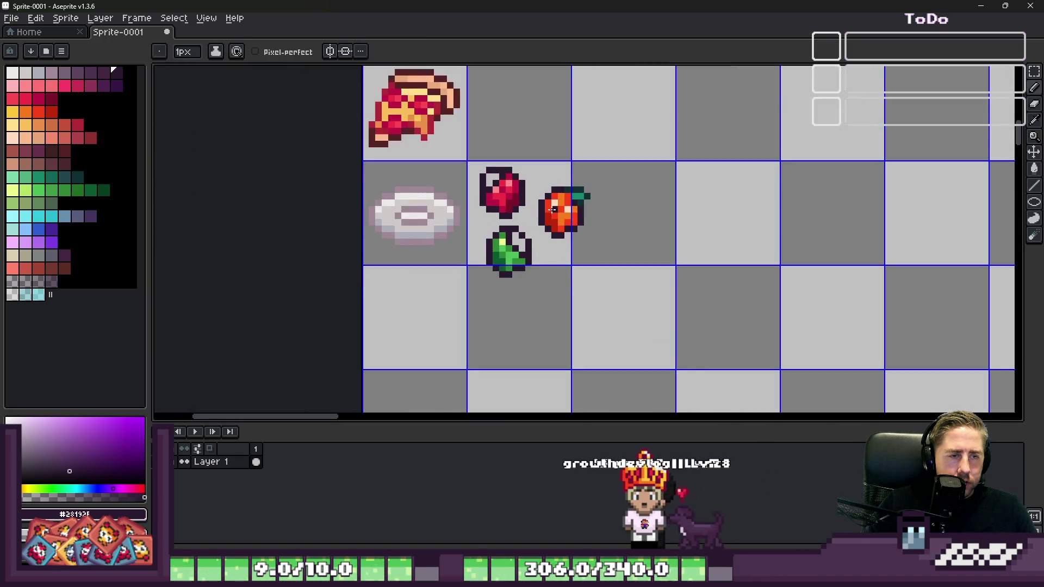
scroll(601, 193, "up", 3)
Step: Erase the orange pepper's teal leaf and redraw its dark outline to fit the grid cell
key("plus")
key("plus")
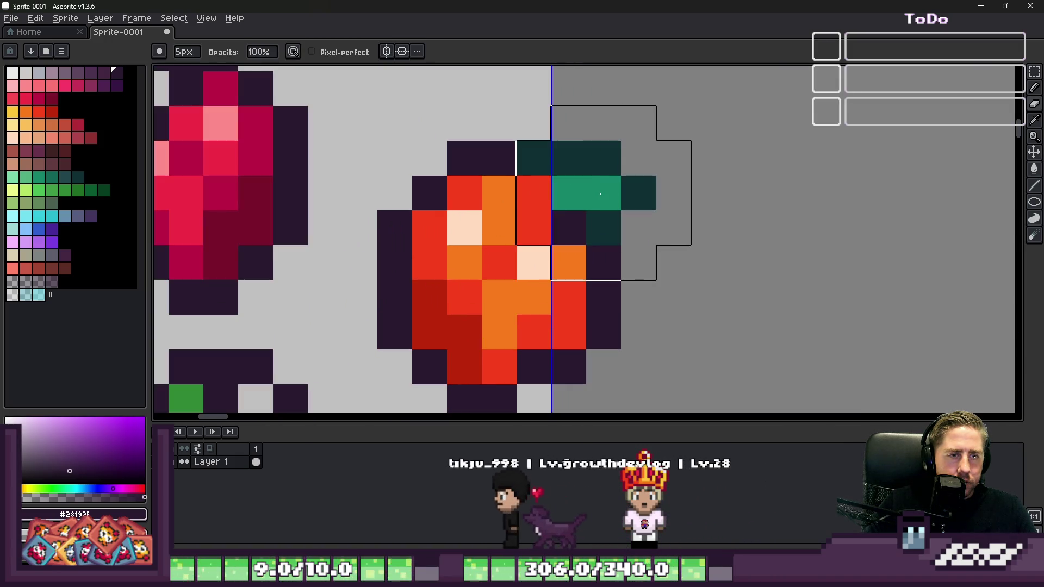
left_click(601, 228)
key("b")
left_click(545, 192)
mouse_move(544, 191)
left_mouse_down()
mouse_move(560, 248)
mouse_move(596, 270)
mouse_move(625, 226)
mouse_move(606, 163)
mouse_move(569, 157)
left_mouse_up()
key("ctrl+z")
left_click(671, 159)
scroll(667, 192, "down", 3)
scroll(668, 192, "up", 4)
key("e")
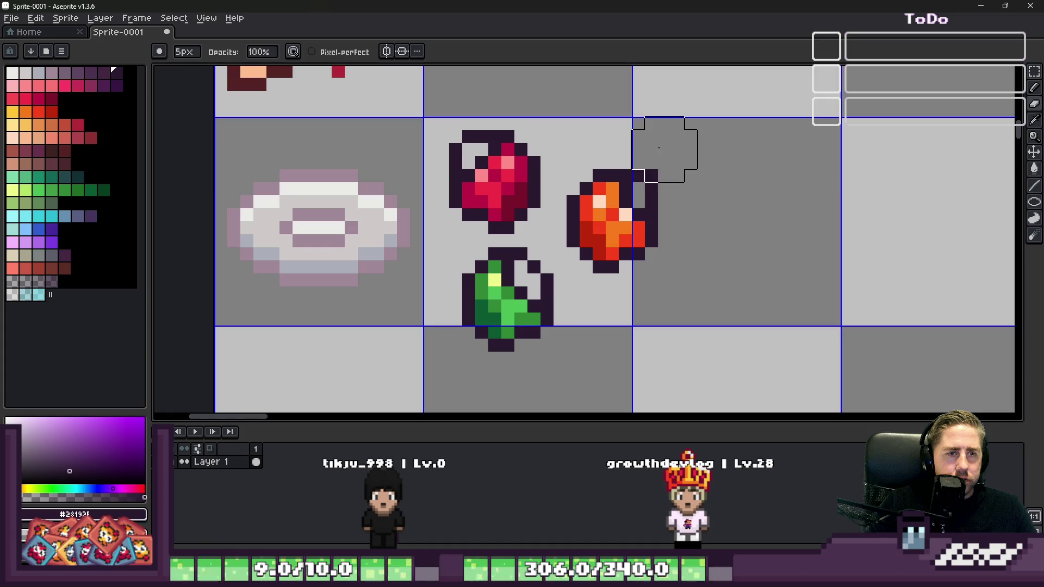
scroll(667, 142, "down", 3)
scroll(738, 262, "up", 6)
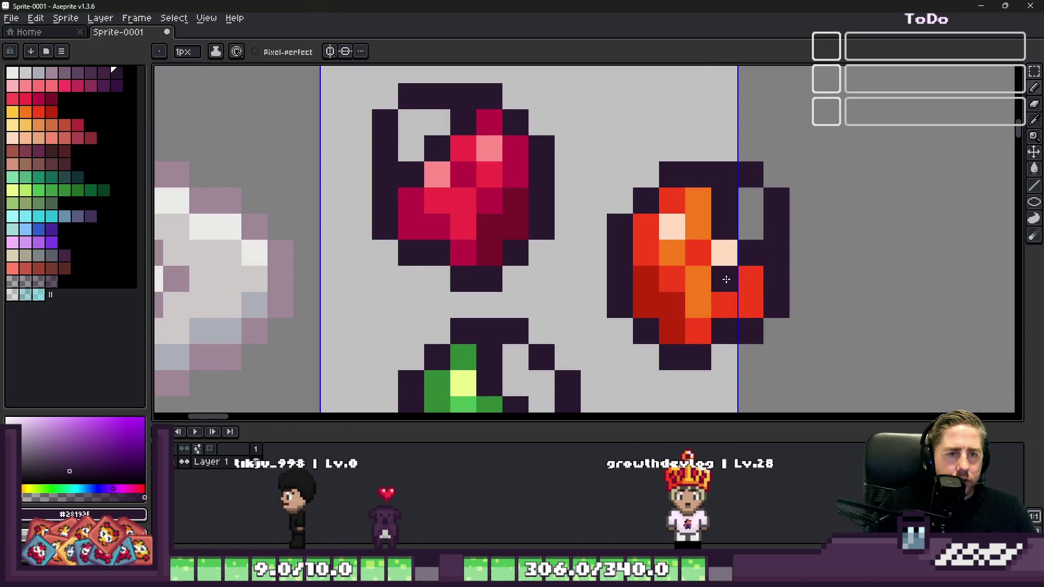
key("minus")
key("minus")
scroll(698, 253, "down", 6)
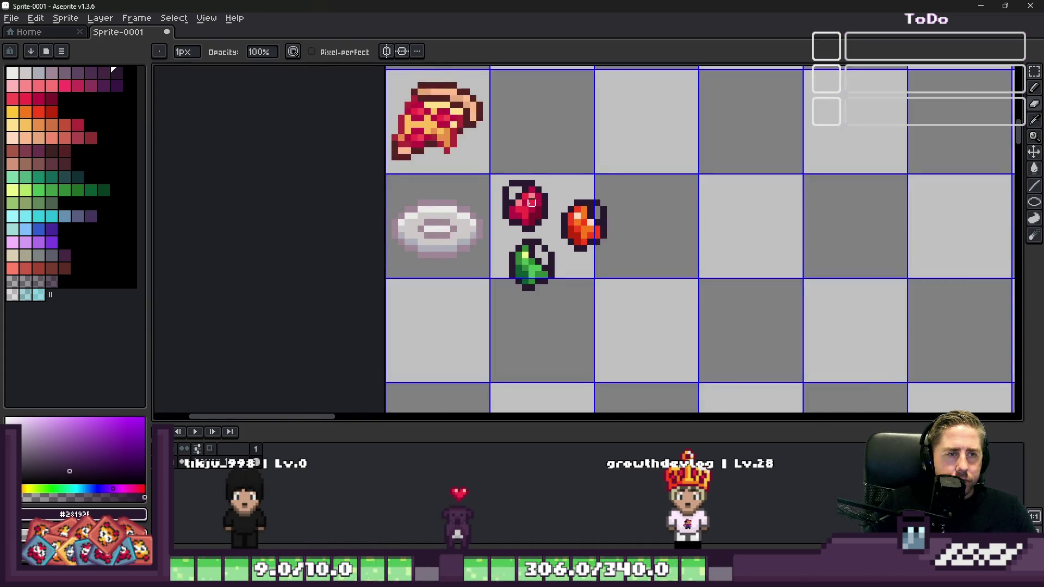
scroll(501, 190, "up", 5)
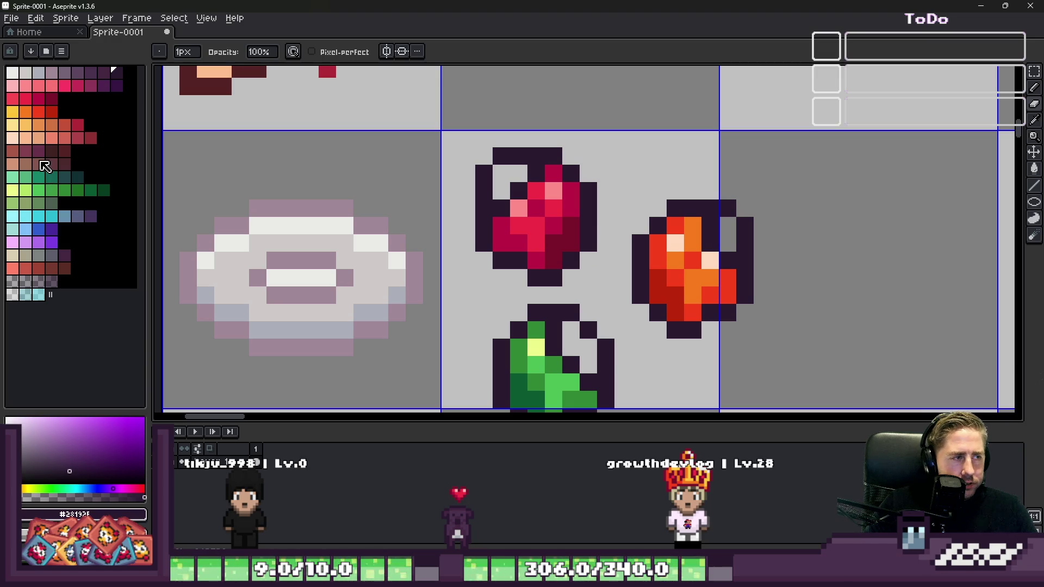
Step: Recolour the red pepper's top outline pixels in dark brown
left_click(40, 164)
key("b")
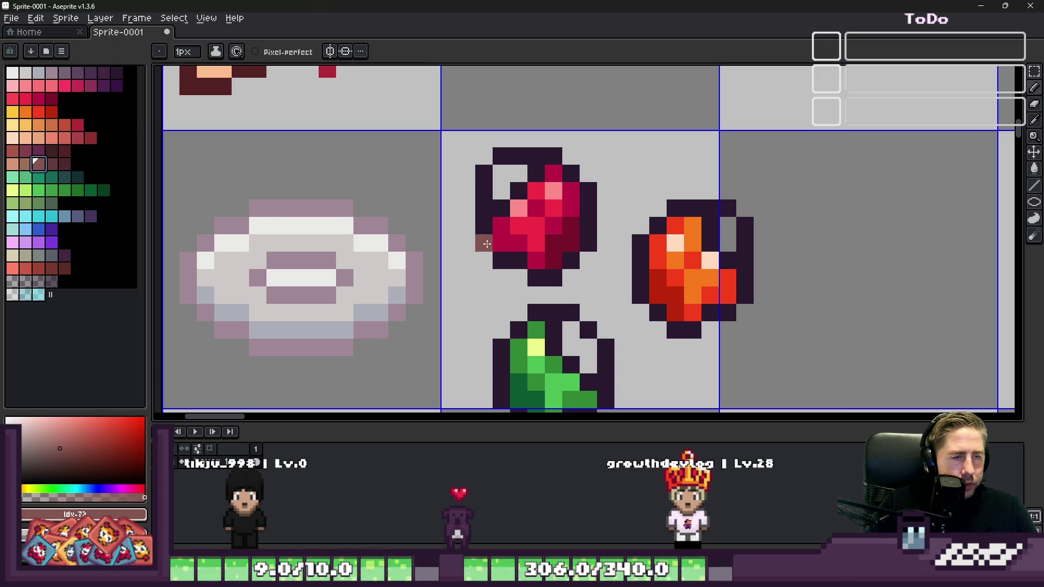
scroll(519, 172, "up", 2)
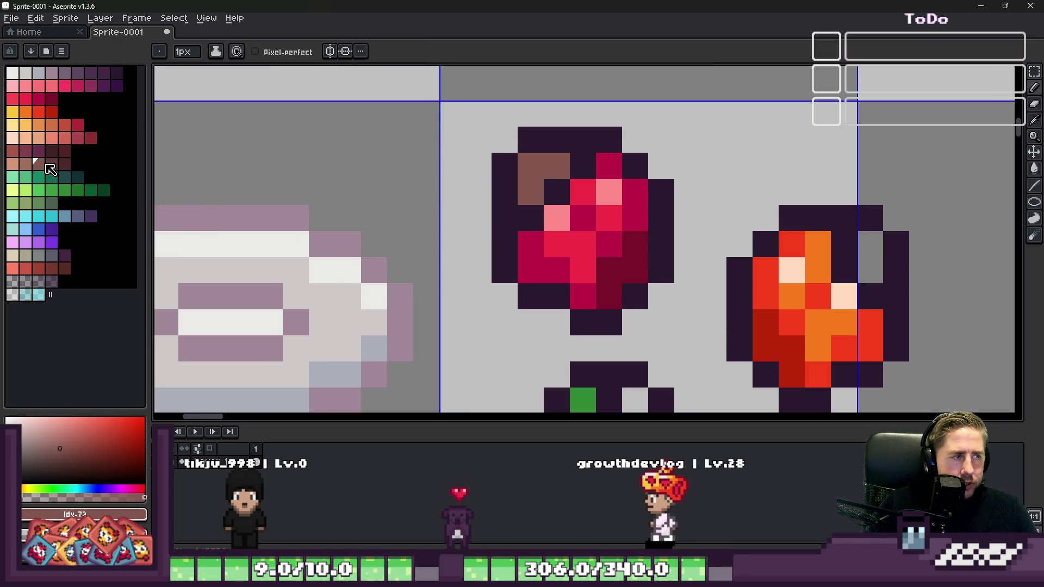
left_click(64, 164)
scroll(569, 242, "up", 2)
mouse_move(569, 239)
left_mouse_down()
mouse_move(542, 242)
mouse_move(608, 163)
mouse_move(676, 158)
left_mouse_up()
scroll(621, 158, "down", 4)
scroll(620, 157, "up", 3)
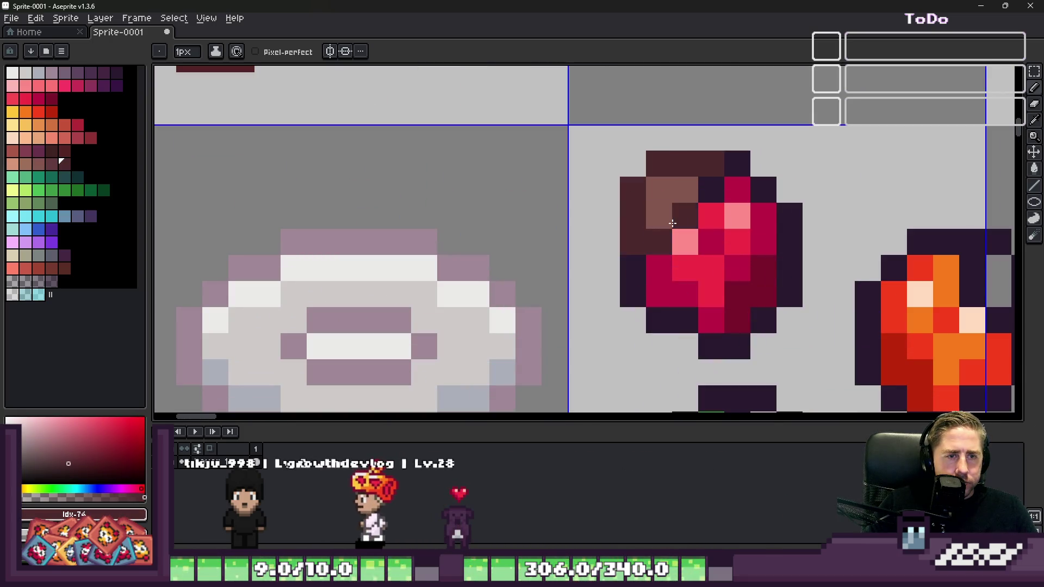
scroll(715, 188, "down", 4)
scroll(652, 165, "up", 4)
Step: Paint the orange pepper's outline brown and fill the remaining outline gaps
mouse_move(617, 218)
left_mouse_down()
mouse_move(617, 202)
mouse_move(652, 164)
mouse_move(691, 191)
mouse_move(667, 252)
mouse_move(653, 250)
left_mouse_up()
left_click(692, 264, "alt")
left_click(691, 263)
scroll(659, 240, "down", 3)
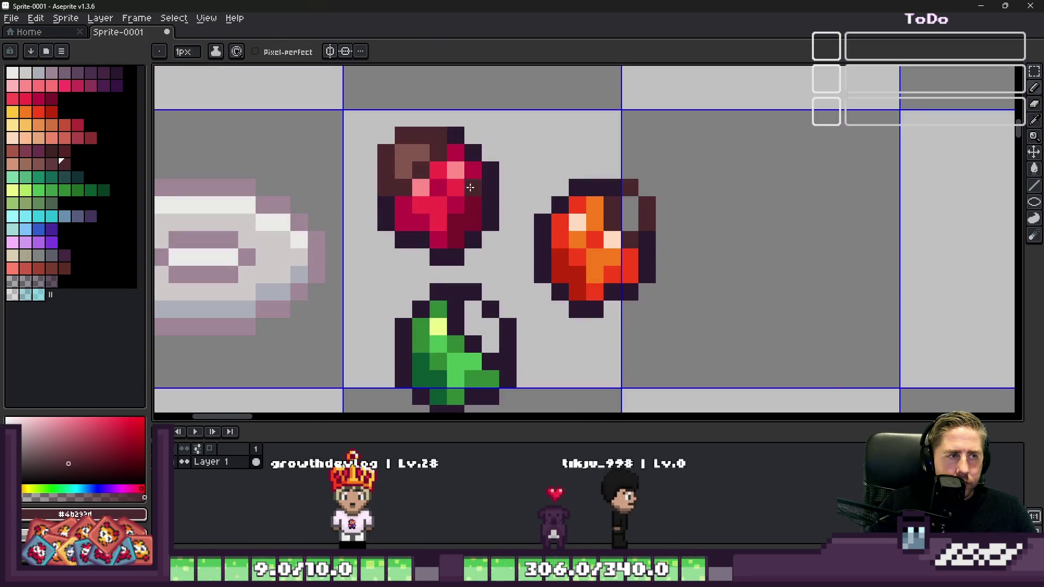
left_click(462, 177, "alt")
scroll(627, 216, "up", 3)
left_click(627, 216)
scroll(627, 216, "up", 1)
left_click(555, 180)
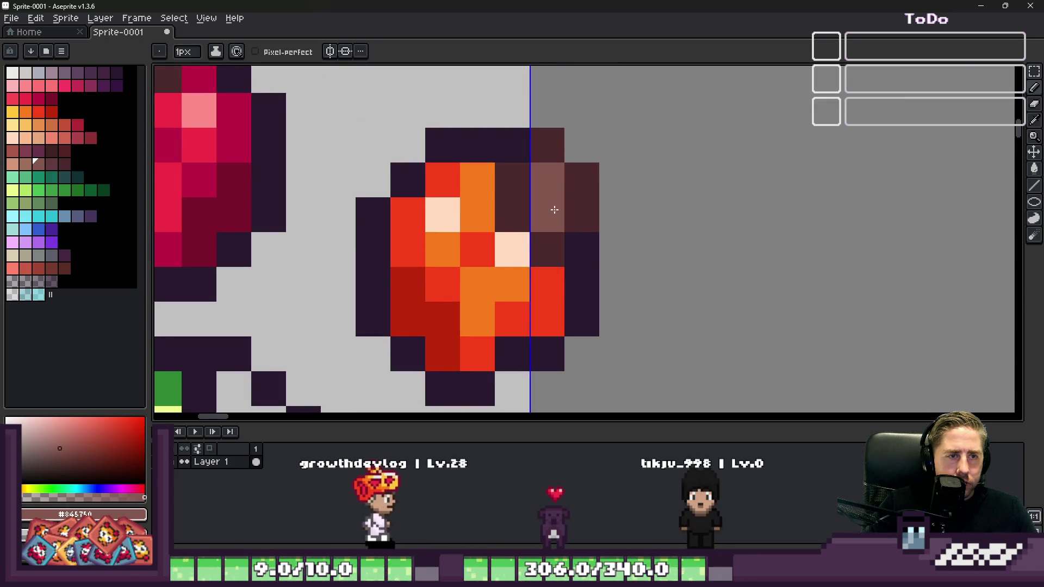
left_click(555, 210)
scroll(554, 210, "down", 4)
scroll(664, 257, "up", 3)
scroll(664, 256, "up", 2)
Step: Give the green pepper a dark brown stem outline
left_click(597, 270)
left_click_drag(637, 281, 637, 328)
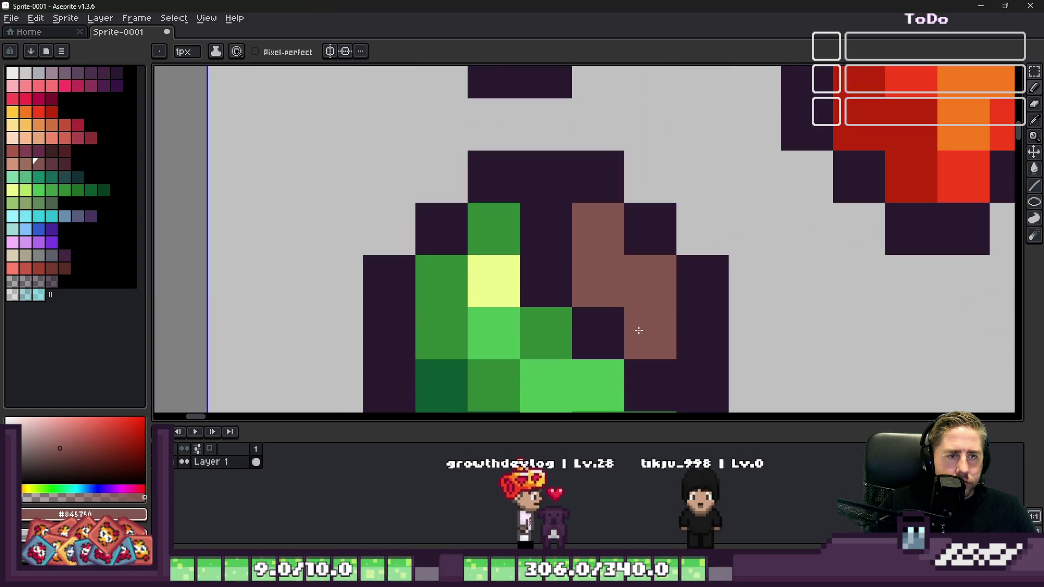
scroll(636, 328, "down", 4)
scroll(775, 158, "up", 3)
left_click(775, 158, "alt")
scroll(775, 158, "down", 3)
scroll(576, 228, "up", 3)
left_click(577, 223)
left_click(584, 258)
left_click(619, 189)
left_click_drag(656, 226, 680, 296)
left_click(647, 326)
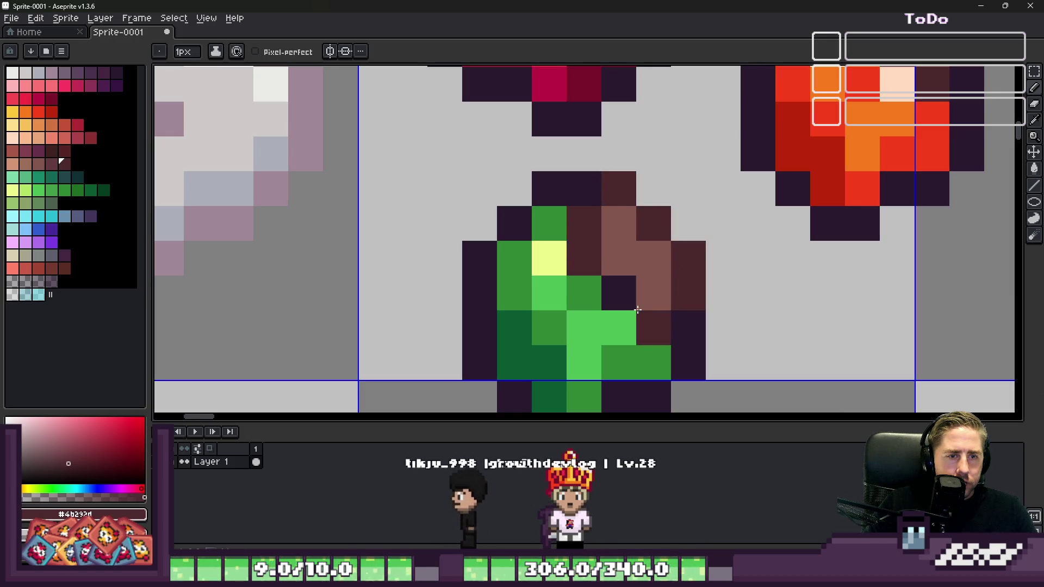
left_click(619, 293)
scroll(643, 278, "down", 4)
scroll(642, 278, "up", 5)
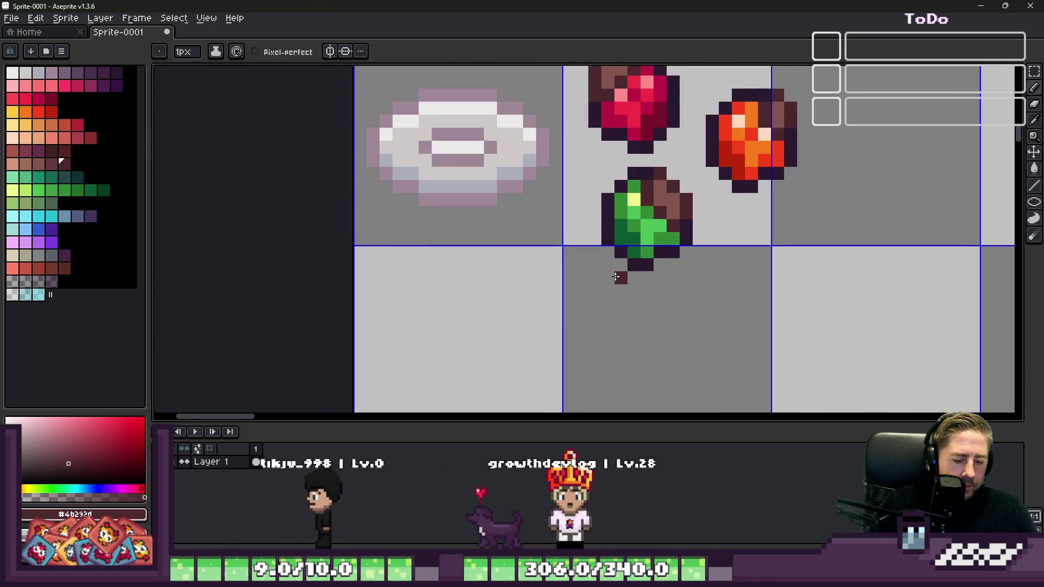
Step: Select the green pepper's area and try maroon pixels on its left edge, then undo them
key("m")
mouse_move(566, 92)
left_mouse_down()
mouse_move(646, 198)
mouse_move(745, 291)
left_mouse_up()
scroll(648, 164, "up", 1)
key("i")
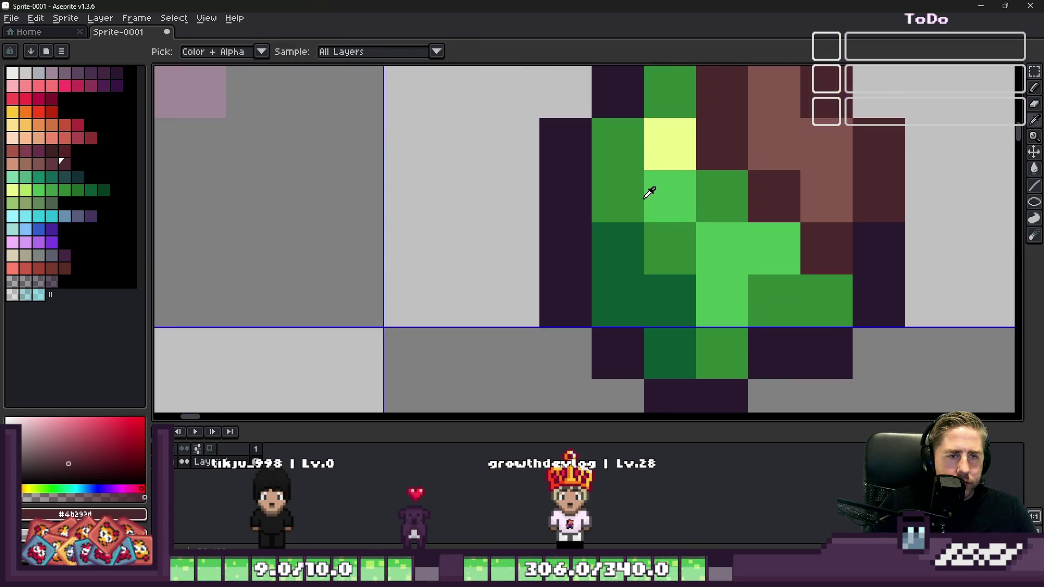
key("b")
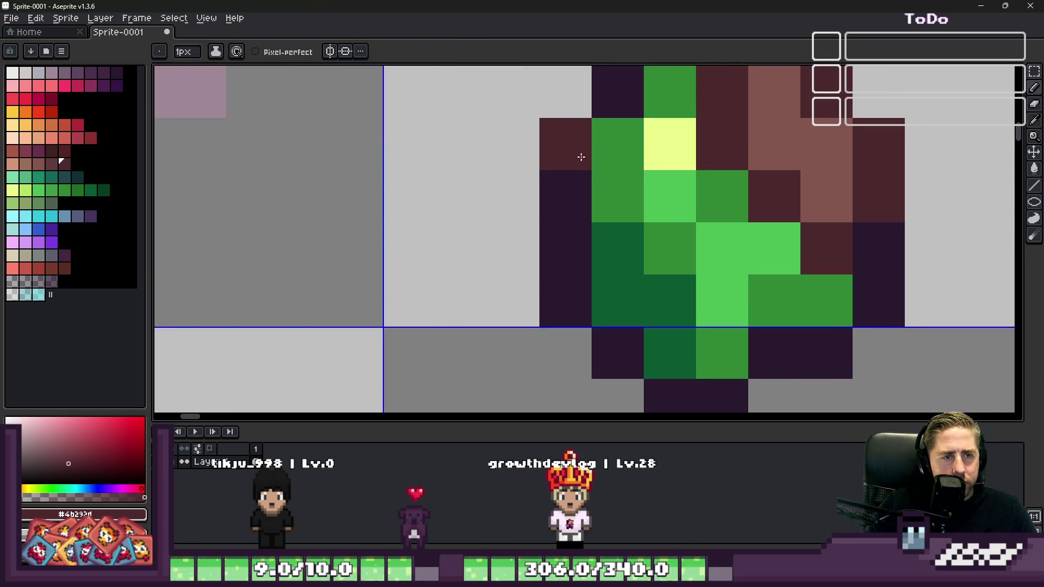
left_click_drag(619, 256, 620, 275)
scroll(620, 276, "down", 4)
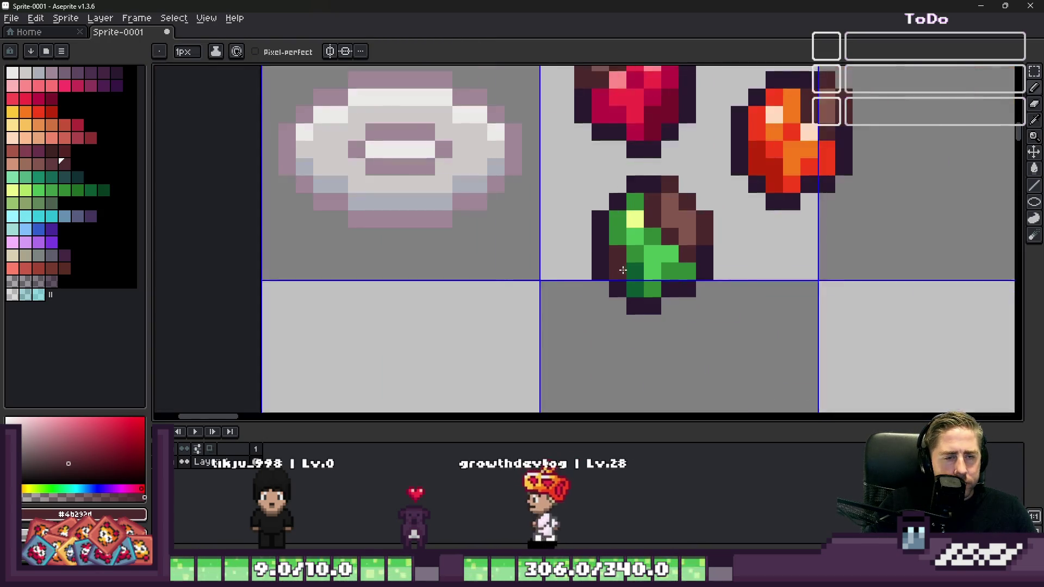
scroll(677, 227, "up", 2)
left_click(644, 269)
scroll(644, 269, "down", 4)
key("v")
scroll(631, 220, "up", 3)
key("ctrl+z")
key("ctrl+z")
key("ctrl+z")
key("b")
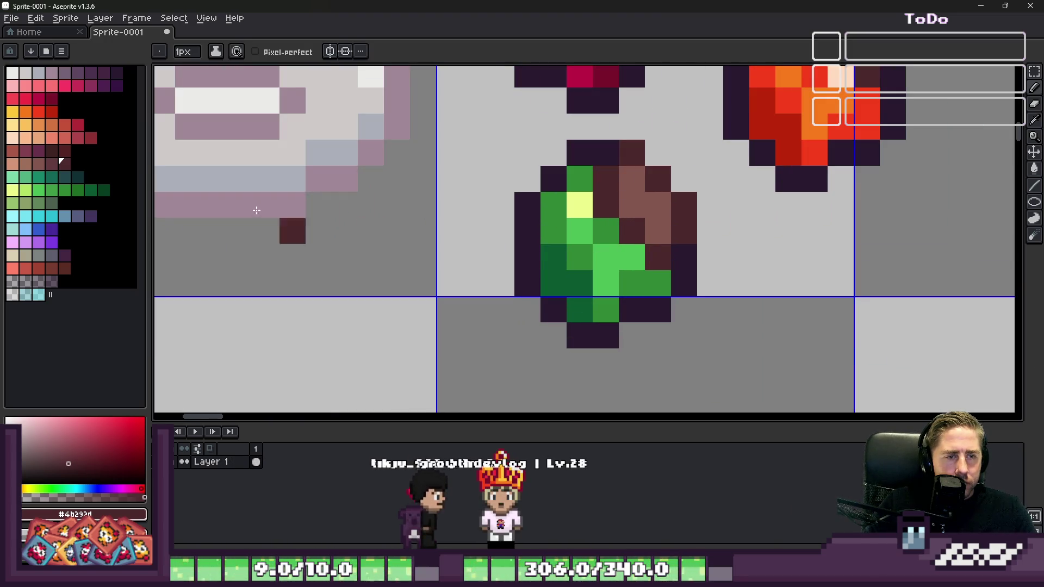
Step: Paint two green pepper pixels maroon, pick dark purple, and zoom out to check the stems
left_click(45, 168)
scroll(551, 256, "up", 3)
left_click(609, 208)
left_click(661, 260)
scroll(470, 158, "down", 2)
scroll(470, 158, "down", 4)
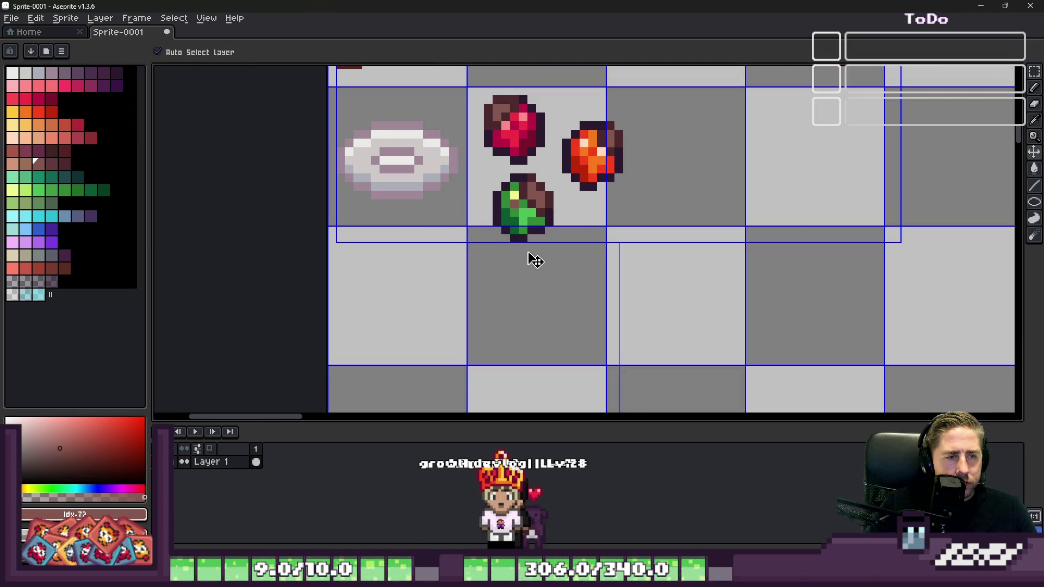
scroll(495, 177, "up", 2)
left_click(494, 223, "alt")
scroll(513, 235, "up", 2)
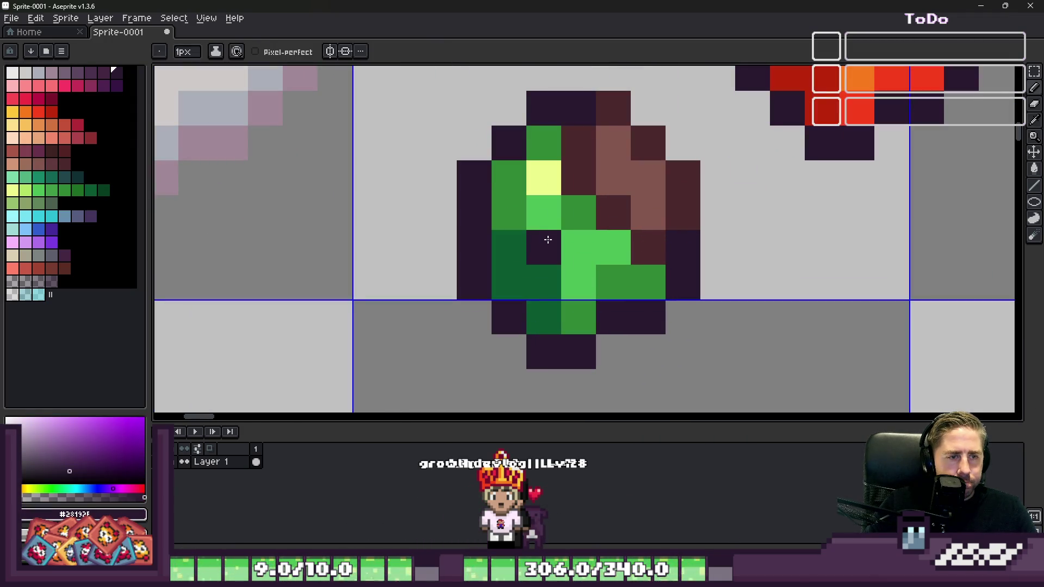
scroll(479, 193, "down", 4)
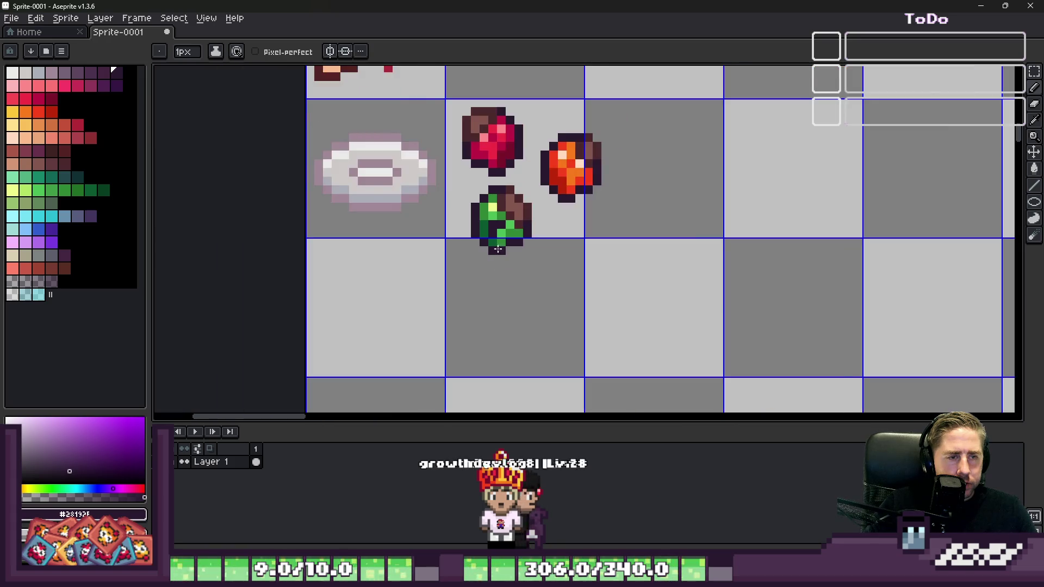
scroll(573, 161, "up", 3)
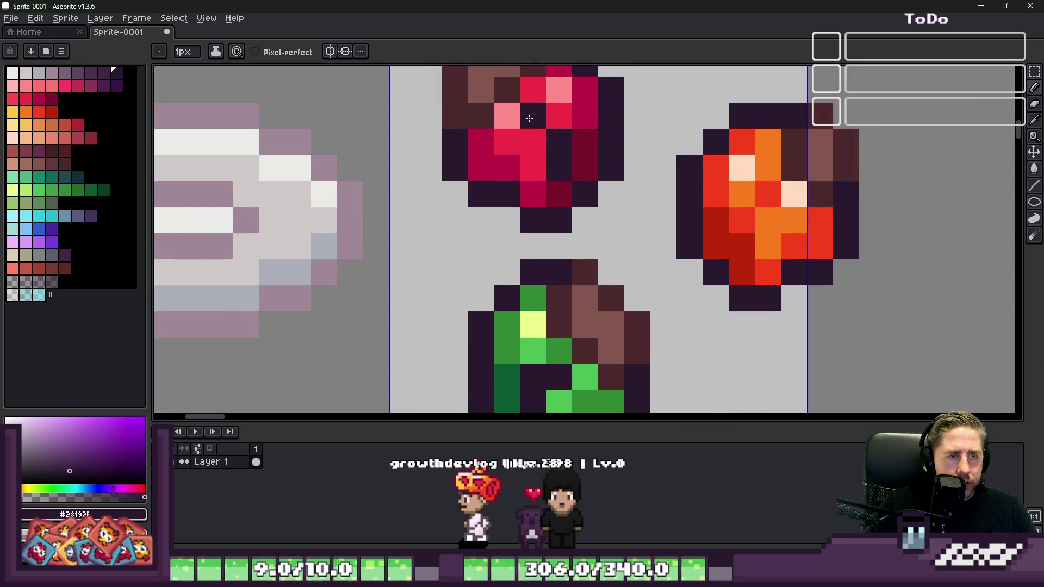
scroll(531, 114, "down", 4)
scroll(559, 235, "up", 3)
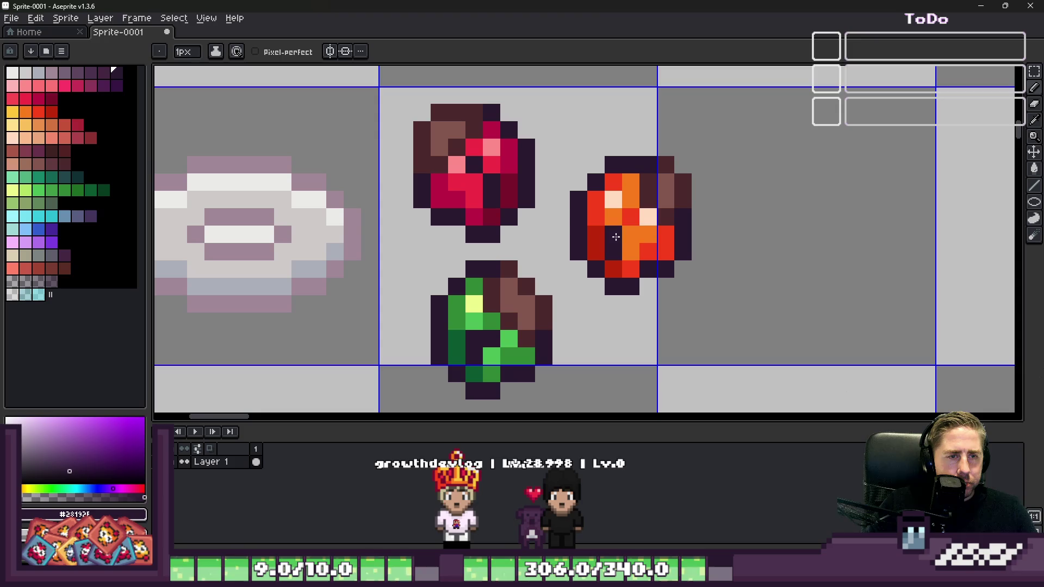
scroll(636, 222, "down", 4)
scroll(570, 281, "up", 3)
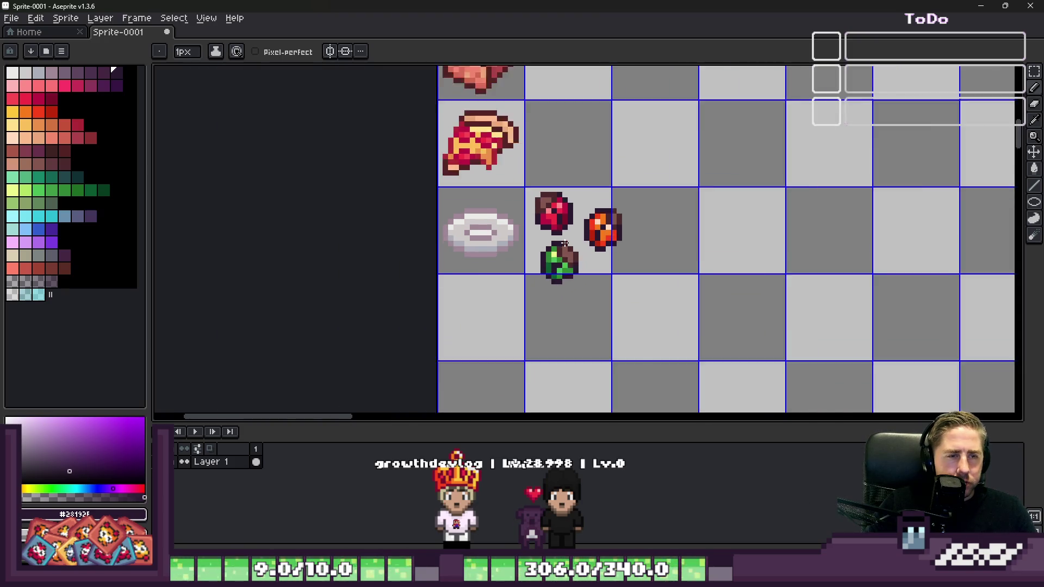
scroll(582, 222, "down", 4)
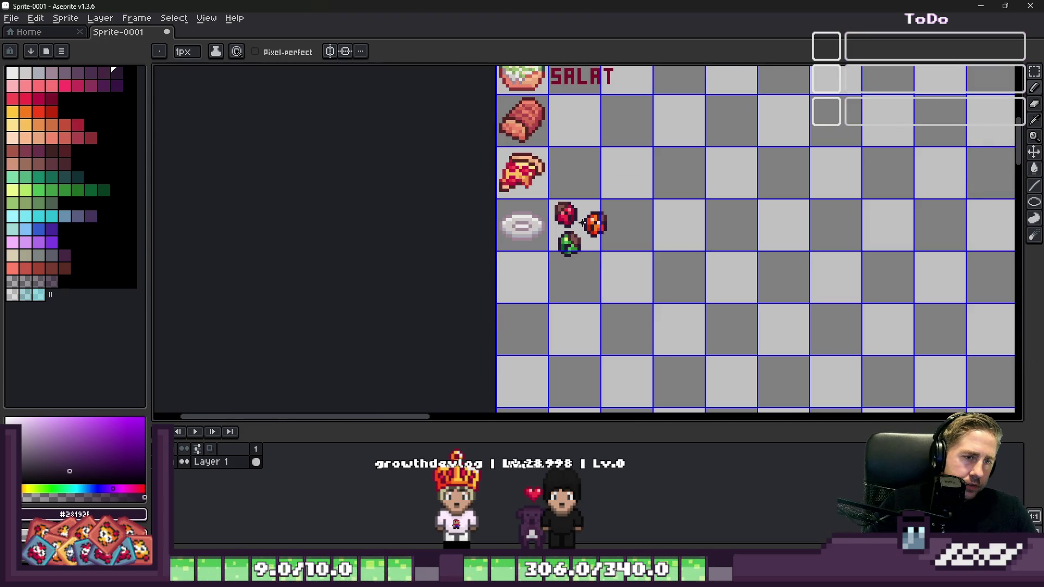
key("m")
scroll(582, 222, "up", 2)
Step: Gather the orange and green pieces onto the red piece to form a cluster
scroll(581, 222, "up", 2)
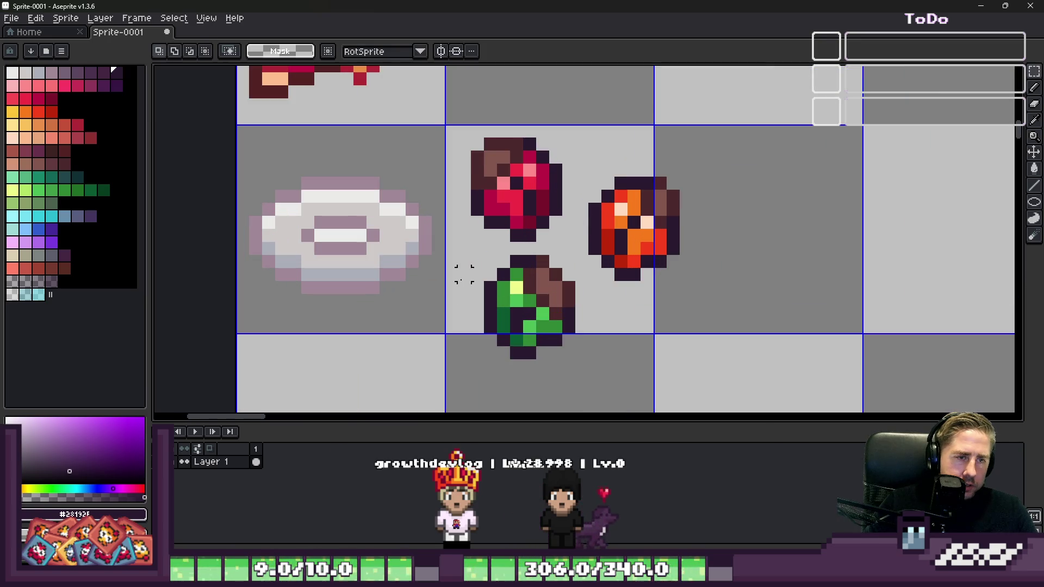
left_click_drag(457, 245, 590, 387)
mouse_move(560, 321)
left_mouse_down()
mouse_move(555, 279)
mouse_move(523, 276)
left_mouse_up()
mouse_move(575, 154)
left_mouse_down()
mouse_move(681, 280)
mouse_move(581, 243)
left_mouse_up()
key("ctrl+z")
key("ctrl+z")
key("ctrl+z")
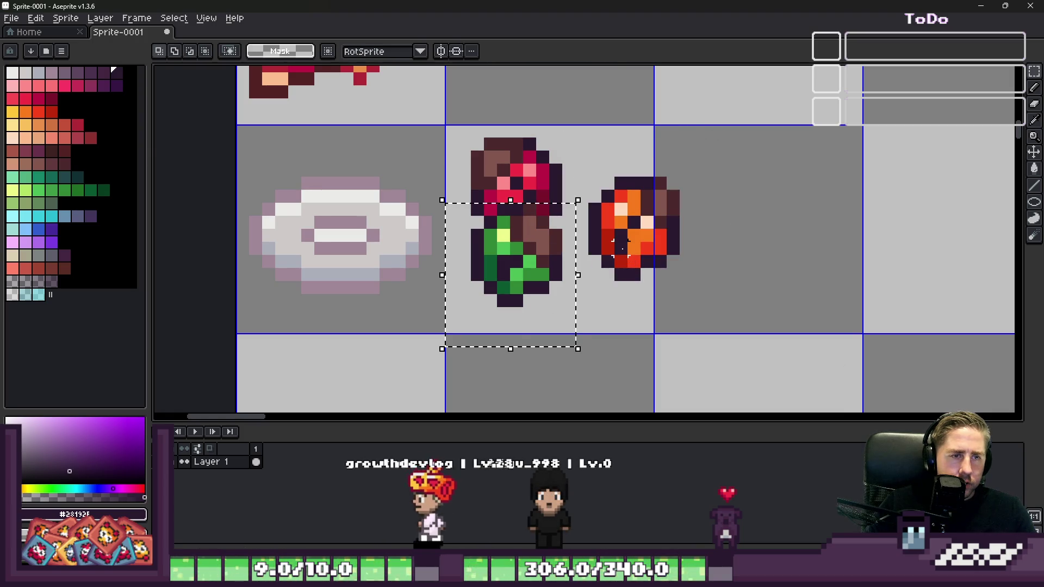
left_click_drag(579, 163, 693, 303)
mouse_move(626, 234)
left_mouse_down()
mouse_move(598, 205)
mouse_move(582, 207)
left_mouse_up()
key("Return")
left_click_drag(469, 253, 607, 390)
left_click_drag(517, 327, 530, 269)
key("Return")
Step: Try moving the ingredient cluster onto the bowl, then undo back to the green piece selection
scroll(490, 259, "down", 2)
key("b")
key("m")
mouse_move(467, 186)
left_mouse_down()
mouse_move(574, 298)
mouse_move(613, 318)
left_mouse_up()
scroll(501, 225, "up", 3)
mouse_move(570, 262)
left_mouse_down()
mouse_move(338, 275)
mouse_move(287, 261)
left_mouse_up()
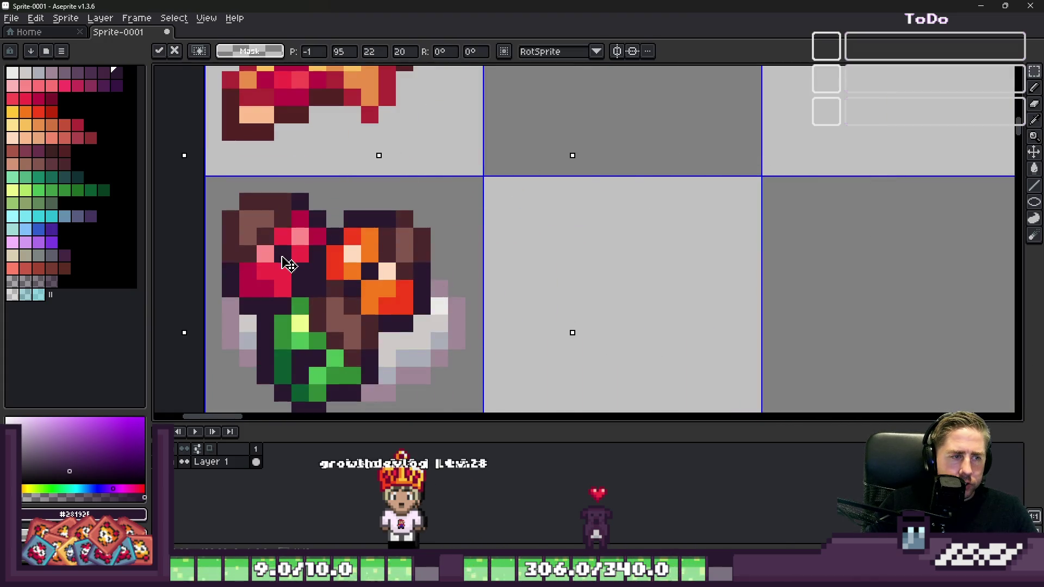
scroll(438, 233, "down", 2)
key("ctrl+z")
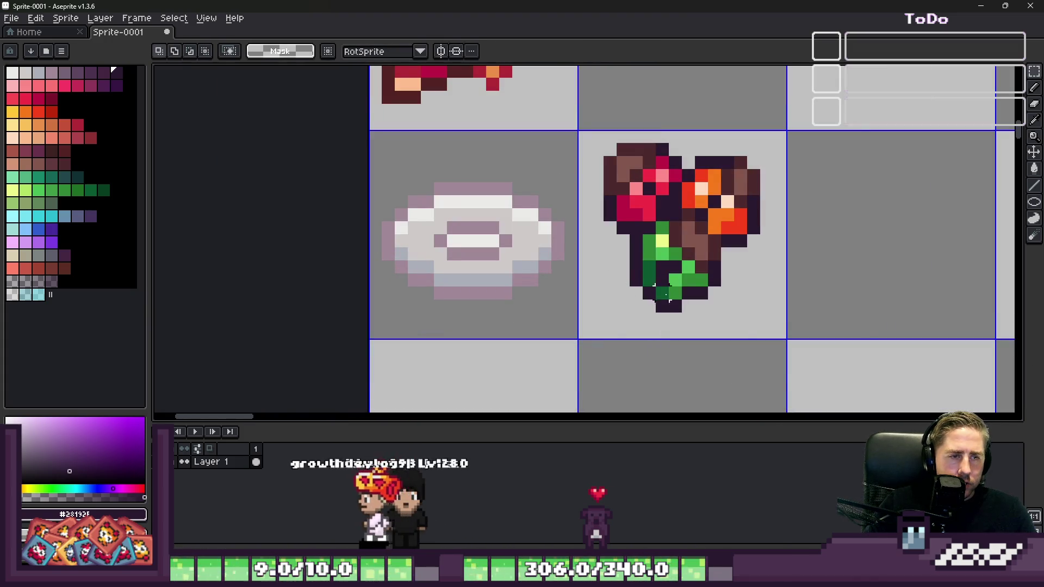
key("ctrl+z")
Step: Move the green piece up onto the others and place the whole cluster in the bowl
left_click_drag(670, 343, 683, 257)
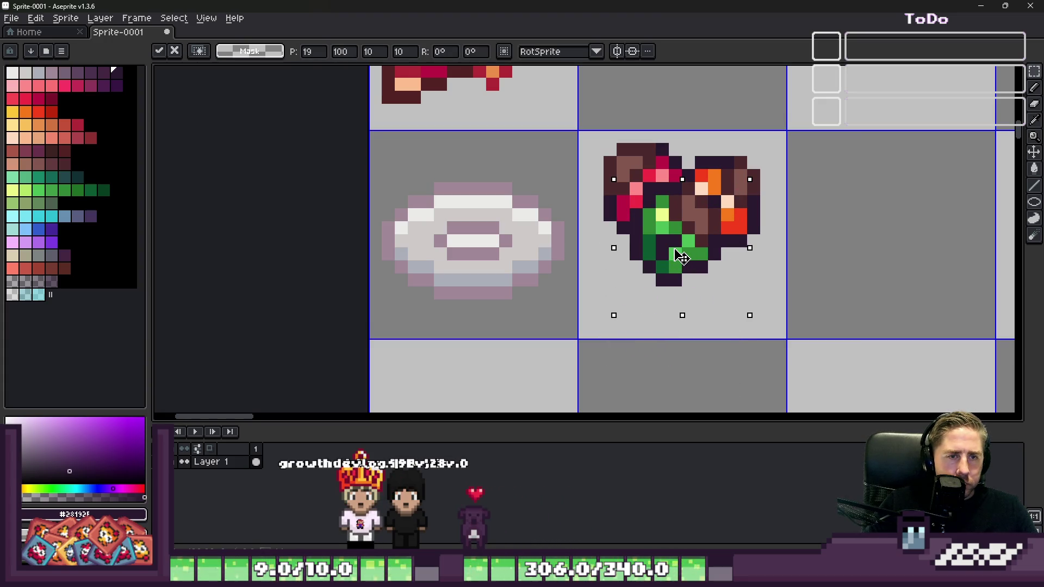
key("Return")
left_click_drag(580, 129, 806, 321)
mouse_move(677, 224)
left_mouse_down()
mouse_move(442, 224)
mouse_move(468, 236)
left_mouse_up()
key("ctrl+d")
Step: Fill the bowl's grey-purple outline with the sampled darker purple
scroll(564, 245, "down", 6)
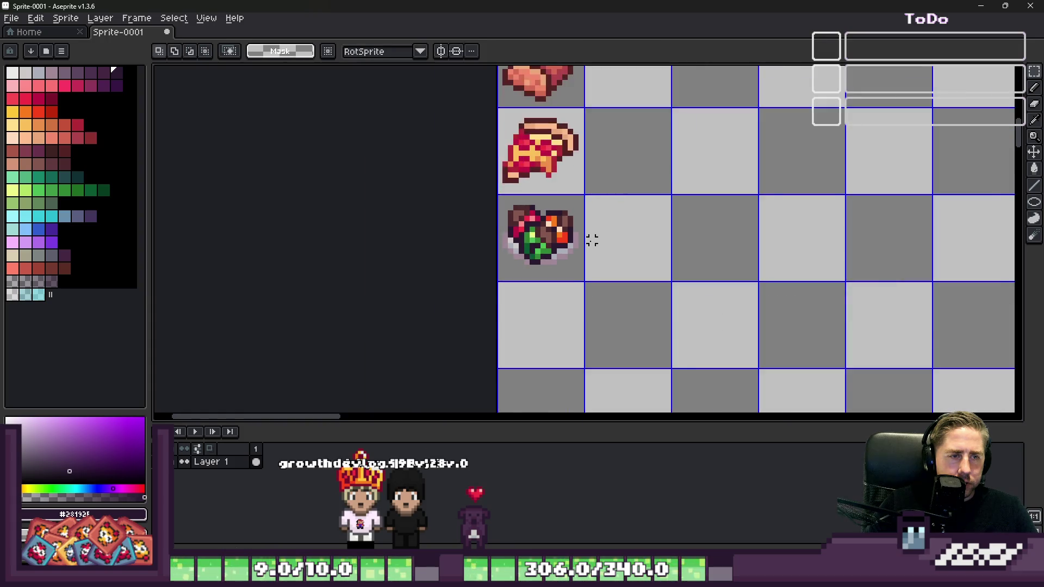
scroll(558, 260, "down", 1)
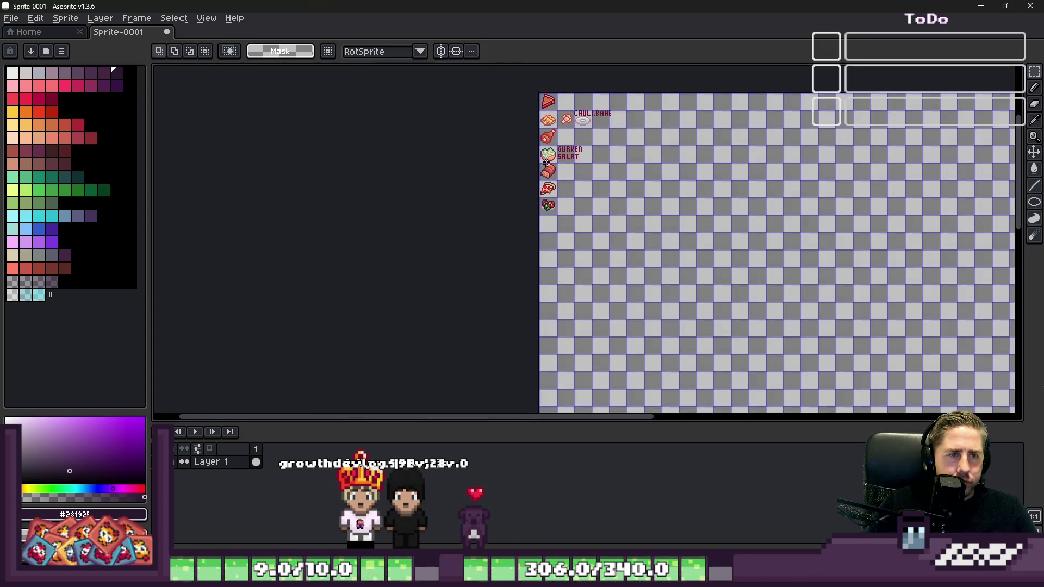
scroll(531, 159, "up", 8)
key("i")
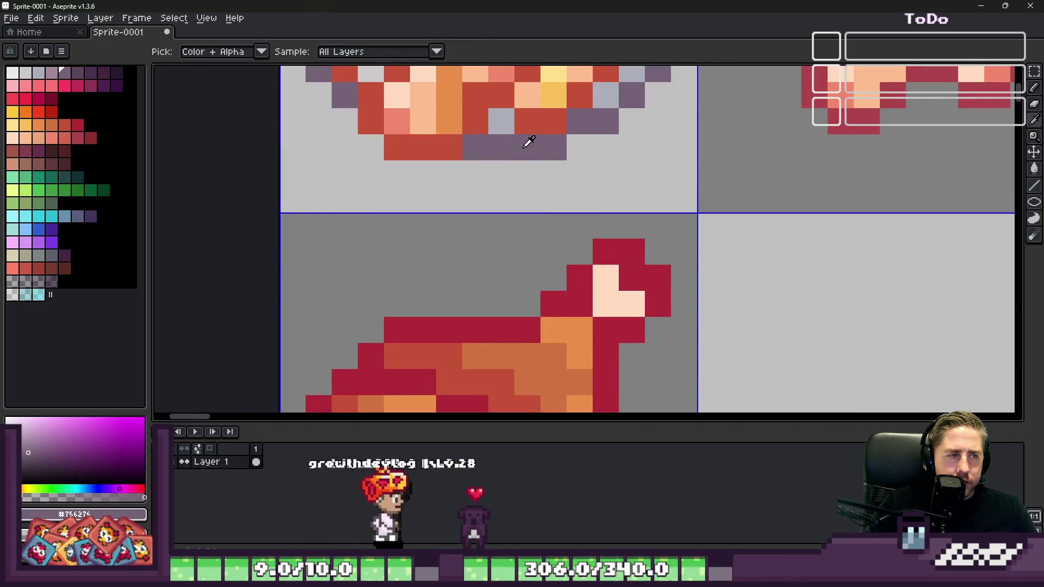
left_click(536, 139)
key("g")
left_click(487, 148)
Step: Clear and restore the selection while switching between move and selection tools
scroll(487, 148, "down", 4)
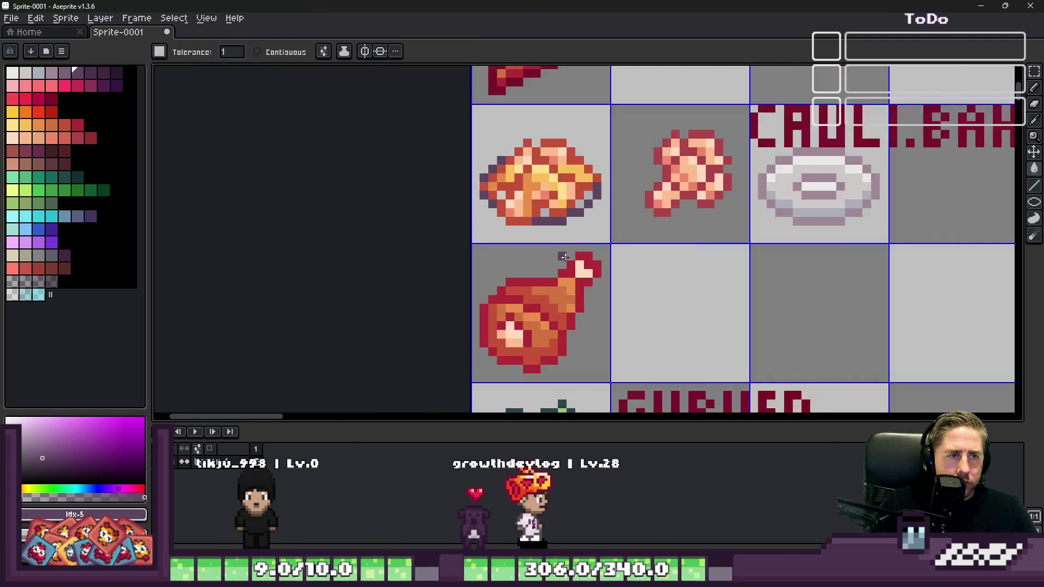
scroll(566, 381, "up", 5)
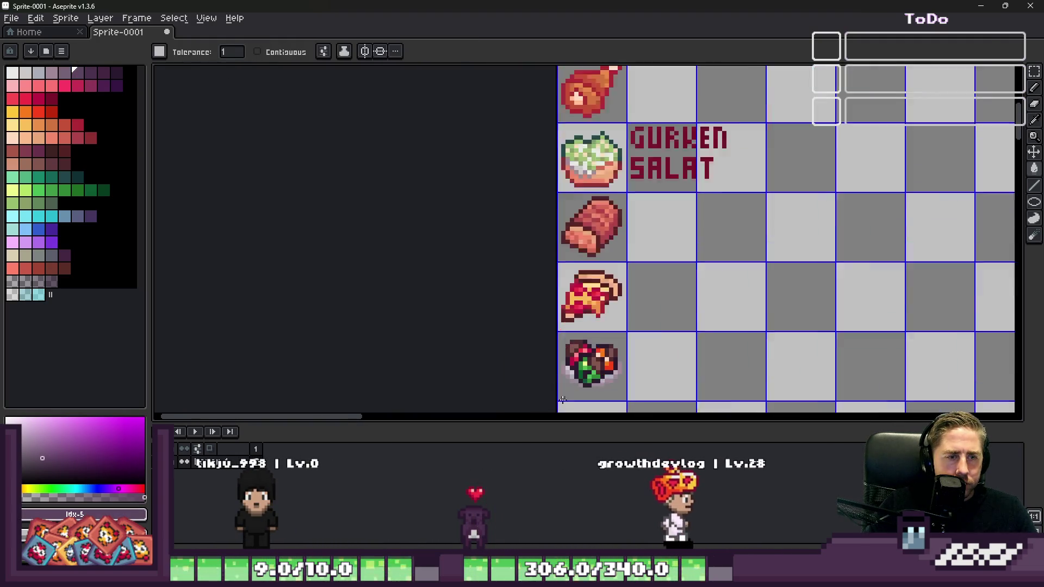
scroll(580, 327, "down", 4)
scroll(580, 327, "down", 3)
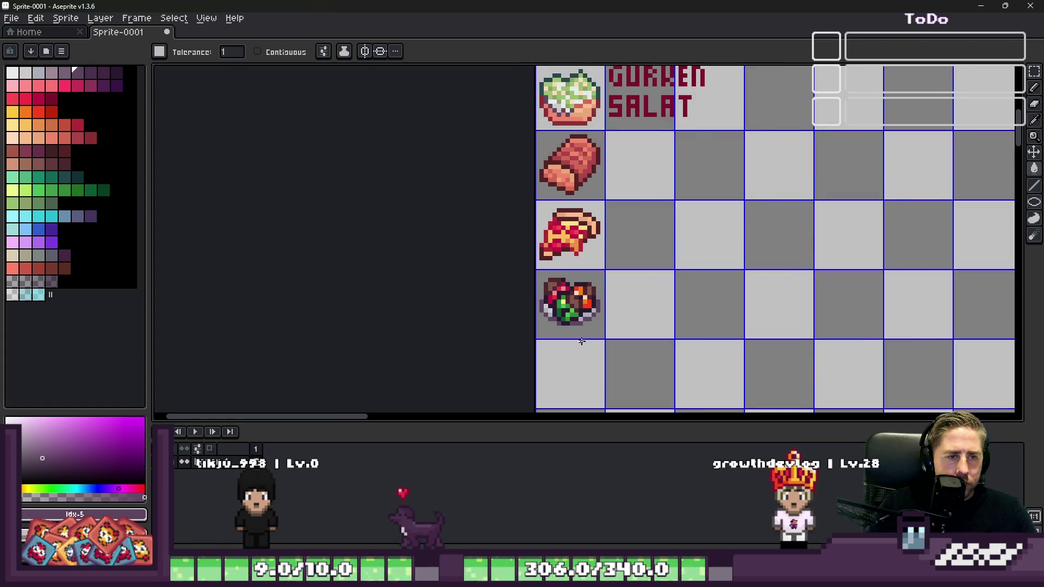
key("v")
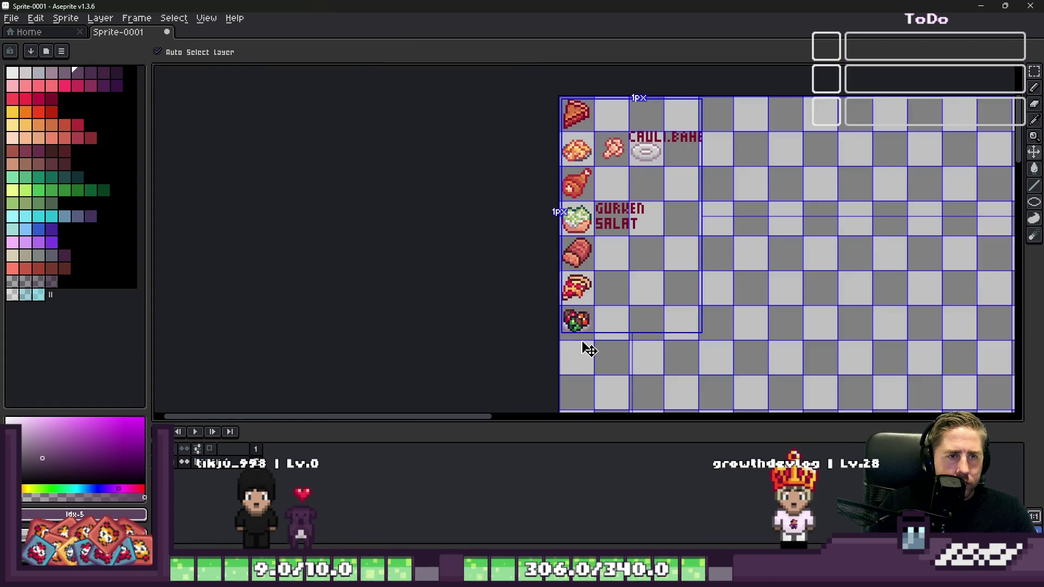
key("w")
key("ctrl+d")
key("ctrl+z")
key("v")
scroll(571, 206, "up", 3)
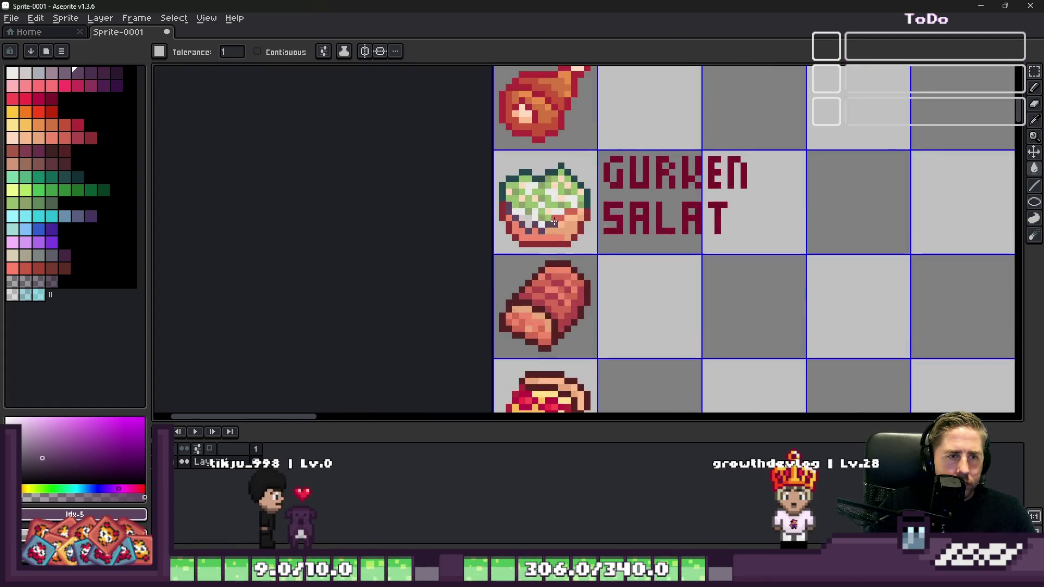
scroll(571, 206, "down", 2)
key("w")
scroll(571, 205, "down", 3)
scroll(565, 228, "up", 5)
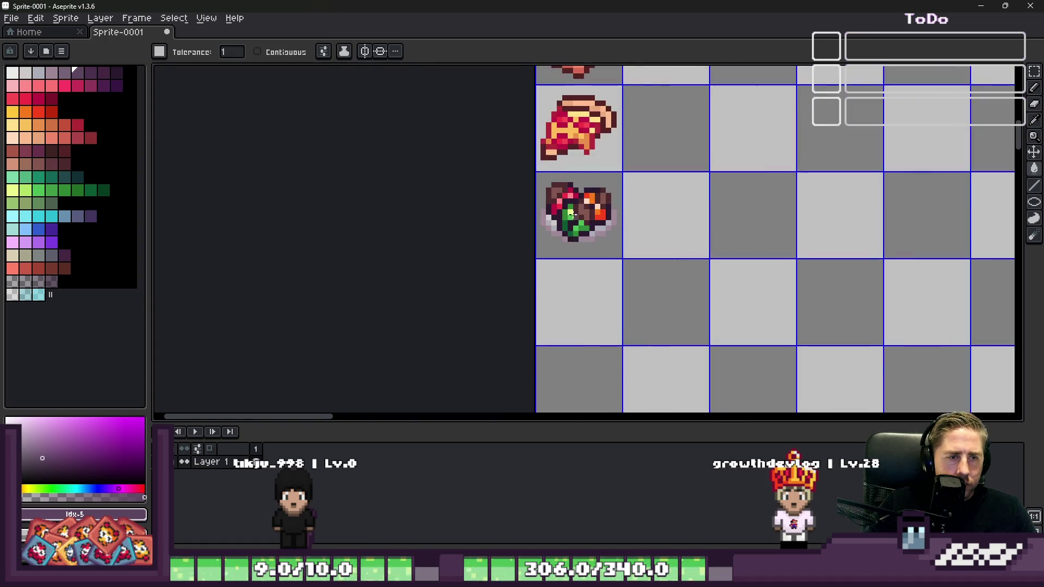
key("m")
scroll(534, 200, "up", 1)
Step: Fill a pale-green pixel of the casserole with a darker brown
key("i")
left_click(607, 206)
left_click(53, 151)
key("g")
left_click(584, 213)
scroll(607, 208, "down", 4)
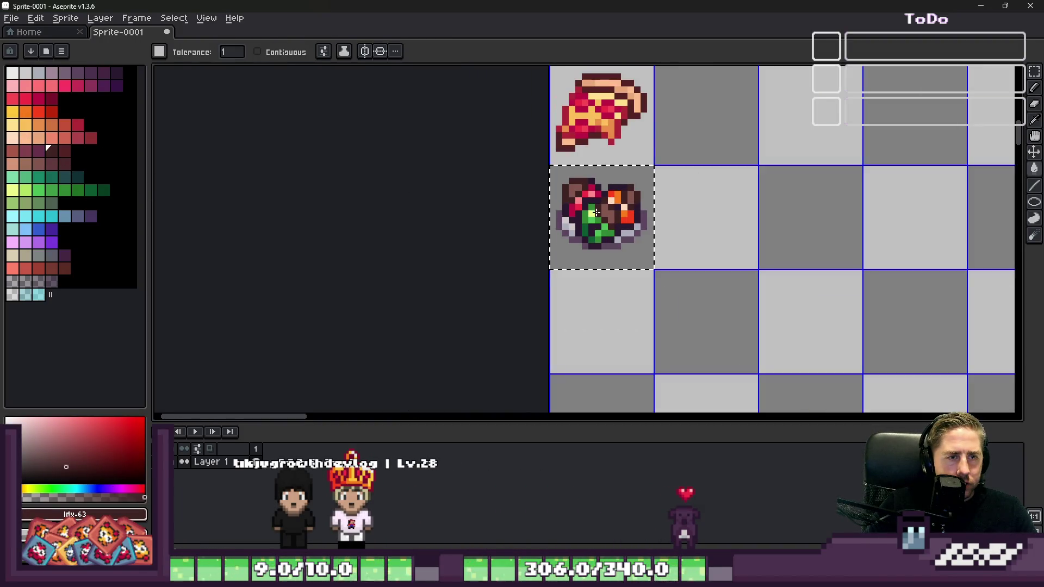
Step: Sample the dark green from the beans for shading
key("m")
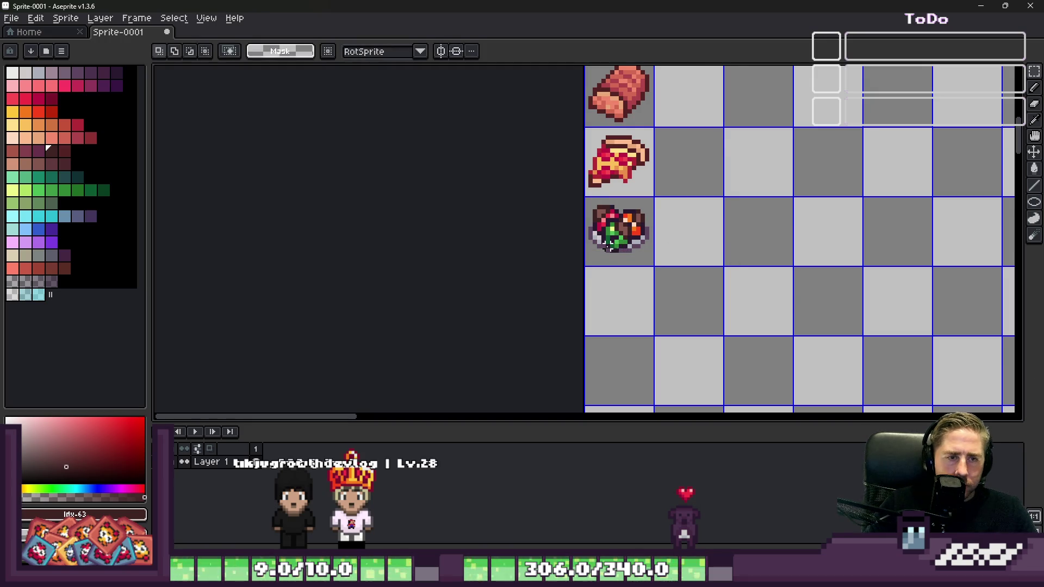
scroll(604, 228, "down", 2)
scroll(580, 212, "up", 5)
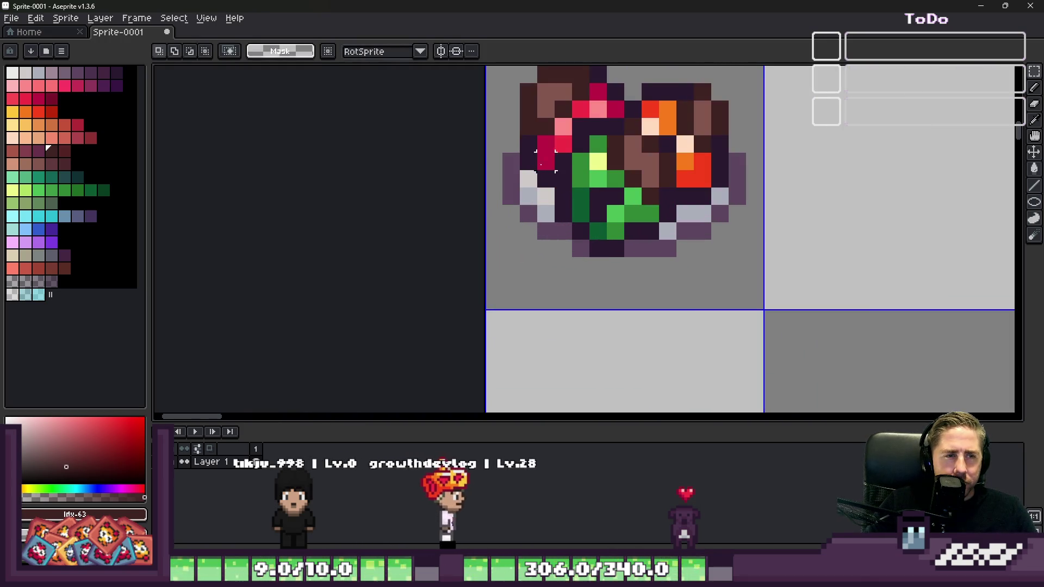
key("i")
left_click(562, 205)
key("b")
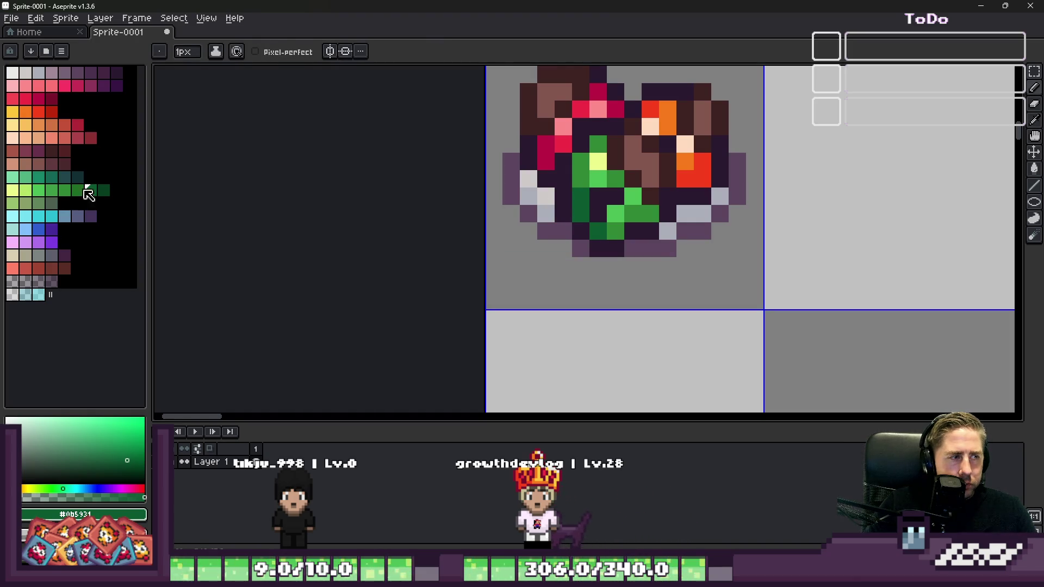
Step: Paint dark-green shading pixels onto the beans, fixing one misplaced pixel
left_click(104, 189)
scroll(543, 203, "up", 1)
left_click(543, 203)
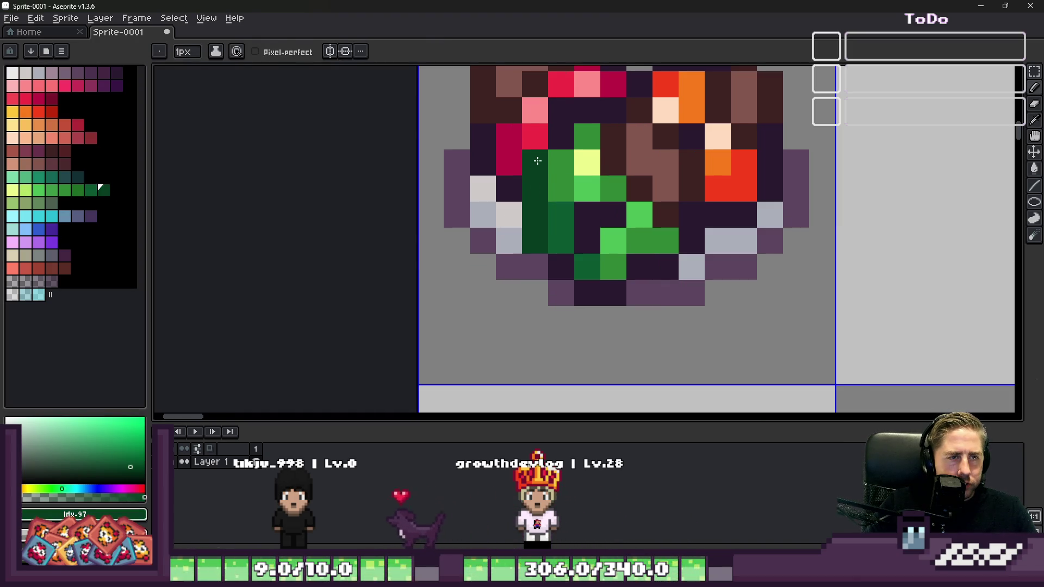
key("ctrl+z")
left_click(498, 154)
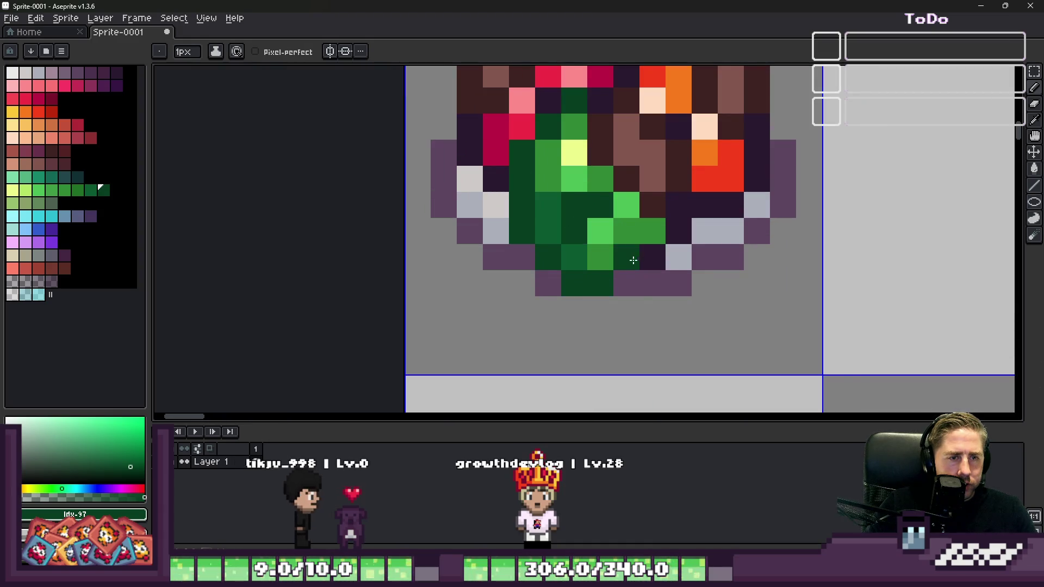
left_click_drag(629, 261, 678, 232)
scroll(653, 234, "down", 4)
scroll(562, 193, "up", 3)
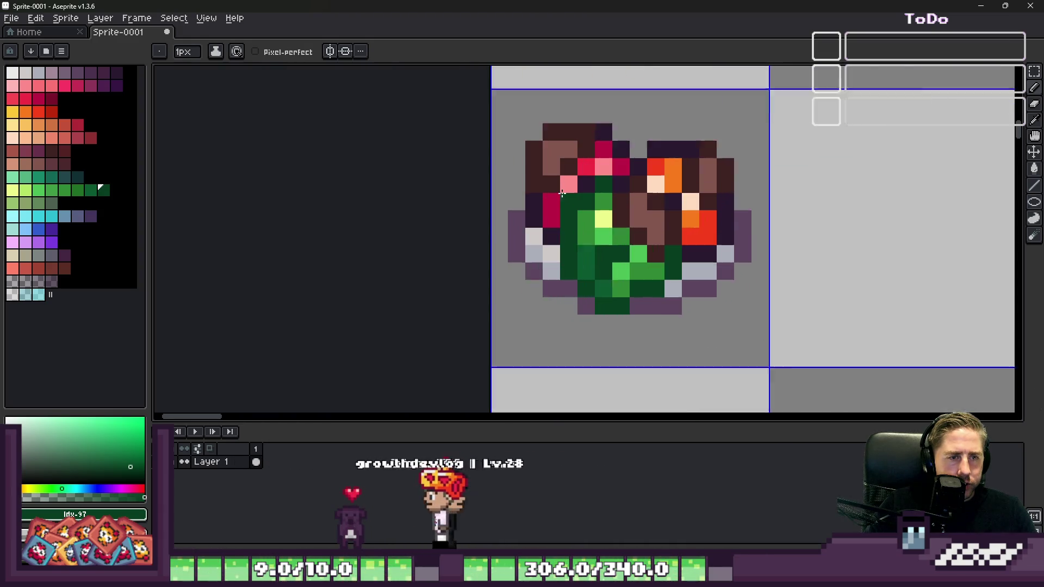
scroll(562, 193, "up", 3)
Step: Recolour outline pixels and a column along the heap's edge dark crimson red
left_click(545, 203, "alt")
left_click(52, 100)
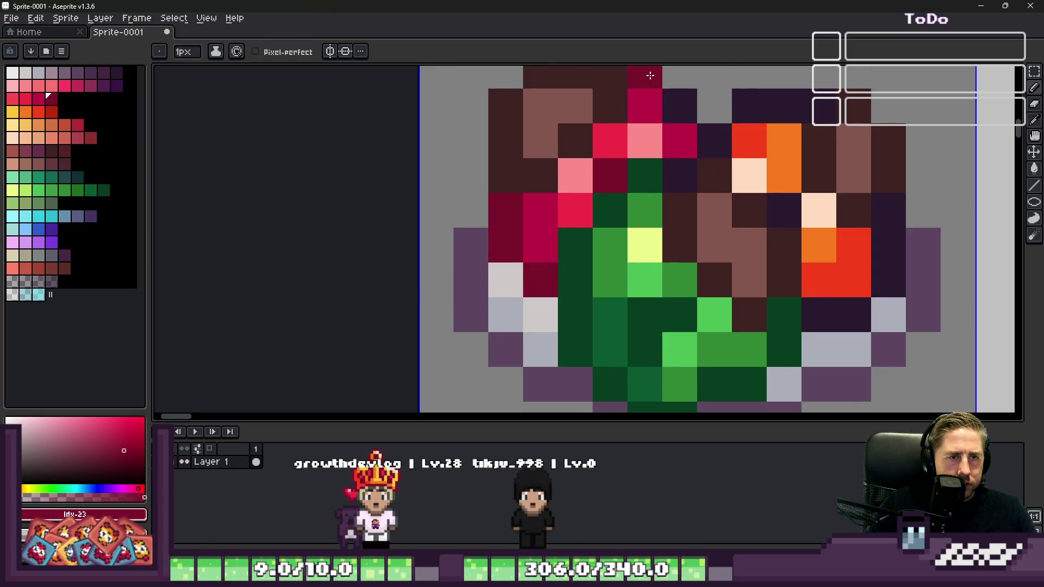
scroll(674, 168, "down", 4)
scroll(674, 167, "up", 2)
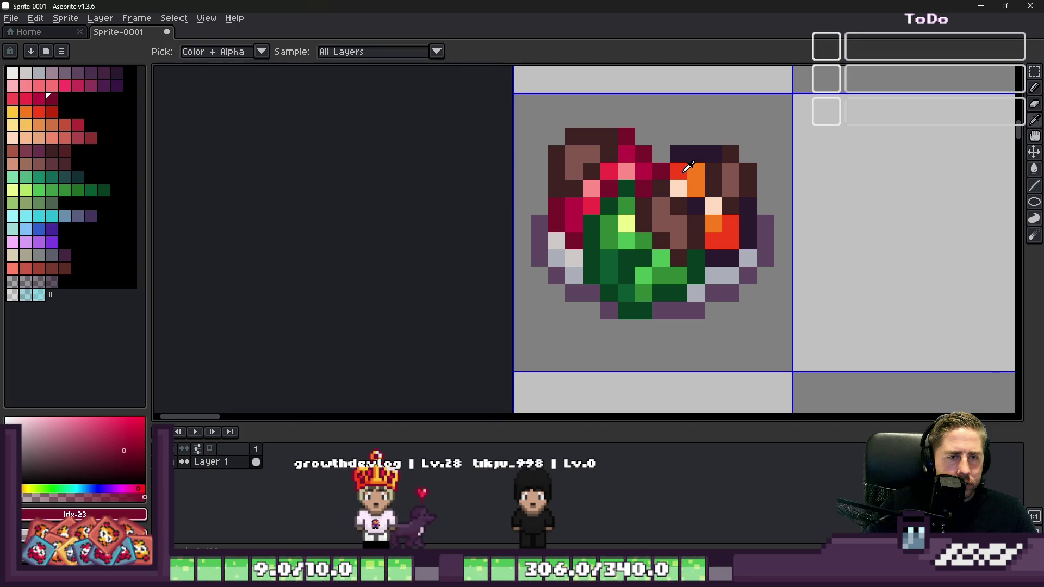
left_click(722, 234, "alt")
left_click(52, 100)
scroll(659, 146, "up", 2)
left_click(691, 169)
left_click(738, 165)
scroll(724, 228, "down", 3)
scroll(724, 228, "right", 3)
left_click_drag(724, 239, 722, 178)
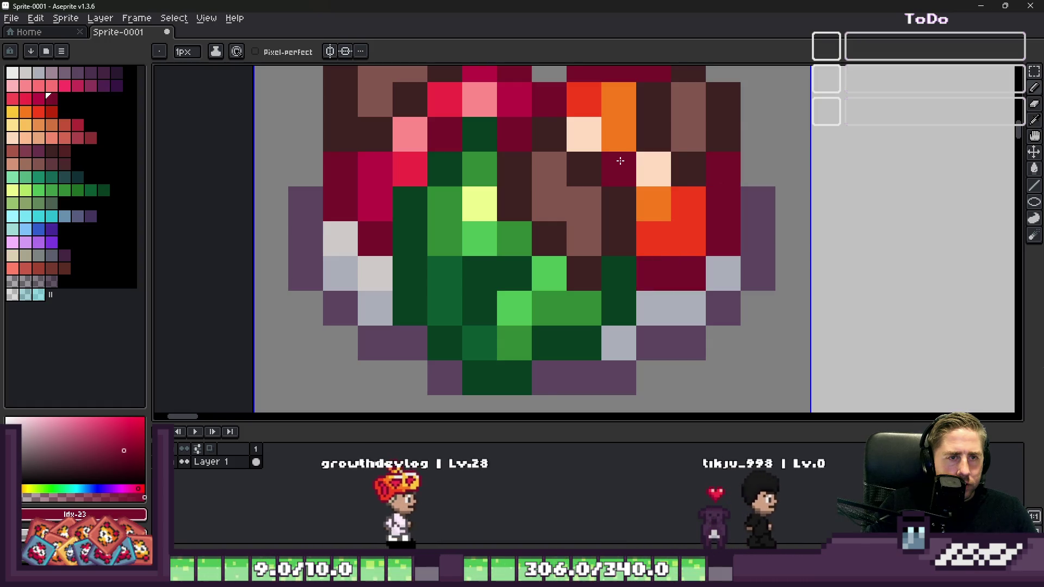
scroll(631, 240, "down", 8)
scroll(631, 240, "down", 1)
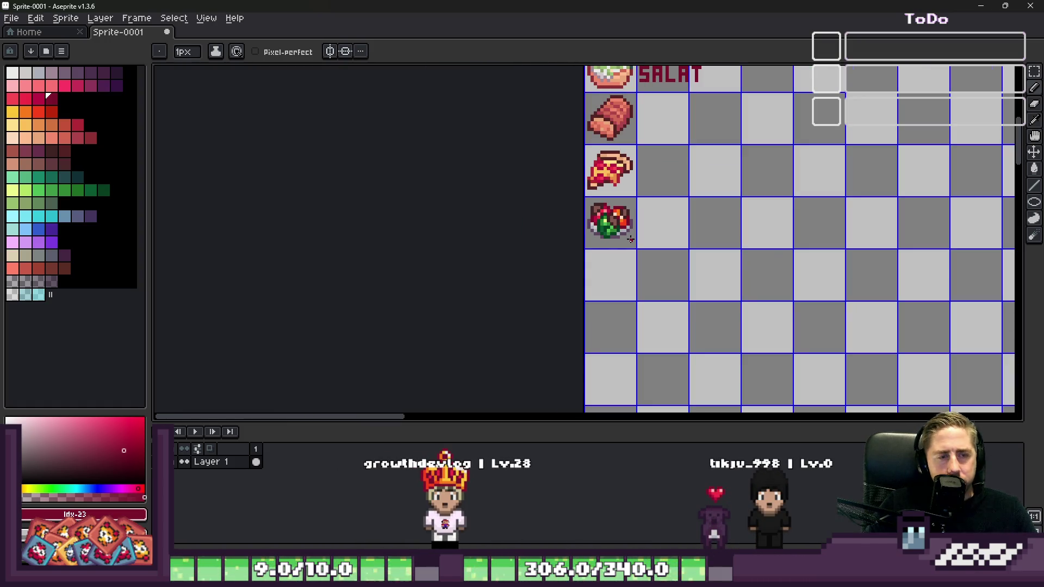
Step: Pick the dark brown #3F2323 and paint a dark brown pixel on the icon
key("m")
scroll(601, 237, "up", 2)
scroll(616, 205, "up", 3)
key("i")
left_click(622, 211)
left_click(52, 164)
key("m")
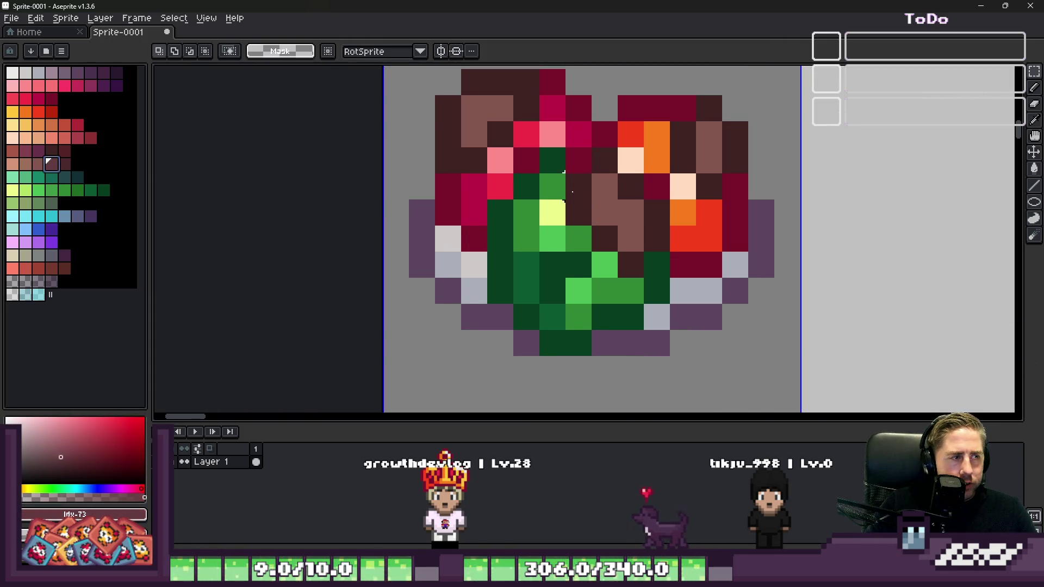
key("b")
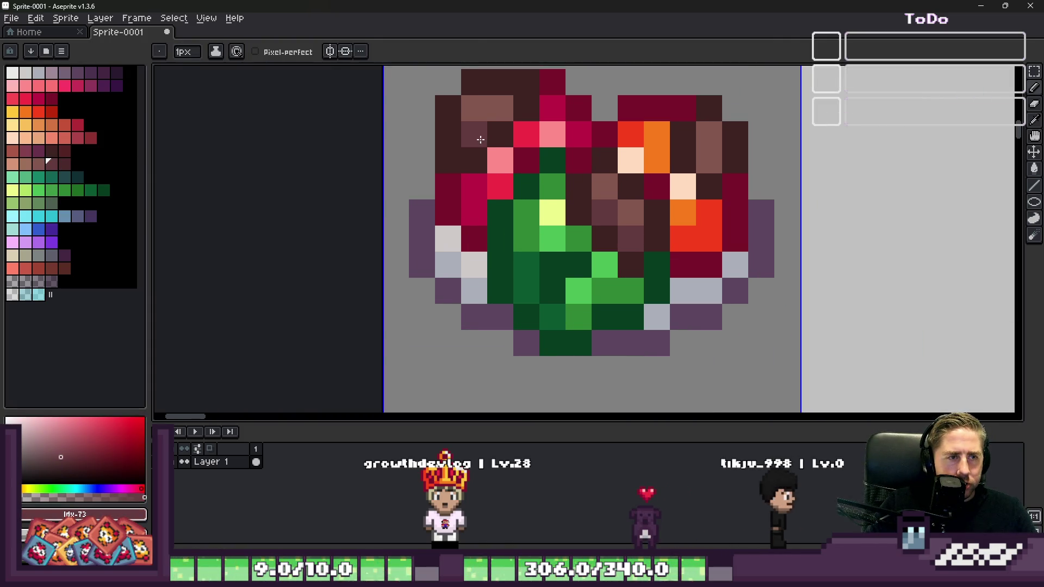
scroll(619, 178, "down", 3)
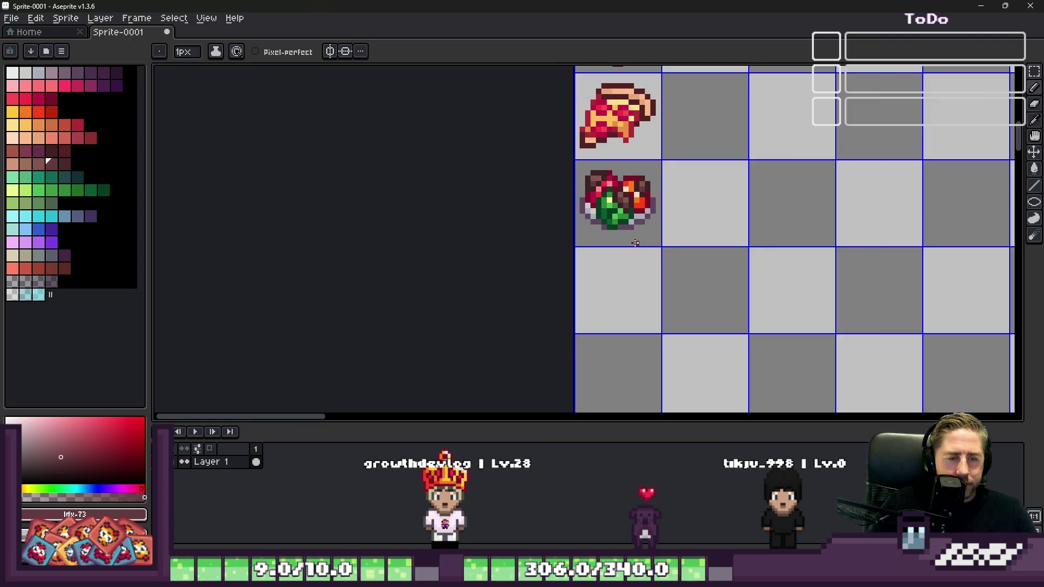
scroll(621, 170, "up", 4)
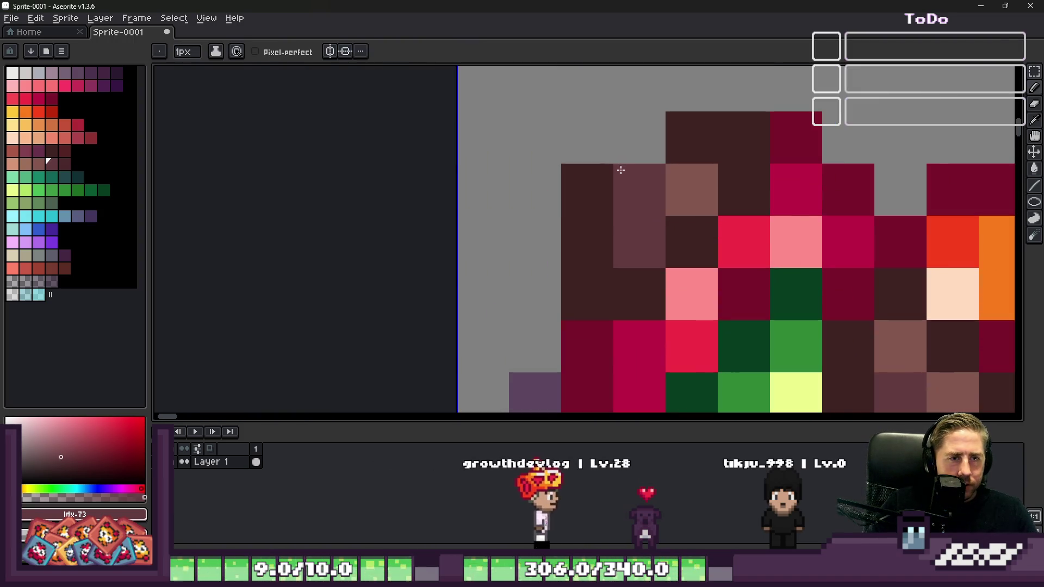
left_click(620, 170)
left_click(578, 176, "alt")
Step: Paint light grey pixels on the bowl rim, correcting a misplaced one
left_click(590, 181)
scroll(620, 255, "down", 4)
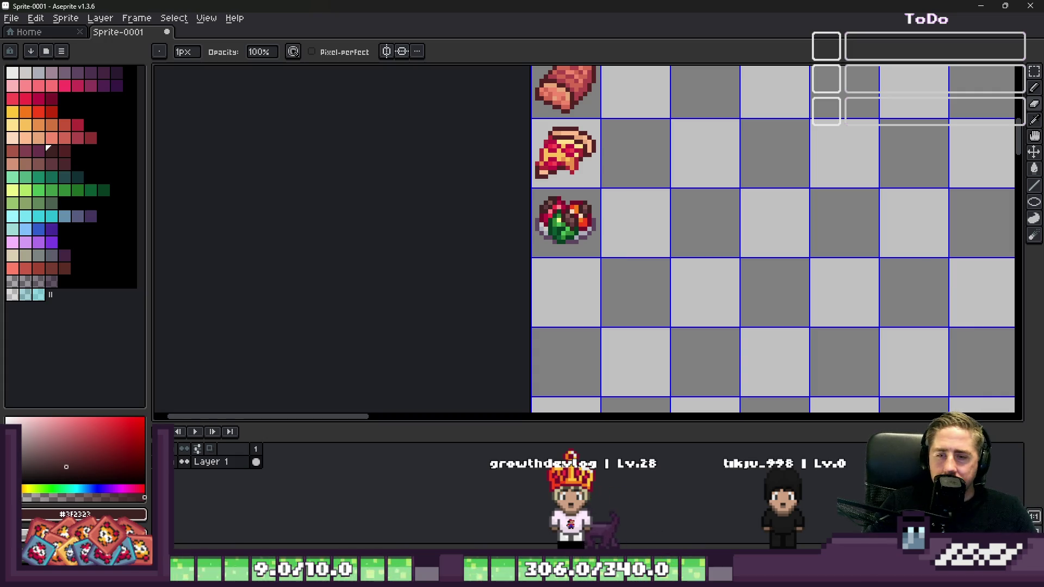
scroll(561, 231, "up", 4)
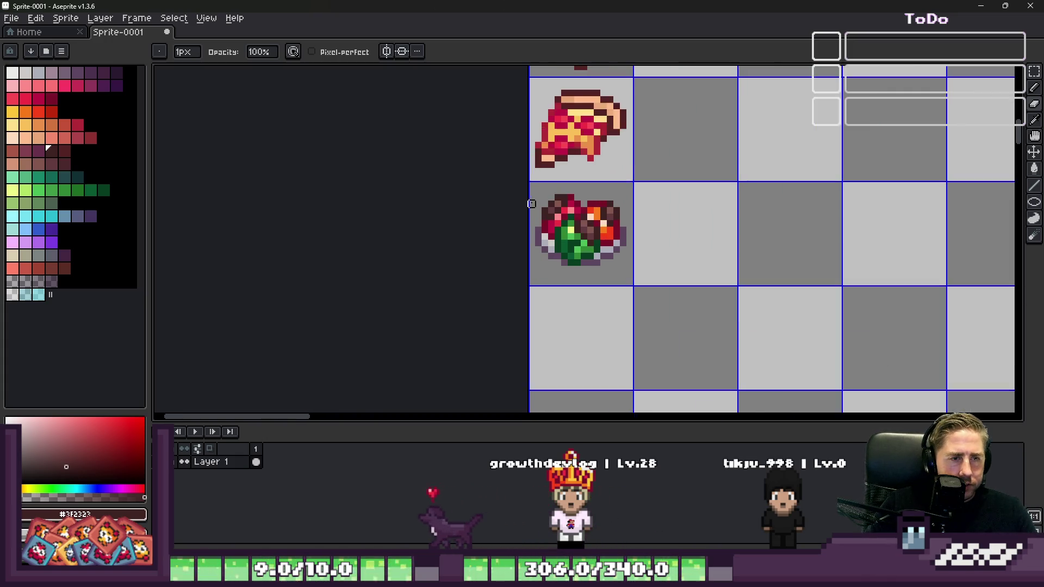
left_click(467, 235, "alt")
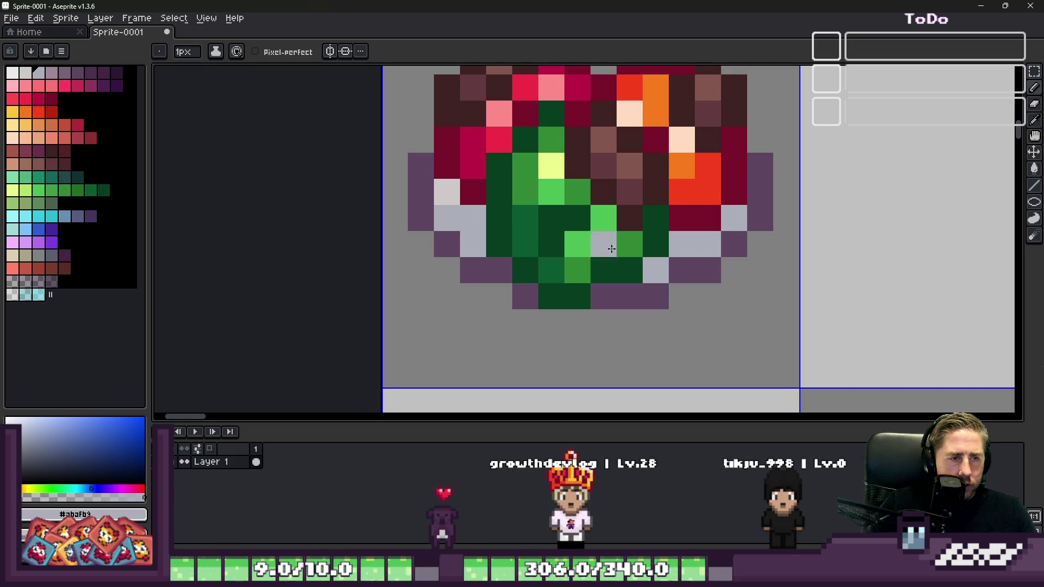
key("ctrl+z")
left_click(441, 182)
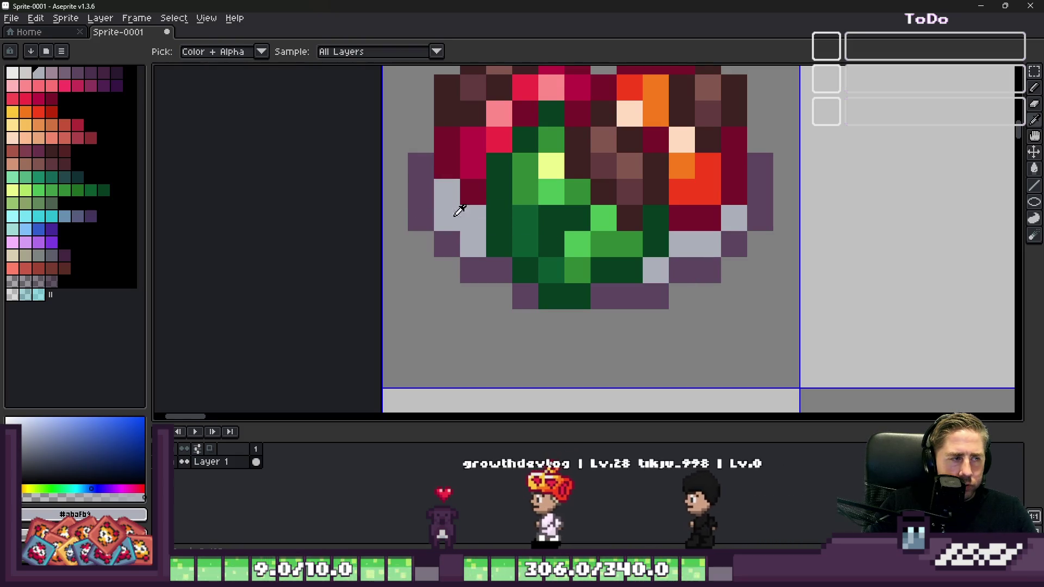
Step: Tint pixels on both sides of the bowl rim with the mauve palette colour
left_click(52, 71)
left_click(447, 192)
left_click(473, 218)
left_click(650, 237)
key("ctrl+z")
left_click(682, 244)
left_click(734, 217)
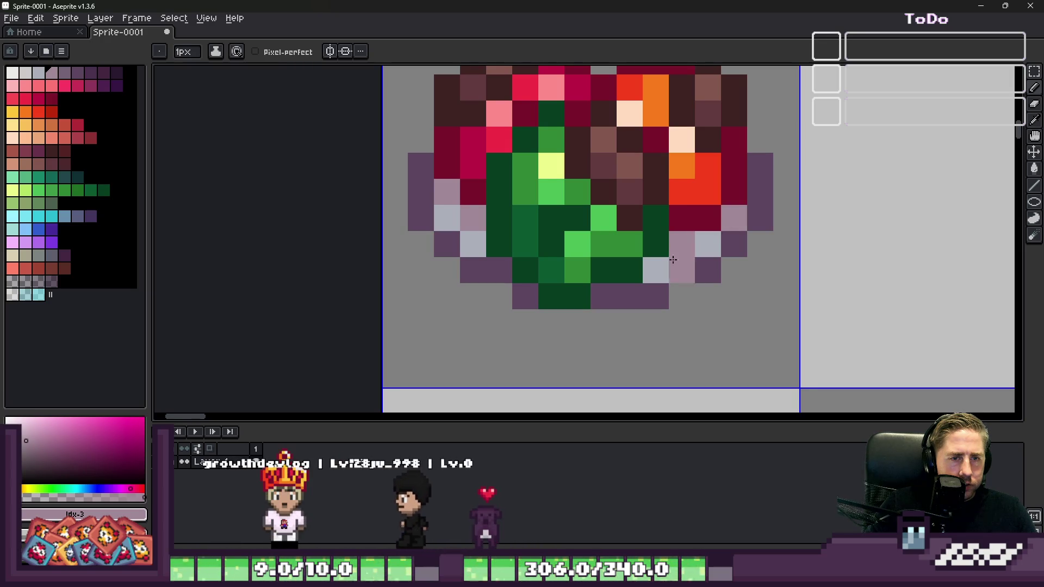
left_click(656, 269)
left_click(732, 246)
scroll(563, 305, "down", 5)
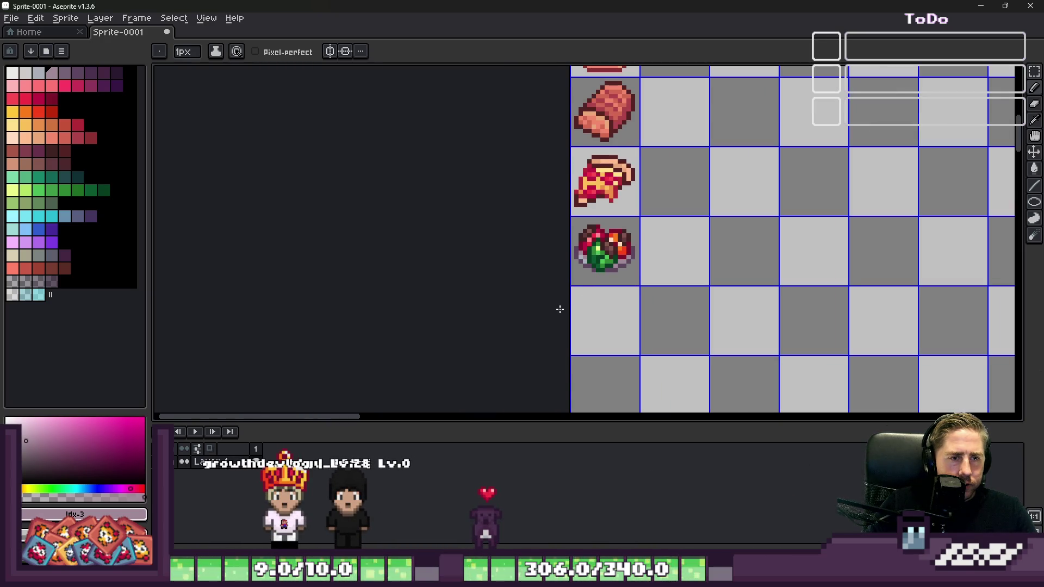
scroll(560, 301, "down", 1)
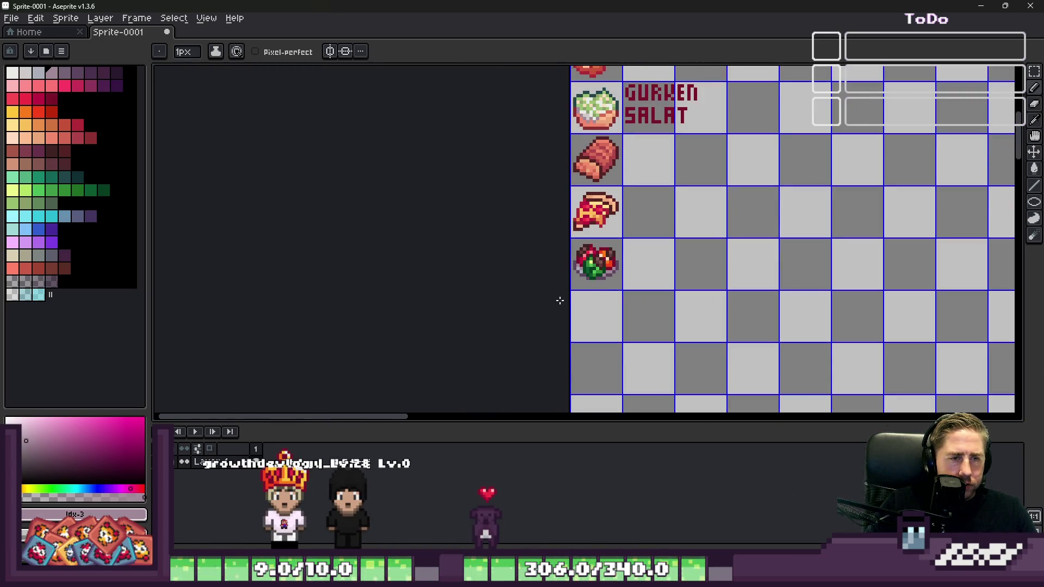
scroll(625, 261, "up", 1)
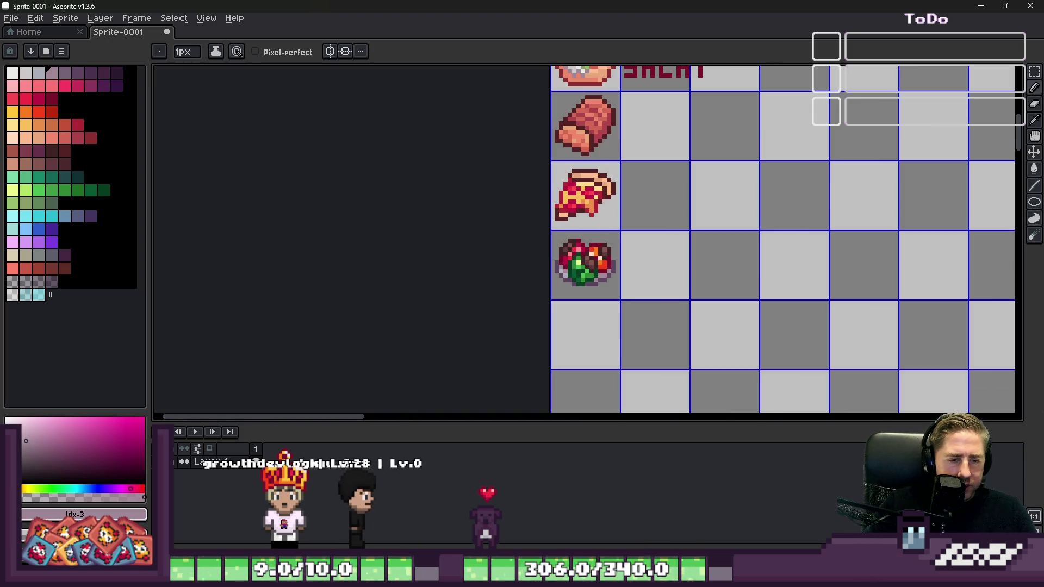
Step: Bring up the Food Wheel, spin it to land on Bean Casserole - boil, and return to Aseprite
mouse_move(632, 576)
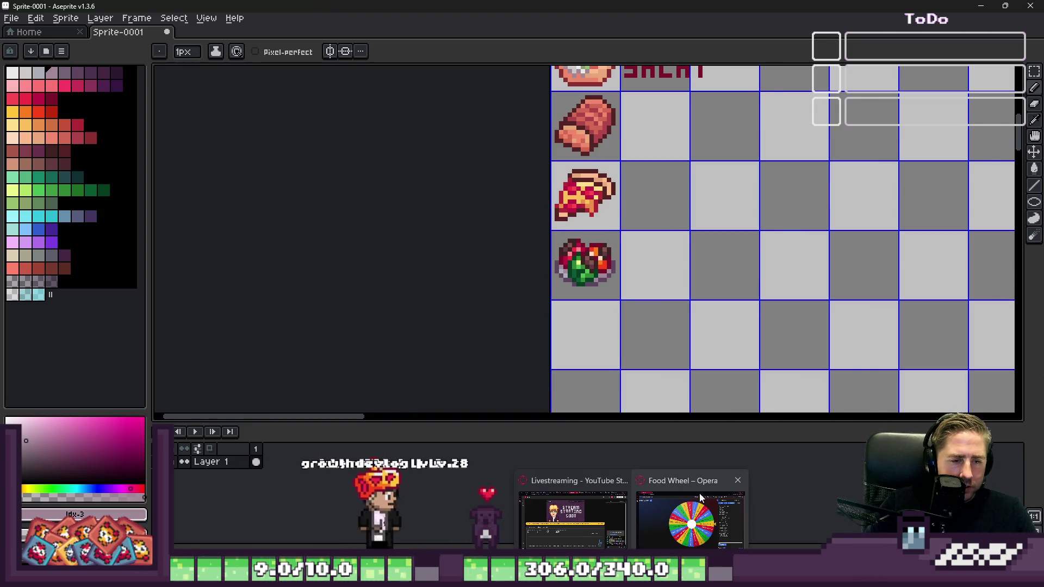
left_click(700, 496)
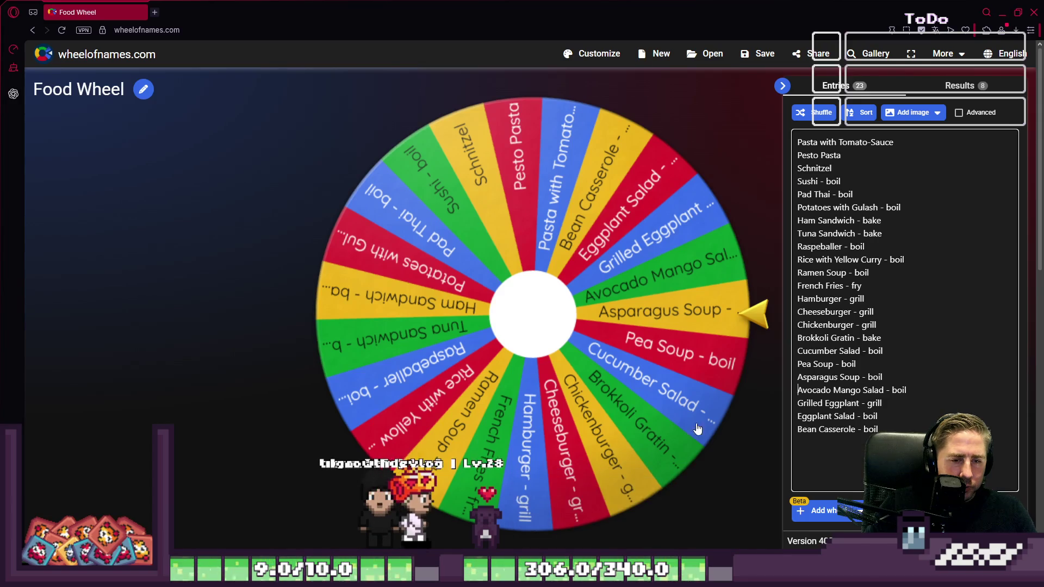
left_click(539, 321)
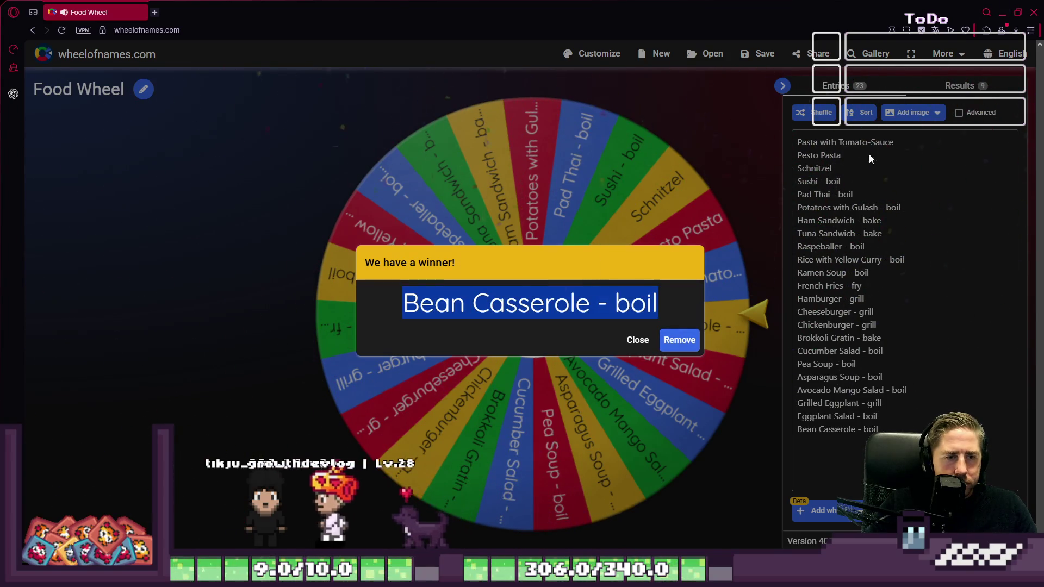
key("alt+Tab")
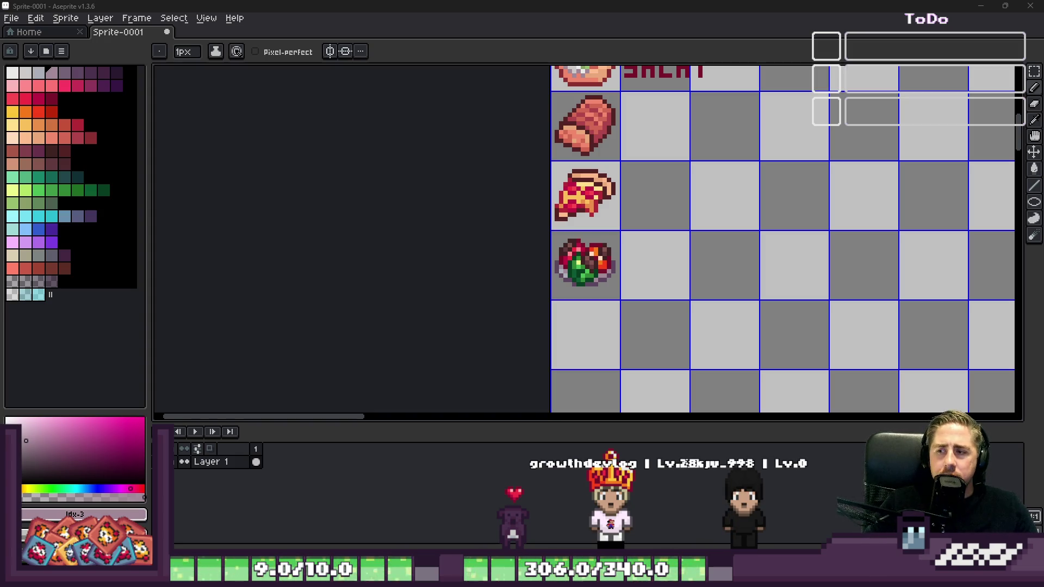
Step: Copy the pizza slice two cells to the right with the rectangular marquee
scroll(582, 229, "down", 1)
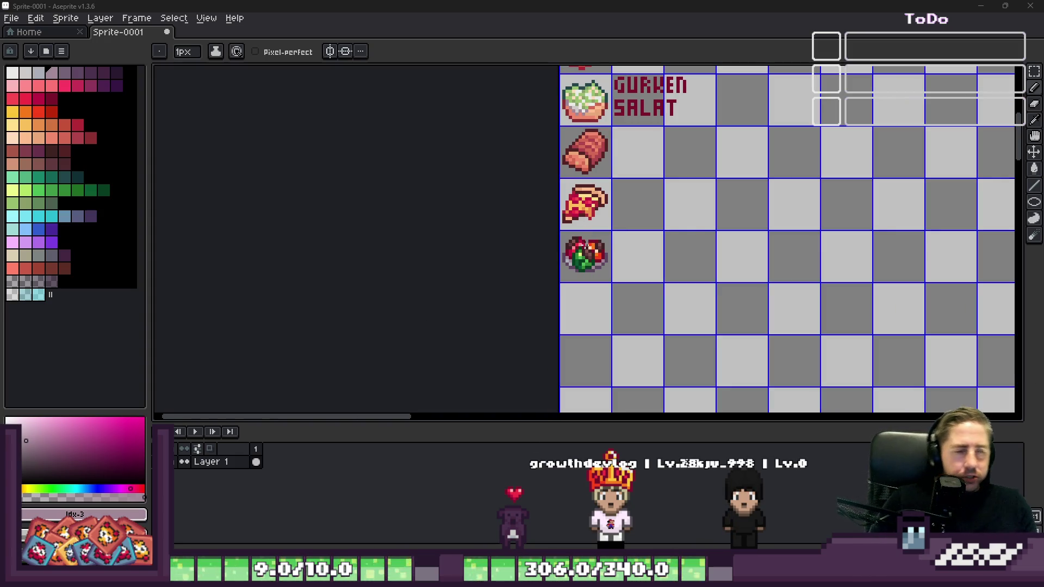
scroll(595, 209, "down", 1)
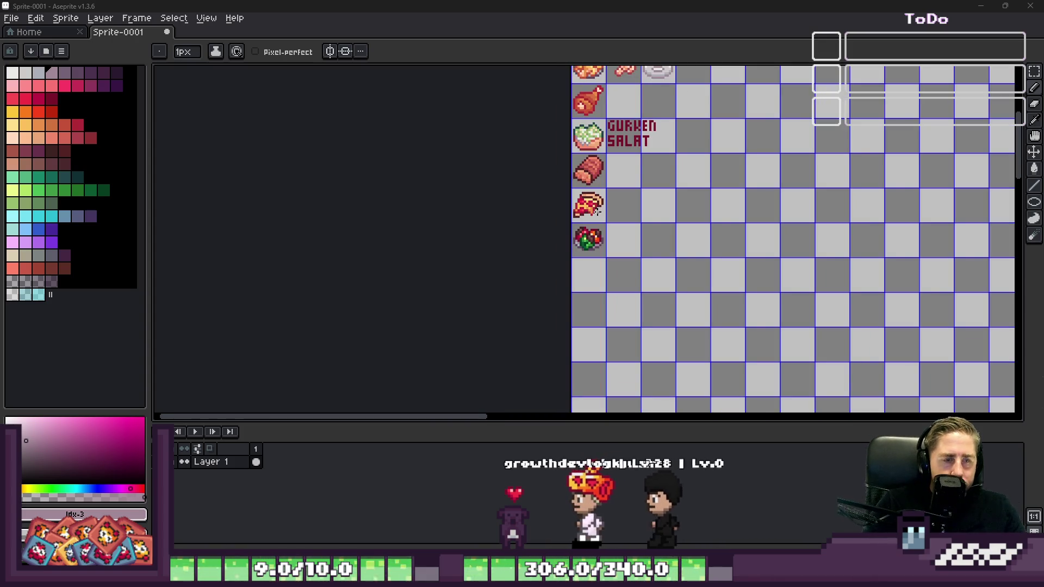
key("m")
scroll(630, 196, "up", 3)
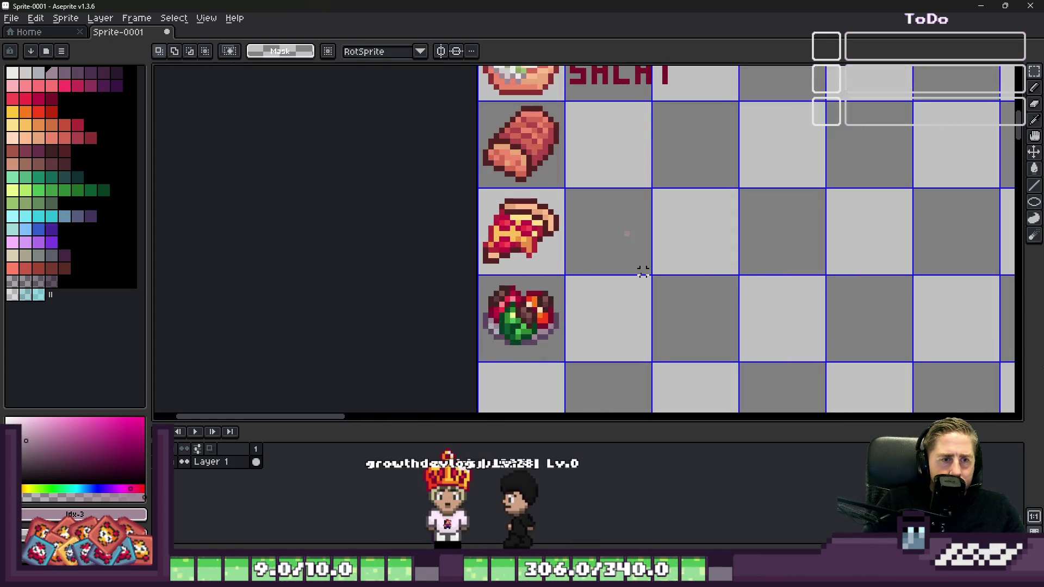
scroll(640, 294, "down", 3)
scroll(633, 182, "up", 2)
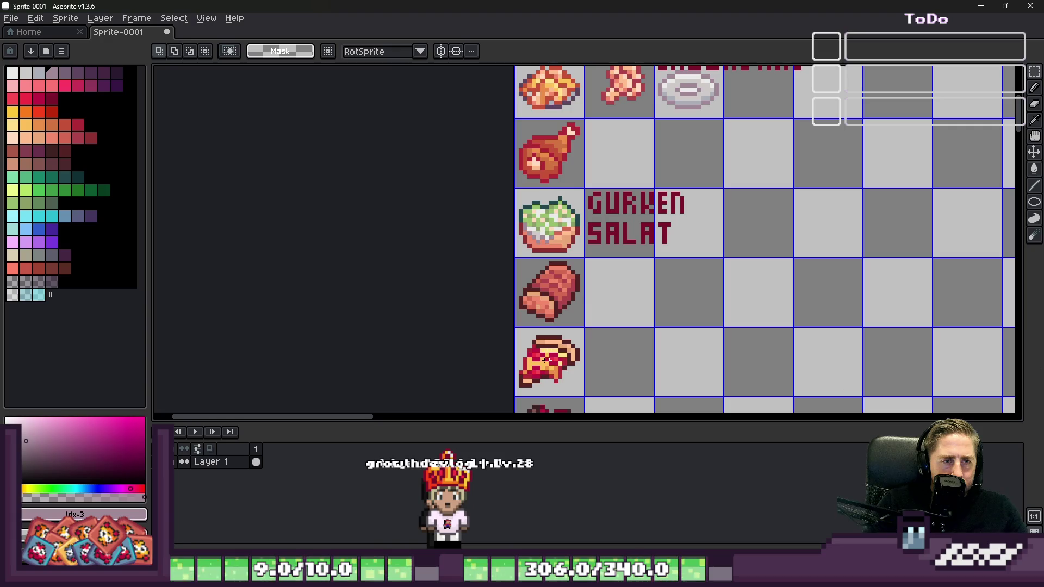
left_click_drag(551, 375, 720, 387, "ctrl")
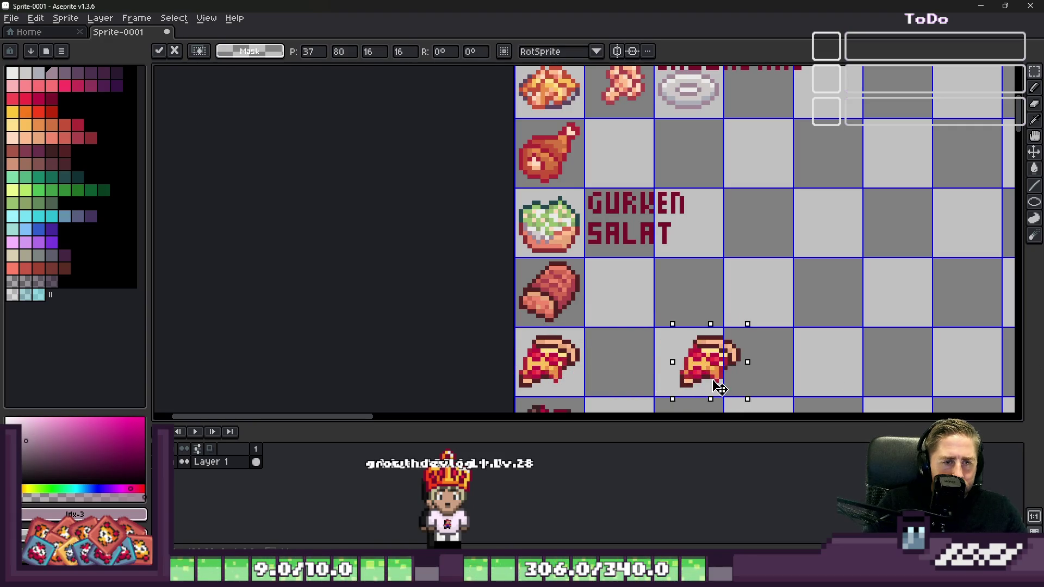
key("ctrl+d")
Step: Paste the grey plate and place it in the cell to the right
scroll(677, 377, "down", 1)
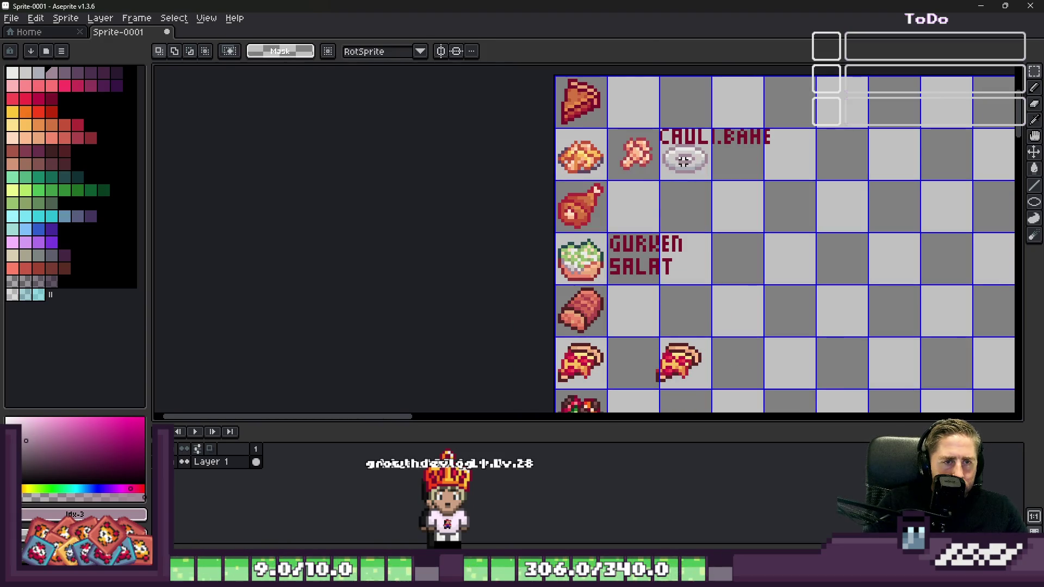
scroll(678, 158, "up", 2)
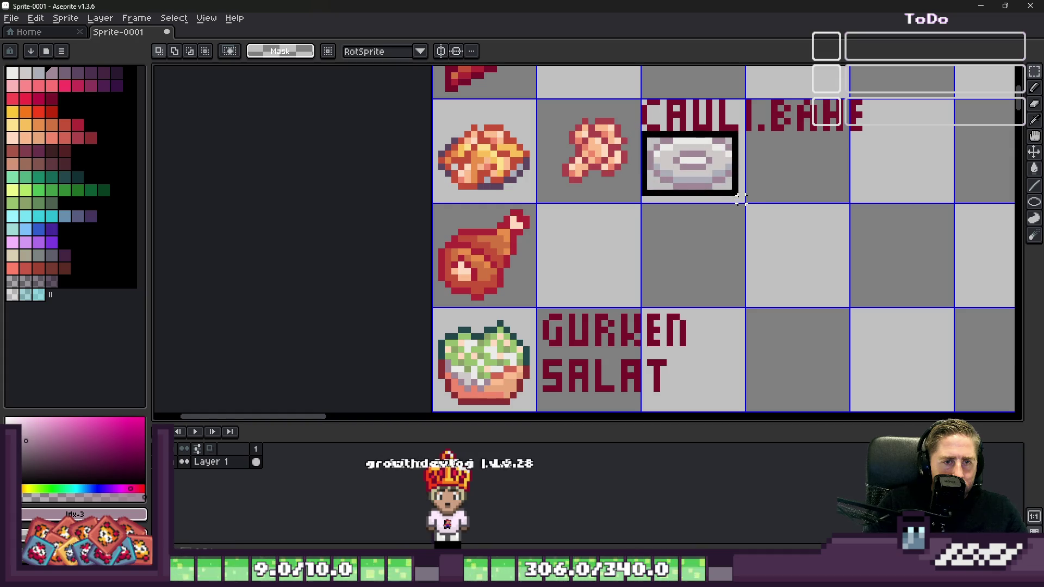
scroll(742, 201, "down", 5)
scroll(625, 293, "up", 4)
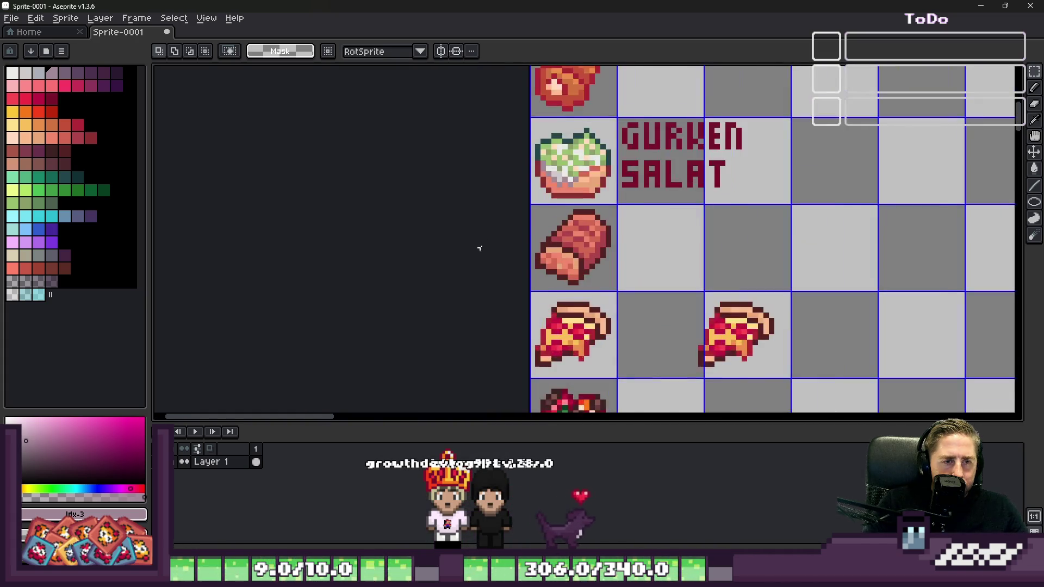
scroll(571, 353, "up", 3)
key("ctrl+v")
left_click_drag(631, 244, 877, 240)
key("Return")
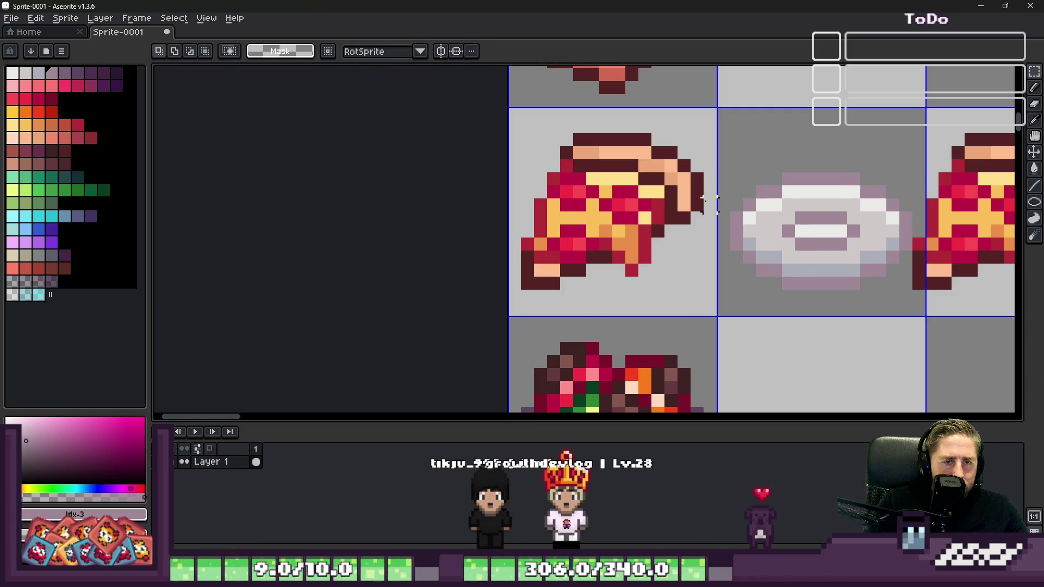
Step: Move the copied pizza slice onto the plate
scroll(514, 139, "down", 2)
scroll(752, 150, "up", 2)
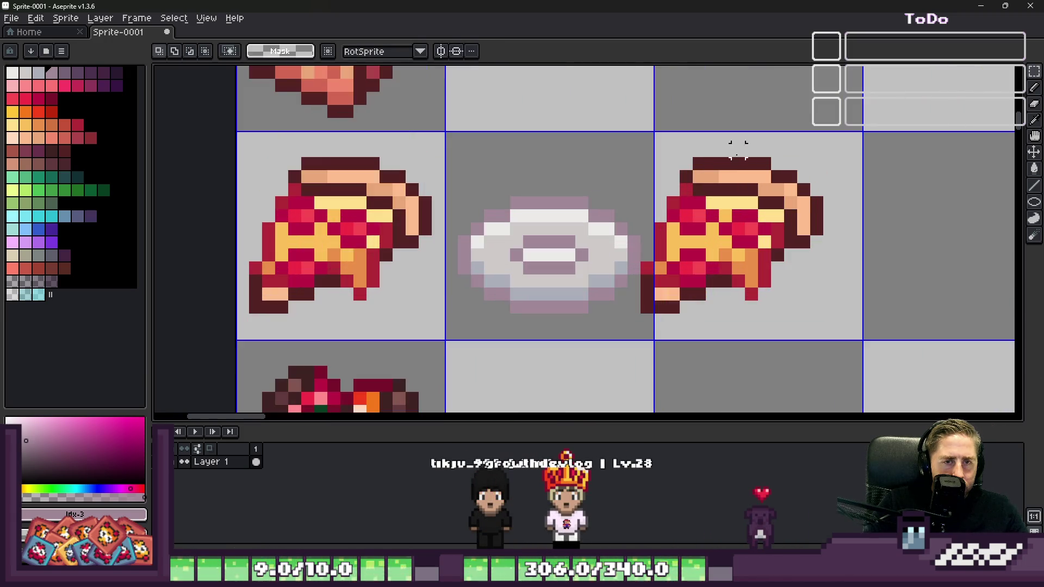
left_click_drag(639, 144, 826, 369)
left_click_drag(713, 247, 747, 251)
left_click_drag(807, 268, 605, 280)
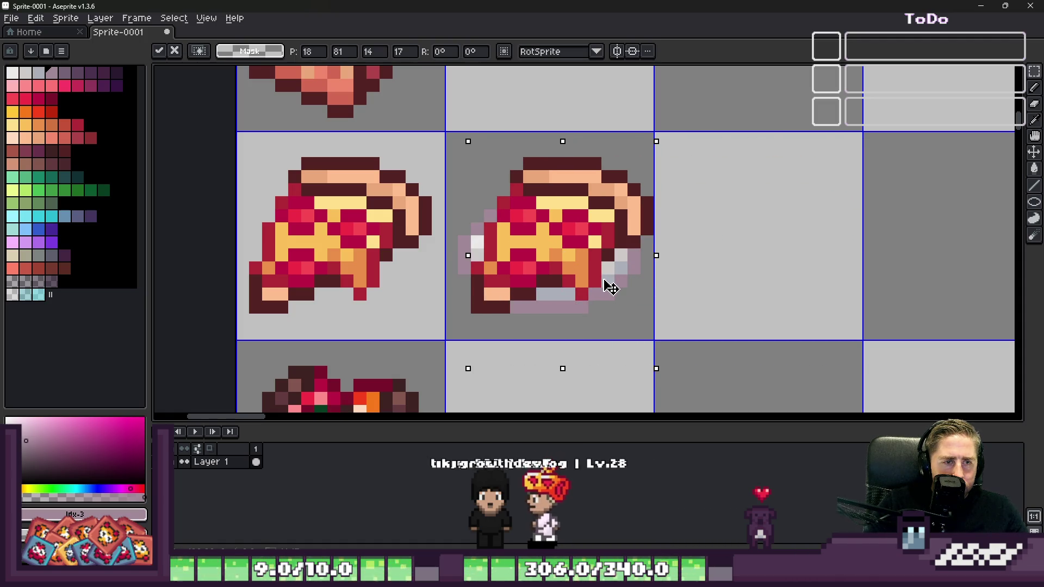
Step: Fine-tune the pizza's position on the plate pixel by pixel, then deselect
key("Down")
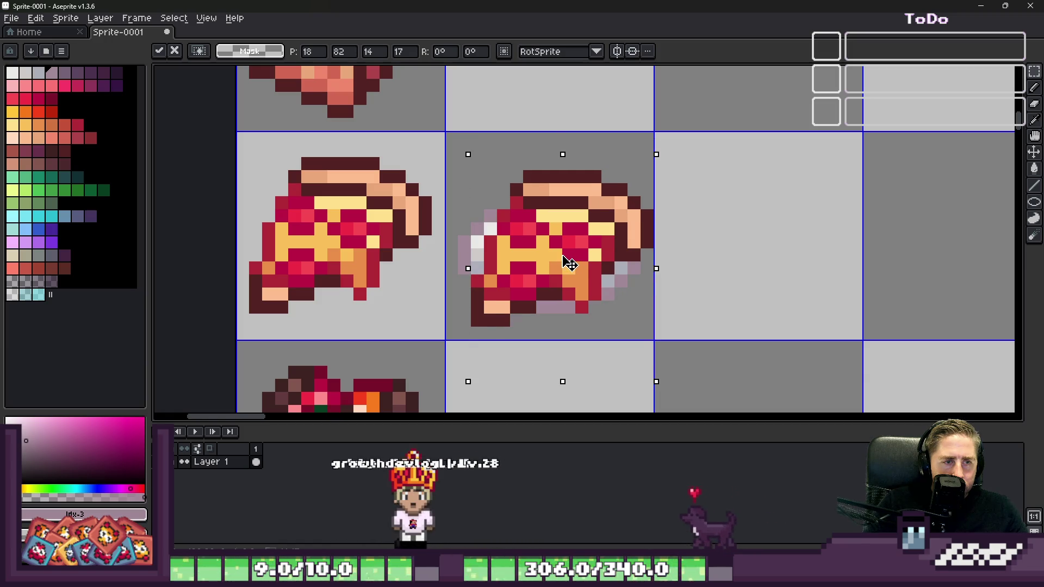
key("Up")
key("Left")
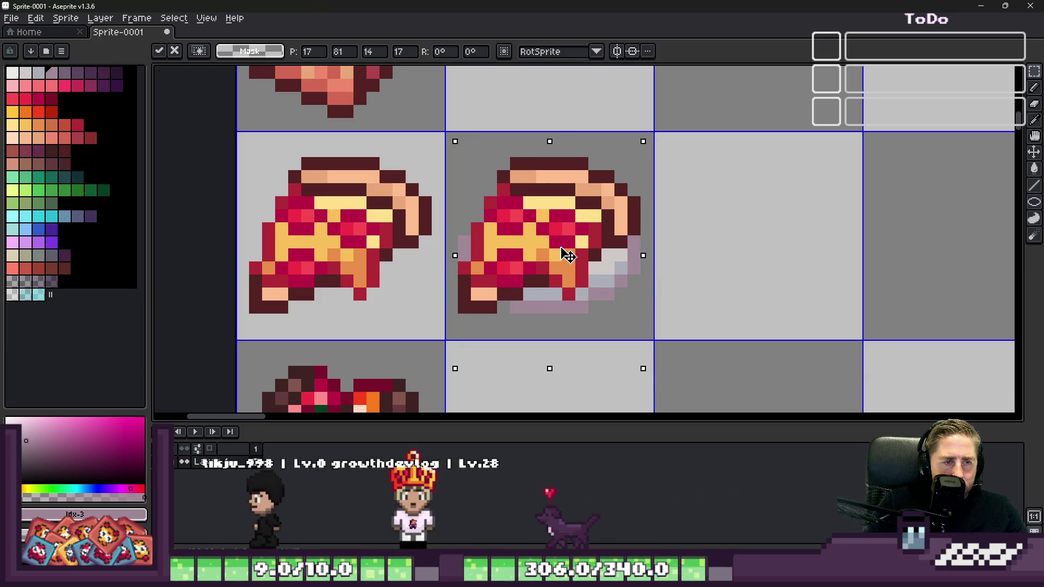
key("Down")
key("Right")
key("Up")
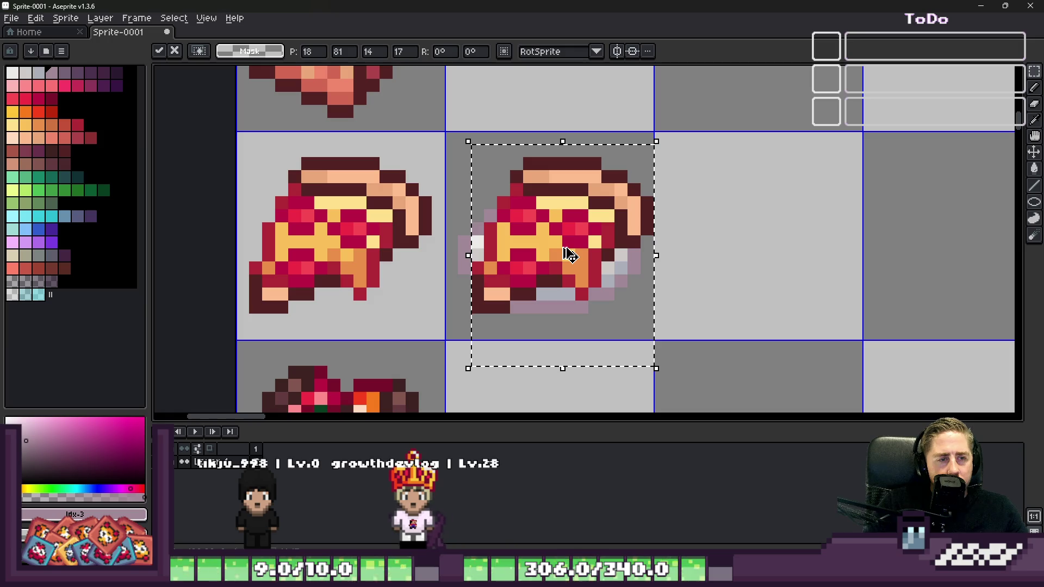
key("Left")
key("Down")
key("Right")
key("Left")
key("Right")
key("Up")
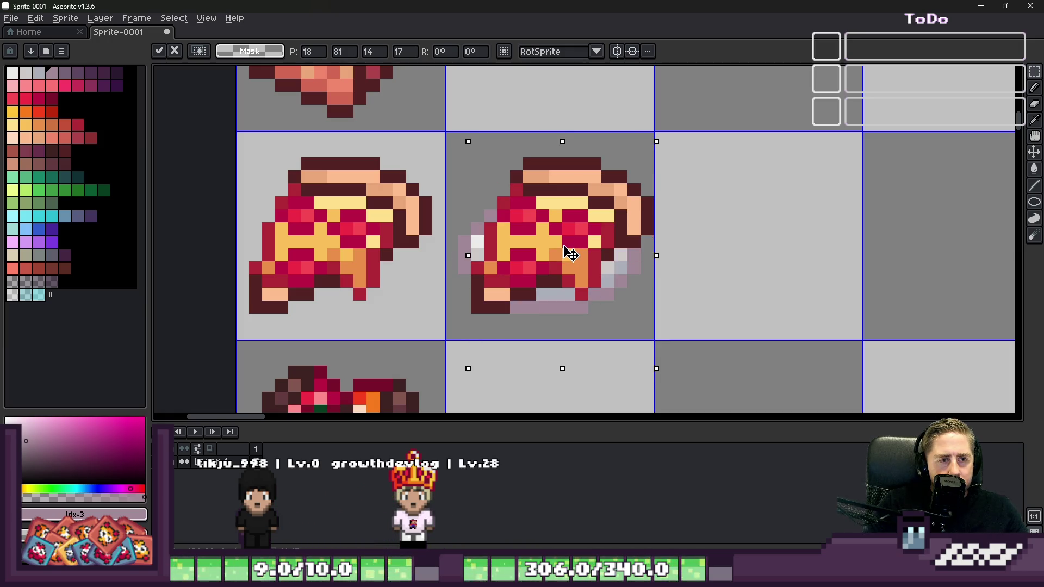
key("Left")
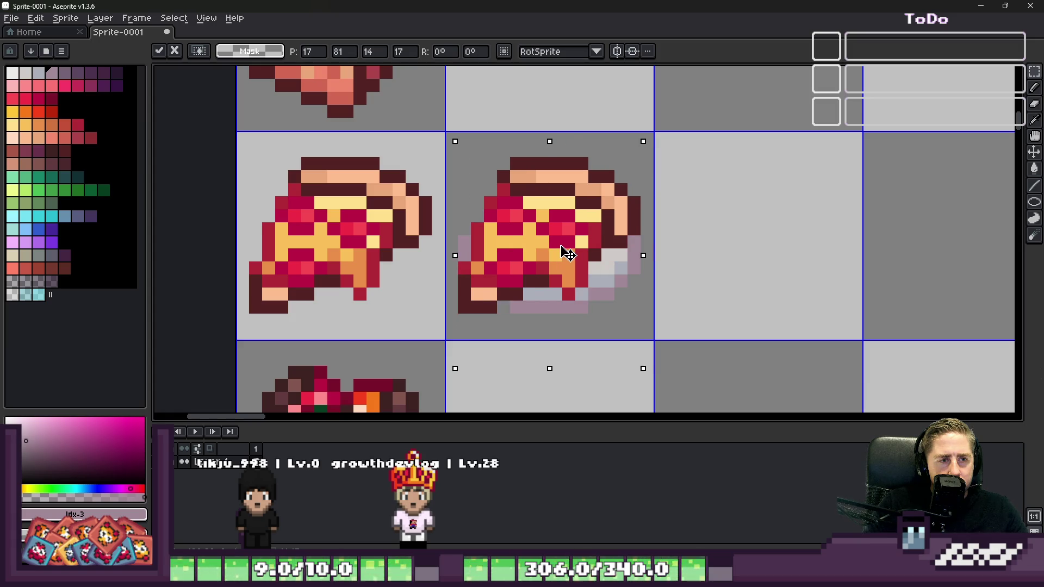
key("ctrl+d")
Step: Shift the plated pizza one cell to the right and deselect it
scroll(565, 252, "down", 5)
scroll(525, 239, "up", 3)
mouse_move(517, 204)
left_mouse_down()
mouse_move(567, 268)
mouse_move(717, 276)
left_mouse_up()
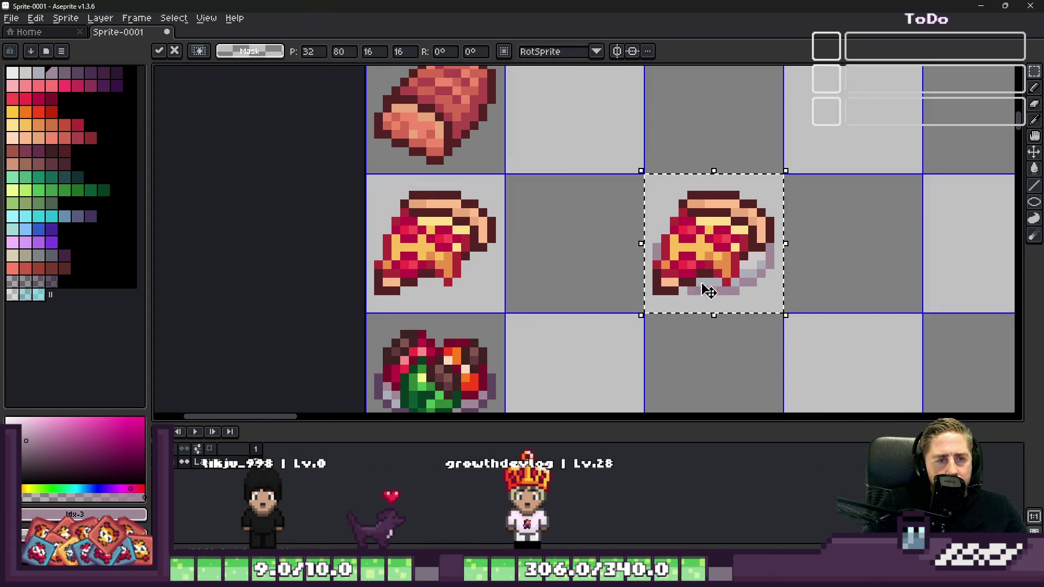
key("ctrl+d")
scroll(714, 283, "down", 3)
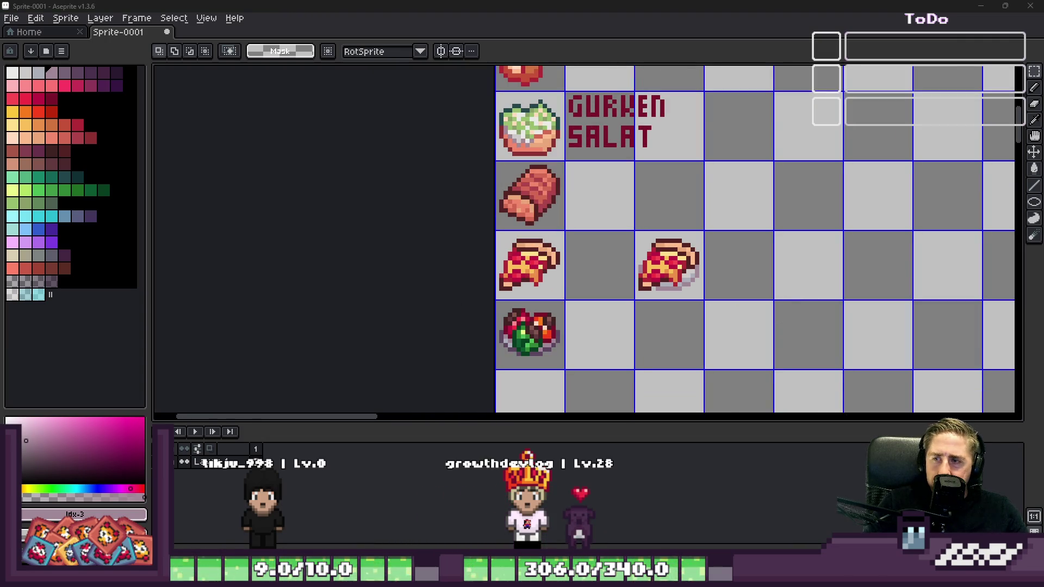
scroll(614, 284, "up", 2)
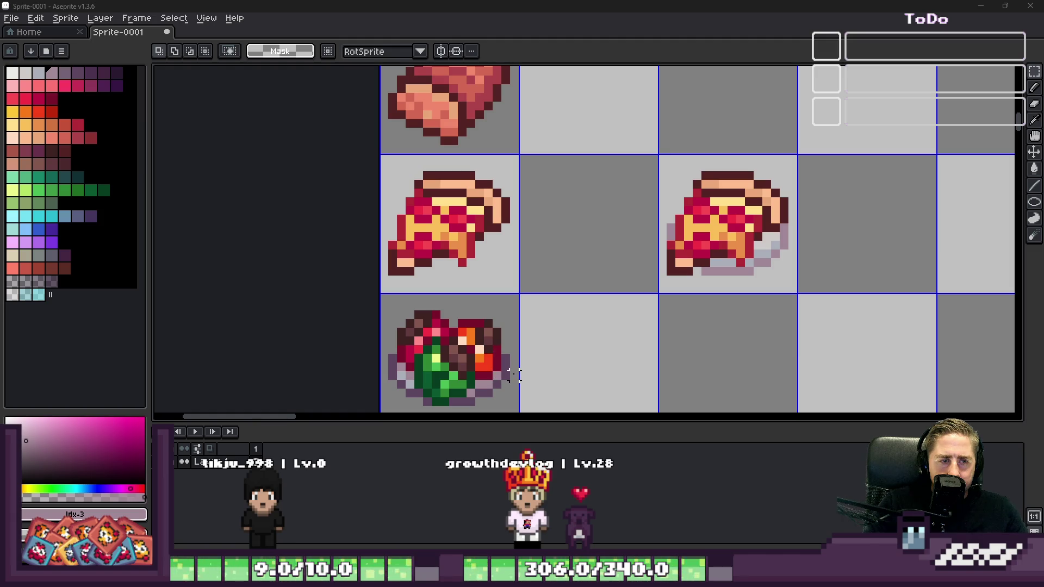
Step: Repaint the plate under the second pizza grey (#abafb9), leaving one spot for a highlight
left_click(514, 376, "alt")
scroll(893, 295, "up", 1)
scroll(697, 204, "down", 1)
left_click(696, 204)
scroll(674, 201, "up", 2)
key("w")
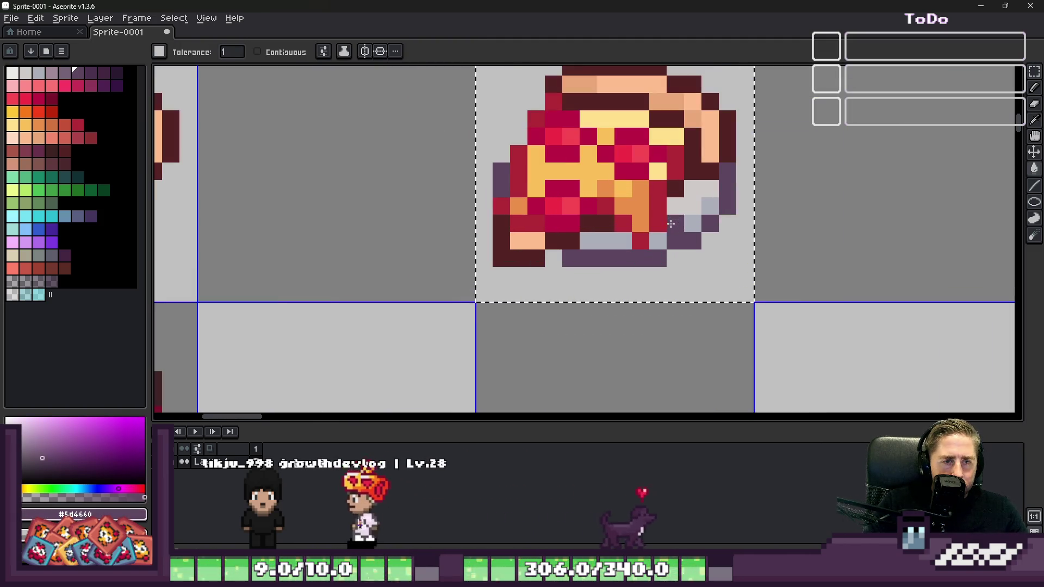
left_click(688, 220, "alt")
scroll(688, 218, "up", 2)
left_click(683, 207)
key("b")
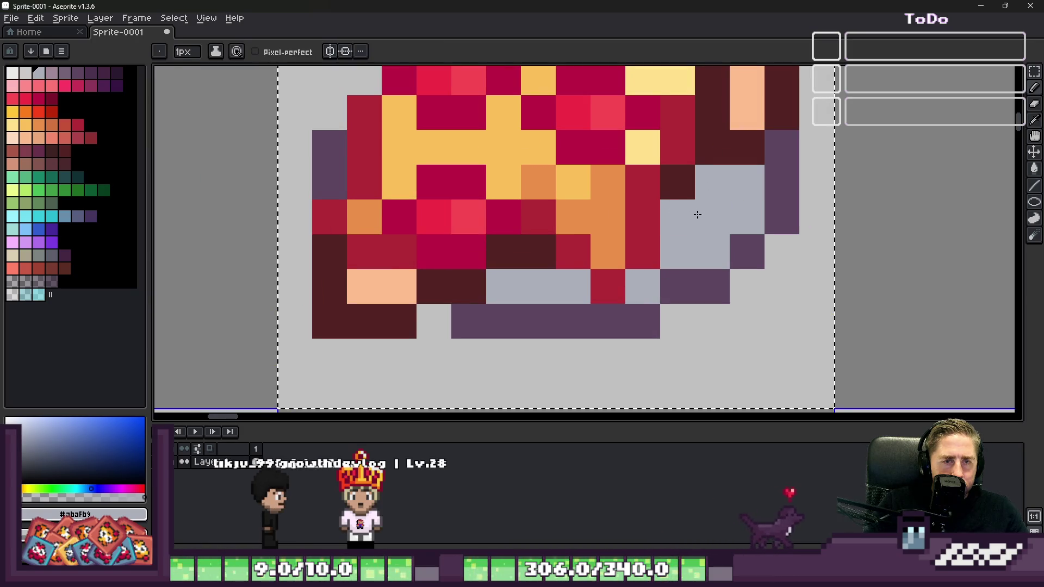
key("ctrl+z")
left_click(680, 217)
left_click_drag(709, 182, 742, 174)
scroll(606, 270, "down", 3)
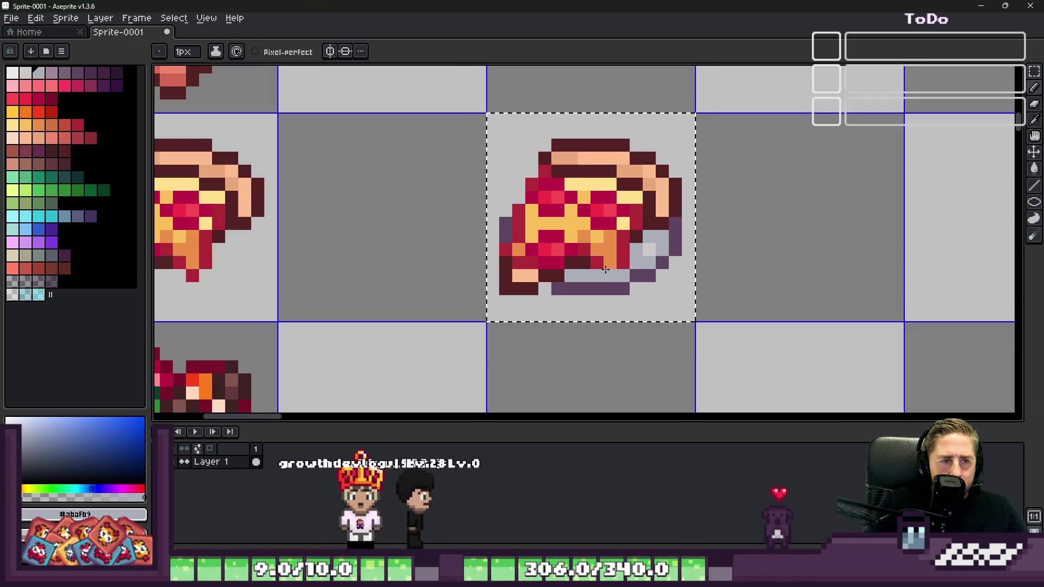
scroll(606, 270, "down", 2)
scroll(653, 267, "up", 5)
Step: Add one light mauve highlight pixel to the plate and clear the selection
key("alt")
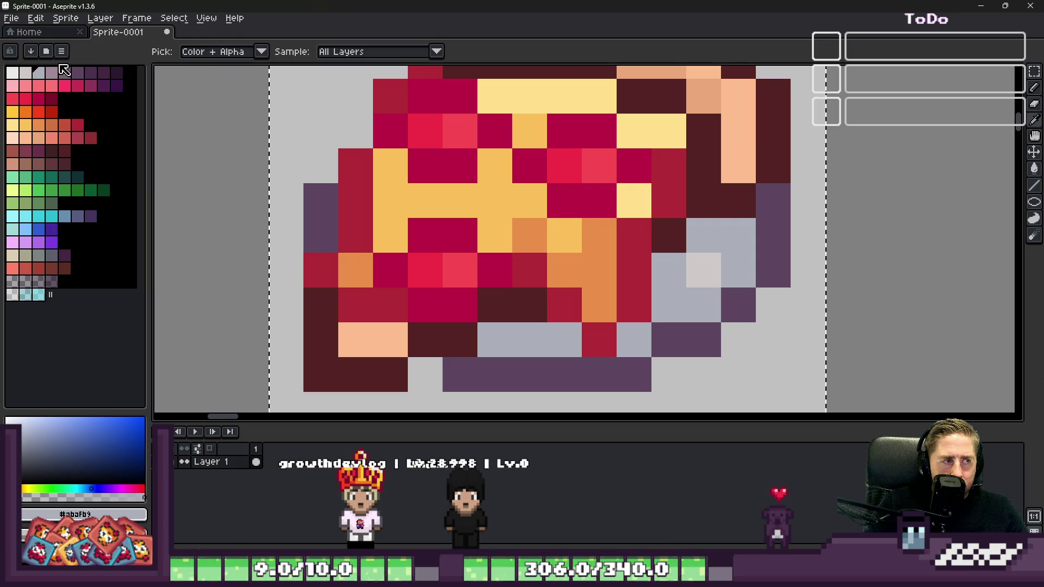
left_click(52, 72)
left_click(670, 270)
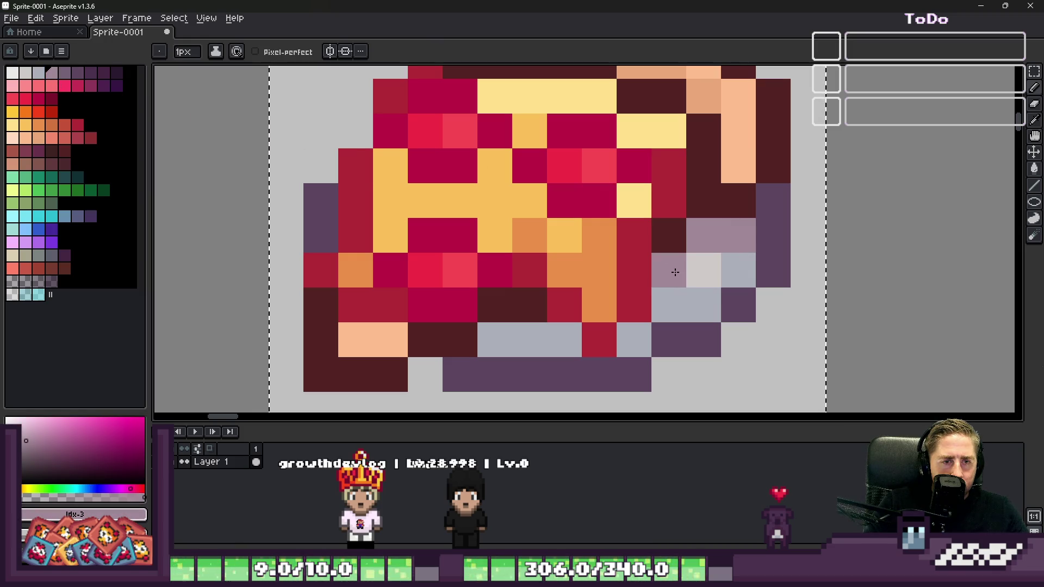
scroll(549, 340, "down", 2)
scroll(593, 307, "up", 1)
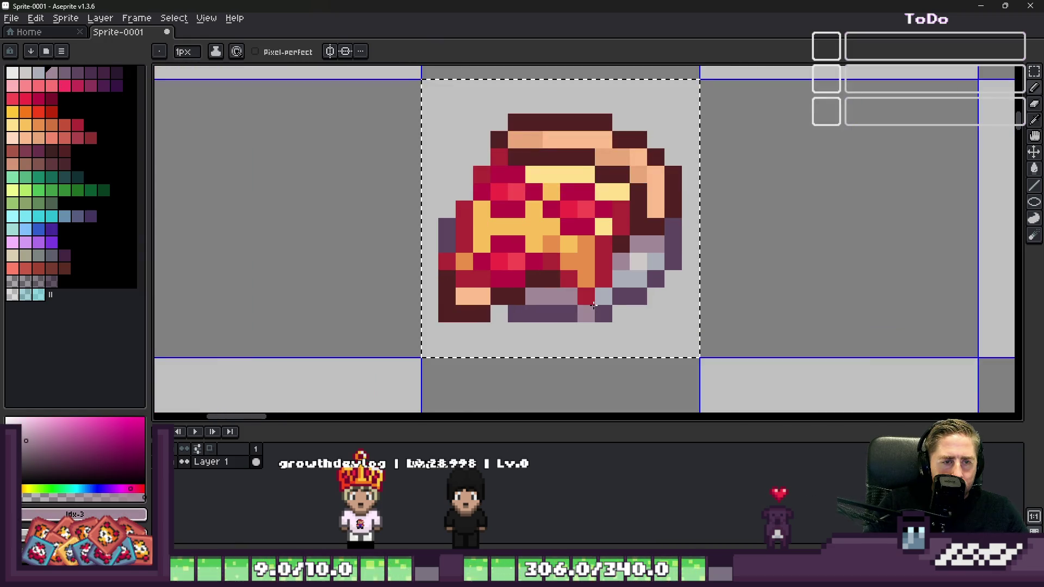
scroll(609, 287, "down", 2)
scroll(573, 260, "up", 2)
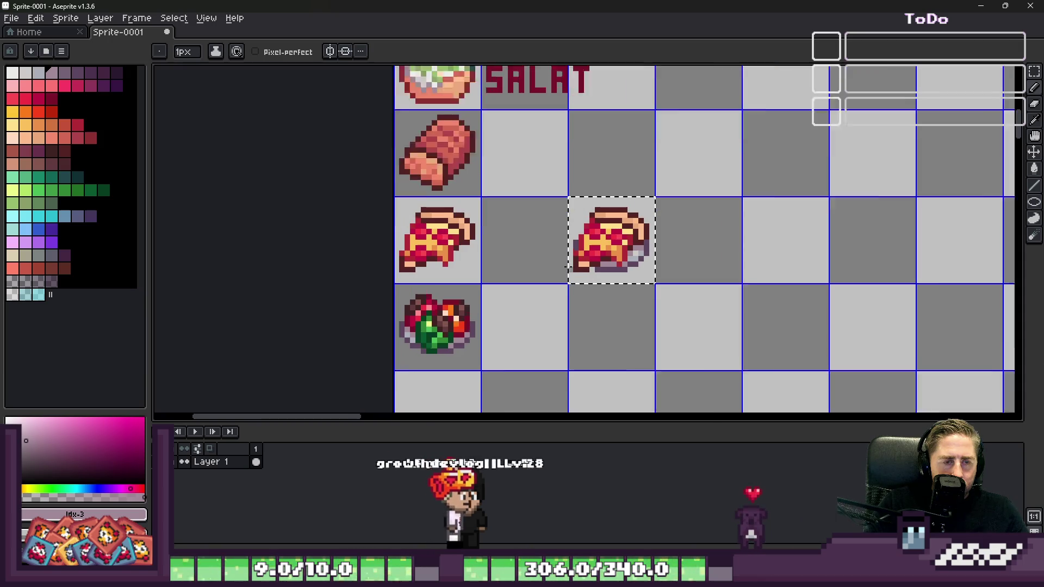
left_click(624, 260, "alt")
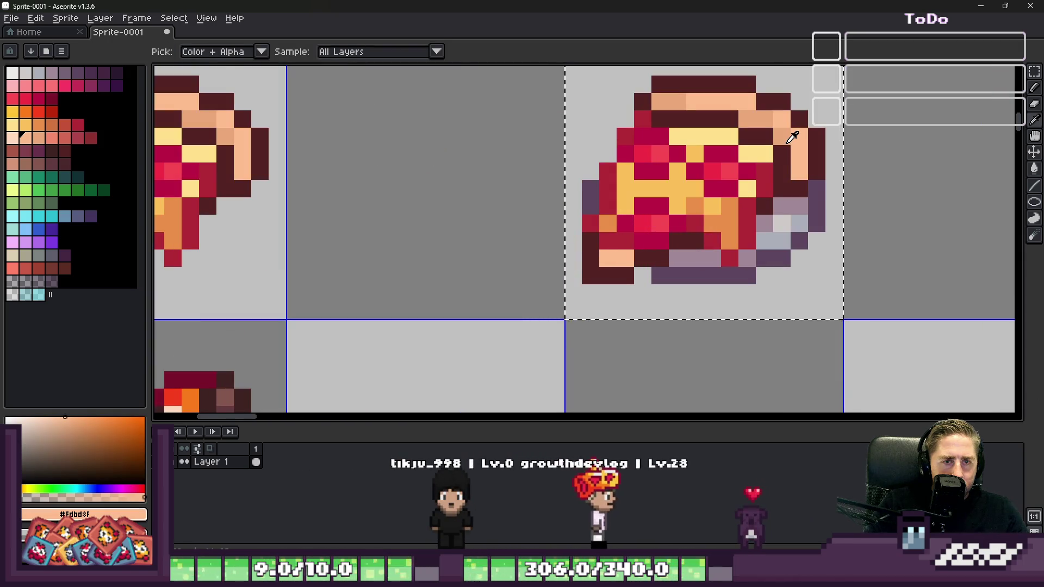
scroll(634, 288, "down", 2)
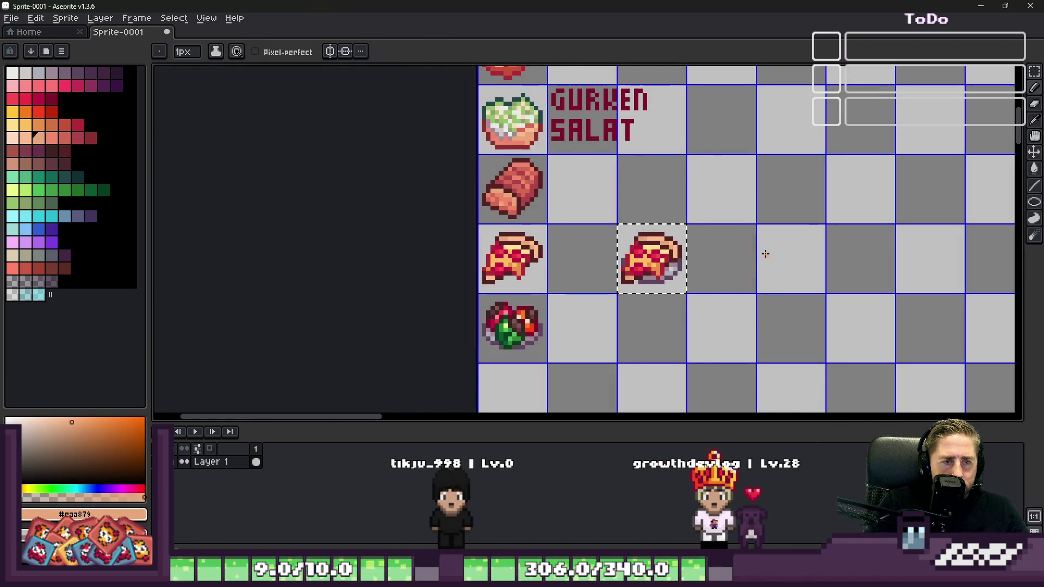
key("ctrl+d")
scroll(653, 274, "up", 3)
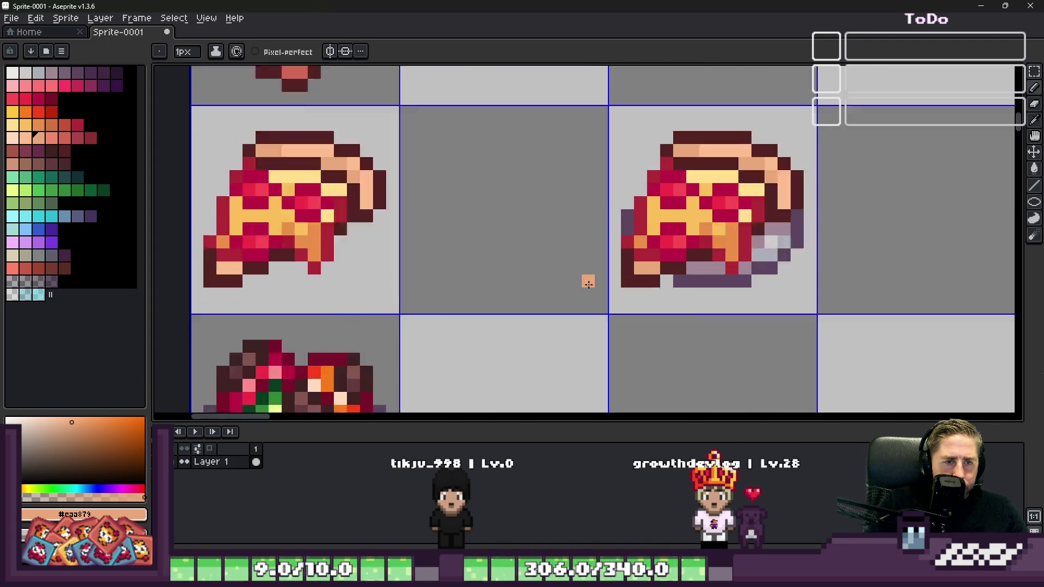
scroll(703, 294, "down", 2)
scroll(704, 293, "down", 2)
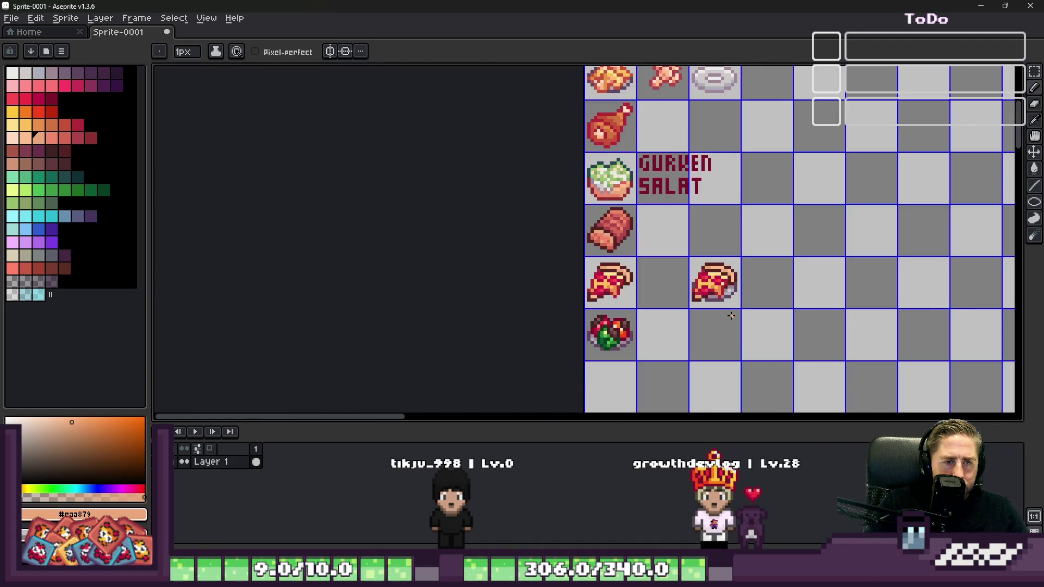
scroll(722, 300, "down", 3)
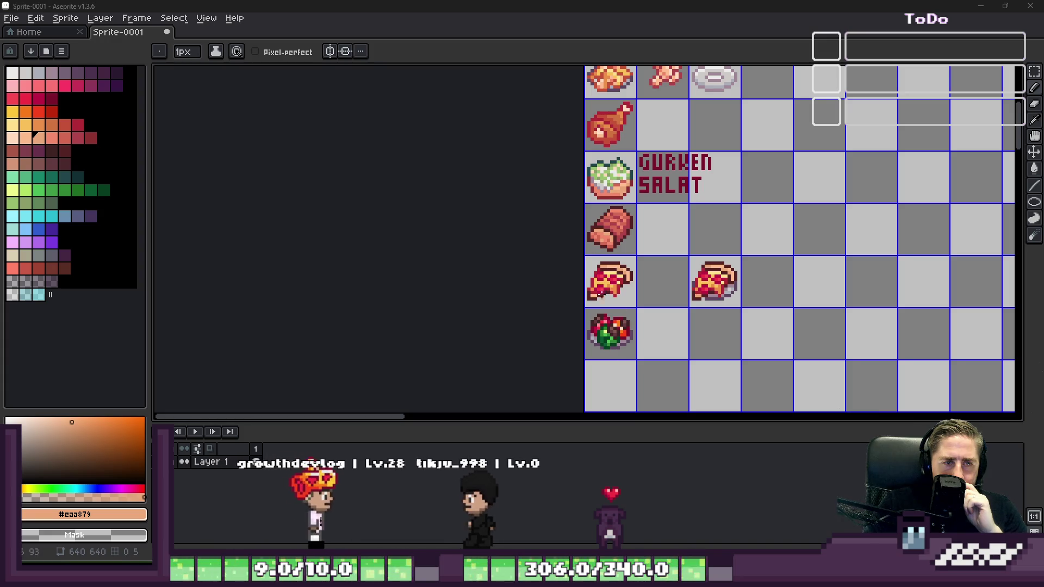
Step: Paste the lower half of the salad bowl into the empty cell below the casserole
key("m")
scroll(582, 368, "down", 2)
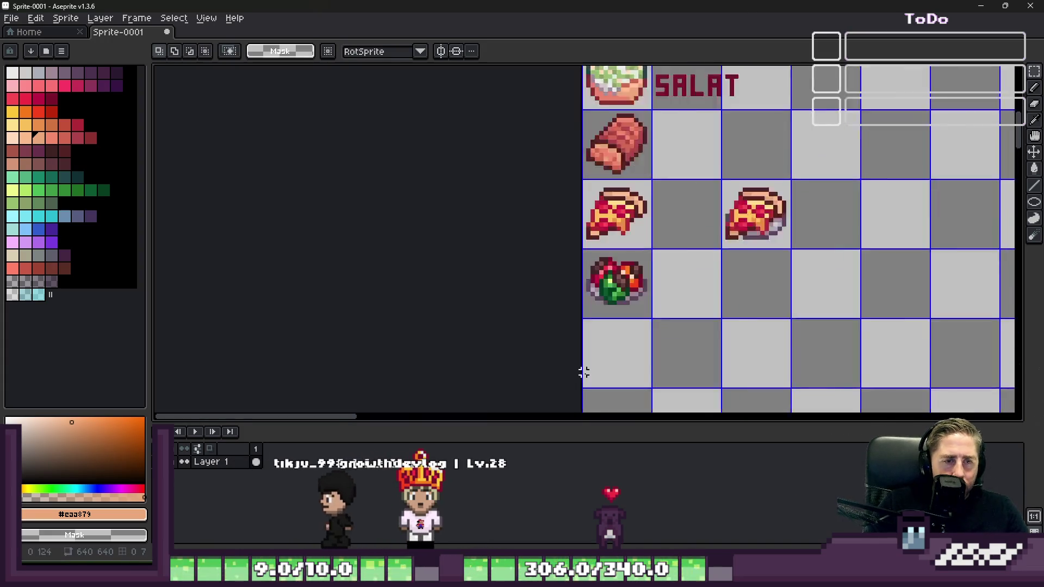
scroll(583, 368, "up", 4)
scroll(572, 203, "down", 3)
scroll(549, 392, "down", 3)
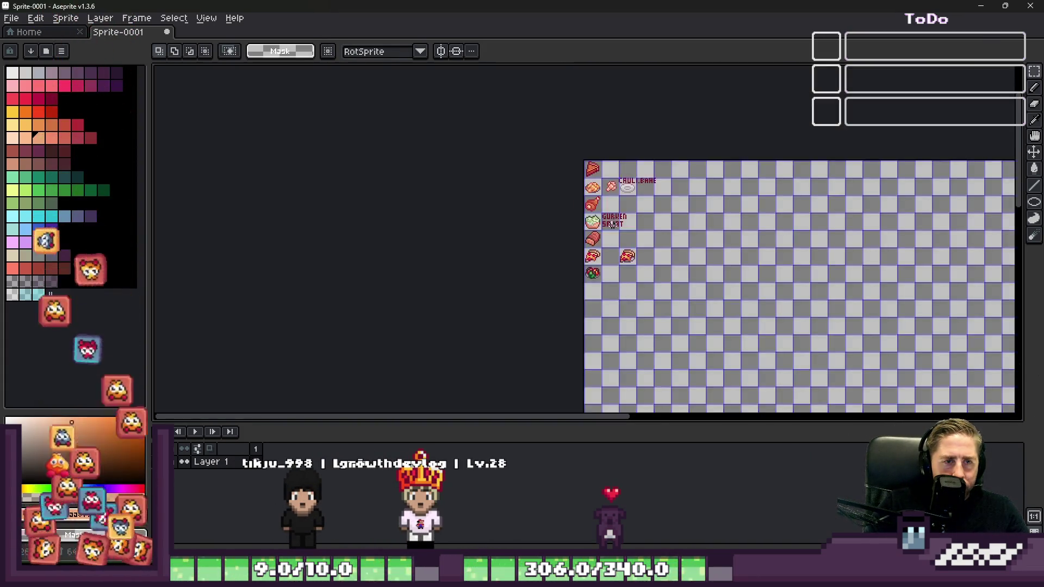
scroll(515, 228, "up", 6)
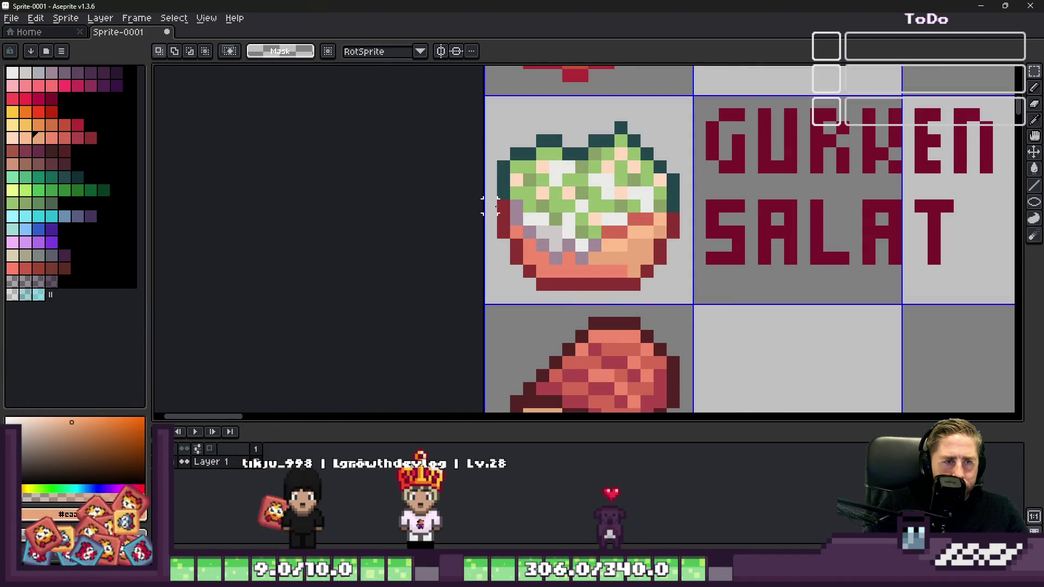
left_click_drag(496, 200, 692, 316)
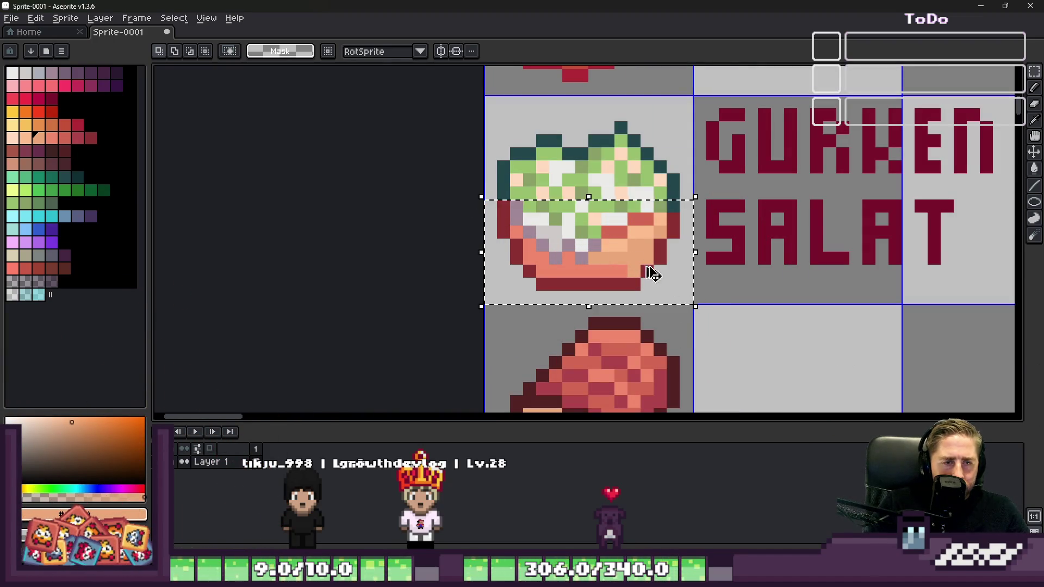
scroll(547, 141, "down", 4)
scroll(540, 347, "up", 2)
scroll(504, 278, "up", 5)
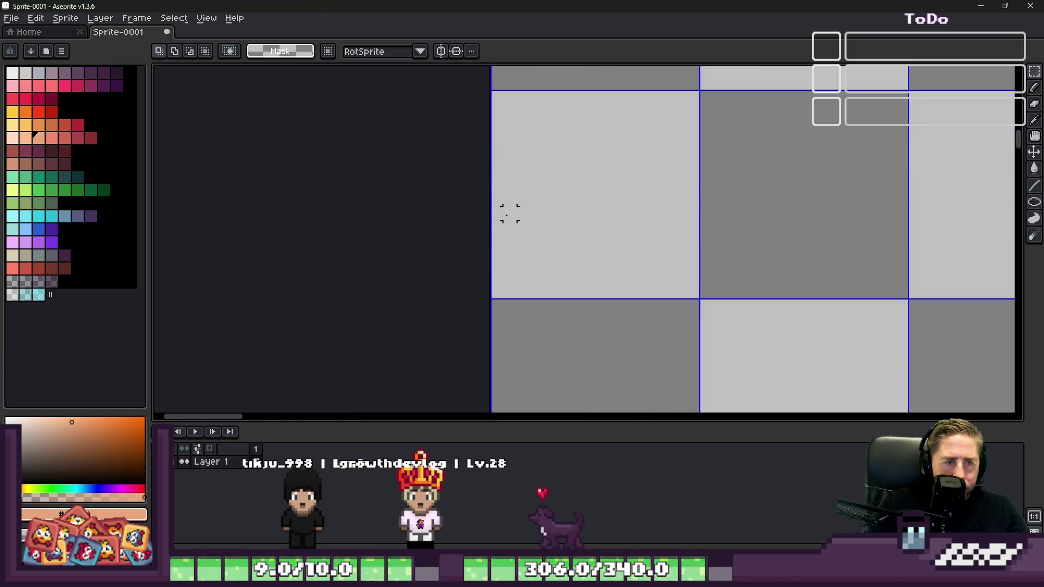
key("ctrl+v")
key("Return")
Step: Paint over the salad with salmon and tan so the bowl looks empty, keeping the dark rim
scroll(588, 252, "up", 3)
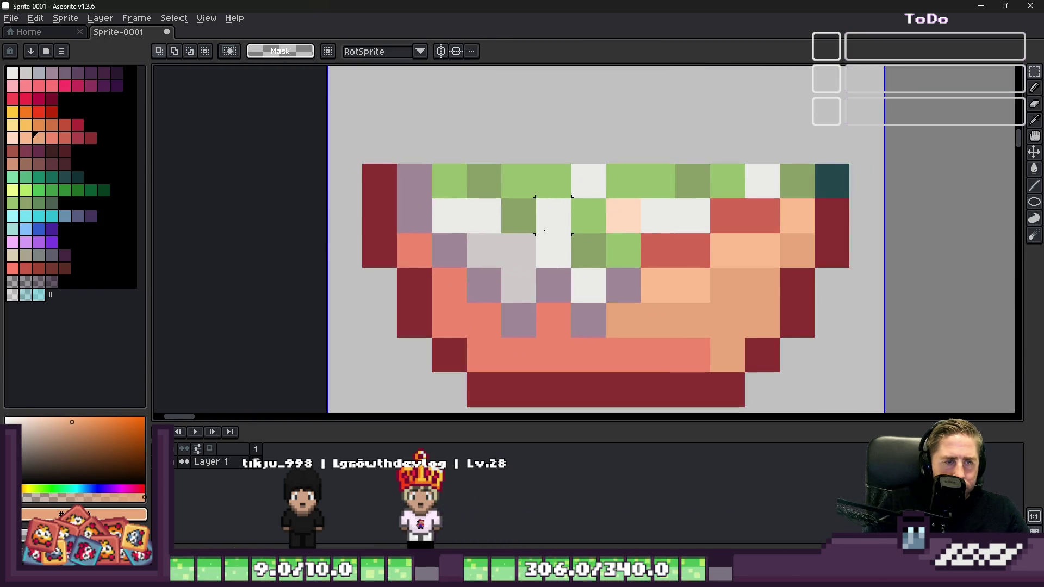
key("i")
left_click(490, 320)
key("b")
mouse_move(414, 187)
left_mouse_down()
mouse_move(544, 331)
mouse_move(490, 275)
mouse_move(648, 326)
left_mouse_up()
key("i")
left_click(683, 307, "alt")
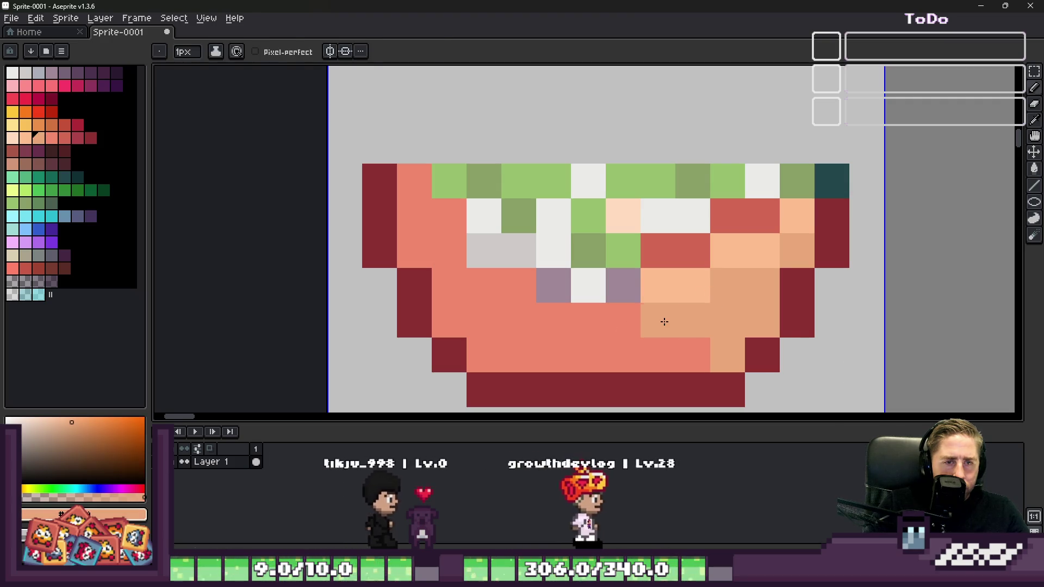
left_click_drag(688, 282, 535, 245)
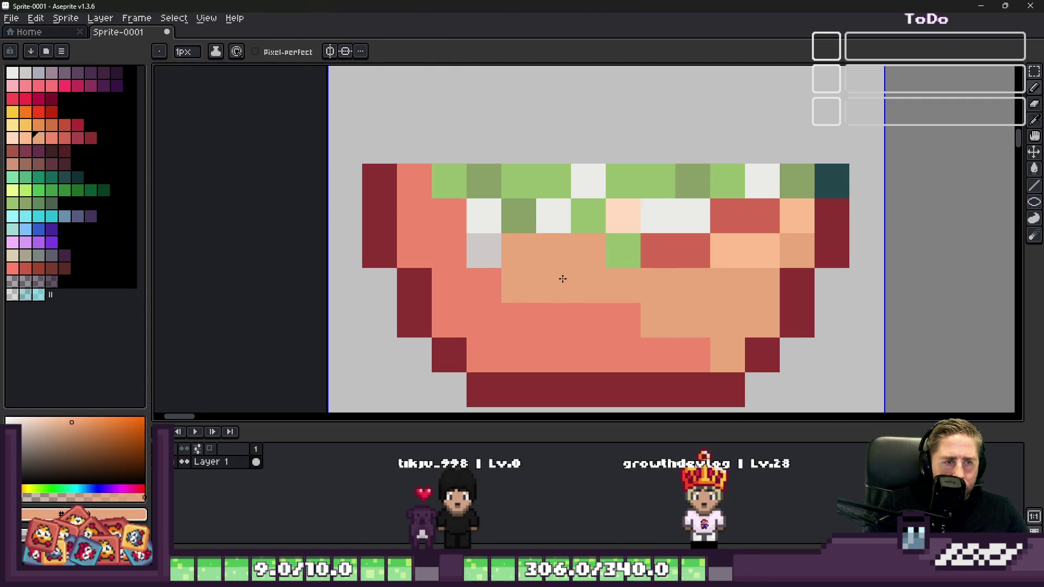
left_click_drag(458, 189, 713, 278)
mouse_move(778, 228)
left_mouse_down()
mouse_move(673, 191)
mouse_move(659, 215)
left_mouse_up()
left_click(851, 245, "alt")
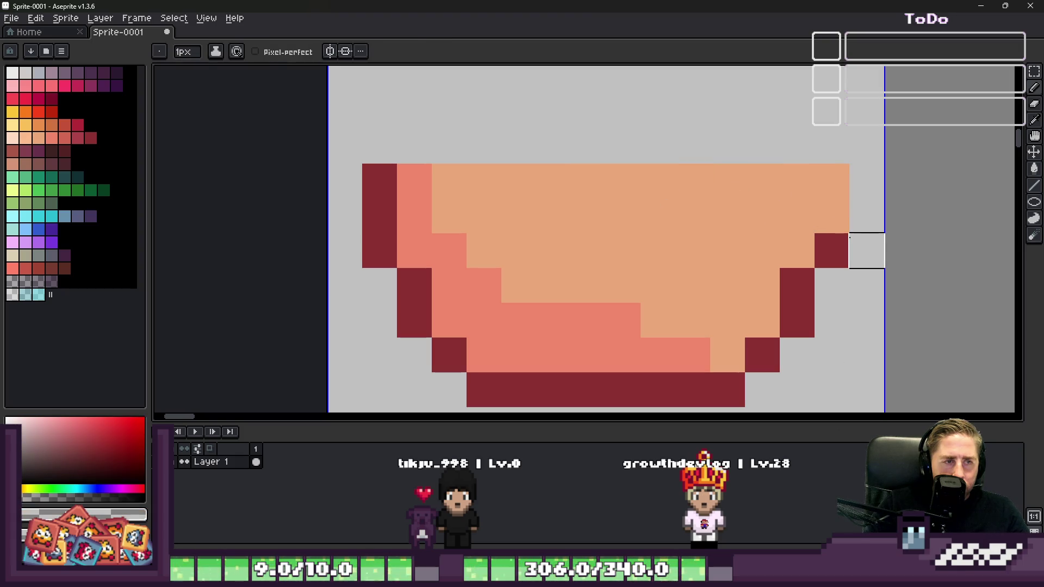
left_click(838, 242, "alt")
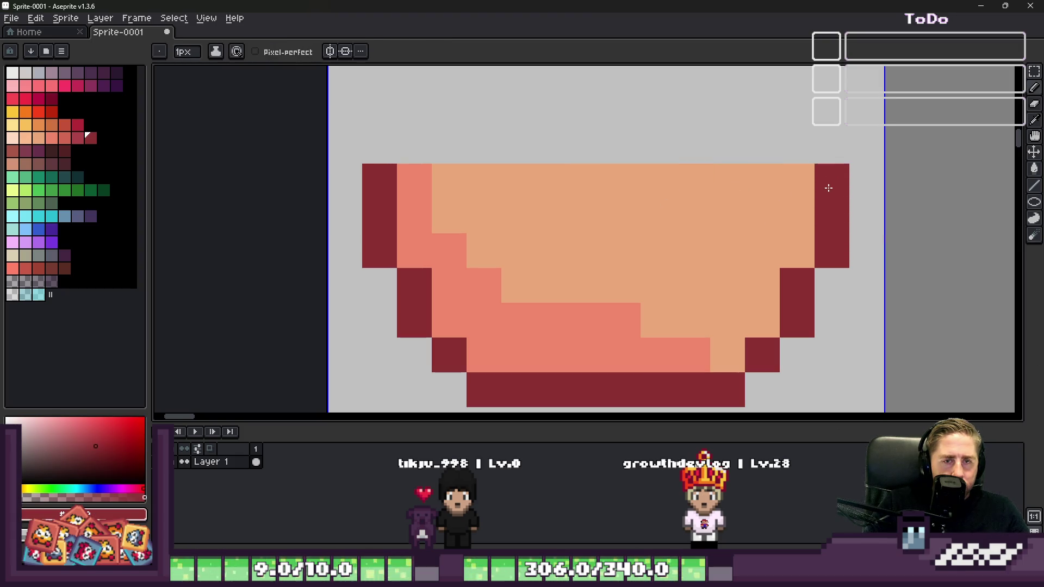
scroll(709, 187, "down", 3)
scroll(631, 174, "up", 4)
left_click(721, 173, "alt")
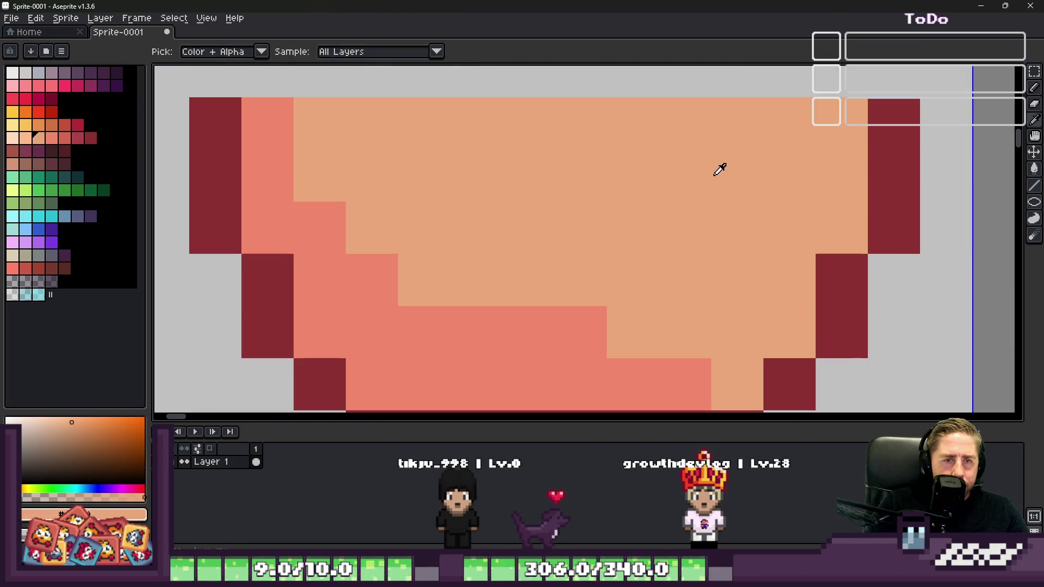
Step: Add light peach highlights along the bowl's top and right side
left_click(50, 158)
left_click(25, 138)
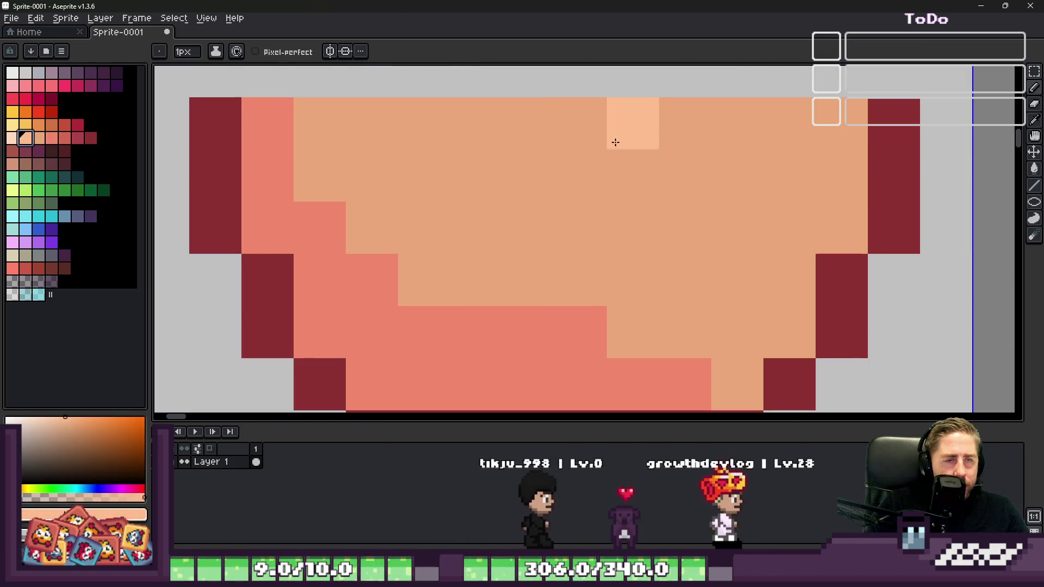
mouse_move(516, 126)
left_mouse_down()
mouse_move(821, 175)
mouse_move(810, 193)
mouse_move(842, 227)
left_mouse_up()
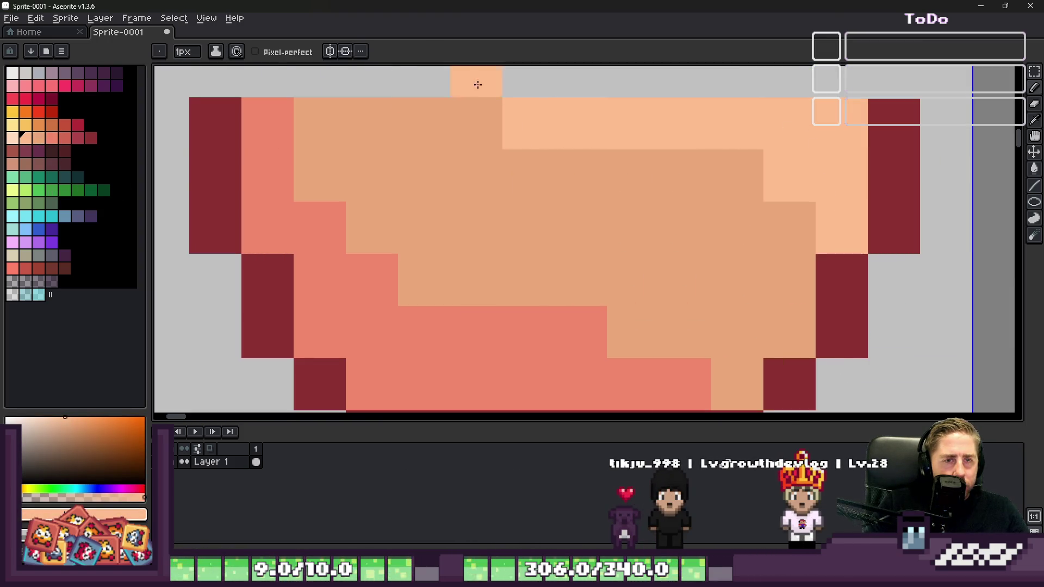
scroll(569, 219, "down", 5)
scroll(569, 219, "up", 4)
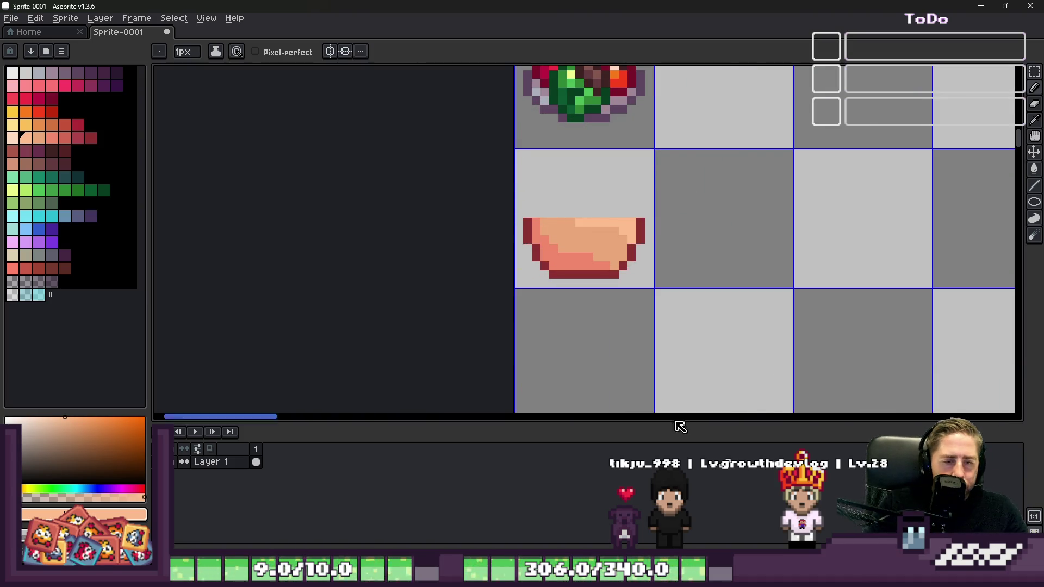
mouse_move(697, 571)
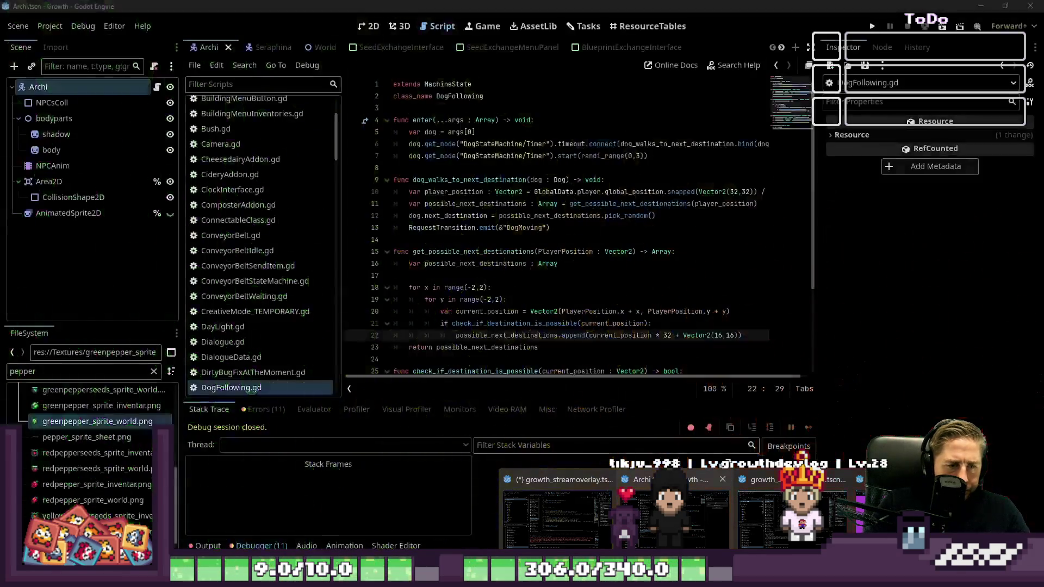
Step: Filter Godot's files for 'greenbean', open greenbean_sprite_inventar.png in Aseprite, and copy the image
left_click(675, 519)
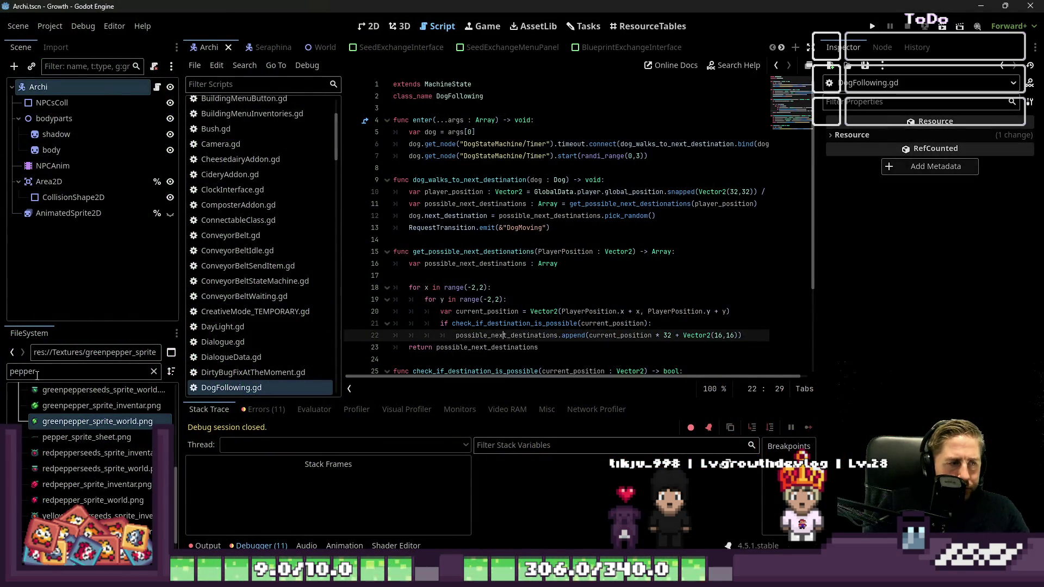
type("gree")
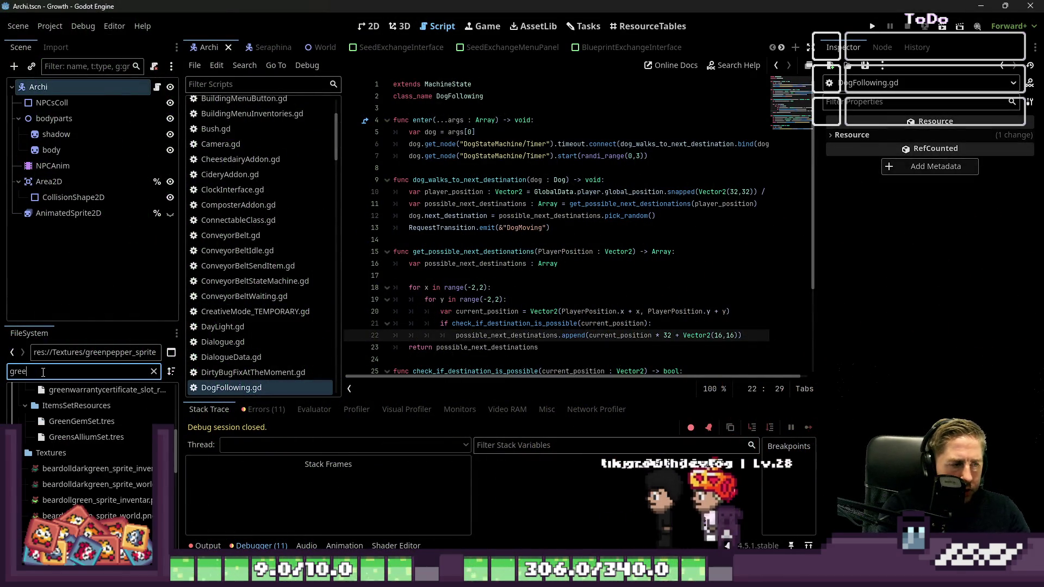
type("nbeans")
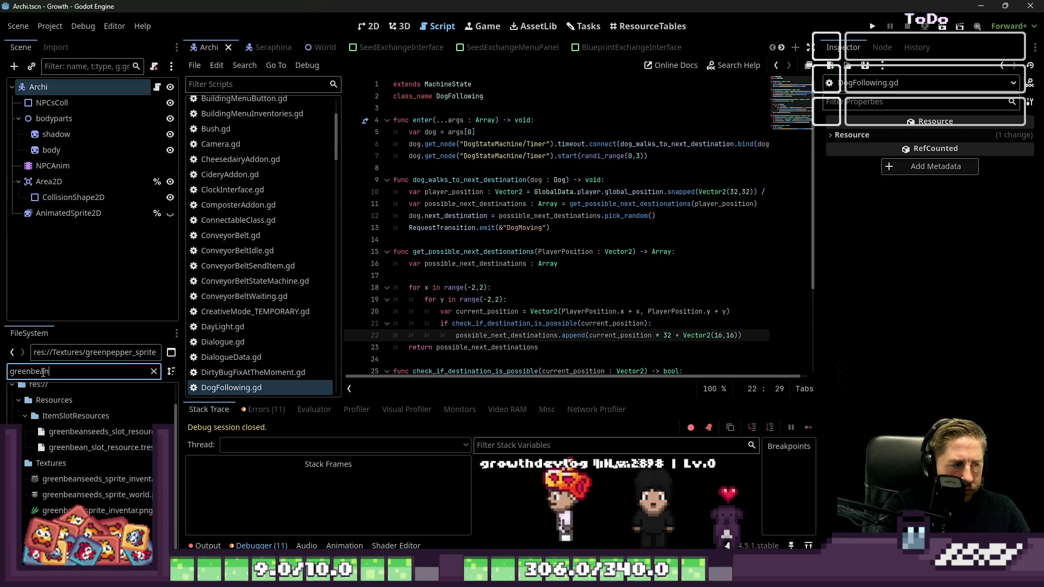
key("BackSpace")
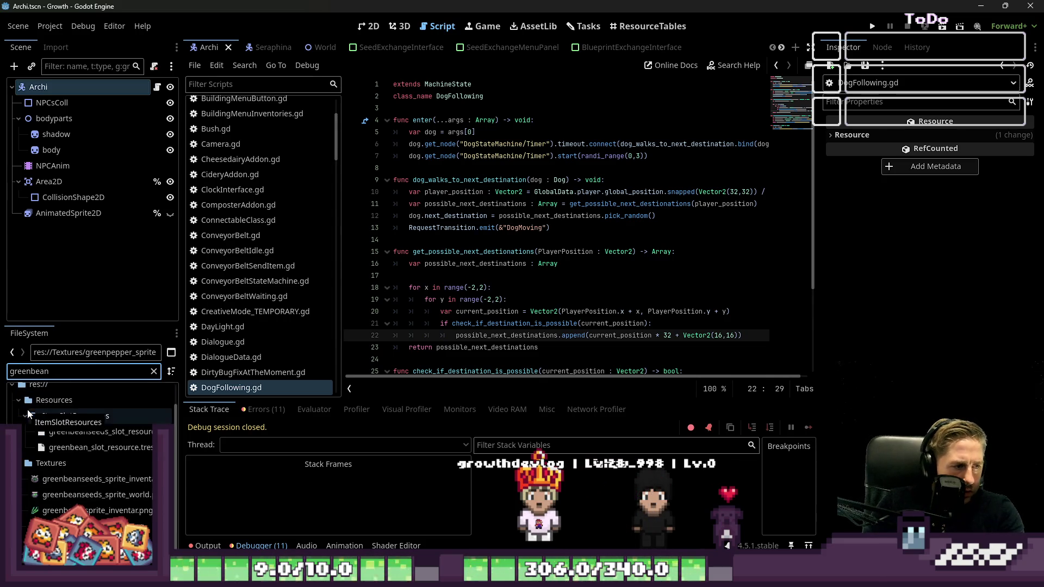
right_click(62, 512)
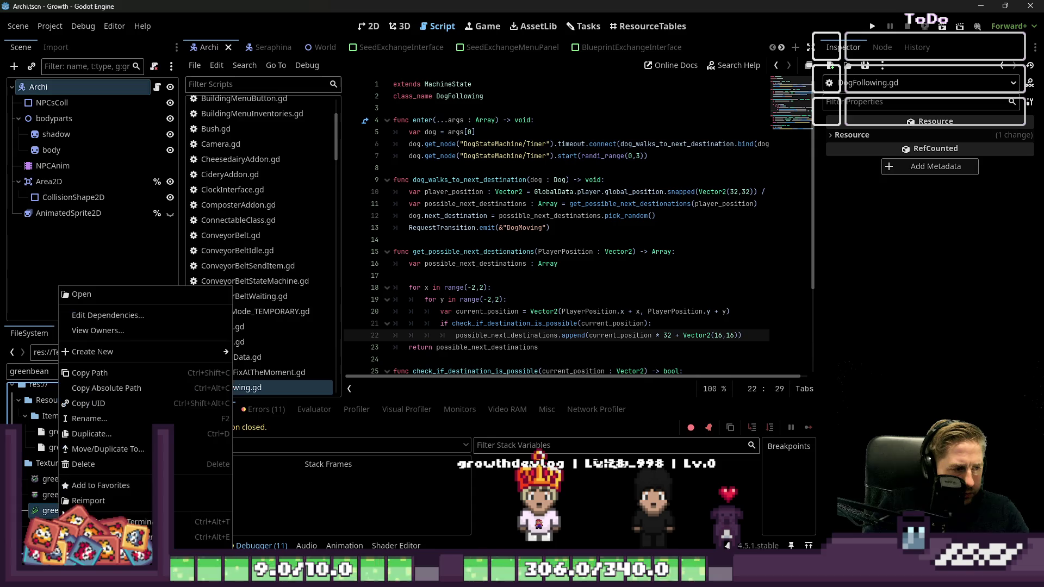
left_click(82, 294)
key("ctrl+v")
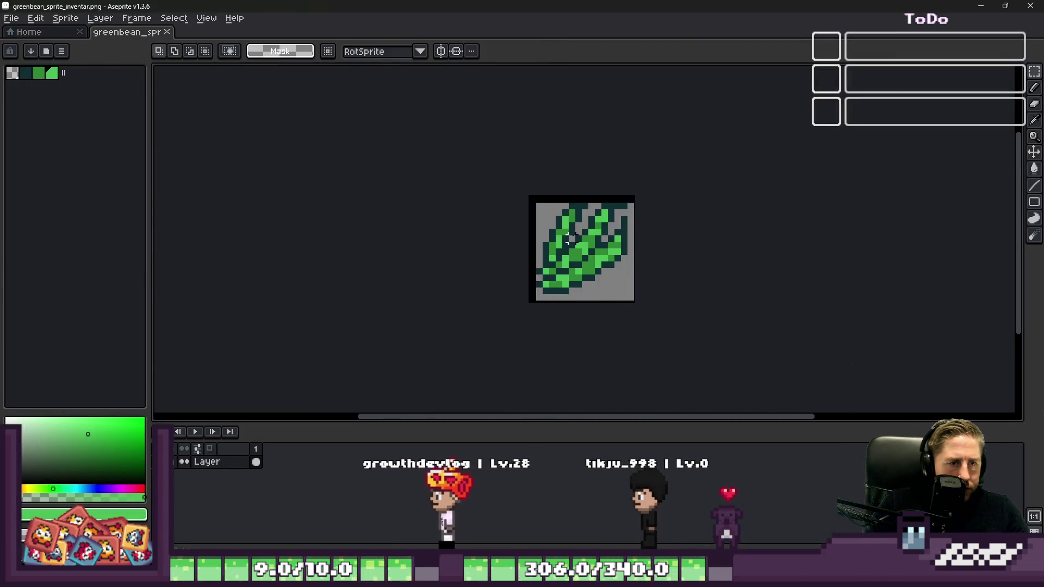
Step: Close the green bean file and return to the Sprite-0001 food sheet via the taskbar
left_click(982, 7)
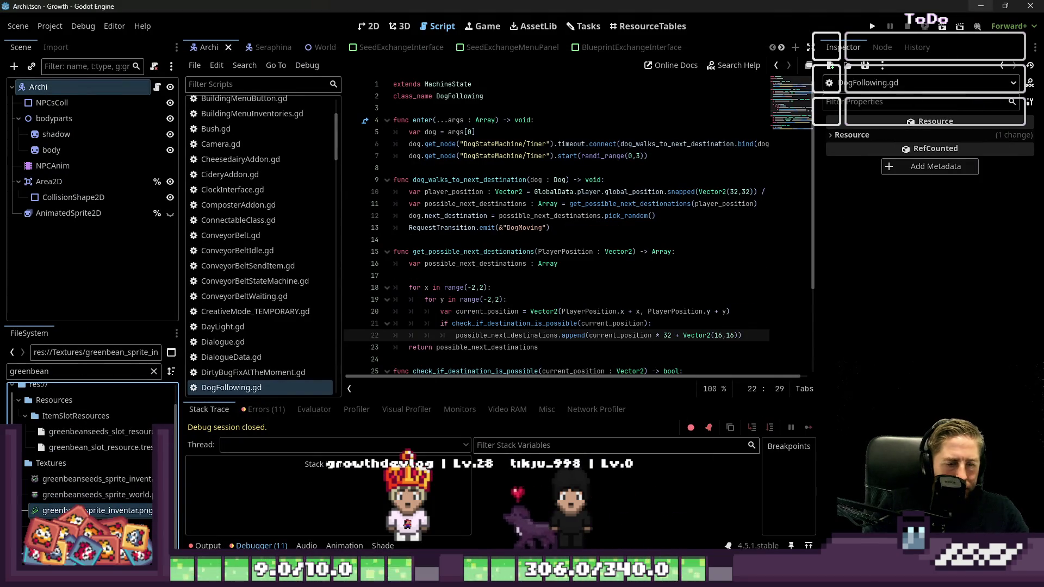
mouse_move(677, 578)
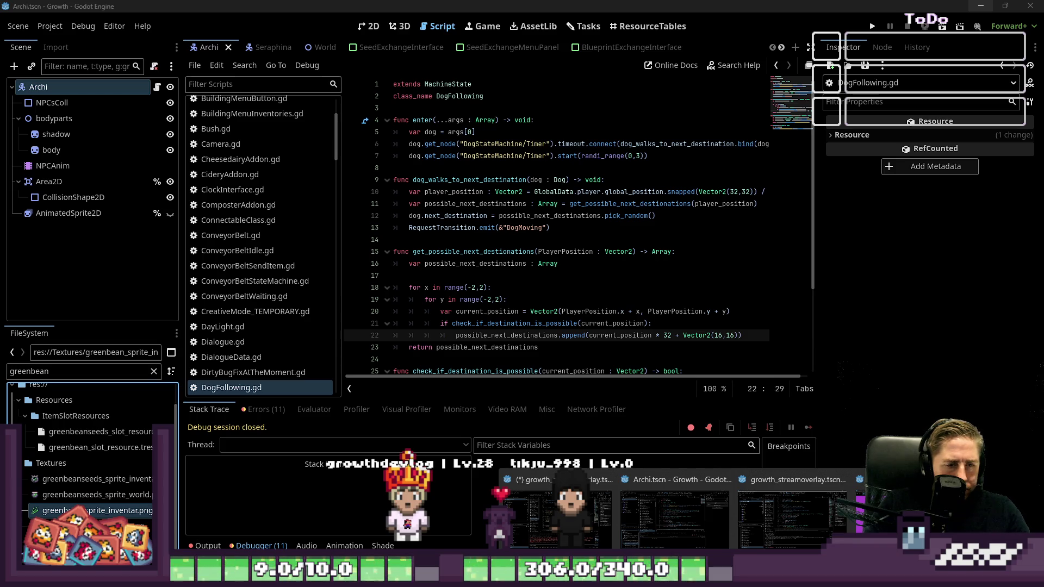
left_click(477, 504)
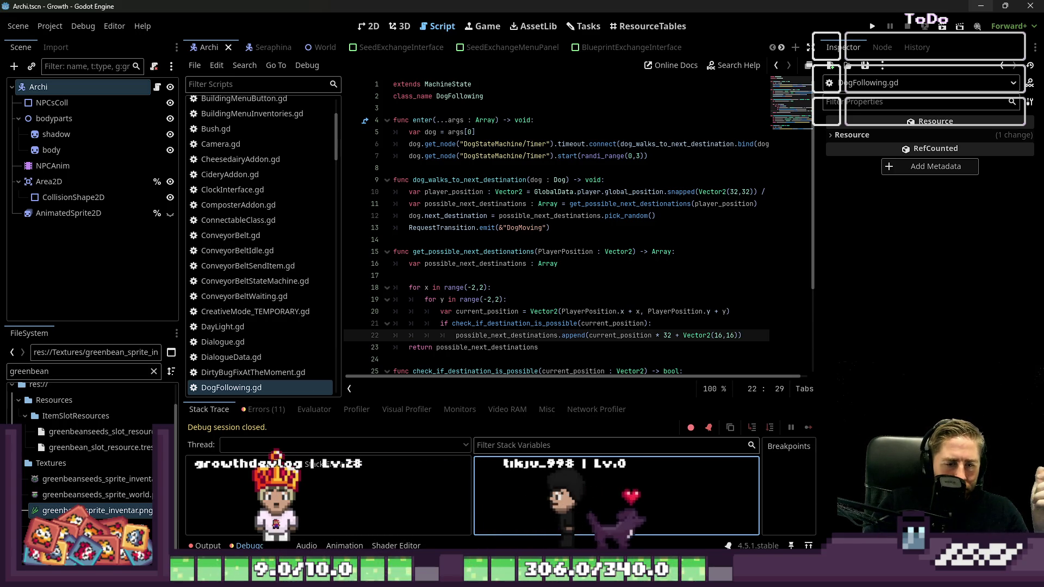
mouse_move(677, 578)
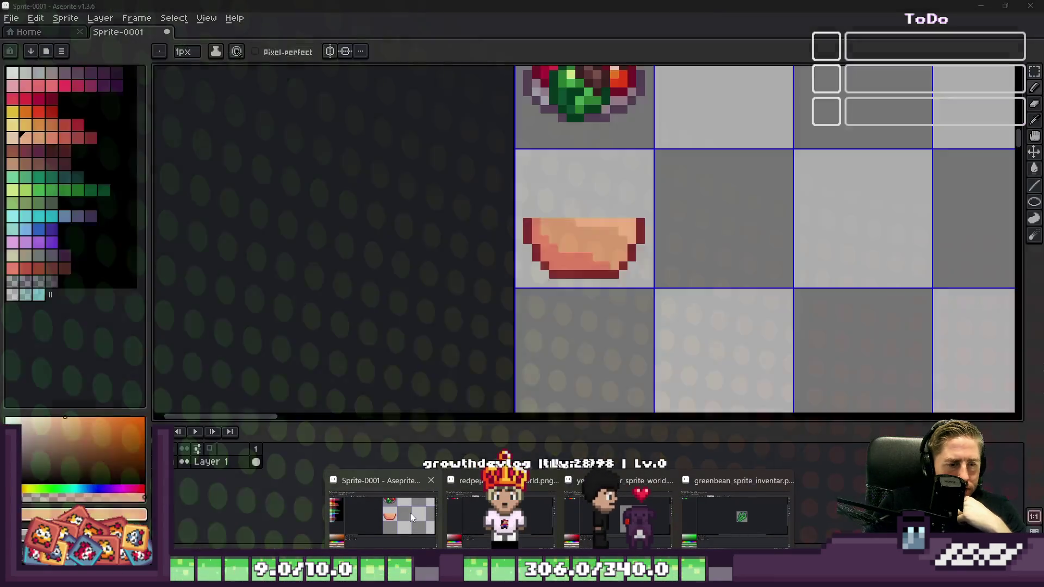
left_click(410, 514)
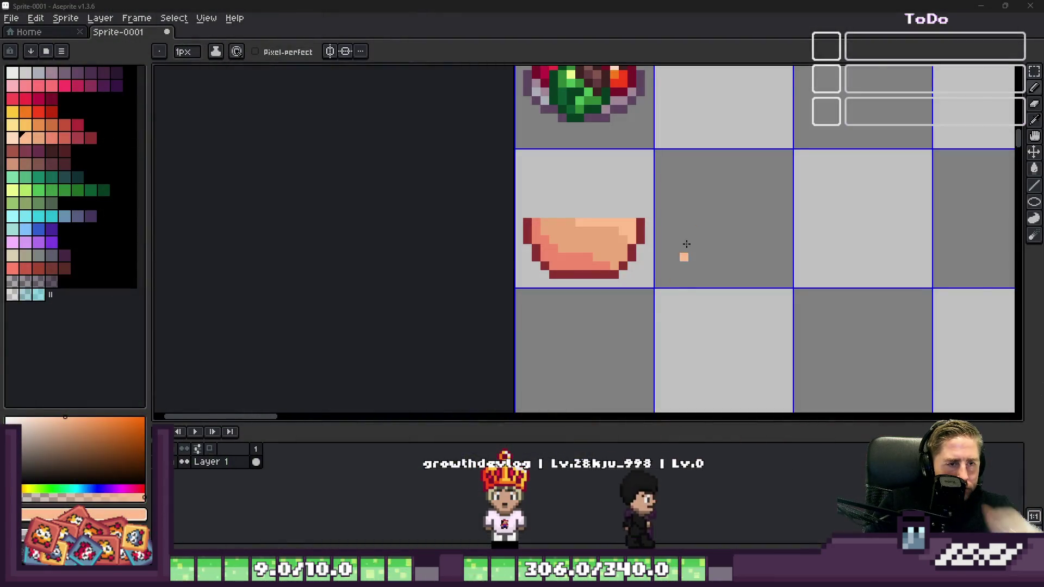
Step: Paste the green bean leaf, move it into a free tile to the right, and deselect
scroll(718, 191, "up", 1)
key("ctrl+v")
scroll(531, 259, "down", 1)
mouse_move(506, 261)
left_mouse_down()
mouse_move(722, 263)
mouse_move(923, 283)
left_mouse_up()
key("Return")
key("ctrl+d")
Step: With the Pencil and a mid green, start a bean stroke in the empty tile
key("b")
scroll(823, 234, "down", 1)
scroll(862, 245, "up", 2)
left_click(862, 244, "alt")
scroll(560, 220, "up", 1)
left_click(577, 223)
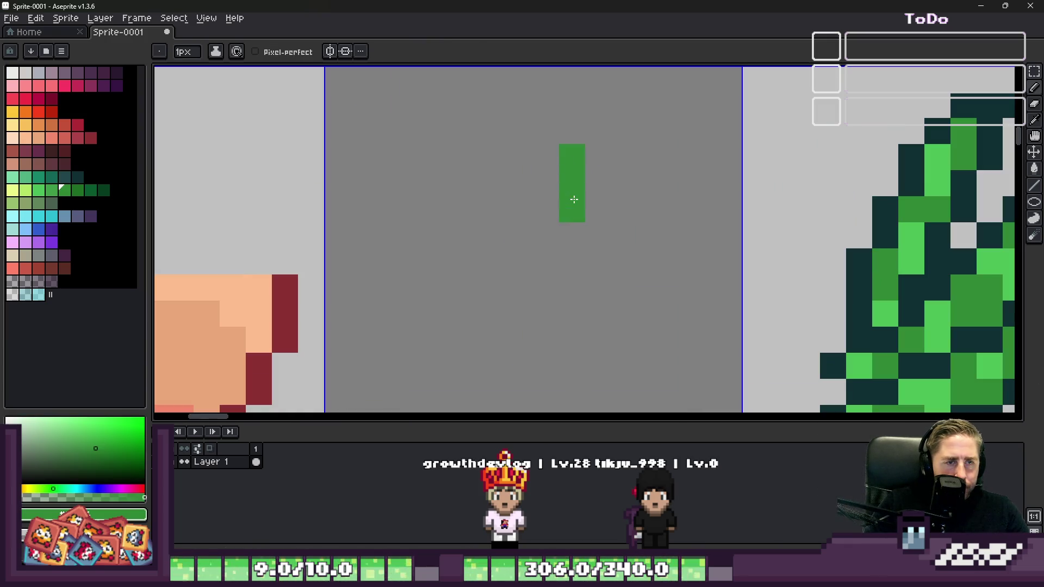
left_click_drag(543, 203, 546, 261)
scroll(520, 261, "down", 3)
scroll(662, 235, "up", 2)
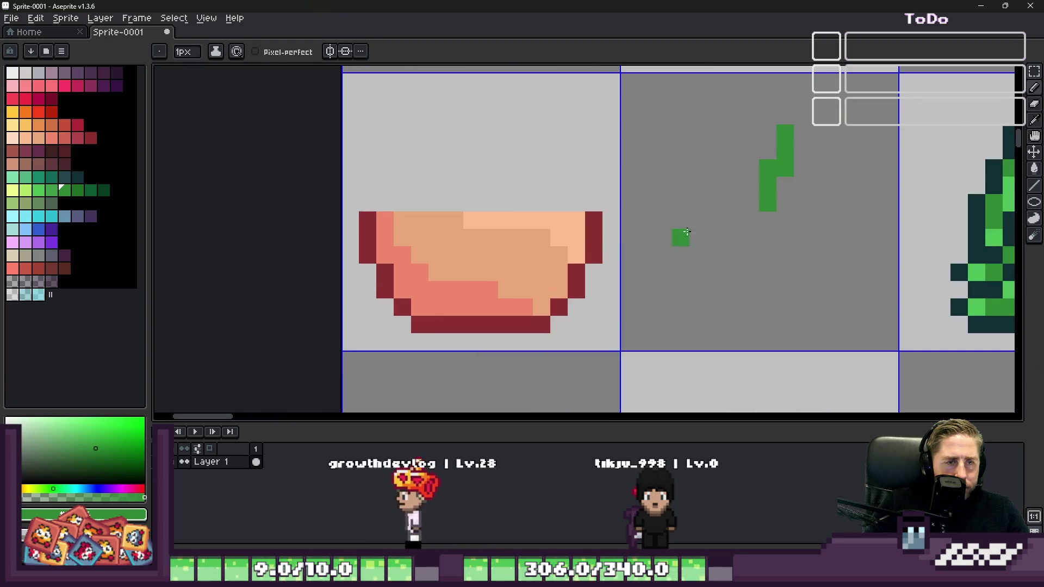
scroll(417, 218, "up", 1)
Step: Draw green beans across the bowl's upper left, top and right side
mouse_move(423, 188)
left_mouse_down()
mouse_move(422, 257)
mouse_move(387, 291)
left_mouse_up()
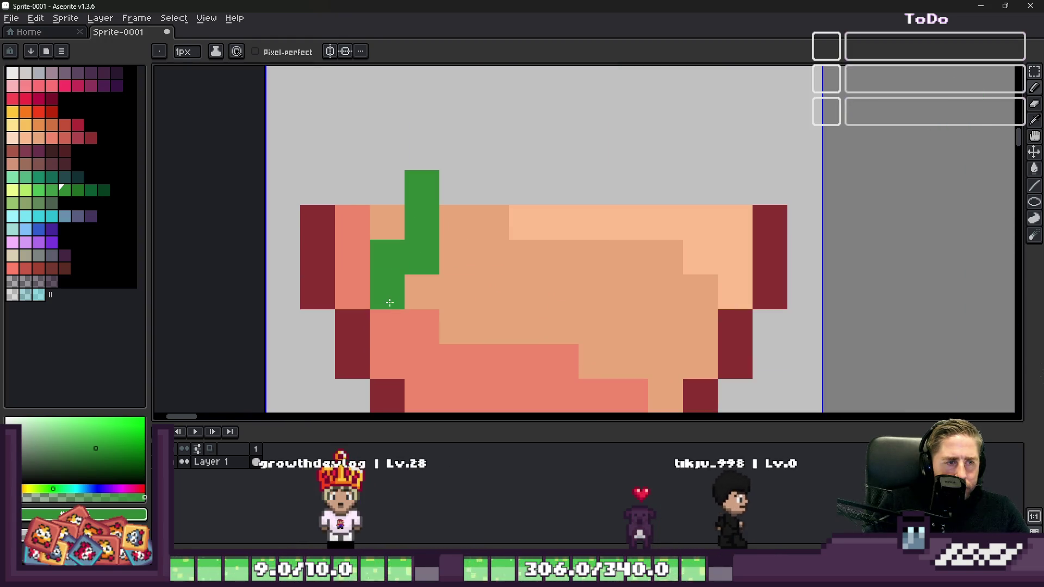
left_click_drag(492, 188, 599, 300)
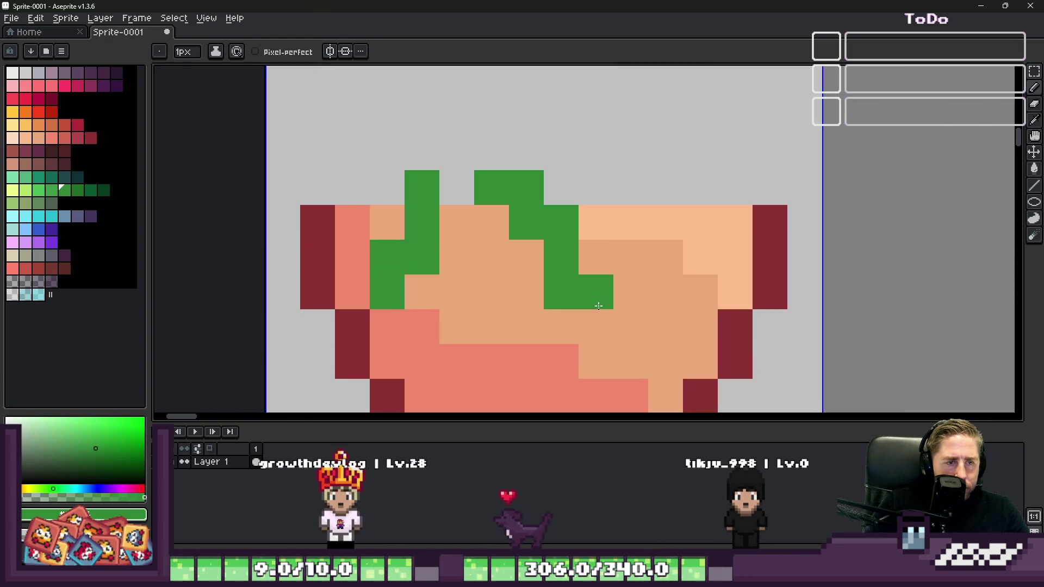
scroll(584, 219, "down", 2)
left_click(584, 219)
scroll(584, 220, "up", 2)
left_click_drag(499, 176, 584, 269)
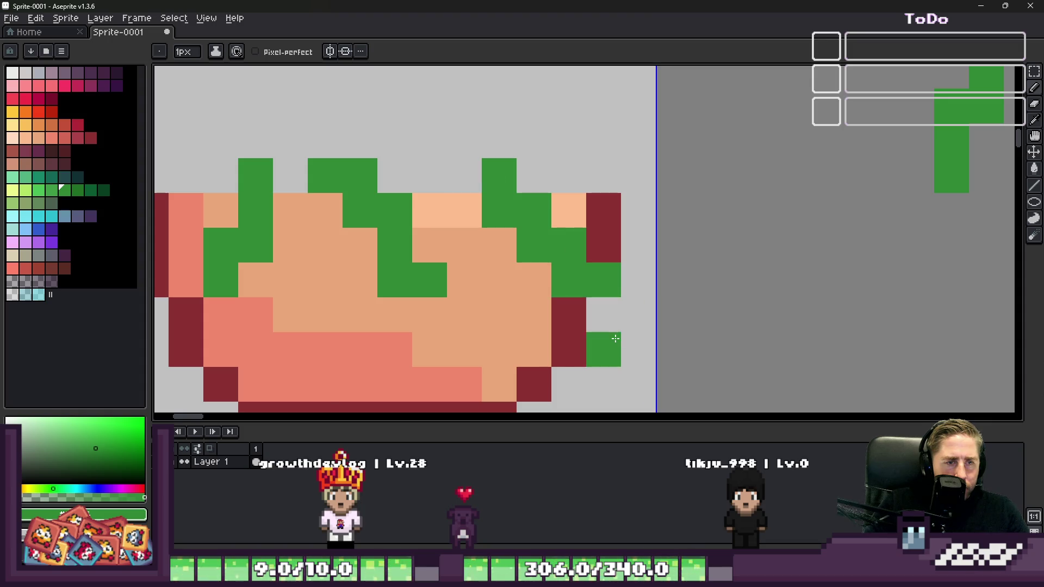
scroll(554, 279, "up", 1)
mouse_move(471, 280)
left_mouse_down()
mouse_move(464, 240)
mouse_move(471, 388)
left_mouse_up()
Step: Add green in the bowl's middle and heap more beans above the rim
scroll(446, 231, "down", 2)
scroll(446, 230, "up", 1)
left_click_drag(677, 216, 677, 252)
scroll(677, 252, "down", 1)
scroll(592, 181, "up", 1)
left_click_drag(558, 217, 471, 209)
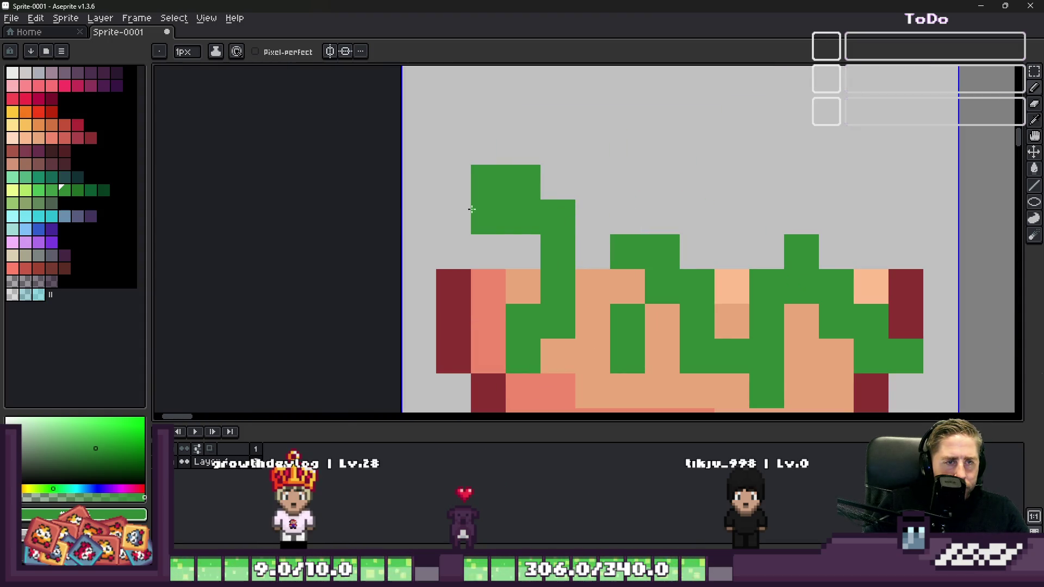
mouse_move(633, 196)
left_mouse_down()
mouse_move(696, 192)
mouse_move(723, 169)
left_mouse_up()
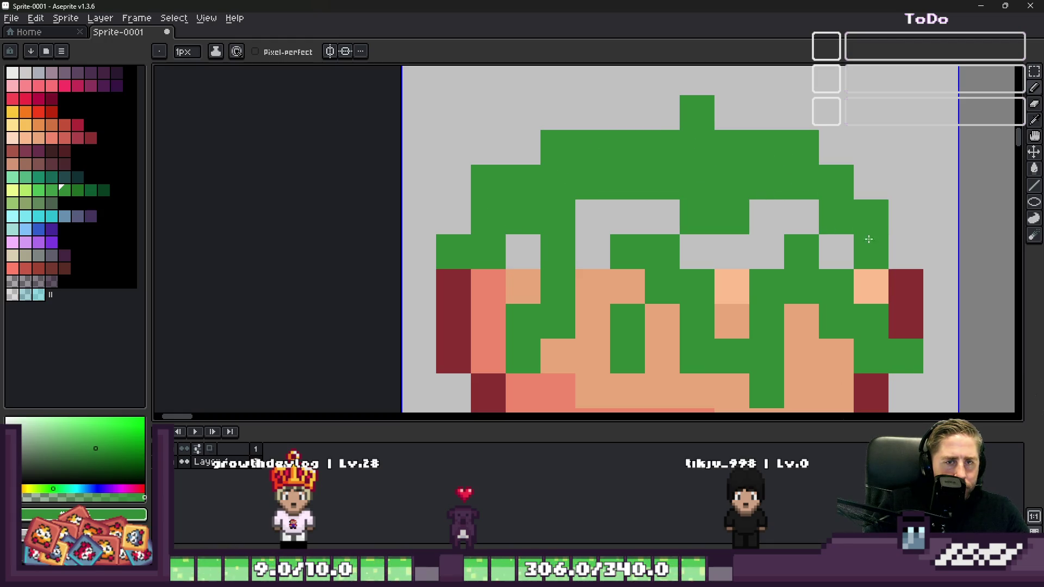
Step: Fill a grey gap in the bean pile with green and pick dark teal
left_click(906, 245)
scroll(662, 166, "down", 2)
scroll(653, 180, "up", 1)
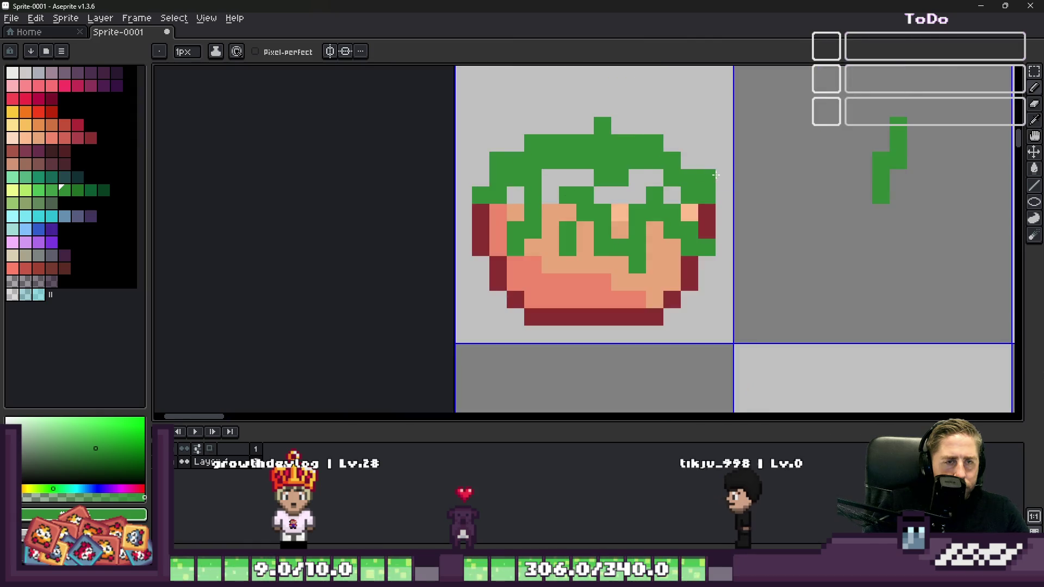
scroll(747, 174, "down", 2)
scroll(747, 174, "up", 1)
left_click(445, 202, "alt")
scroll(430, 191, "up", 2)
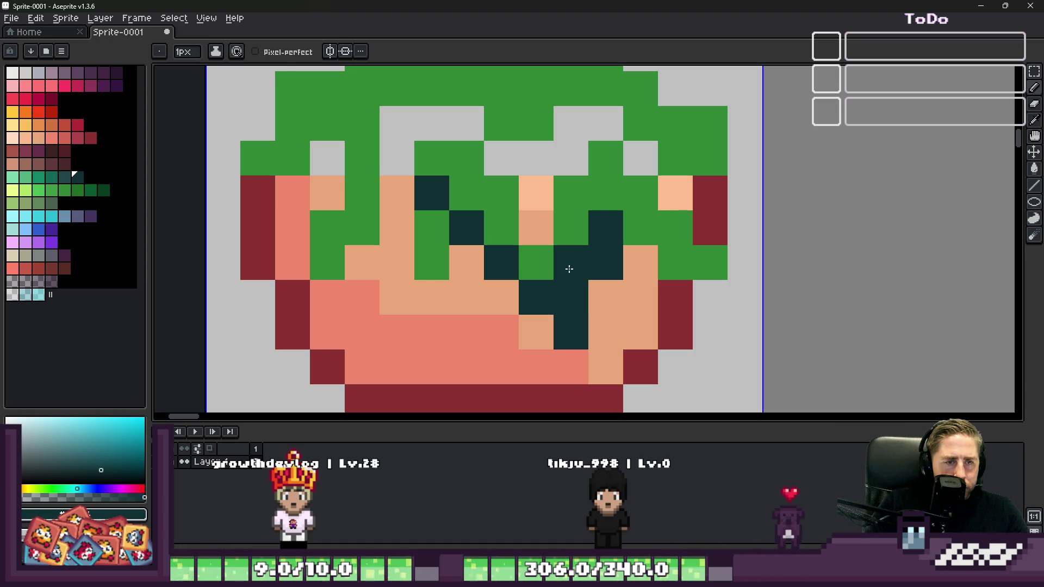
Step: Add dark teal shading pixels and a shadow line between beans, undoing stray pixels
right_click(571, 296)
left_click(606, 297)
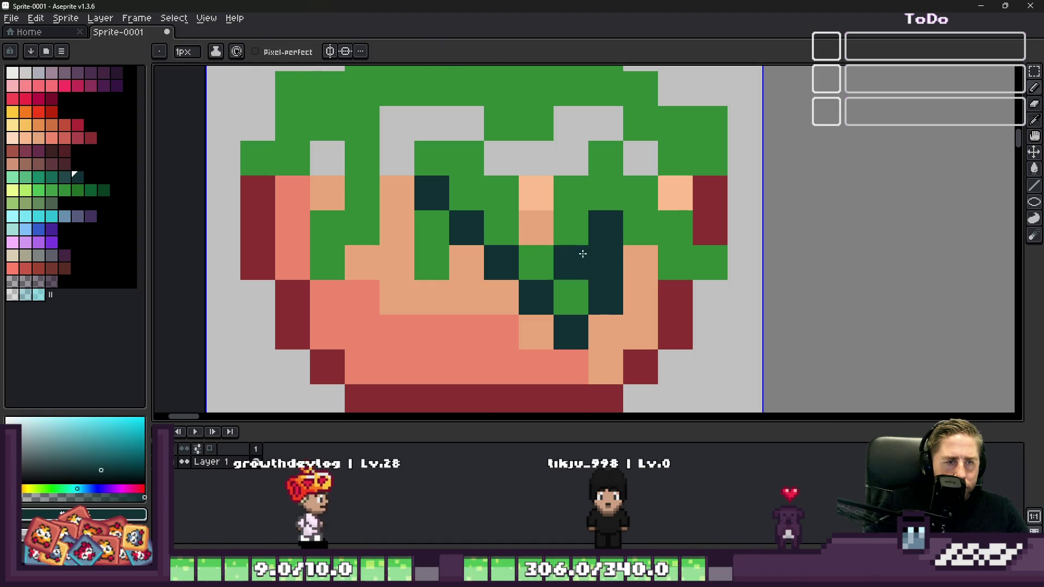
left_click(571, 229)
left_click(536, 228)
key("ctrl+z")
key("ctrl+z")
left_click_drag(536, 229, 486, 162)
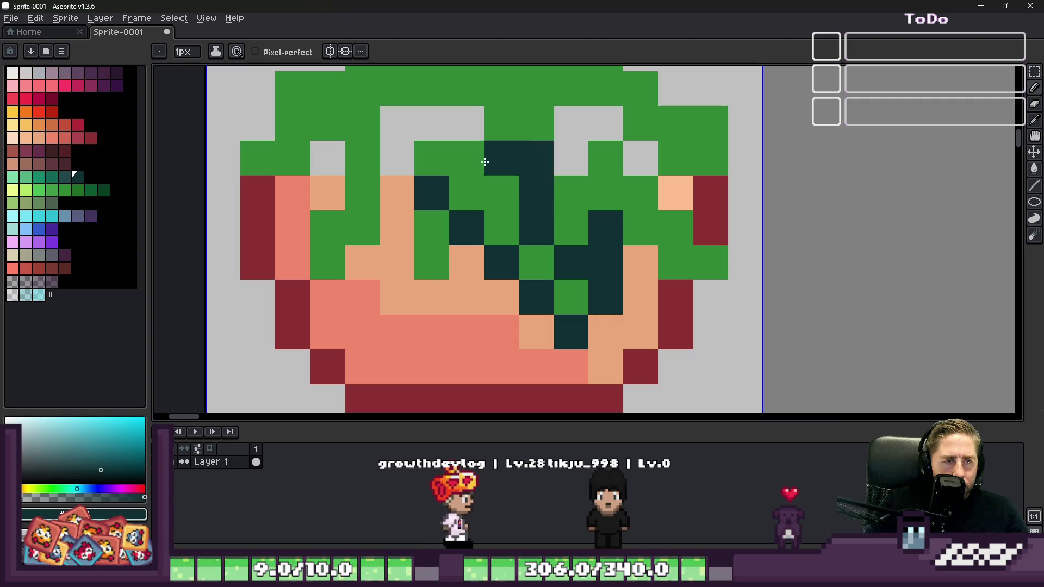
left_click(502, 193)
left_click(533, 121)
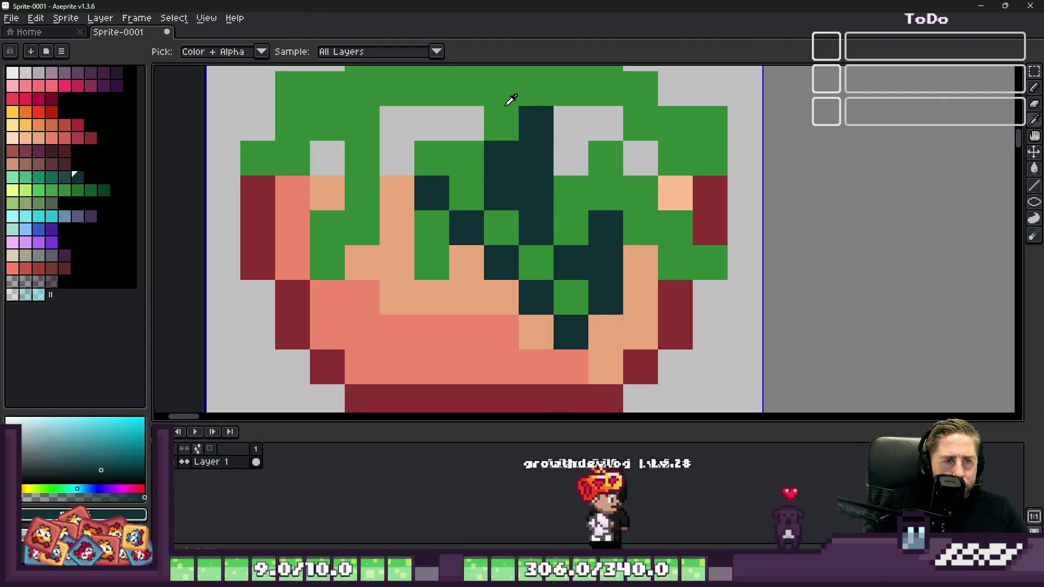
key("ctrl+z")
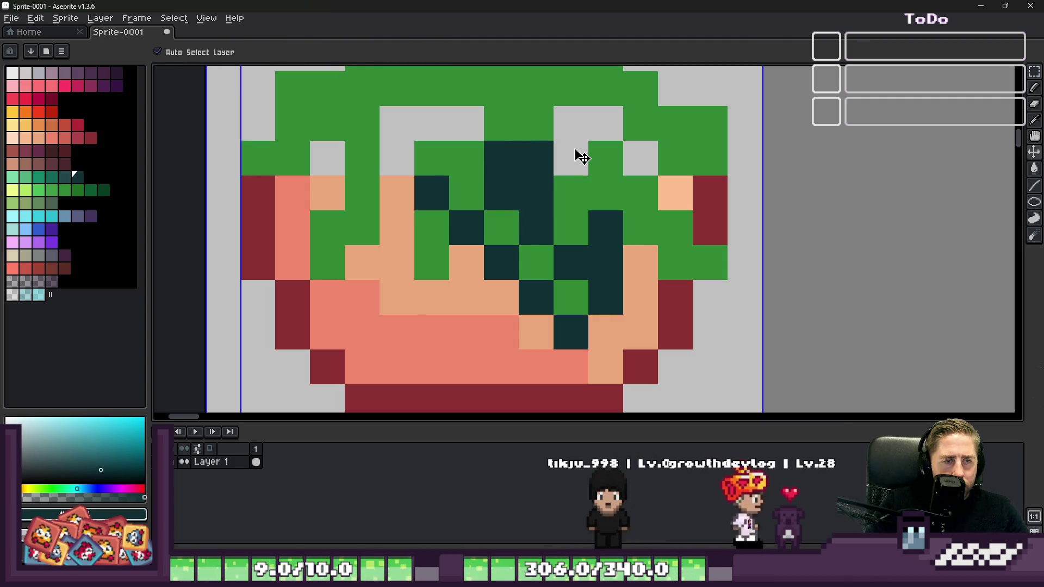
key("ctrl+z")
left_click(571, 140)
key("ctrl+z")
Step: Paint a dark teal stroke across the beans and fill a grey gap with teal
scroll(567, 226, "down", 2)
left_click(586, 191)
scroll(581, 191, "up", 2)
mouse_move(582, 191)
left_mouse_down()
mouse_move(560, 159)
mouse_move(645, 212)
left_mouse_up()
scroll(535, 210, "down", 2)
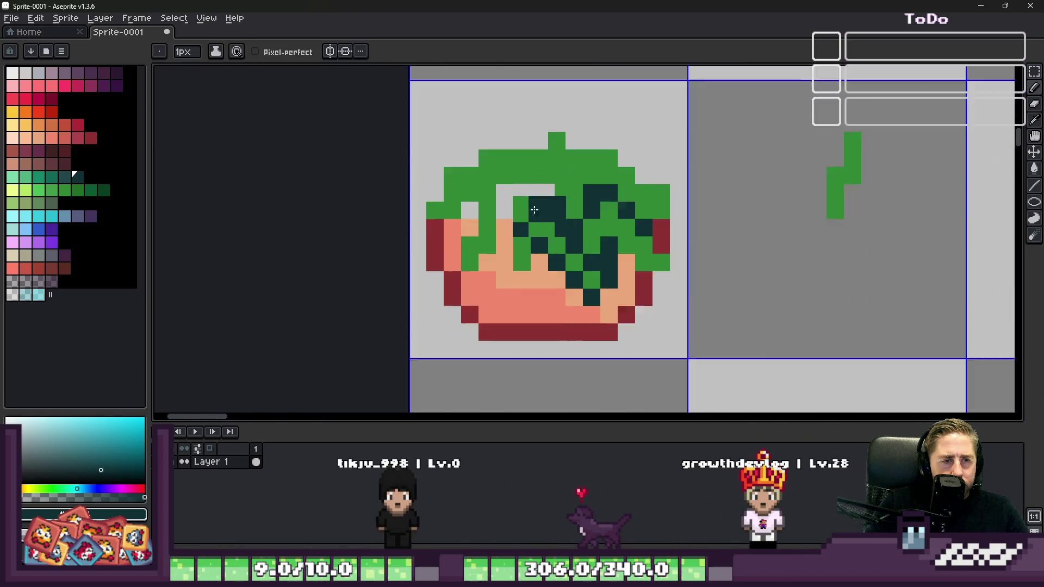
scroll(536, 210, "up", 1)
left_click(528, 183)
Step: Darken more bean pixels to teal and draw a dark teal line up the pile's left side
left_click(489, 261)
left_click(516, 313)
left_click(515, 287)
left_click(538, 288)
right_click(514, 283)
left_click(469, 291)
mouse_move(470, 291)
left_mouse_down()
mouse_move(434, 306)
mouse_move(415, 263)
mouse_move(437, 209)
left_mouse_up()
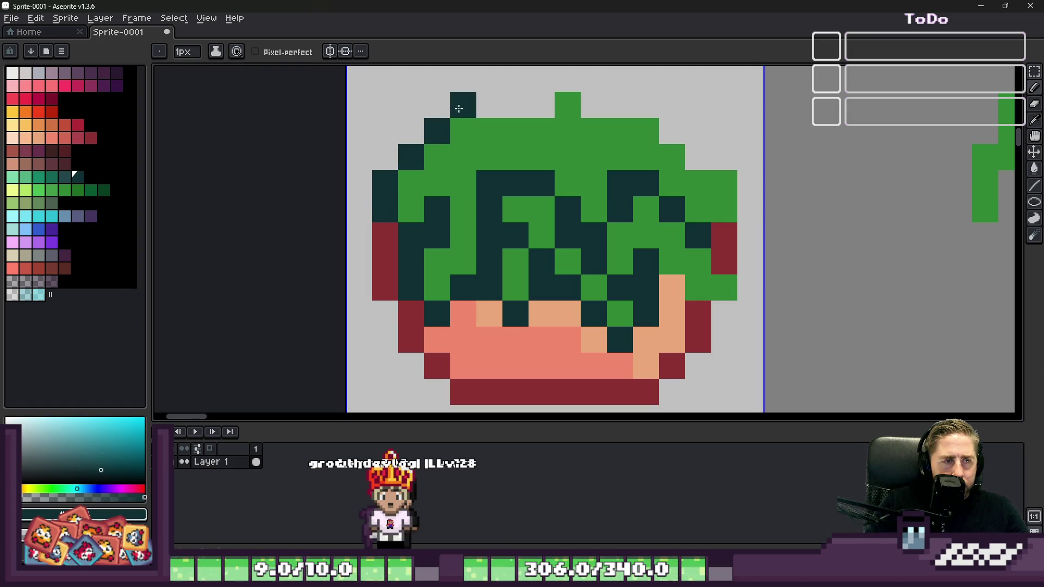
Step: Fill grey pixels at the pile top with green and outline the top in dark teal
right_click(542, 105)
right_click(517, 103)
mouse_move(492, 82)
left_mouse_down()
mouse_move(536, 93)
mouse_move(559, 82)
mouse_move(652, 111)
left_mouse_up()
key("ctrl+z")
right_click(593, 105)
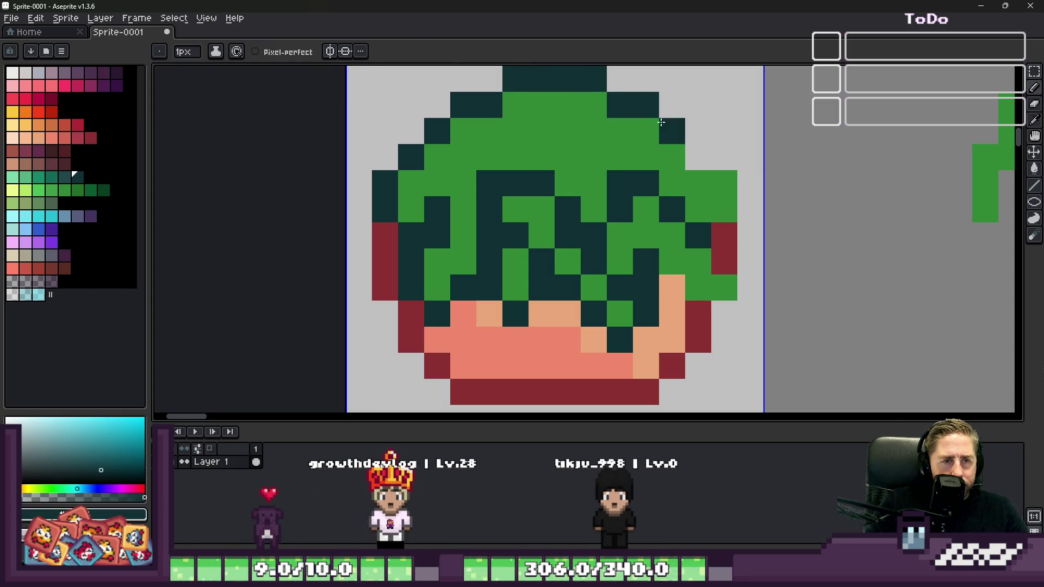
scroll(639, 221, "down", 5)
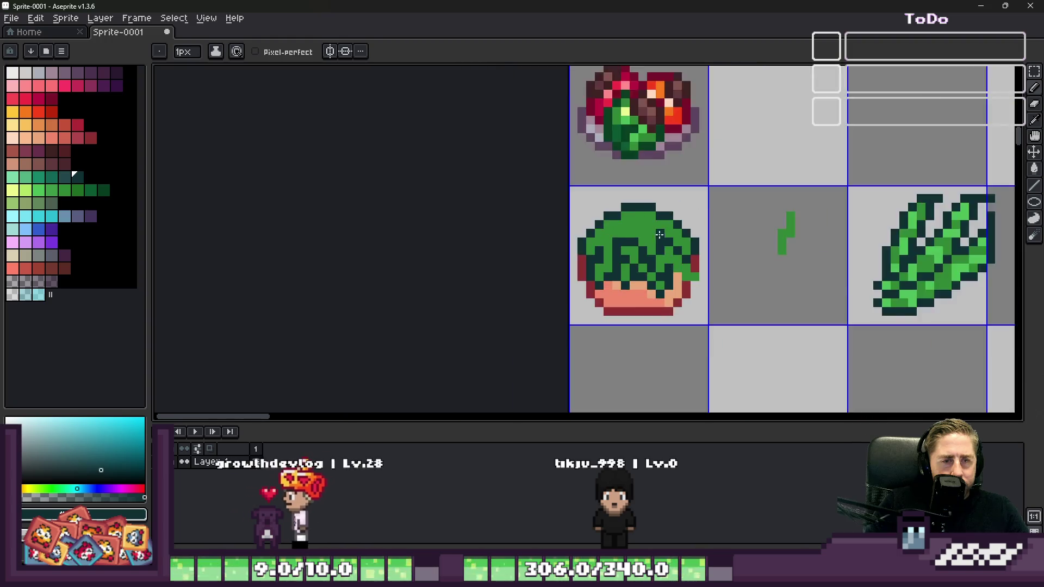
scroll(639, 221, "up", 4)
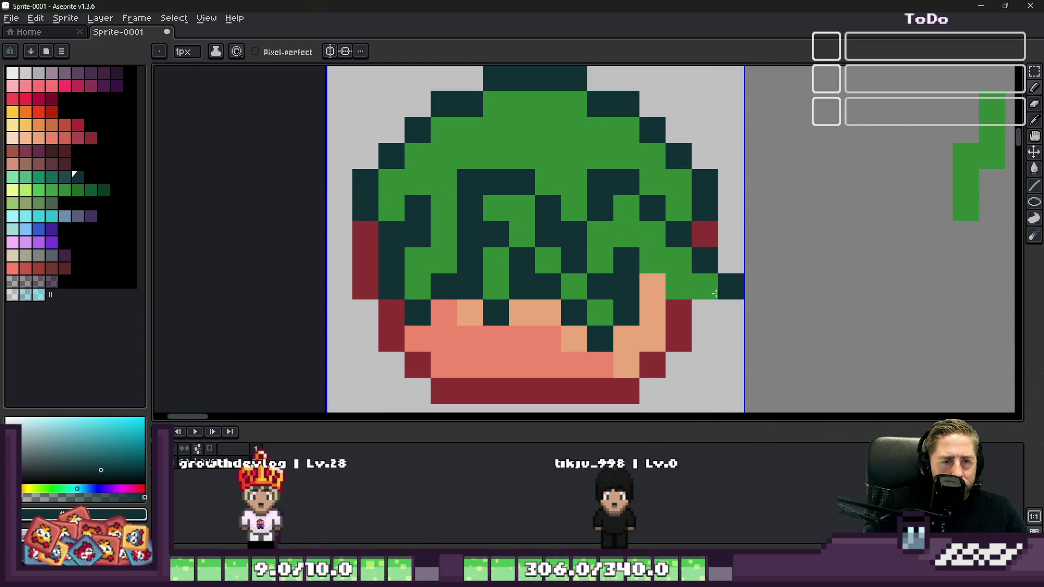
scroll(559, 221, "down", 5)
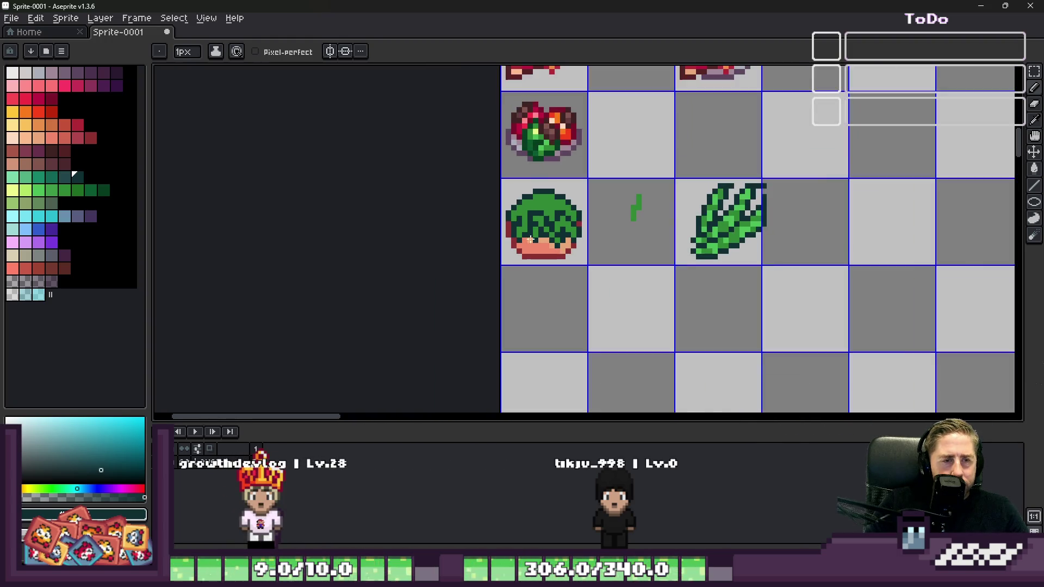
scroll(680, 250, "up", 5)
left_click(719, 268)
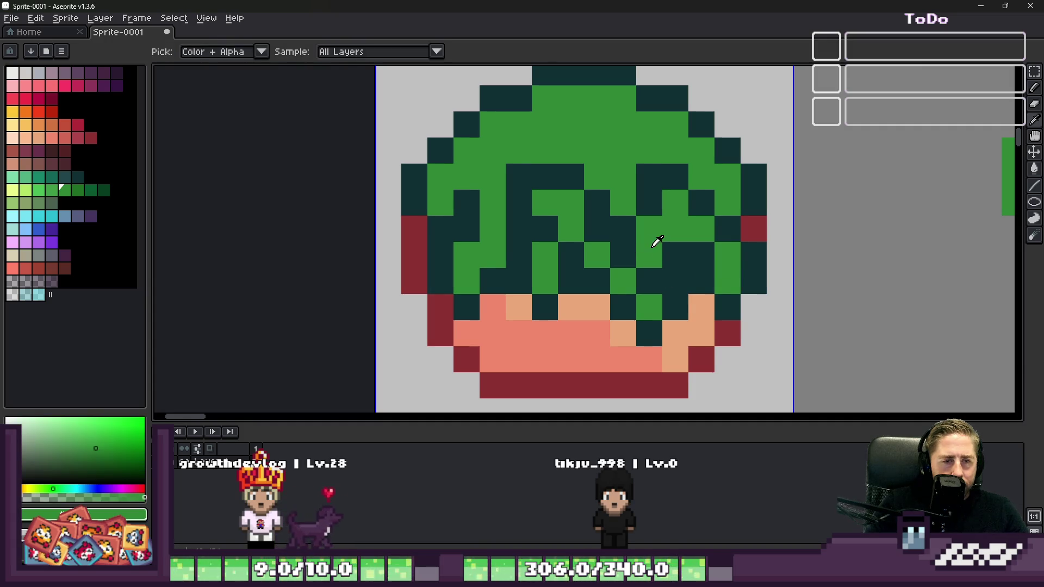
key("ctrl+z")
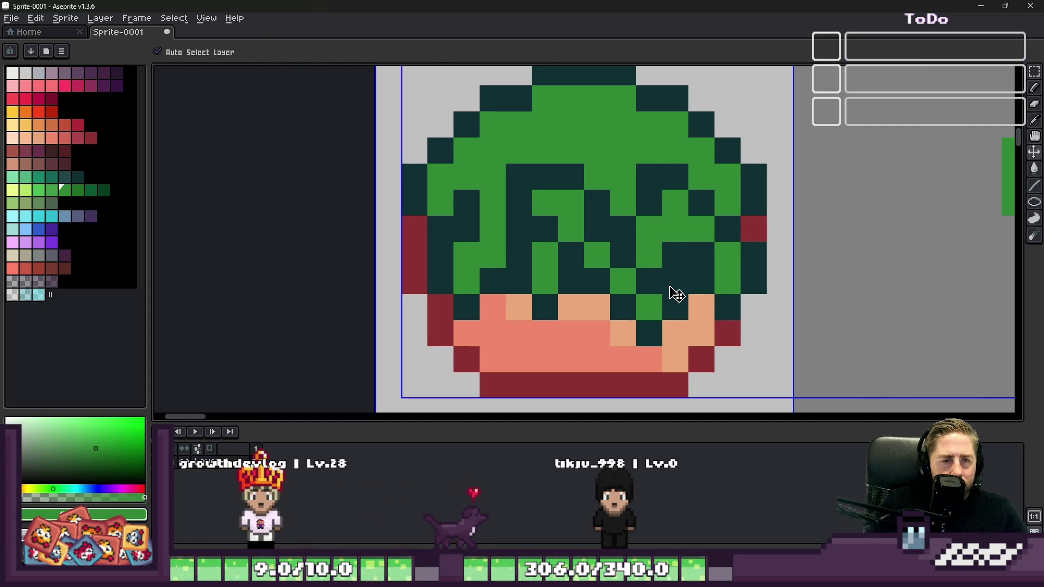
key("i")
scroll(653, 272, "down", 5)
scroll(624, 260, "up", 6)
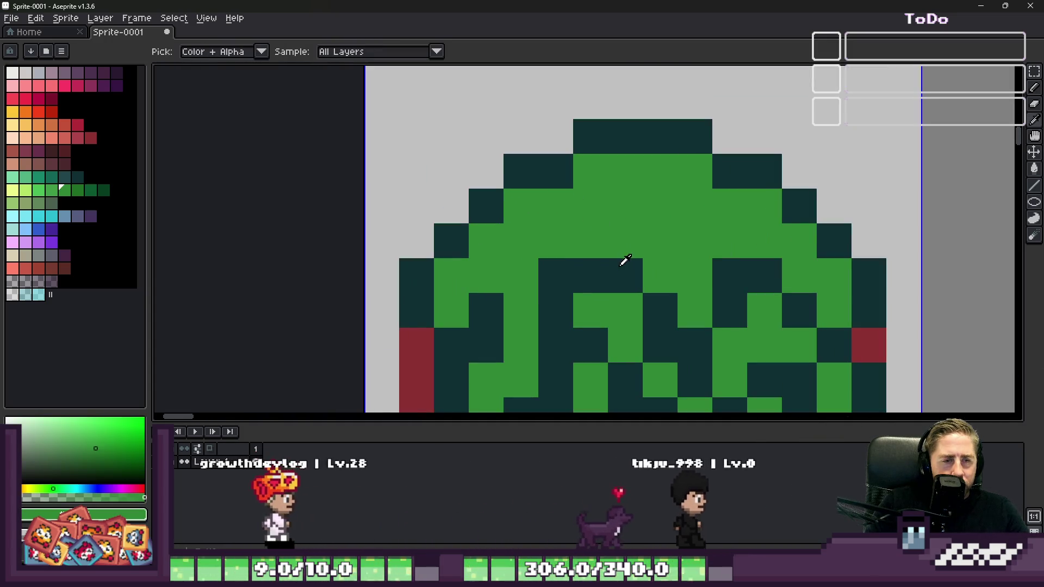
left_click(622, 264)
key("b")
left_click_drag(625, 234, 580, 187)
left_click(652, 183)
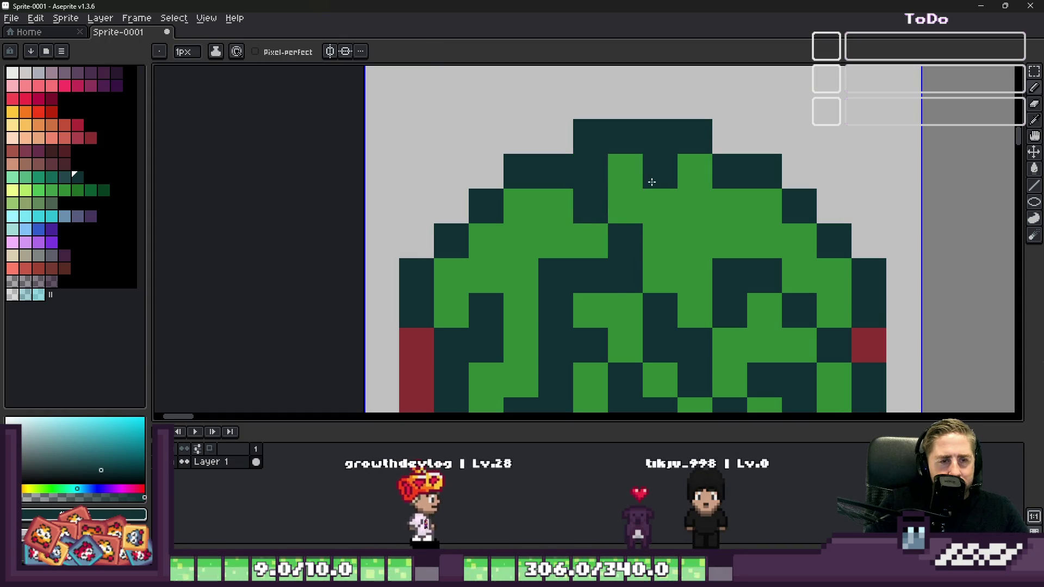
left_click(659, 205)
left_click_drag(695, 205, 694, 240)
scroll(660, 249, "down", 5)
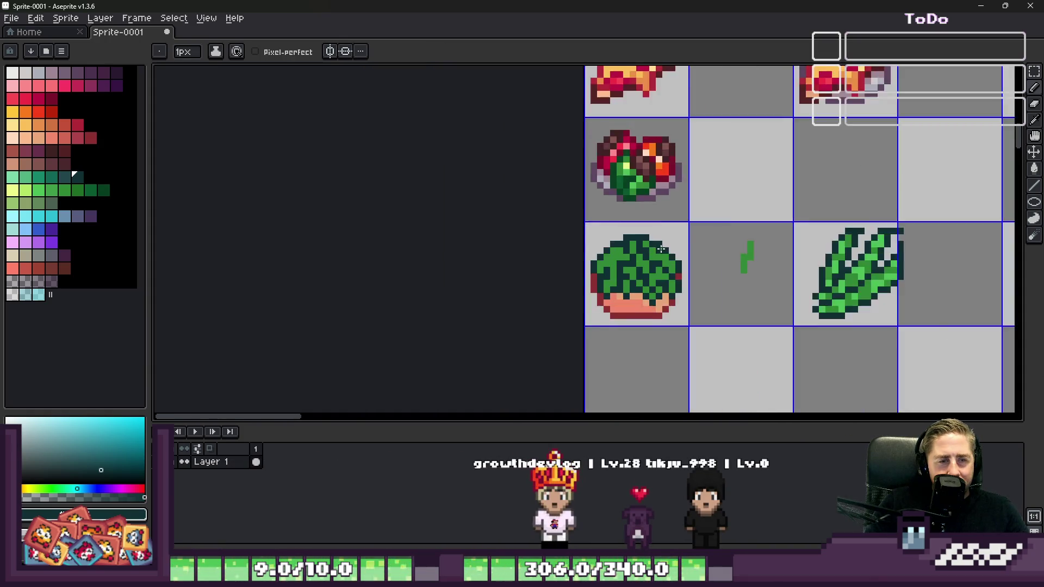
scroll(660, 249, "up", 5)
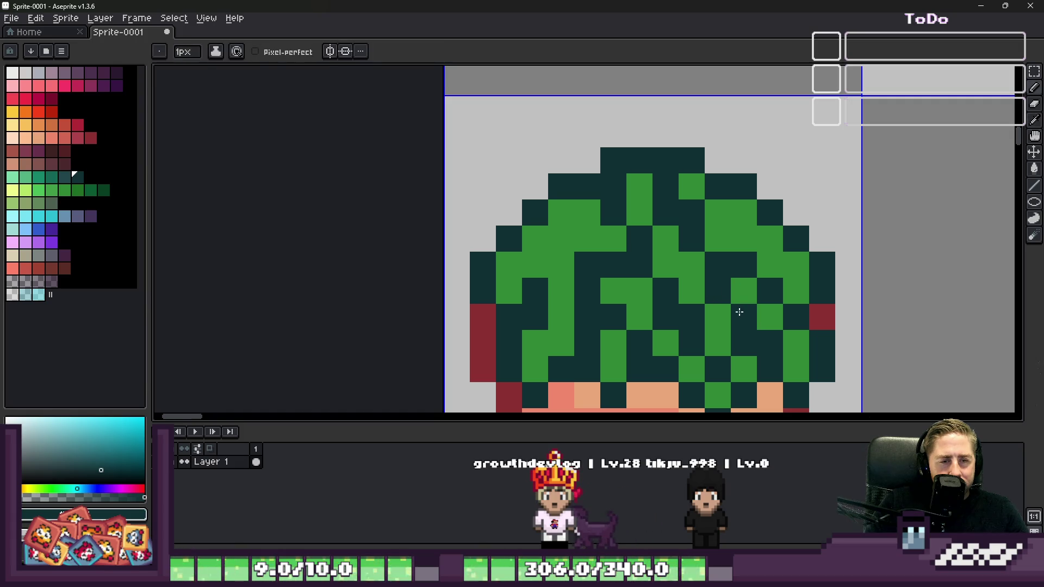
scroll(739, 312, "down", 3)
scroll(638, 281, "up", 3)
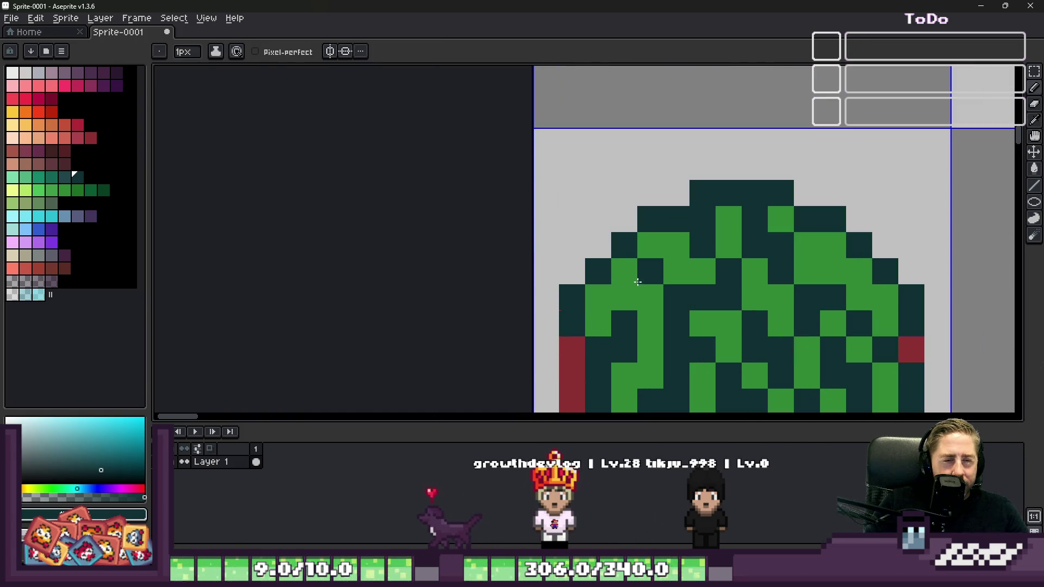
scroll(625, 275, "down", 3)
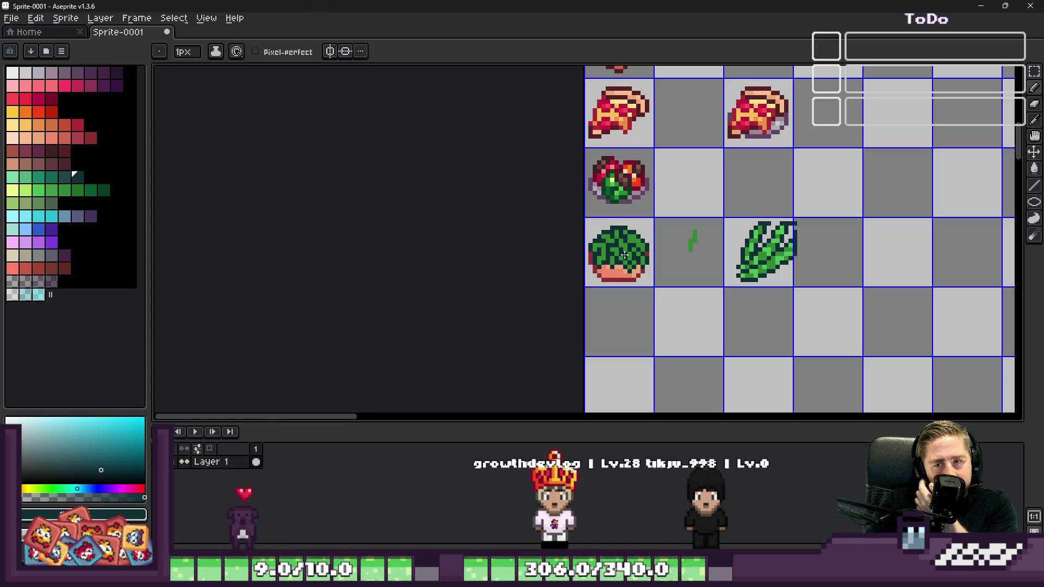
scroll(624, 254, "up", 5)
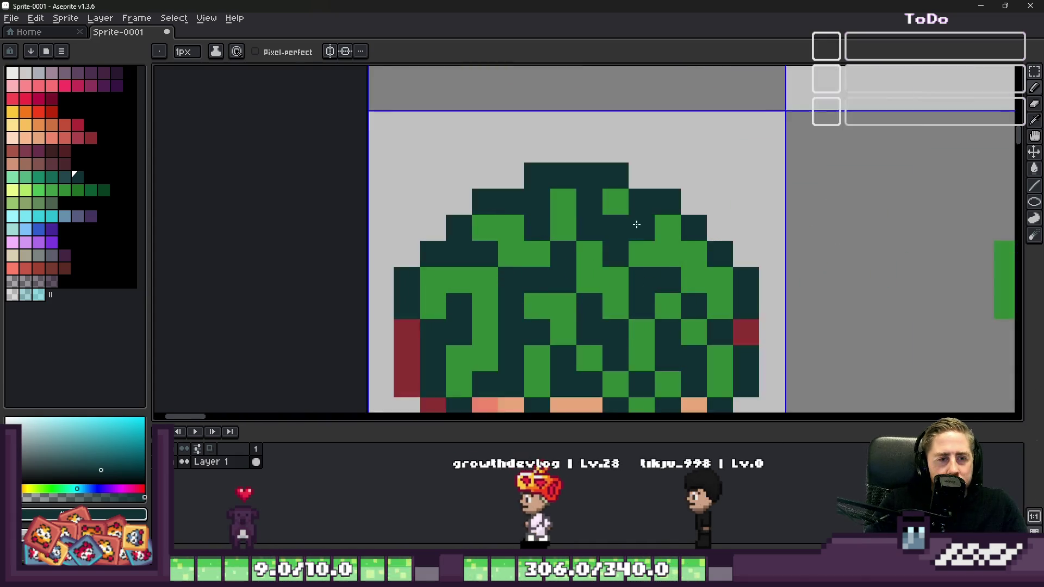
scroll(661, 243, "down", 3)
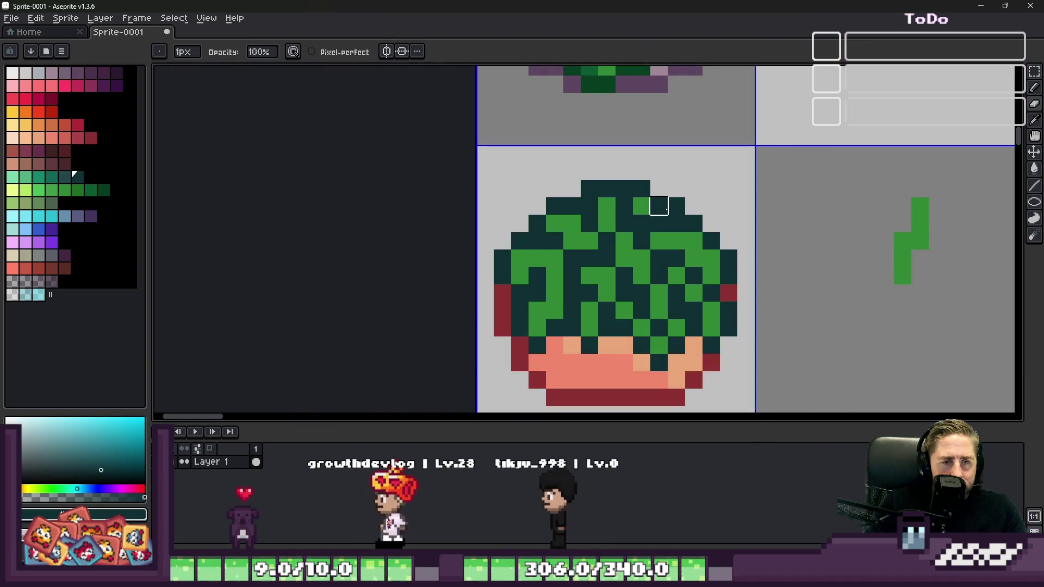
scroll(664, 205, "down", 4)
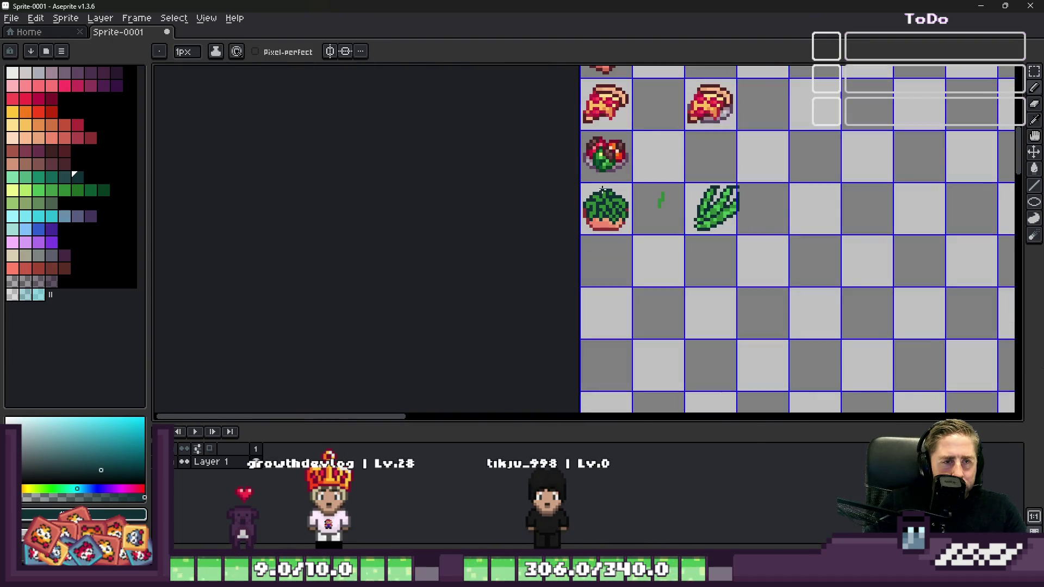
scroll(605, 168, "up", 3)
scroll(606, 169, "down", 2)
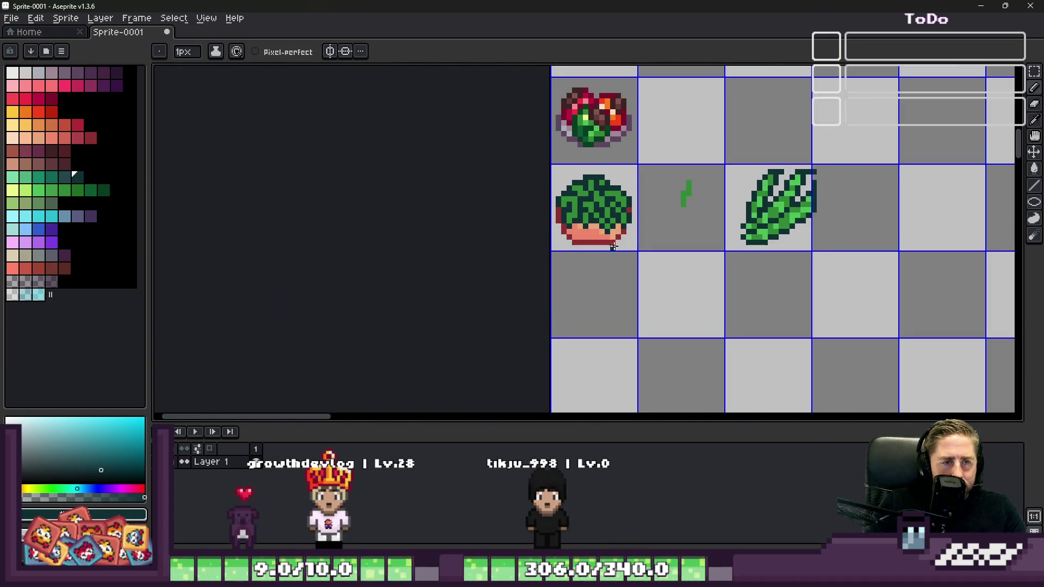
scroll(734, 240, "up", 2)
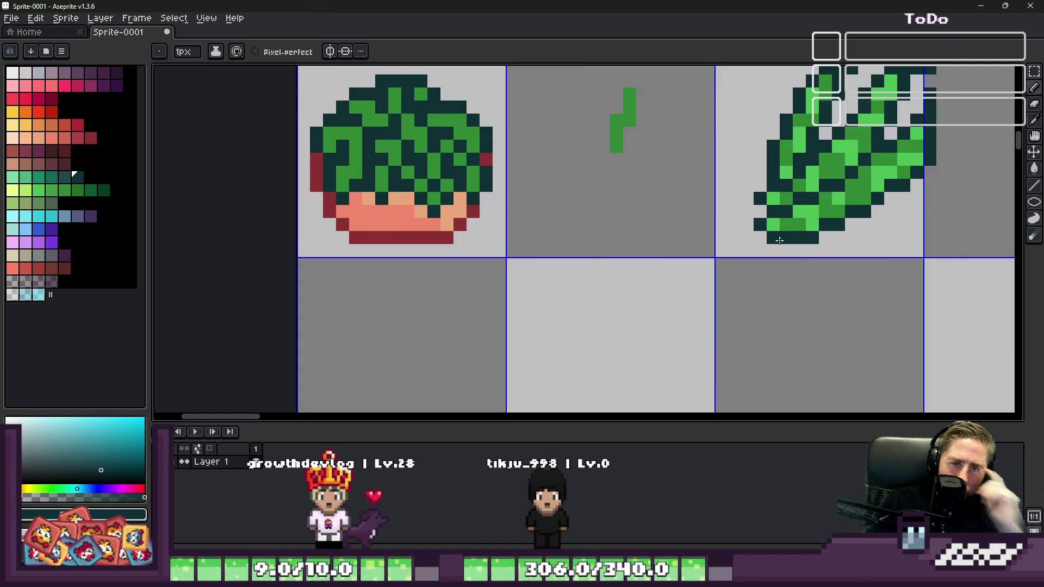
left_click(810, 215, "alt")
Step: Replace a misplaced highlight with a light green highlight pixel on the beans
scroll(426, 166, "up", 1)
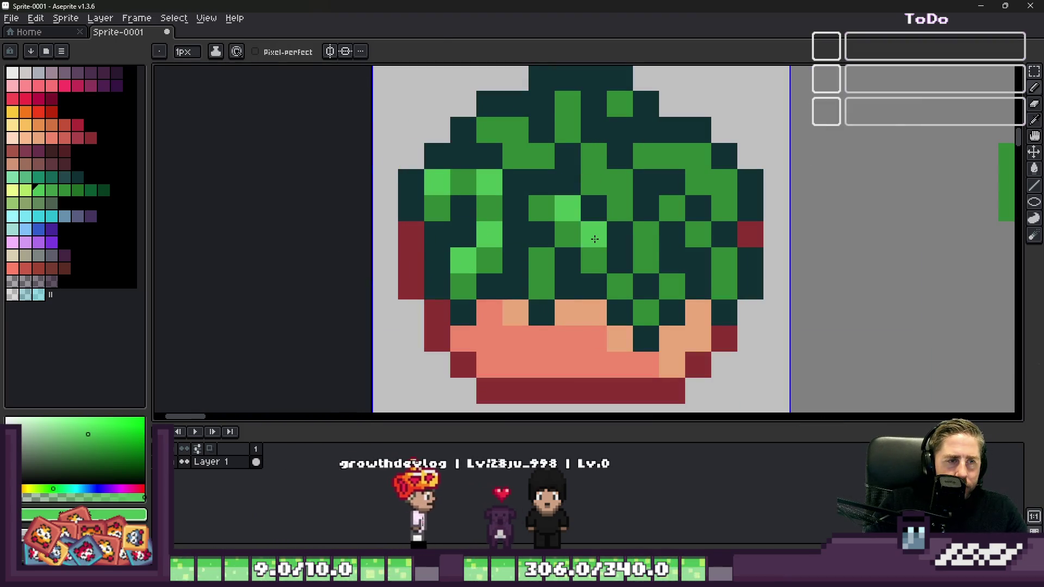
scroll(584, 233, "down", 2)
scroll(574, 213, "up", 2)
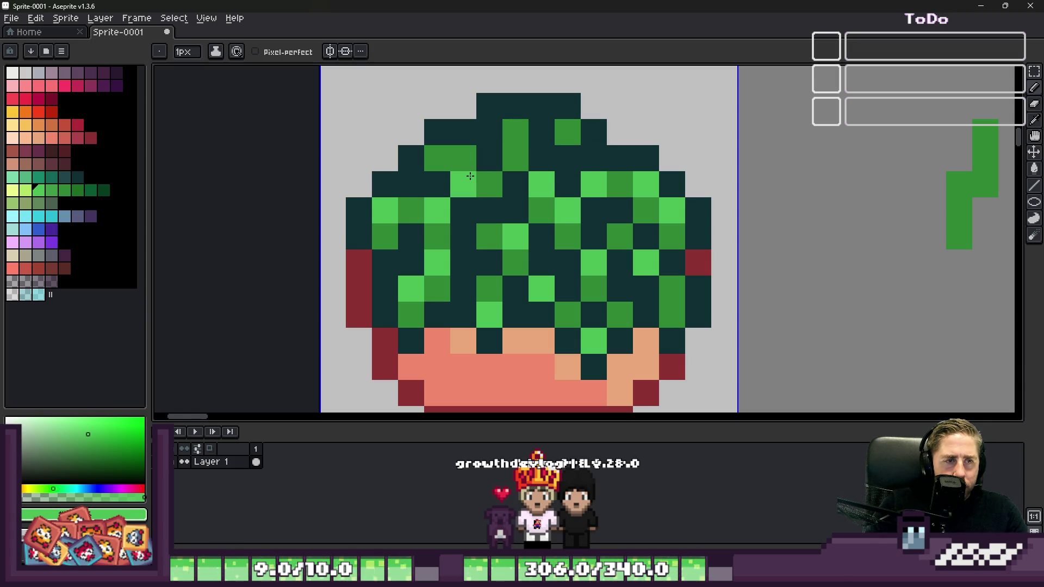
key("ctrl+z")
left_click(520, 143)
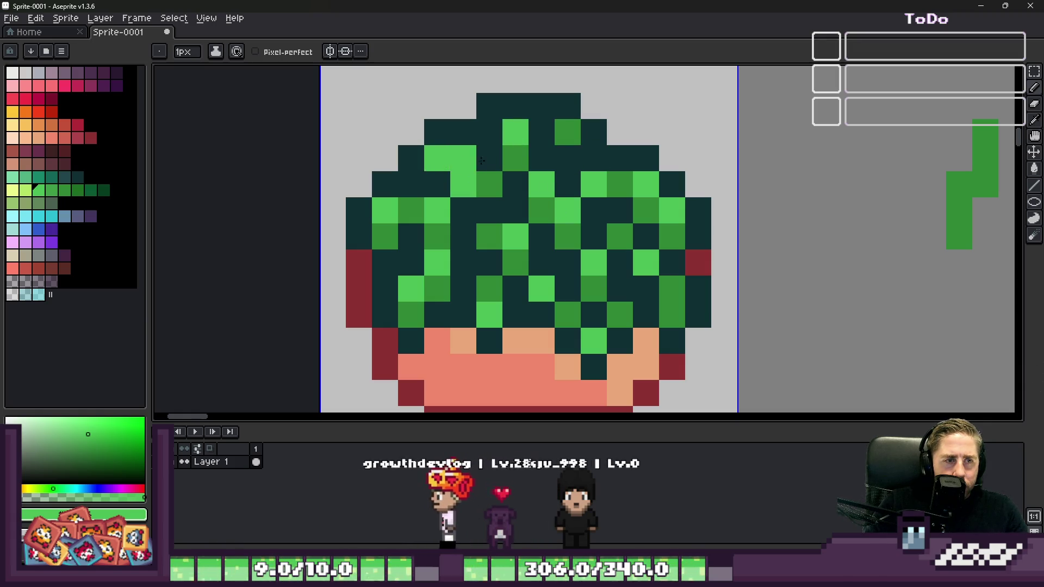
scroll(451, 167, "down", 6)
scroll(524, 156, "up", 1)
scroll(544, 174, "up", 5)
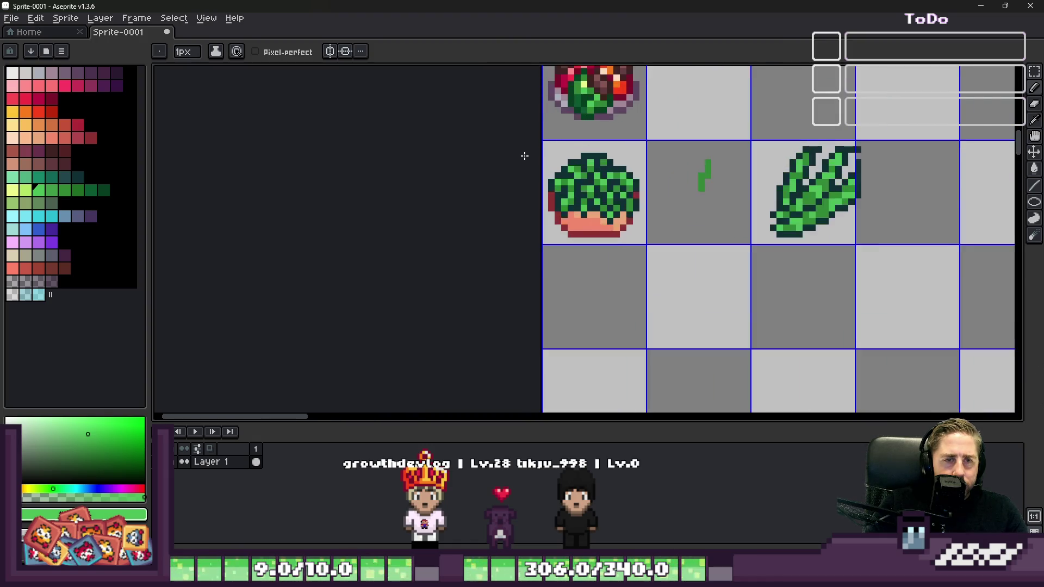
key("m")
scroll(579, 195, "down", 3)
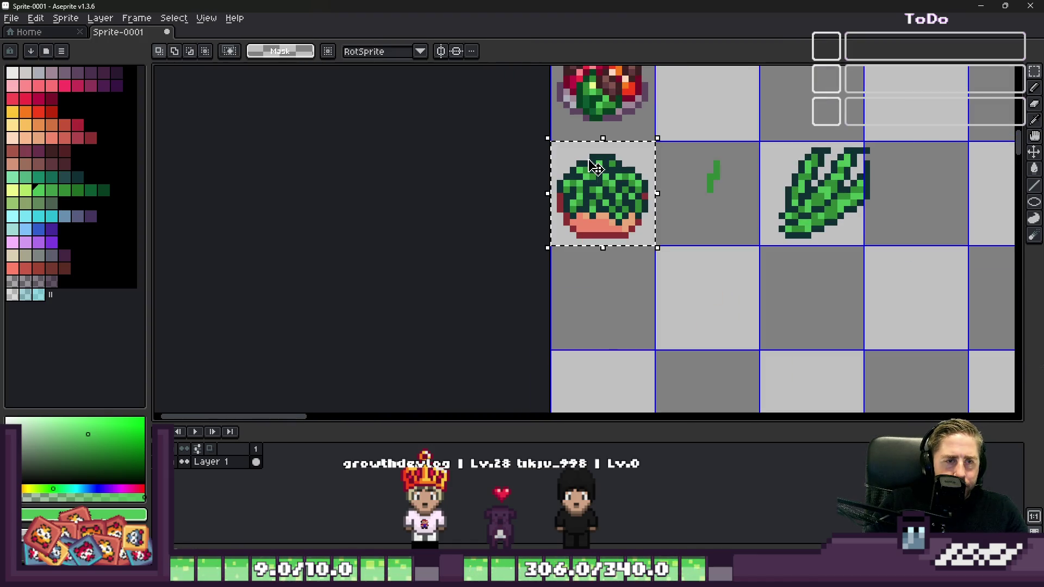
scroll(596, 169, "up", 6)
scroll(631, 255, "down", 6)
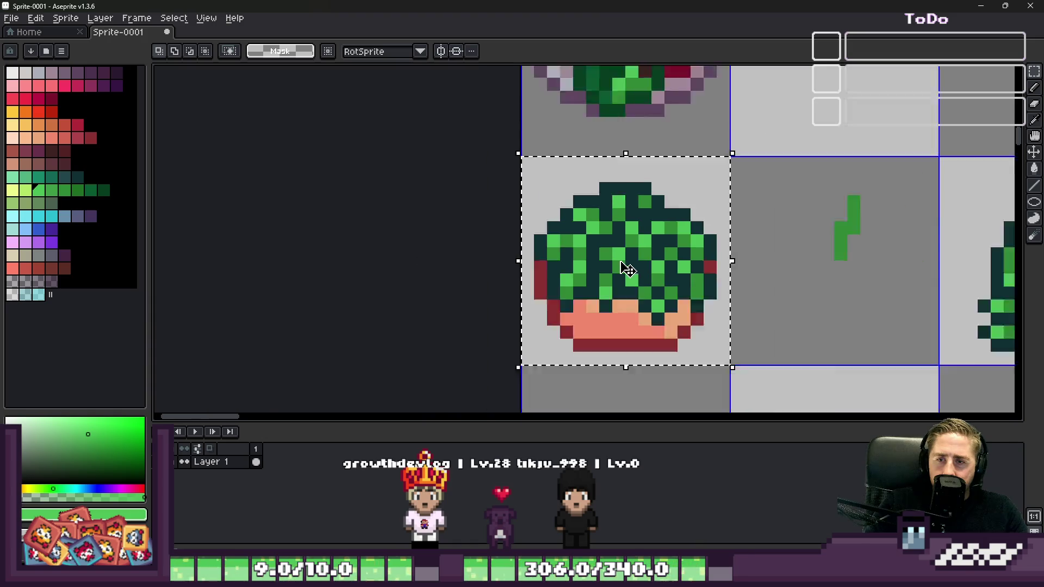
Step: Sample dark green and bucket-fill the dark pixels, undoing the fill that flooded the tile
scroll(608, 192, "up", 6)
left_click(583, 170, "alt")
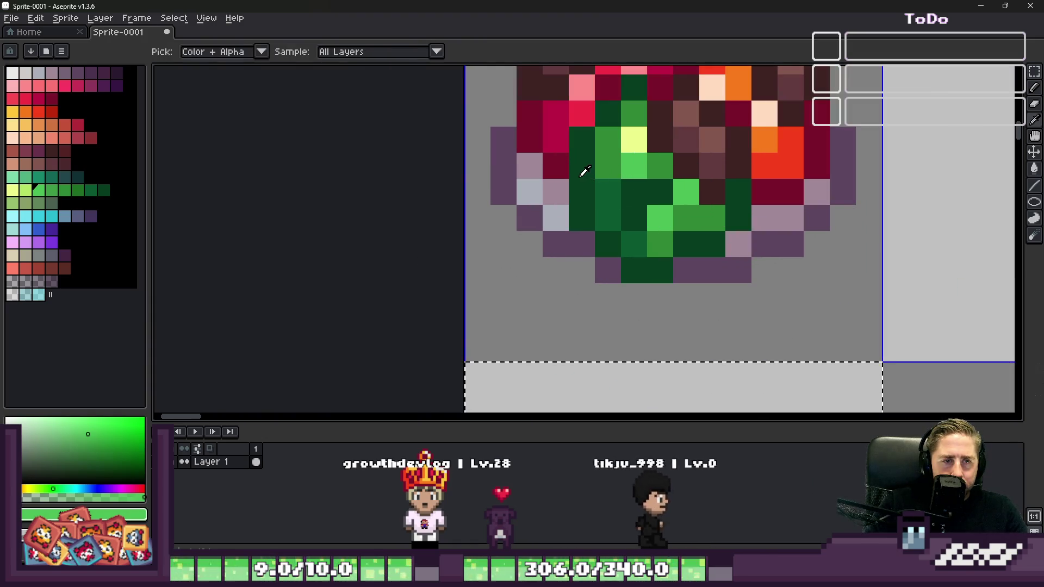
scroll(582, 170, "down", 5)
scroll(583, 245, "up", 4)
key("g")
left_click(581, 241)
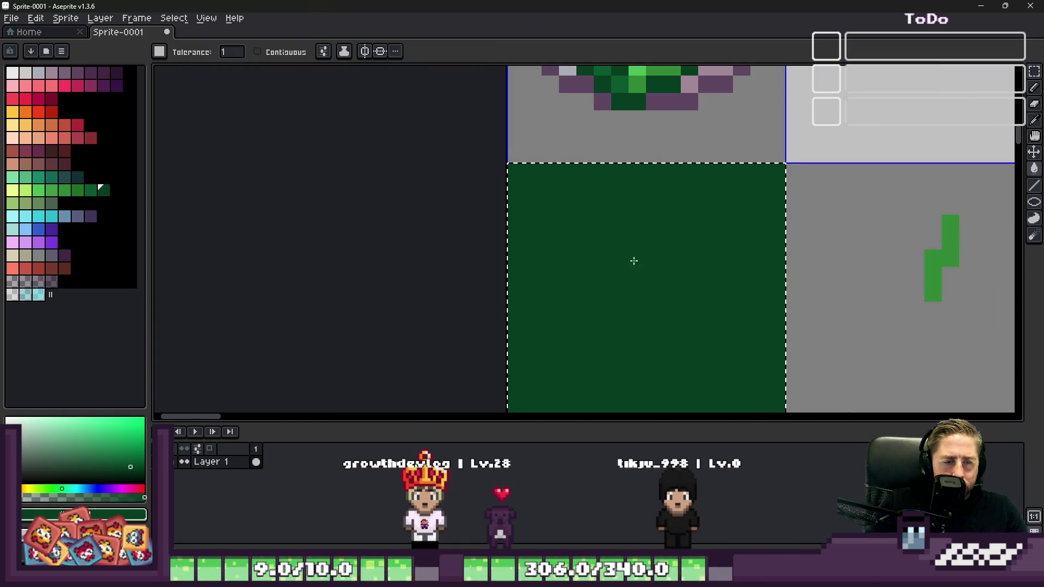
key("ctrl+z")
Step: Sample salmon from the bowl and turn all the tan bowl pixels salmon
scroll(608, 254, "up", 3)
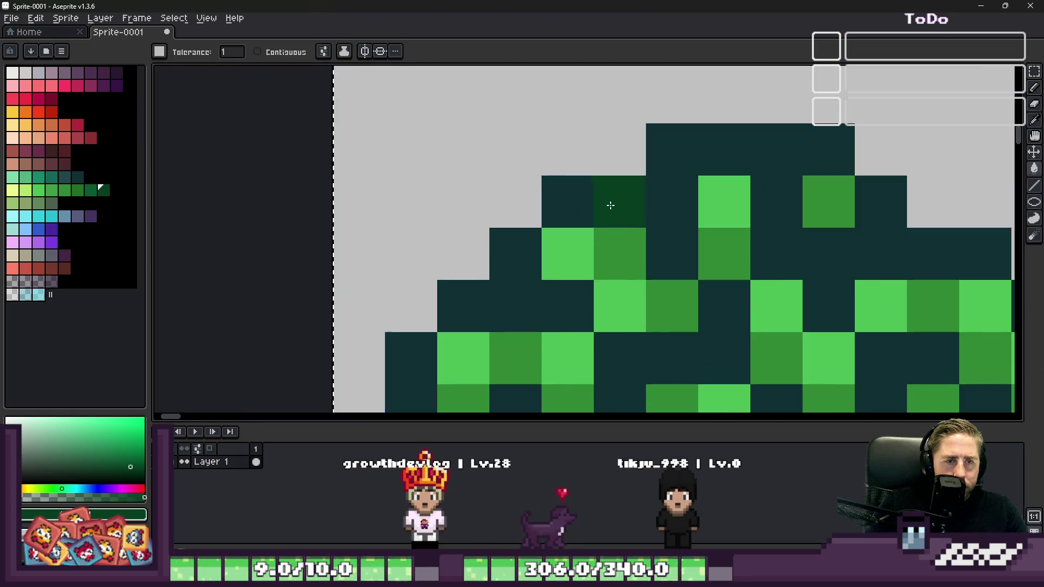
scroll(611, 209, "down", 5)
scroll(576, 218, "down", 3)
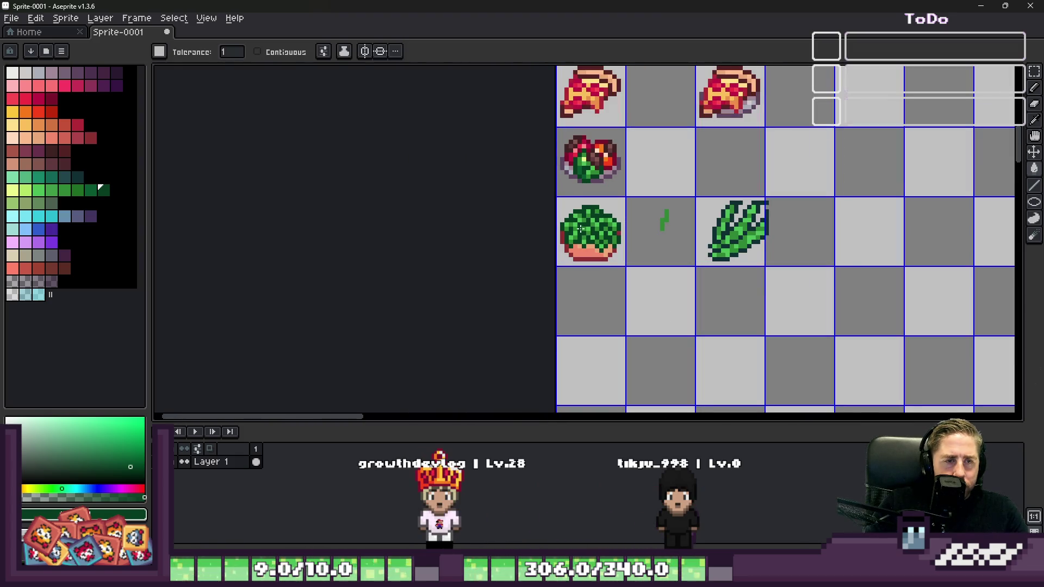
scroll(588, 281, "up", 5)
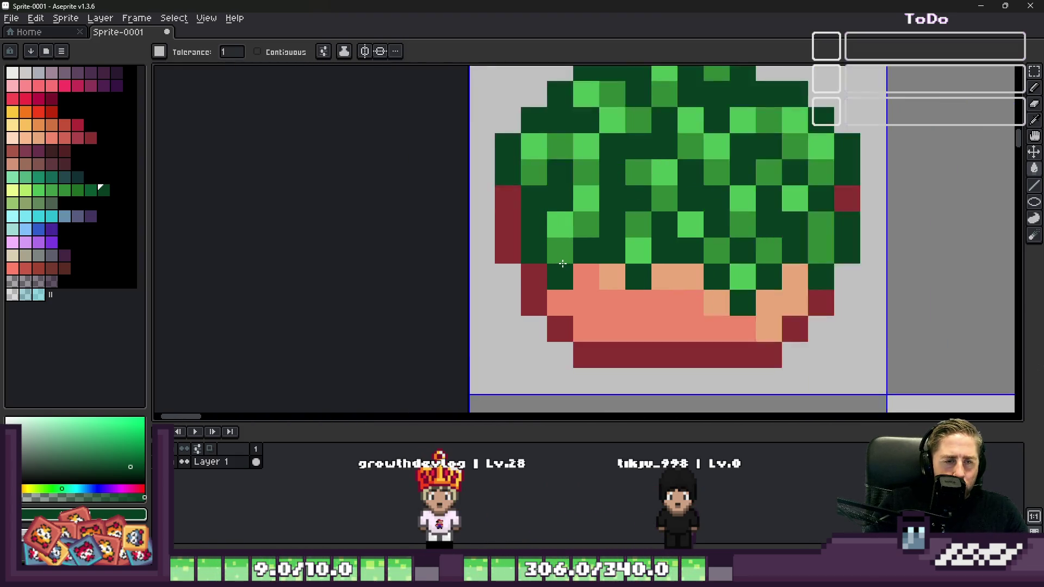
left_click(587, 312, "alt")
left_click(582, 253)
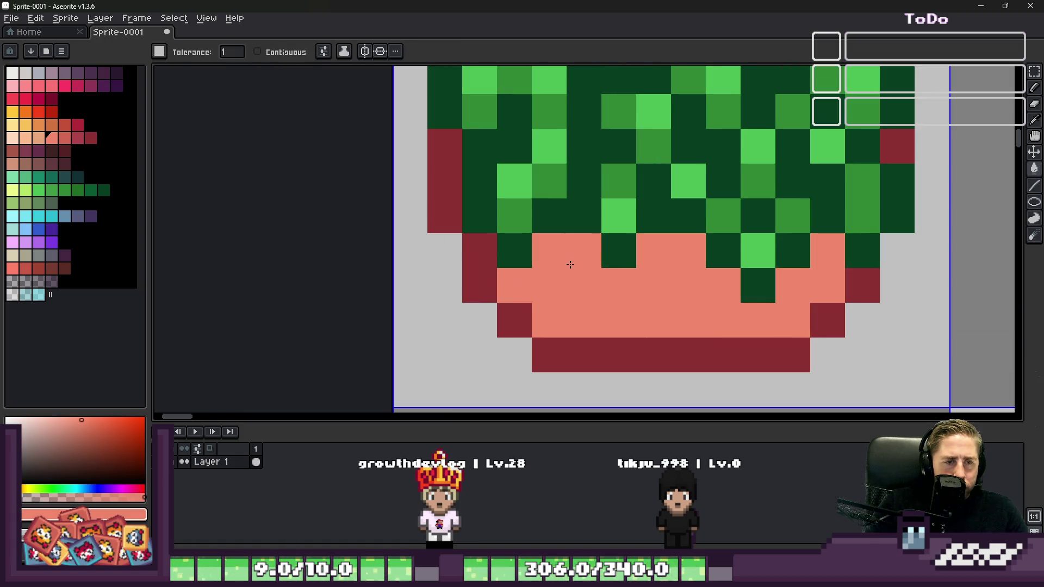
Step: Marquee-select the casserole icon's tile and switch over to Godot
scroll(547, 286, "down", 5)
key("m")
scroll(543, 281, "up", 1)
left_click_drag(489, 152, 694, 356)
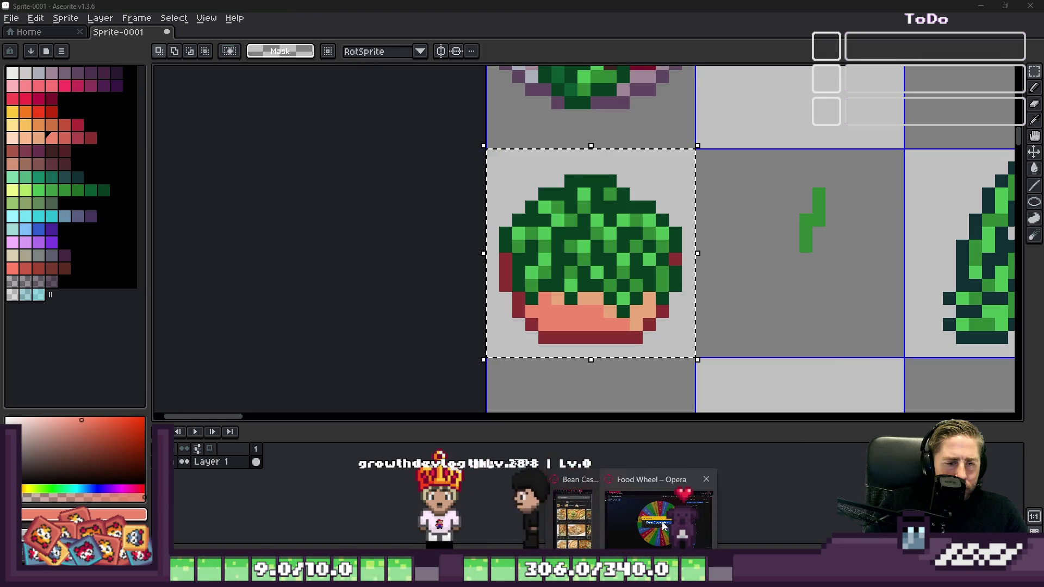
key("alt+Tab")
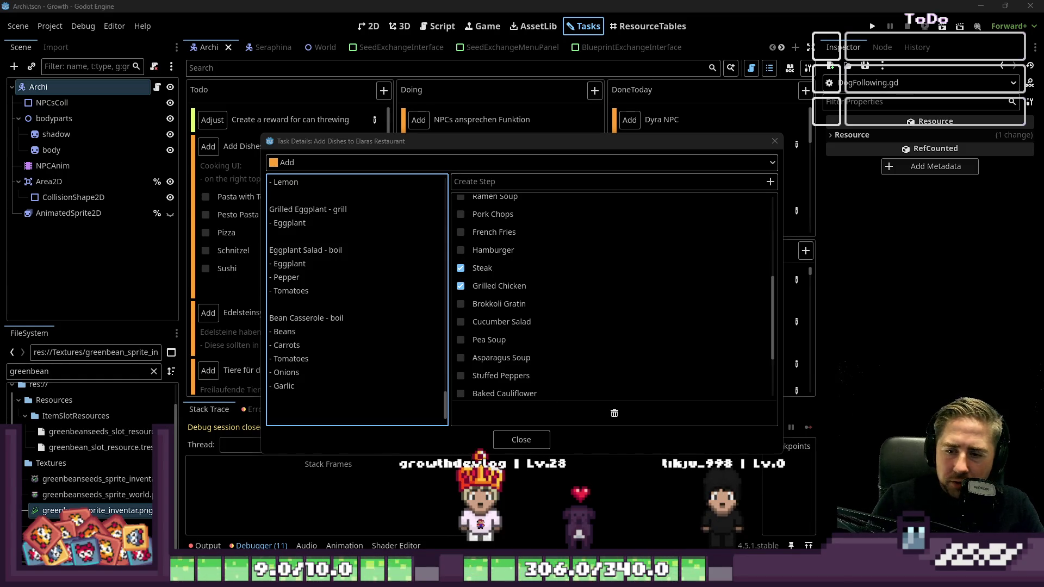
Step: Tick Pizza as done in the dish checklist and close the Task Details dialog
scroll(598, 311, "down", 1)
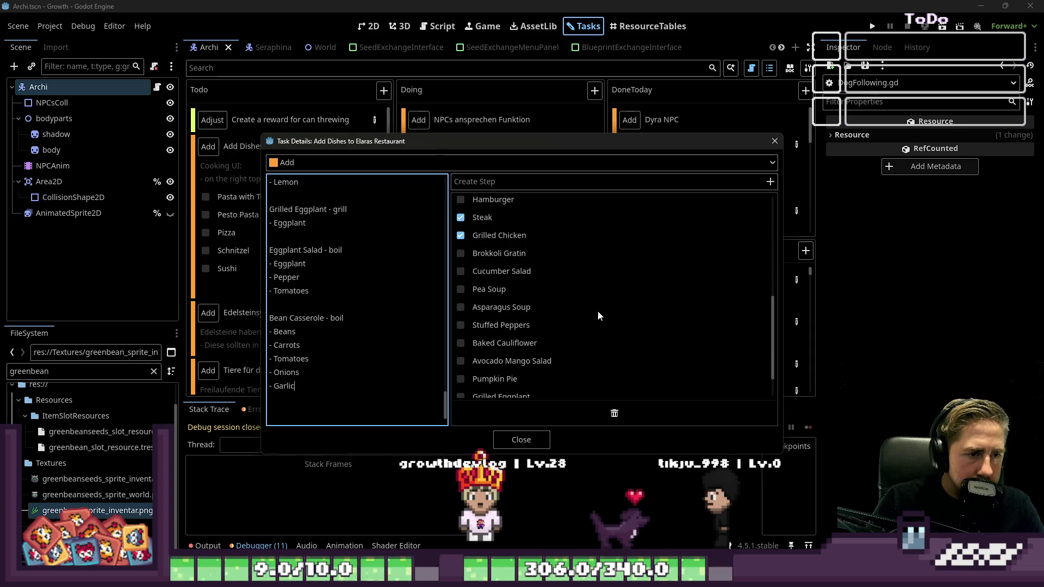
scroll(592, 305, "up", 5)
scroll(579, 294, "up", 2)
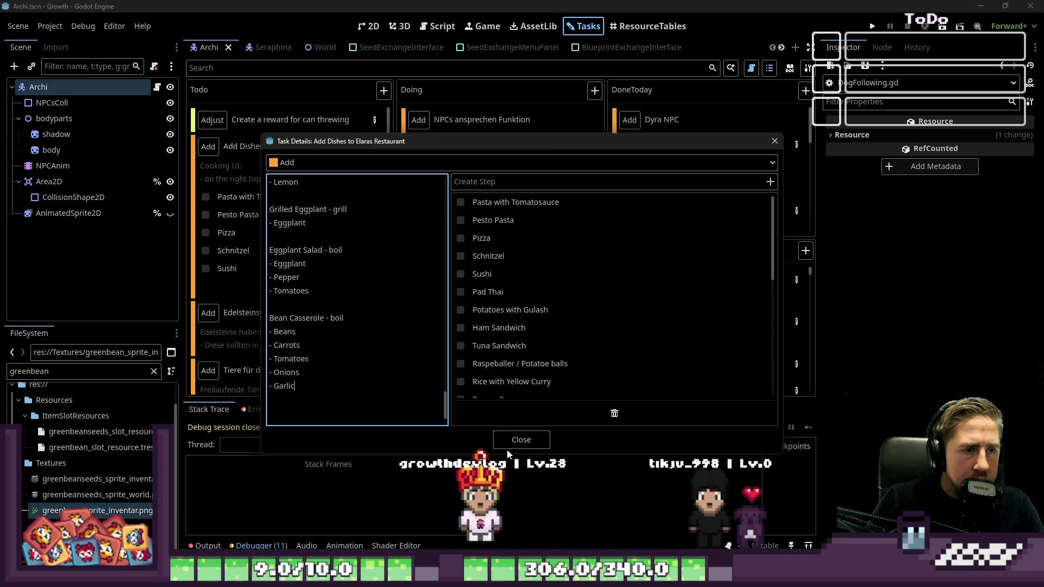
left_click(457, 244)
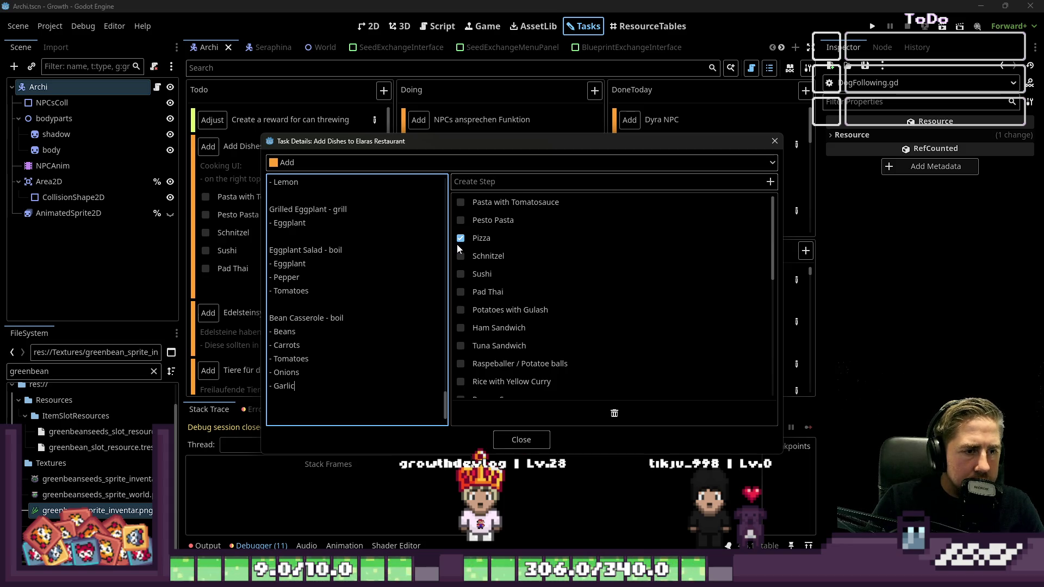
scroll(462, 283, "down", 1)
scroll(510, 373, "down", 3)
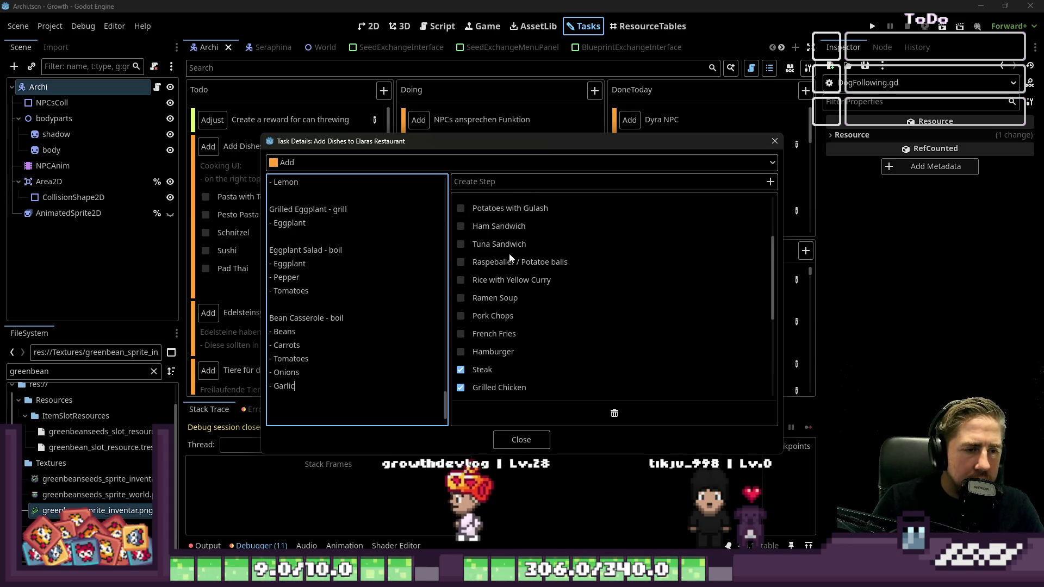
scroll(507, 390, "down", 4)
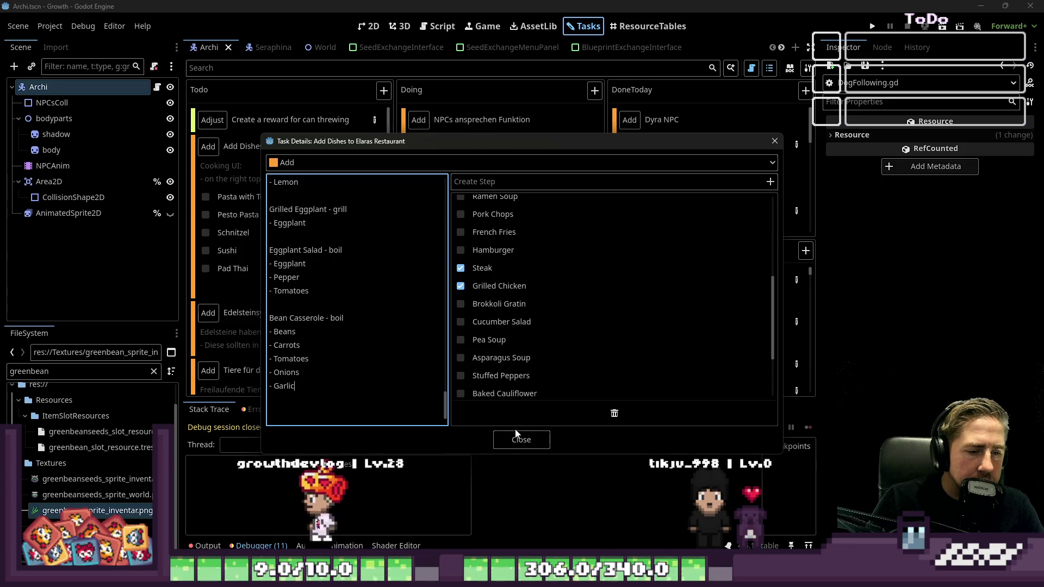
left_click(520, 442)
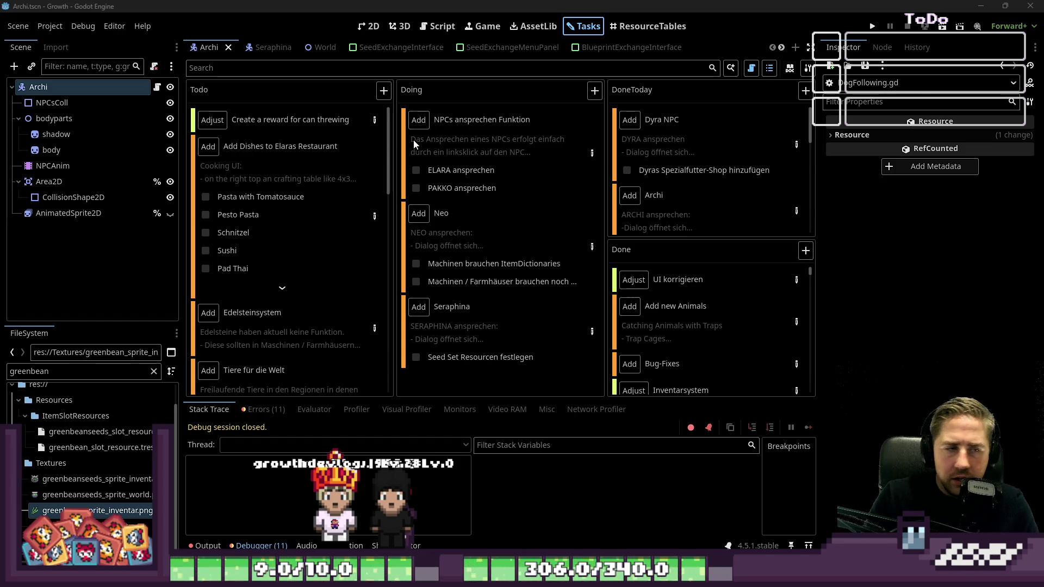
Step: Reopen and review the Add Dishes to Elaras Restaurant task, close it, and return to Aseprite
mouse_move(430, 163)
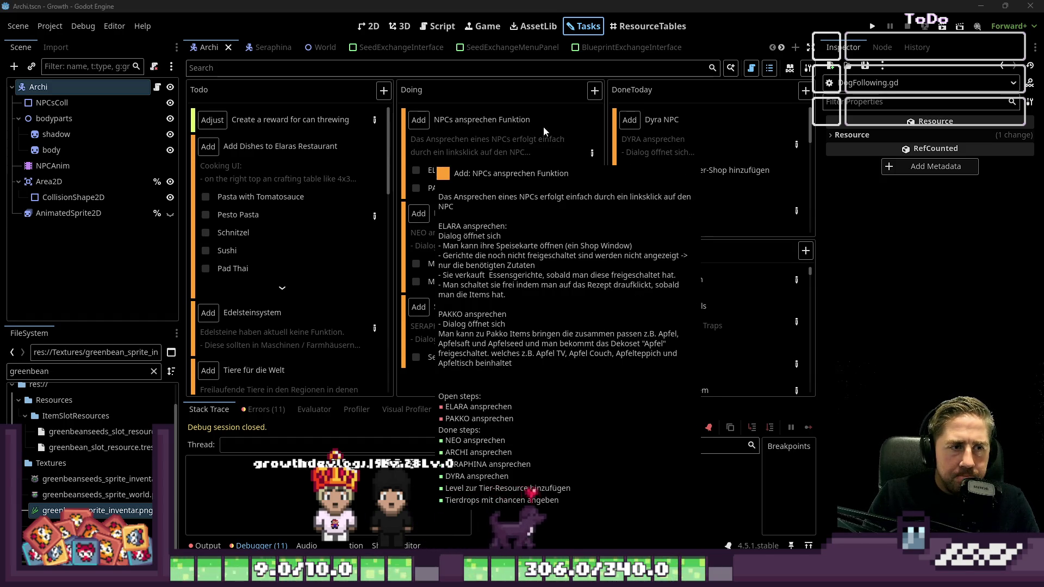
mouse_move(621, 139)
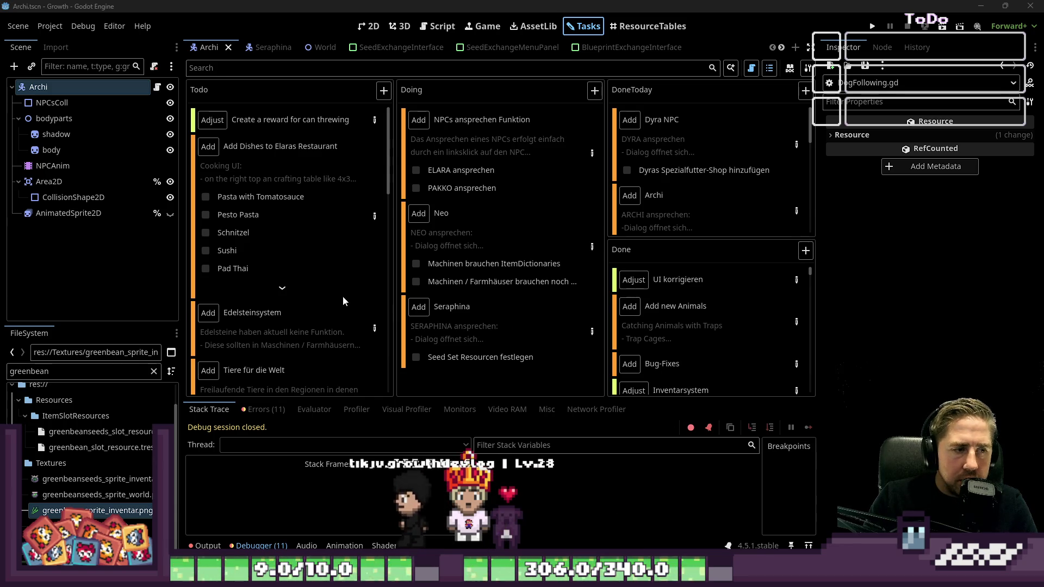
left_click(374, 214)
scroll(413, 253, "down", 8)
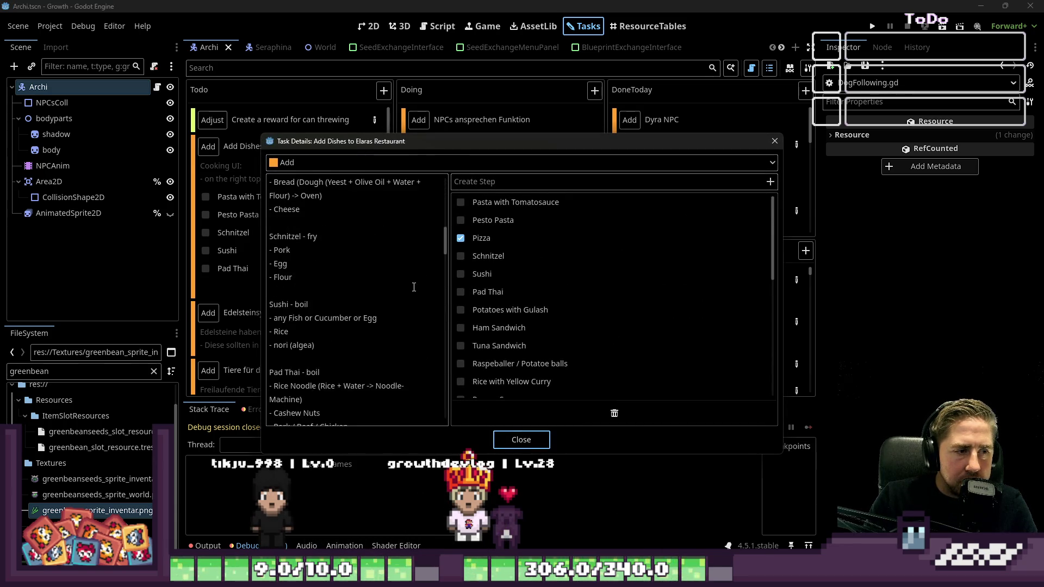
scroll(413, 254, "down", 5)
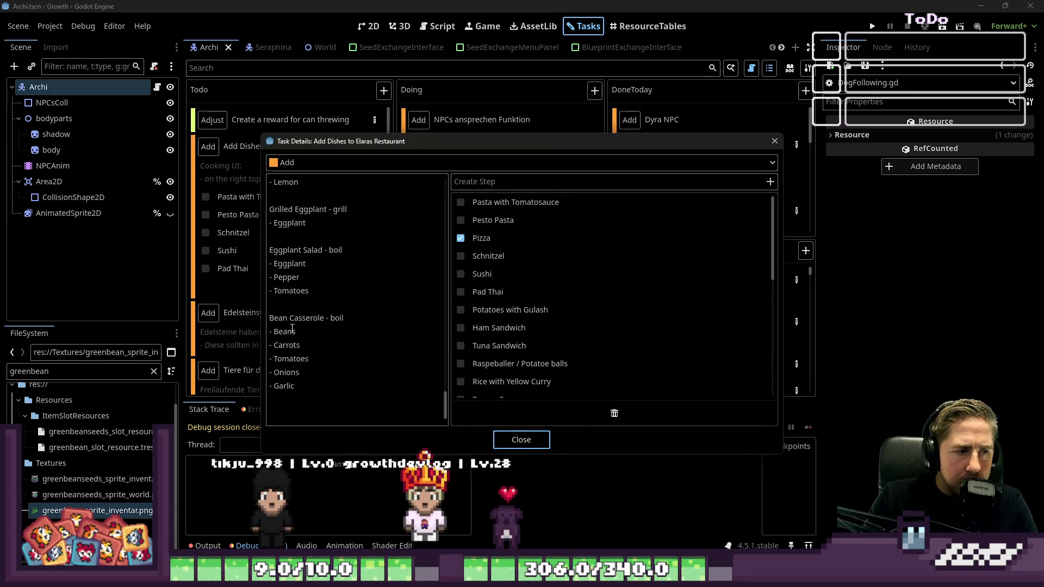
left_click(521, 439)
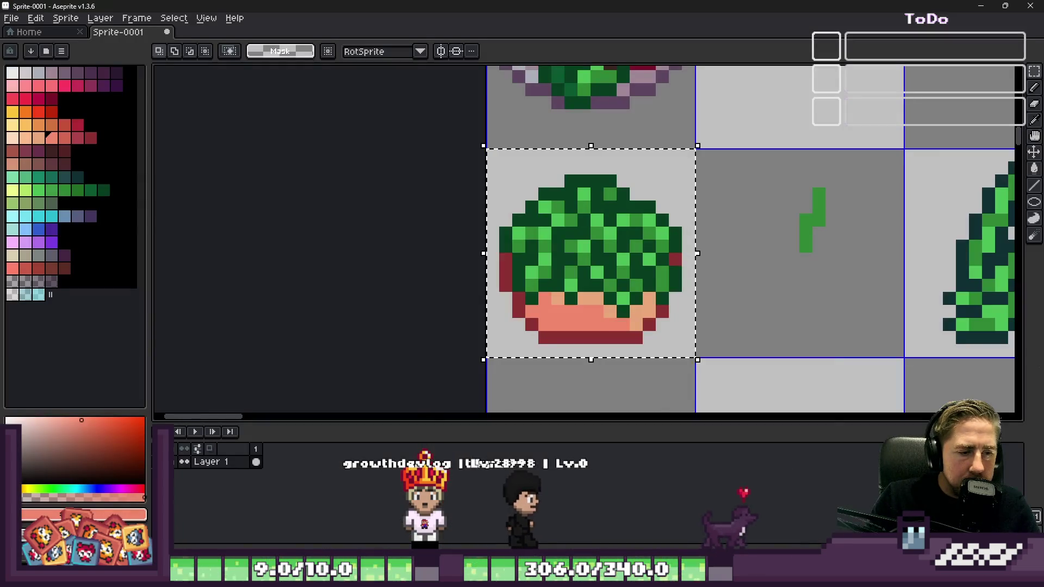
key("alt+Tab")
Step: Select the bowl tile and paint orange pencil pixels across the pile's upper left
scroll(624, 257, "up", 2)
scroll(623, 257, "down", 3)
double_click(428, 200)
scroll(428, 200, "up", 2)
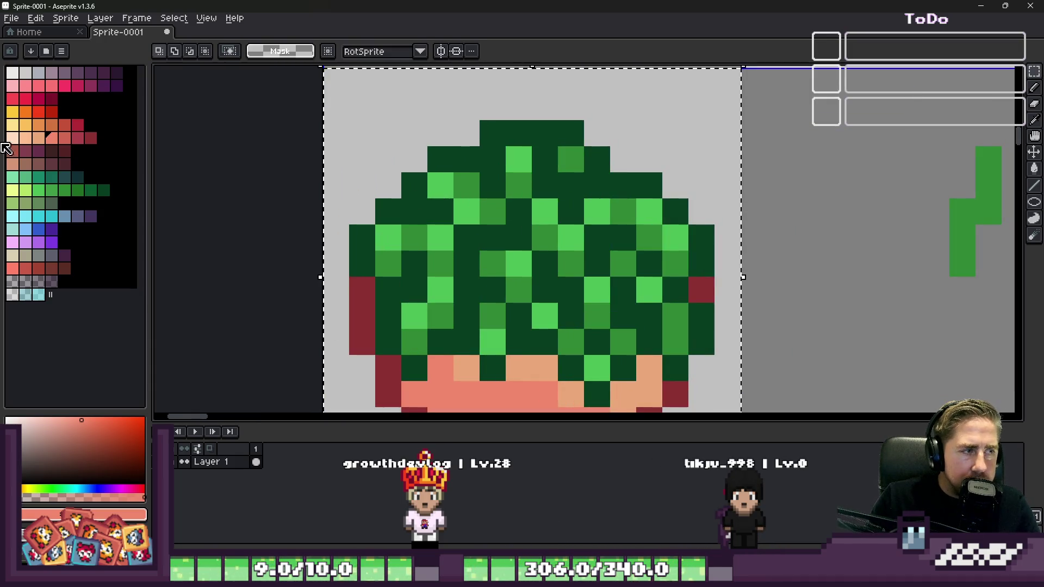
scroll(198, 214, "down", 2)
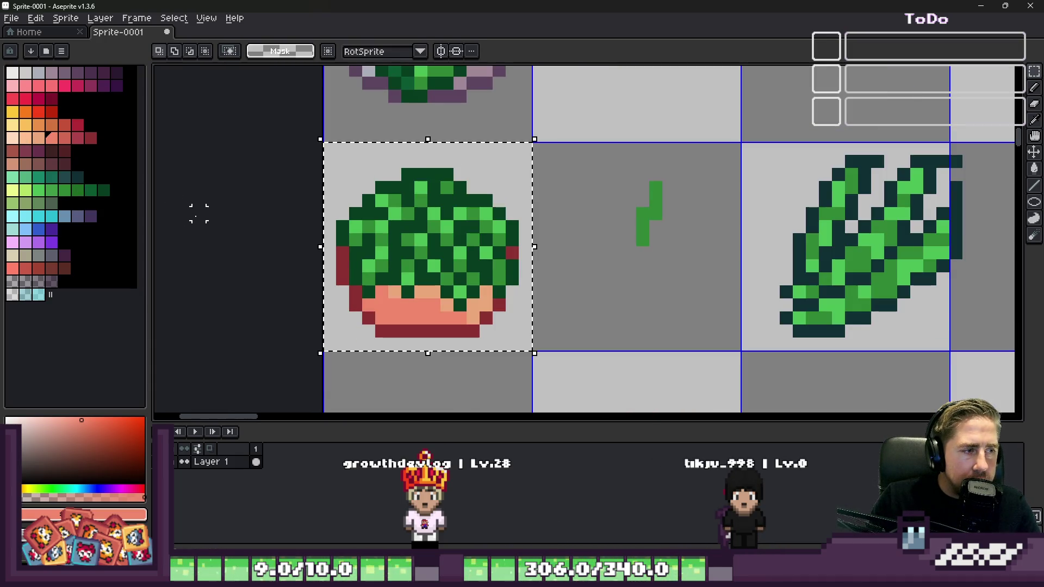
left_click(30, 113)
key("b")
scroll(423, 215, "up", 2)
mouse_move(318, 193)
left_mouse_down()
mouse_move(341, 186)
mouse_move(392, 212)
left_mouse_up()
Step: Recolour three orange pixels red and add two dark-red pixels at the pile's upper left
left_click(38, 113)
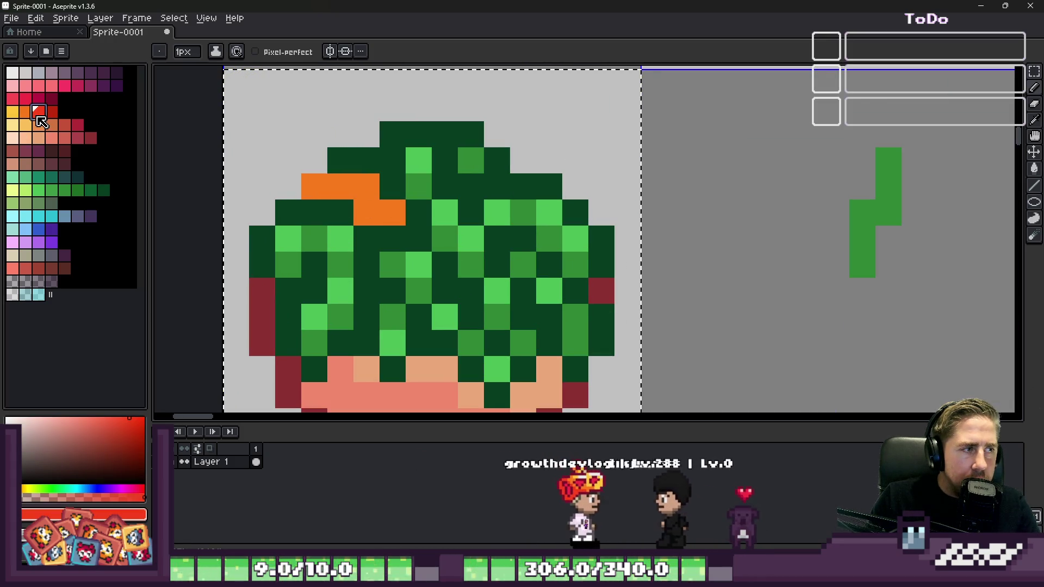
left_click(367, 212)
left_click(340, 186)
left_click(314, 186)
scroll(313, 183, "down", 1)
scroll(309, 183, "up", 1)
left_click(51, 112)
left_click(292, 182)
left_click(323, 159)
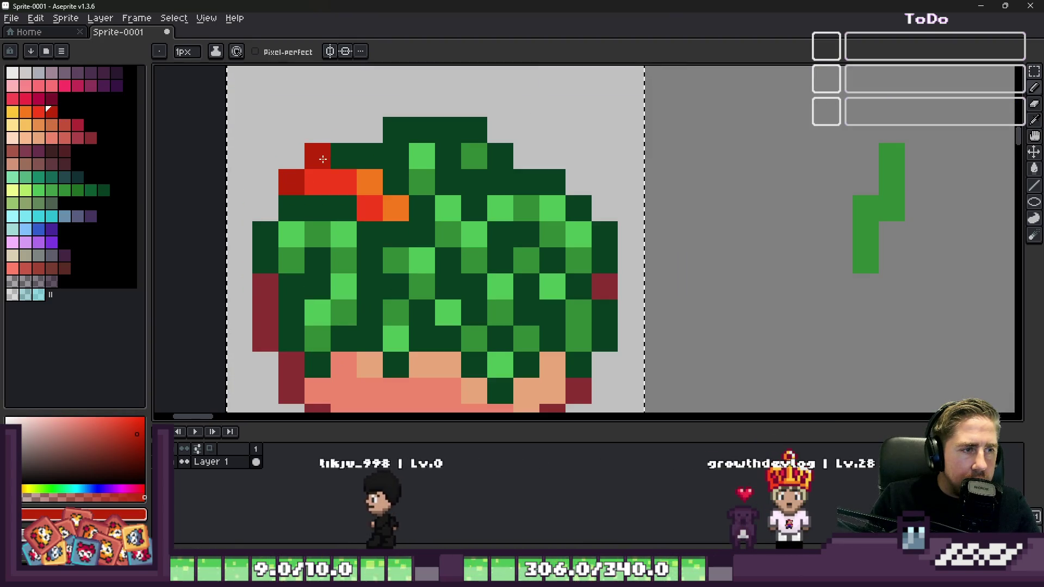
Step: Add a red pixel on the right, restore a stray dark-green pixel, and turn one pixel orange
scroll(323, 159, "down", 5)
scroll(398, 199, "up", 3)
scroll(511, 237, "up", 2)
left_click(417, 232)
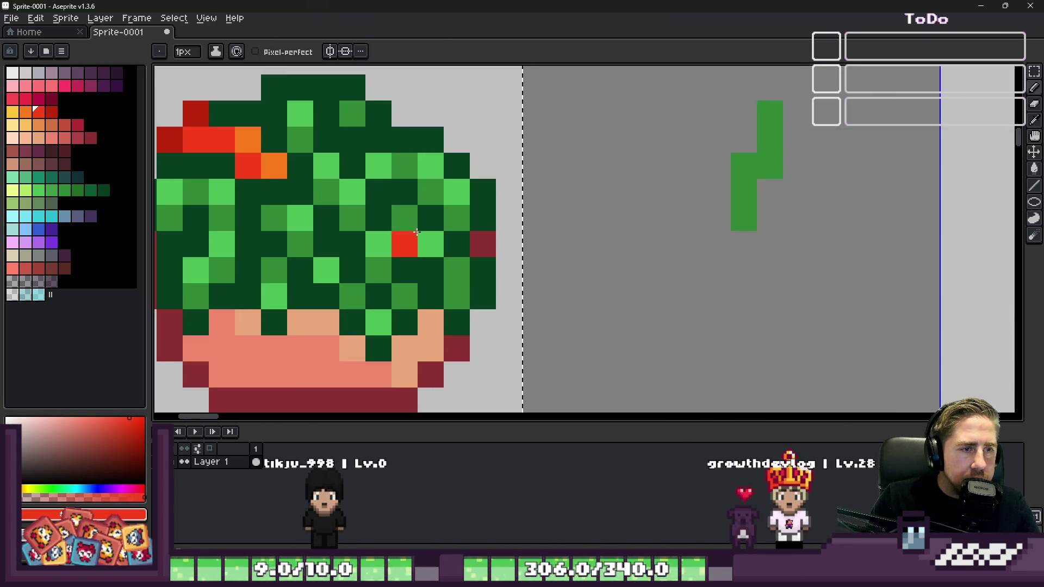
left_click(443, 306, "alt")
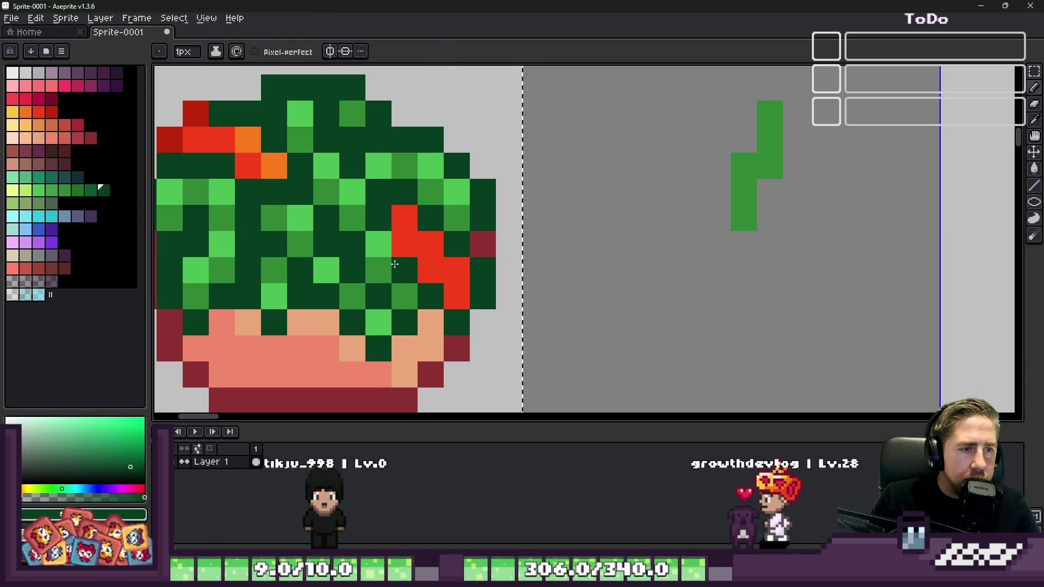
left_click(404, 245)
left_click(26, 118)
scroll(490, 261, "down", 3)
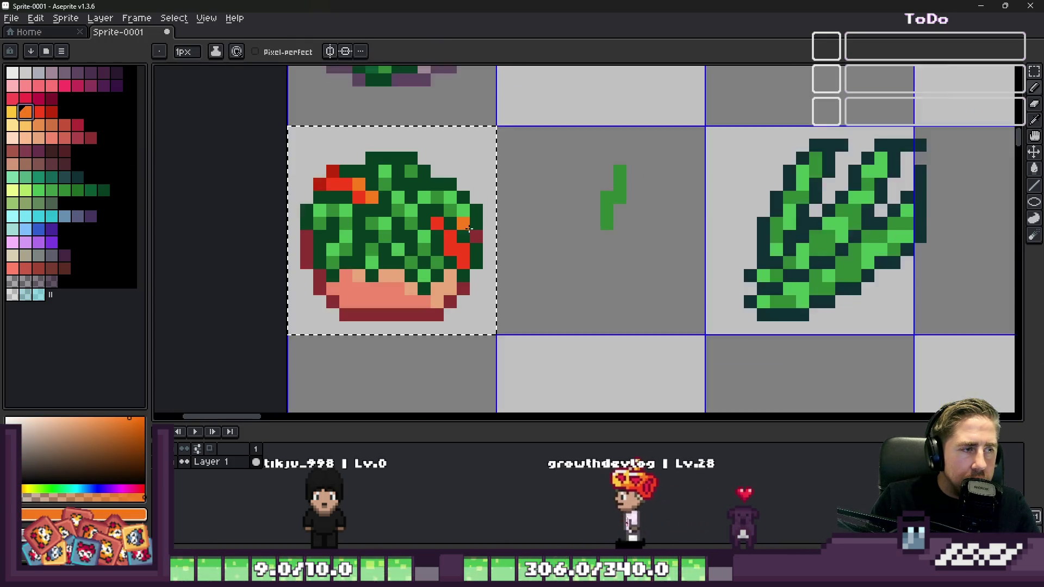
scroll(503, 277, "up", 3)
left_click(503, 277)
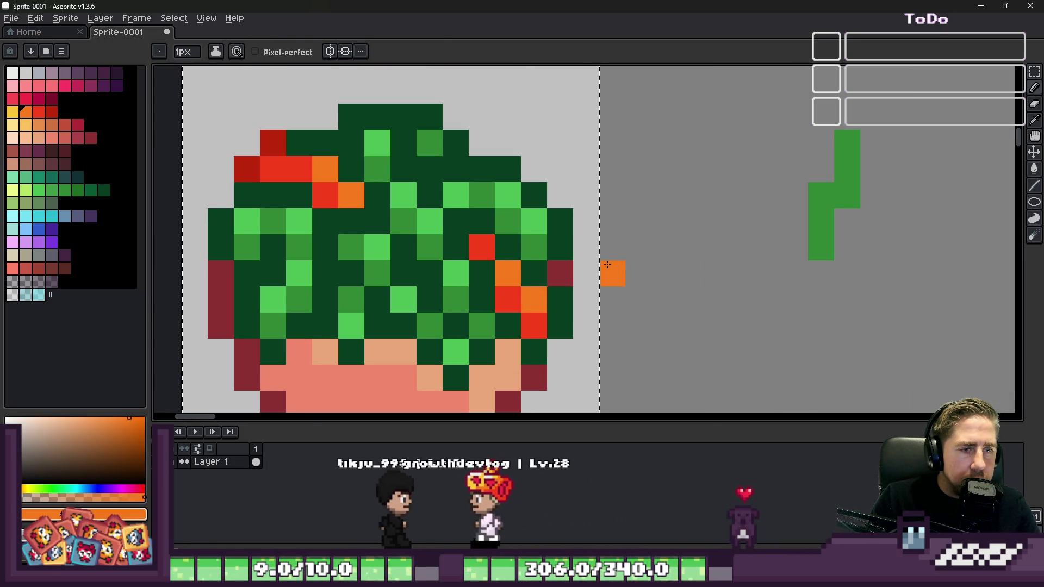
Step: Paint a red pixel on the right, then orange and red pixels in the pile's middle
scroll(503, 277, "down", 3)
scroll(673, 264, "up", 3)
left_click(673, 266, "alt")
left_click(577, 299)
scroll(574, 296, "up", 1)
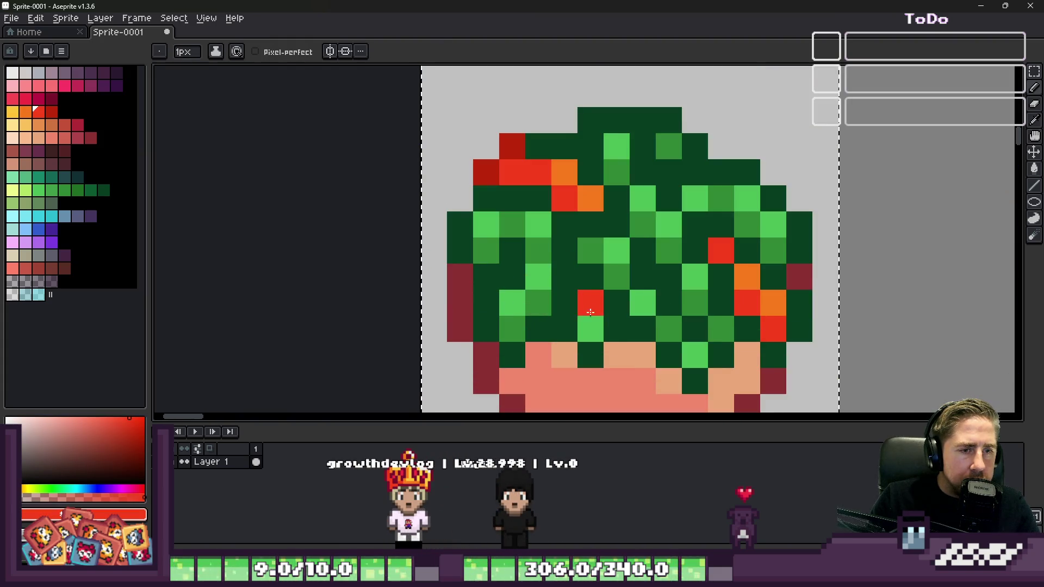
left_click(564, 181, "alt")
left_click(593, 244)
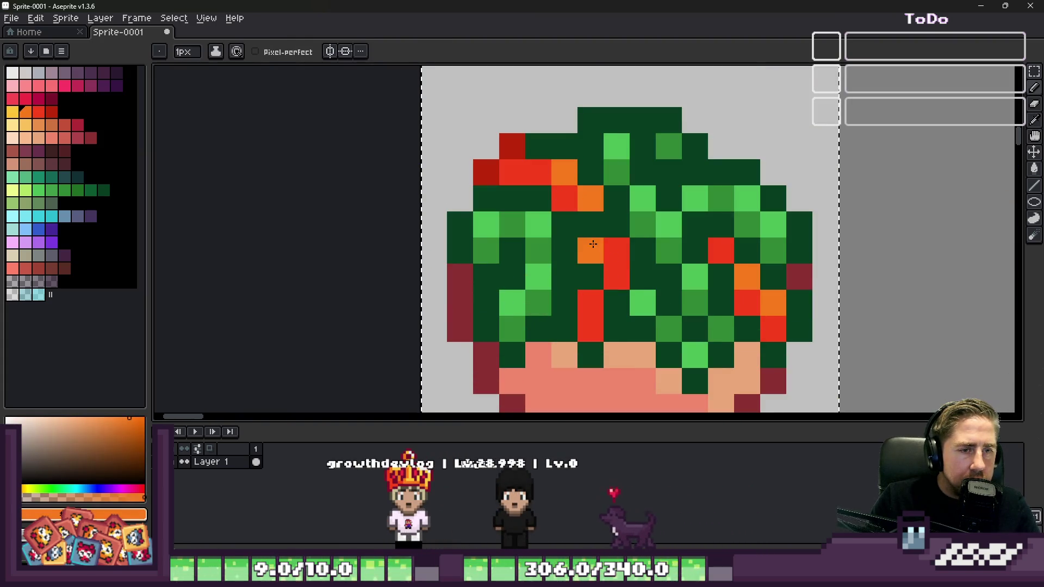
left_click(589, 250, "alt")
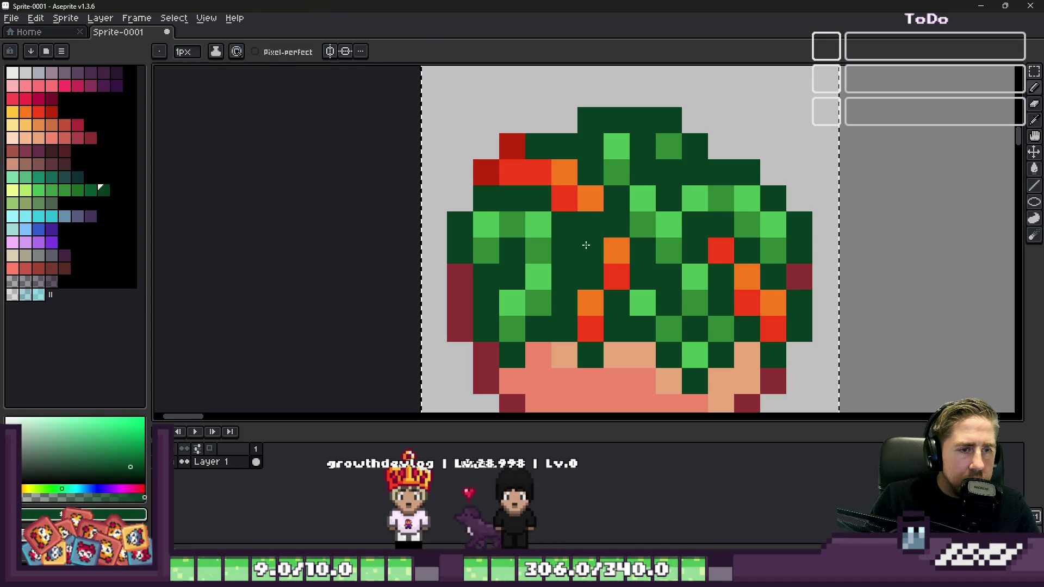
left_click(617, 275, "alt")
left_click(589, 246)
scroll(588, 245, "down", 1)
scroll(608, 280, "up", 1)
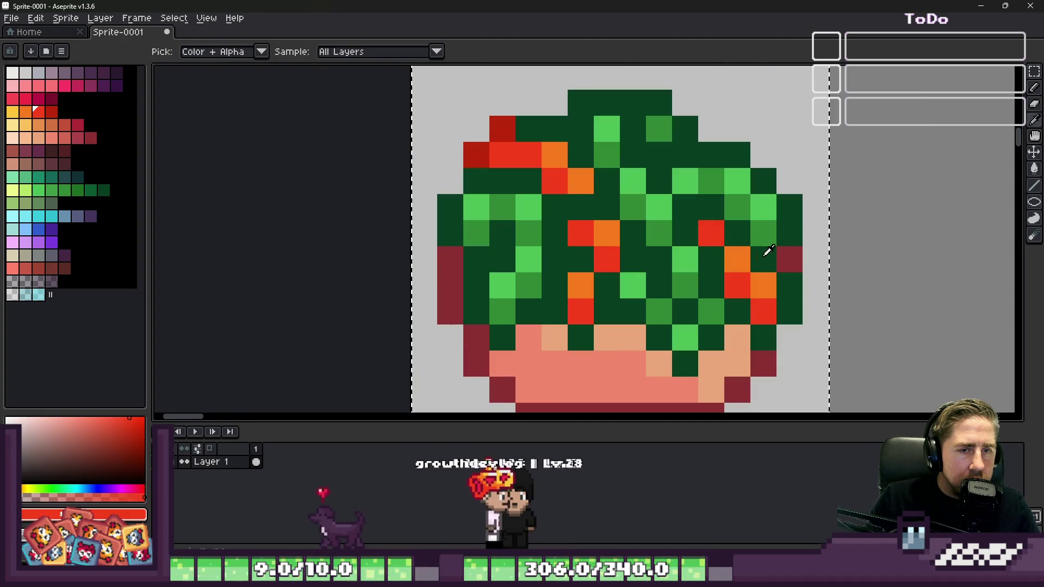
Step: Add a dark-red pixel at the top left, a red centre pixel, and a dark-red central streak
left_click(499, 128, "alt")
left_click(530, 136)
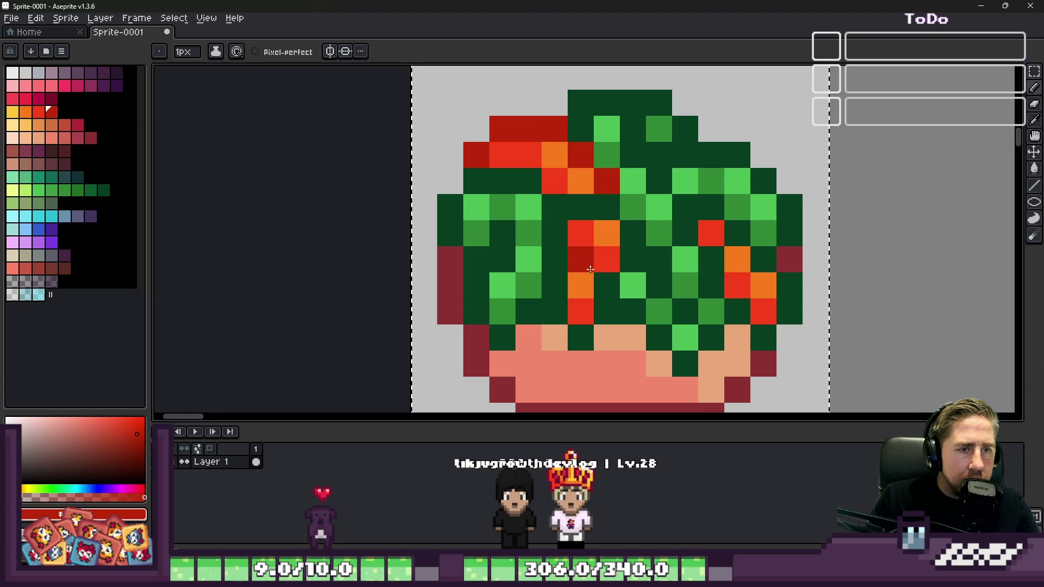
left_click(608, 288)
mouse_move(576, 335)
left_mouse_down()
mouse_move(552, 307)
mouse_move(571, 252)
left_mouse_up()
left_click(554, 244, "alt")
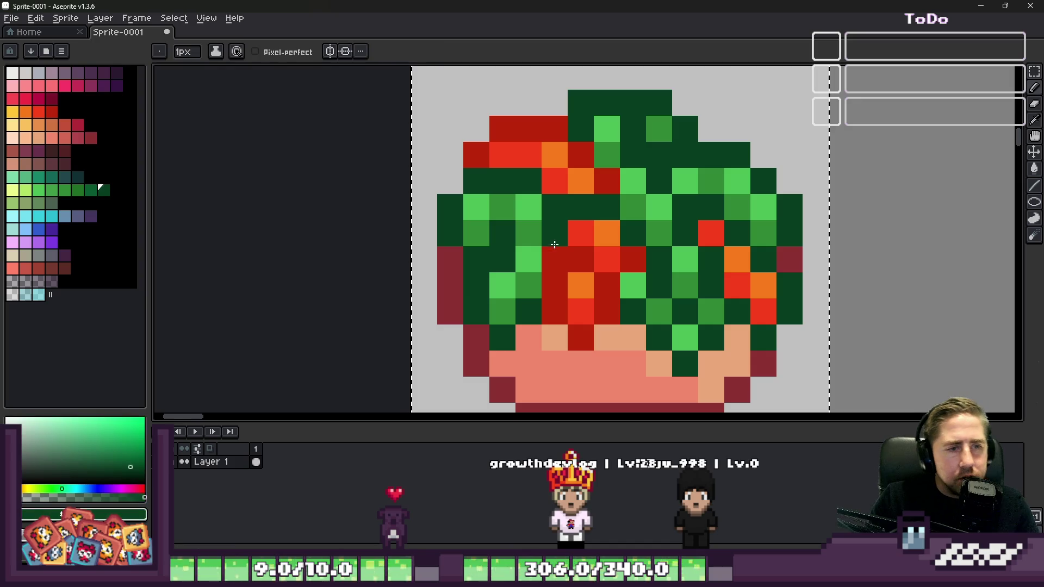
scroll(572, 249, "down", 6)
scroll(607, 235, "up", 3)
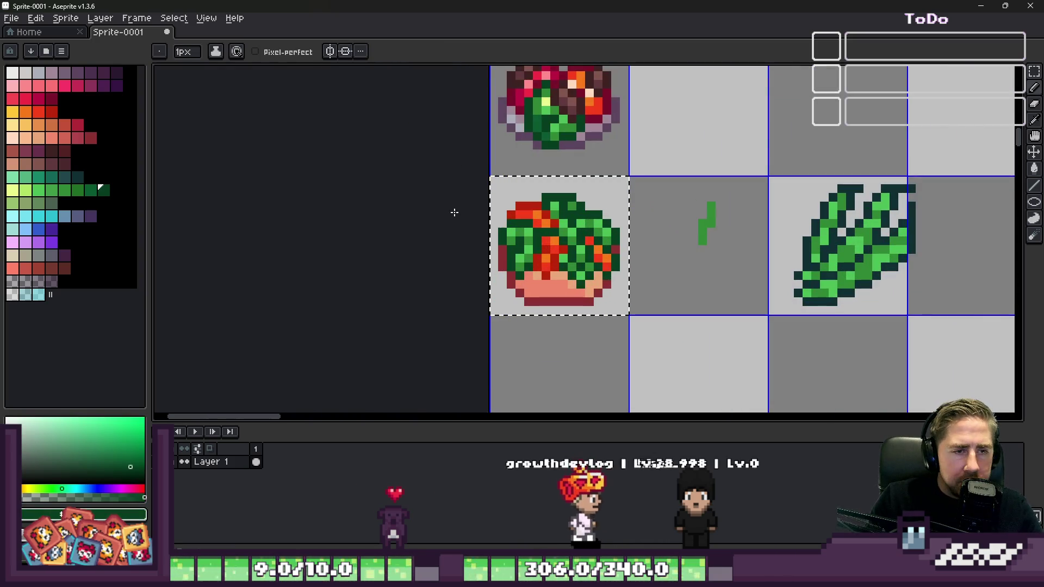
scroll(550, 239, "up", 5)
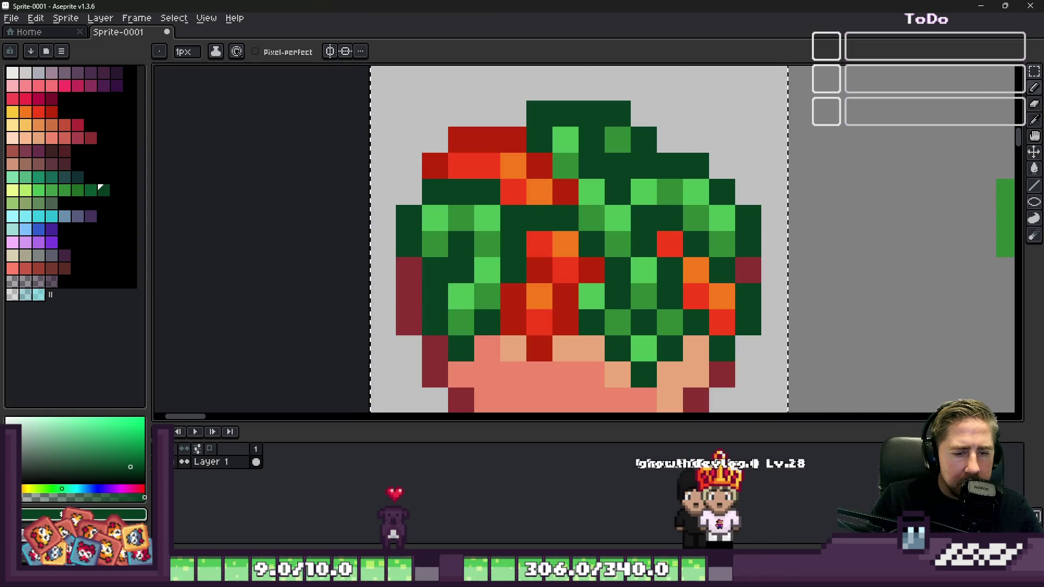
Step: Paint peach highlight pixels on the right side of the green pile
mouse_move(675, 578)
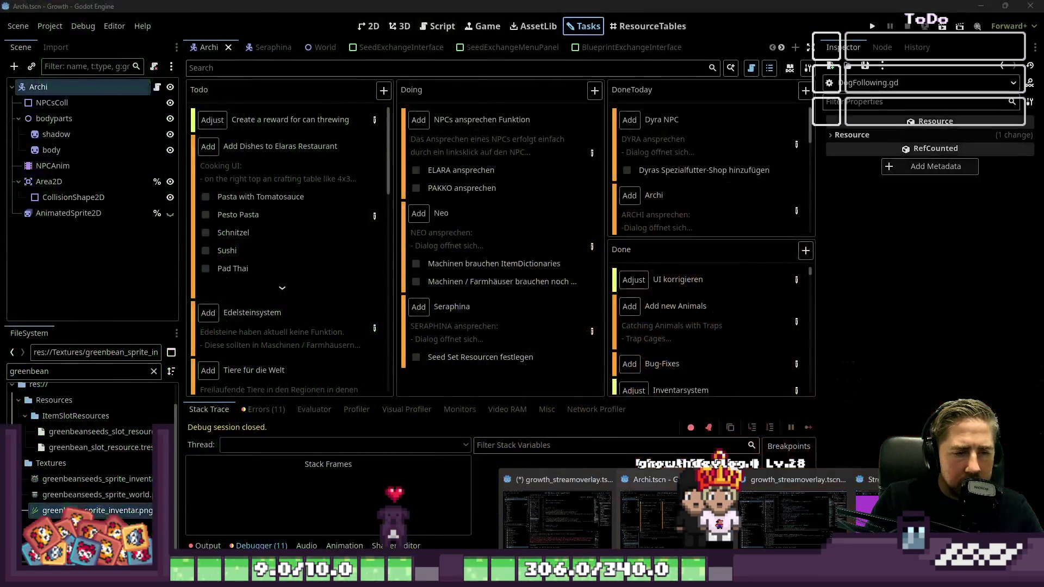
scroll(577, 214, "up", 1)
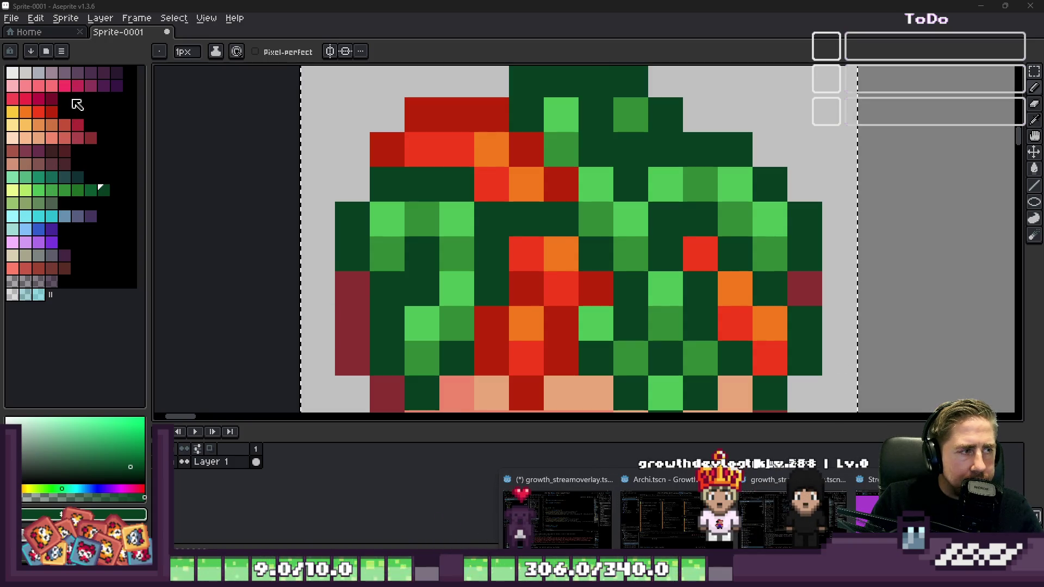
left_click(56, 76)
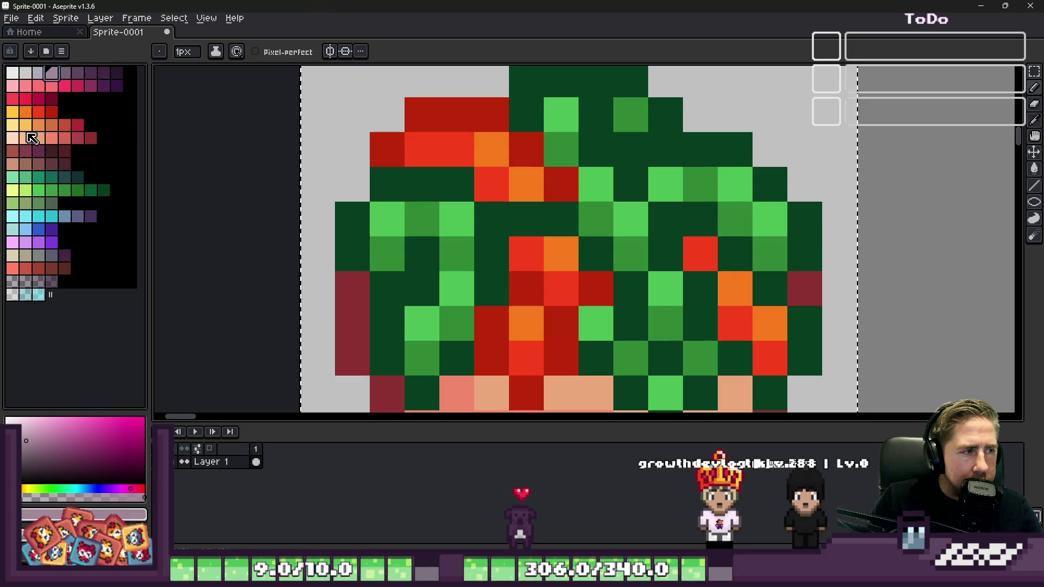
left_click(29, 141)
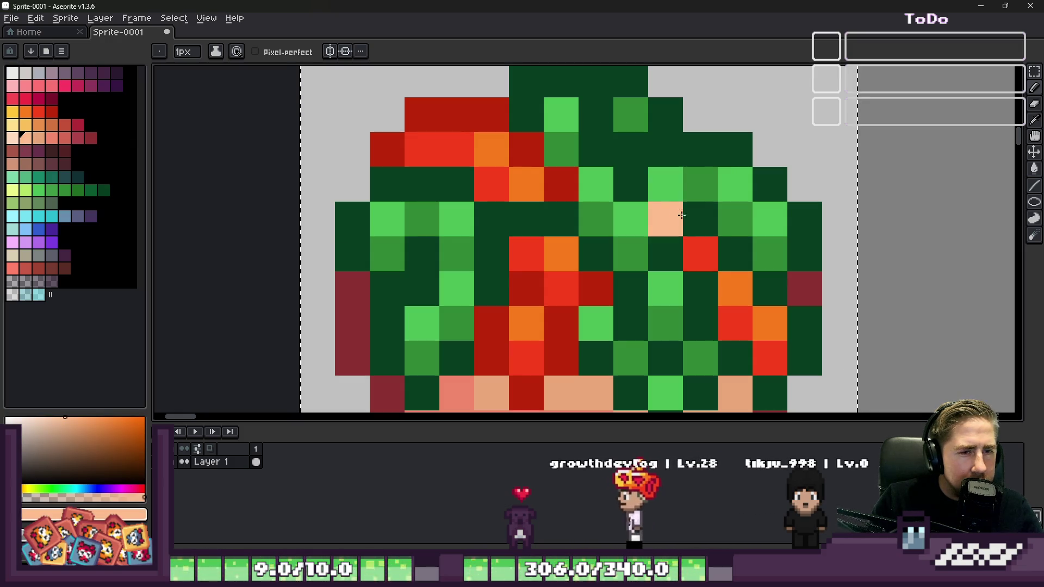
left_click_drag(664, 219, 722, 248)
left_click(700, 288)
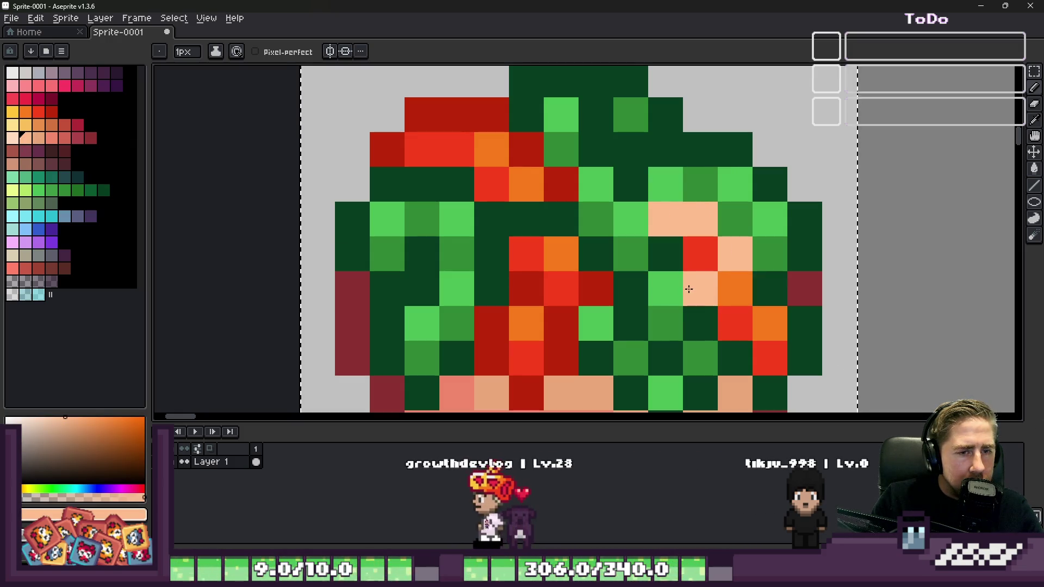
left_click(660, 284)
scroll(584, 250, "down", 1)
scroll(619, 240, "up", 1)
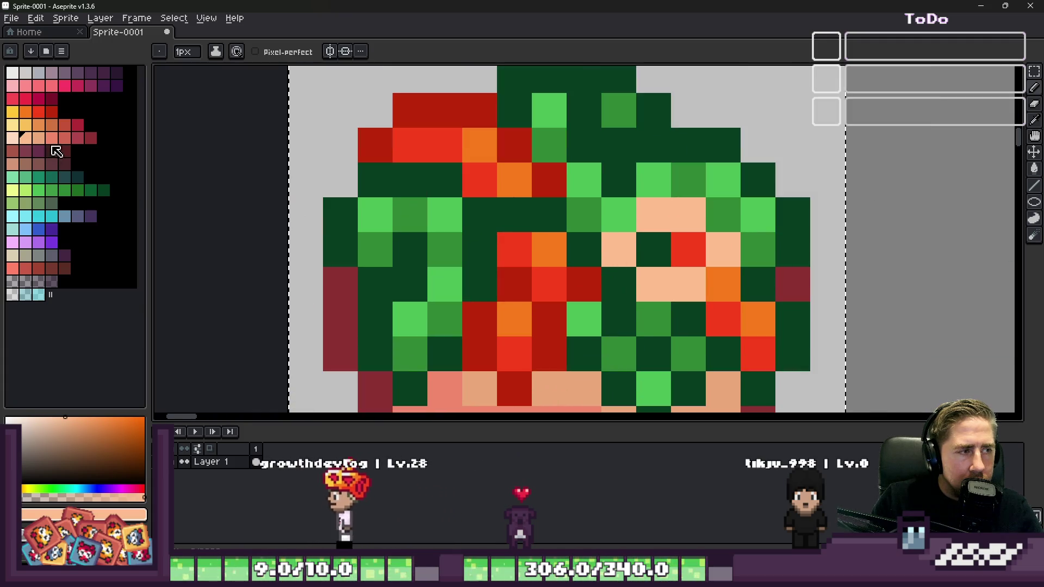
Step: Edge the right peach highlight with salmon pixels, undoing two misplaced ones
left_click(65, 138)
left_click(614, 233)
key("ctrl+z")
scroll(634, 238, "up", 1)
left_click(663, 255)
left_click(716, 255)
left_click(661, 169)
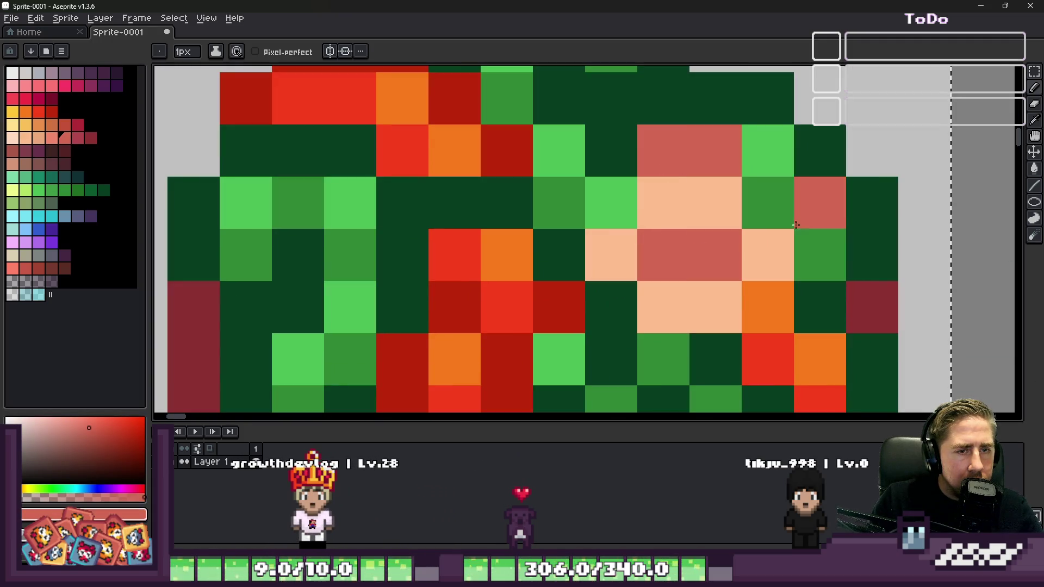
left_click(718, 327)
key("ctrl+z")
left_click_drag(722, 357, 709, 322)
scroll(708, 322, "down", 4)
scroll(650, 296, "up", 1)
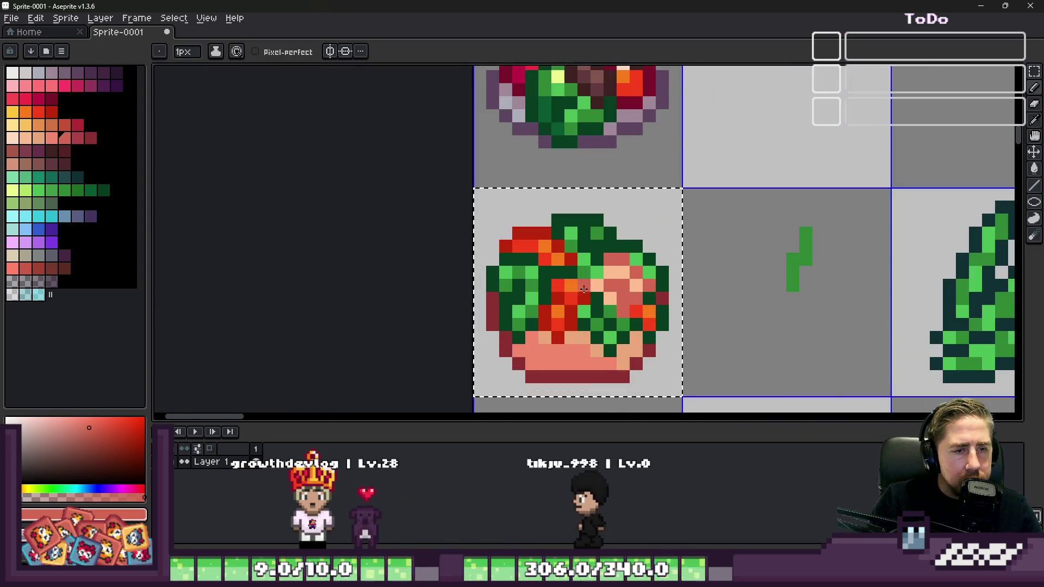
scroll(568, 264, "up", 2)
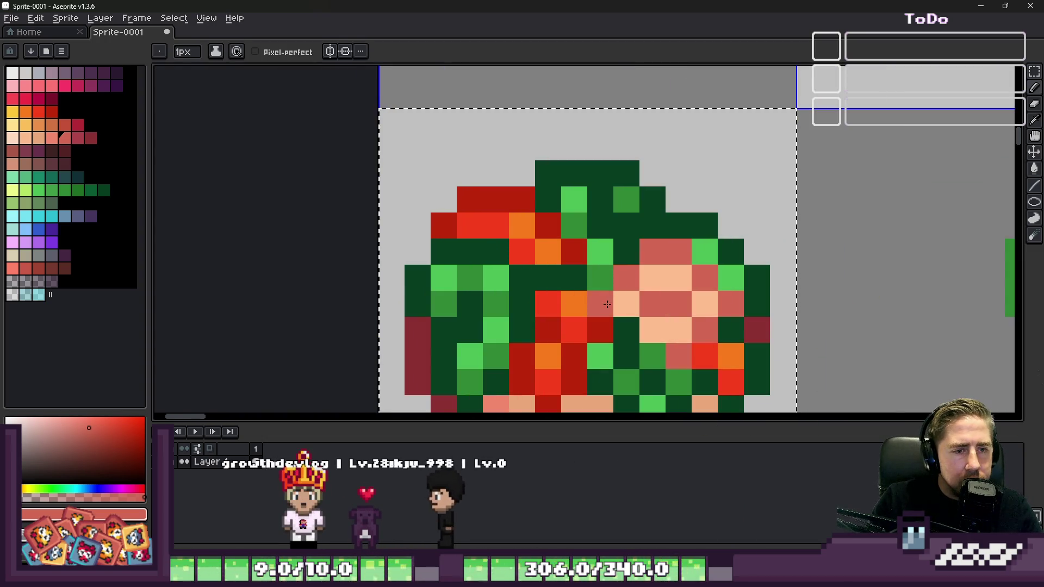
scroll(625, 274, "down", 3)
scroll(613, 295, "up", 1)
scroll(613, 295, "down", 3)
scroll(653, 305, "up", 4)
Step: Add a peach highlight on the pile's left side and edge it with salmon pixels
key("alt")
scroll(578, 296, "up", 2)
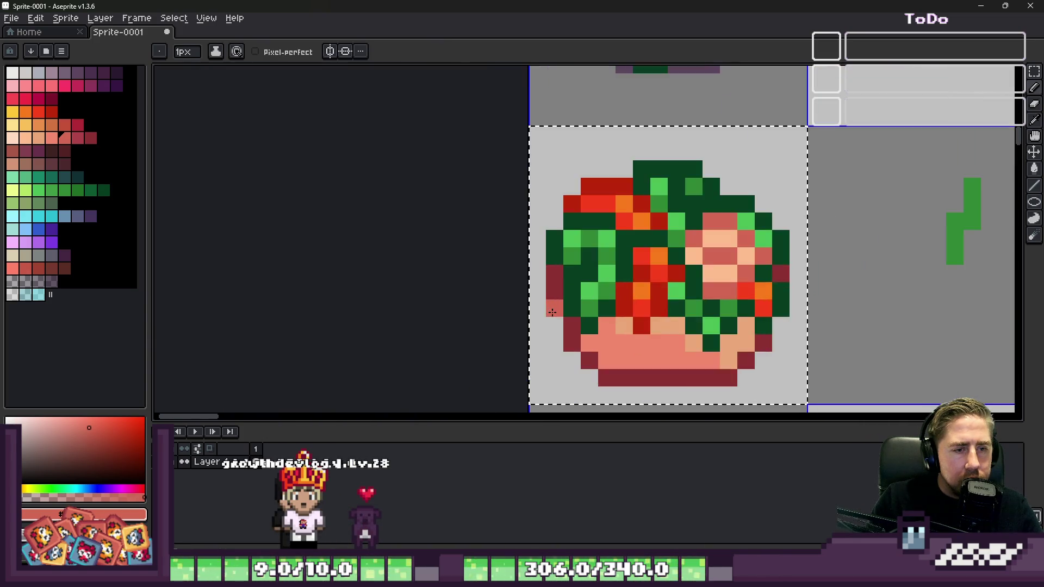
key("alt")
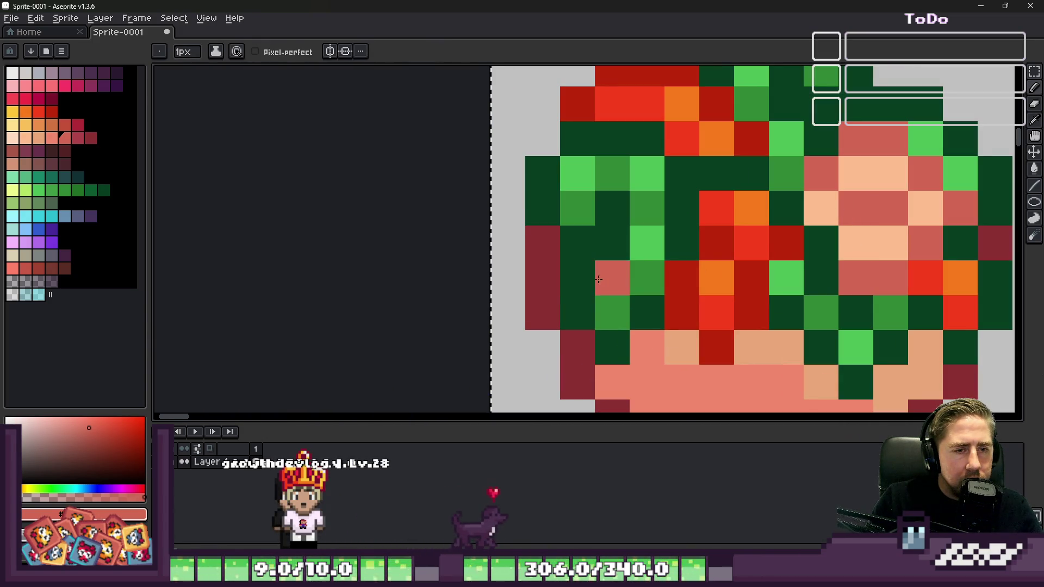
left_click(860, 158, "alt")
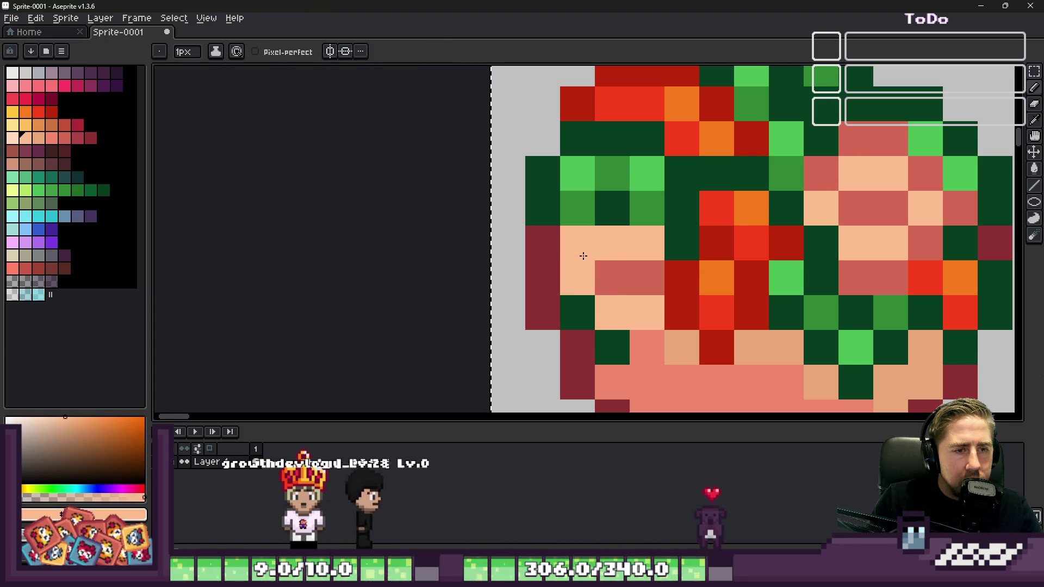
left_click(618, 270, "alt")
left_click(577, 242)
left_click_drag(609, 209, 628, 238)
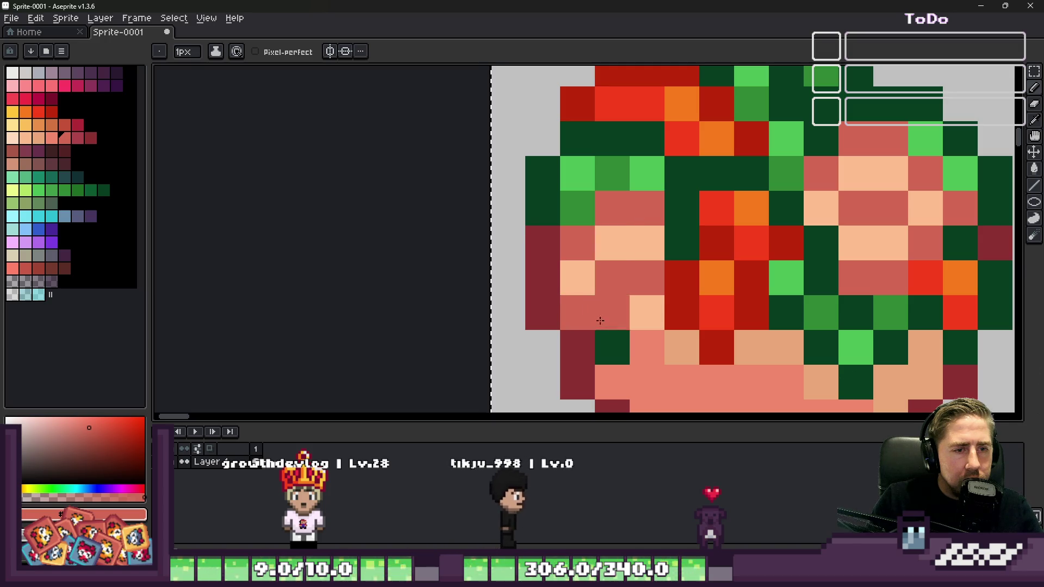
scroll(626, 299, "down", 5)
scroll(626, 299, "down", 1)
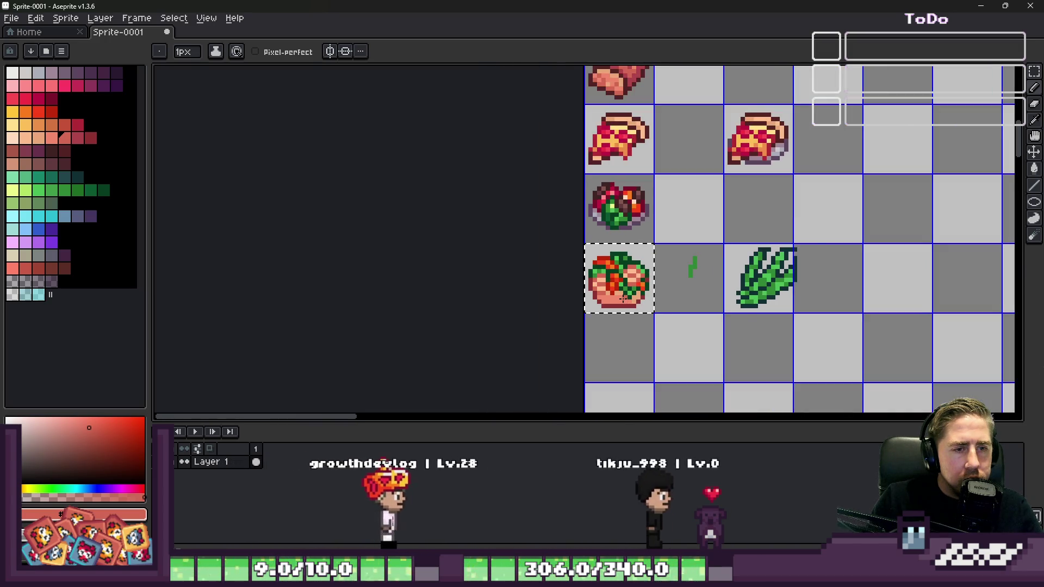
Step: Sample bowl colours and recolour bowl pixels salmon and dark red
scroll(604, 288, "up", 5)
left_click(586, 262, "alt")
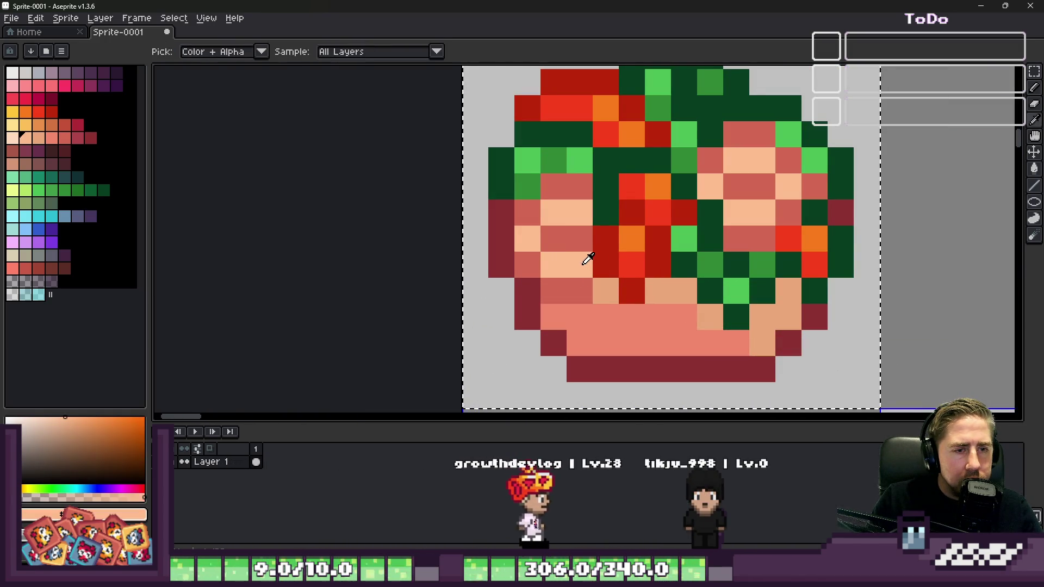
right_click(592, 261)
left_click(590, 287, "alt")
left_click(602, 279)
scroll(551, 269, "down", 4)
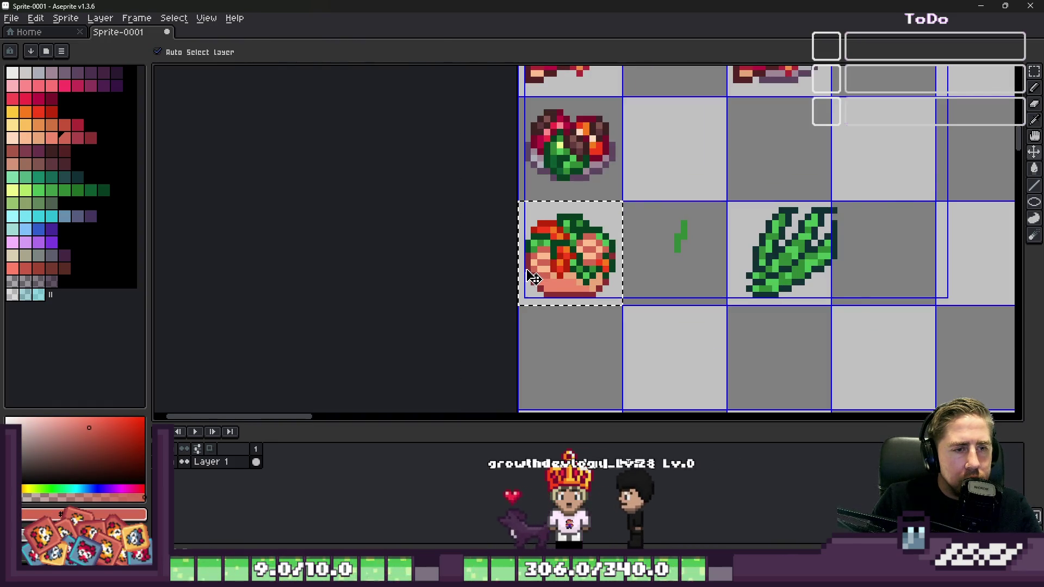
scroll(577, 261, "up", 3)
scroll(577, 261, "down", 4)
scroll(463, 292, "down", 1)
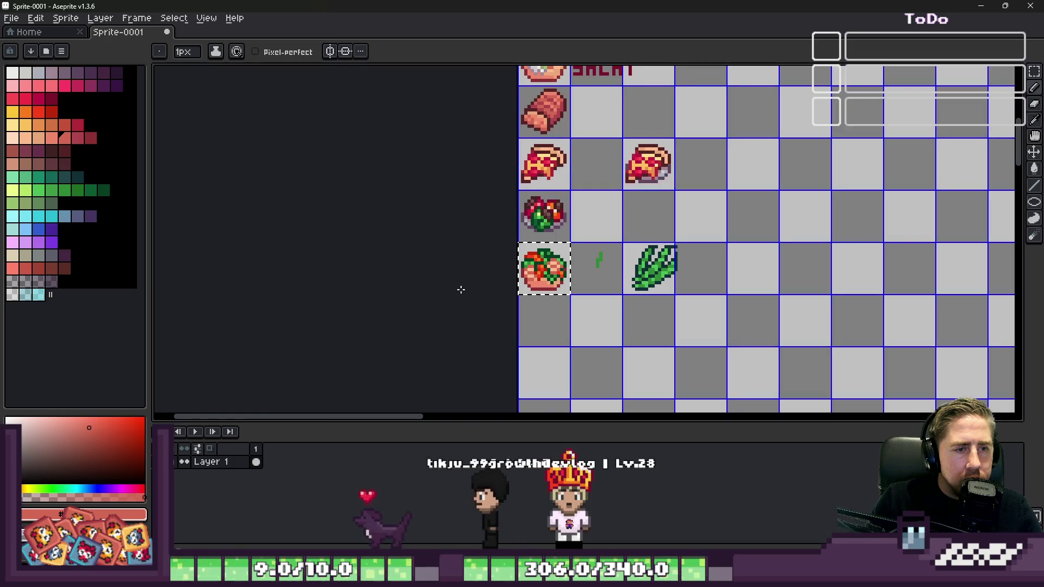
scroll(511, 265, "up", 2)
scroll(511, 265, "up", 6)
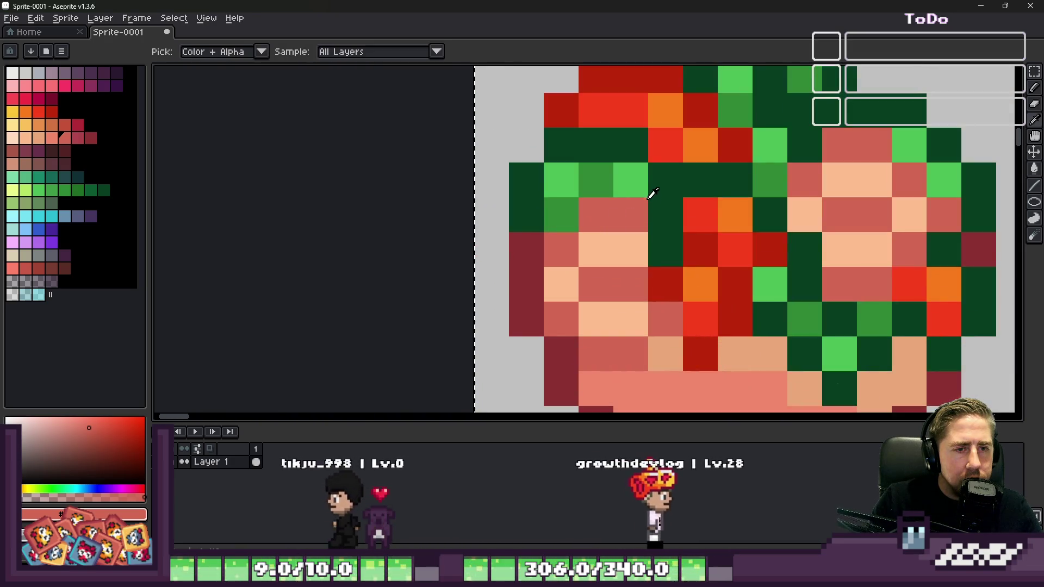
Step: Erase the stray green mark in the tile next to the bowl
left_click(634, 174, "alt")
scroll(660, 210, "down", 8)
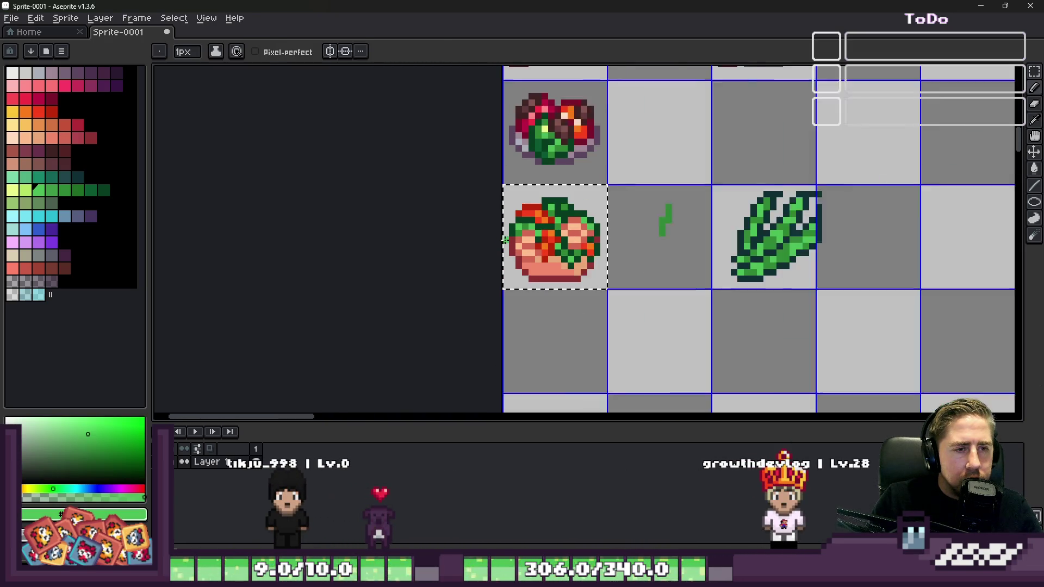
scroll(503, 243, "down", 3)
scroll(503, 244, "up", 2)
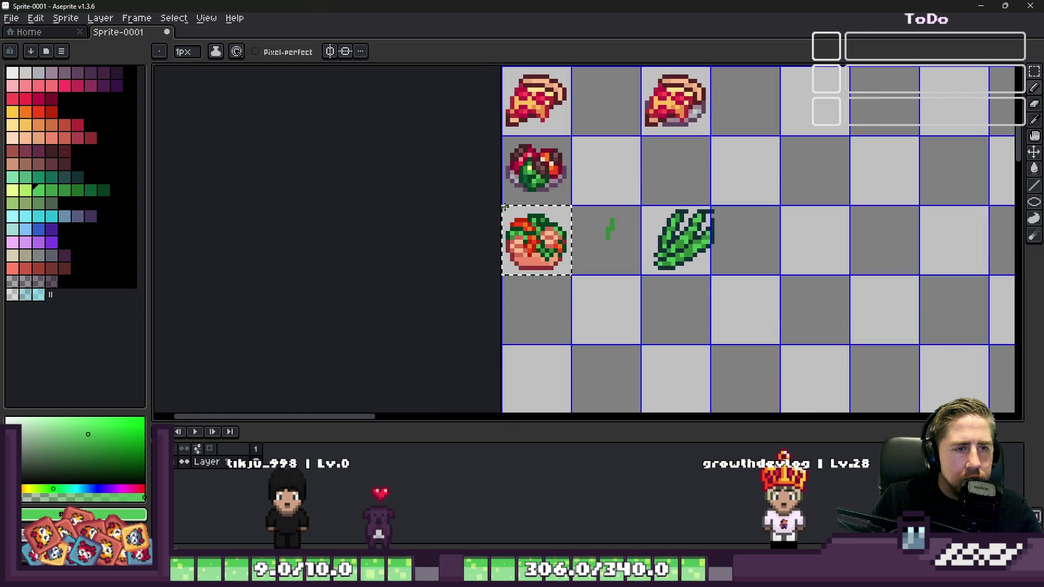
scroll(674, 230, "up", 1)
key("e")
left_click(574, 231)
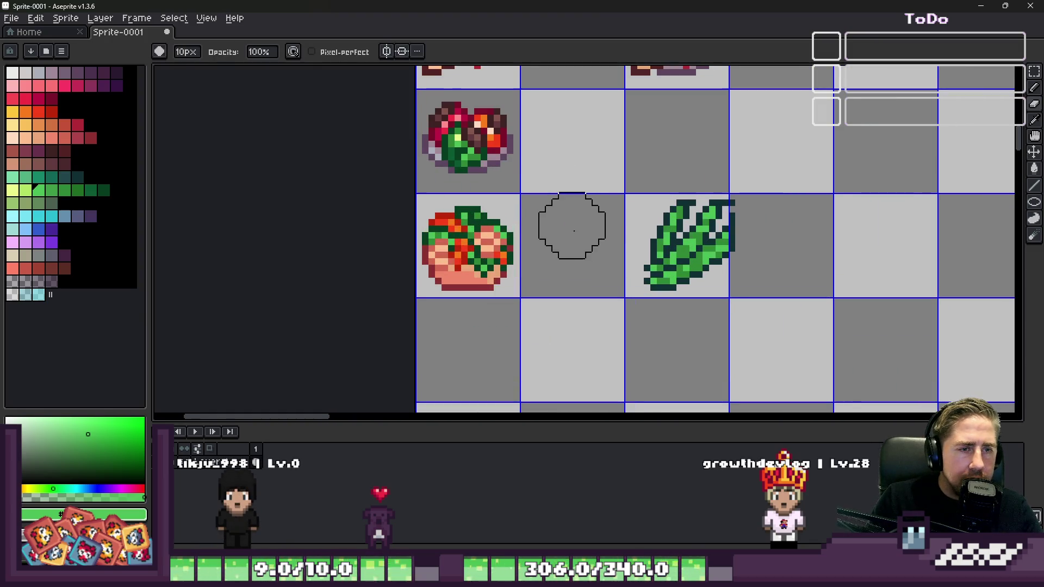
scroll(501, 272, "down", 1)
scroll(424, 277, "up", 3)
Step: Eyedrop salmon, drop the tile selection, and paint several tan bowl pixels salmon
key("i")
left_click(536, 250)
key("b")
key("ctrl+d")
scroll(535, 251, "up", 3)
left_click(591, 231)
left_click(435, 231)
left_click(647, 283)
left_click(750, 231)
key("ctrl+z")
left_click(753, 272)
left_click(802, 233)
left_click(645, 284)
scroll(585, 274, "down", 2)
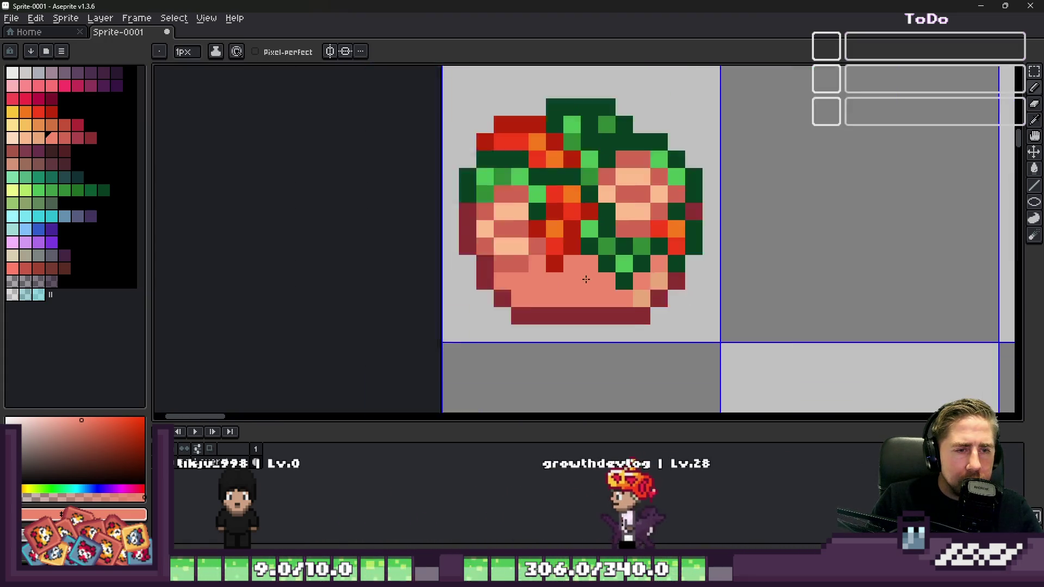
Step: Shade the bowl's lower part with darker salmon pixels and a darker red stroke
key("i")
key("b")
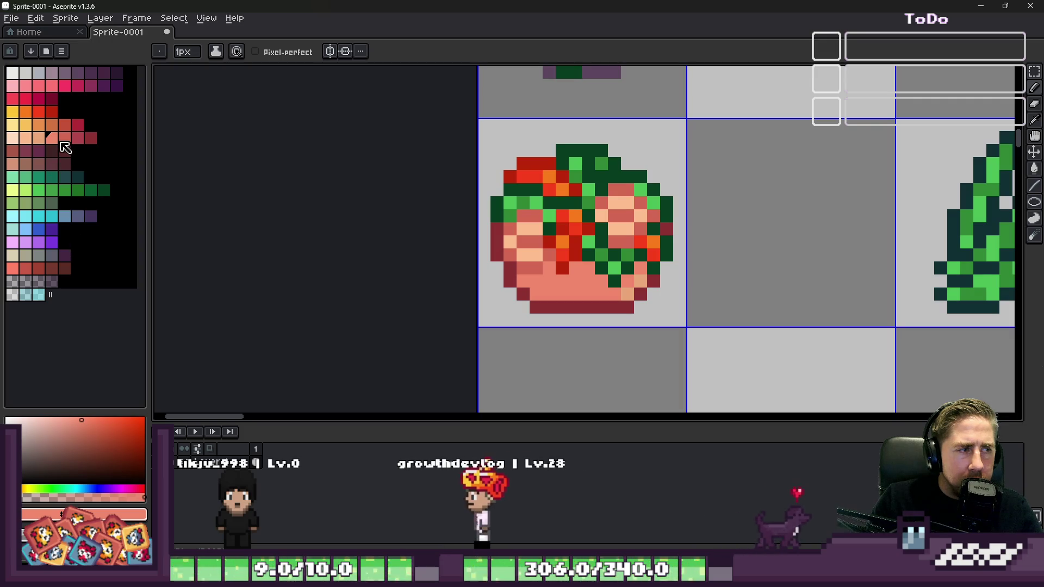
left_click(65, 138)
scroll(522, 281, "up", 2)
left_click(523, 281)
left_click(554, 283)
left_click(416, 319)
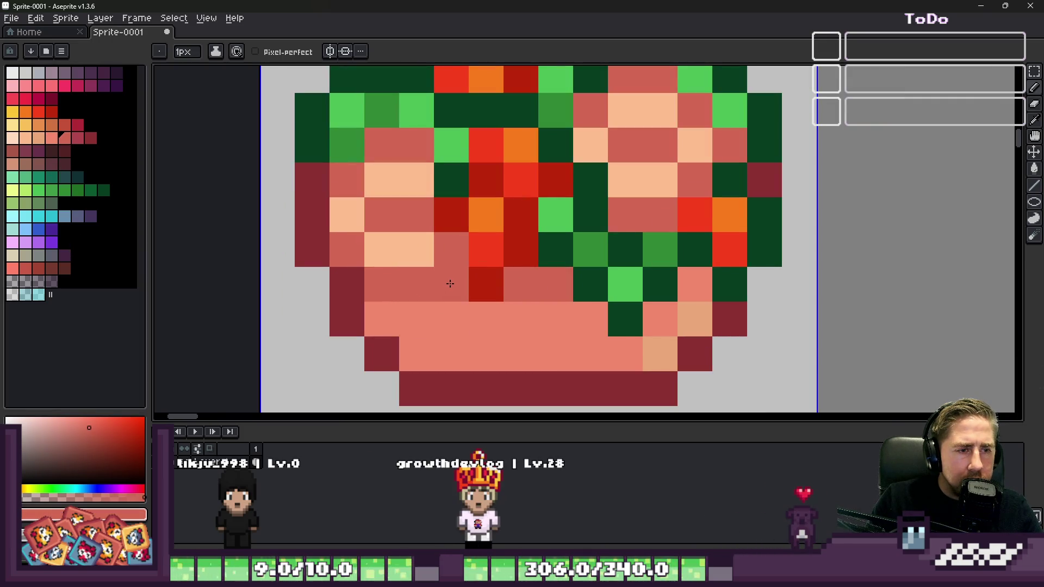
key("v")
left_click(78, 139)
key("b")
left_click_drag(381, 319, 417, 315)
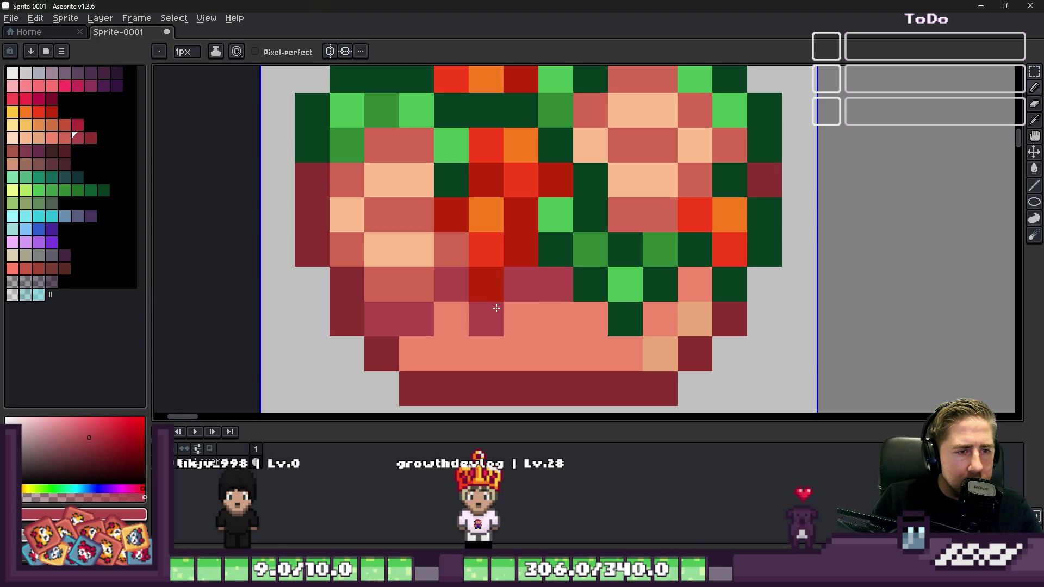
scroll(657, 285, "down", 6)
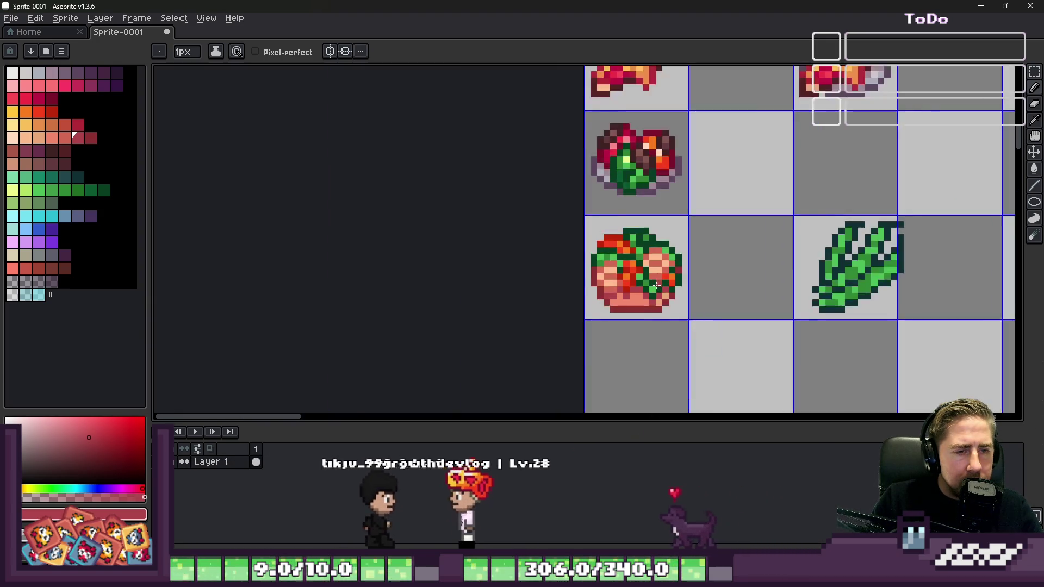
Step: Outline the bowl's lower-left edge and bottom row in dark maroon
scroll(657, 286, "down", 1)
scroll(631, 320, "up", 5)
key("i")
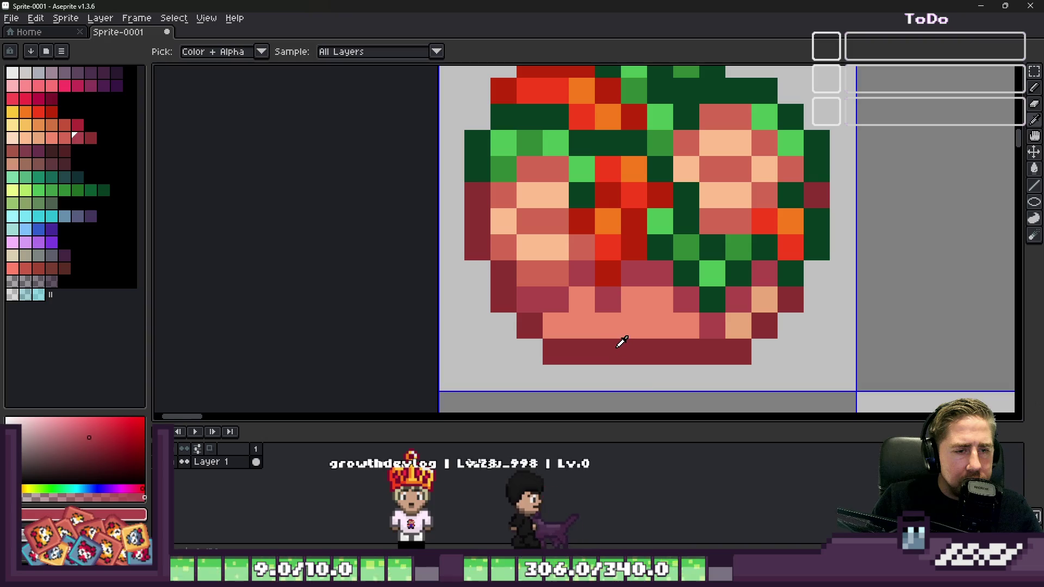
left_click(52, 151)
key("b")
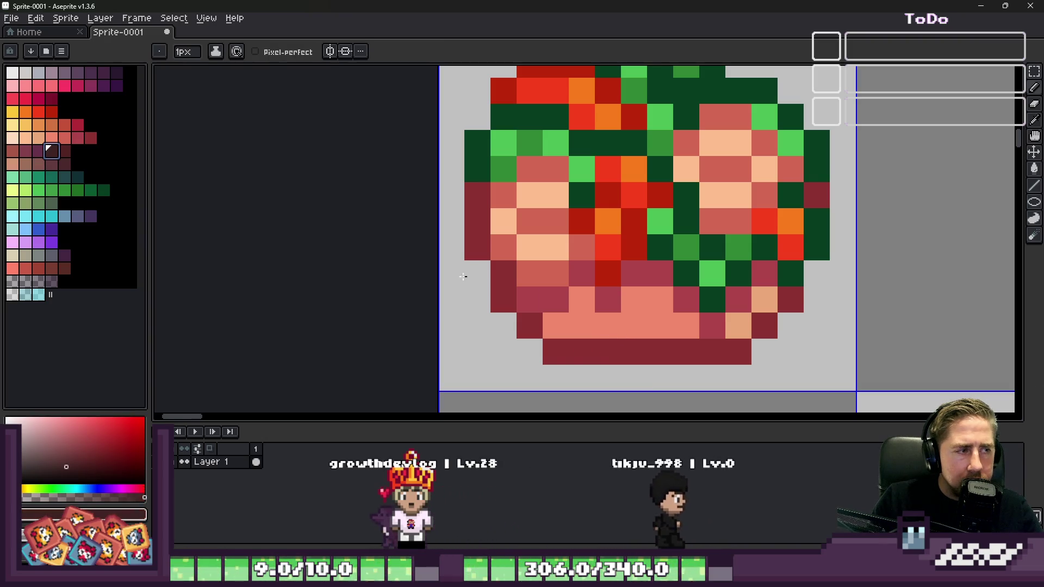
left_click(506, 278)
left_click(508, 298)
left_click(529, 324)
left_click(554, 343)
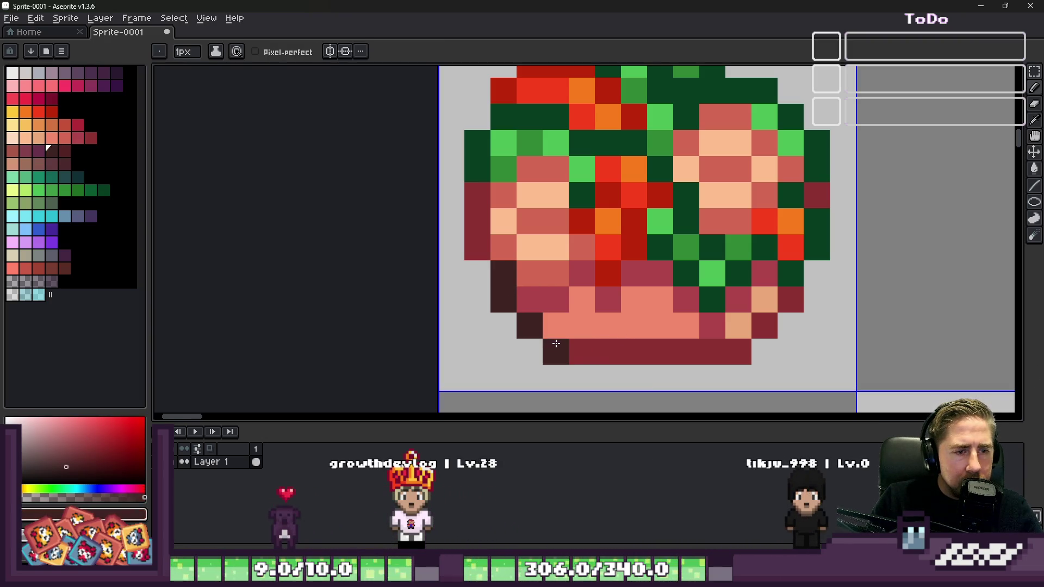
left_click_drag(555, 344, 724, 351)
Step: Sample crimson from the bowl and add a few crimson shading pixels
scroll(792, 298, "down", 3)
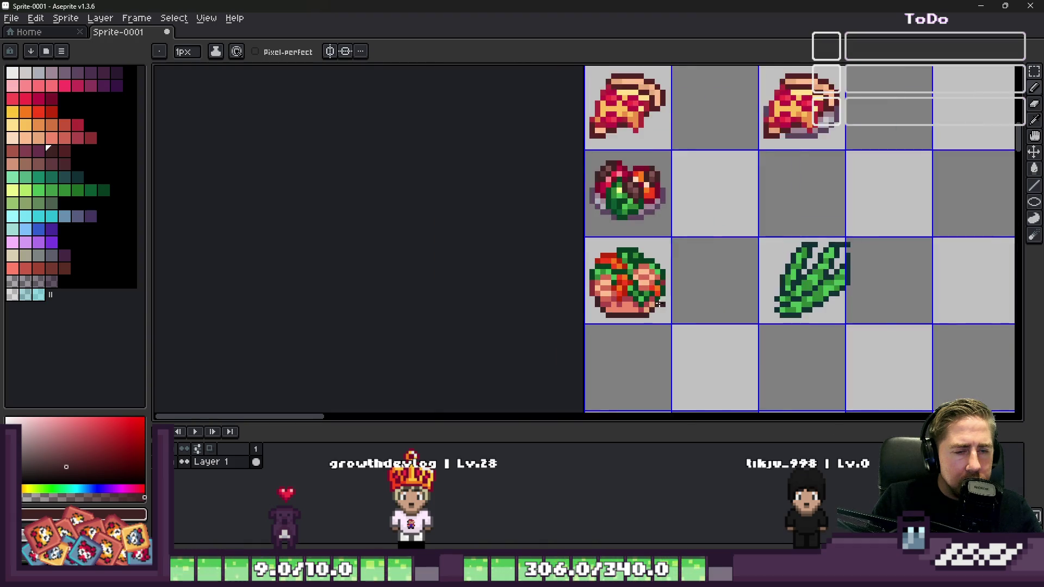
scroll(723, 294, "up", 3)
left_click(694, 307, "alt")
left_click(724, 308)
left_click(668, 307)
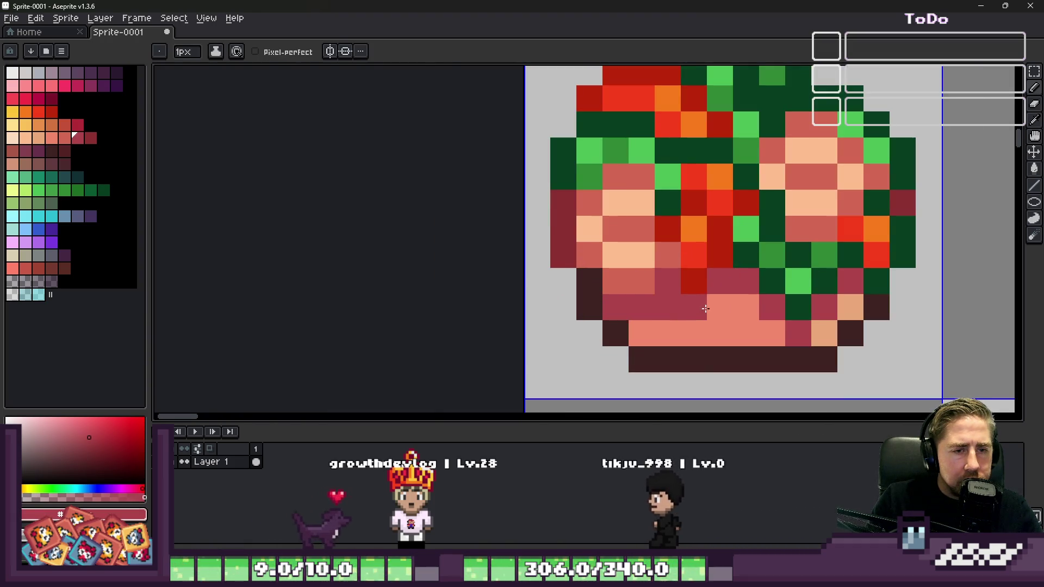
left_click(642, 256)
scroll(641, 315, "down", 8)
scroll(615, 295, "up", 3)
scroll(615, 295, "up", 2)
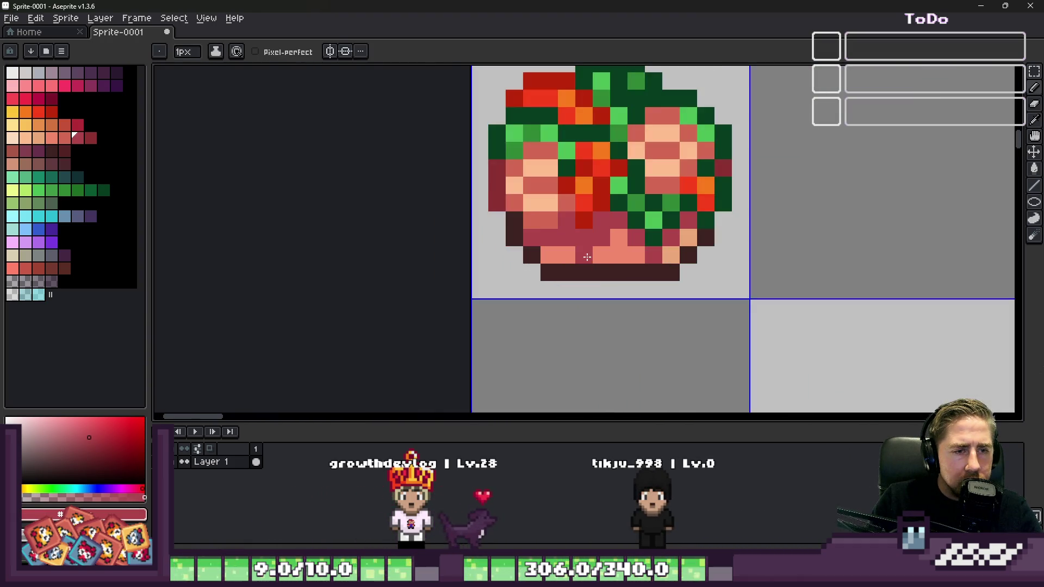
scroll(620, 295, "down", 4)
scroll(623, 294, "up", 2)
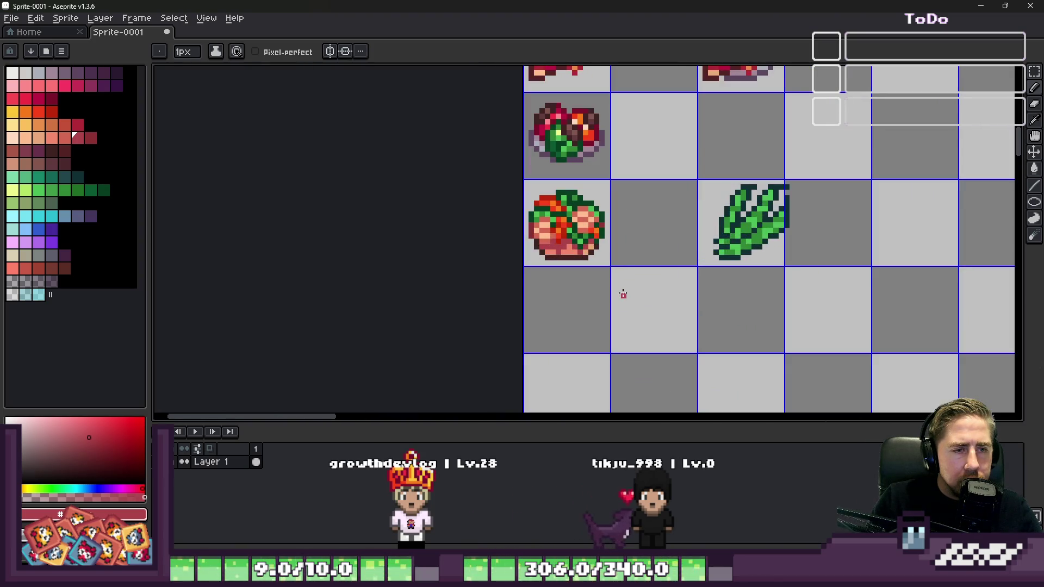
scroll(602, 284, "up", 8)
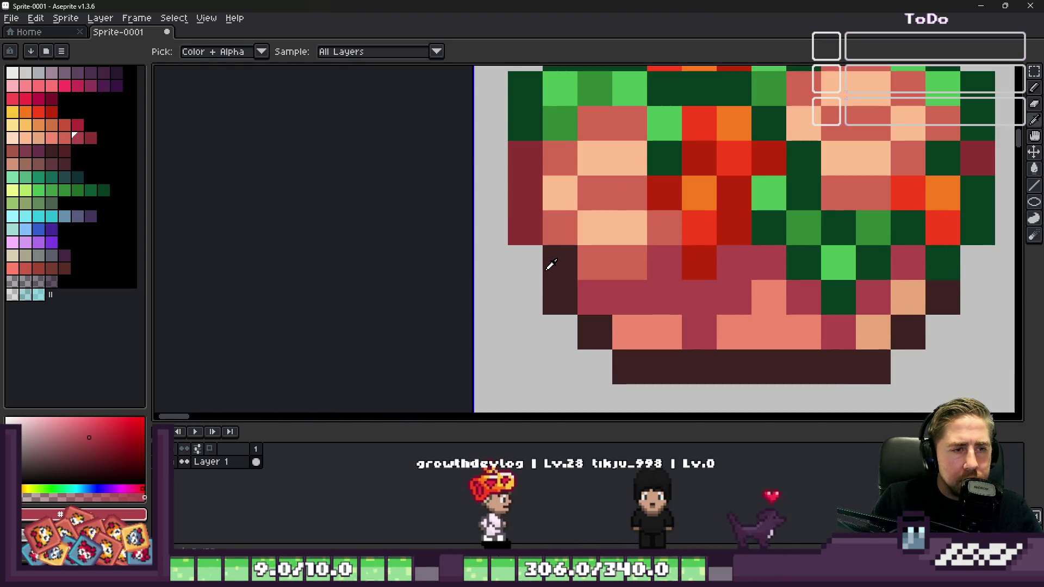
scroll(529, 212, "down", 2)
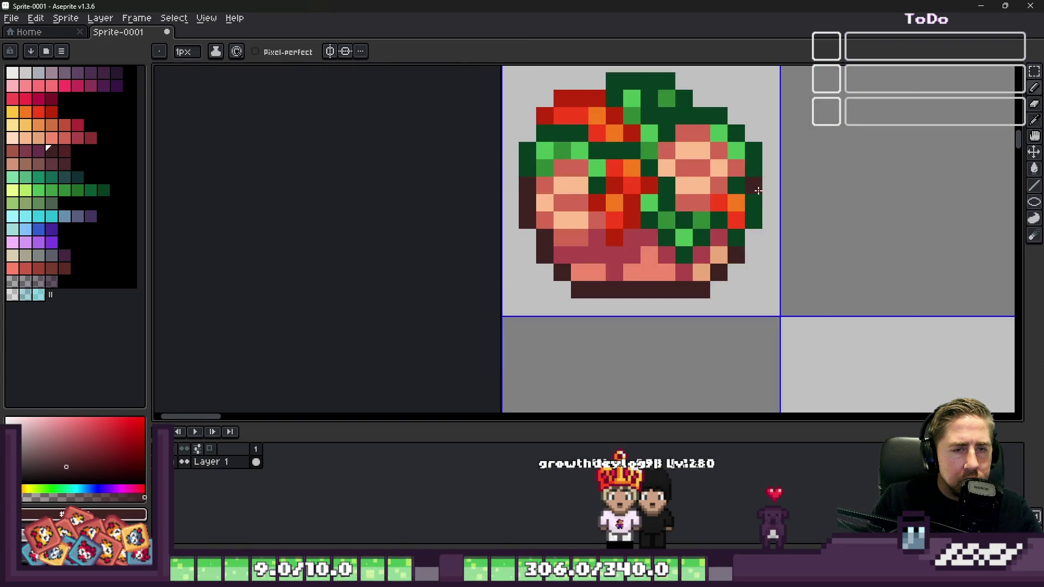
scroll(612, 232, "down", 3)
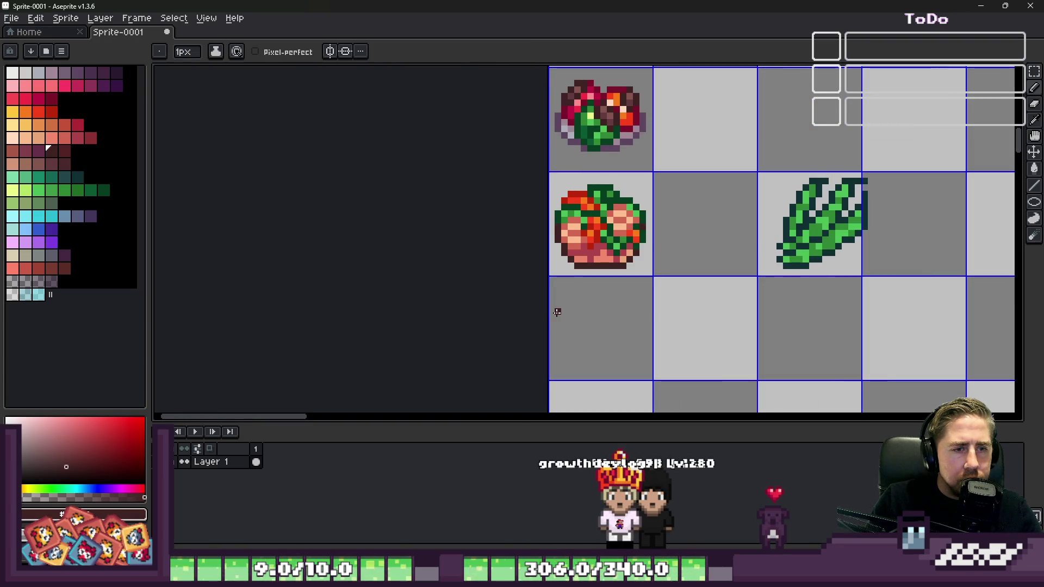
Step: Zoom in and out on the finished casserole sprite to review it
scroll(558, 312, "down", 1)
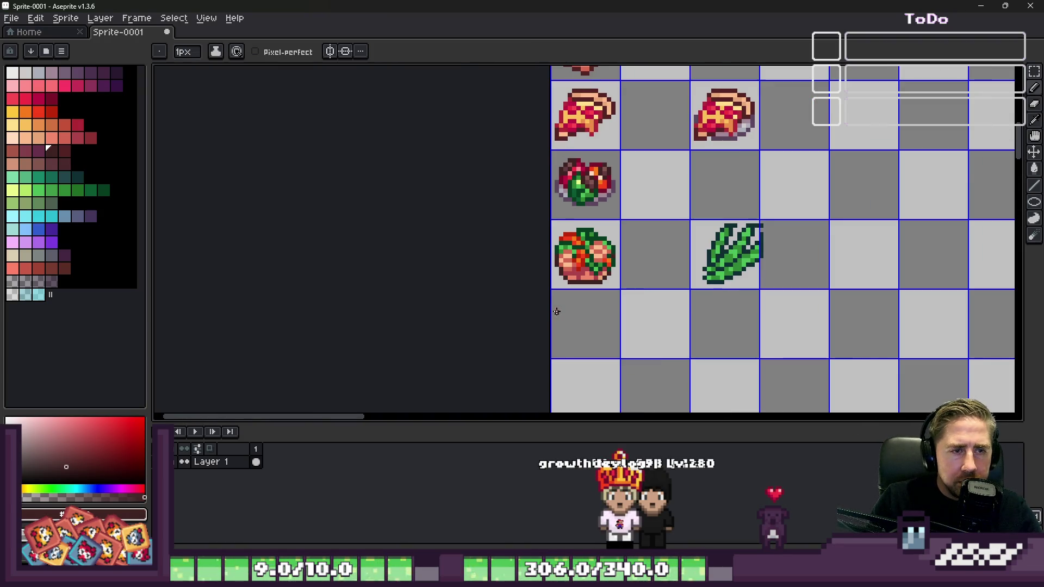
scroll(556, 312, "down", 4)
scroll(576, 181, "up", 3)
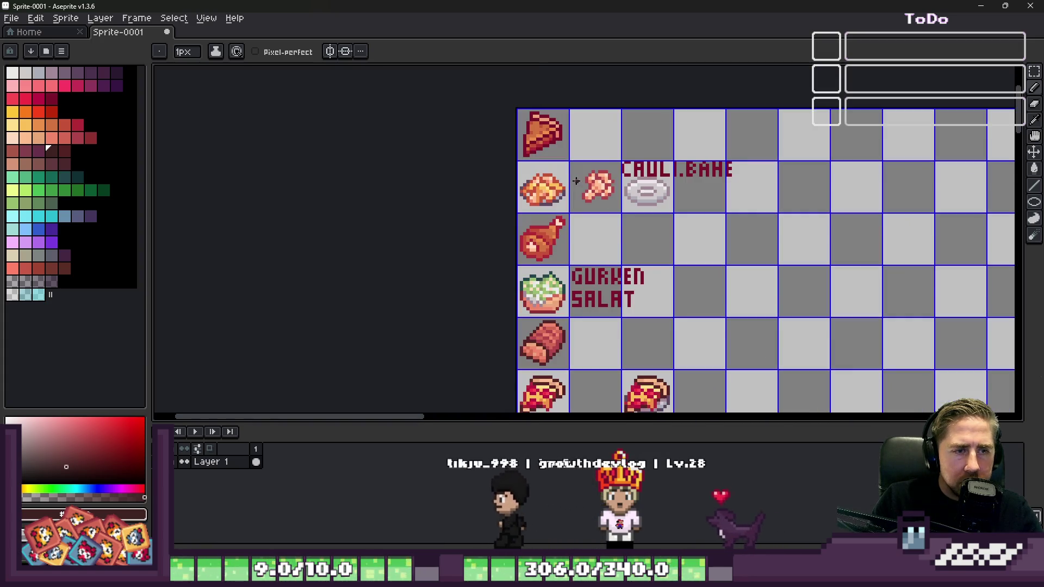
scroll(576, 181, "down", 1)
scroll(506, 350, "up", 2)
scroll(558, 190, "down", 1)
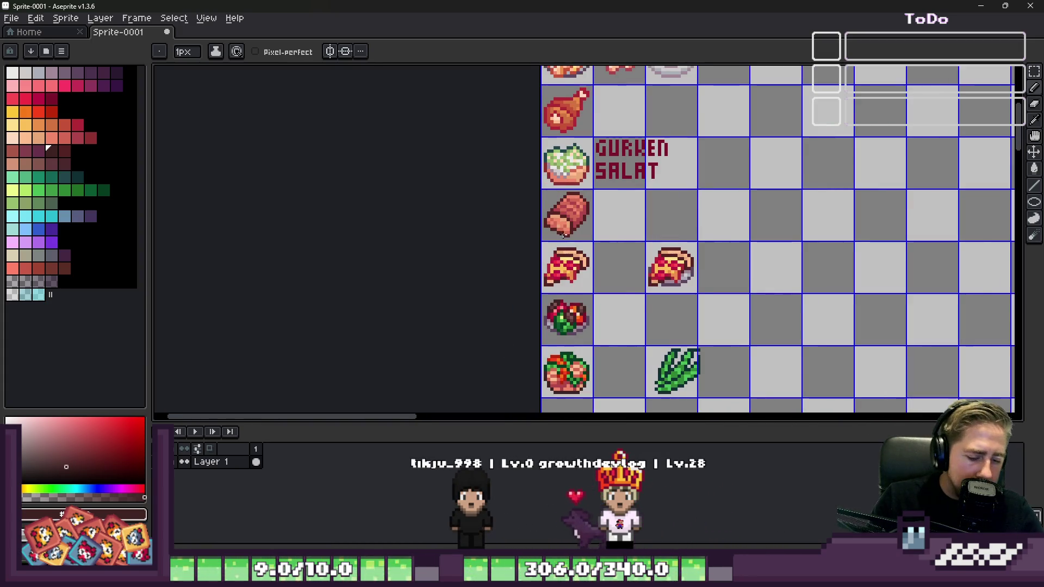
scroll(563, 234, "down", 1)
scroll(596, 355, "up", 2)
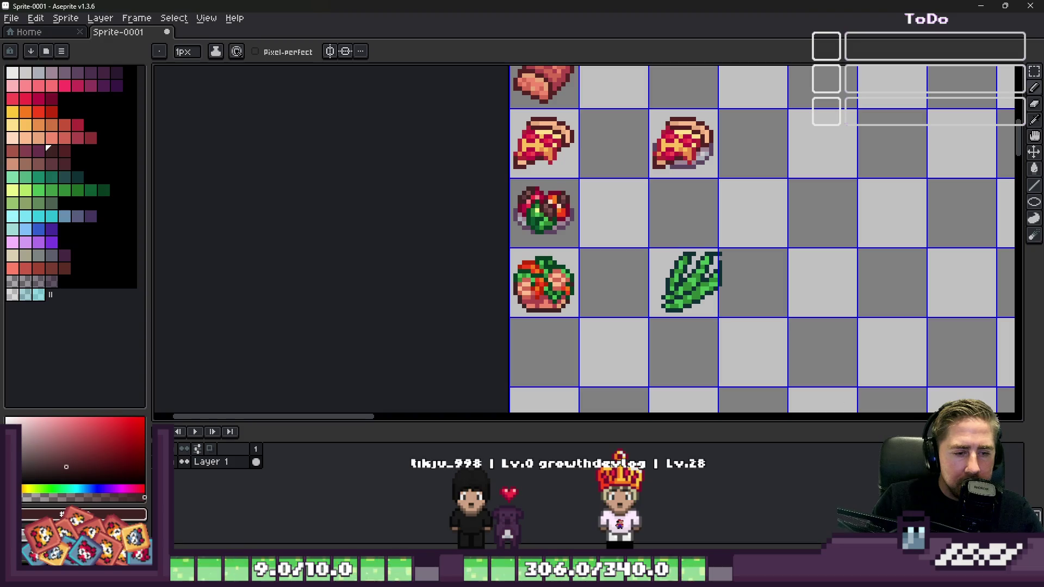
Step: Bring up the Food Wheel, remove the Bean Casserole winner, and spin again
mouse_move(631, 577)
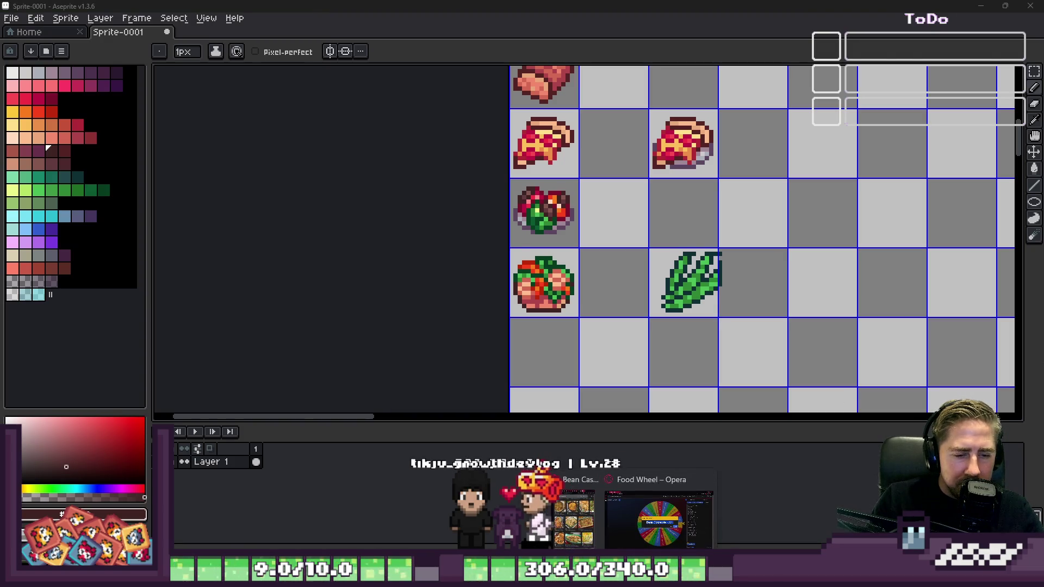
left_click(650, 521)
left_click(689, 341)
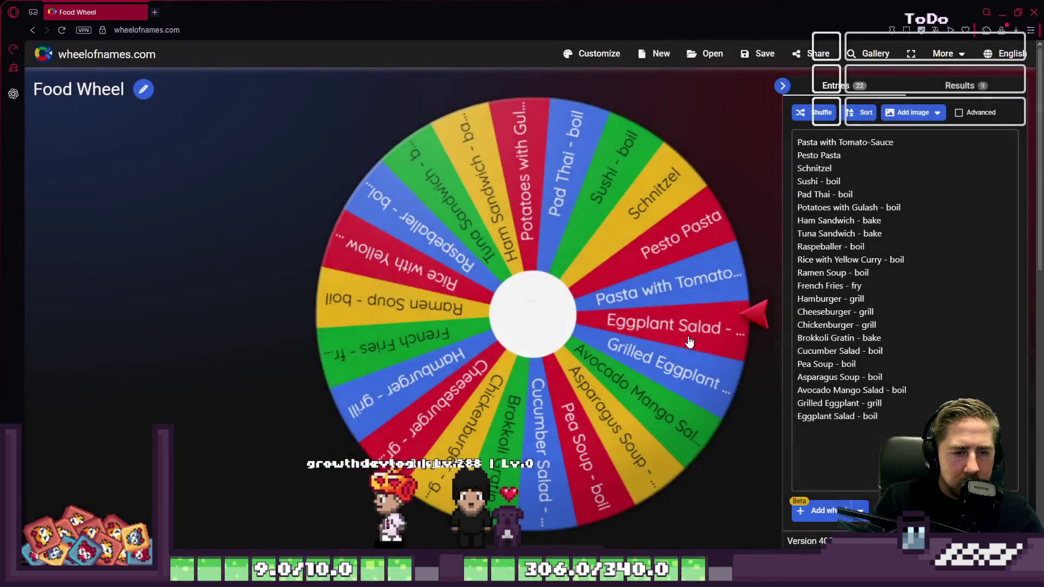
left_click(761, 321)
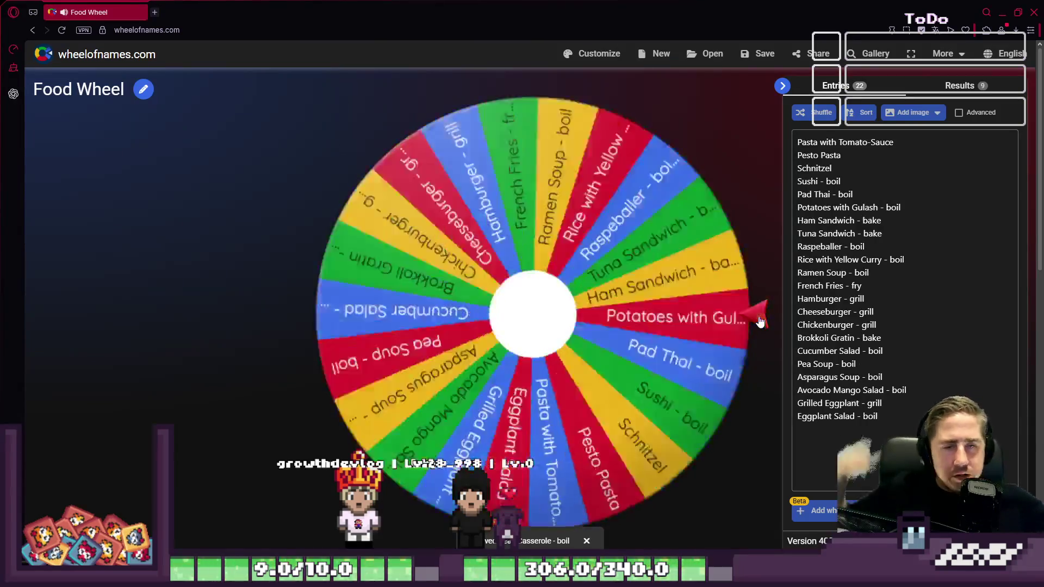
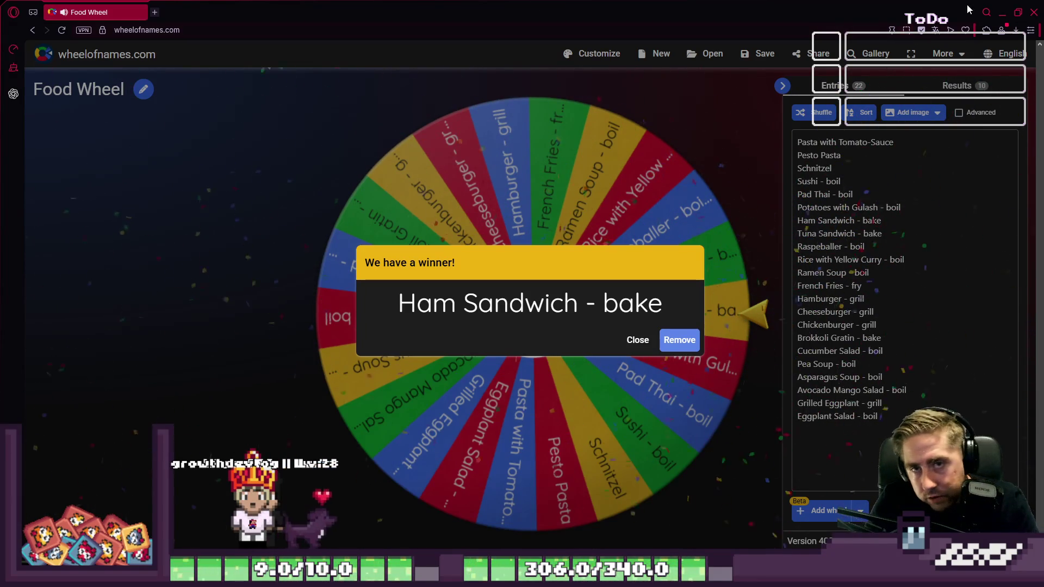
Step: Minimize the Wheel of Names browser showing 'Ham Sandwich - bake' to reveal the Aseprite sprite sheet
left_click(1001, 13)
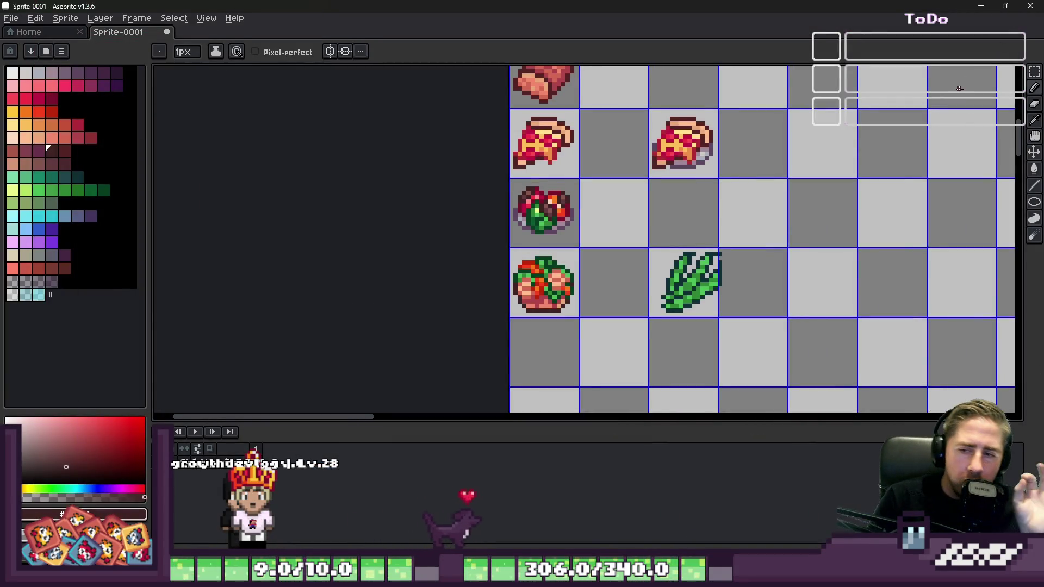
Step: Sketch a test dark diagonal stroke in the empty tile below the tomato, then undo it
scroll(635, 365, "down", 3)
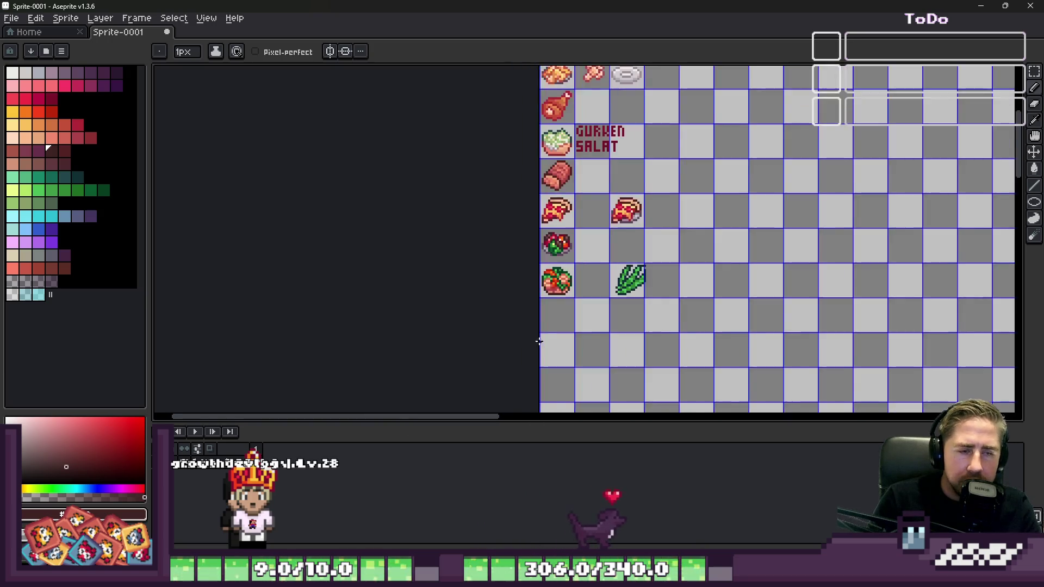
scroll(548, 366, "up", 6)
scroll(583, 268, "down", 2)
scroll(582, 267, "down", 1)
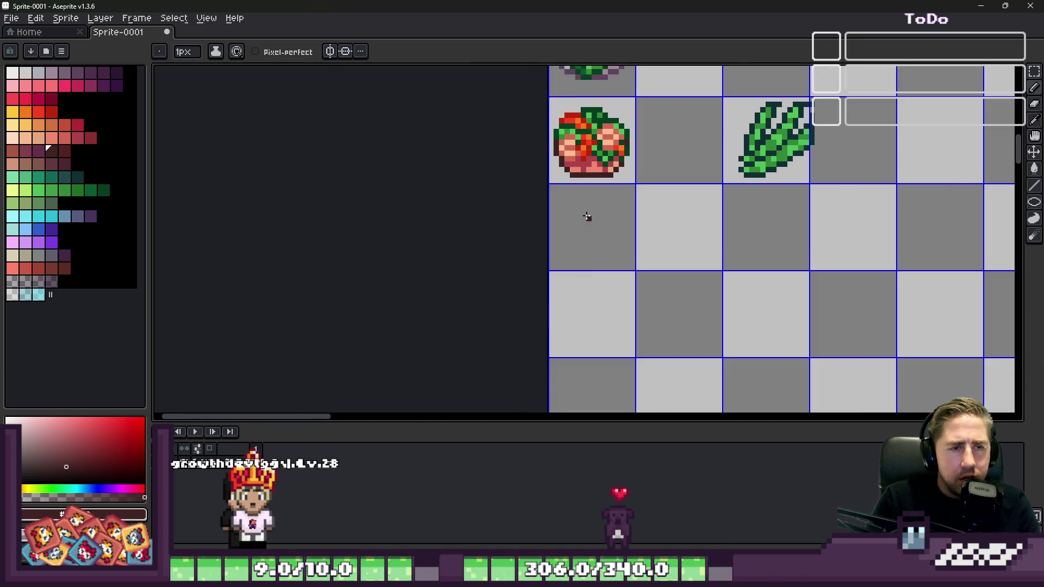
scroll(587, 217, "up", 2)
scroll(593, 183, "up", 2)
scroll(598, 178, "down", 3)
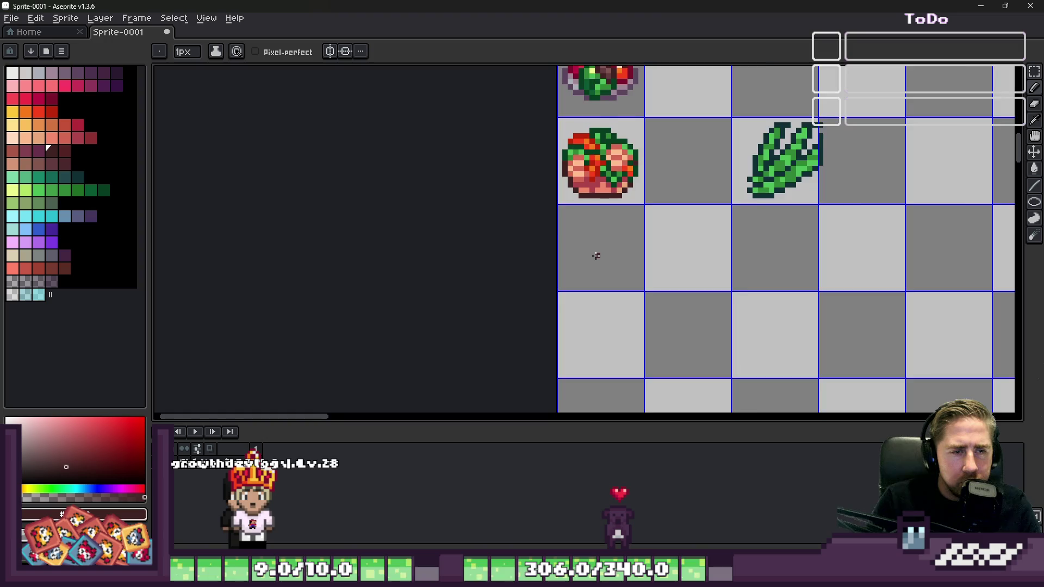
scroll(597, 252, "up", 3)
mouse_move(677, 159)
left_mouse_down()
mouse_move(540, 298)
mouse_move(518, 306)
mouse_move(574, 331)
left_mouse_up()
key("ctrl+z")
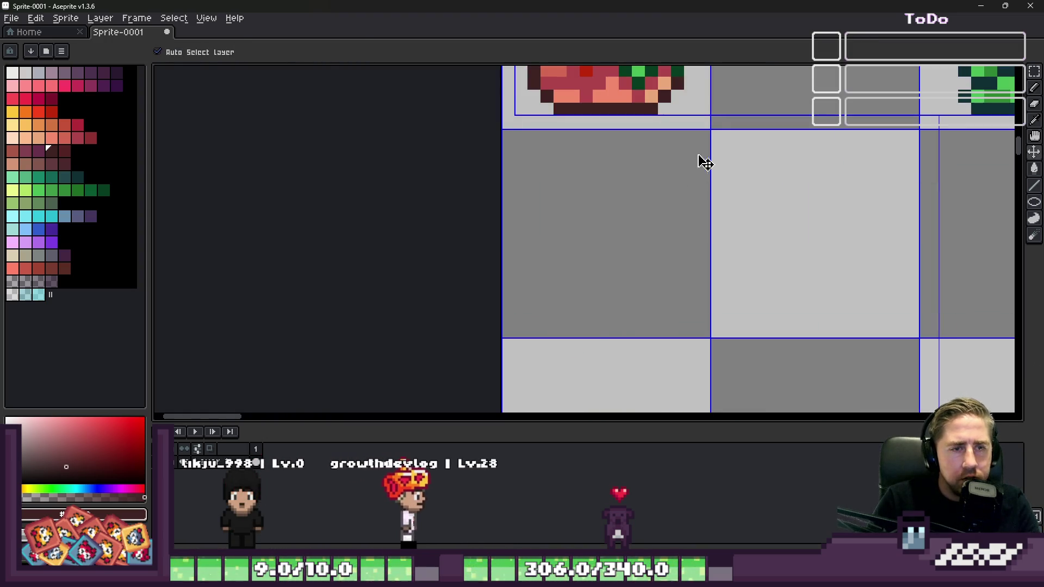
Step: Redraw the diagonal line down-left across the tile, trying a thicker stroke and undoing extras
left_click_drag(673, 171, 542, 301)
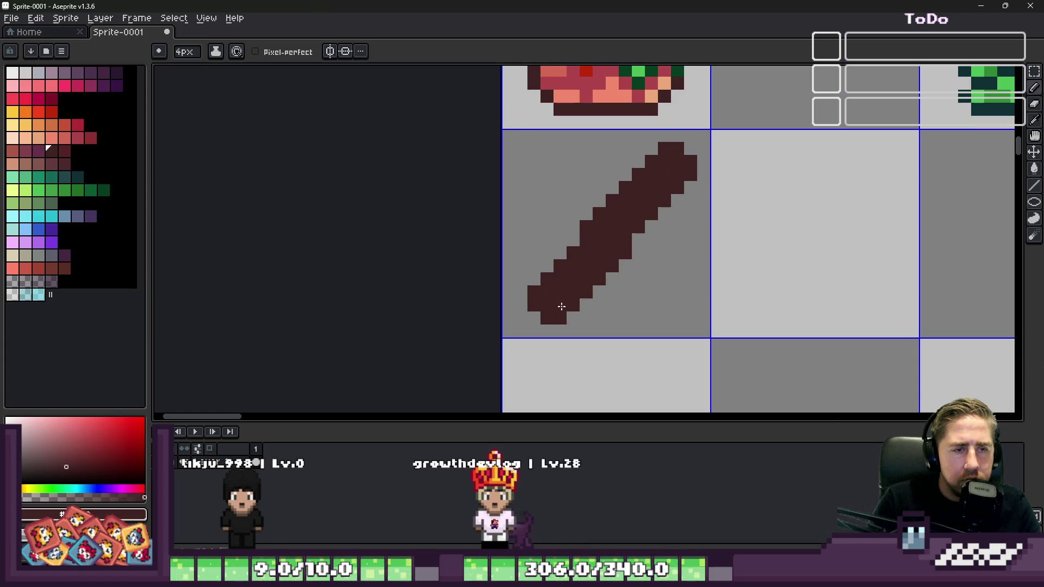
scroll(566, 233, "down", 3)
left_click(574, 215)
scroll(577, 216, "up", 3)
key("ctrl+z")
key("ctrl+z")
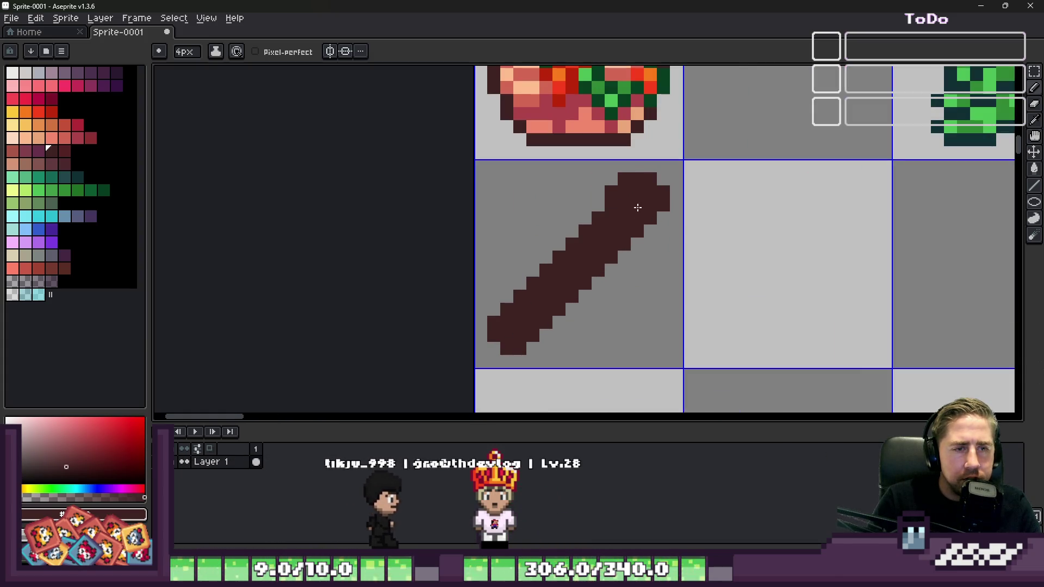
left_click_drag(590, 210, 561, 276)
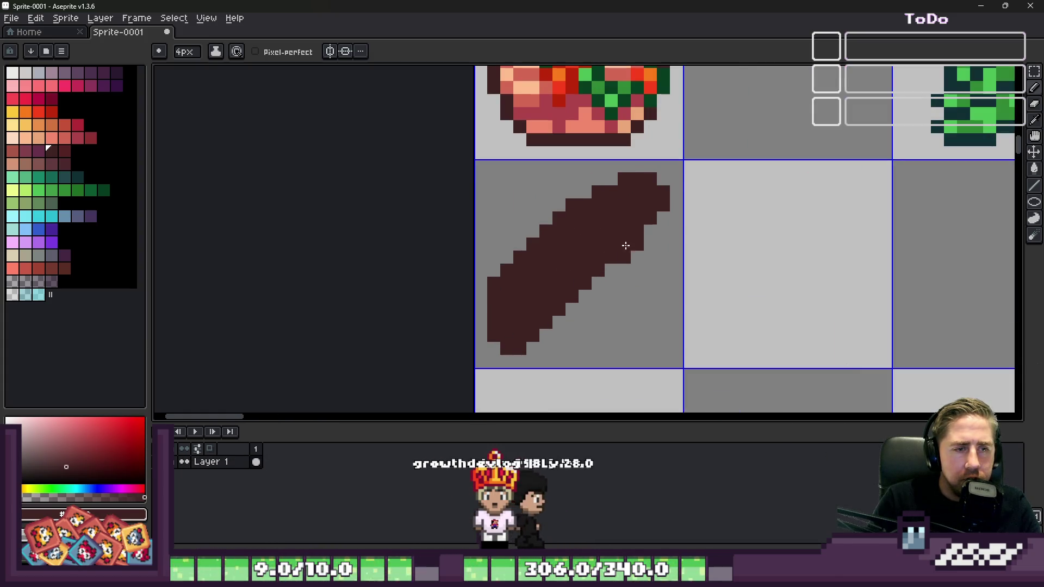
scroll(730, 322, "down", 3)
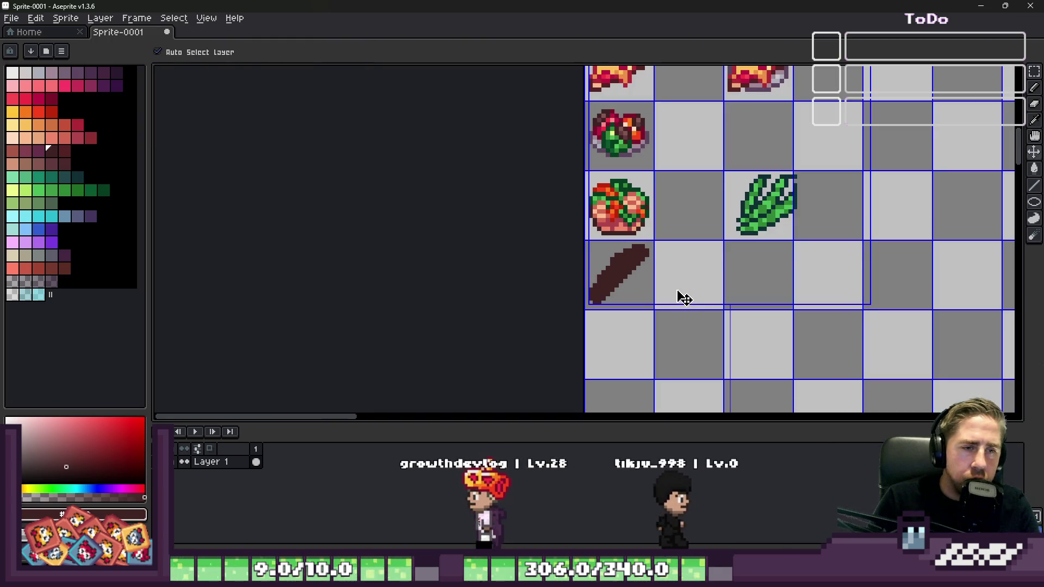
key("ctrl+z")
scroll(620, 261, "up", 1)
Step: Try a horizontal outline stroke from the single pixel, then undo it
scroll(620, 258, "up", 3)
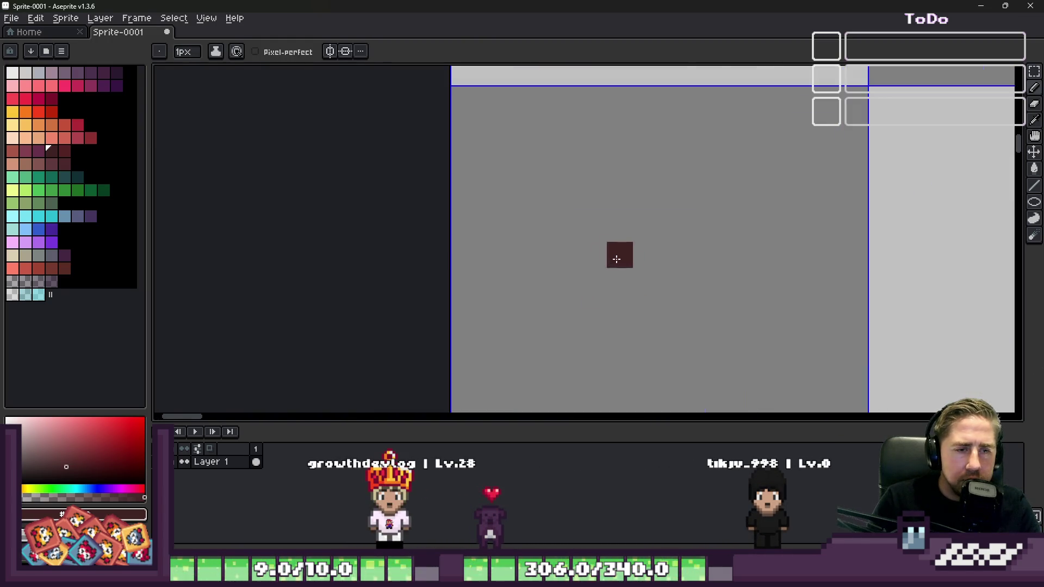
scroll(616, 261, "down", 2)
scroll(578, 210, "up", 1)
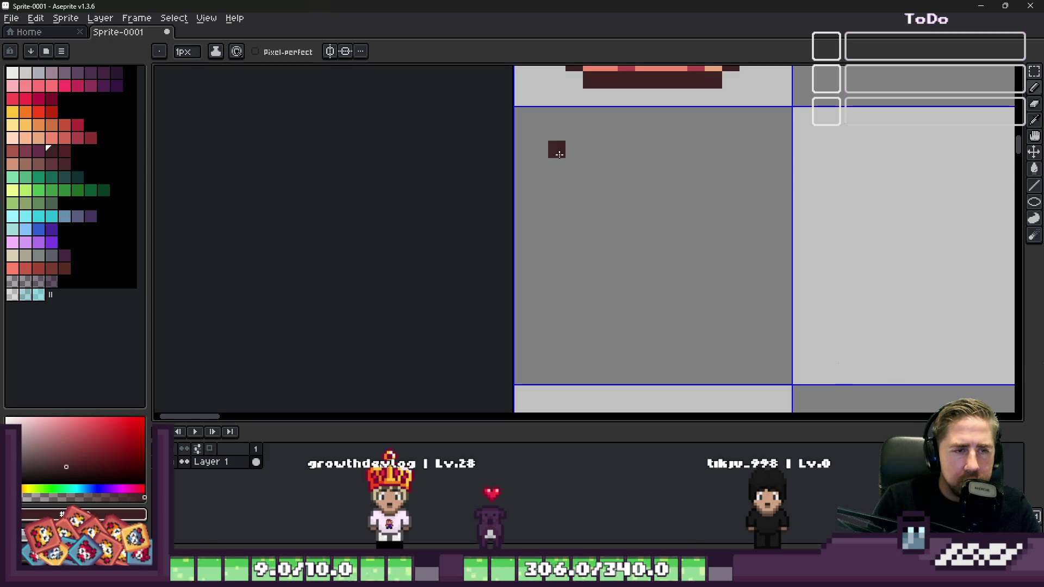
mouse_move(536, 281)
left_mouse_down()
mouse_move(538, 376)
mouse_move(538, 356)
mouse_move(678, 357)
mouse_move(744, 339)
left_mouse_up()
key("ctrl+z")
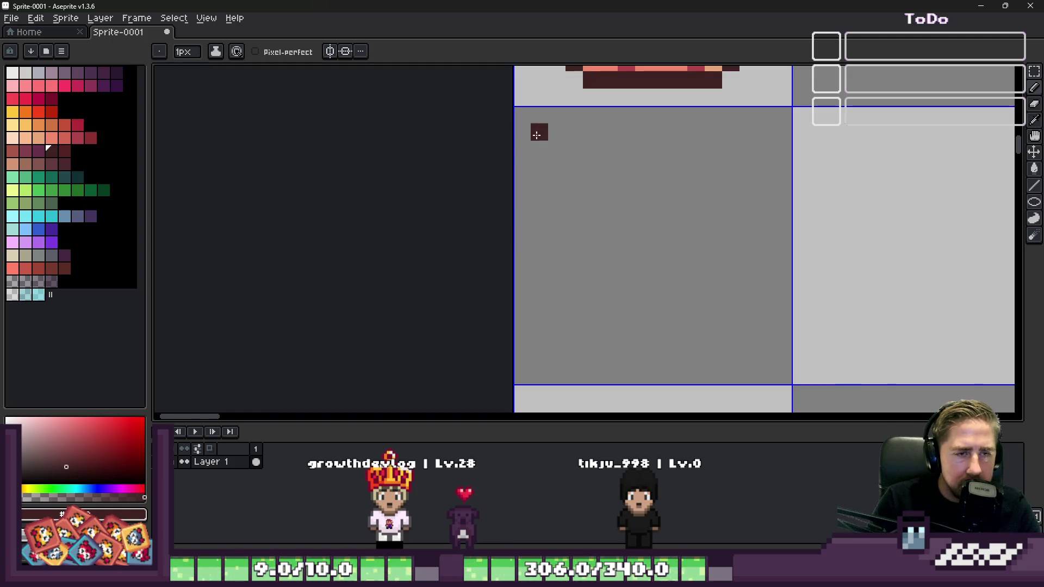
Step: Draw the square frame's top, right and bottom edges, trying and undoing a corner diagonal
left_click(751, 133, "shift")
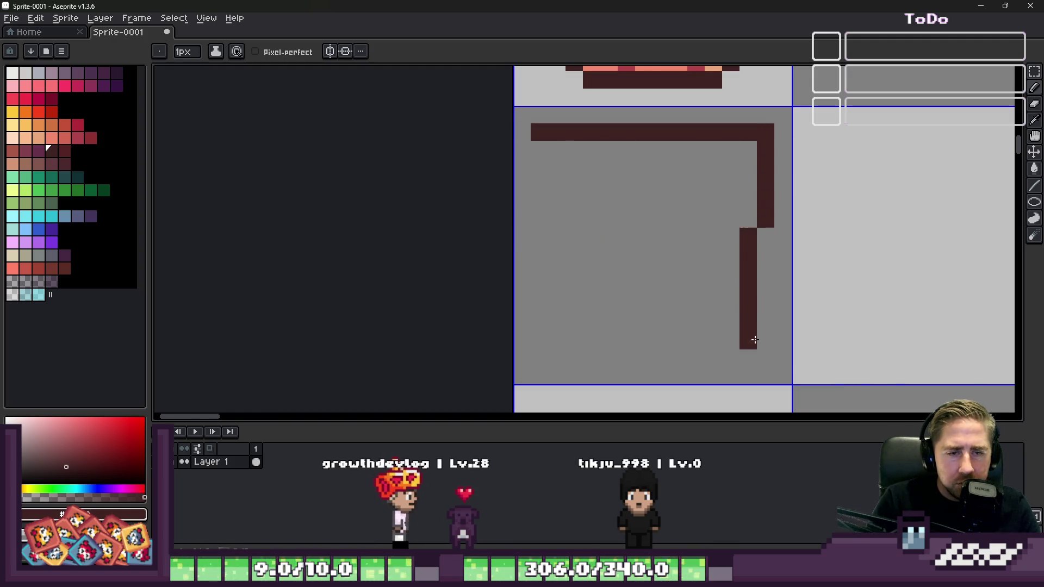
left_click(766, 359, "shift")
left_click(523, 361, "shift")
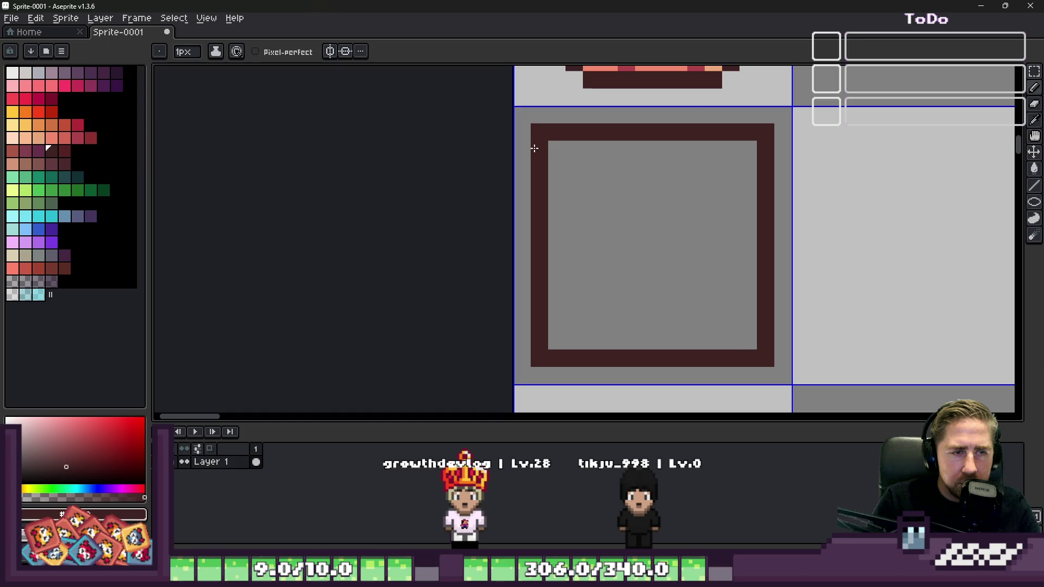
left_click(758, 350, "shift")
scroll(602, 273, "down", 5)
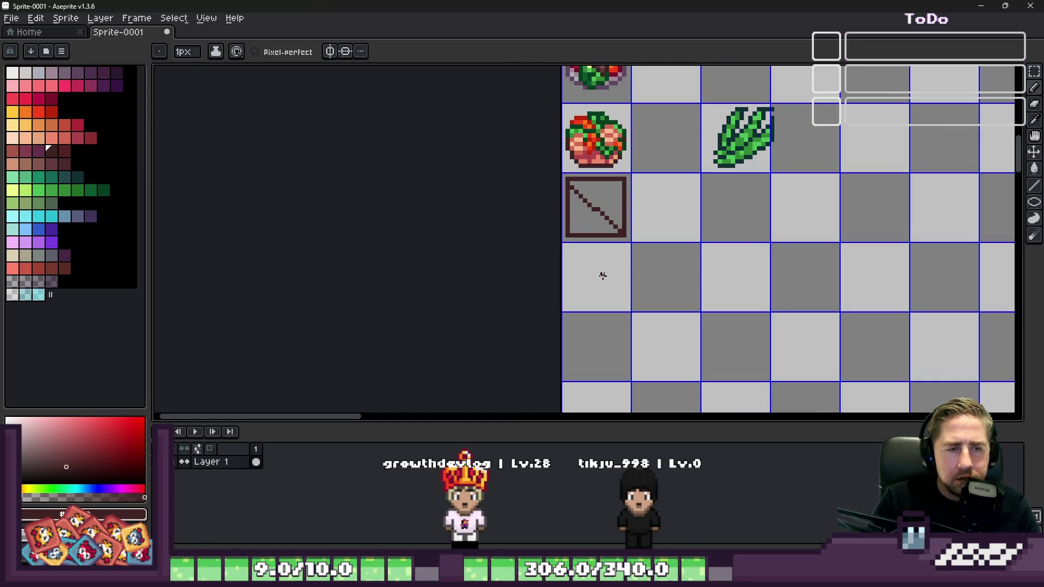
scroll(561, 195, "up", 3)
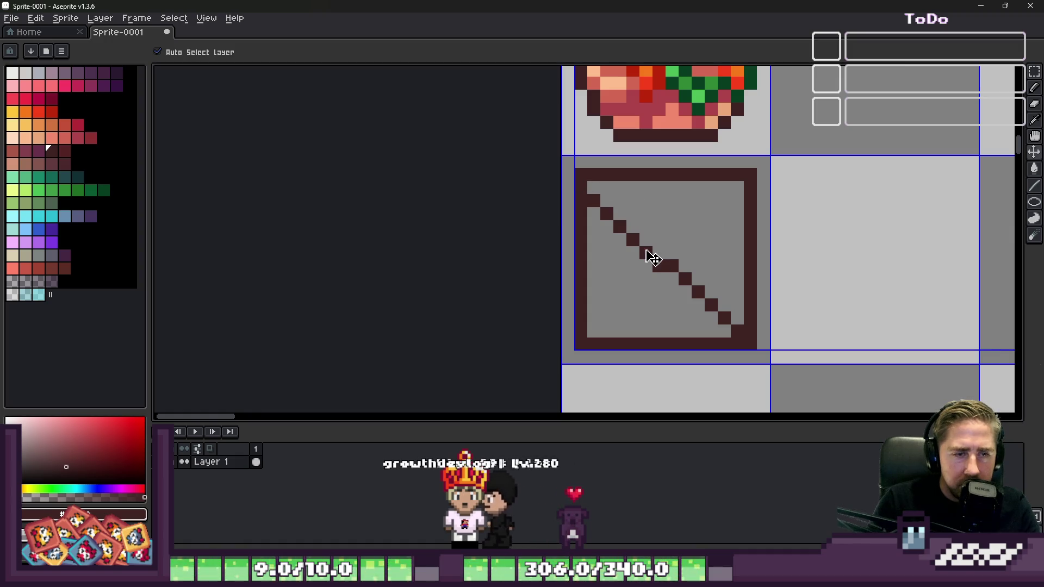
key("ctrl+z")
Step: Return to the Pencil and clear the recent strokes from the tile
key("b")
scroll(681, 215, "up", 1)
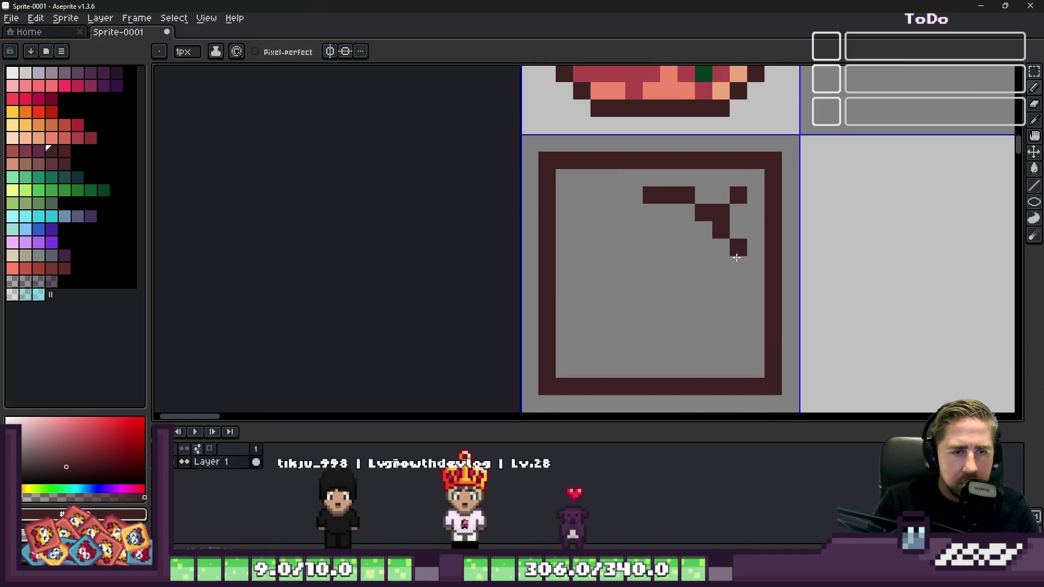
scroll(625, 220, "down", 2)
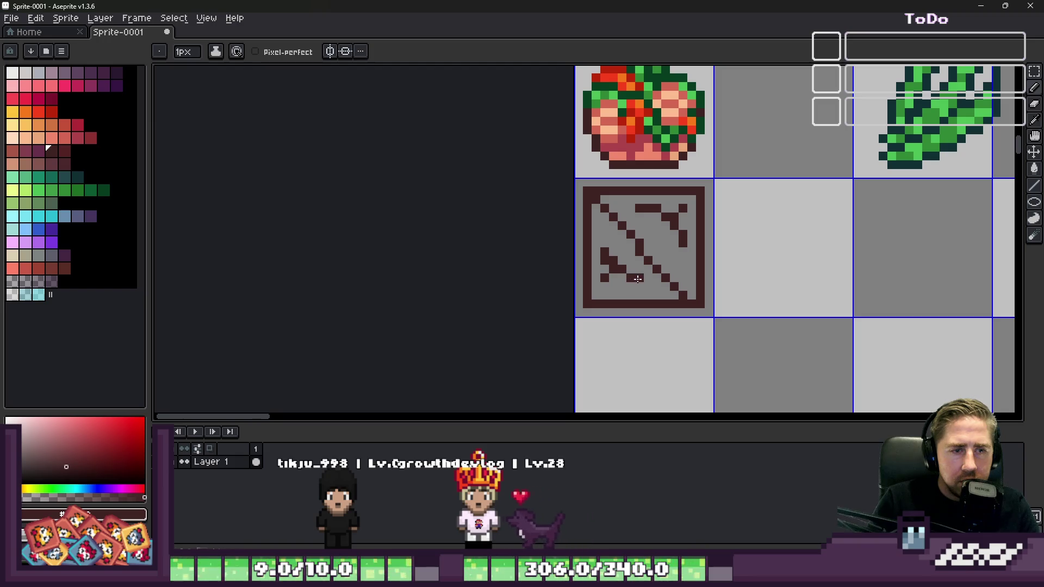
scroll(603, 228, "down", 3)
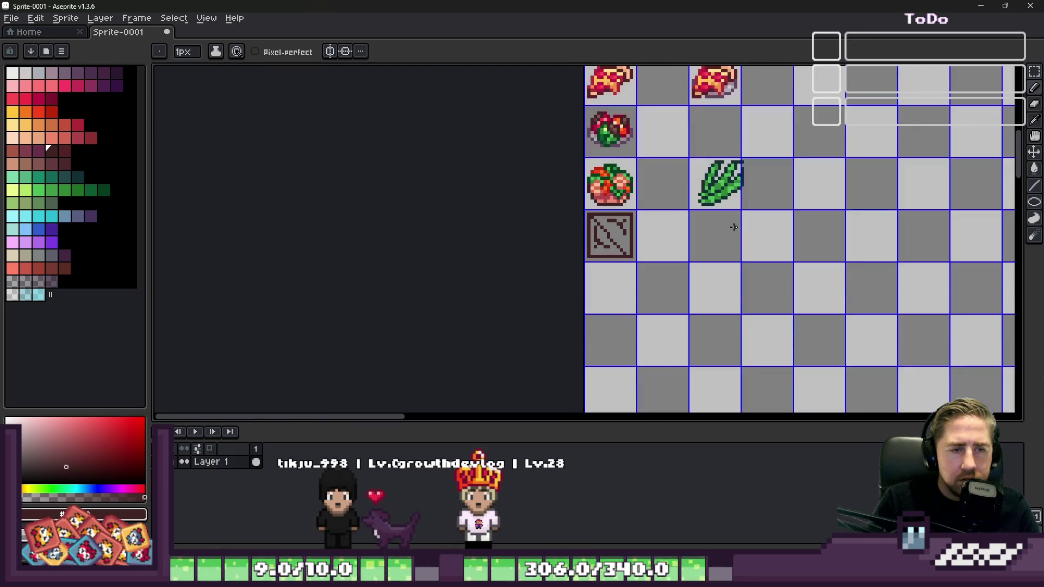
key("v")
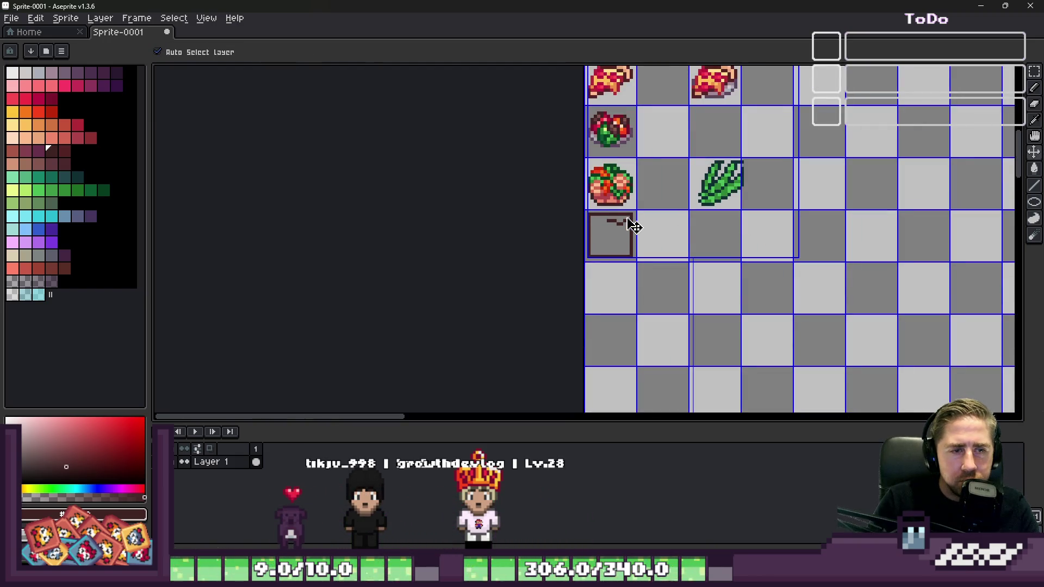
Step: Trim back the box outline and draw the tilted shape's diagonal and top edge
scroll(590, 219, "up", 1)
key("b")
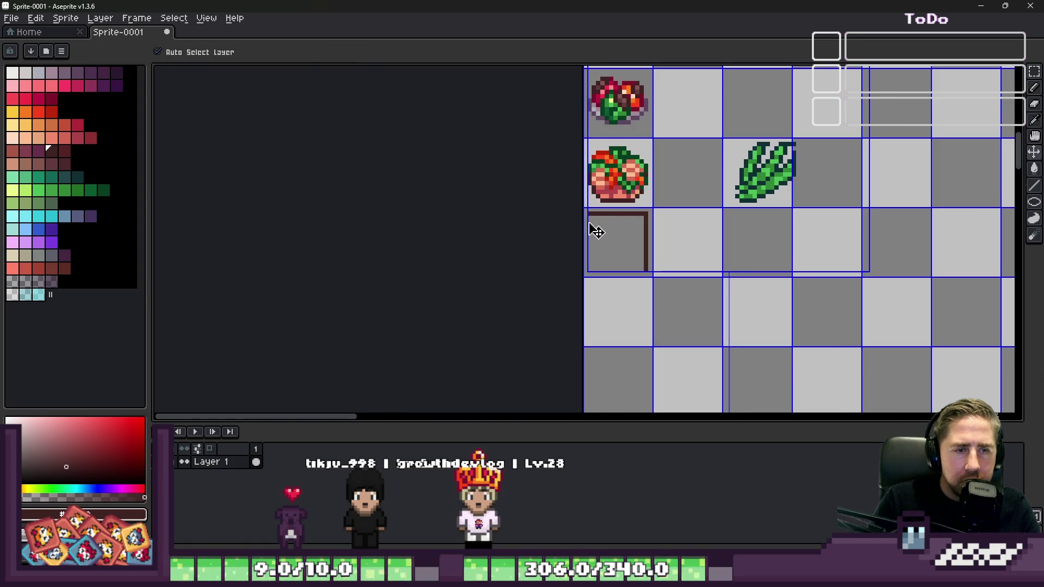
scroll(591, 228, "up", 2)
key("b")
scroll(599, 216, "up", 2)
scroll(595, 231, "down", 2)
scroll(593, 238, "up", 2)
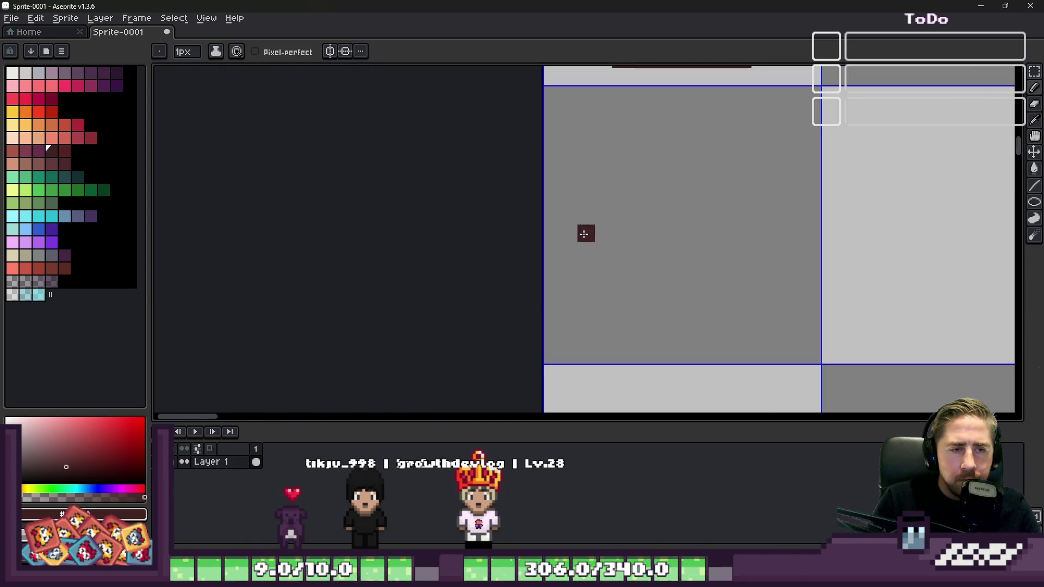
key("ctrl+z")
key("ctrl+z")
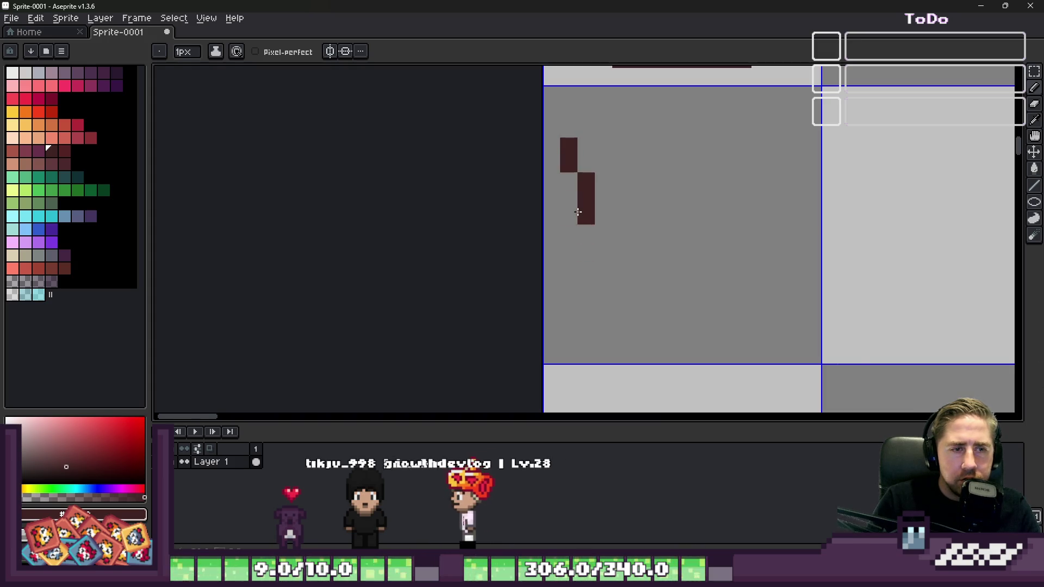
left_click(747, 331, "shift")
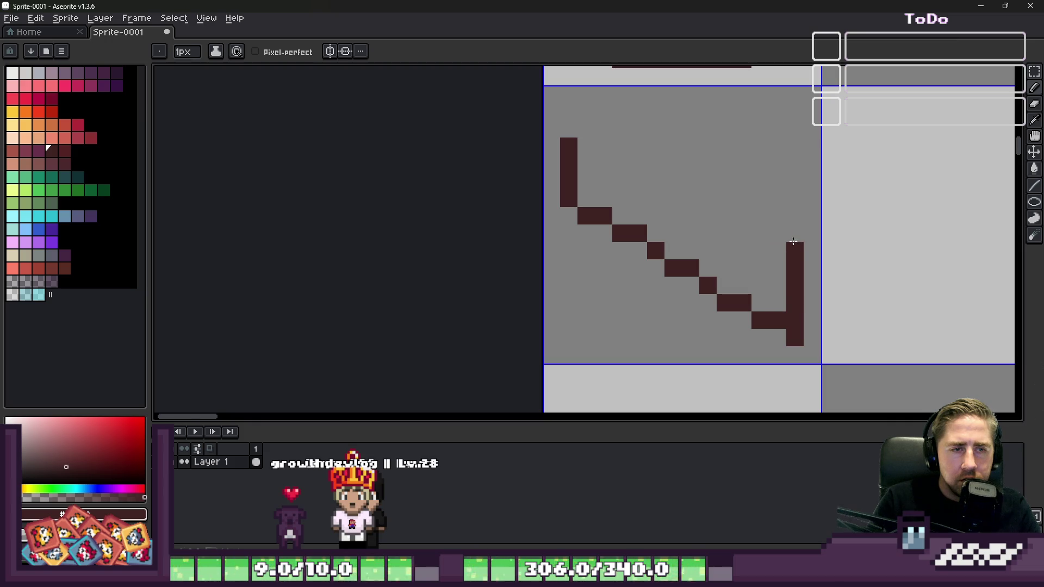
mouse_move(571, 138)
left_mouse_down()
mouse_move(685, 111)
mouse_move(763, 109)
left_mouse_up()
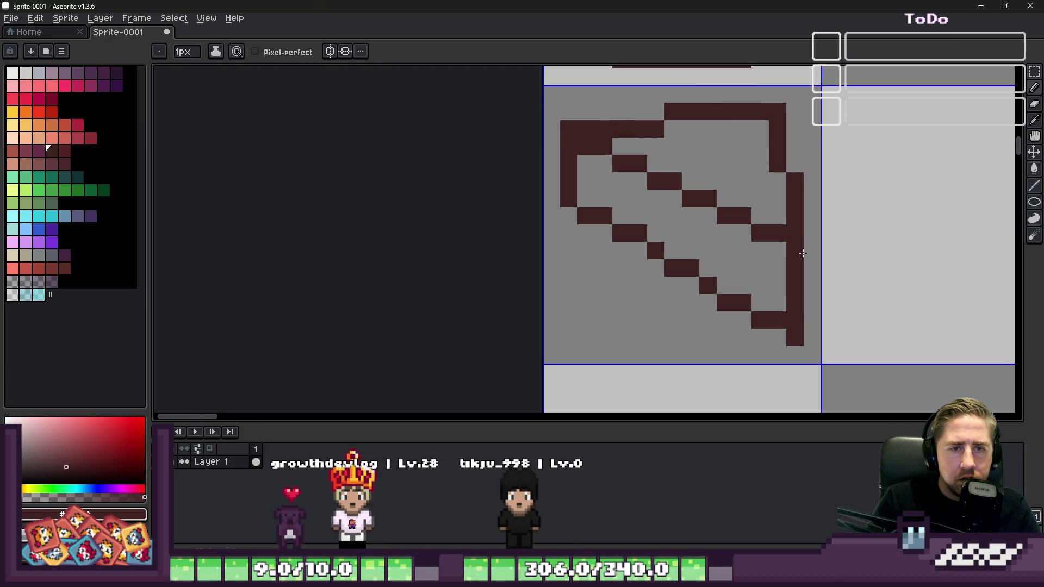
scroll(677, 169, "down", 3)
scroll(630, 190, "up", 3)
Step: Tidy the outline by erasing stray column pixels and filling gaps along the edges
key("e")
left_click(715, 299)
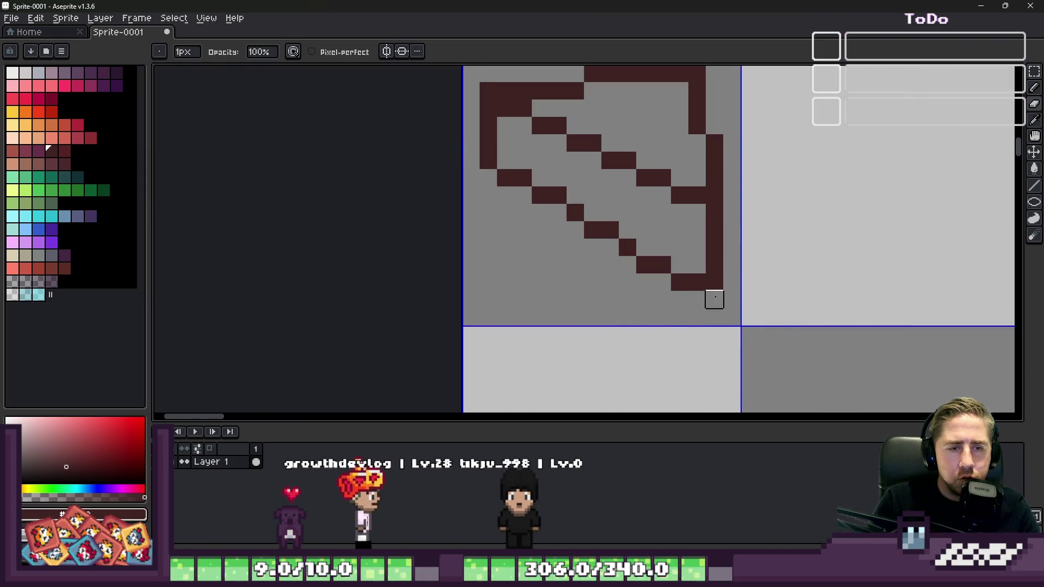
scroll(715, 299, "down", 2)
scroll(666, 191, "up", 4)
key("i")
key("b")
left_click(676, 170)
key("e")
left_click_drag(689, 220, 686, 198)
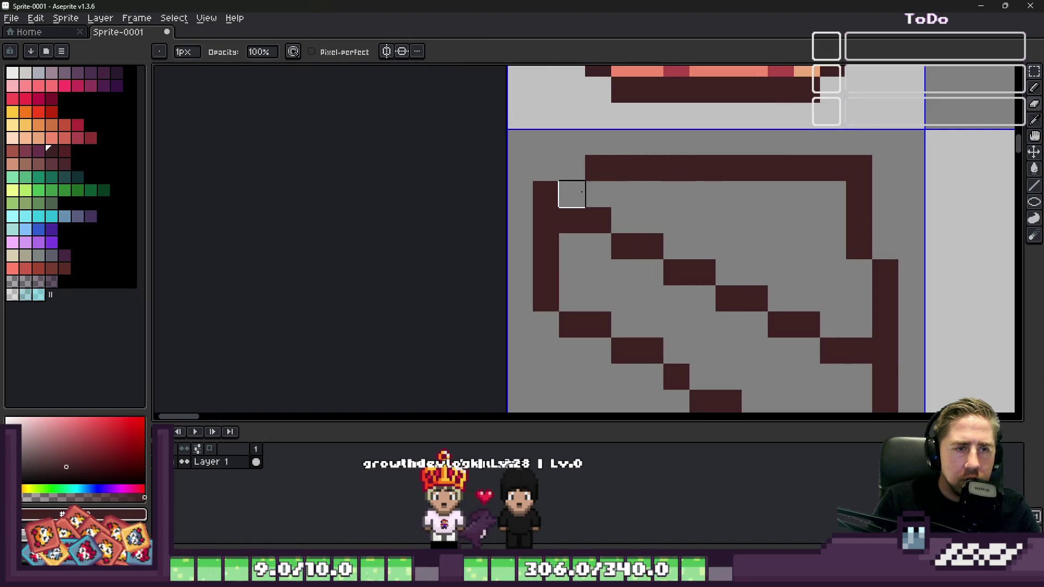
left_click(572, 195)
key("b")
left_click(572, 168)
scroll(631, 180, "down", 2)
scroll(637, 200, "up", 1)
mouse_move(573, 114)
left_mouse_down()
mouse_move(572, 163)
mouse_move(555, 163)
left_mouse_up()
key("e")
scroll(691, 196, "down", 5)
scroll(577, 206, "up", 3)
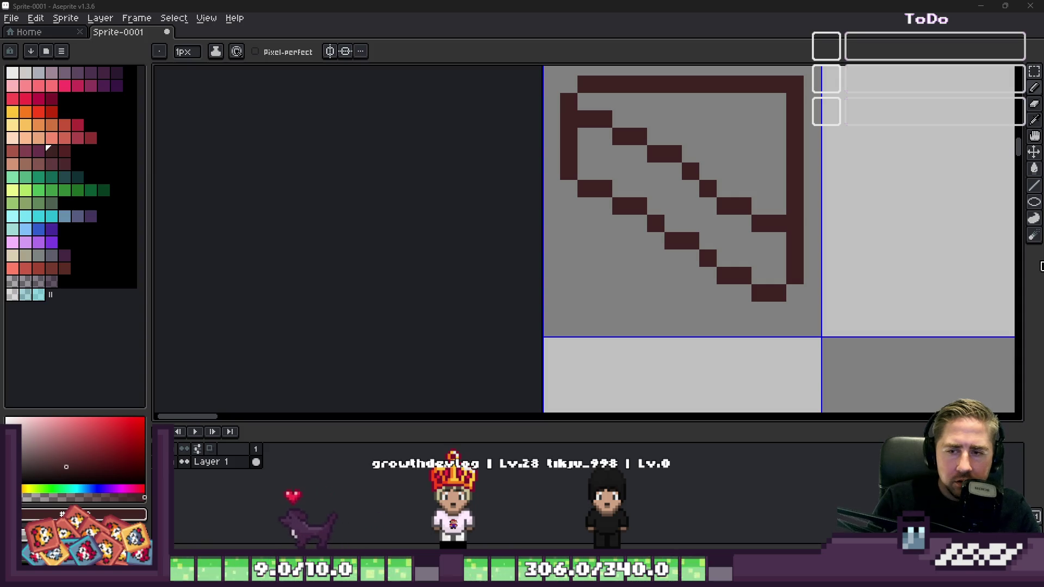
Step: Add a dark pixel in the triangle's corner and try an inner line, then remove it
scroll(559, 219, "down", 4)
scroll(597, 179, "up", 6)
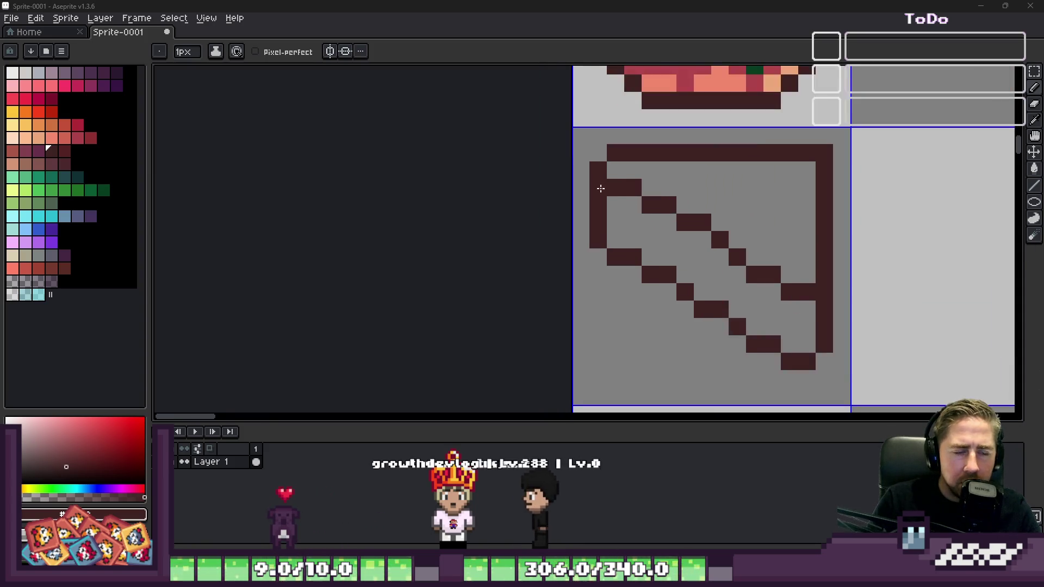
key("b")
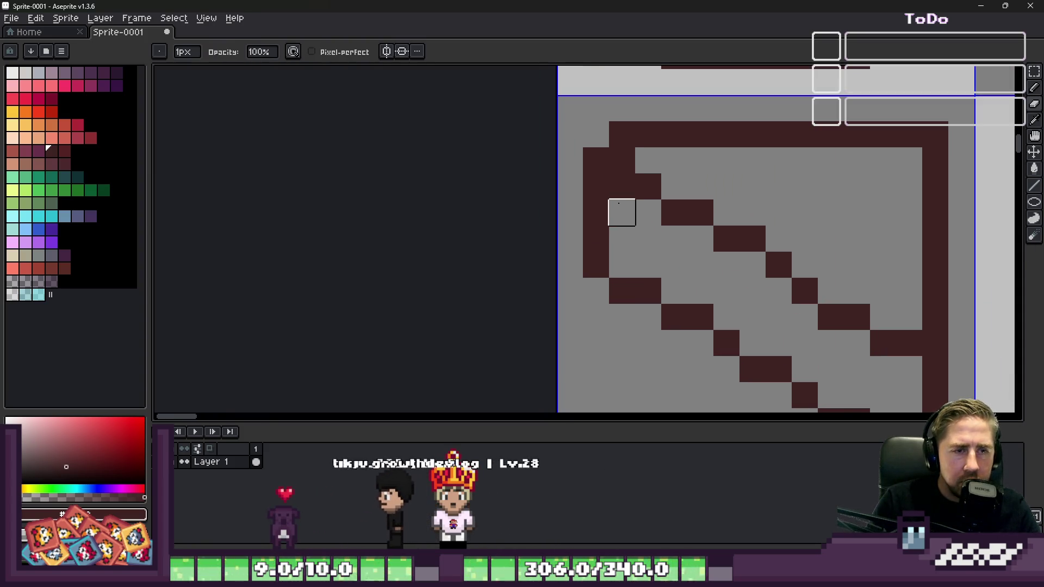
scroll(604, 175, "down", 5)
scroll(603, 175, "up", 5)
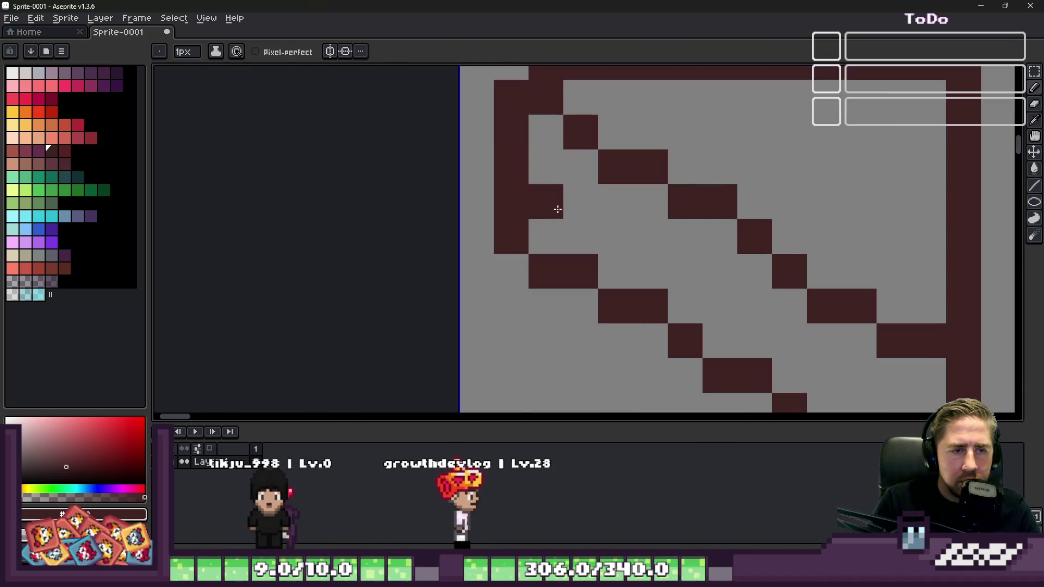
scroll(555, 210, "down", 2)
scroll(548, 199, "up", 2)
key("b")
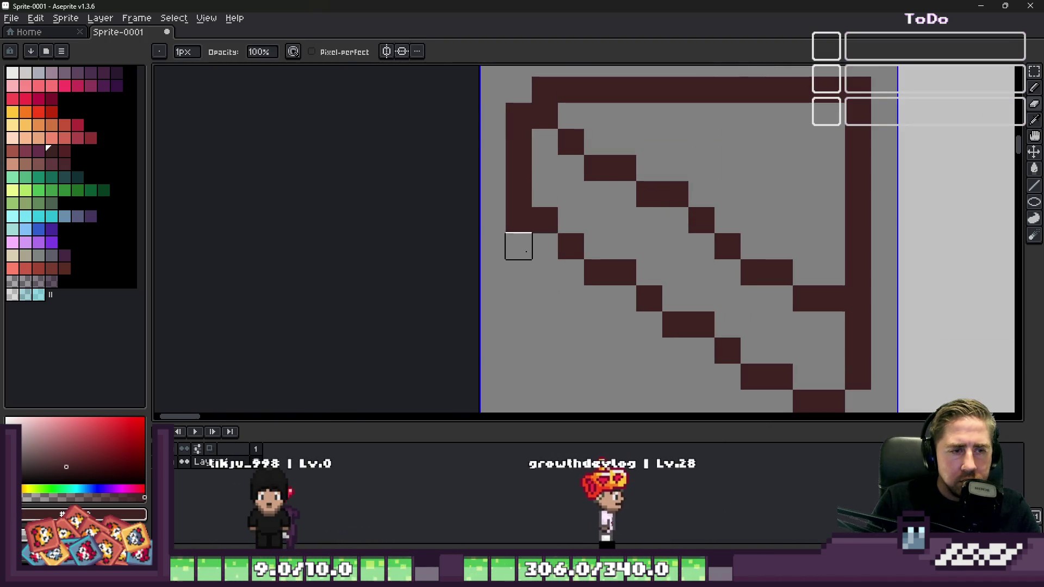
scroll(567, 164, "down", 4)
scroll(537, 188, "up", 3)
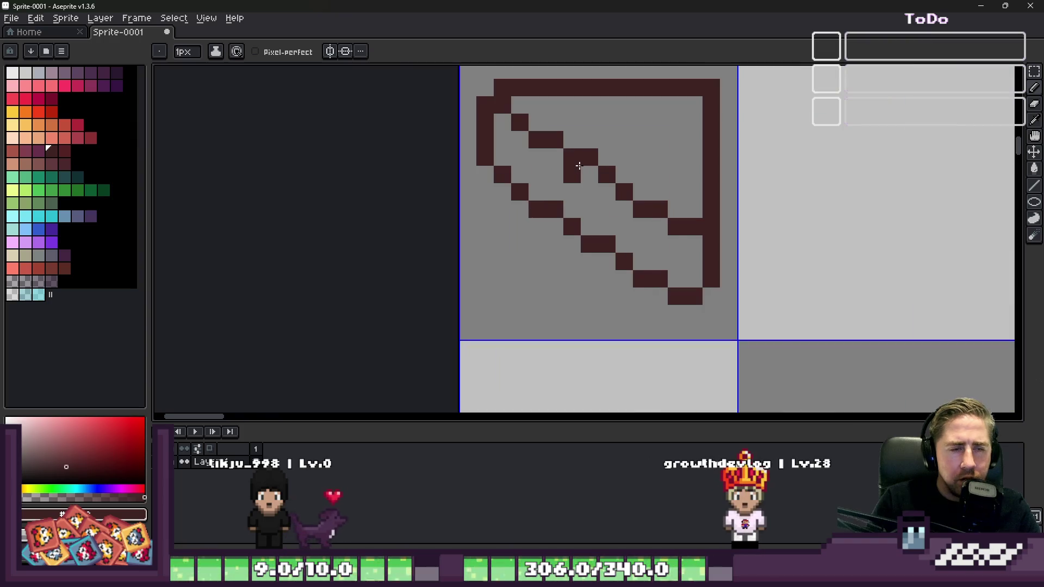
scroll(489, 163, "down", 4)
scroll(522, 201, "up", 3)
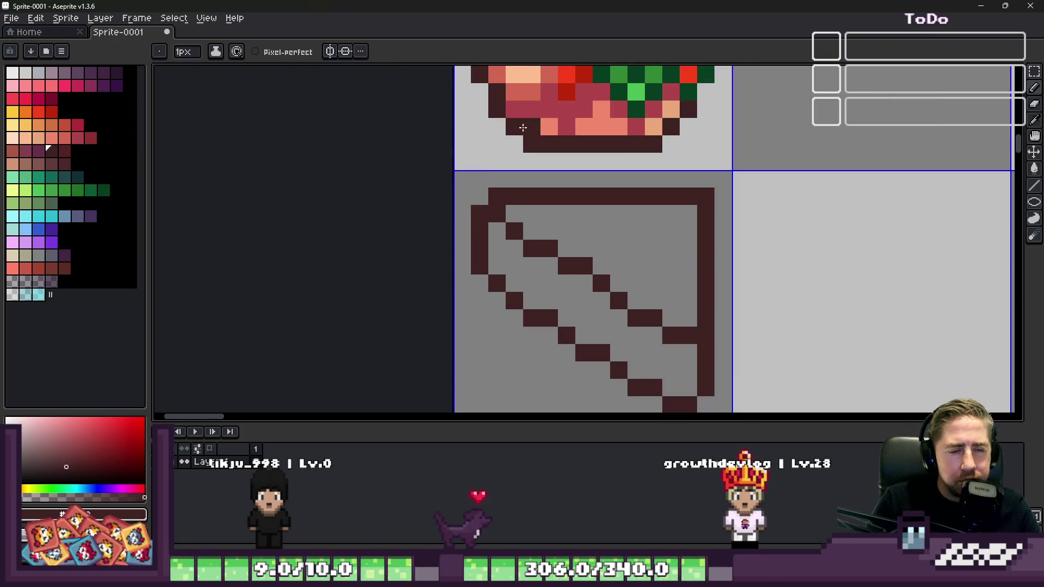
scroll(527, 210, "down", 2)
key("m")
scroll(526, 210, "up", 3)
key("b")
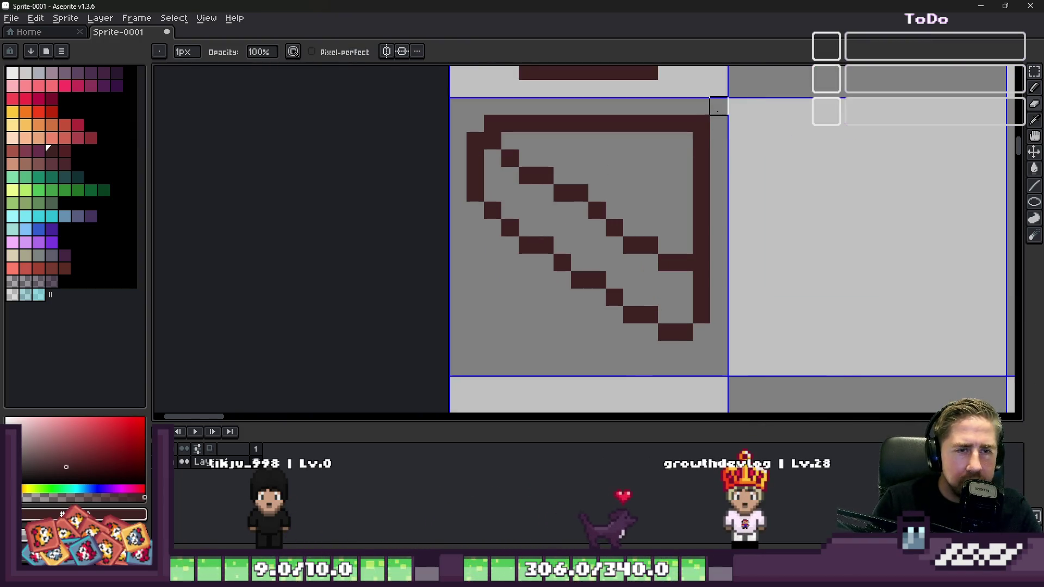
scroll(701, 124, "down", 2)
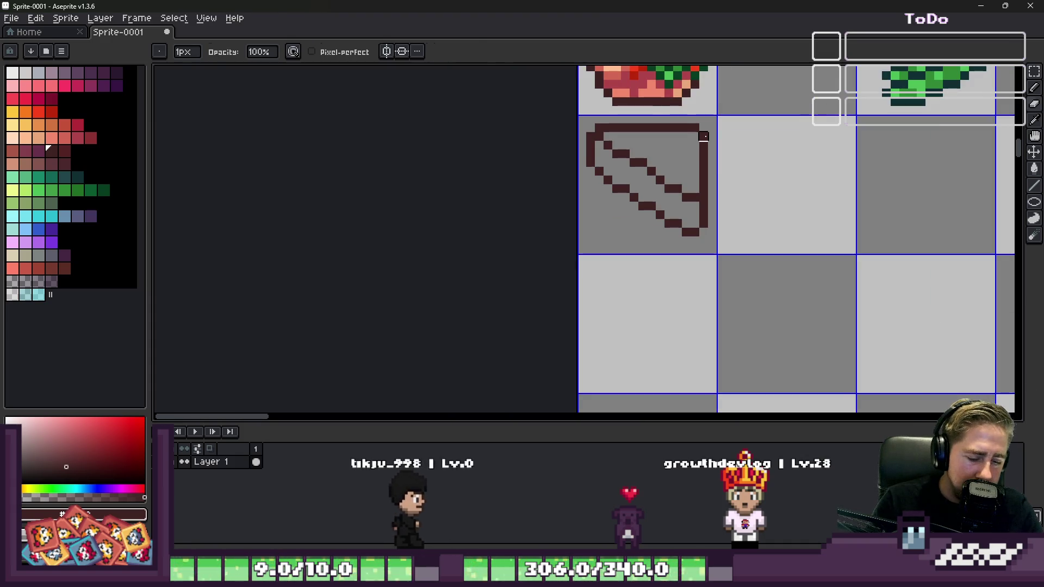
key("e")
scroll(597, 163, "up", 2)
scroll(597, 185, "down", 2)
scroll(598, 191, "up", 2)
scroll(598, 191, "down", 2)
scroll(597, 191, "up", 2)
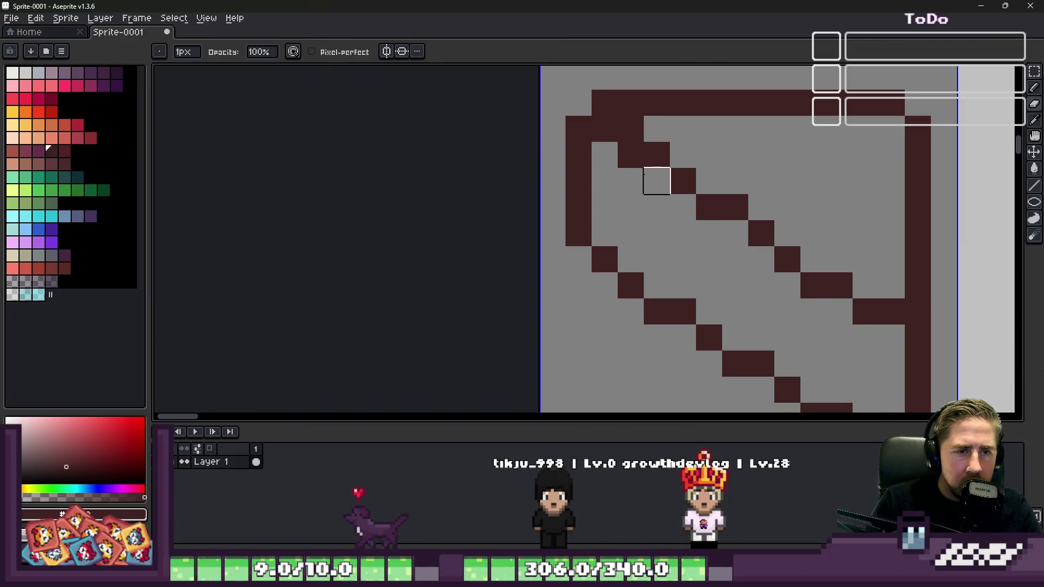
left_click(597, 121)
key("e")
scroll(629, 131, "down", 7)
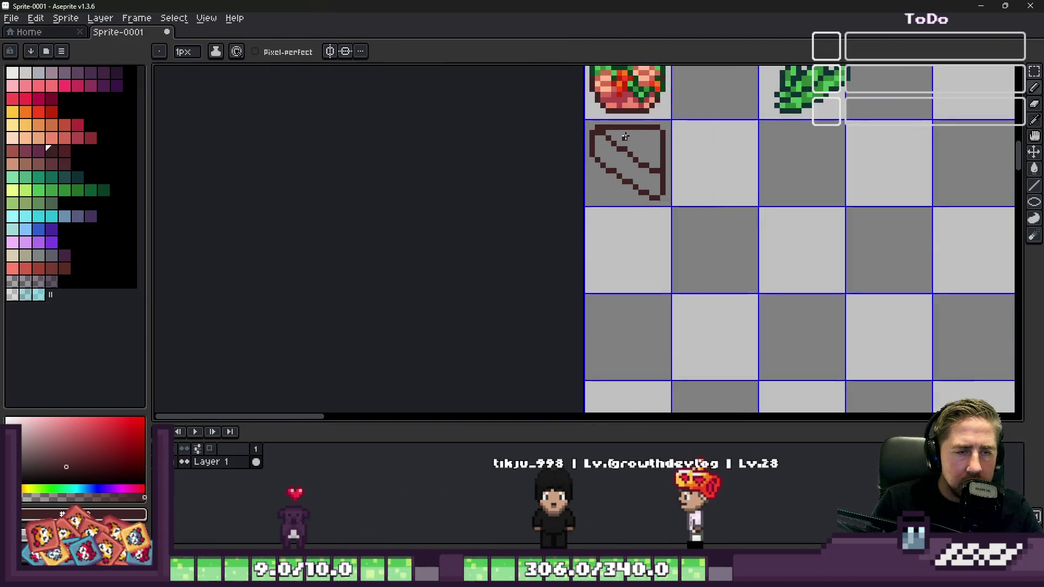
scroll(523, 114, "up", 5)
left_click_drag(523, 114, 523, 193)
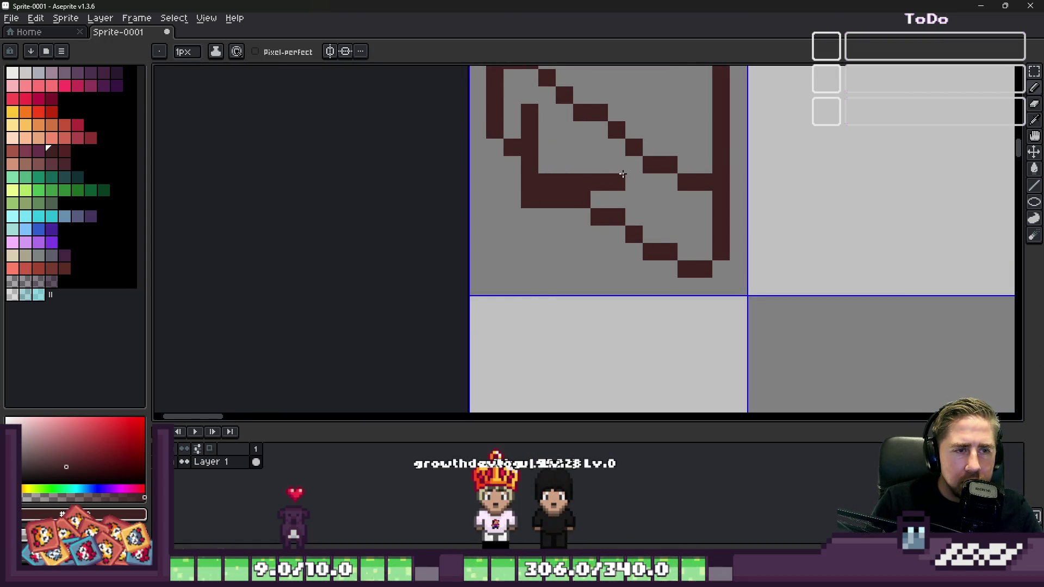
scroll(531, 117, "down", 2)
scroll(509, 113, "up", 3)
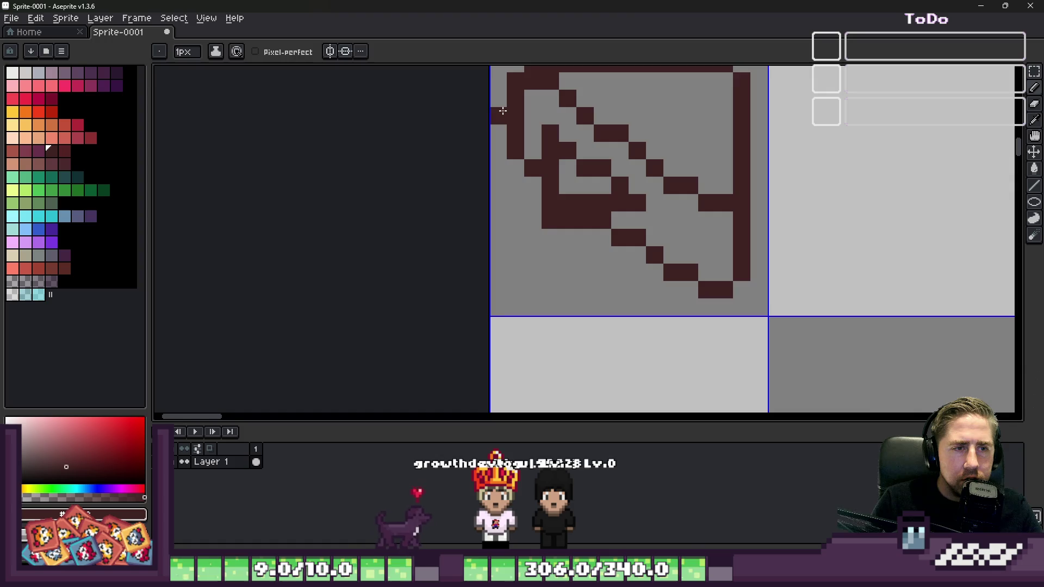
key("v")
key("b")
Step: Build a second stair-step diagonal near the right edge pixel by pixel, undoing strays
mouse_move(531, 115)
left_mouse_down()
mouse_move(673, 233)
mouse_move(716, 253)
left_mouse_up()
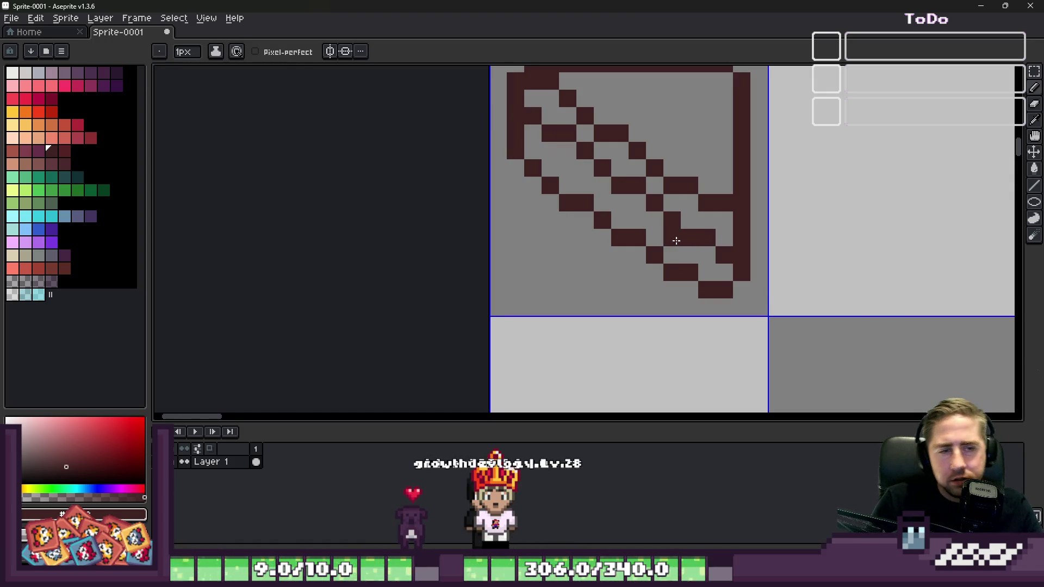
key("ctrl+z")
key("ctrl+z")
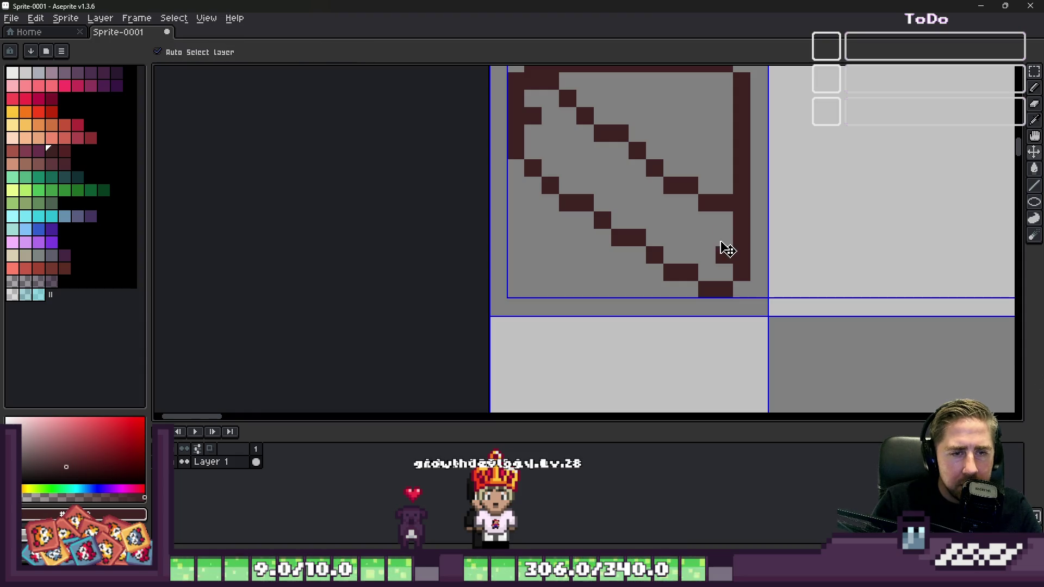
left_click(711, 241)
key("ctrl+z")
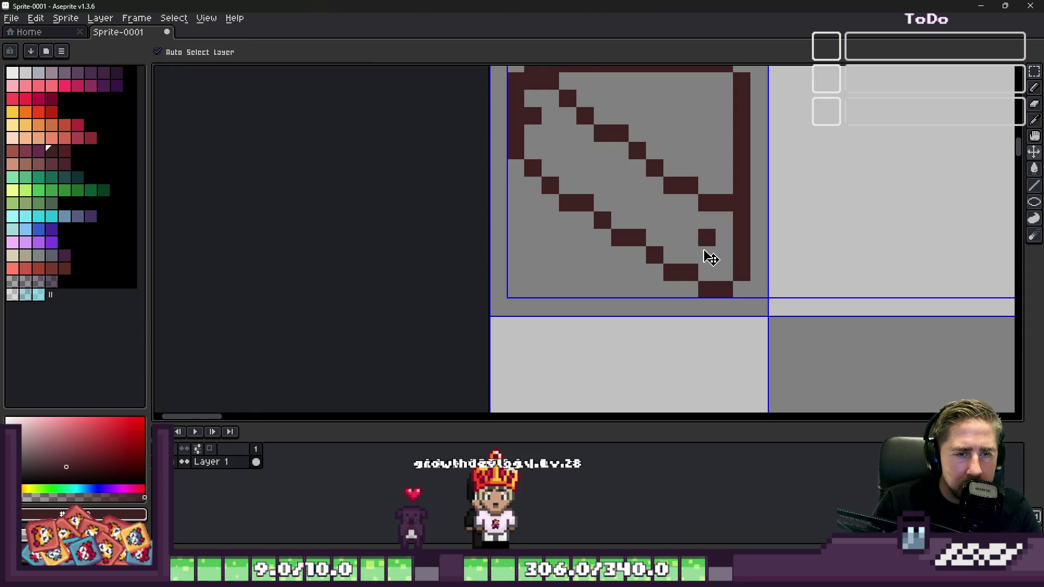
scroll(705, 257, "down", 1)
scroll(697, 225, "up", 3)
left_click(715, 175)
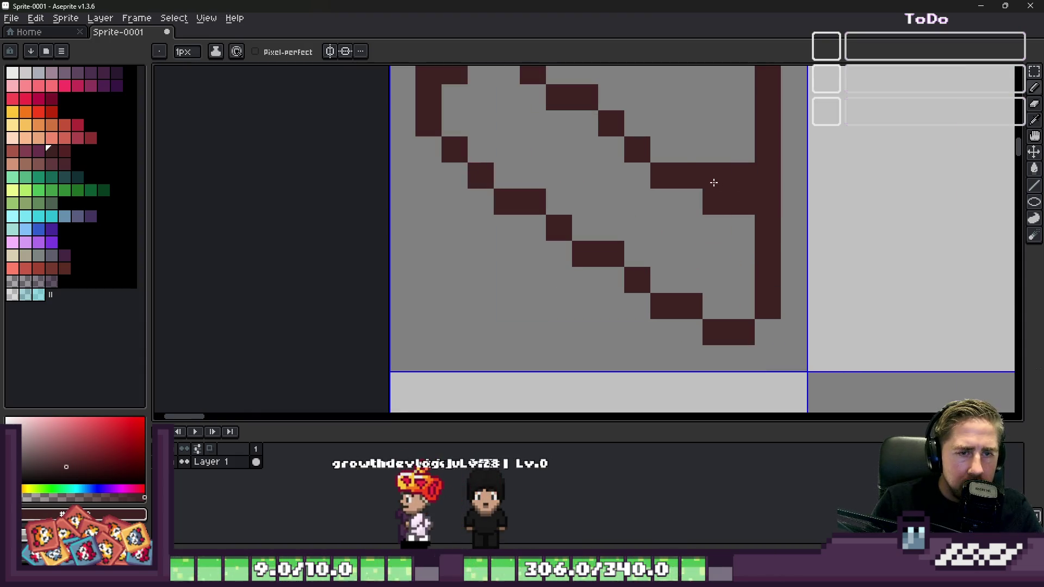
left_click(663, 149)
left_click(683, 154)
left_click(659, 123)
key("ctrl+z")
left_click(638, 124)
scroll(666, 240, "down", 1)
scroll(665, 241, "down", 1)
key("ctrl+z")
scroll(582, 134, "up", 1)
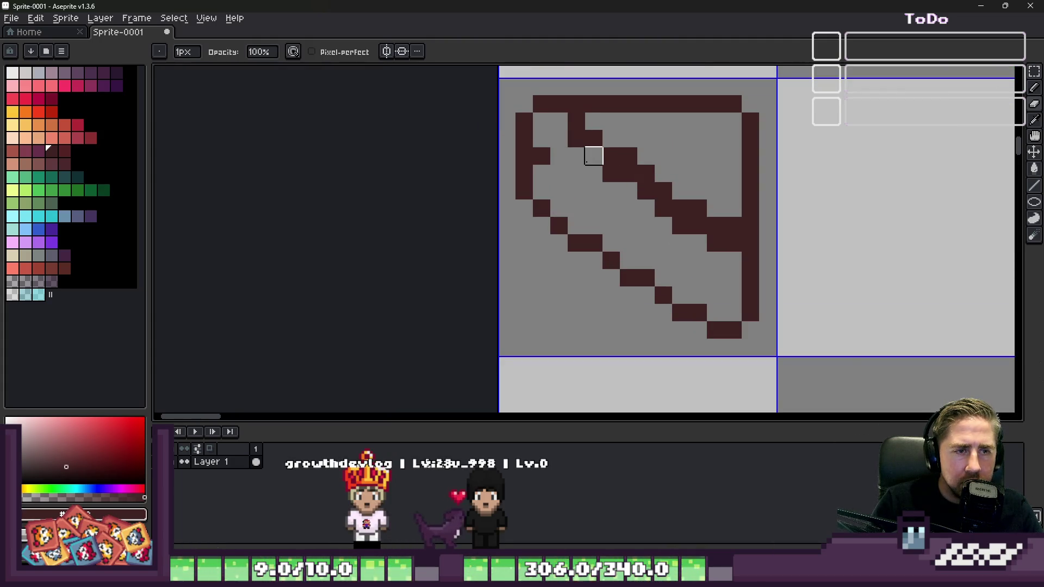
Step: Erase stray dark pixels near the top left and realign the diagonal step
left_click(576, 139)
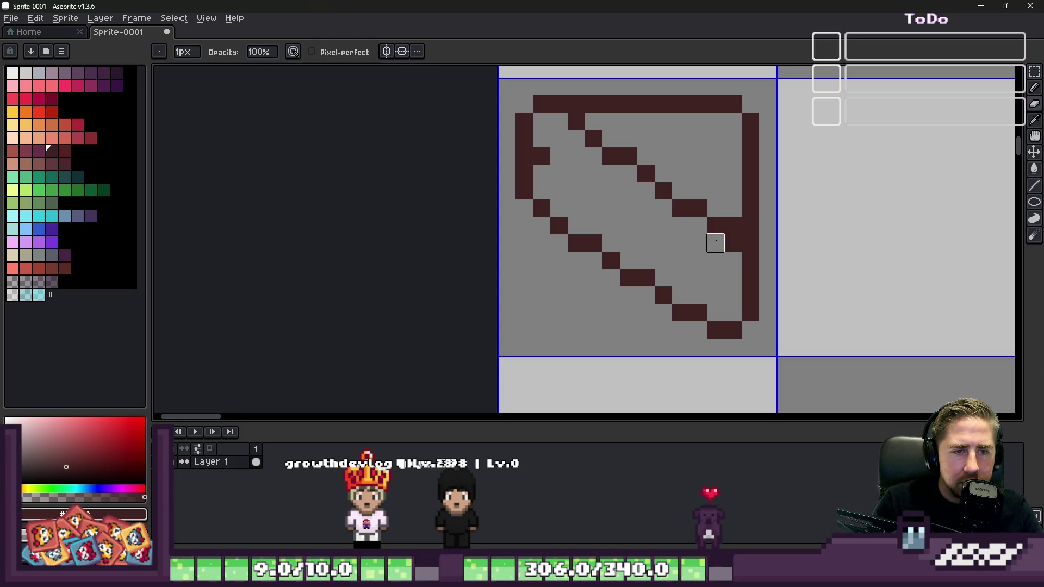
scroll(660, 217, "down", 1)
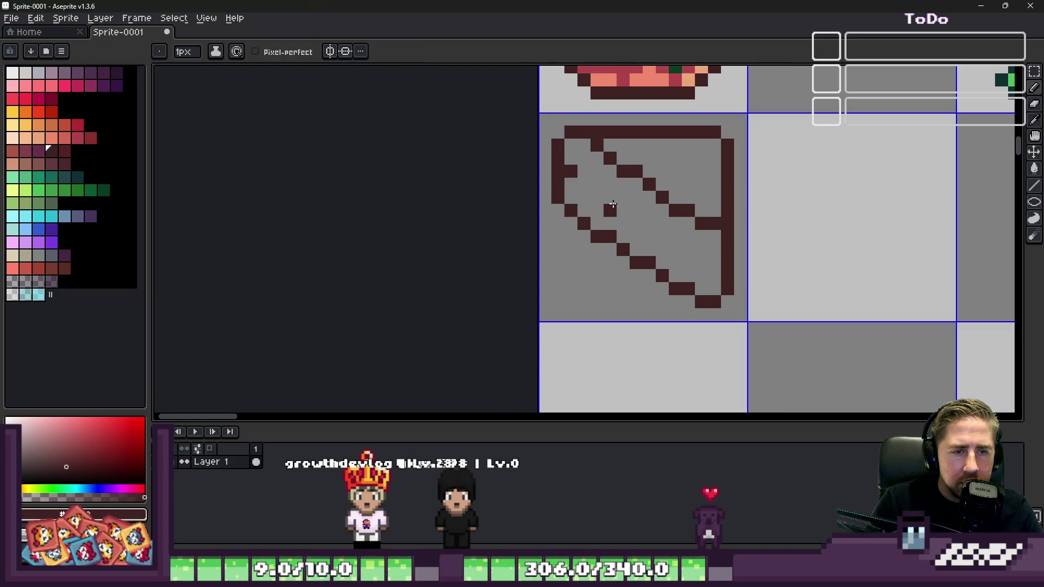
scroll(613, 205, "up", 3)
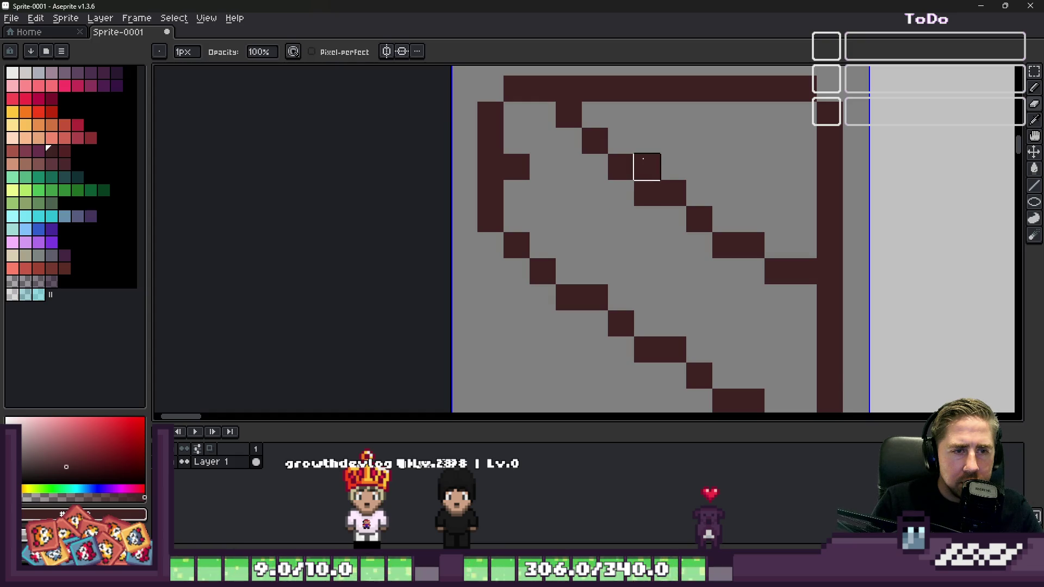
right_click(602, 160)
left_click(571, 140)
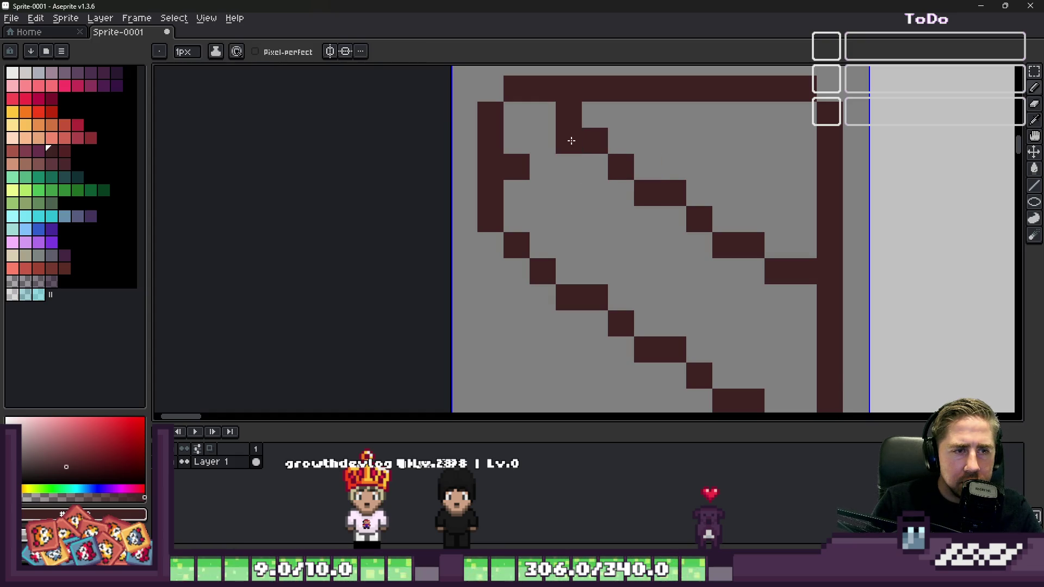
scroll(568, 114, "down", 4)
scroll(555, 130, "up", 2)
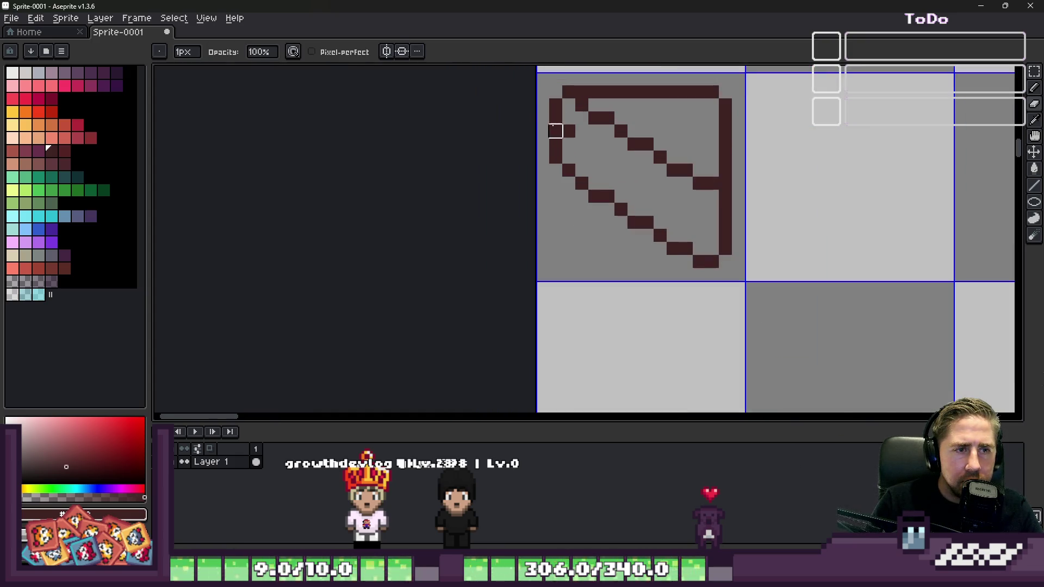
scroll(570, 135, "up", 2)
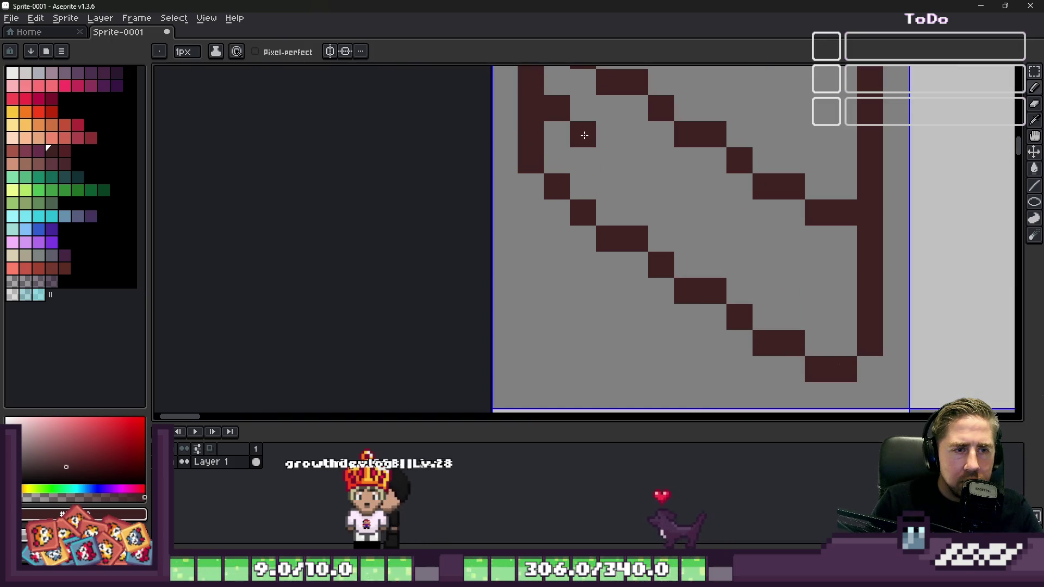
Step: Extend the third stair-step stripe downward, parallel to the two slanted edges
left_click(685, 207)
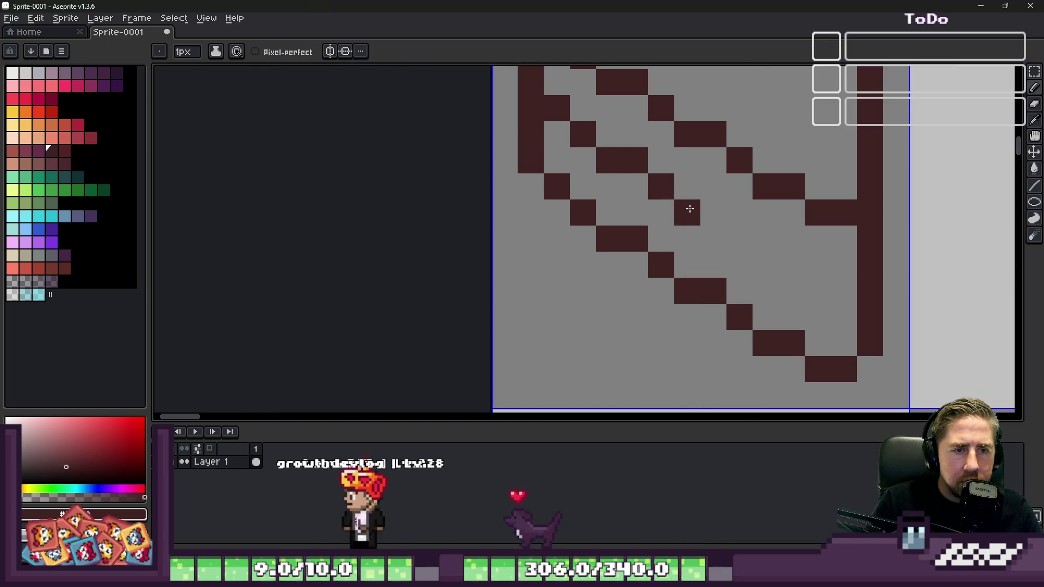
left_click(716, 217)
left_click(740, 239)
left_click(760, 264)
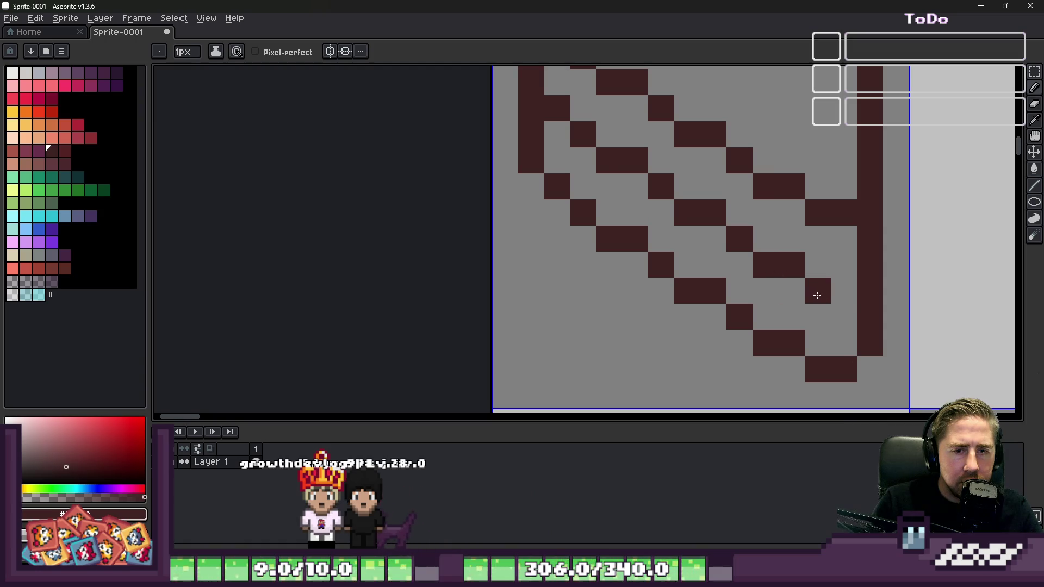
left_click(844, 292)
scroll(724, 272, "down", 8)
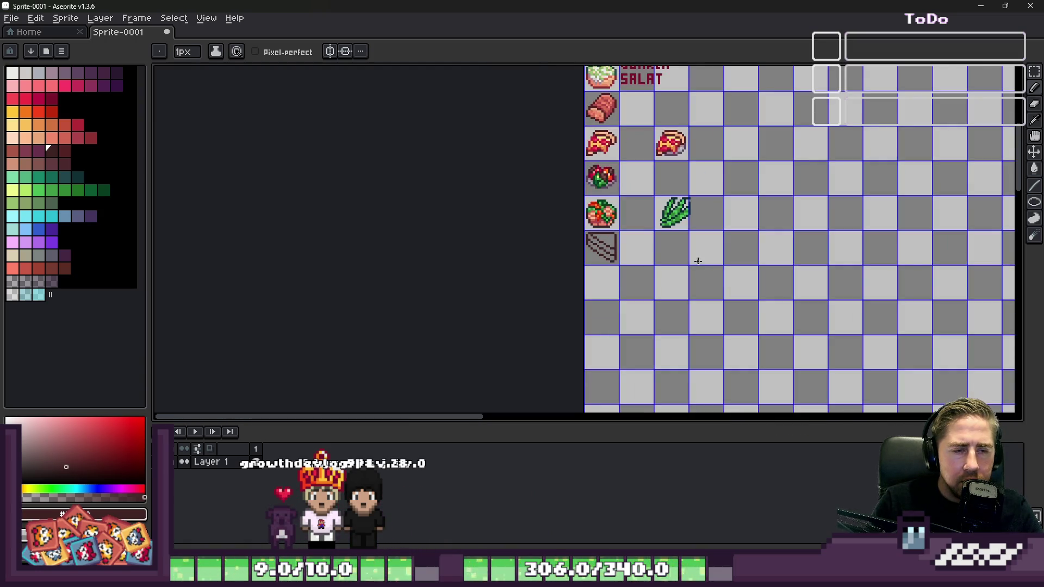
scroll(615, 217, "up", 3)
scroll(641, 288, "down", 1)
scroll(748, 312, "down", 1)
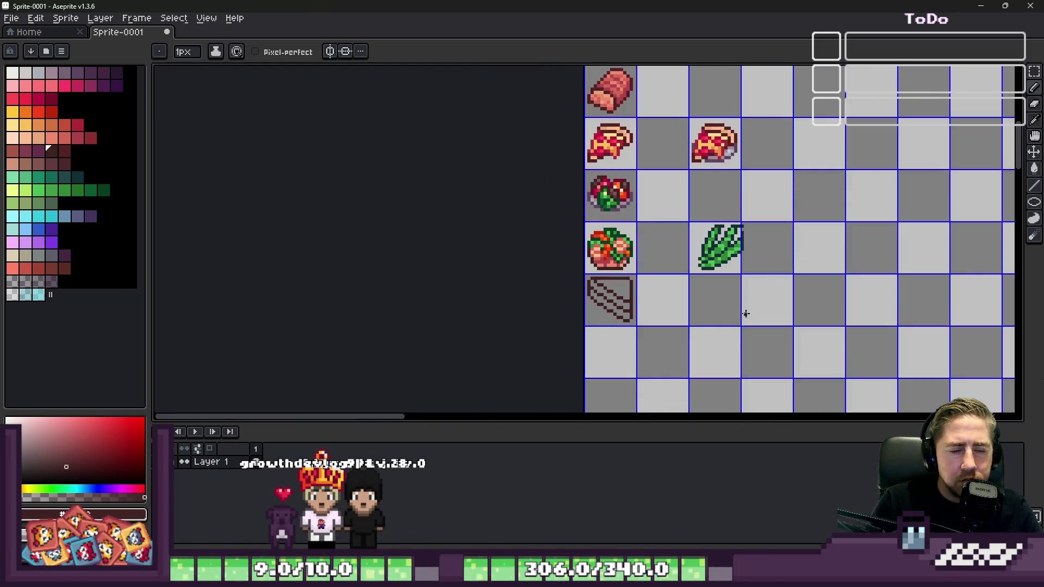
scroll(588, 317, "up", 2)
scroll(646, 288, "up", 3)
scroll(727, 267, "down", 3)
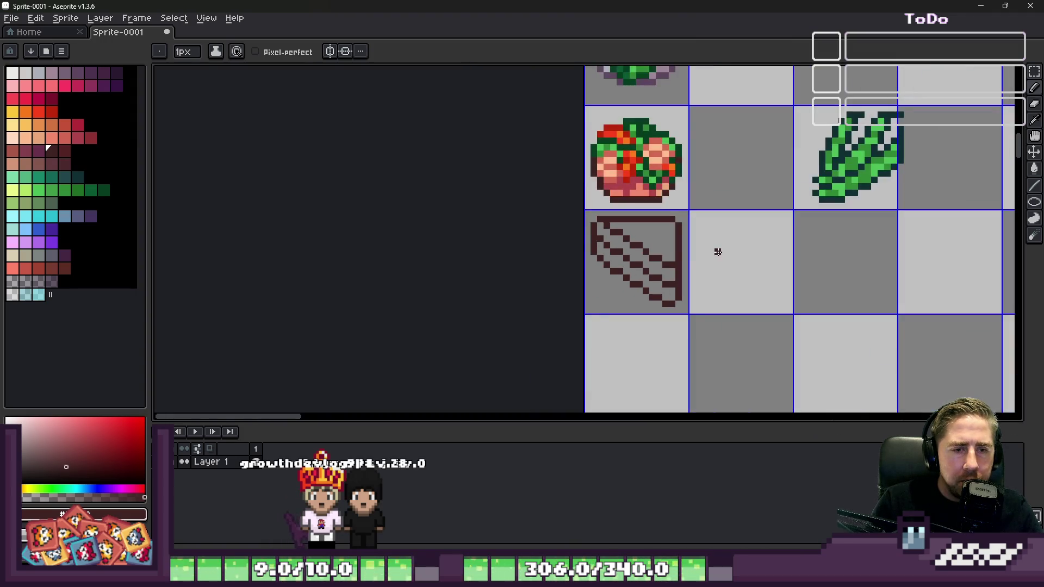
scroll(716, 249, "up", 3)
scroll(625, 223, "down", 3)
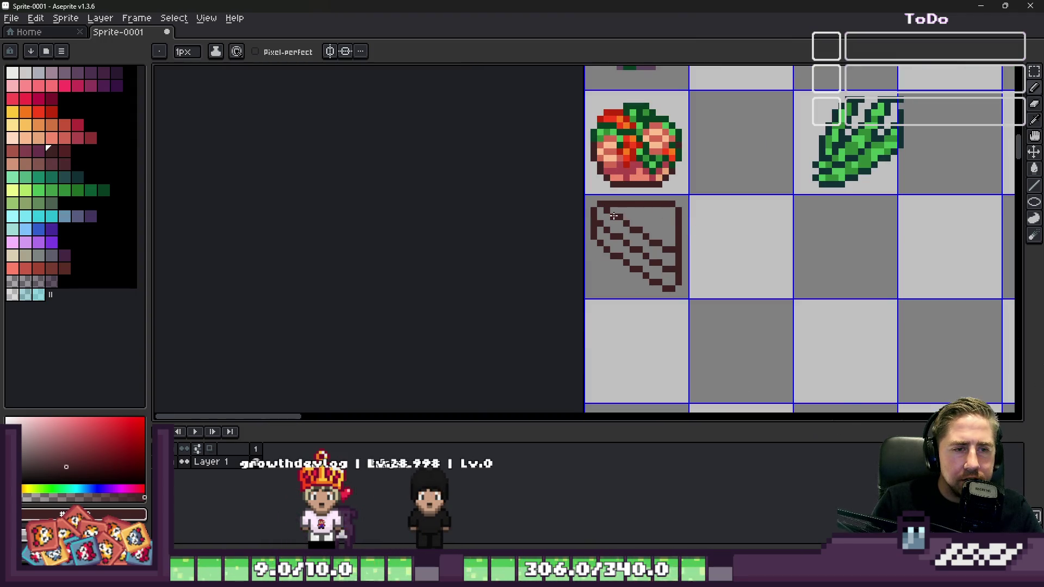
scroll(651, 208, "up", 2)
scroll(675, 234, "down", 1)
scroll(697, 259, "up", 1)
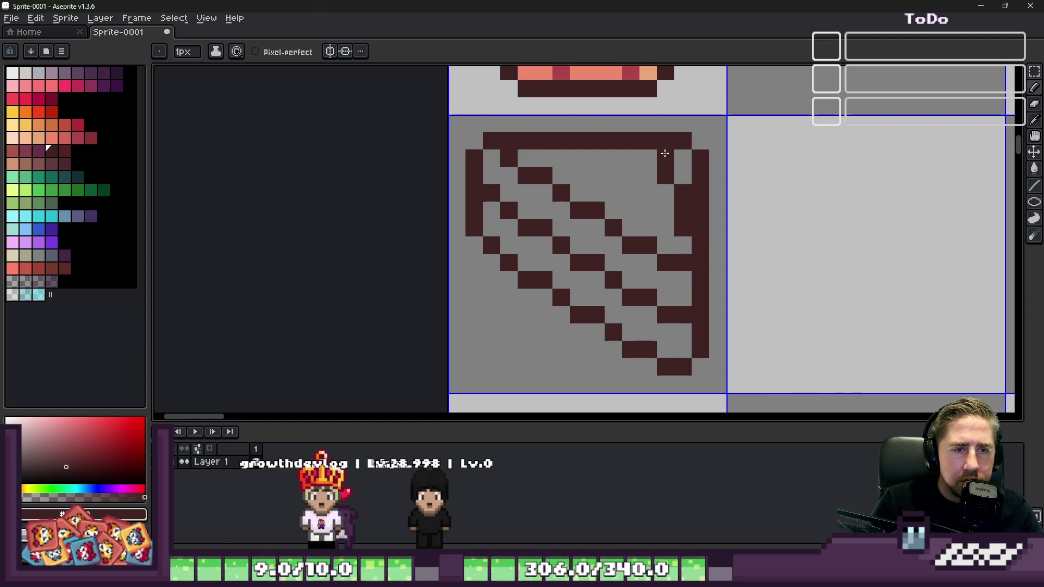
mouse_move(615, 158)
left_mouse_down()
mouse_move(629, 175)
mouse_move(646, 170)
mouse_move(561, 158)
mouse_move(603, 145)
mouse_move(578, 140)
left_mouse_up()
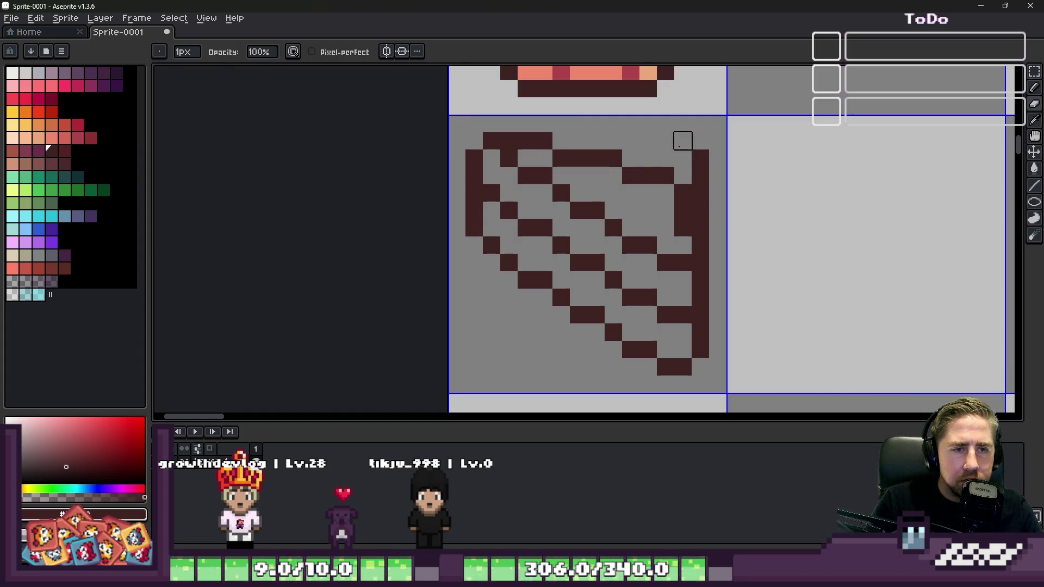
scroll(701, 228, "down", 9)
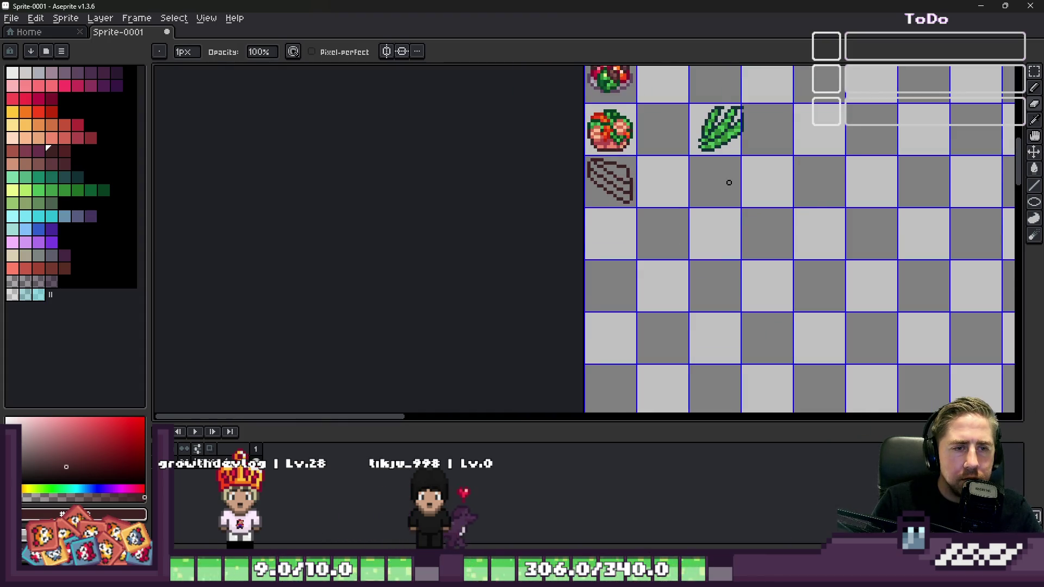
scroll(562, 166, "up", 6)
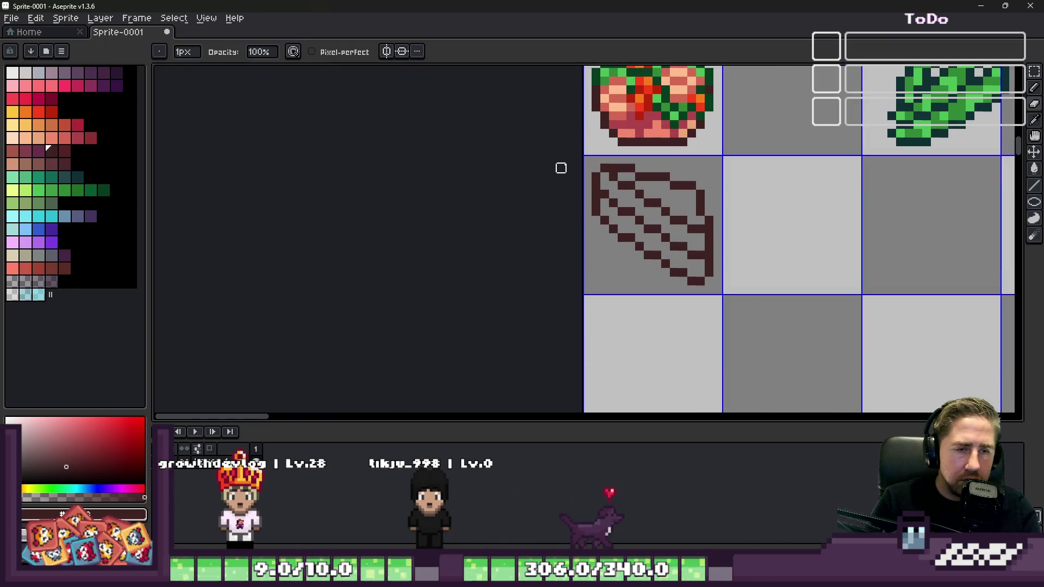
key("v")
key("ctrl+z")
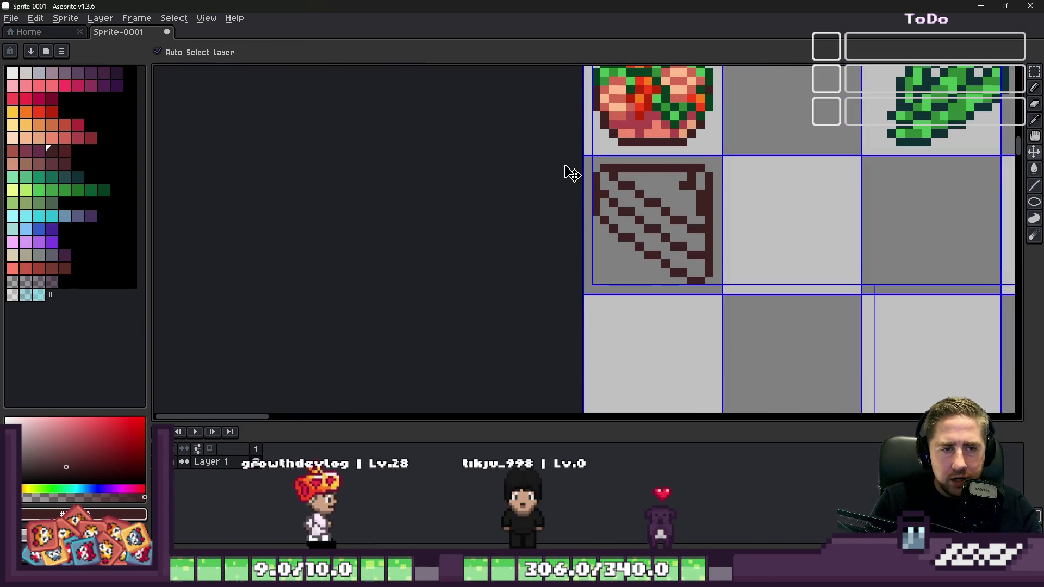
Step: Select the sandwich outline and rotate it about 12° with RotSprite, nudged one pixel down-right
key("m")
scroll(562, 168, "up", 3)
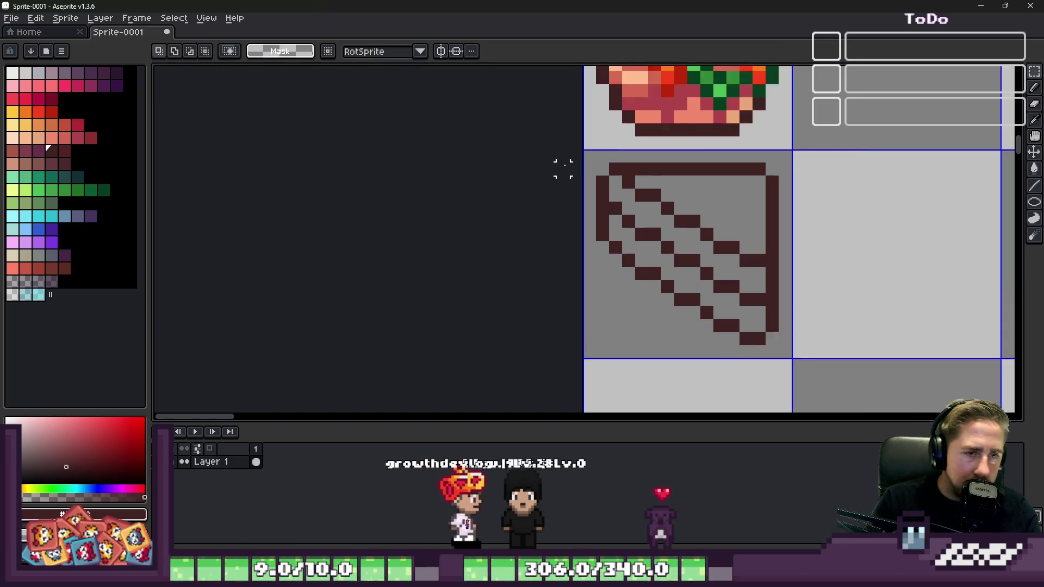
left_click_drag(585, 146, 695, 360)
scroll(675, 247, "down", 3)
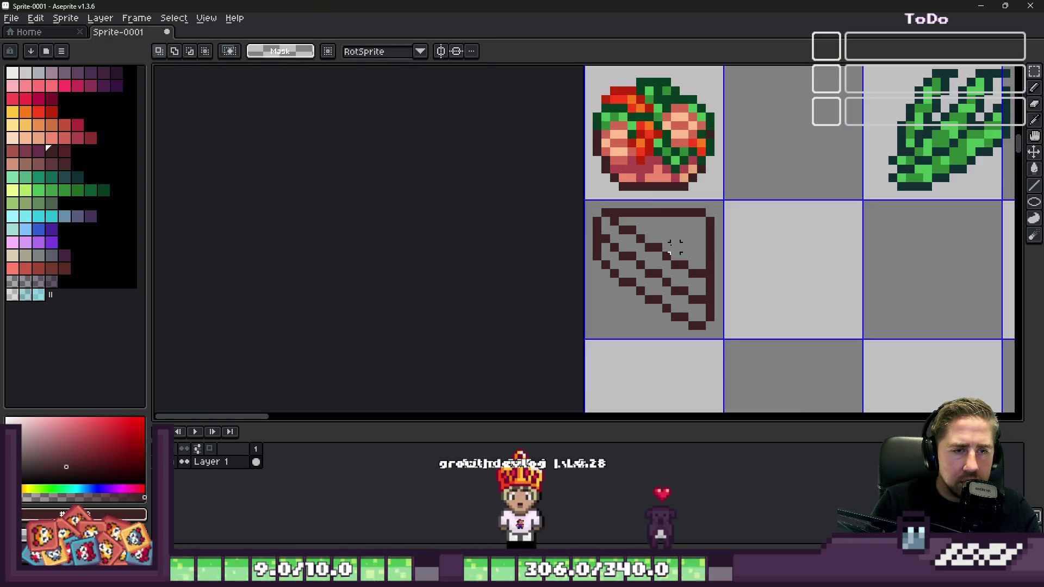
left_click_drag(583, 207, 743, 358)
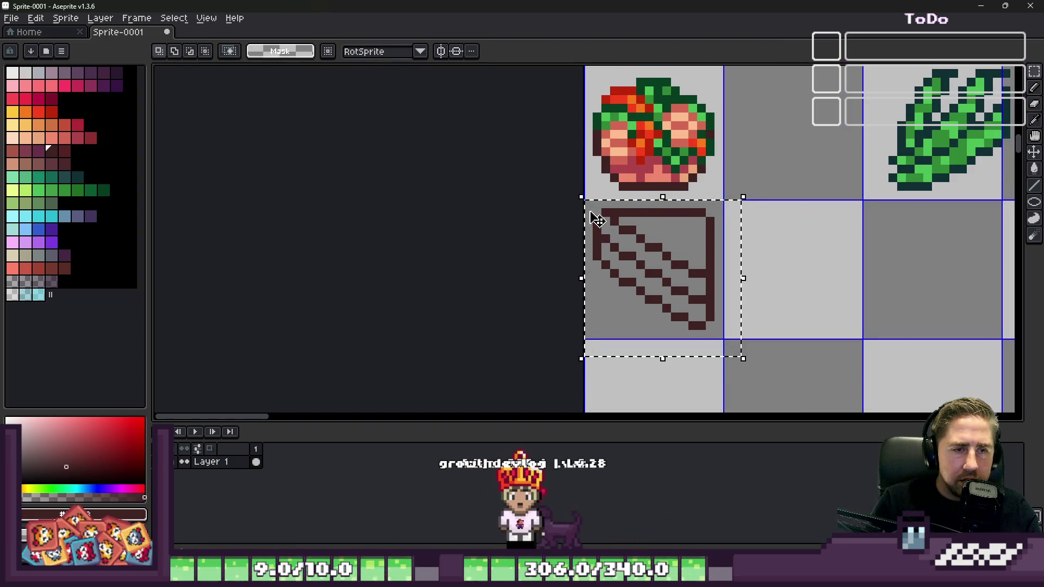
left_click_drag(563, 197, 559, 221)
left_click_drag(635, 259, 646, 276)
key("Return")
scroll(680, 295, "up", 3)
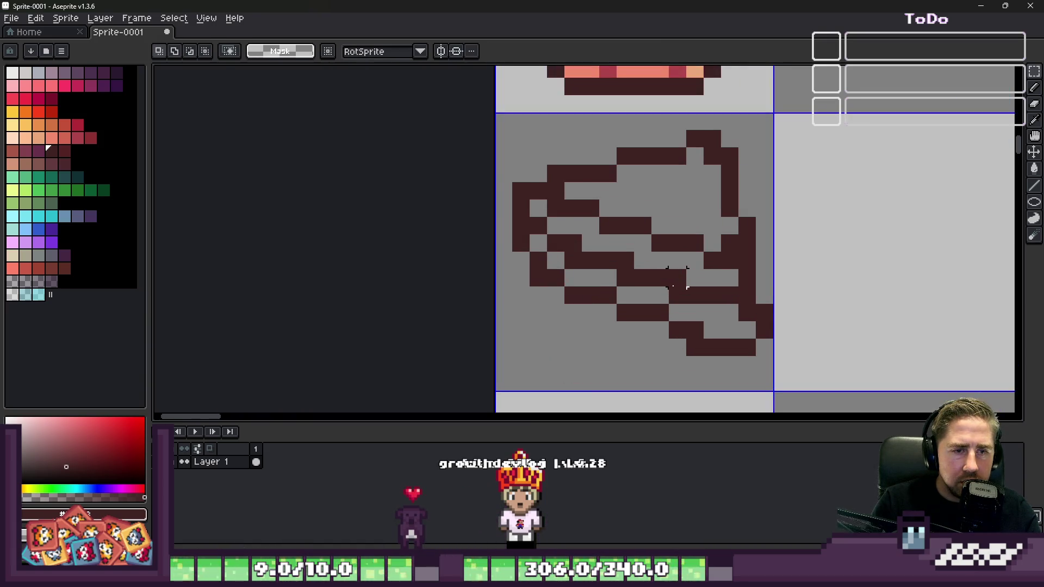
Step: Smooth the jagged bottom-right corner by adding one pixel and erasing stray outer pixels
key("b")
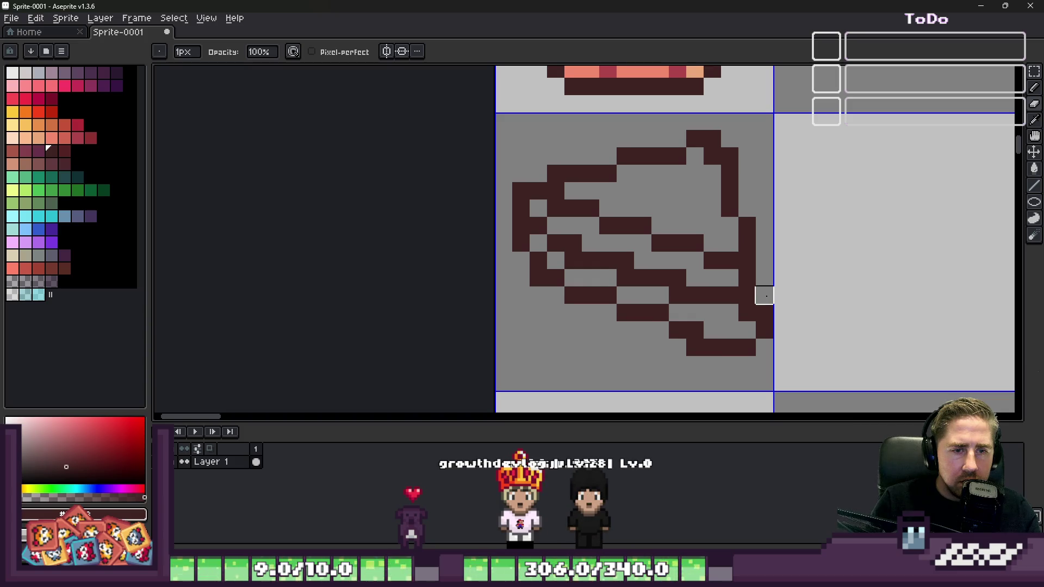
left_click(746, 330)
right_click(764, 326)
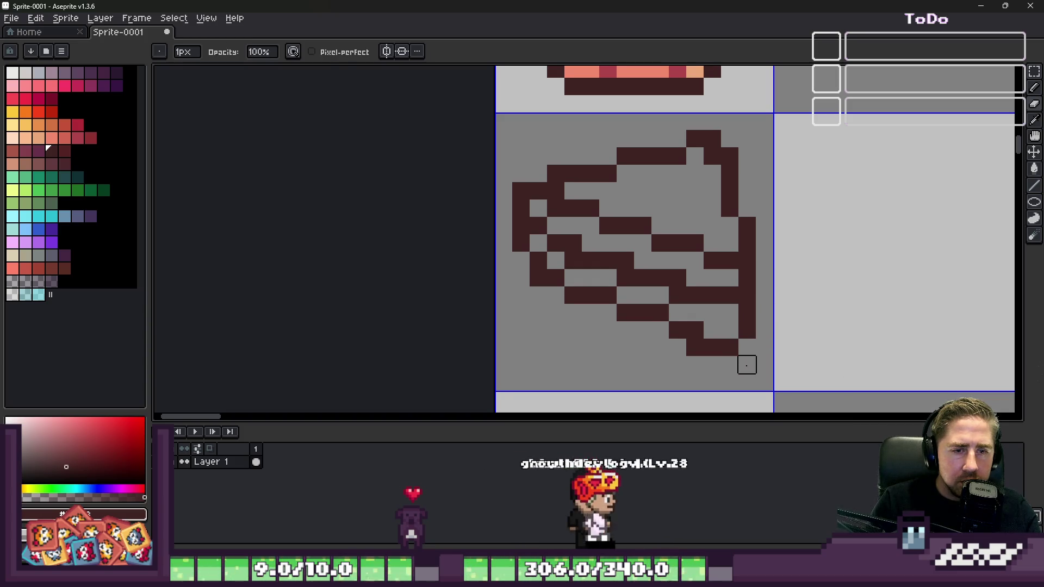
scroll(665, 231, "down", 5)
scroll(665, 232, "up", 6)
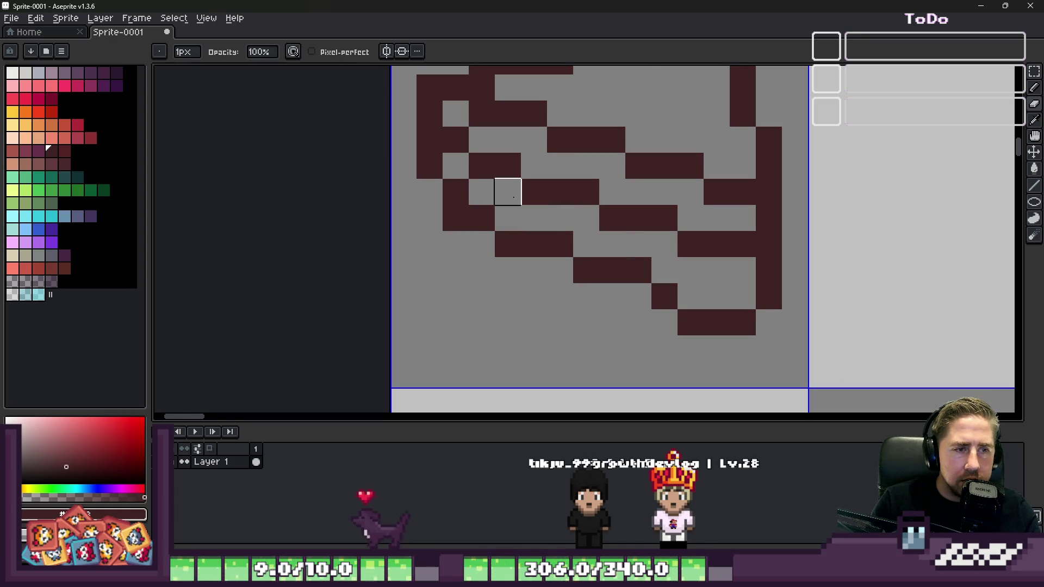
scroll(513, 197, "down", 5)
scroll(503, 193, "up", 4)
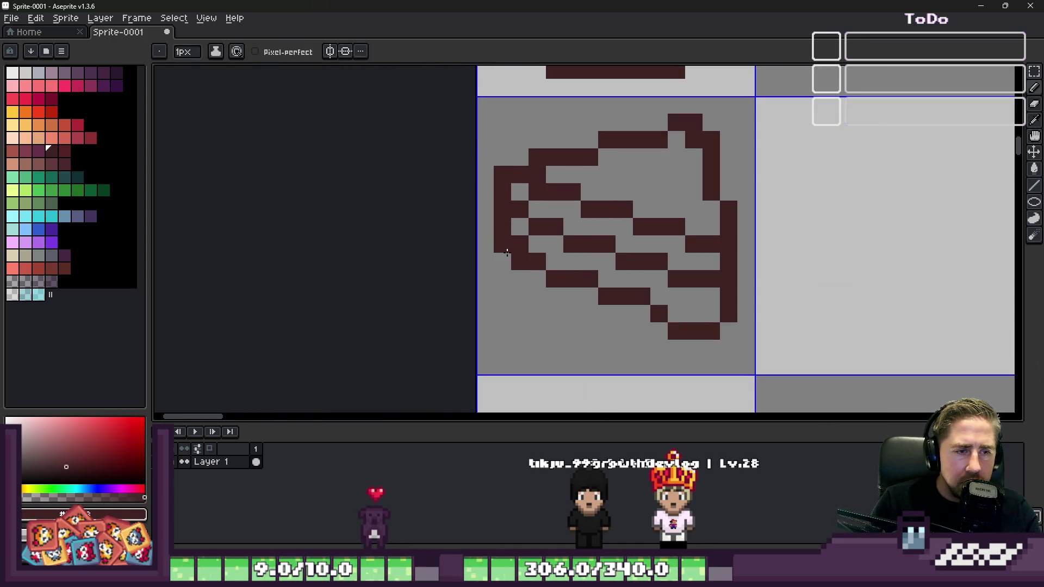
scroll(520, 227, "down", 3)
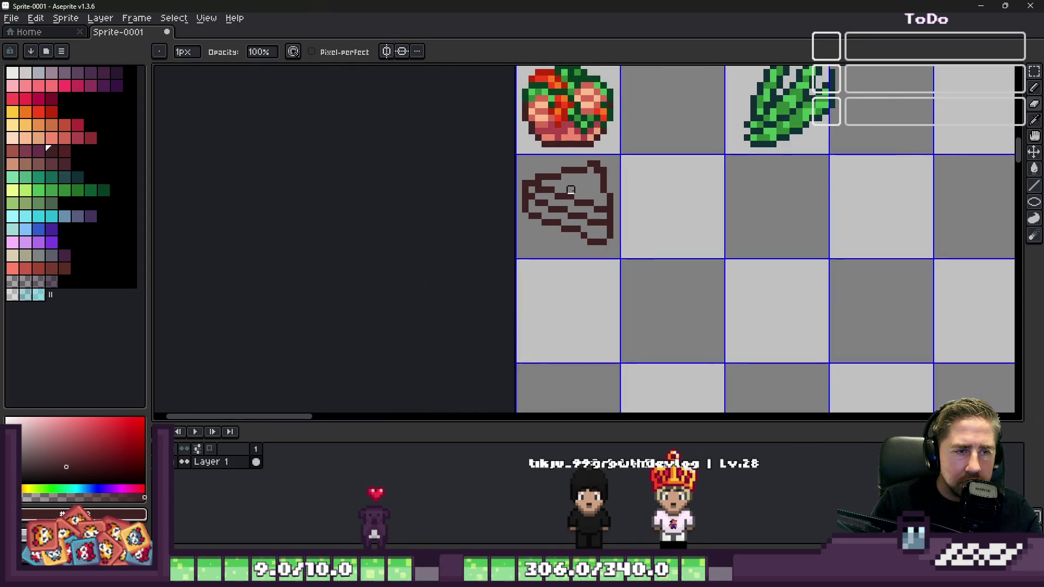
Step: Zoom in and out around the food sheet to inspect the sandwich and the empty tile beside it
scroll(496, 174, "up", 2)
scroll(535, 162, "up", 2)
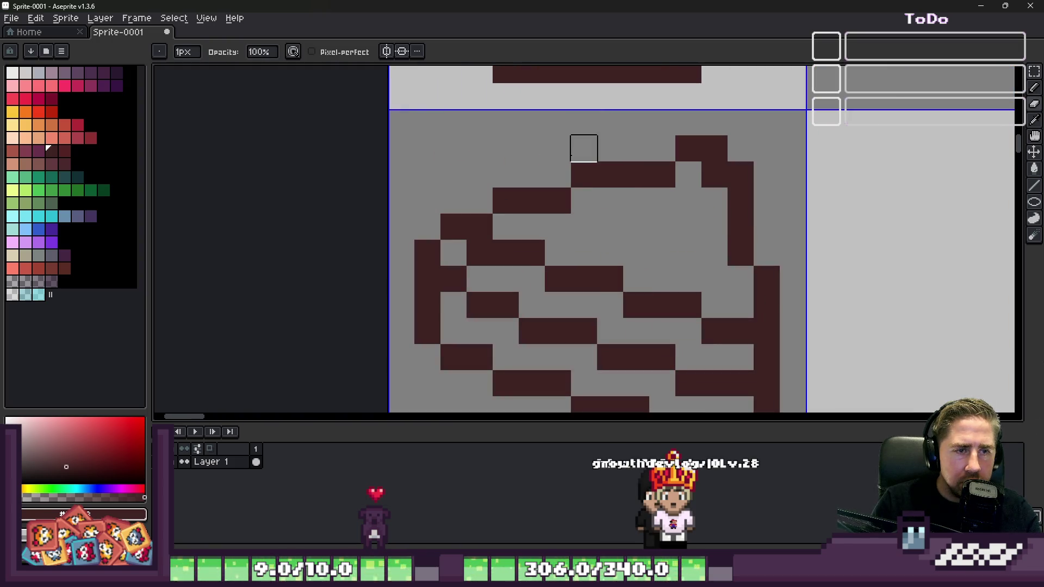
scroll(740, 174, "down", 3)
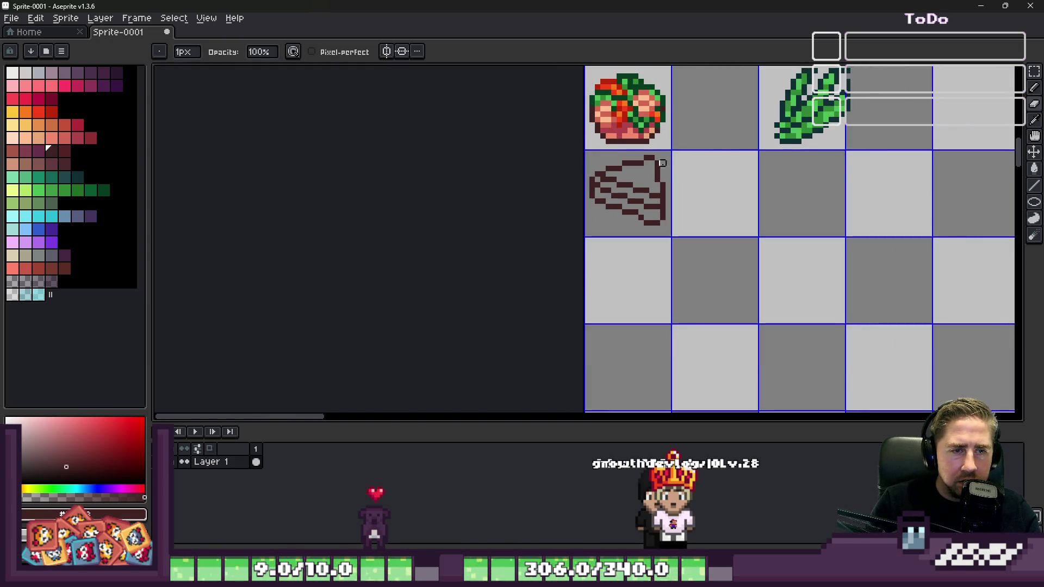
scroll(583, 163, "up", 3)
scroll(583, 176, "up", 1)
scroll(642, 192, "down", 1)
scroll(560, 183, "down", 3)
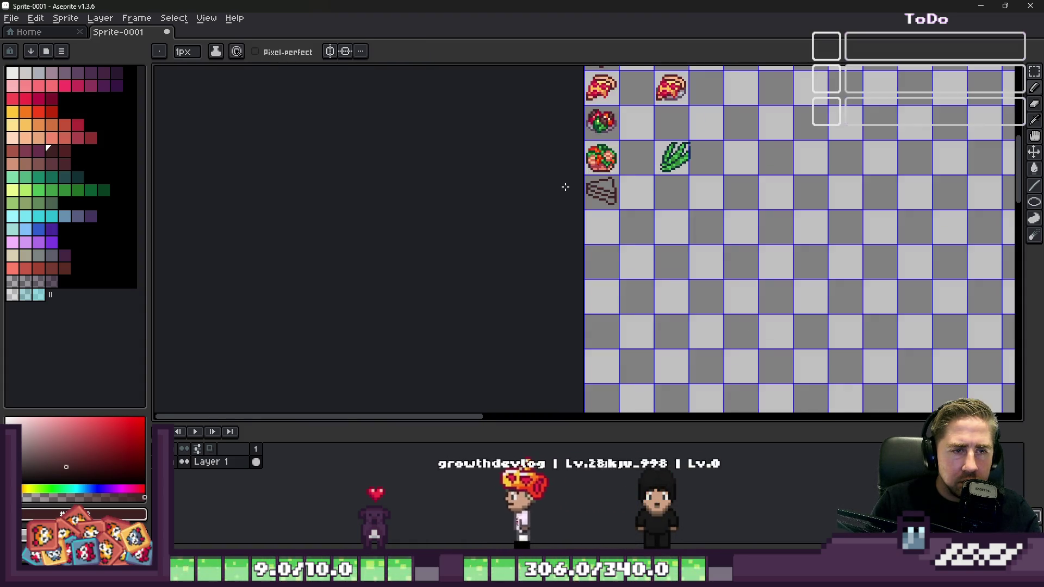
scroll(566, 187, "up", 1)
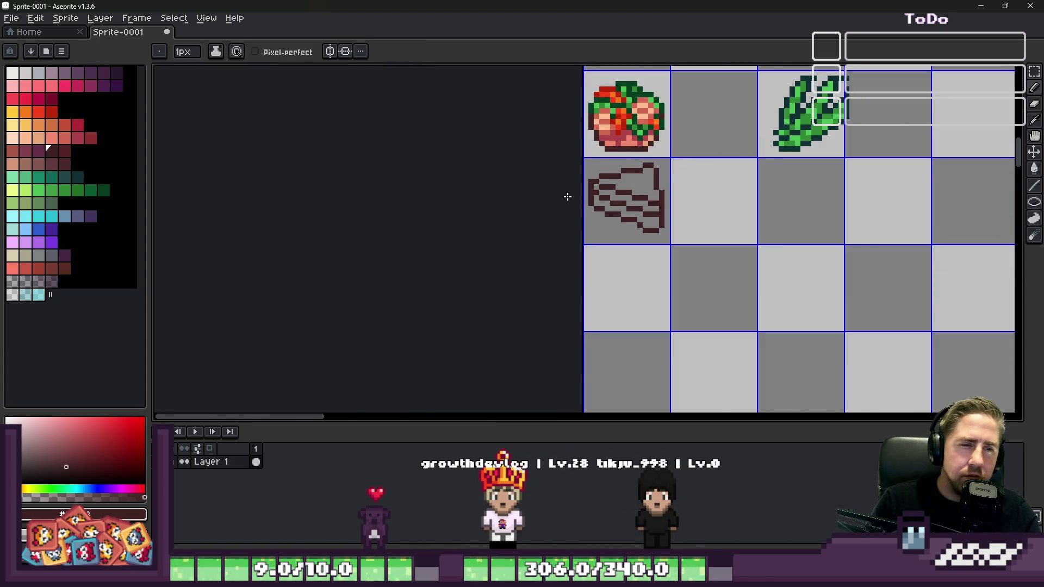
scroll(567, 196, "down", 2)
scroll(660, 232, "up", 7)
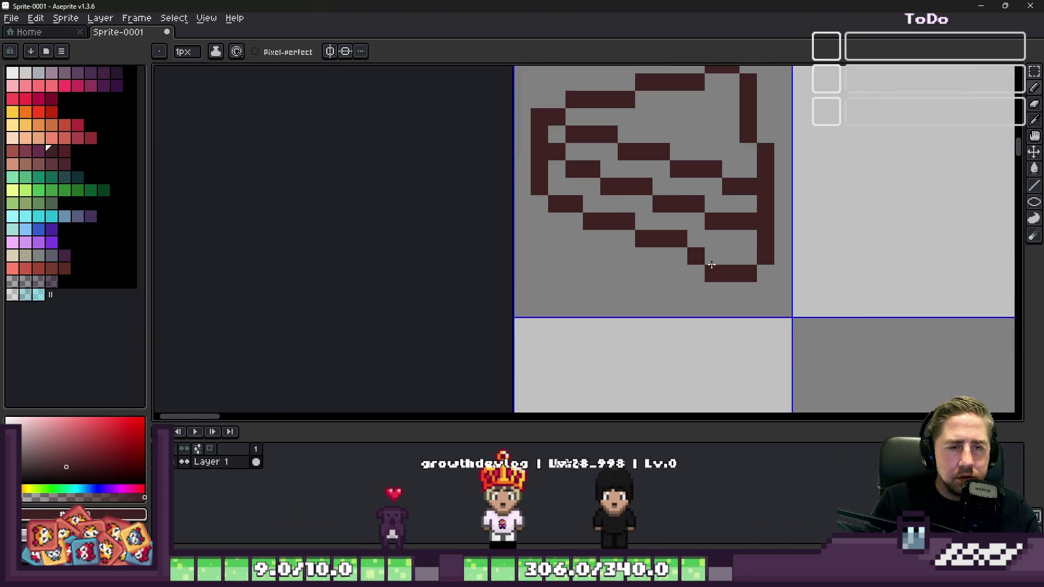
scroll(580, 247, "down", 6)
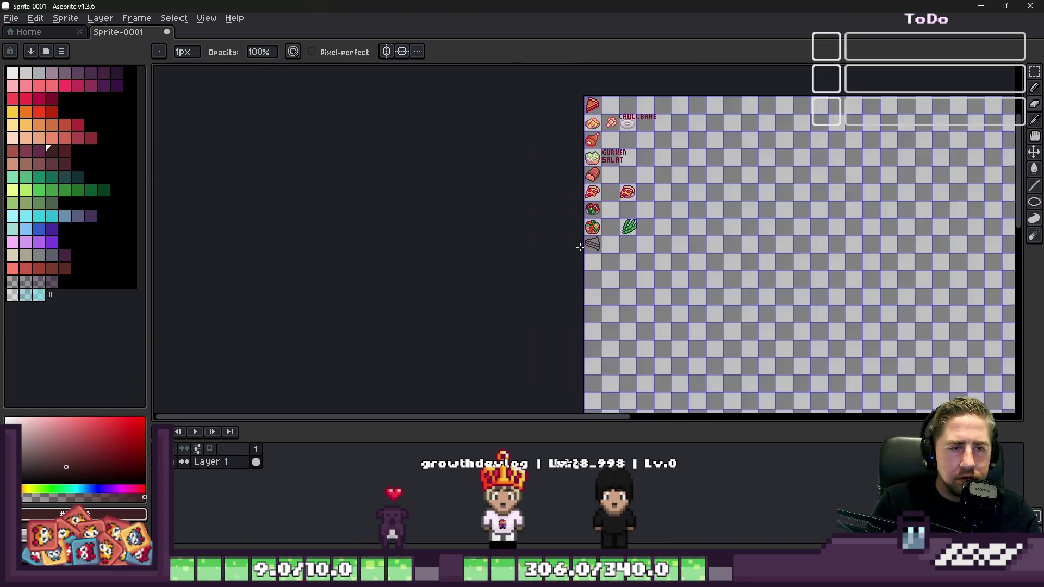
scroll(587, 237, "up", 2)
scroll(625, 229, "down", 3)
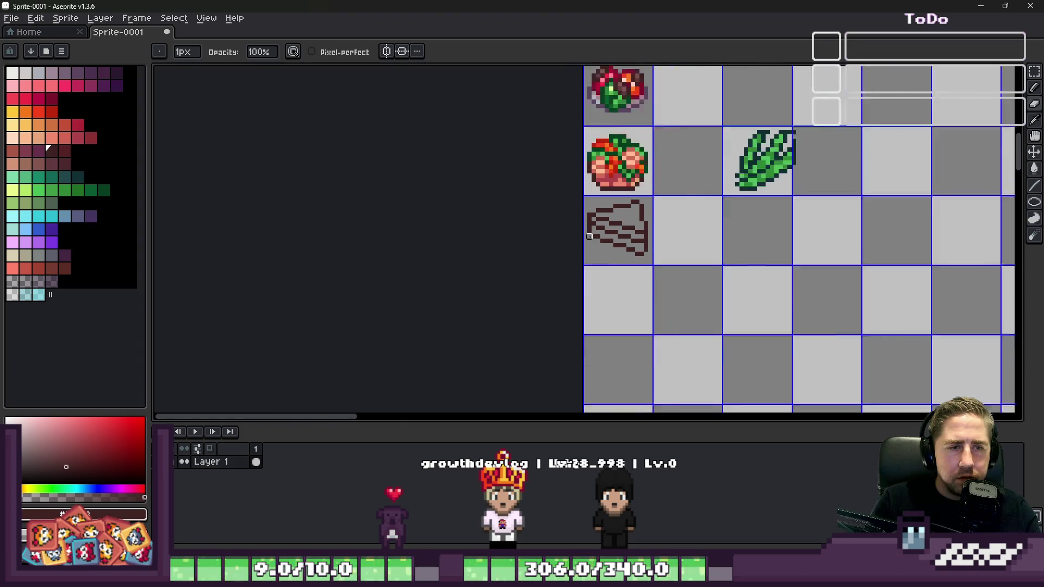
scroll(658, 223, "down", 1)
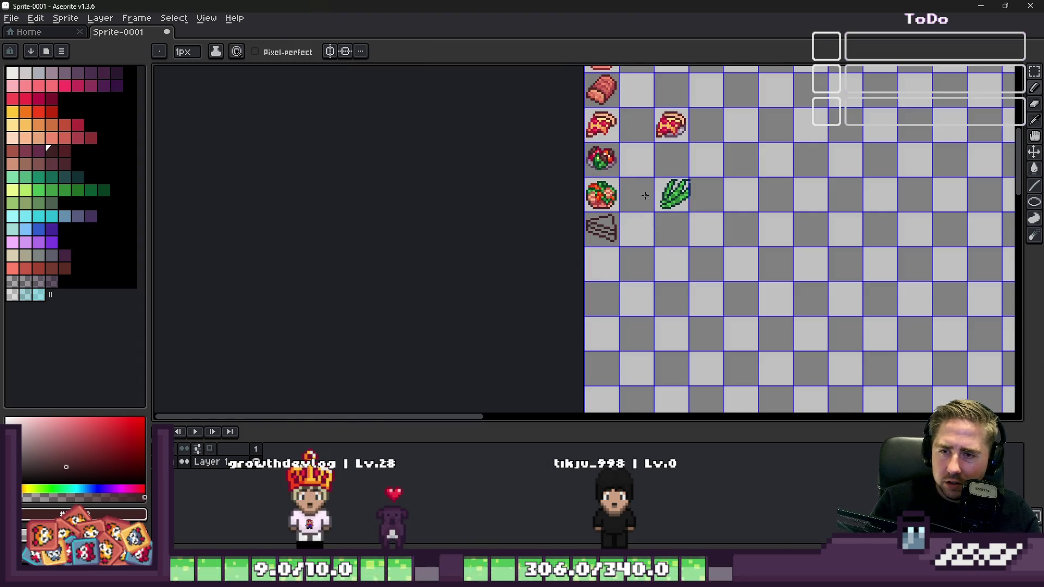
scroll(644, 201, "up", 8)
scroll(629, 200, "down", 3)
scroll(629, 199, "up", 1)
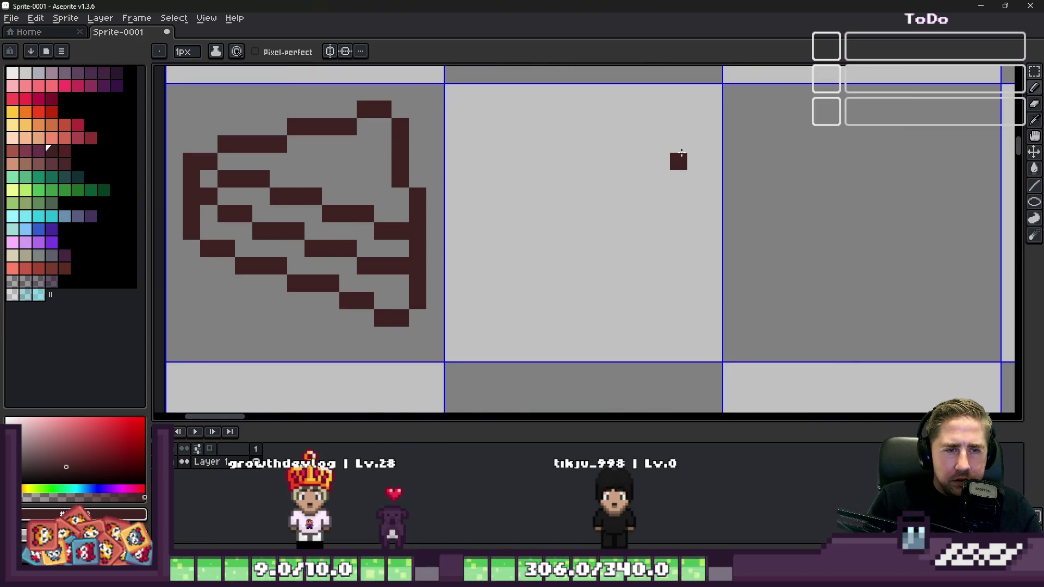
Step: Pencil a long curved diagonal outline in the tile right of the sandwich, redraw its line, and erase a stray pixel
mouse_move(524, 205)
left_mouse_down()
mouse_move(467, 252)
mouse_move(468, 320)
mouse_move(483, 334)
mouse_move(555, 334)
mouse_move(605, 297)
mouse_move(694, 178)
mouse_move(718, 186)
left_mouse_up()
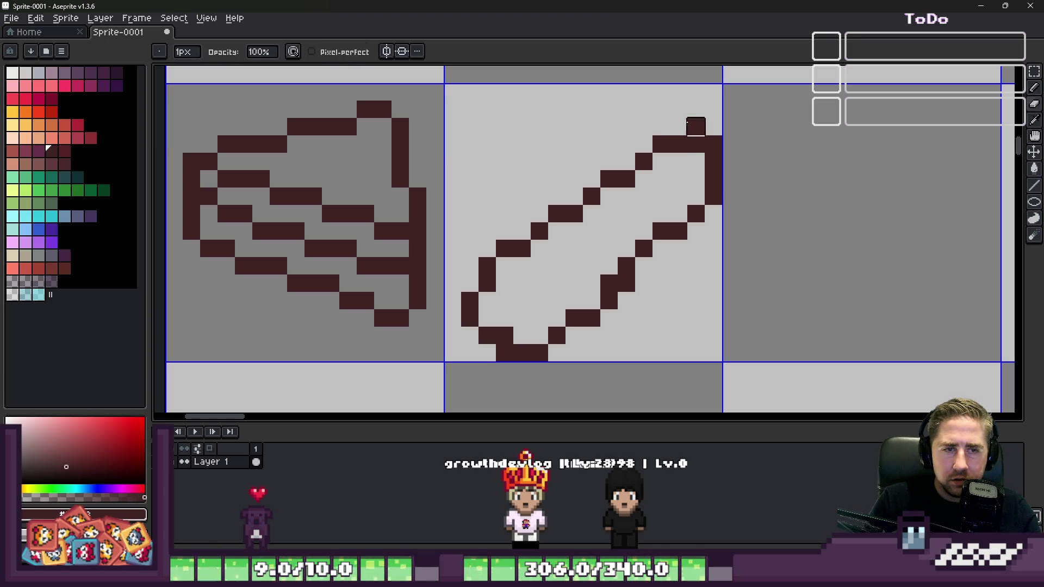
scroll(804, 170, "down", 4)
scroll(728, 214, "up", 3)
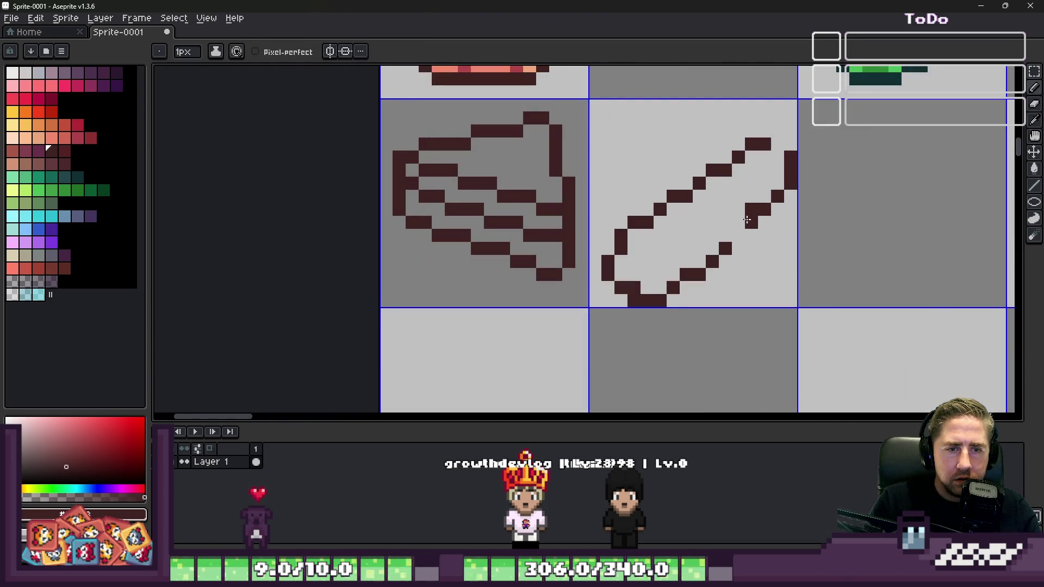
left_click_drag(747, 219, 713, 249)
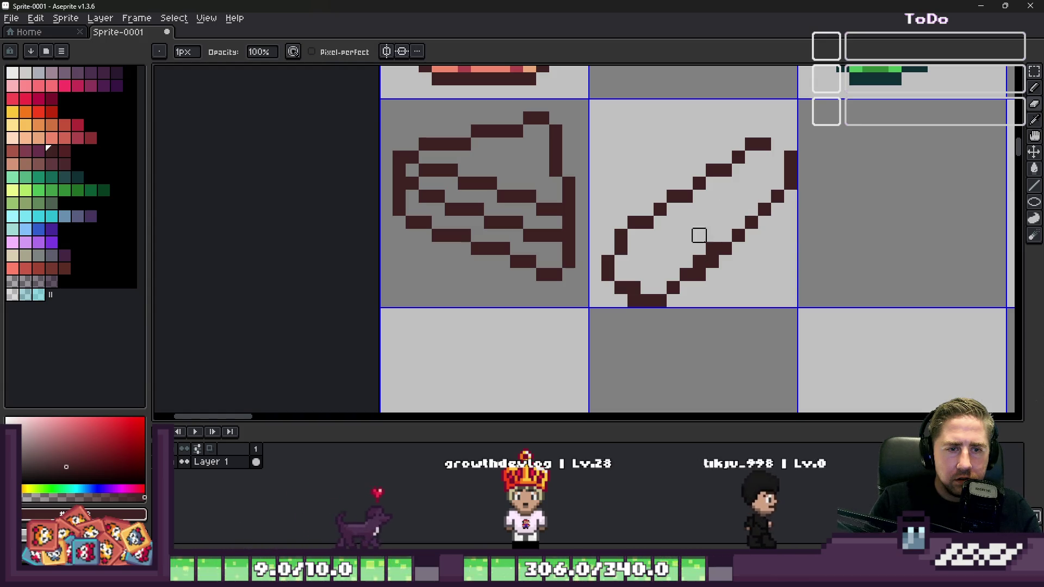
right_click(699, 262)
scroll(620, 158, "down", 4)
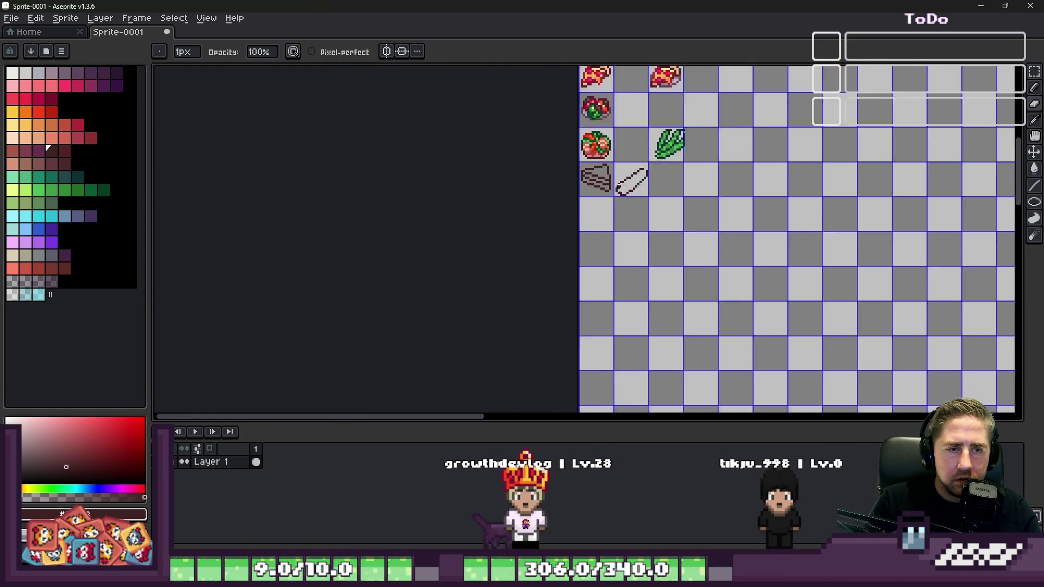
Step: Erase the diagonal sketch beside the sandwich with a 14px eraser, then return to a 1px brush
scroll(649, 226, "up", 4)
key("plus")
key("plus")
key("plus")
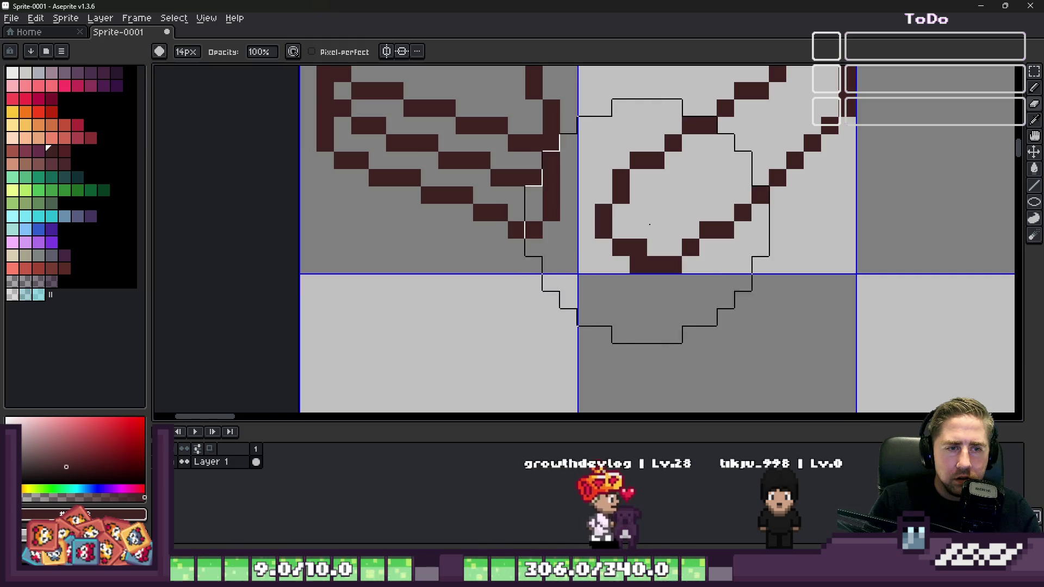
scroll(742, 211, "down", 2)
key("e")
scroll(544, 229, "up", 3)
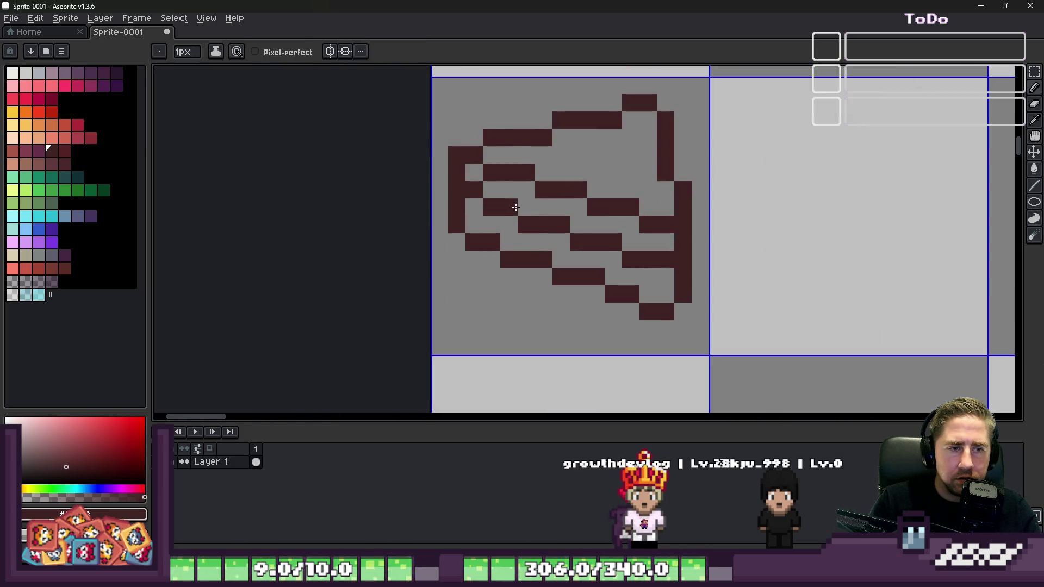
scroll(513, 256, "down", 3)
scroll(497, 198, "up", 2)
scroll(498, 198, "up", 1)
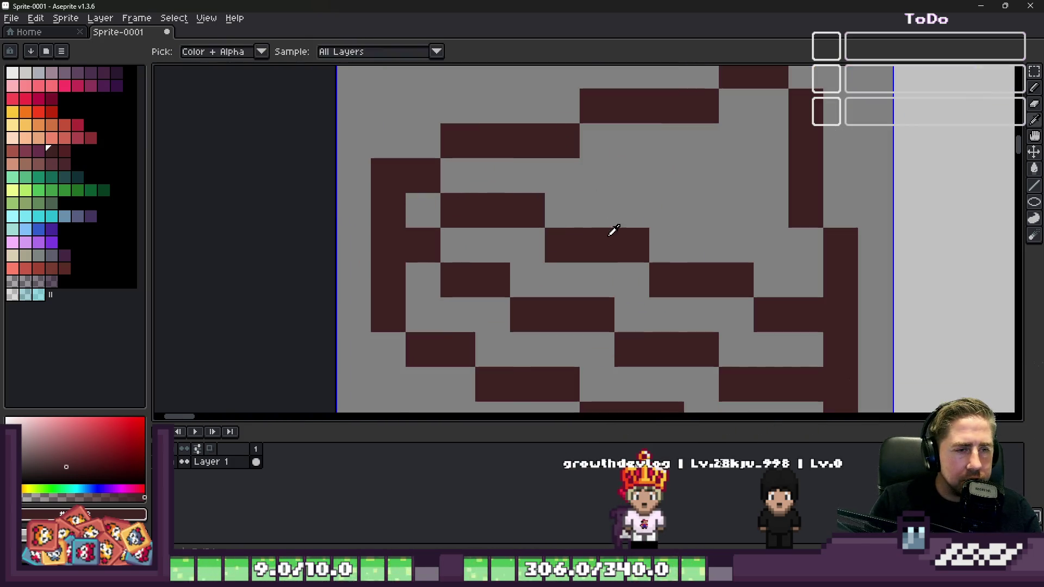
scroll(613, 222, "down", 3)
scroll(578, 212, "up", 2)
Step: Sample the peach bread colour from the round food icon, undoing a stray pink pixel
left_click(578, 213, "alt")
left_click(592, 264)
scroll(592, 267, "up", 1)
key("ctrl+z")
scroll(636, 279, "down", 4)
scroll(605, 275, "up", 3)
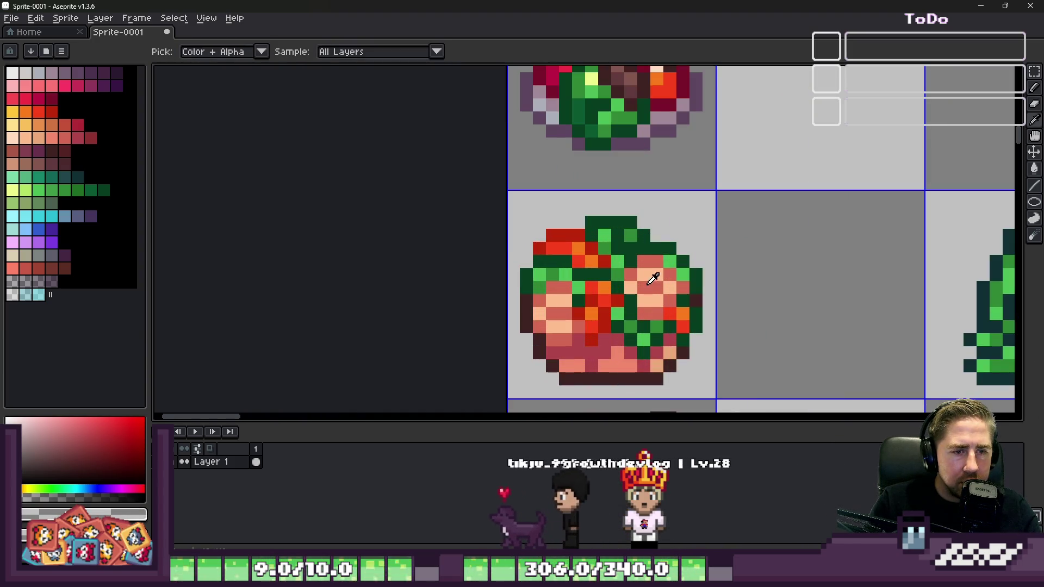
left_click(652, 272, "alt")
Step: Undo an accidental peach Paint Bucket background fill and enable Contiguous filling
key("g")
scroll(639, 298, "down", 3)
scroll(639, 298, "up", 3)
left_click(639, 298)
key("ctrl+z")
scroll(491, 226, "down", 2)
left_click(284, 53)
Step: Fill the remaining gaps inside the sandwich with peach, undoing a fill that covered the left outline
scroll(665, 274, "up", 2)
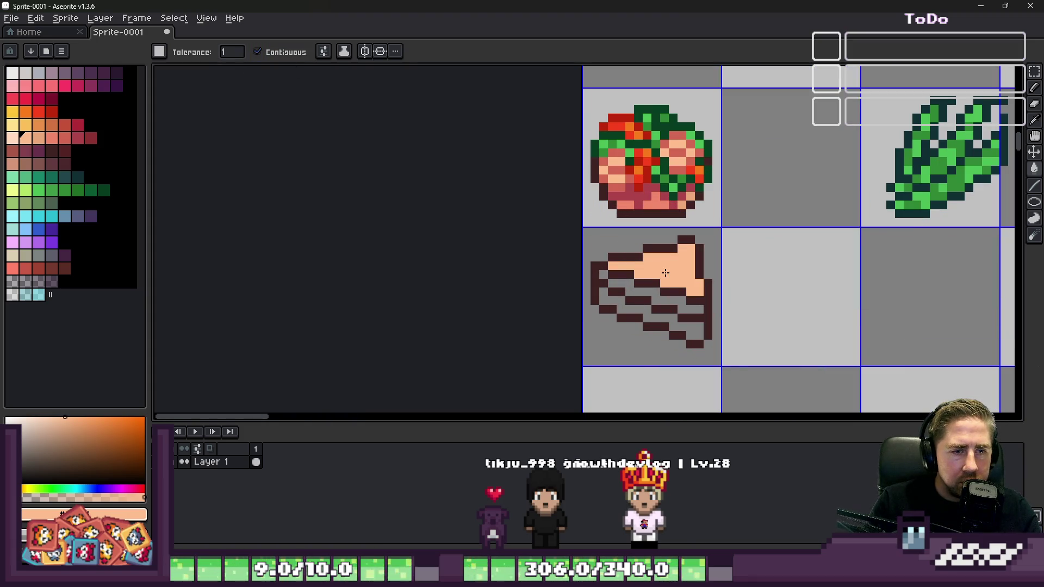
left_click(662, 305)
left_click(625, 315)
scroll(599, 273, "up", 3)
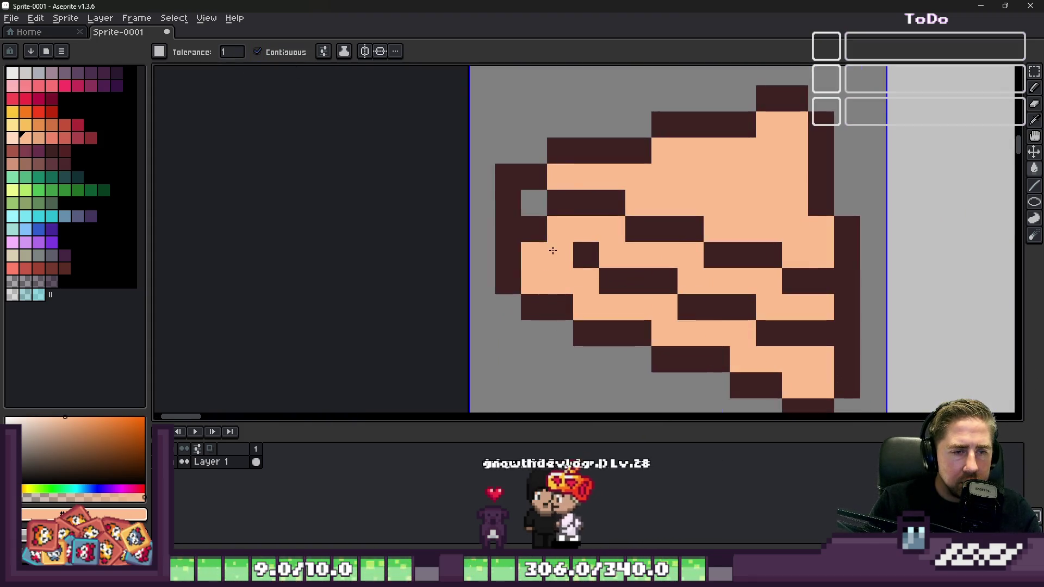
key("ctrl+z")
left_click(533, 203)
Step: Fill the sandwich's top bread face with a lighter peach
key("i")
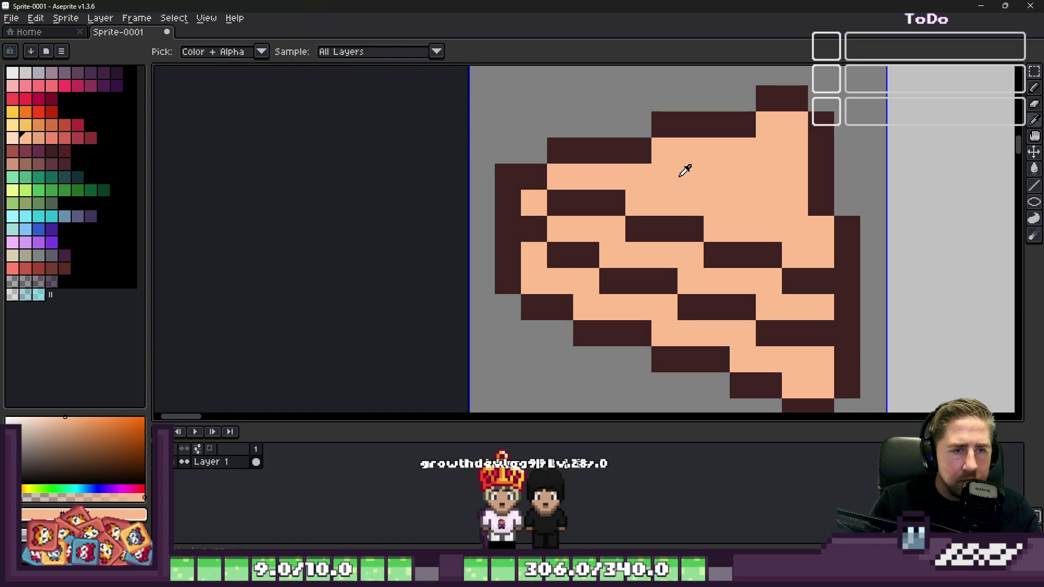
left_click(21, 143)
key("g")
left_click(665, 198)
scroll(664, 198, "down", 3)
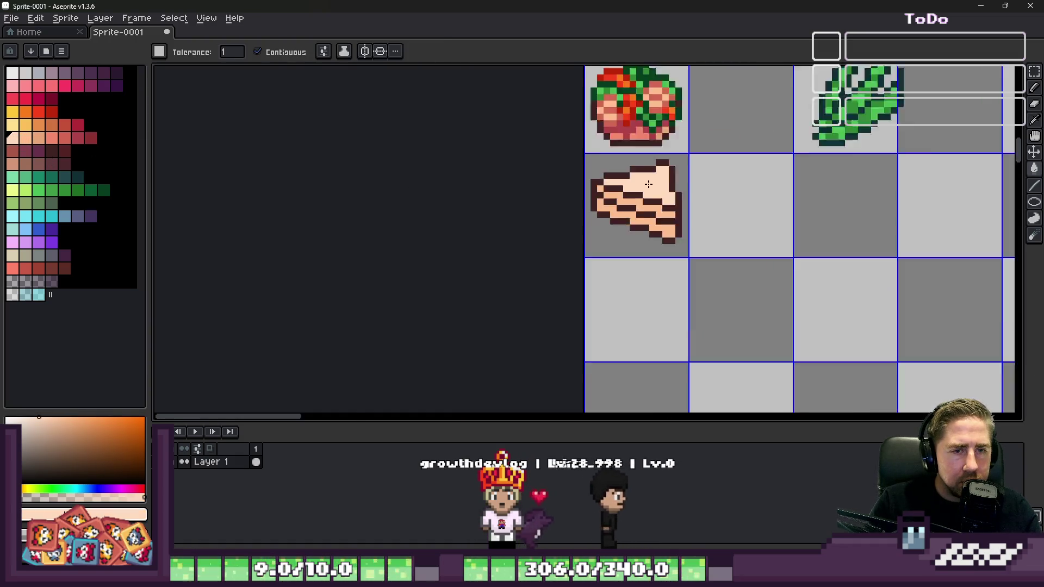
scroll(631, 202, "up", 3)
scroll(622, 175, "down", 2)
scroll(680, 214, "up", 2)
Step: Shade the back edge rows of the top bread face salmon with the pencil
key("i")
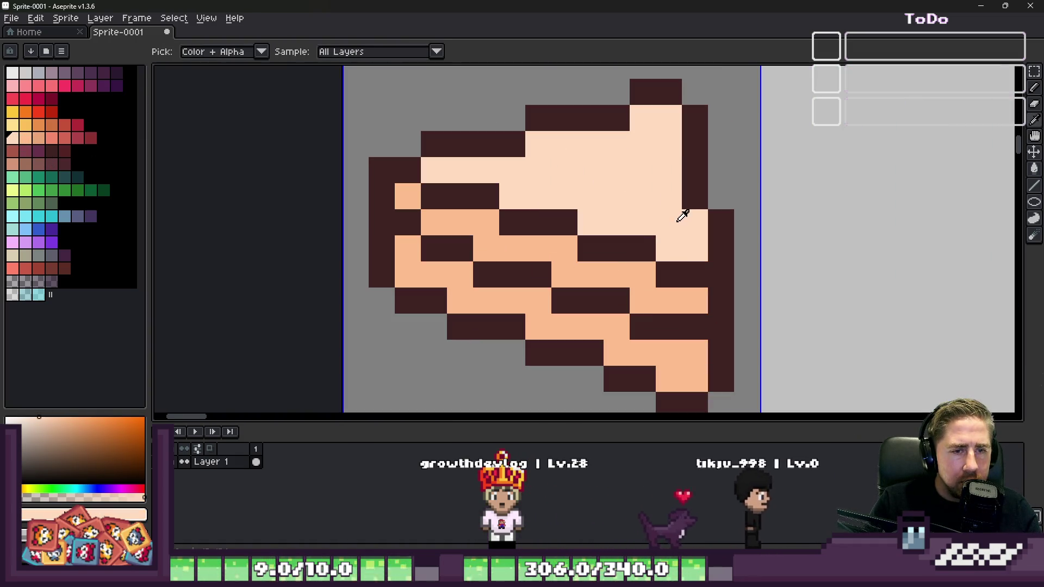
left_click(51, 139)
key("g")
left_click(522, 227)
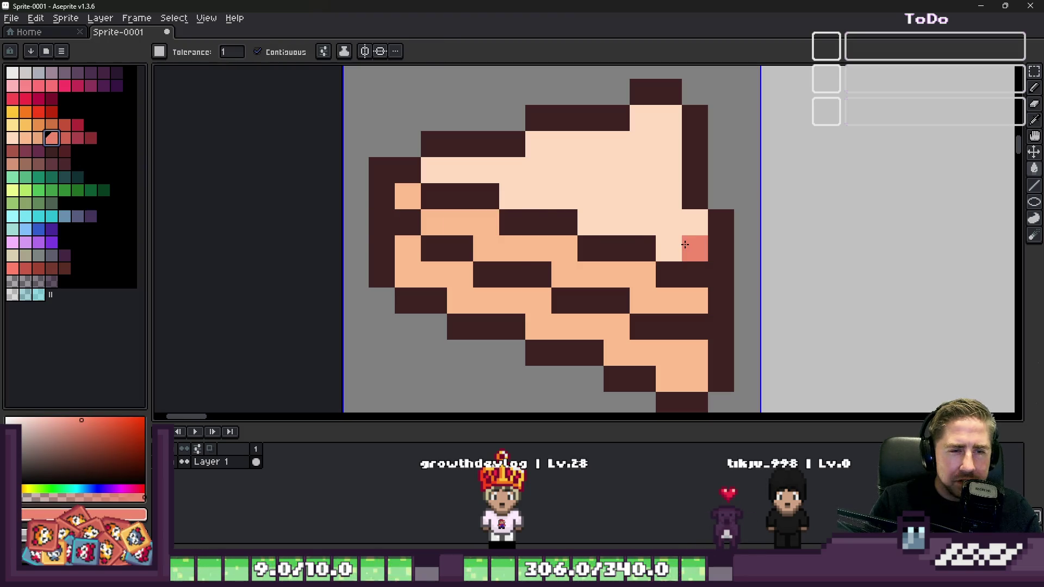
left_click(697, 230)
key("ctrl+z")
key("b")
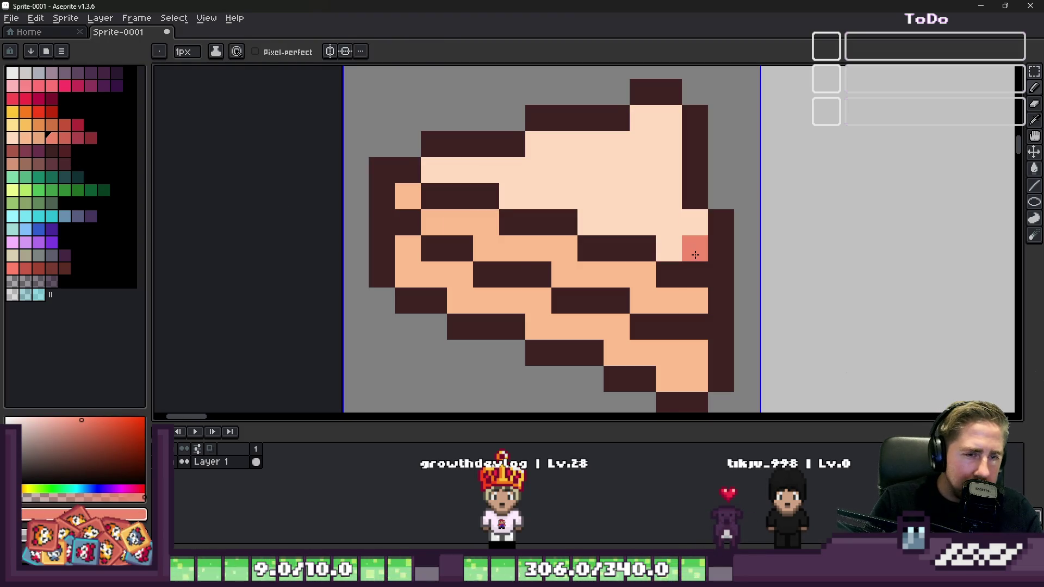
mouse_move(661, 148)
left_mouse_down()
mouse_move(666, 118)
mouse_move(542, 142)
mouse_move(489, 170)
mouse_move(443, 167)
left_mouse_up()
scroll(479, 245, "down", 5)
scroll(477, 217, "up", 3)
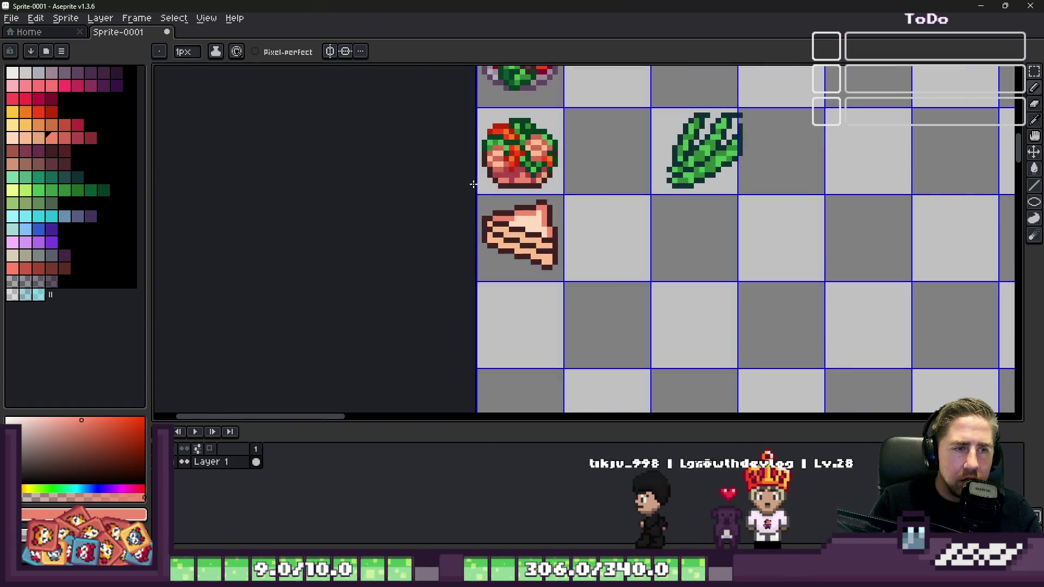
scroll(473, 185, "up", 6)
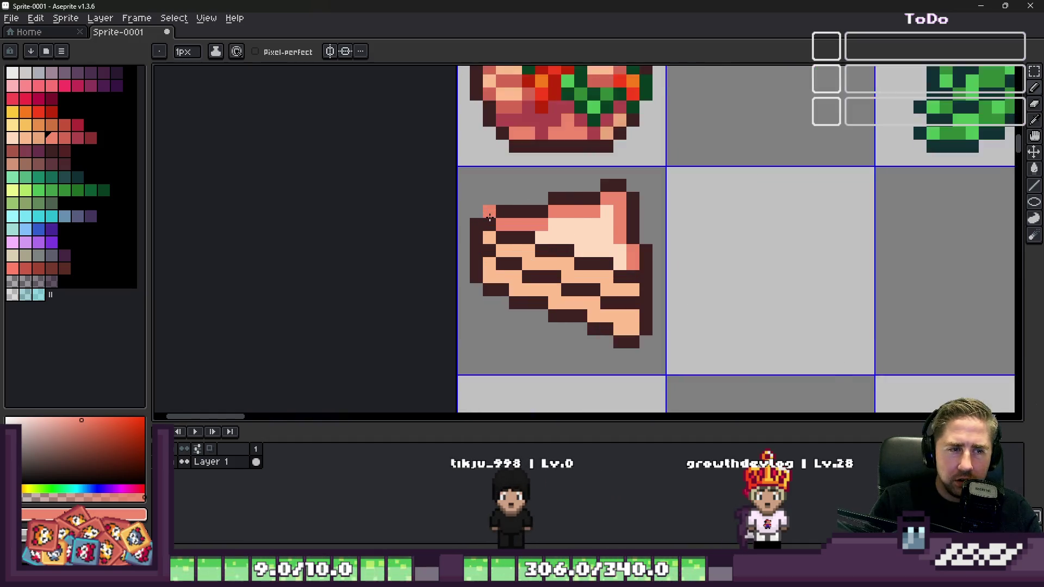
Step: Repaint a stray salmon pixel on the bread light peach
left_click(699, 268, "alt")
left_click(636, 244)
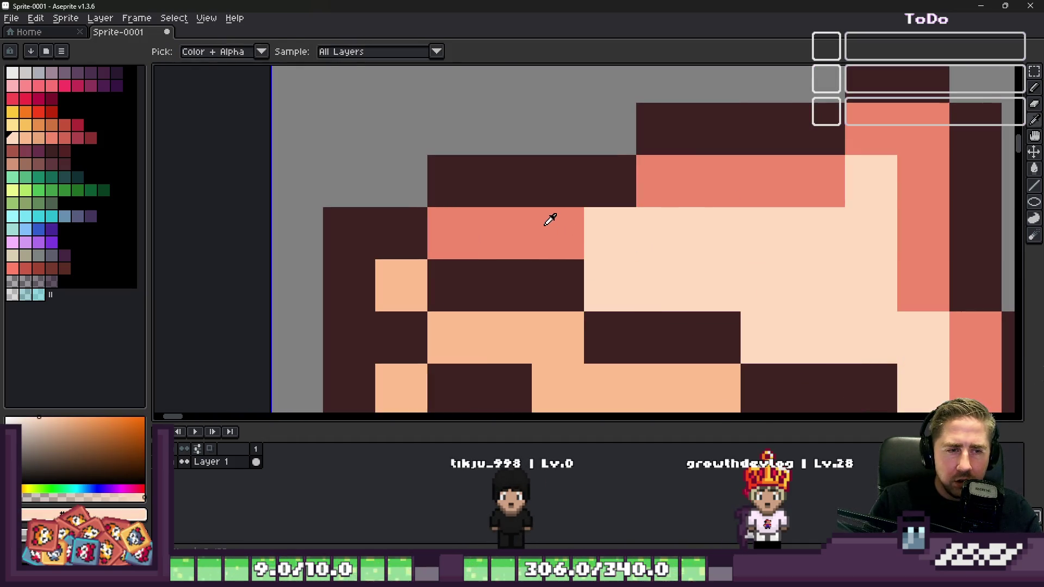
left_click(551, 223, "alt")
scroll(591, 230, "down", 3)
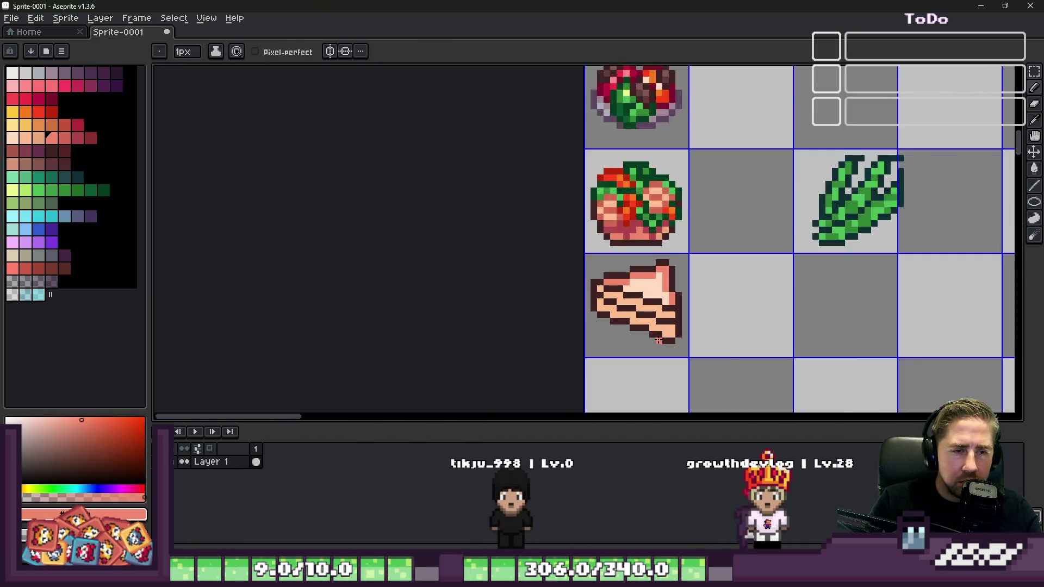
scroll(507, 259, "up", 2)
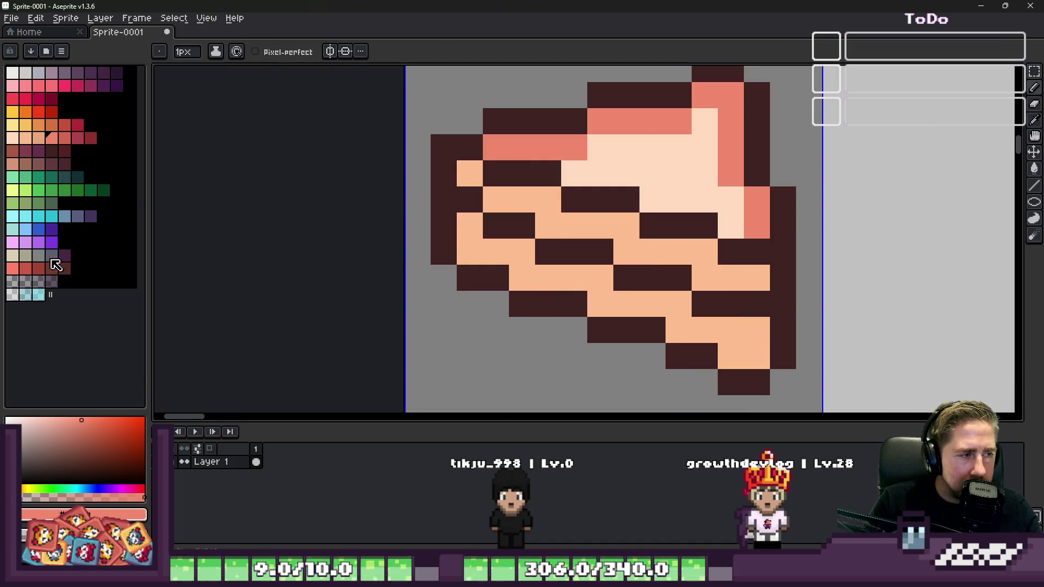
Step: Paint a pink-red ham strip into the front-left filling layers
left_click(38, 86)
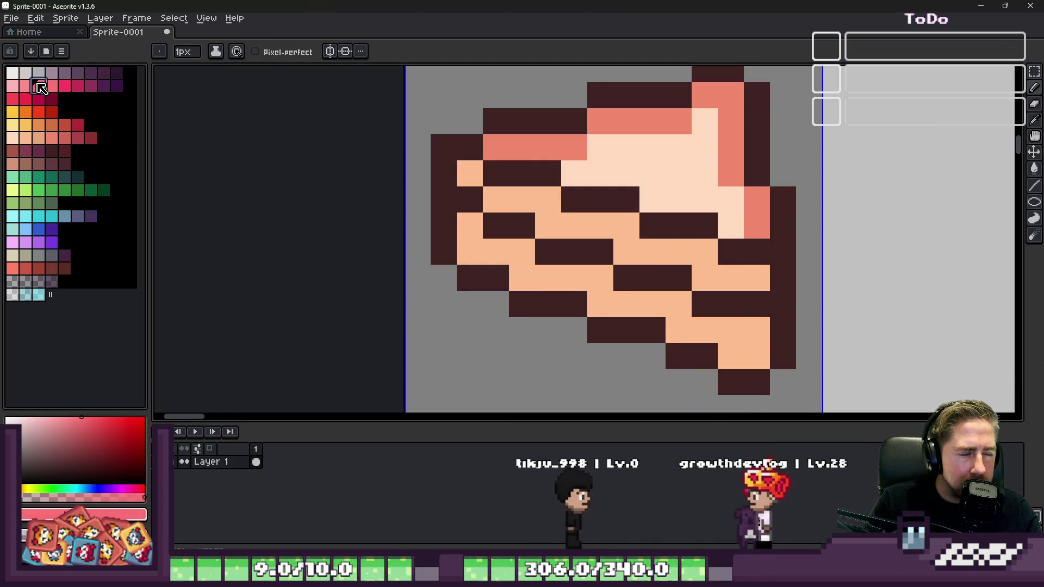
left_click(38, 138)
scroll(575, 295, "up", 2)
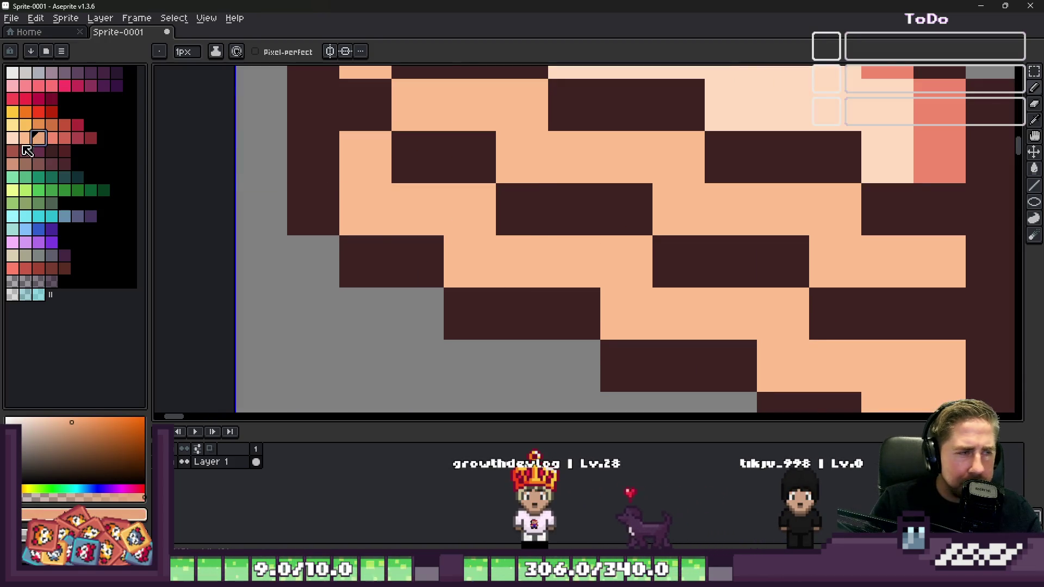
left_click(39, 86)
mouse_move(471, 209)
left_mouse_down()
mouse_move(477, 300)
mouse_move(564, 298)
mouse_move(626, 261)
mouse_move(697, 256)
mouse_move(521, 227)
mouse_move(573, 222)
left_mouse_up()
scroll(573, 222, "down", 4)
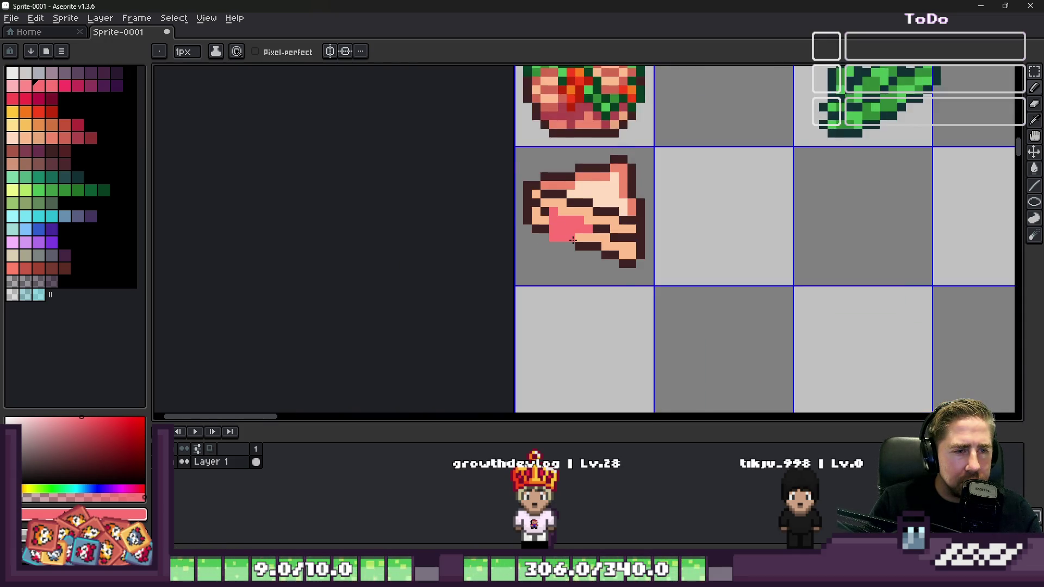
Step: Outline the ham in darker pink, down diagonally and back across its top
scroll(538, 187, "up", 3)
key("alt")
left_click(79, 87)
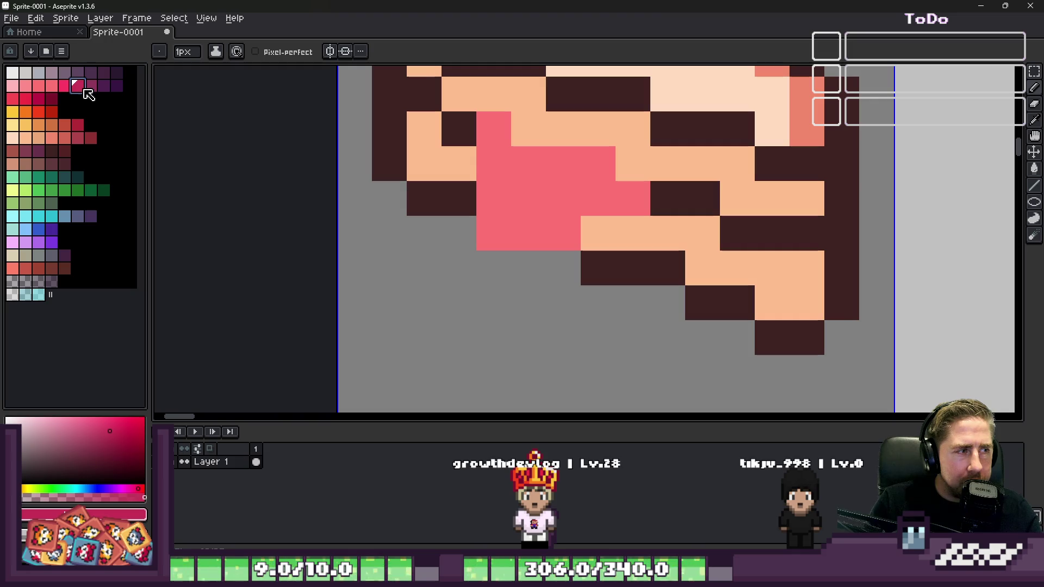
left_click(460, 163)
left_click_drag(493, 197, 493, 234)
left_click(529, 268)
left_click_drag(564, 268, 664, 205)
mouse_move(634, 163)
left_mouse_down()
mouse_move(599, 129)
mouse_move(518, 123)
left_mouse_up()
Step: Add two crimson pixels along the ham's right edge, sampling crimson from the ham
scroll(508, 181, "down", 7)
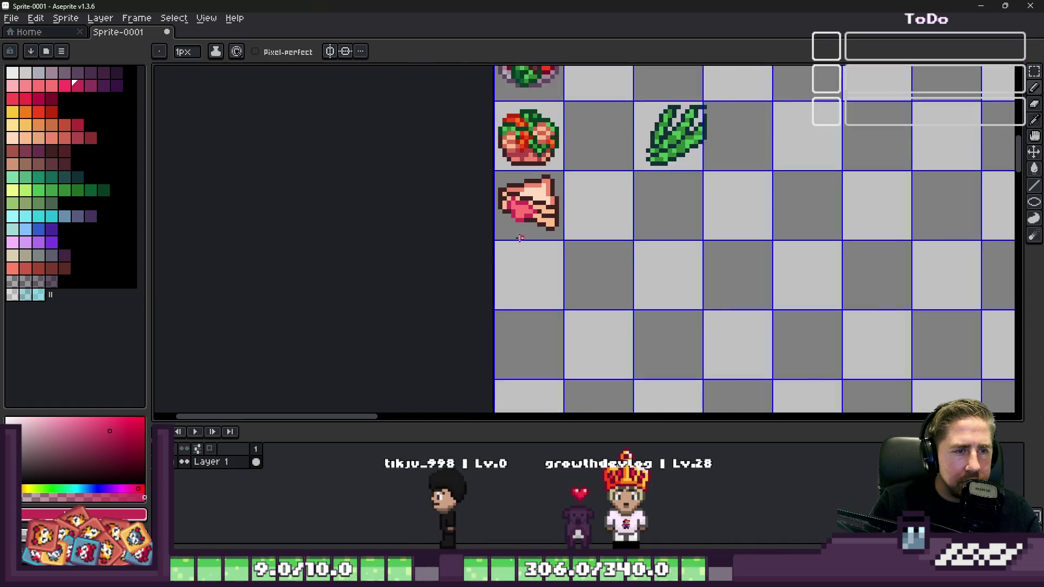
scroll(508, 180, "up", 4)
scroll(508, 181, "down", 2)
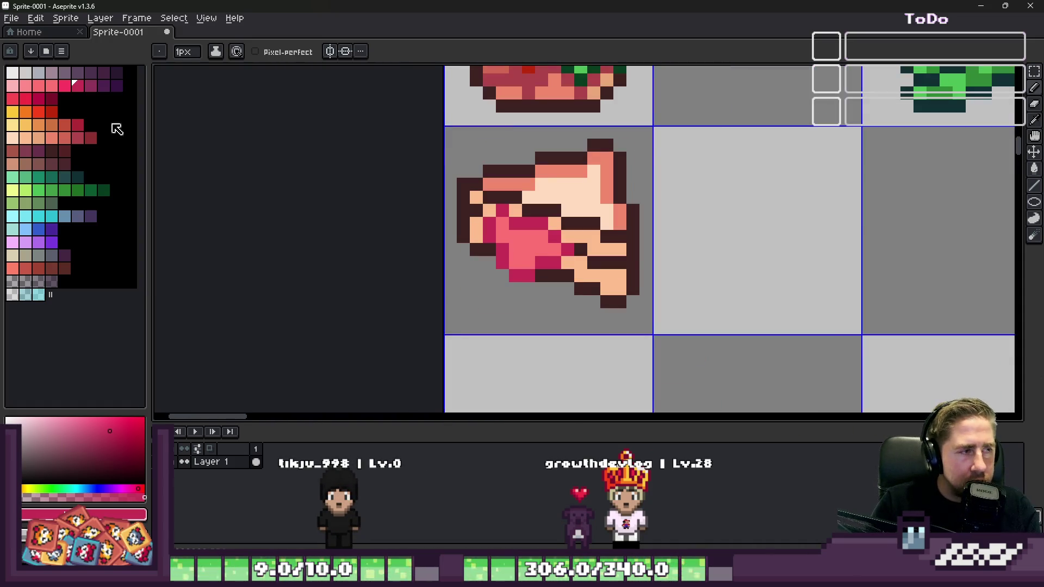
left_click(11, 117)
scroll(495, 258, "up", 3)
left_click(610, 264, "alt")
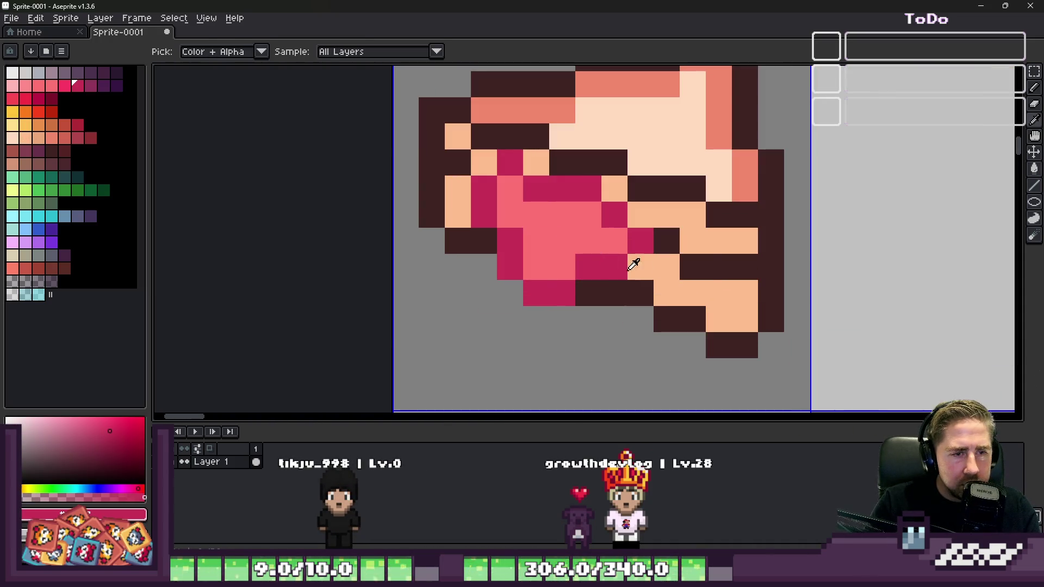
left_click(718, 291)
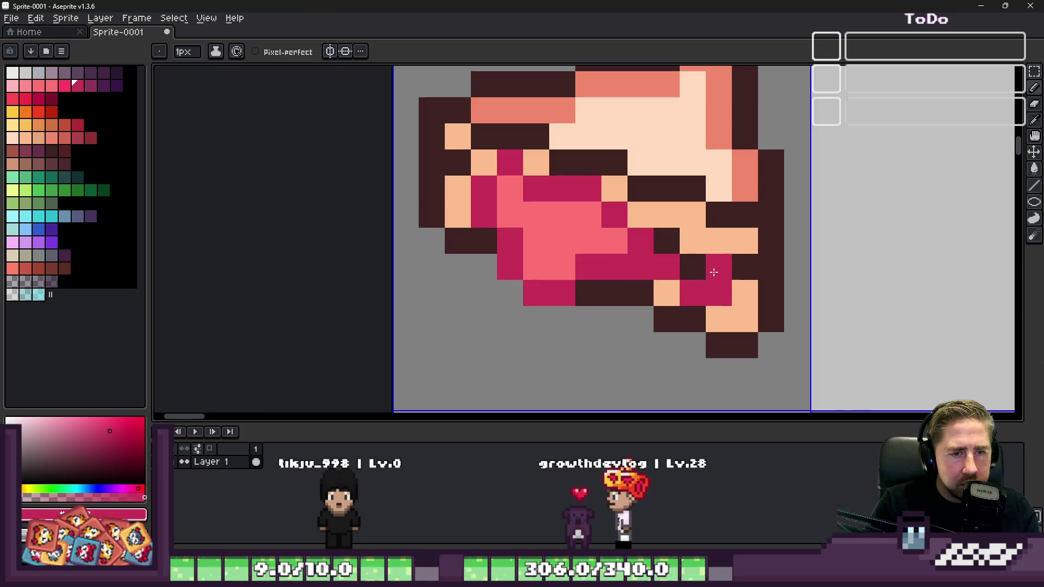
left_click(745, 266)
Step: Fill inner ham pixels and a row across the ham with light pink
left_click(596, 228, "alt")
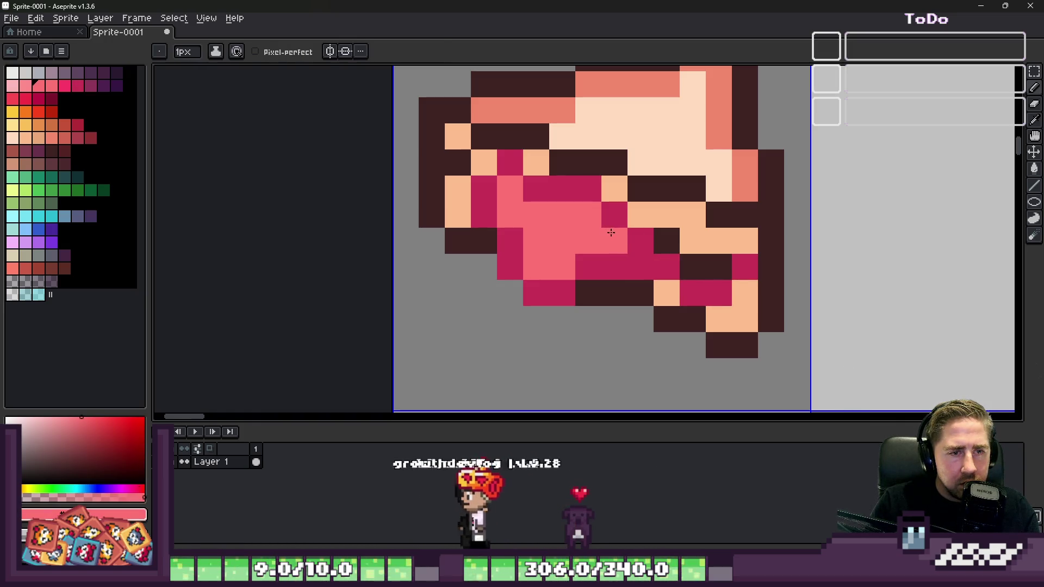
left_click(641, 241)
left_click(667, 240)
left_click_drag(693, 267, 743, 264)
Step: Paint three more ham edge pixels crimson, then turn two crimson pixels back to light pink
left_click(667, 267, "alt")
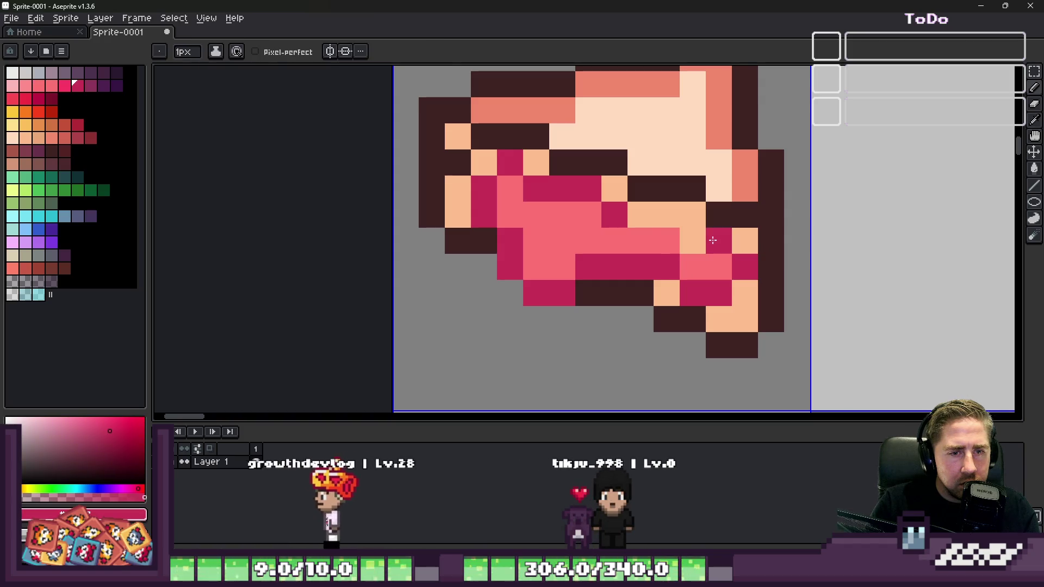
left_click(693, 240)
left_click(666, 214)
left_click(641, 214)
scroll(639, 215, "down", 3)
scroll(639, 215, "up", 6)
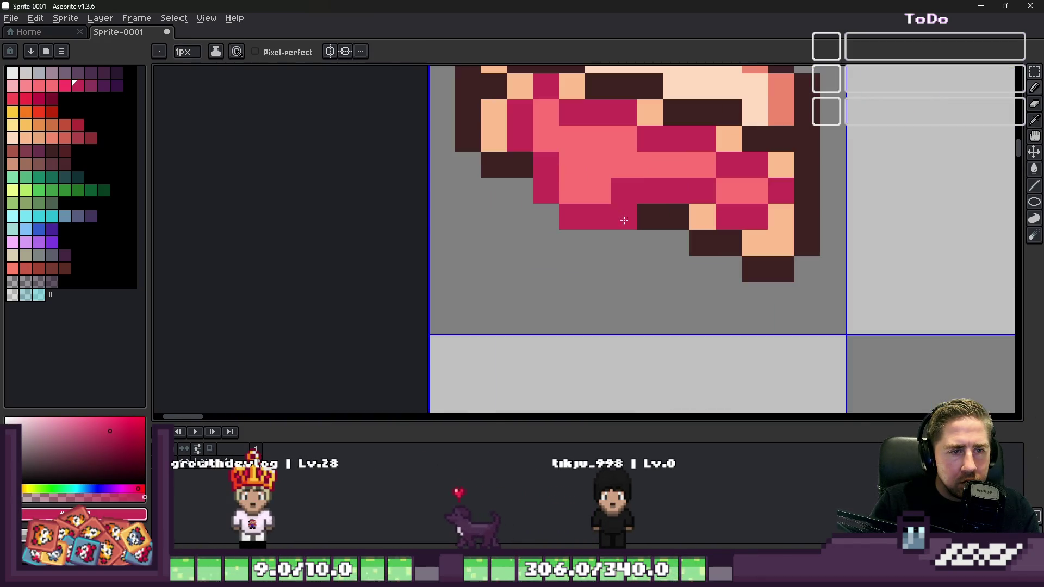
left_click(593, 173, "alt")
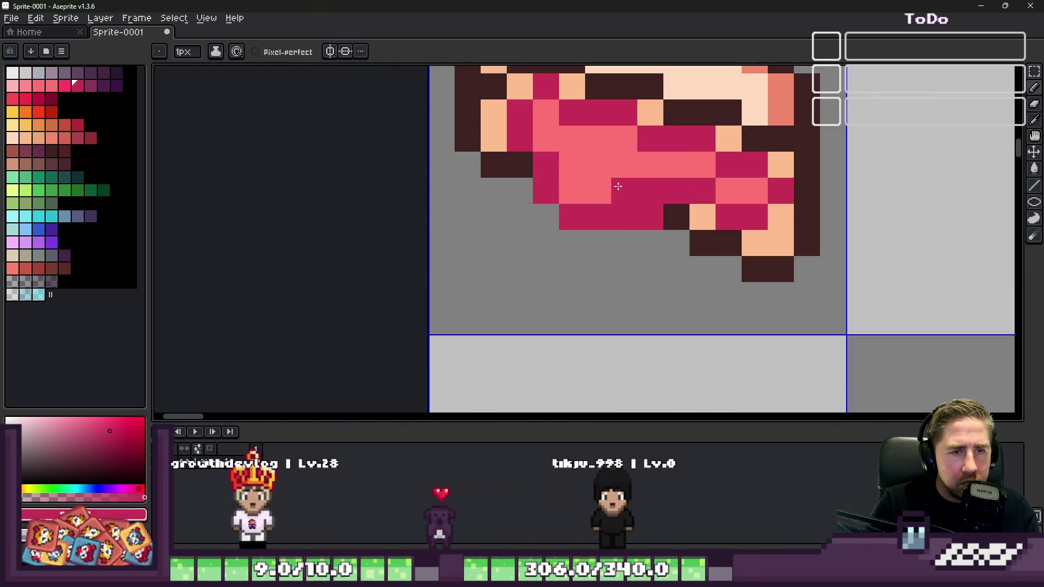
left_click_drag(624, 190, 651, 191)
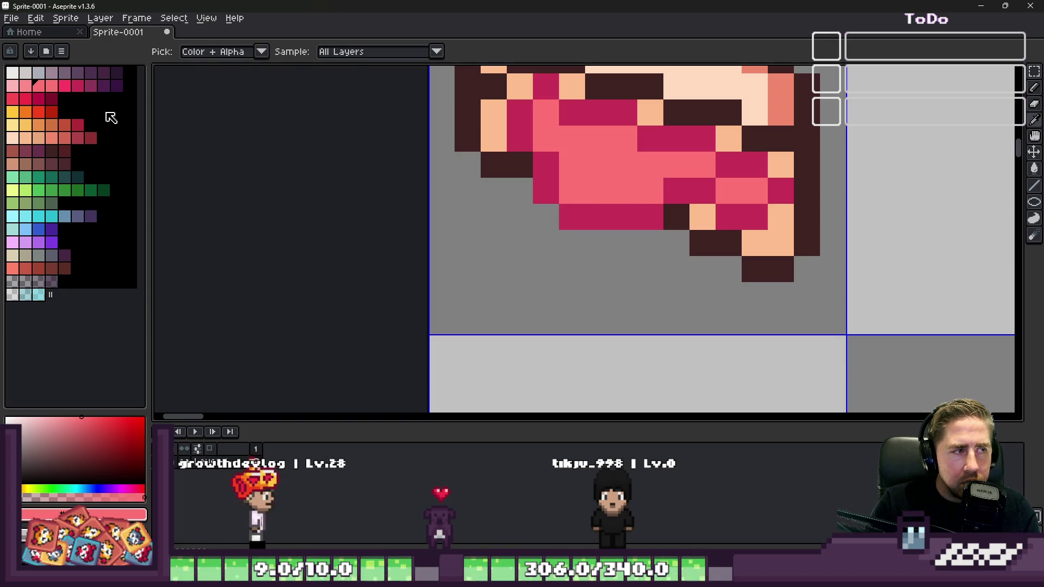
Step: Paint hot-pink mid-tones across the ham
left_click(64, 85)
left_click(547, 165)
scroll(536, 153, "up", 1)
left_click(550, 133)
mouse_move(584, 180)
left_mouse_down()
mouse_move(606, 203)
mouse_move(691, 202)
left_mouse_up()
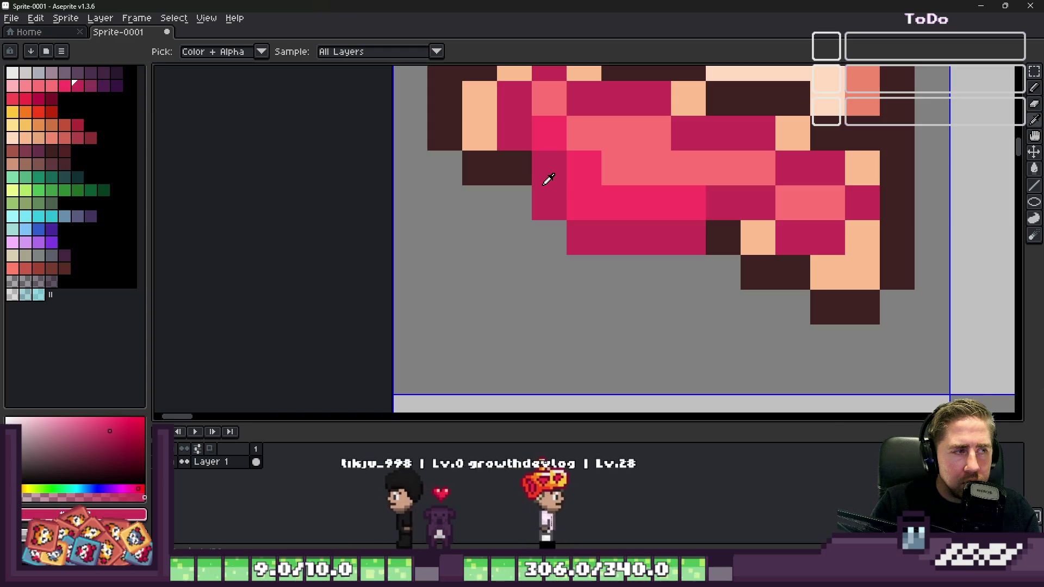
Step: Add crimson shading pixels on the ham's left, undoing one stray pixel
left_click(38, 99)
left_click(549, 202)
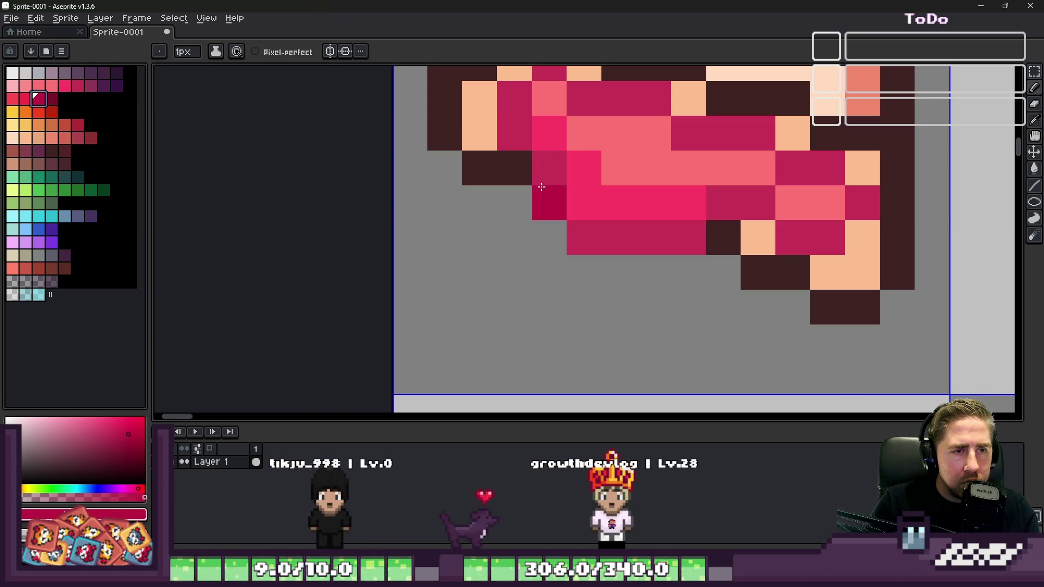
left_click(549, 168)
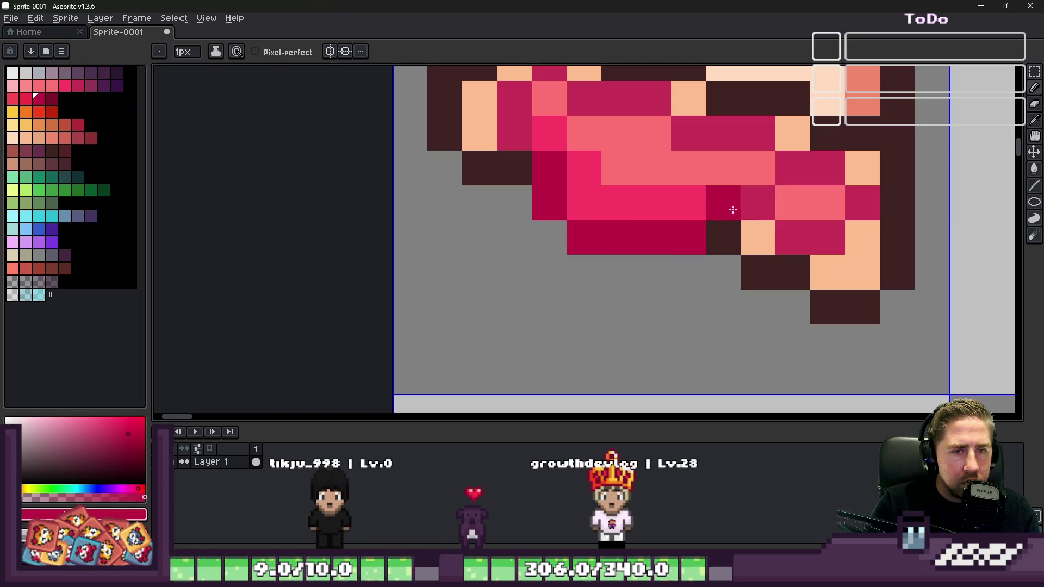
key("ctrl+z")
key("b")
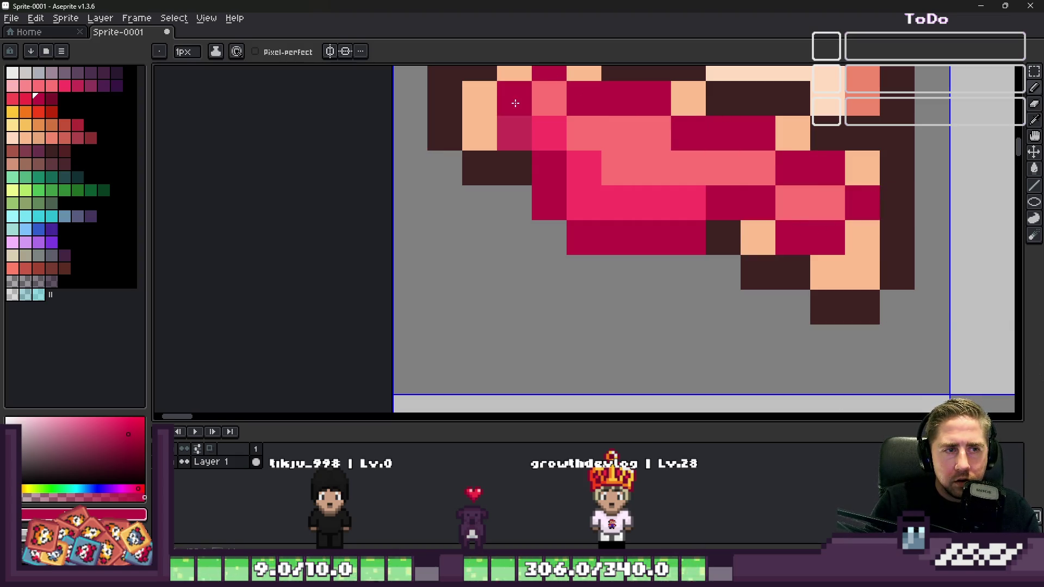
scroll(541, 192, "down", 4)
scroll(560, 187, "up", 3)
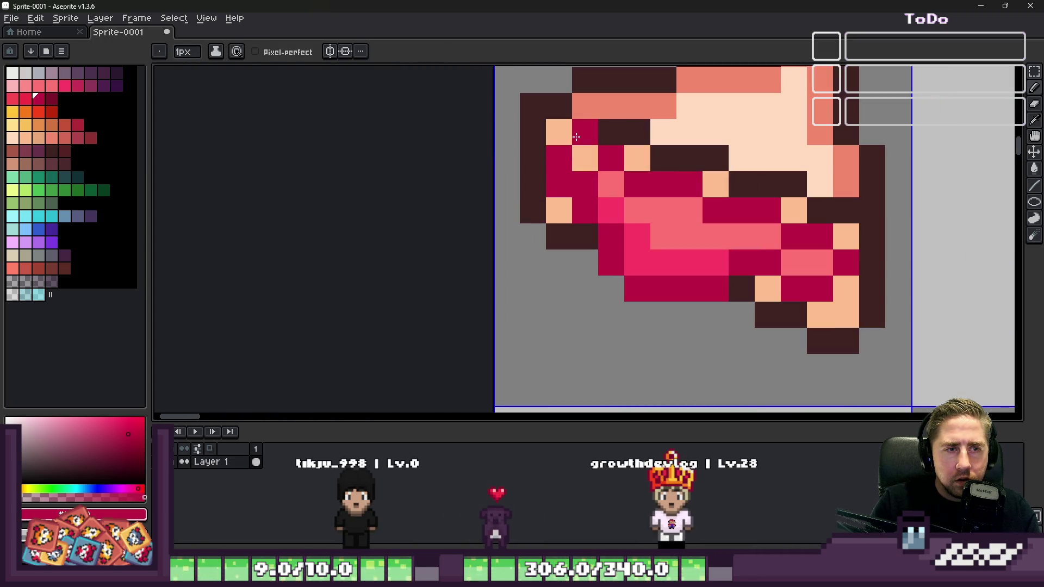
Step: Touch up the ham's upper left with pink and crimson pixels, then pick peach
left_click(606, 175, "alt")
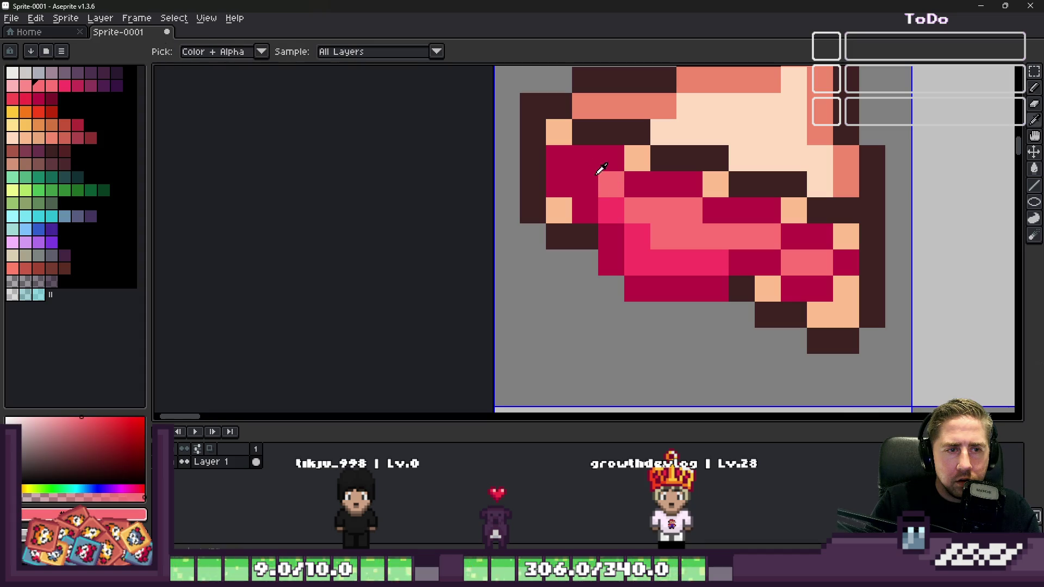
left_click_drag(585, 158, 586, 173)
left_click(551, 149, "alt")
left_click(579, 157)
left_click(558, 120, "alt")
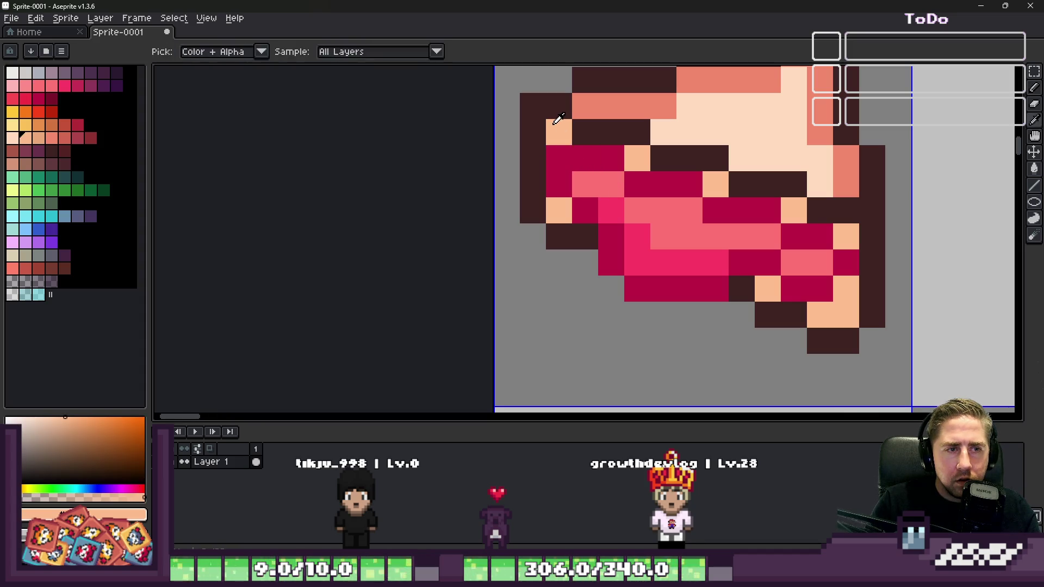
scroll(559, 154, "down", 3)
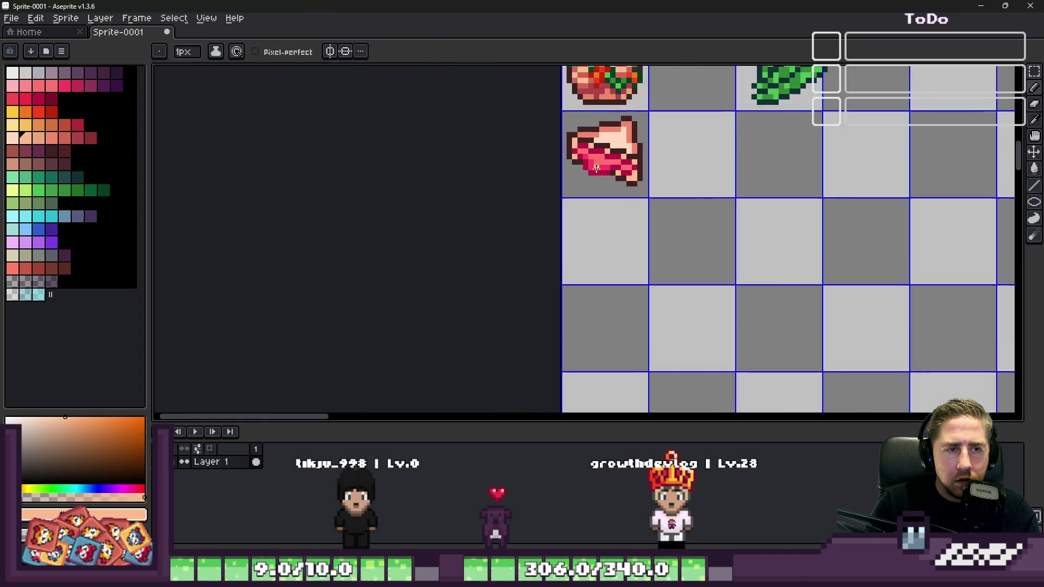
Step: Add two hot-pink pixels at the ham's left edge
scroll(614, 181, "up", 2)
left_click(613, 181, "alt")
left_click_drag(598, 166, 598, 183)
scroll(598, 183, "down", 3)
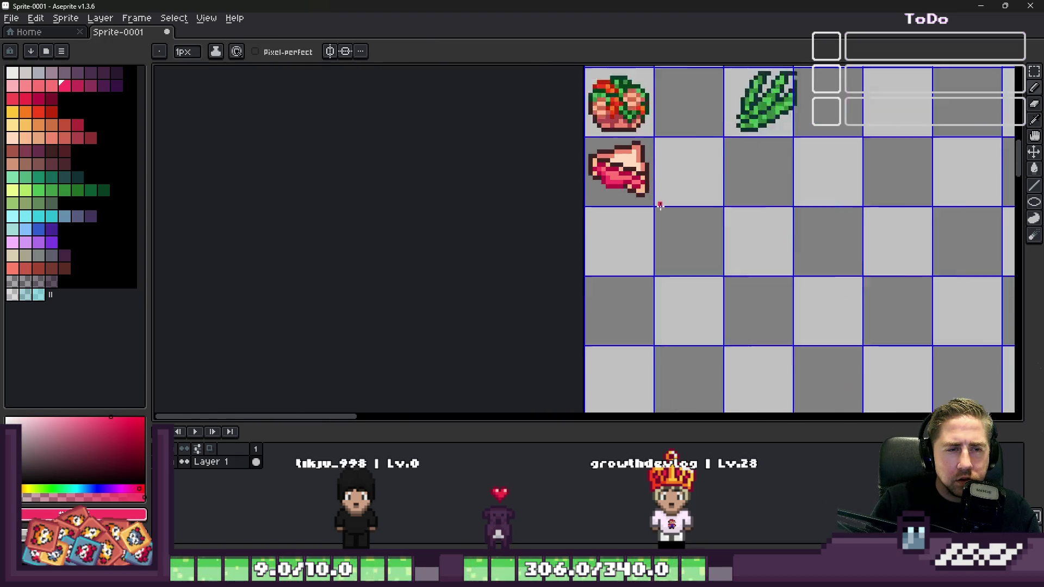
scroll(602, 194, "up", 3)
scroll(602, 194, "up", 1)
scroll(587, 158, "down", 3)
scroll(587, 157, "up", 3)
Step: Return stray magenta pixels to peach bread and add one magenta pixel at the ham's top
left_click(576, 118, "alt")
left_click_drag(622, 135, 809, 215)
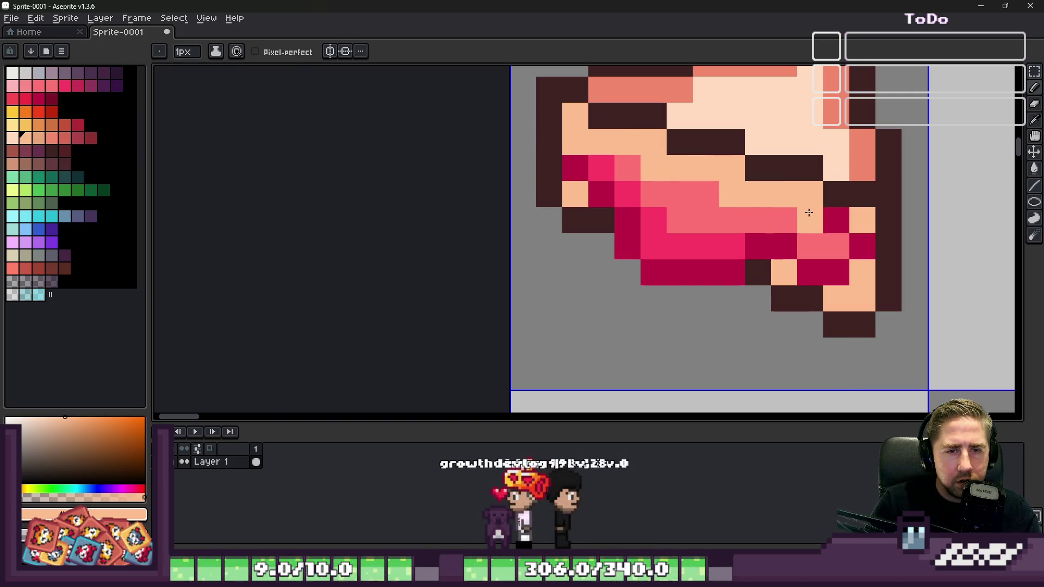
left_click(825, 217, "alt")
right_click(824, 216)
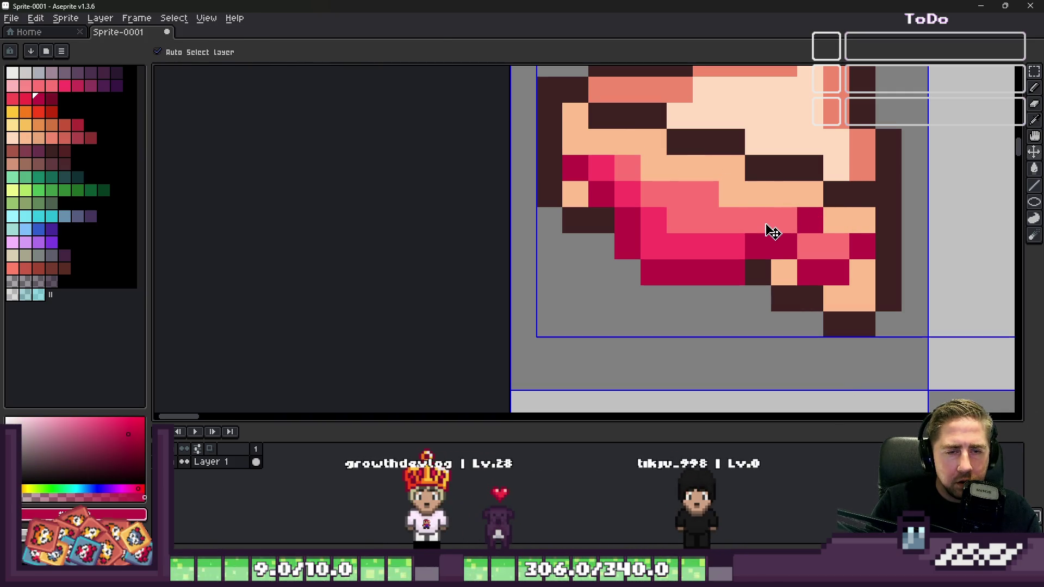
left_click(775, 218)
scroll(775, 216, "down", 9)
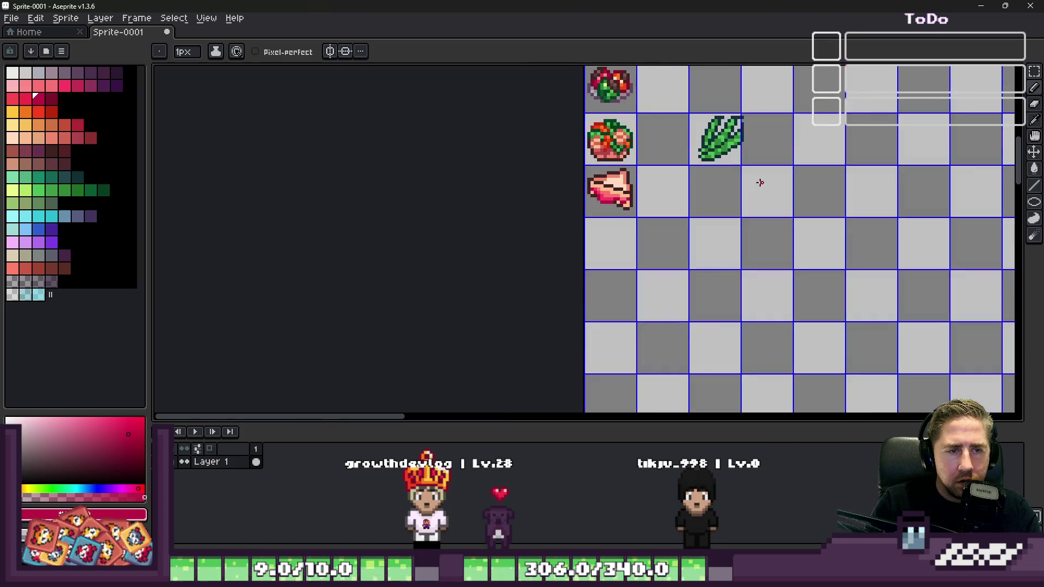
scroll(590, 193, "up", 4)
scroll(590, 193, "up", 5)
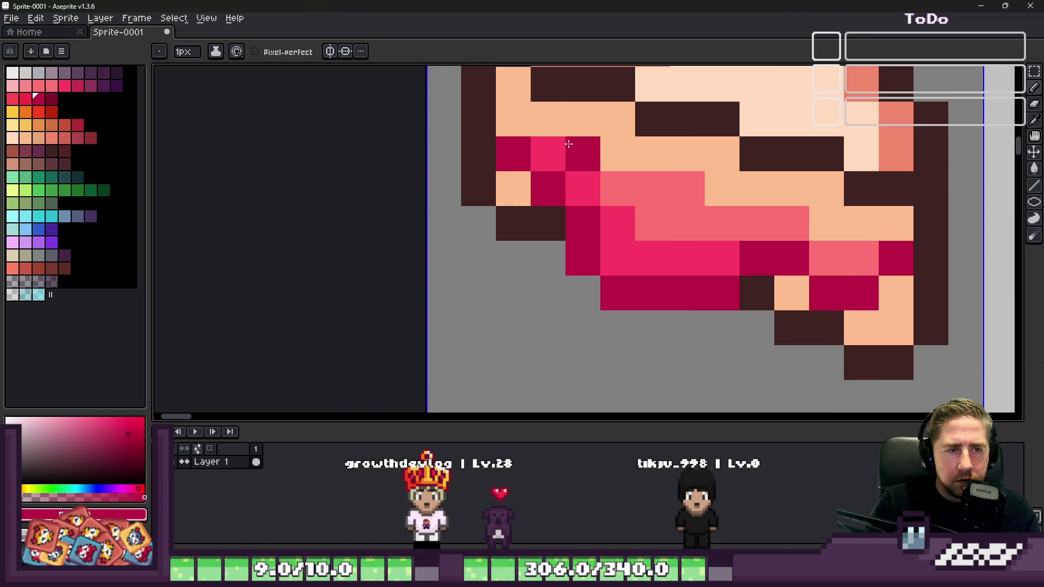
Step: Paint a diagonal yellow cheese strip through the sandwich filling
left_click(17, 109)
left_click(678, 227)
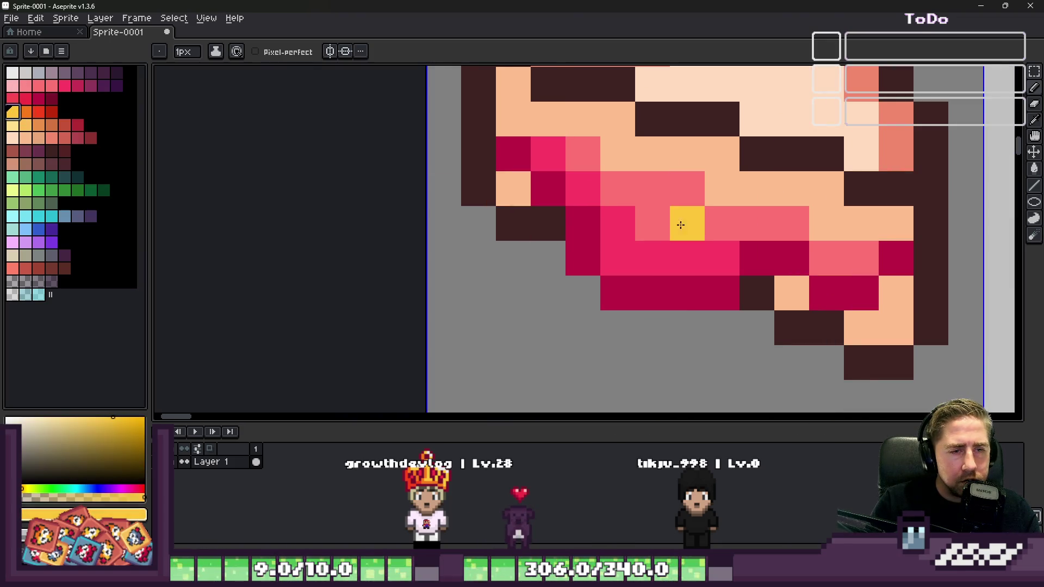
mouse_move(676, 170)
left_mouse_down()
mouse_move(759, 324)
mouse_move(826, 228)
mouse_move(725, 205)
mouse_move(691, 180)
left_mouse_up()
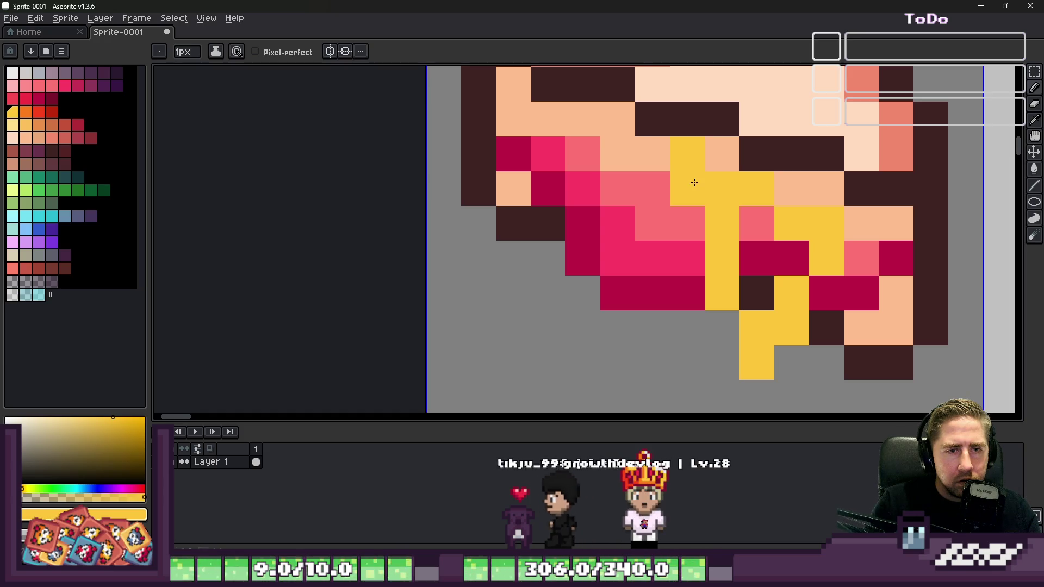
left_click(650, 147, "alt")
left_click(714, 184, "alt")
mouse_move(757, 223)
left_mouse_down()
mouse_move(762, 280)
mouse_move(792, 258)
left_mouse_up()
Step: Add orange shading cells on the cheese and repaint one yellow cell peach
left_click(26, 112)
left_click(792, 224)
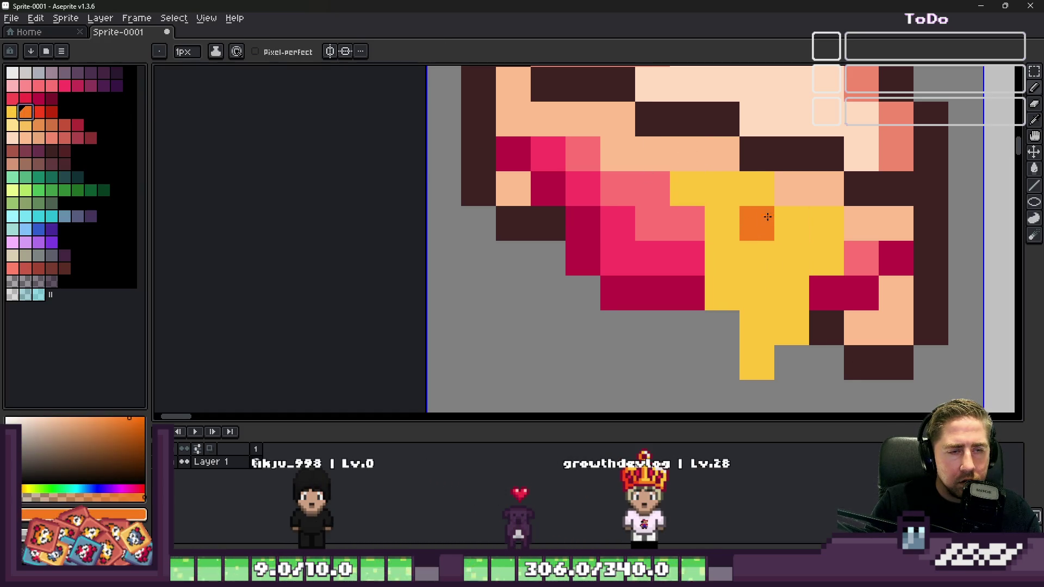
key("ctrl+z")
left_click_drag(688, 189, 710, 191)
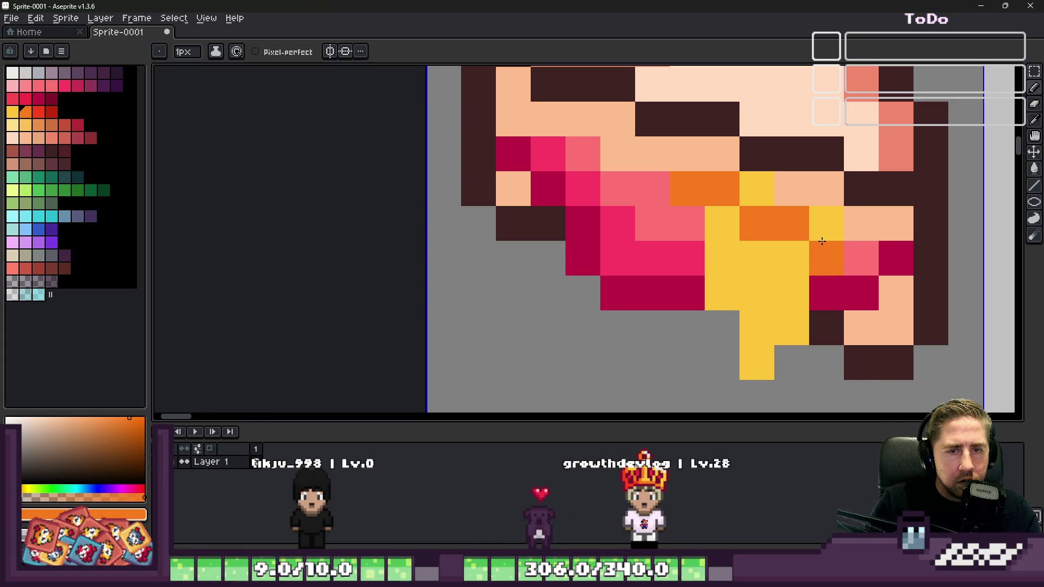
left_click(801, 187, "alt")
left_click(761, 187)
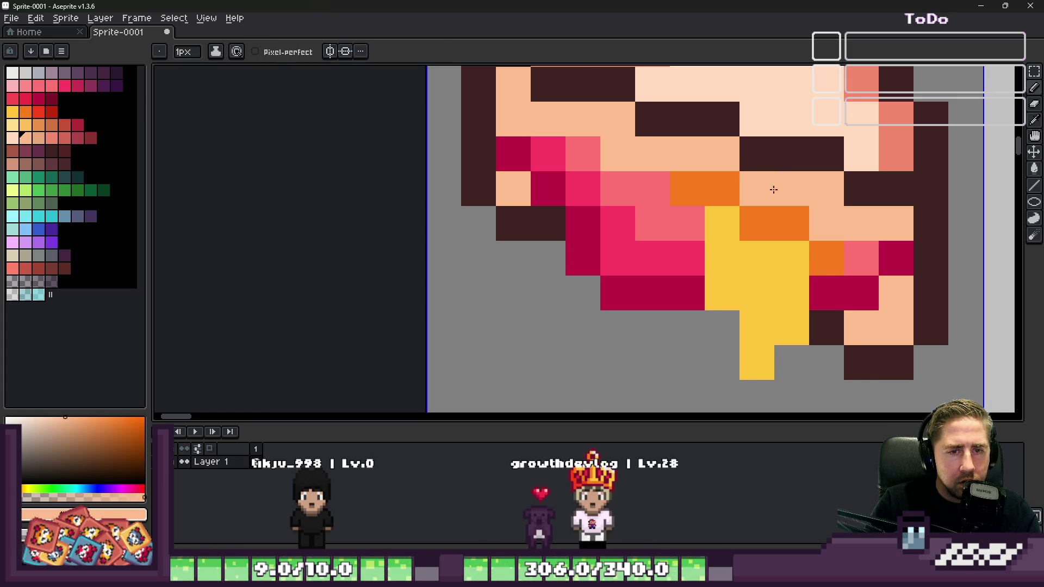
Step: Extend the orange cheese shading leftward
scroll(799, 205, "down", 3)
scroll(567, 158, "up", 2)
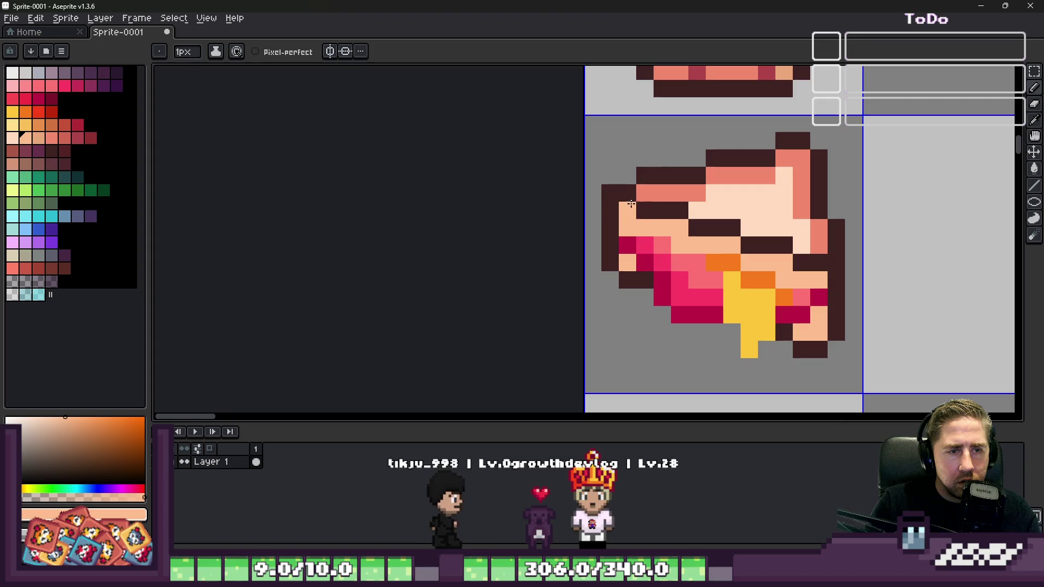
scroll(674, 246, "down", 2)
scroll(512, 236, "up", 3)
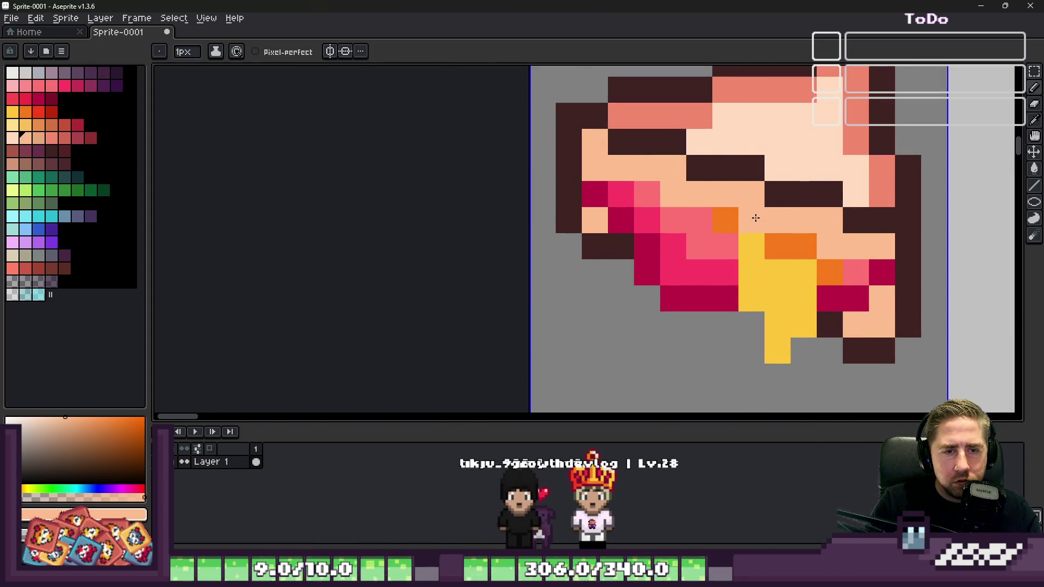
scroll(756, 219, "down", 3)
scroll(737, 187, "up", 3)
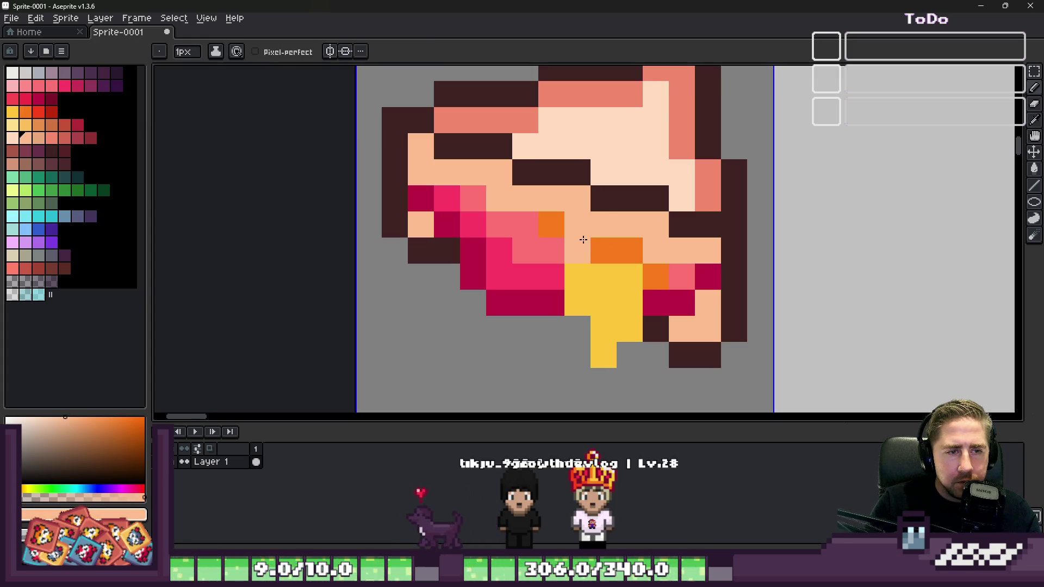
left_click(612, 246, "alt")
Step: Fill the filling's left side and left edge with yellow cheese pixels
left_click(578, 250)
left_click(571, 268, "alt")
left_click_drag(552, 250, 562, 270)
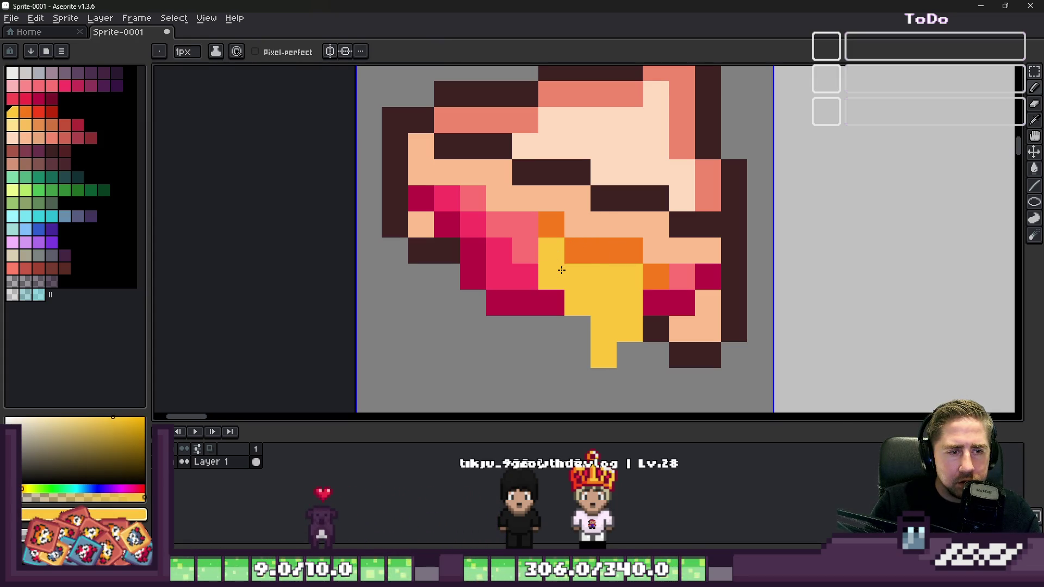
left_click(500, 225)
scroll(547, 222, "down", 1)
left_click(547, 222)
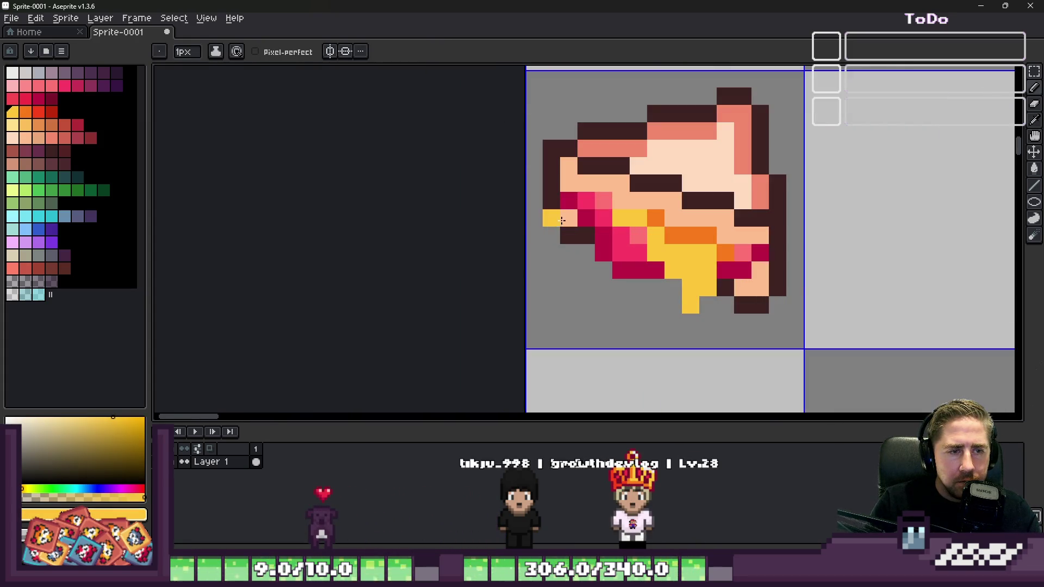
scroll(641, 228, "down", 3)
scroll(640, 198, "up", 3)
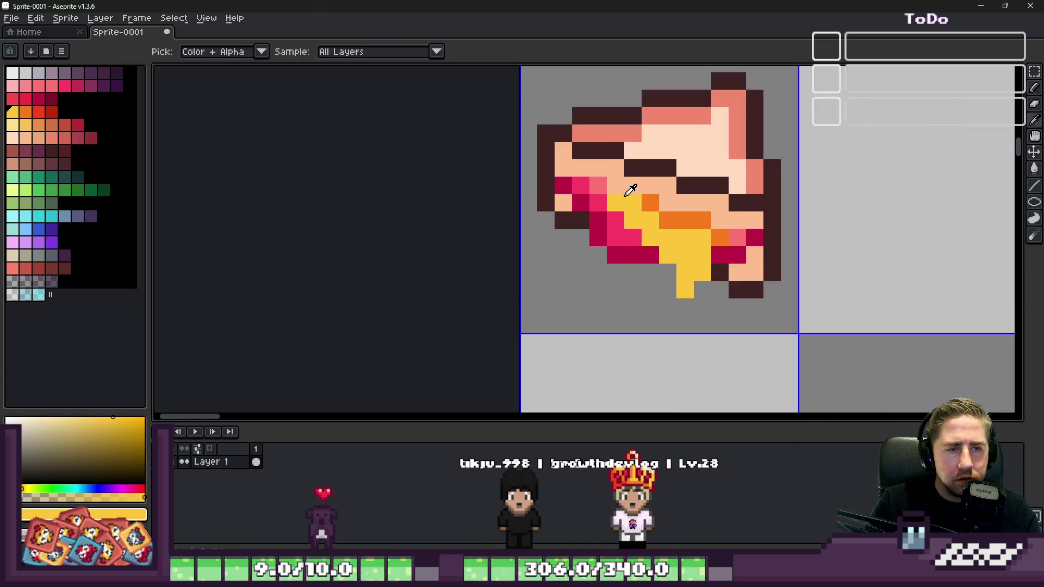
Step: Sample the orange shading and pink meat colours from the sprite
left_click(639, 198, "alt")
left_click(598, 185, "alt")
scroll(621, 204, "down", 3)
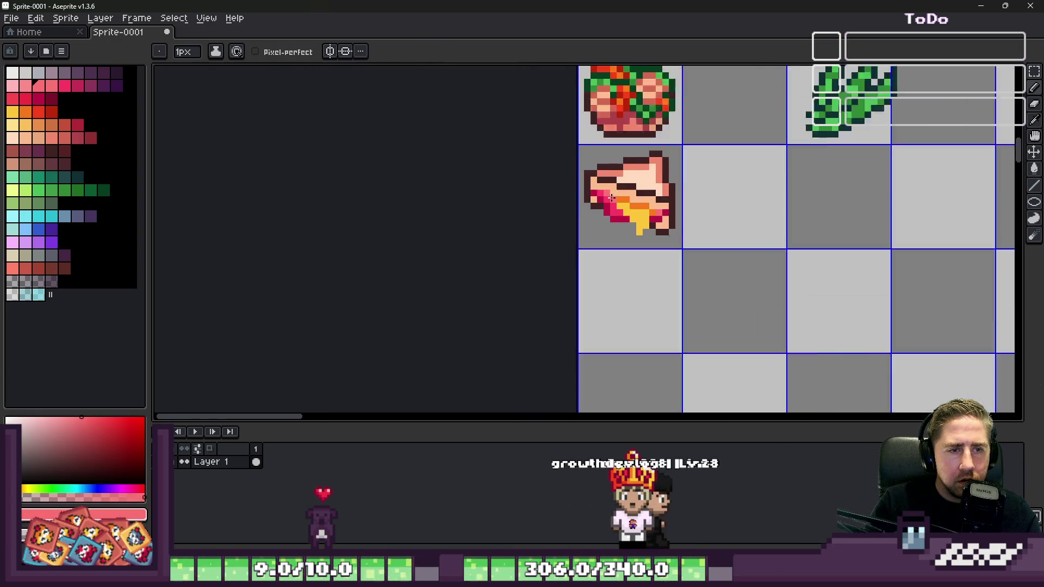
scroll(539, 188, "up", 2)
scroll(563, 196, "down", 1)
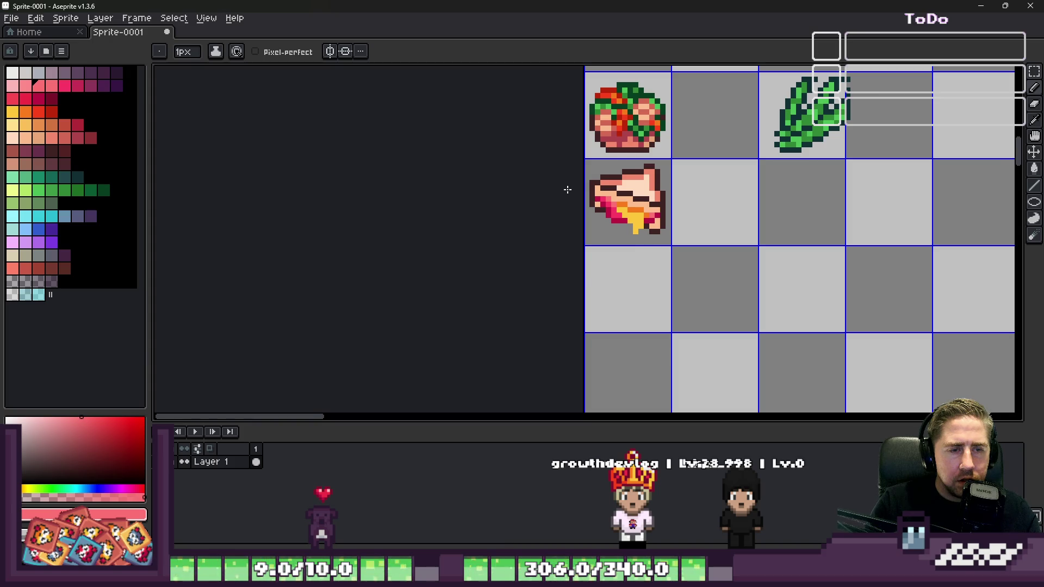
scroll(576, 193, "up", 2)
scroll(593, 196, "up", 2)
scroll(610, 202, "down", 2)
scroll(633, 211, "up", 2)
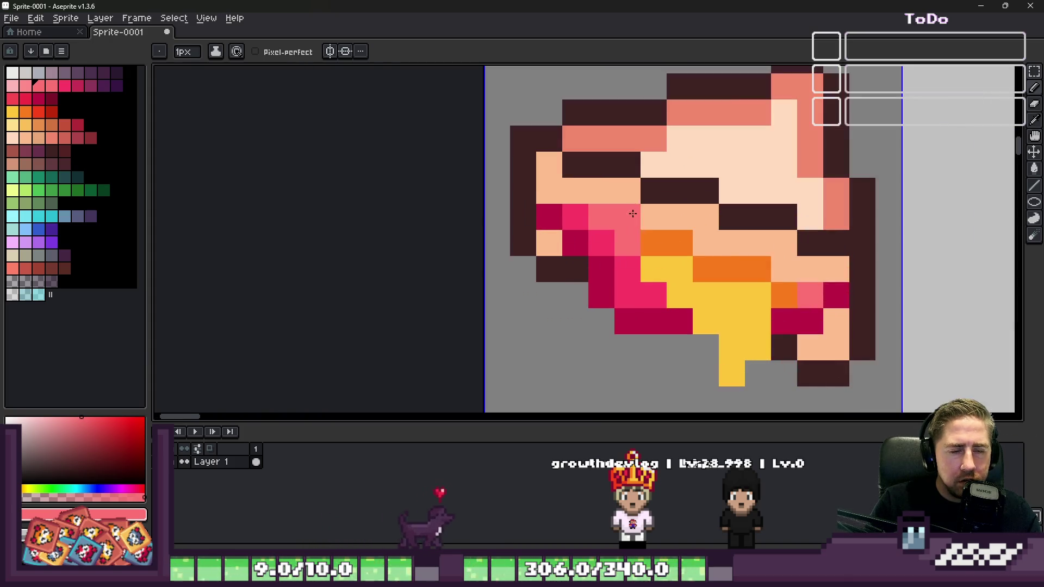
Step: Pick the dark crimson swatch, then switch to the Godot editor window
left_click(51, 98)
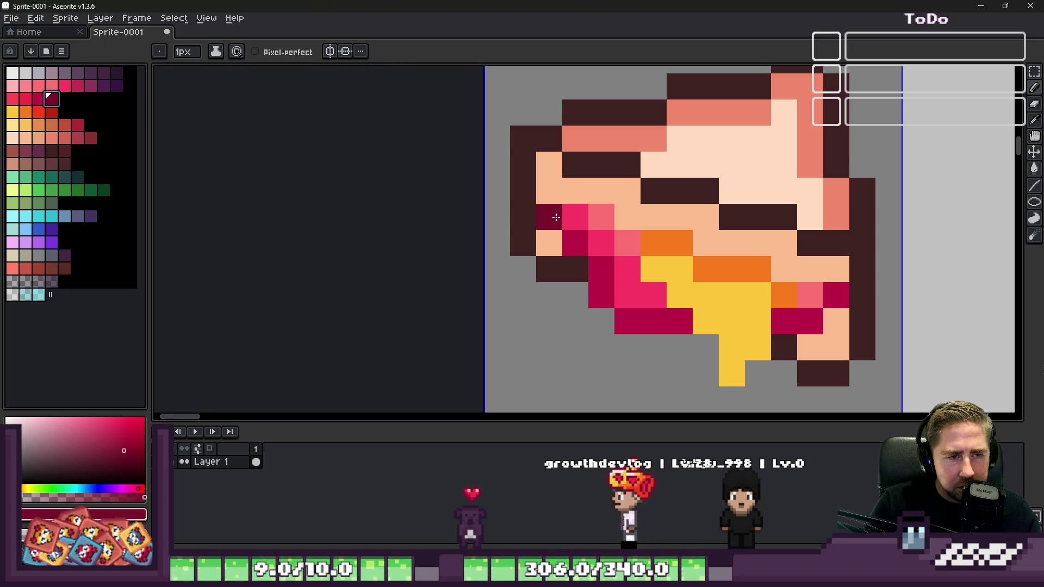
scroll(656, 265, "down", 1)
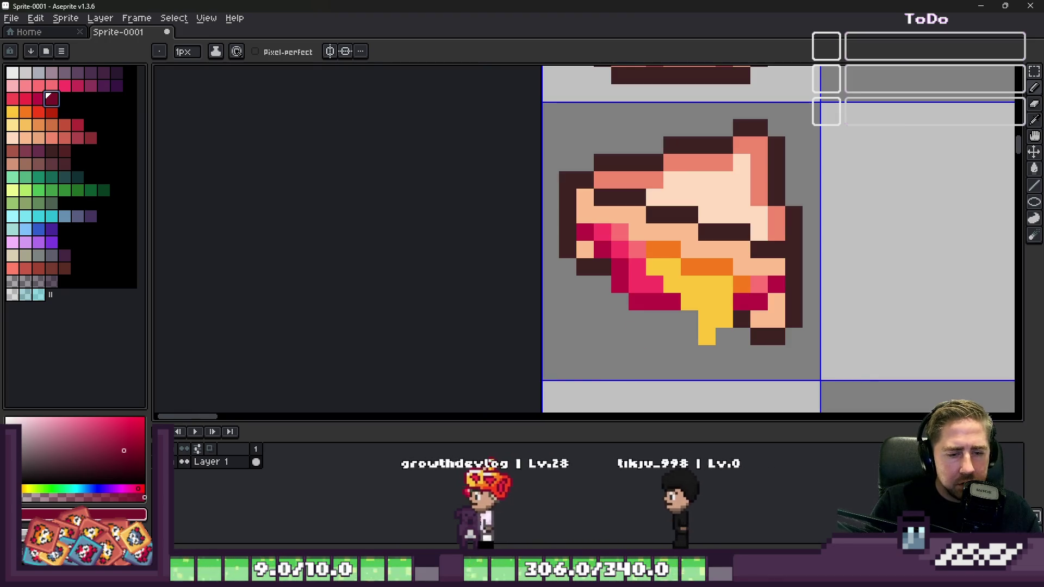
mouse_move(590, 571)
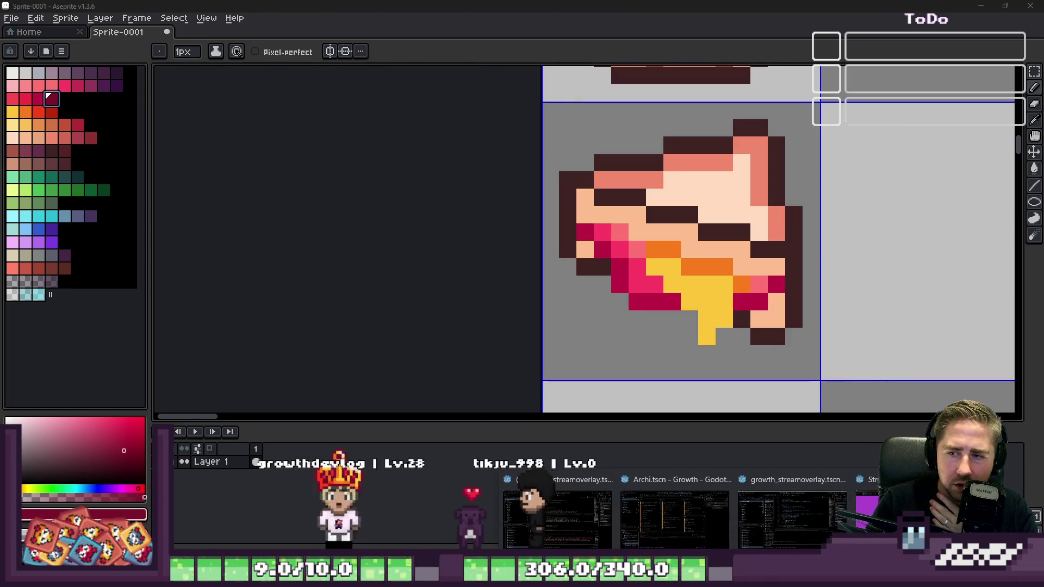
left_click(589, 517)
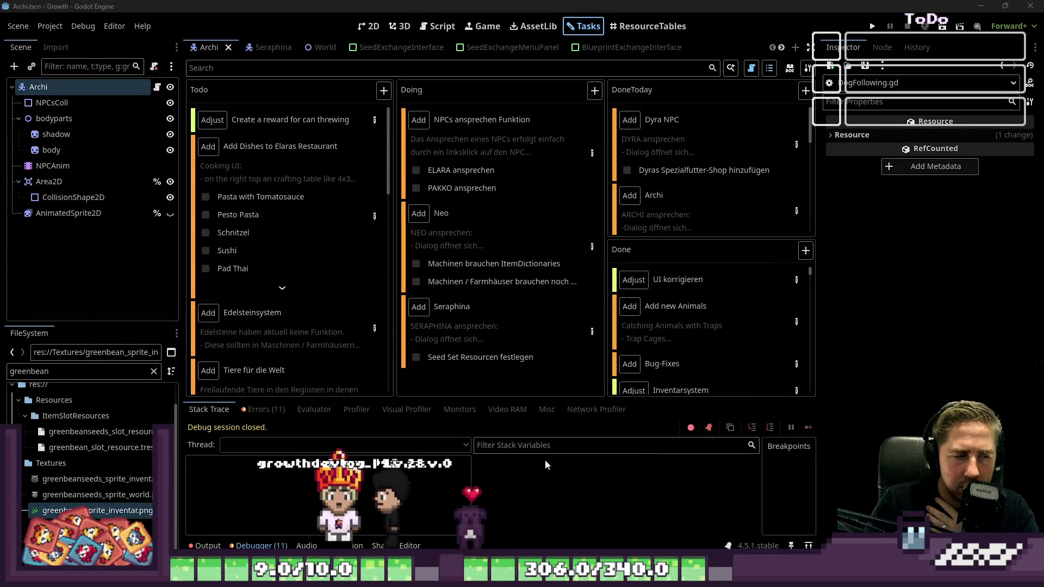
Step: Open the Add Dishes to Elaras Restaurant task and find the Ham Sandwich recipe
scroll(305, 234, "down", 1)
left_click(375, 180)
scroll(359, 282, "down", 5)
scroll(360, 282, "down", 10)
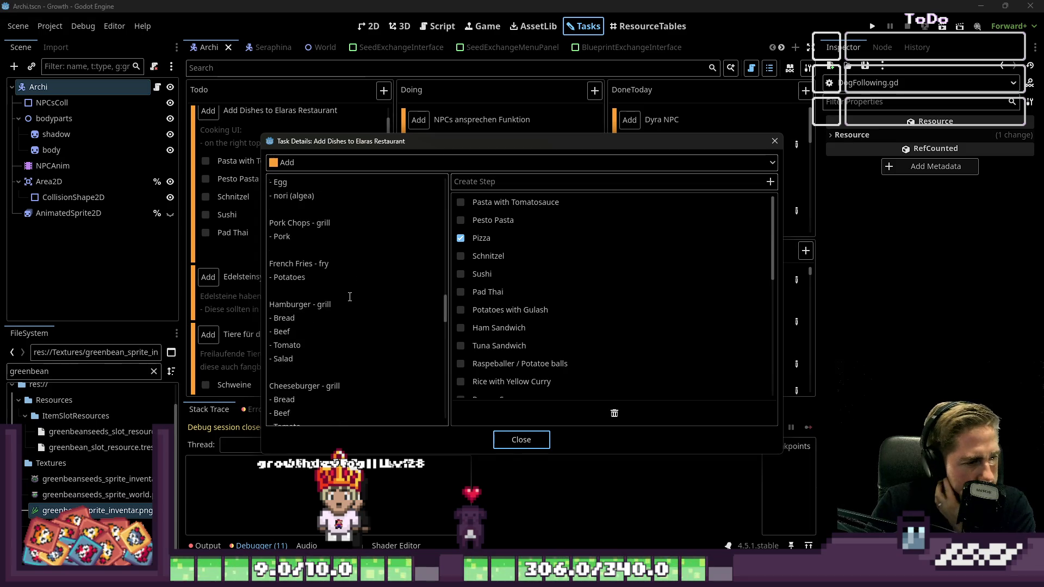
scroll(346, 295, "down", 10)
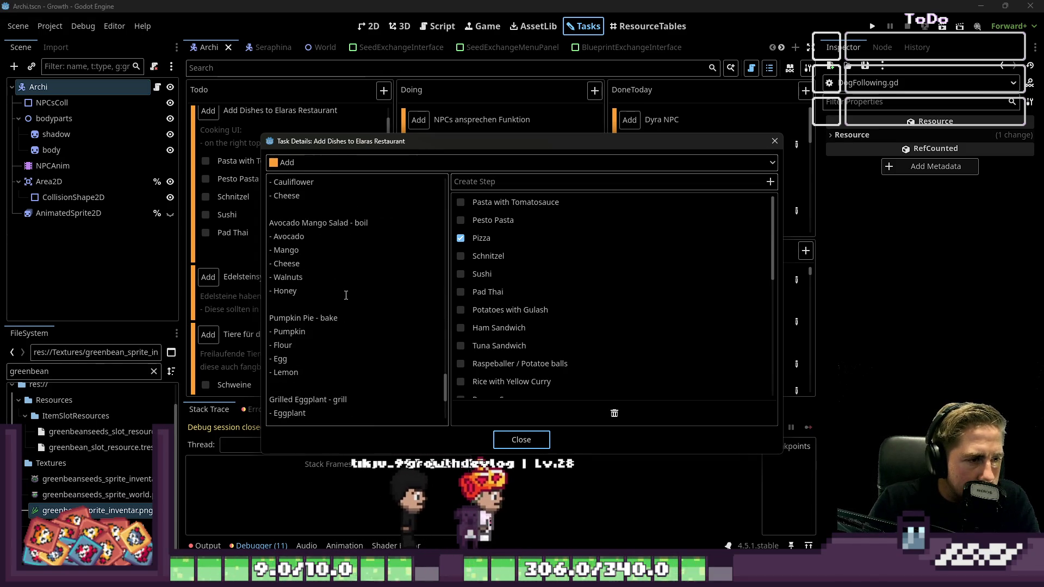
scroll(346, 295, "up", 6)
scroll(346, 295, "up", 8)
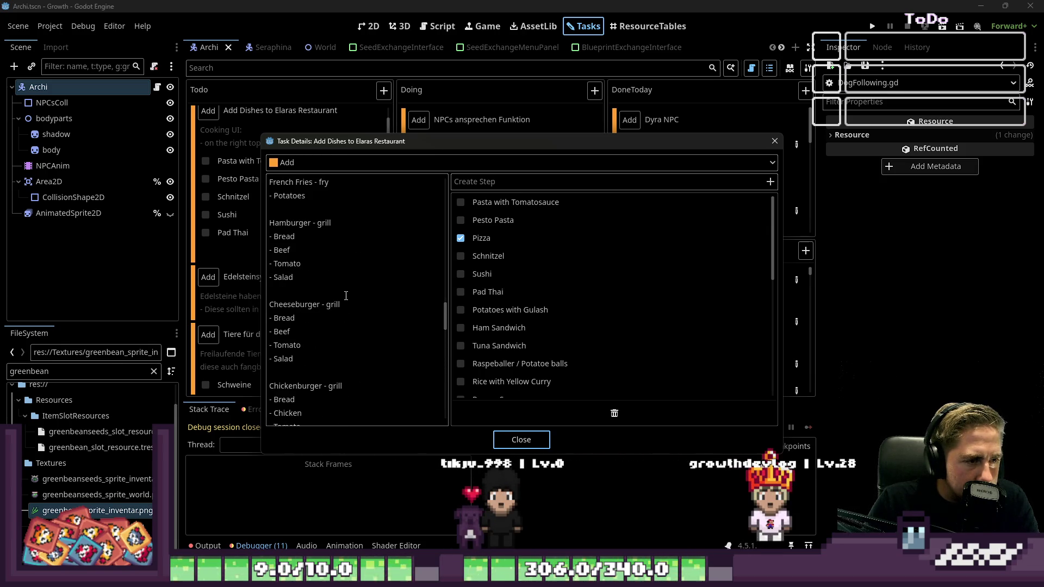
scroll(346, 296, "up", 5)
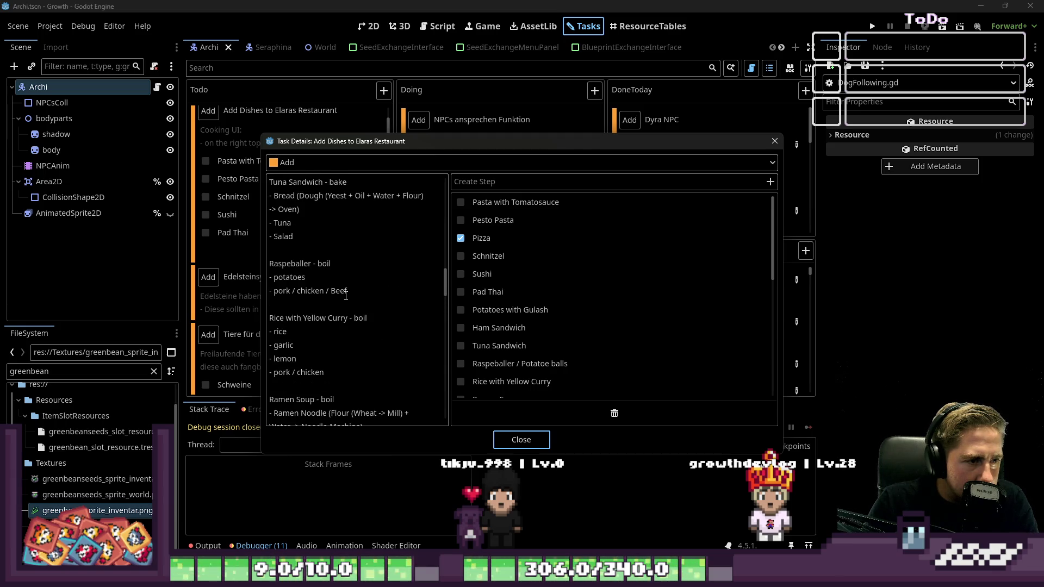
scroll(346, 295, "up", 3)
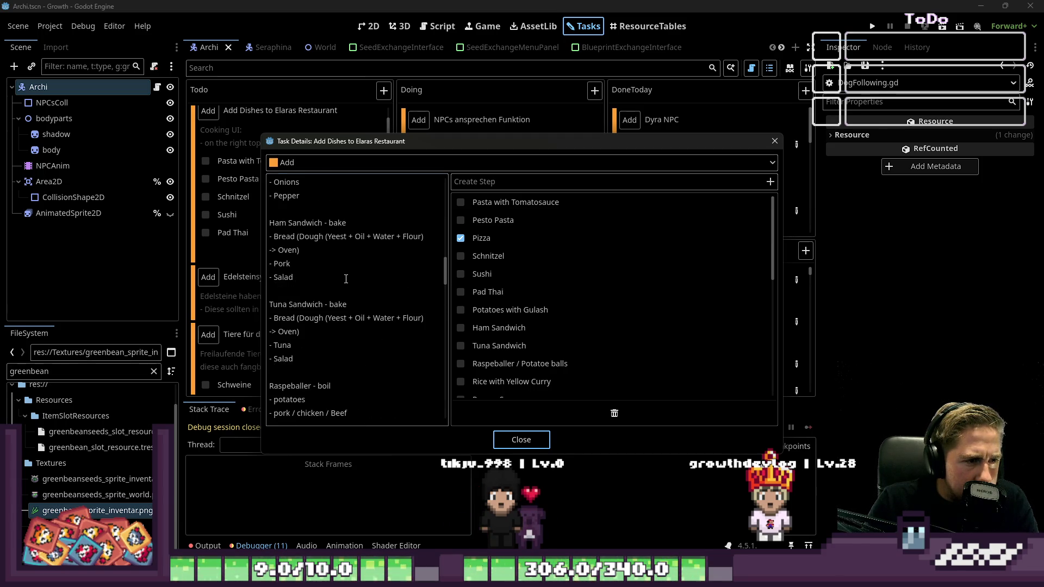
Step: Add a '- Ch' cheese line after the Oven line and close the task details
left_click_drag(346, 279, 287, 247)
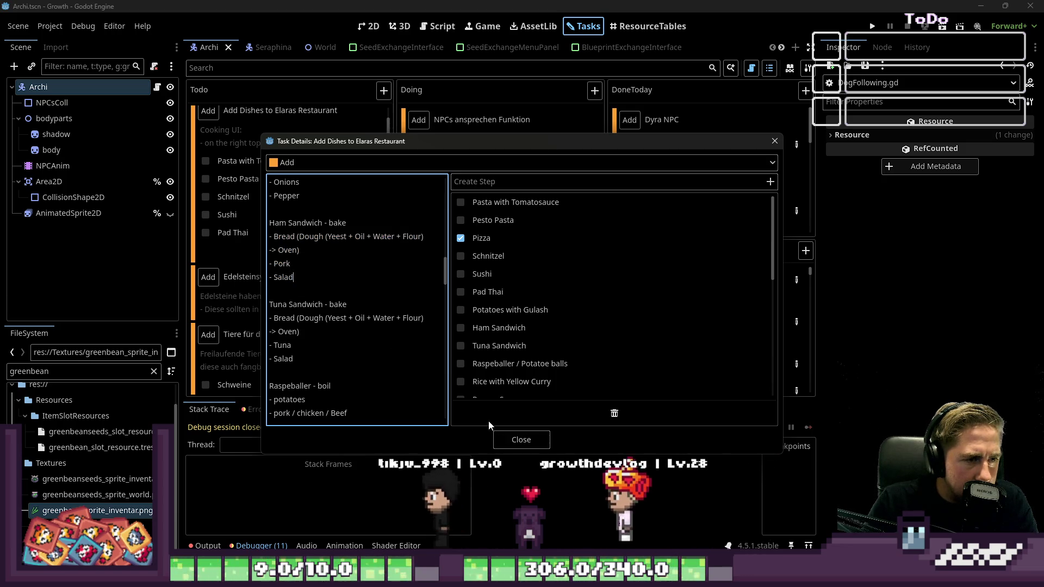
left_click(326, 250)
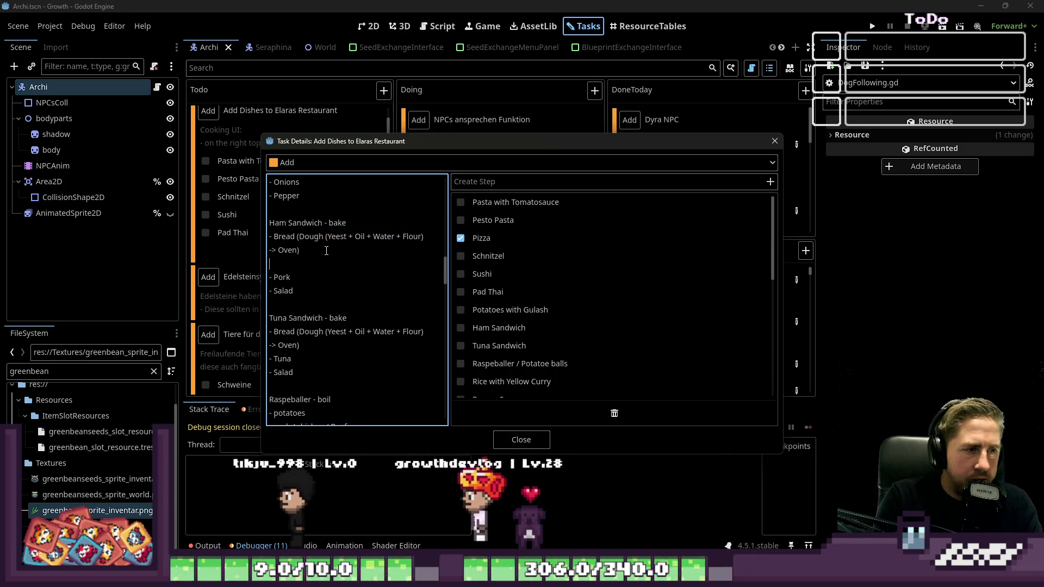
type("-")
key("Return")
type("- Chees")
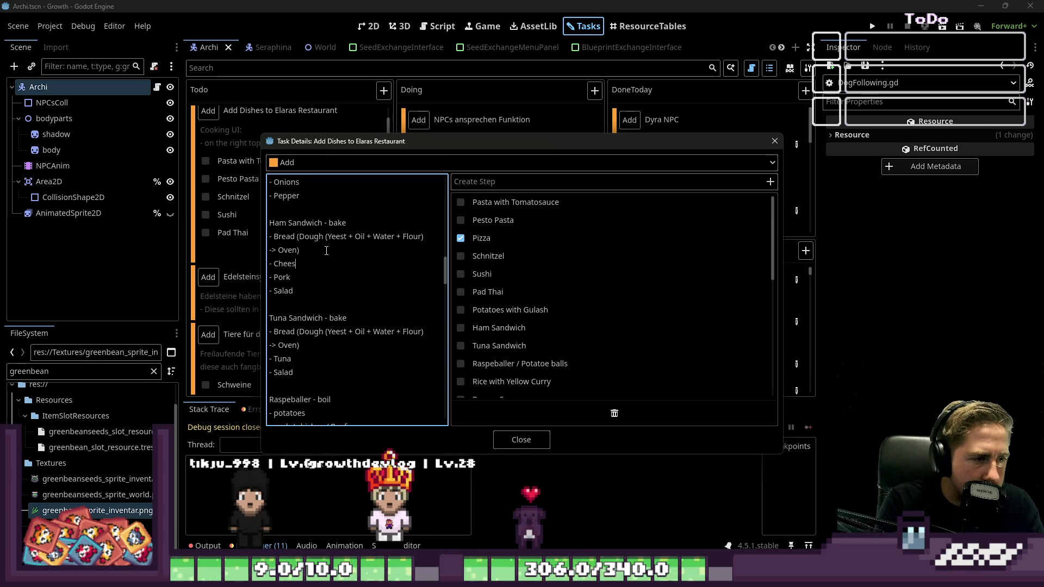
left_click(537, 438)
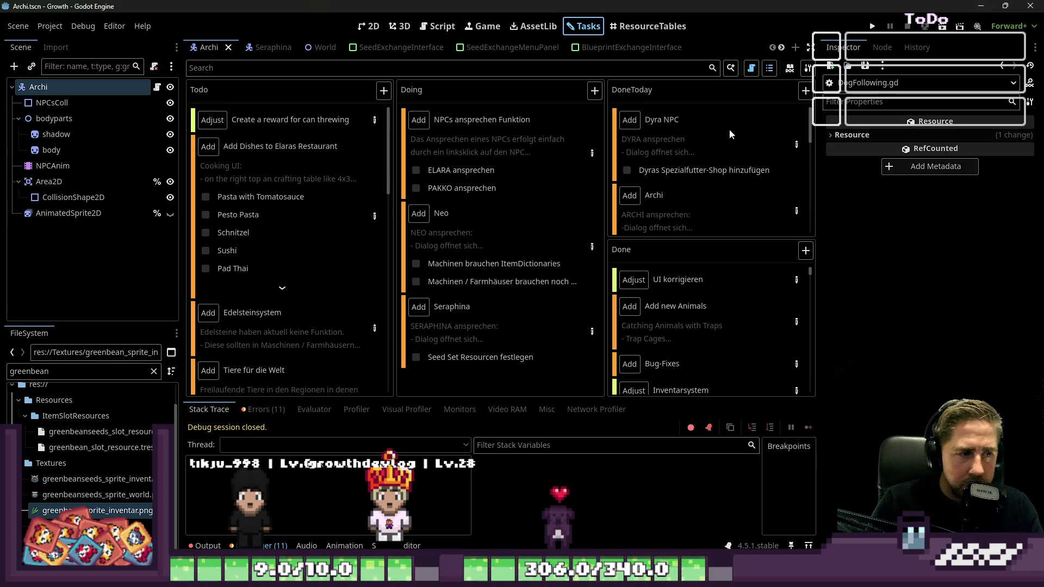
left_click(981, 7)
Step: Undo the stray crimson pixel and paint green lettuce diagonally across the filling
scroll(600, 280, "down", 2)
scroll(601, 280, "up", 2)
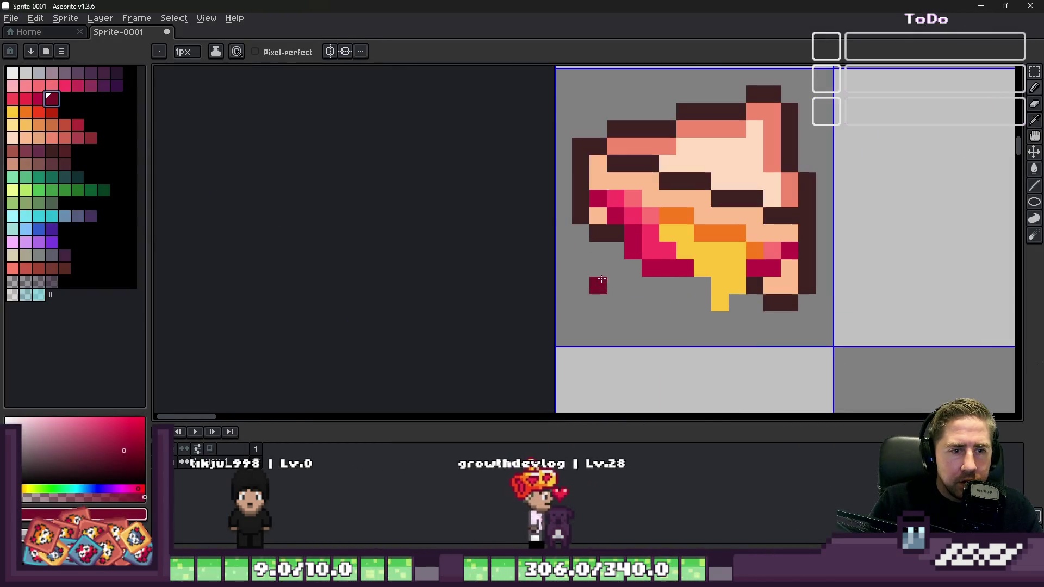
key("ctrl+z")
scroll(700, 214, "up", 3)
left_click(53, 190)
mouse_move(565, 184)
left_mouse_down()
mouse_move(600, 217)
mouse_move(635, 217)
mouse_move(590, 235)
left_mouse_up()
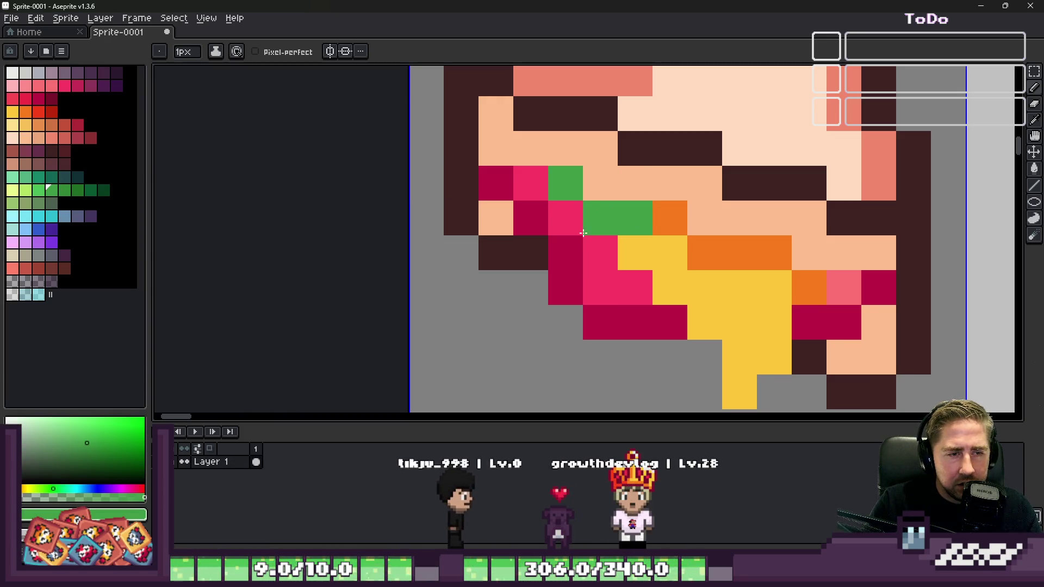
left_click(660, 222)
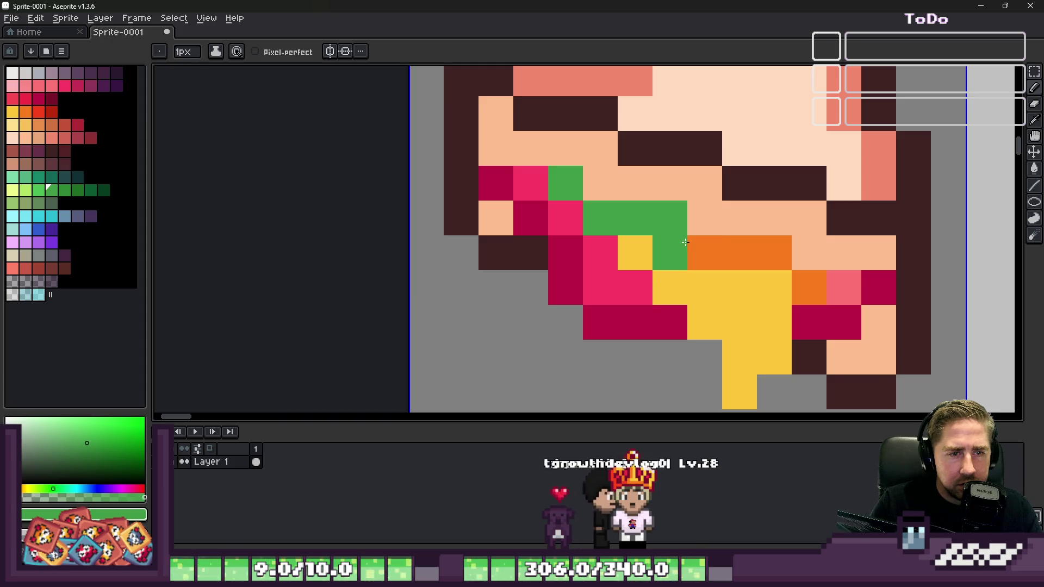
mouse_move(669, 249)
left_mouse_down()
mouse_move(625, 258)
mouse_move(594, 250)
mouse_move(518, 189)
left_mouse_up()
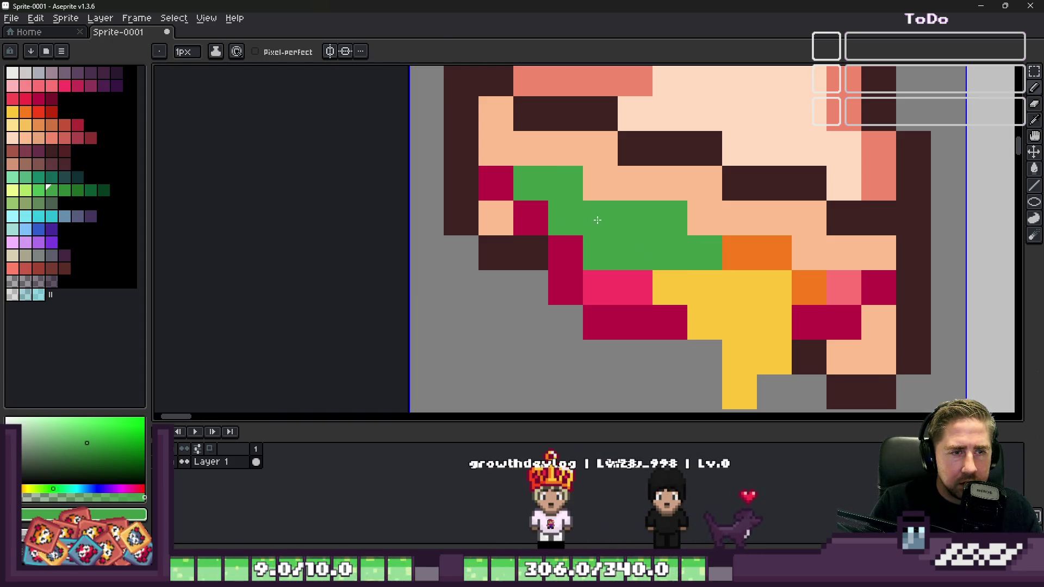
Step: Shade the lettuce with darker green pixels
key("i")
left_click(68, 191)
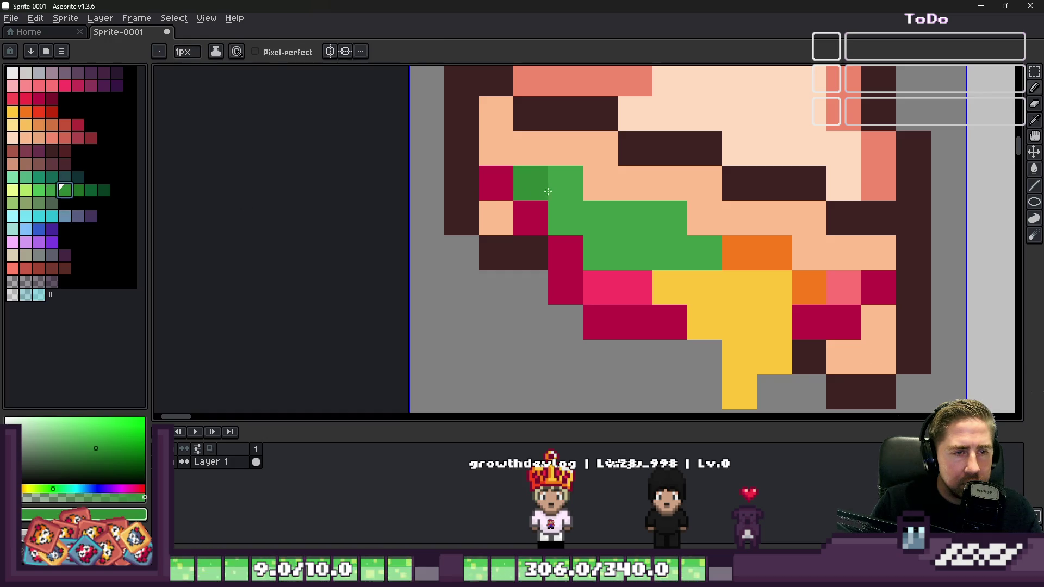
left_click_drag(563, 195, 603, 208)
left_click(703, 251)
scroll(653, 223, "down", 4)
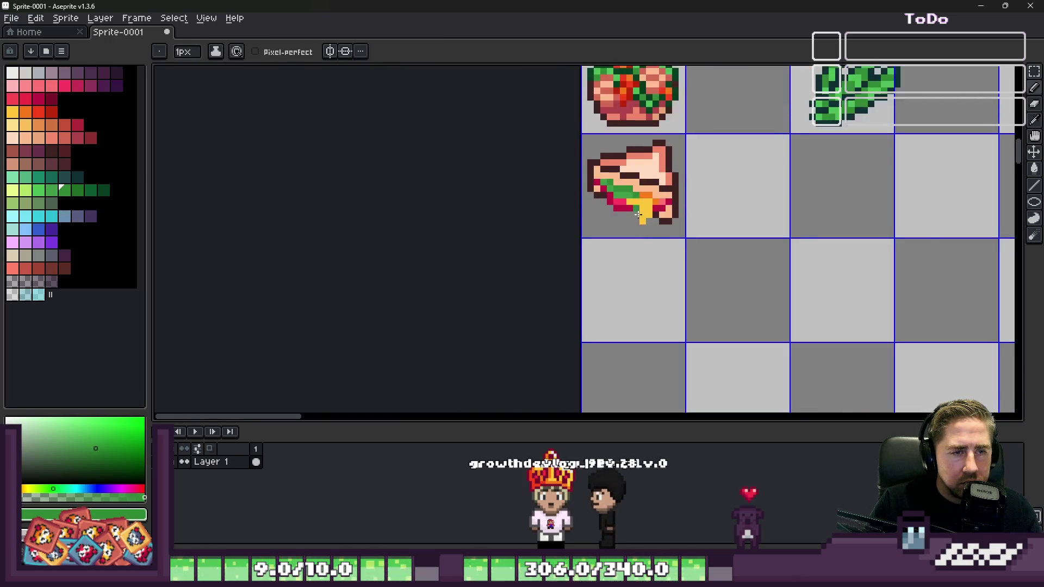
scroll(619, 194, "up", 3)
Step: Paint lettuce edge pixels crimson and lighter pink
key("x")
left_click(622, 194)
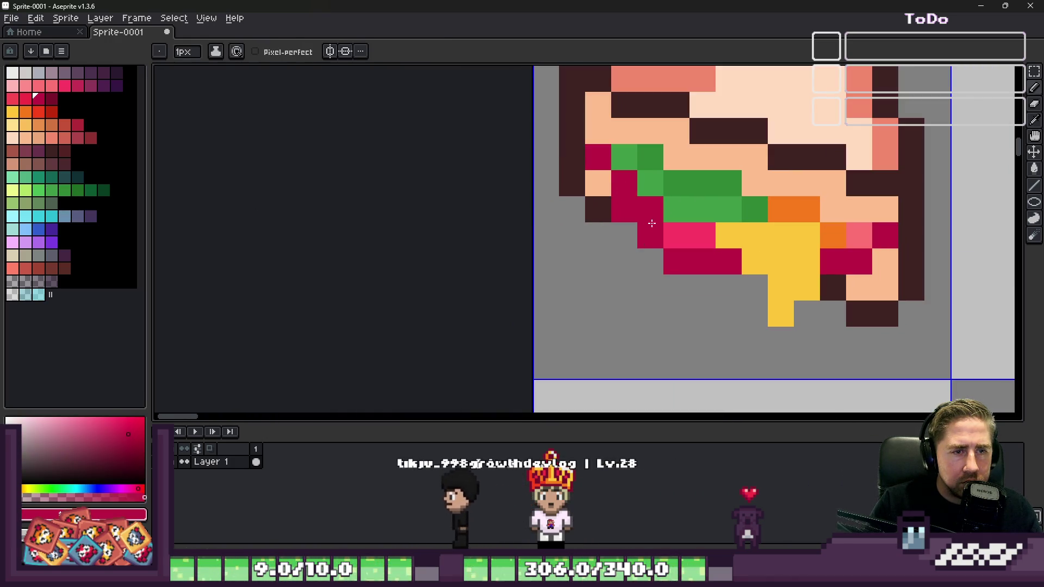
left_click(635, 198)
left_click(636, 202)
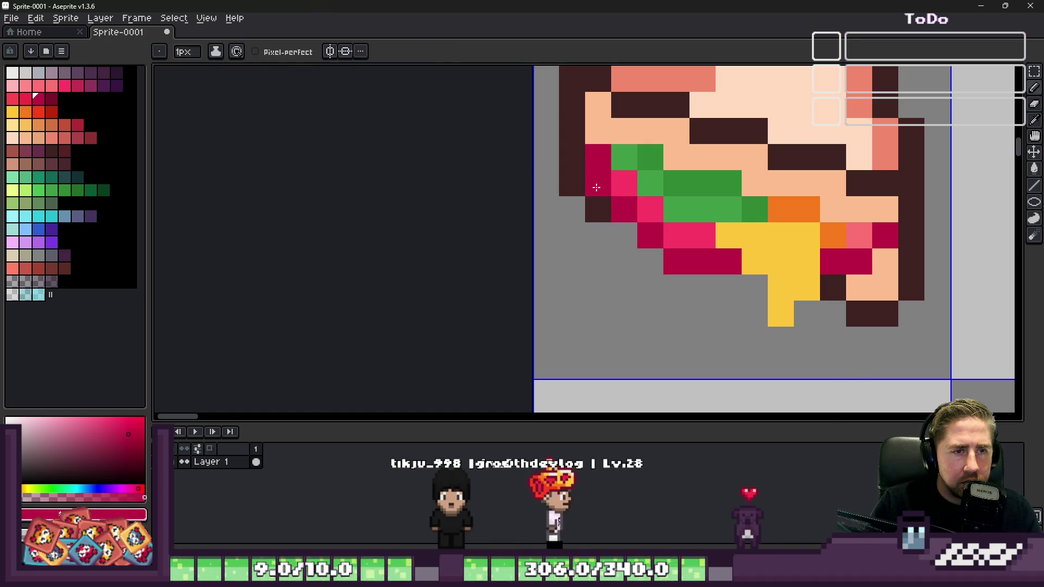
scroll(610, 178, "down", 4)
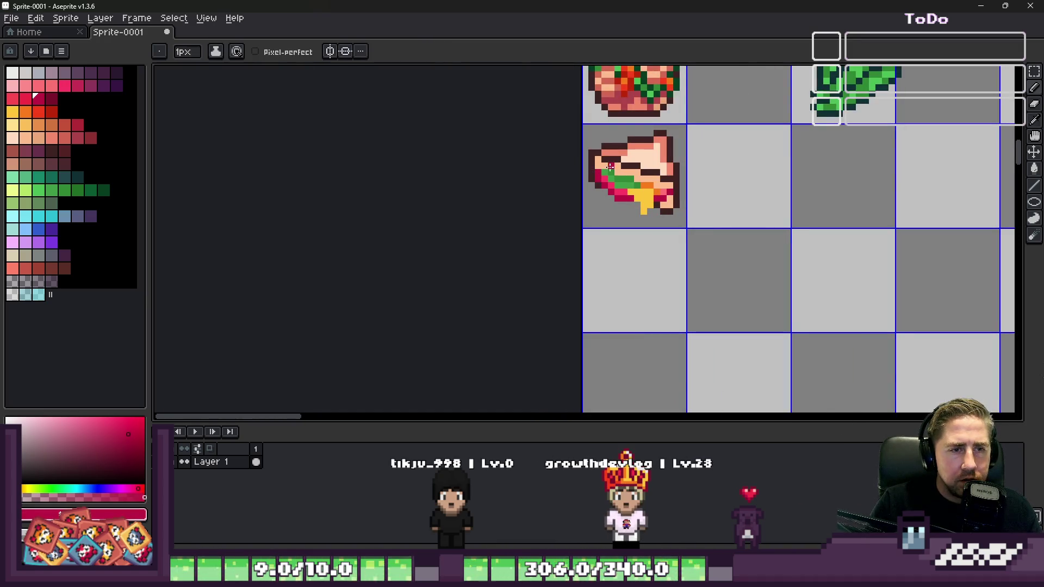
scroll(610, 166, "up", 4)
Step: Turn a yellow cheese pixel dark lettuce green
left_click(668, 215, "alt")
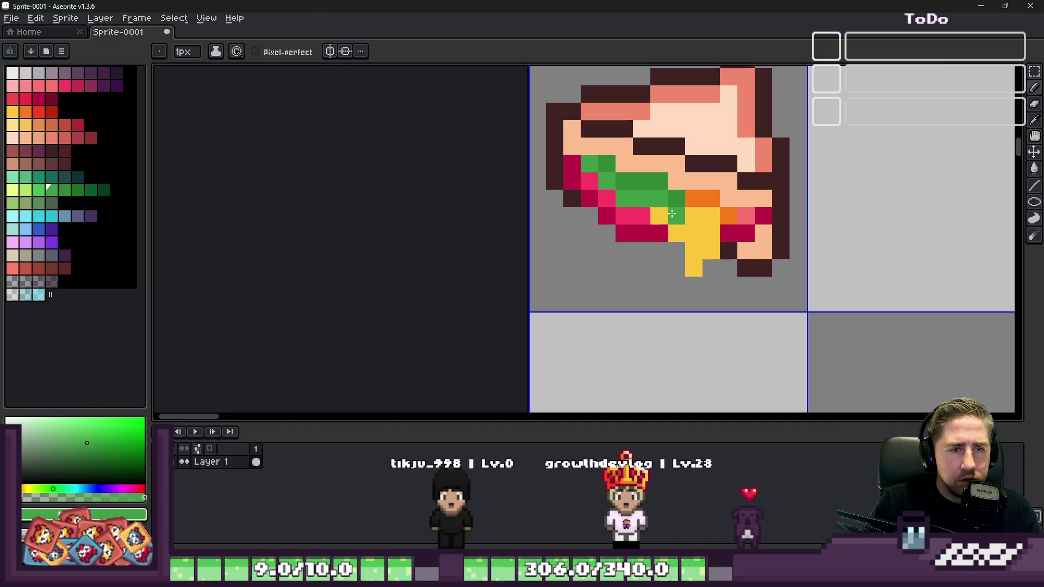
scroll(646, 190, "down", 4)
scroll(626, 180, "up", 4)
left_click(609, 169, "alt")
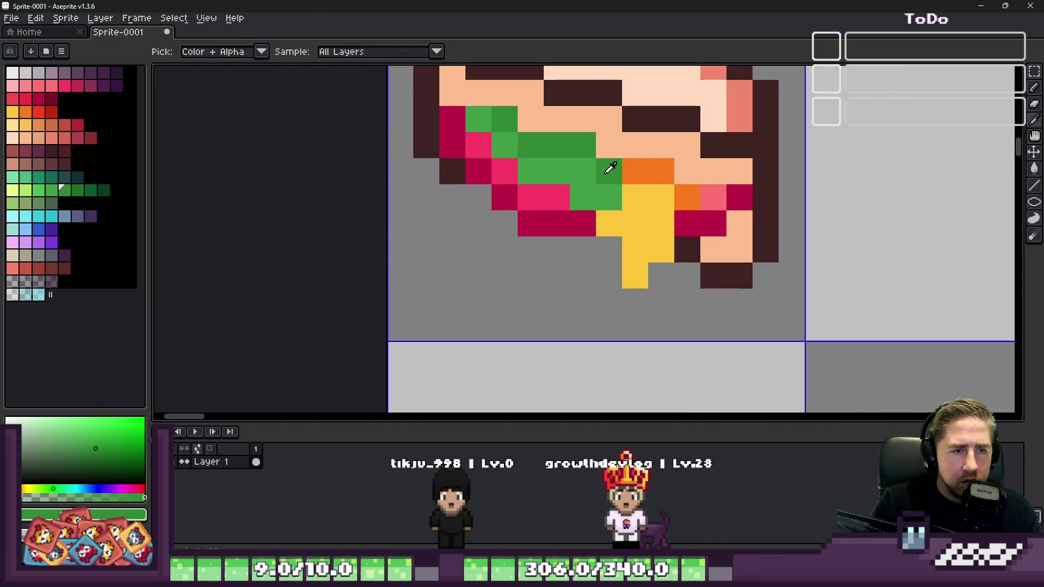
left_click(637, 193)
scroll(637, 193, "down", 4)
scroll(664, 198, "up", 5)
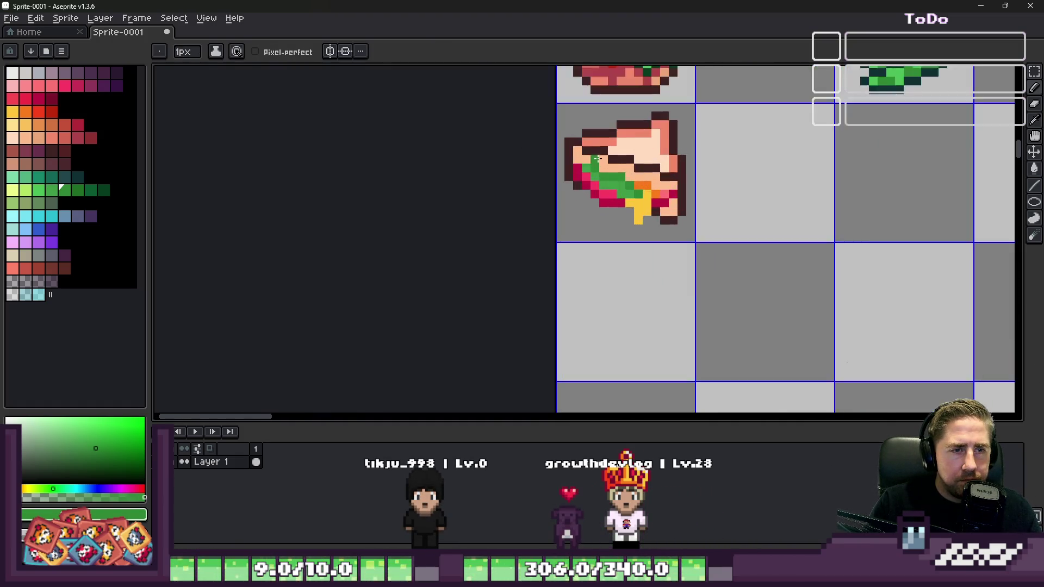
Step: Shade the lower bread with a darker tan pencil stroke
left_click(615, 168)
left_click(39, 128)
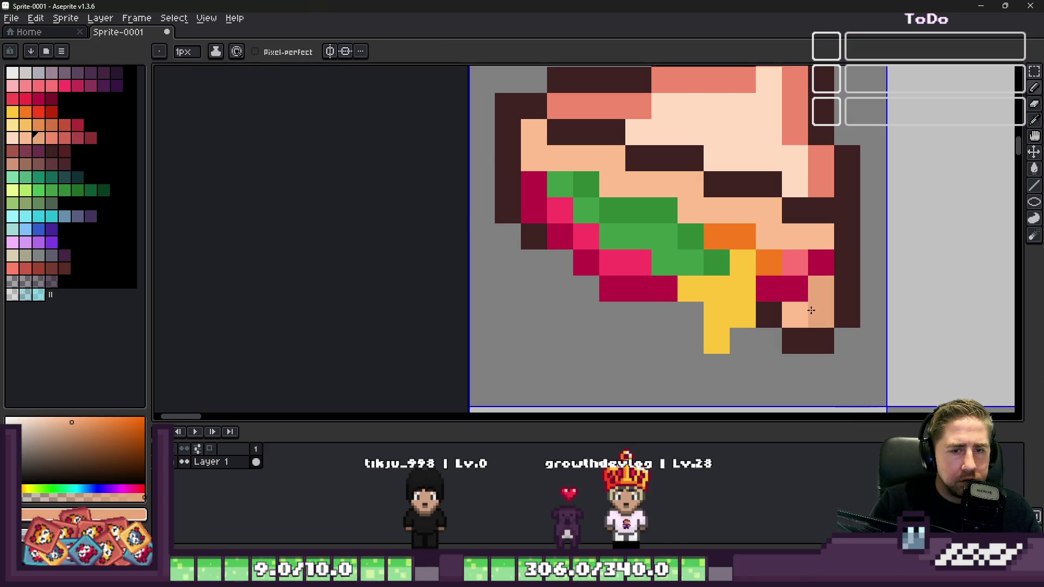
mouse_move(763, 217)
left_mouse_down()
mouse_move(689, 205)
mouse_move(599, 156)
left_mouse_up()
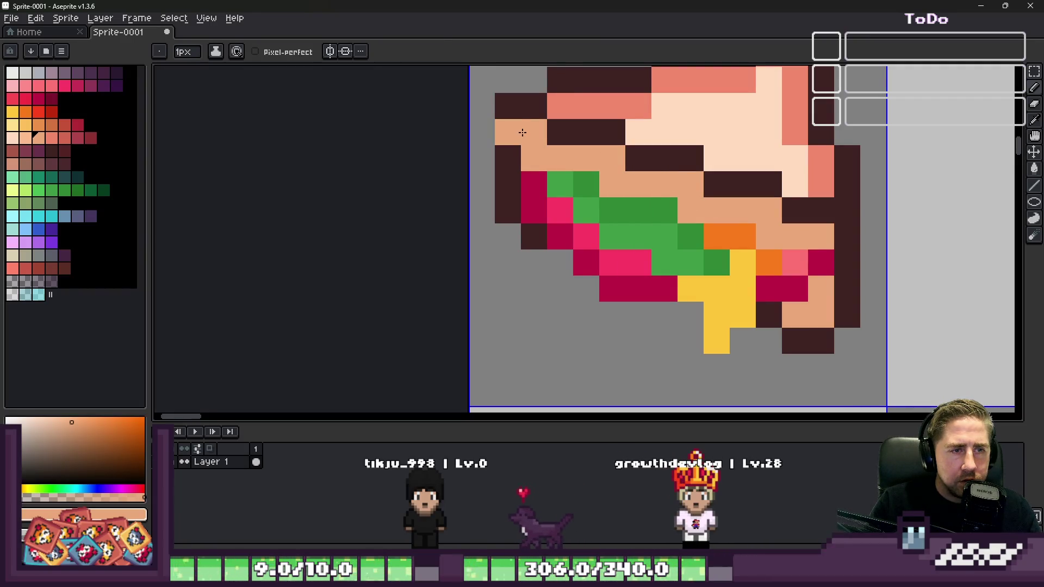
left_click(510, 145, "alt")
scroll(620, 161, "down", 6)
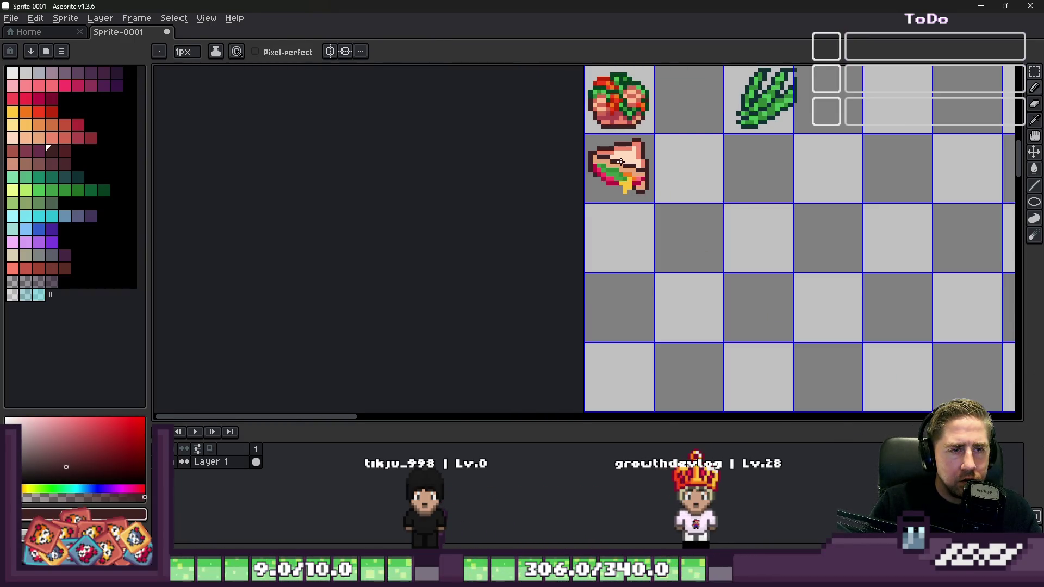
Step: Sample the light peach, salmon and peach bread colours, ending on the Pencil
scroll(620, 162, "down", 2)
scroll(580, 154, "up", 4)
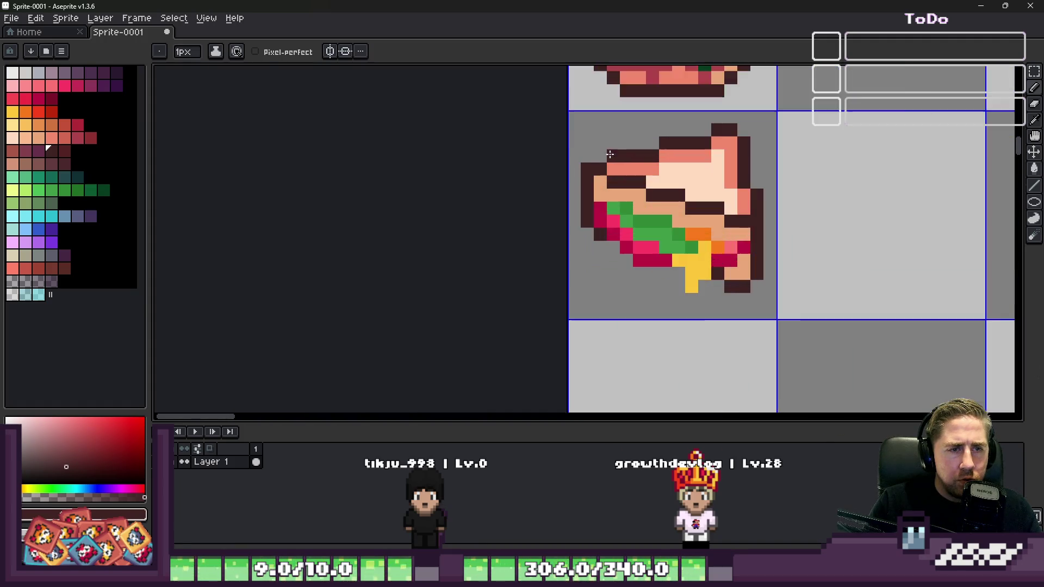
left_click(688, 198, "alt")
left_click(664, 179, "alt")
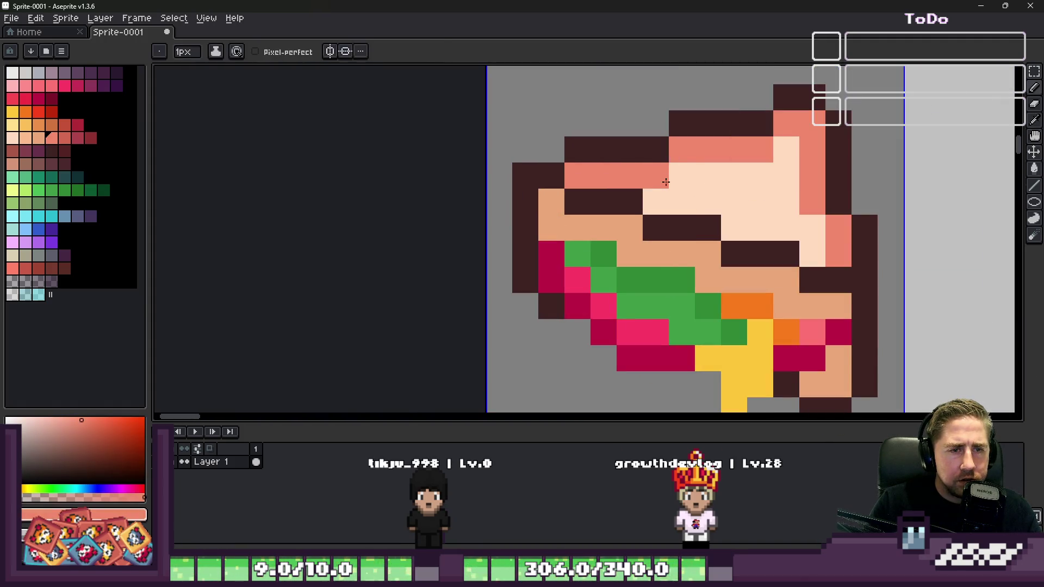
left_click(640, 231, "alt")
key("g")
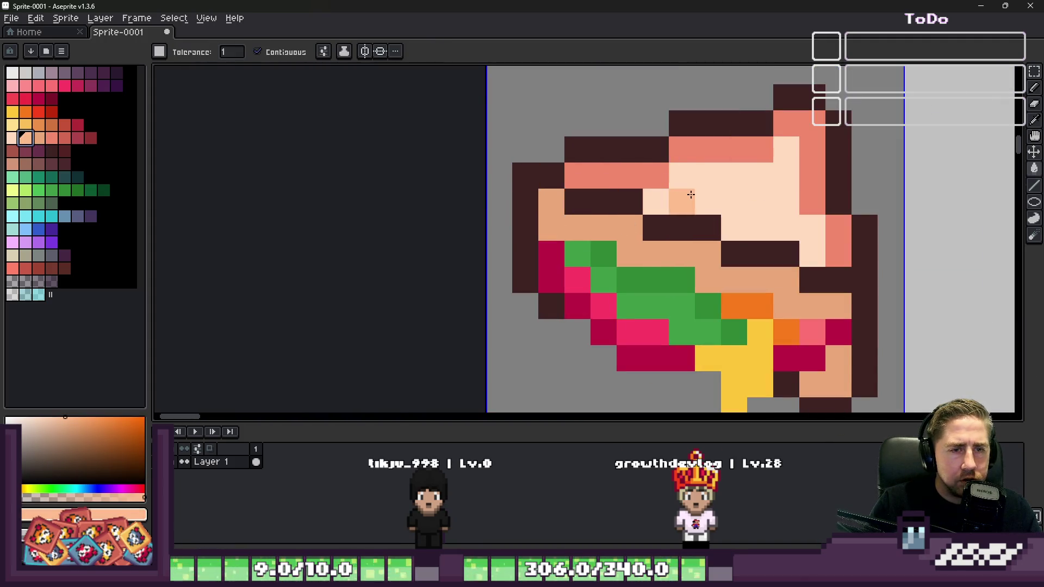
scroll(648, 173, "down", 5)
key("b")
scroll(648, 173, "up", 5)
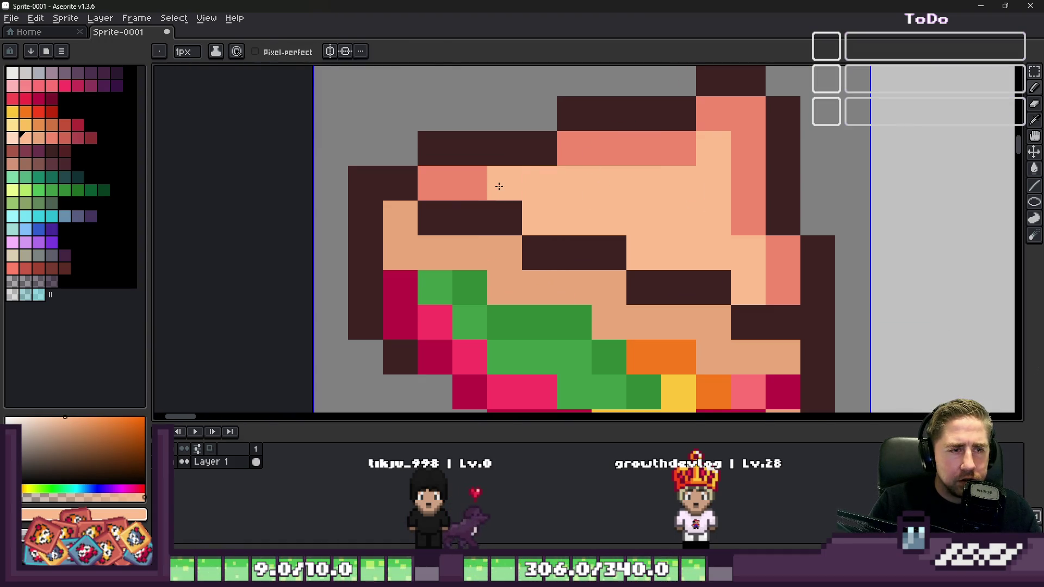
Step: Paint a salmon patch across the top bread slice
left_click(701, 126, "alt")
left_click(666, 132)
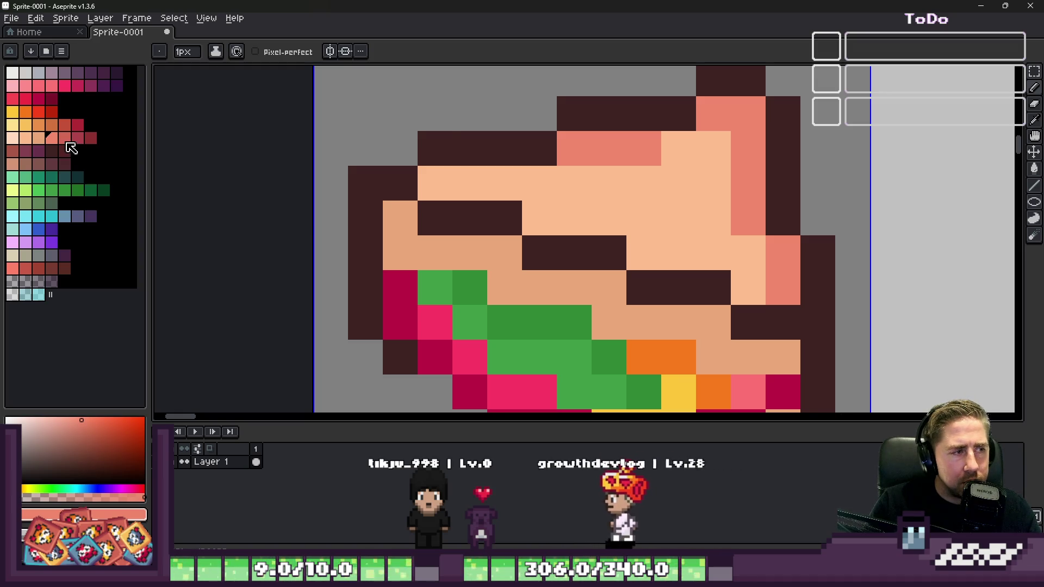
left_click(636, 183)
left_click_drag(636, 184, 580, 173)
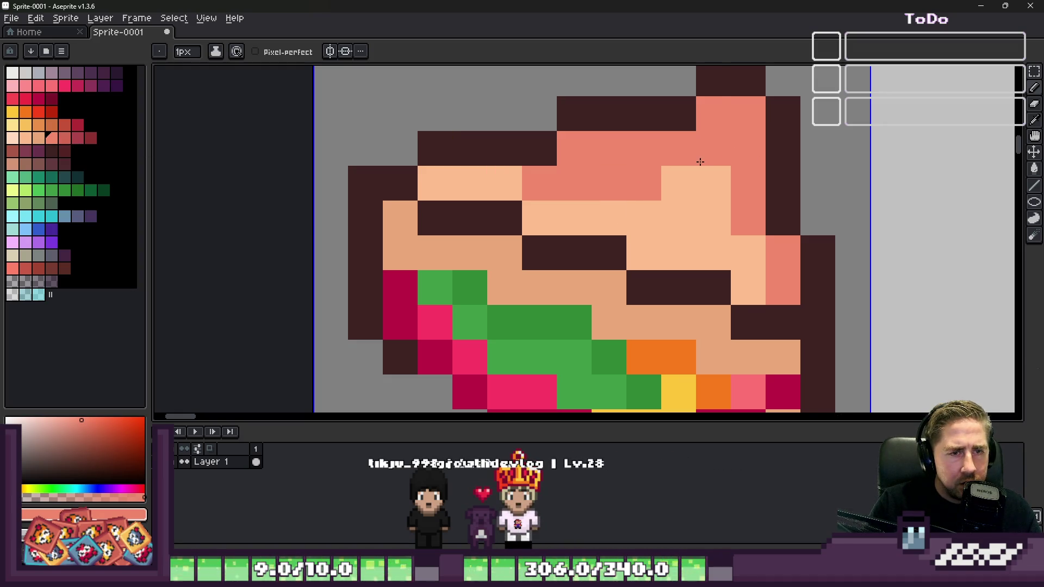
left_click_drag(677, 182, 741, 171)
scroll(741, 170, "down", 3)
scroll(652, 176, "up", 2)
left_click(652, 175)
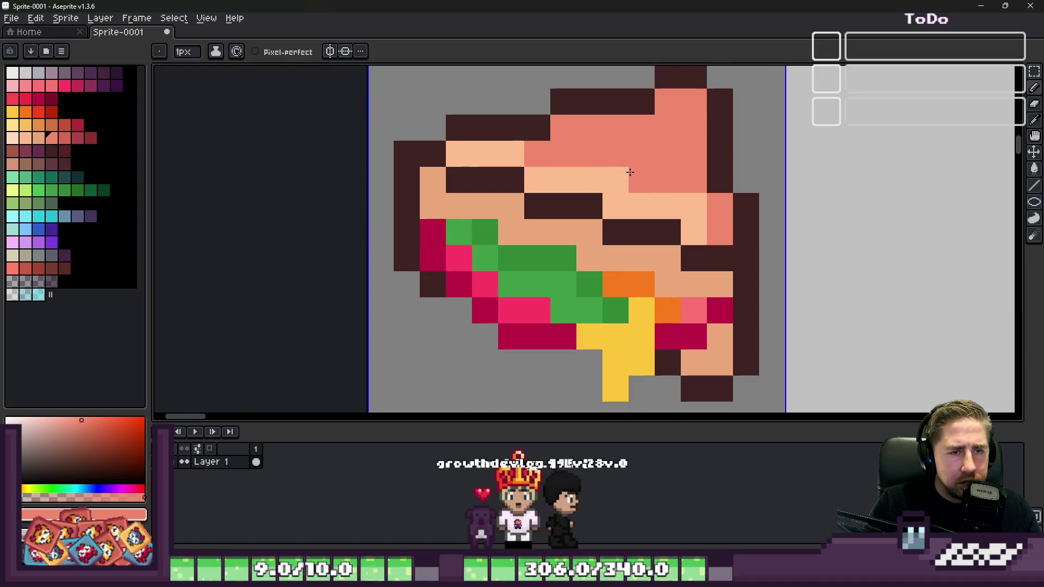
Step: Repaint a bread column peach and the salmon patch mid-peach
left_click(671, 202, "alt")
mouse_move(694, 182)
left_mouse_down()
mouse_move(692, 105)
mouse_move(678, 103)
left_mouse_up()
scroll(716, 209, "down", 4)
scroll(615, 121, "up", 3)
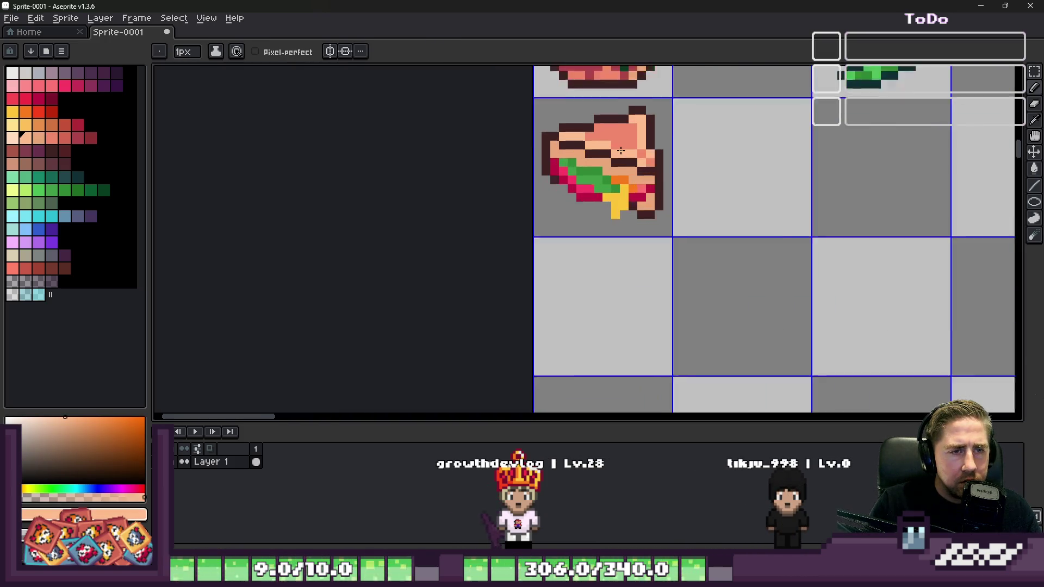
scroll(585, 113, "up", 2)
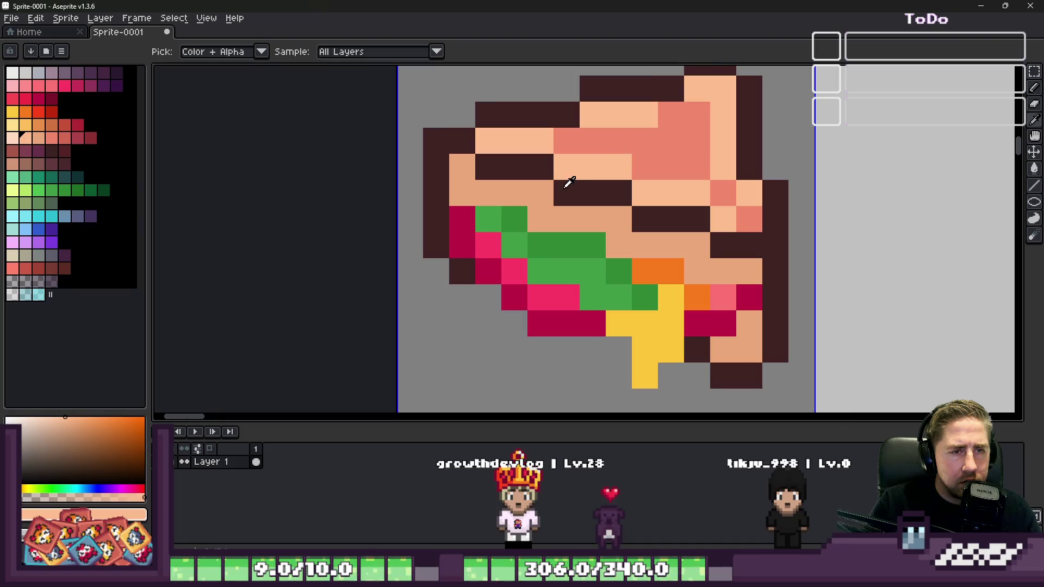
left_click(568, 207, "alt")
mouse_move(590, 142)
left_mouse_down()
mouse_move(571, 140)
mouse_move(665, 136)
mouse_move(732, 205)
mouse_move(745, 192)
left_mouse_up()
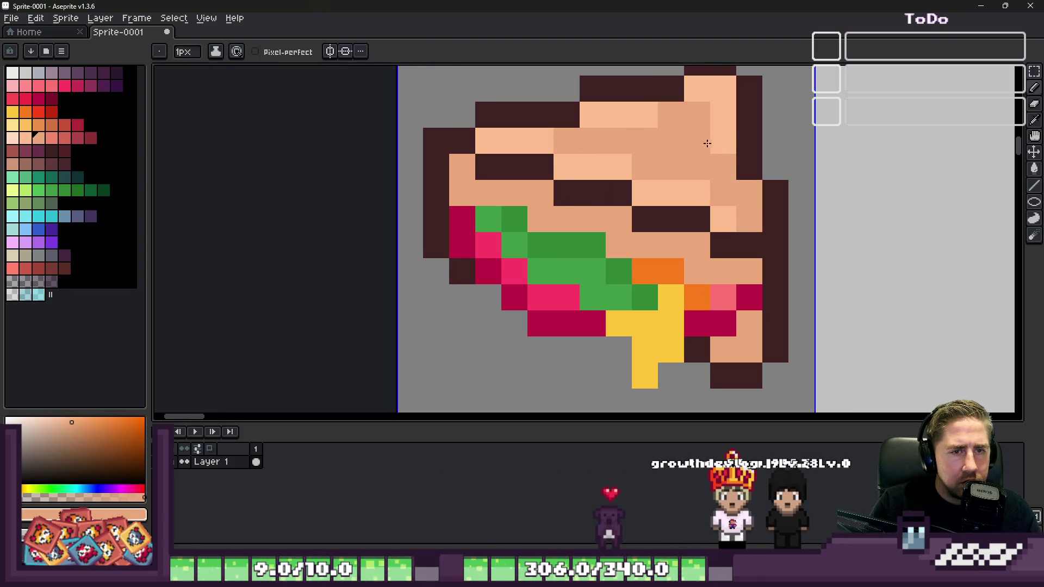
Step: Add light-peach highlight pixels on the top slice, keeping the rest mid-peach
left_click(727, 134, "alt")
left_click_drag(727, 134, 730, 179)
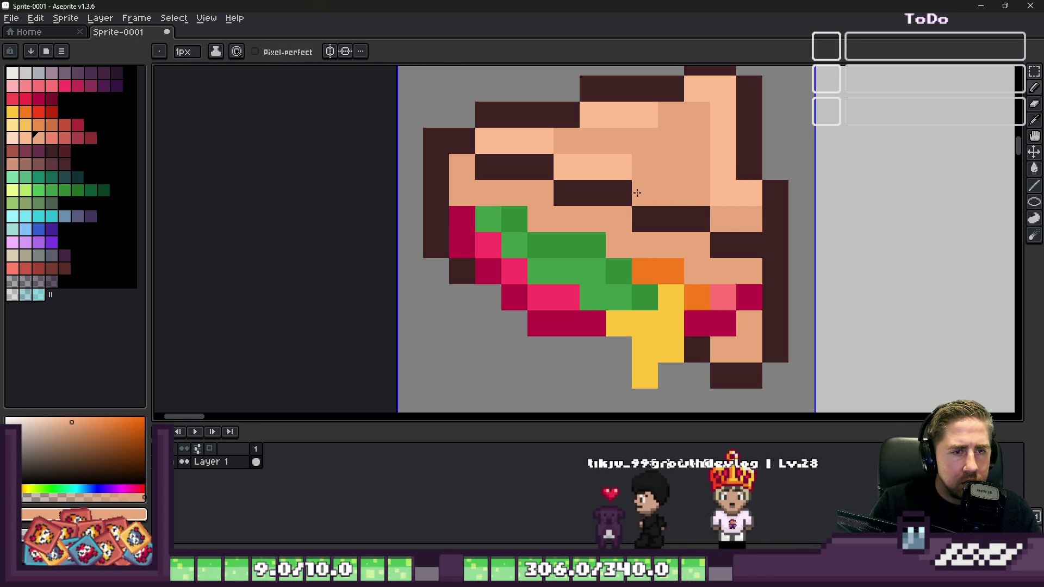
mouse_move(583, 165)
left_mouse_down()
mouse_move(566, 141)
mouse_move(489, 140)
left_mouse_up()
scroll(532, 147, "down", 2)
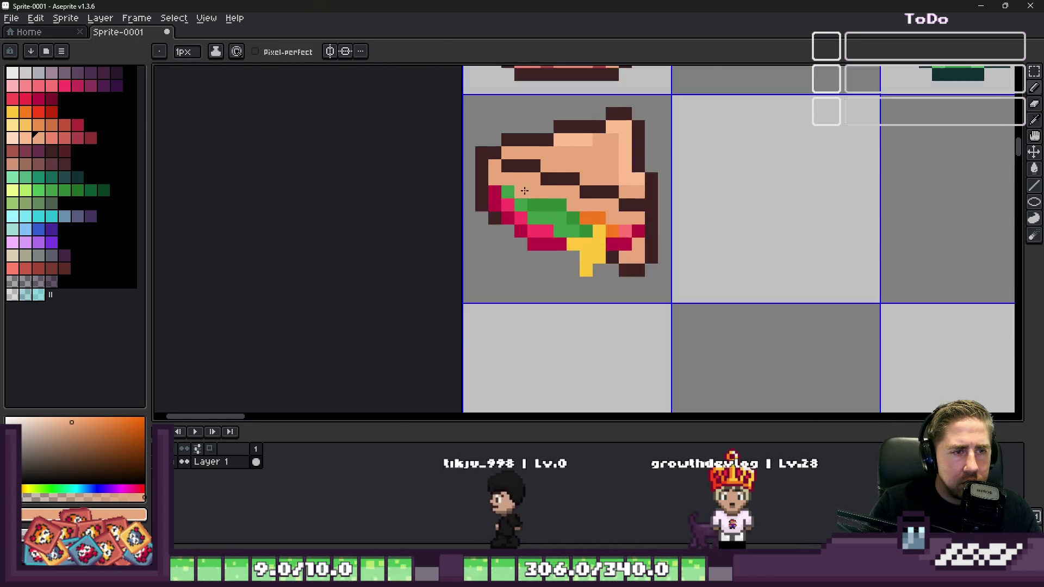
scroll(535, 163, "up", 2)
left_click(635, 77, "alt")
left_click(537, 164)
left_click(474, 147)
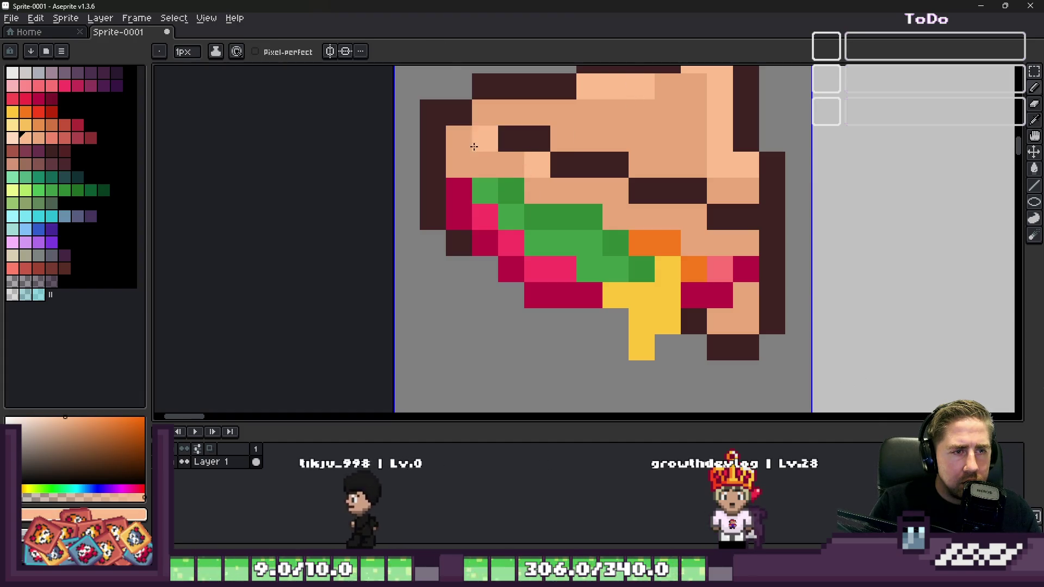
scroll(697, 218, "down", 3)
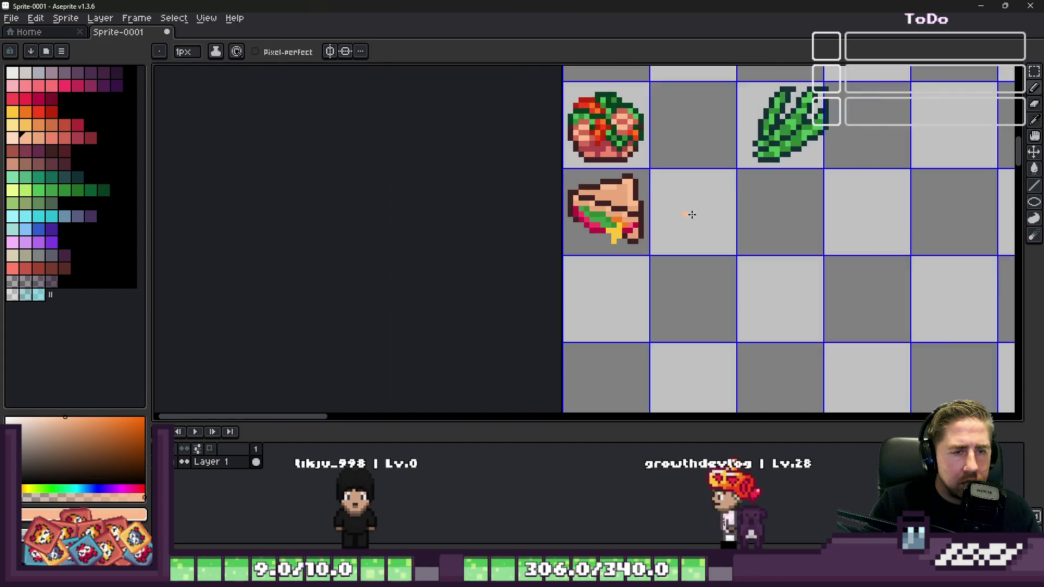
scroll(664, 214, "up", 3)
left_click(725, 193)
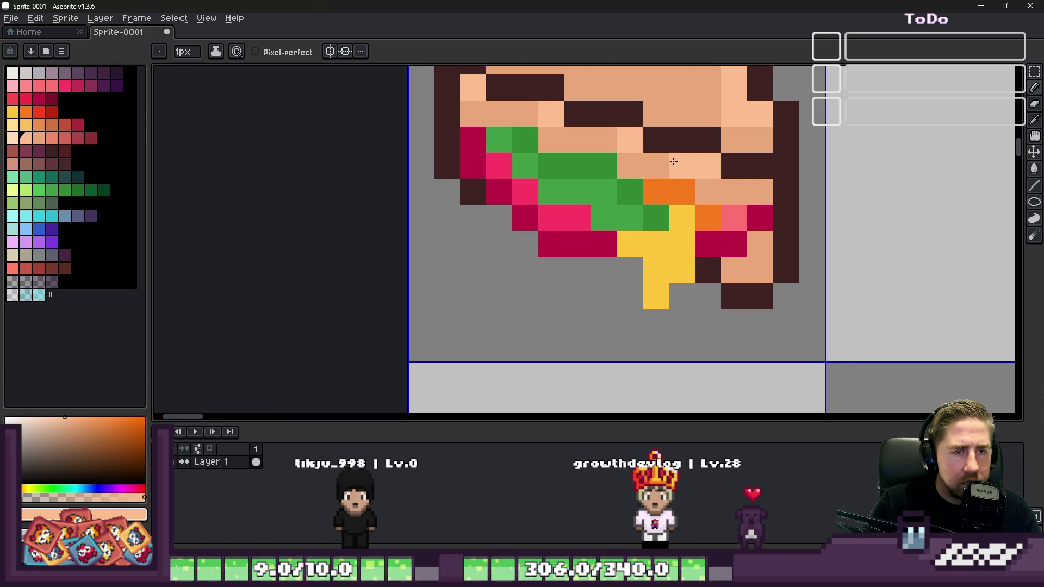
Step: Sample the darker bread peach and select the whole sandwich tile
scroll(532, 127, "down", 5)
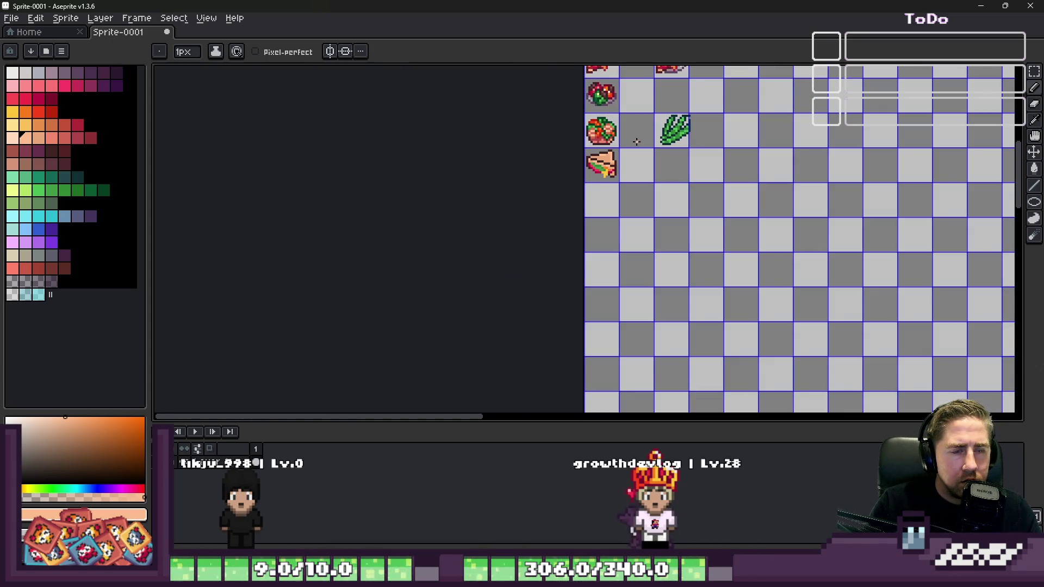
scroll(637, 141, "up", 5)
left_click(690, 191, "alt")
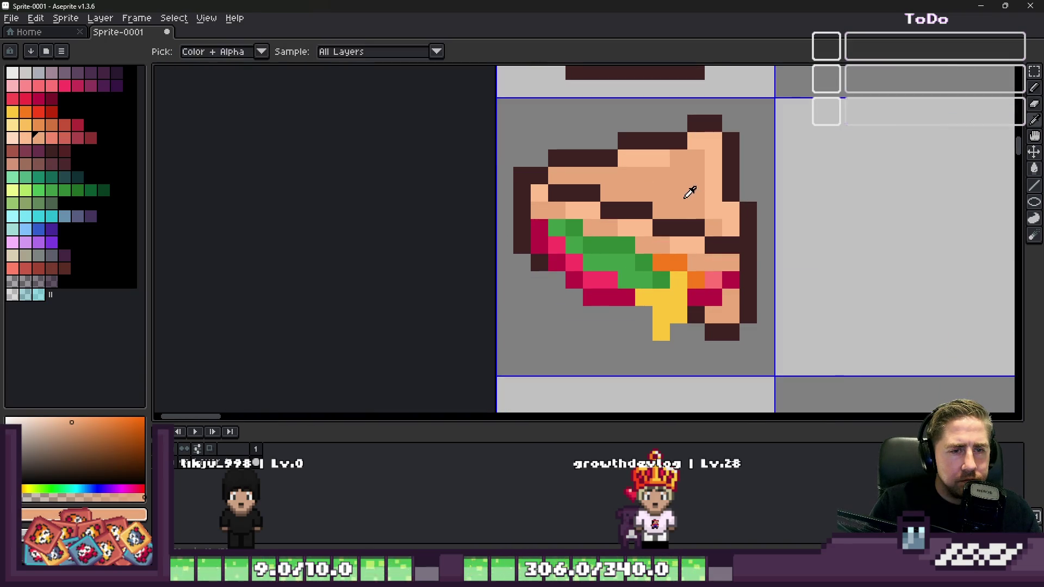
scroll(657, 169, "down", 4)
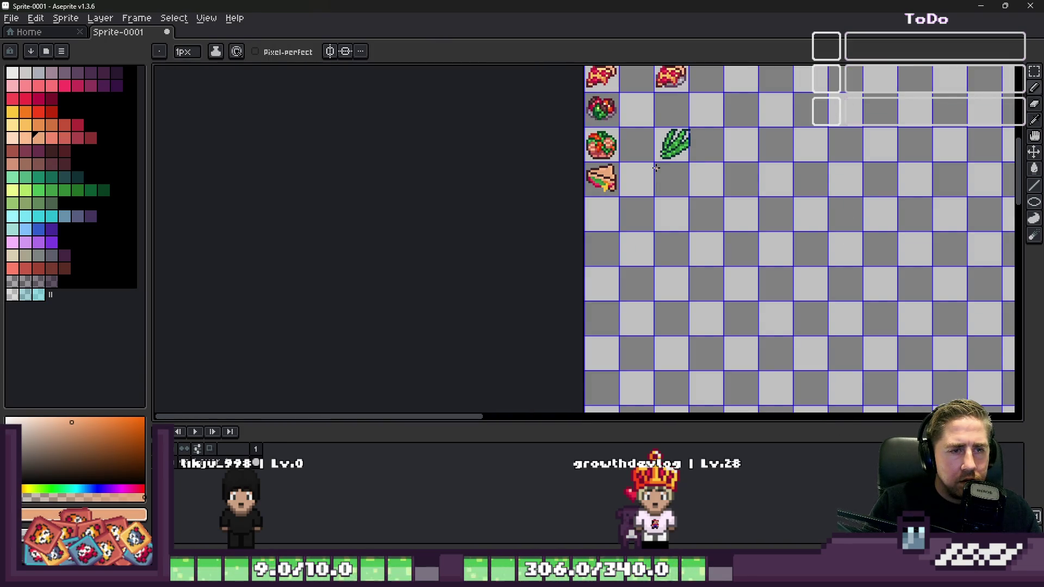
scroll(657, 169, "up", 5)
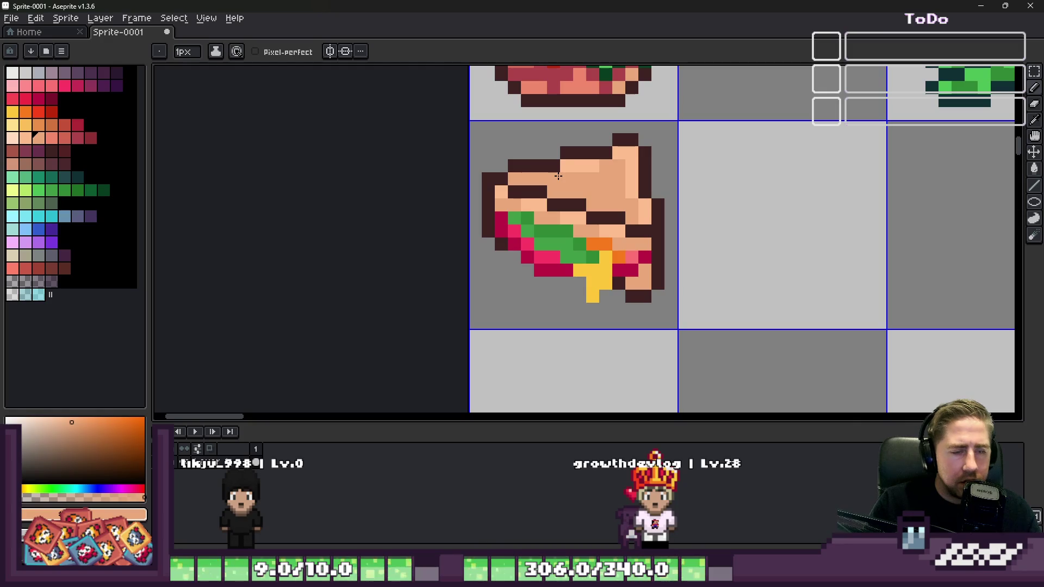
left_click(540, 159, "alt")
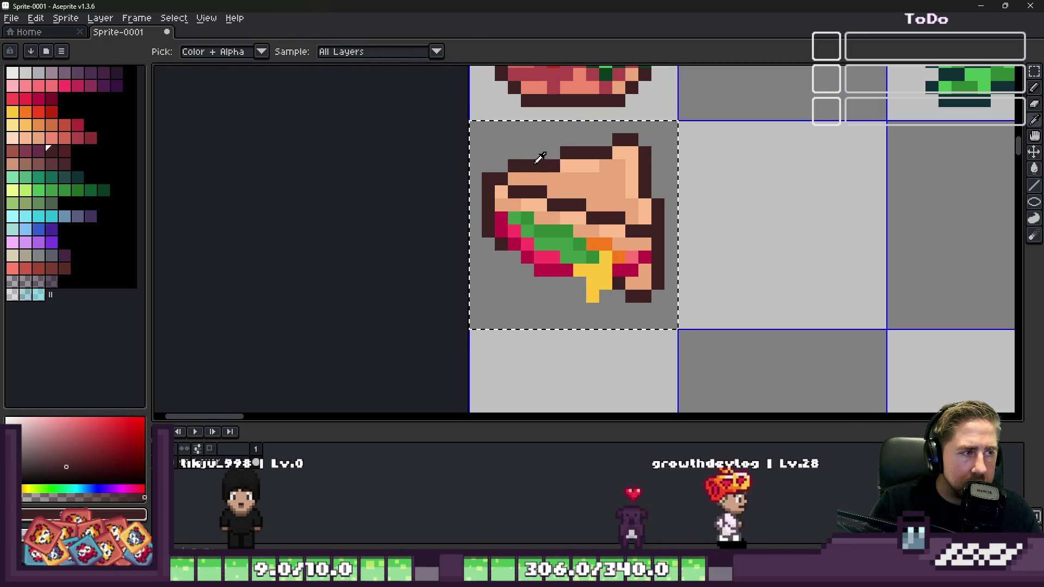
Step: Recolour the sandwich's dark brown outline pixel dark red
left_click(578, 174, "alt")
left_click(91, 138)
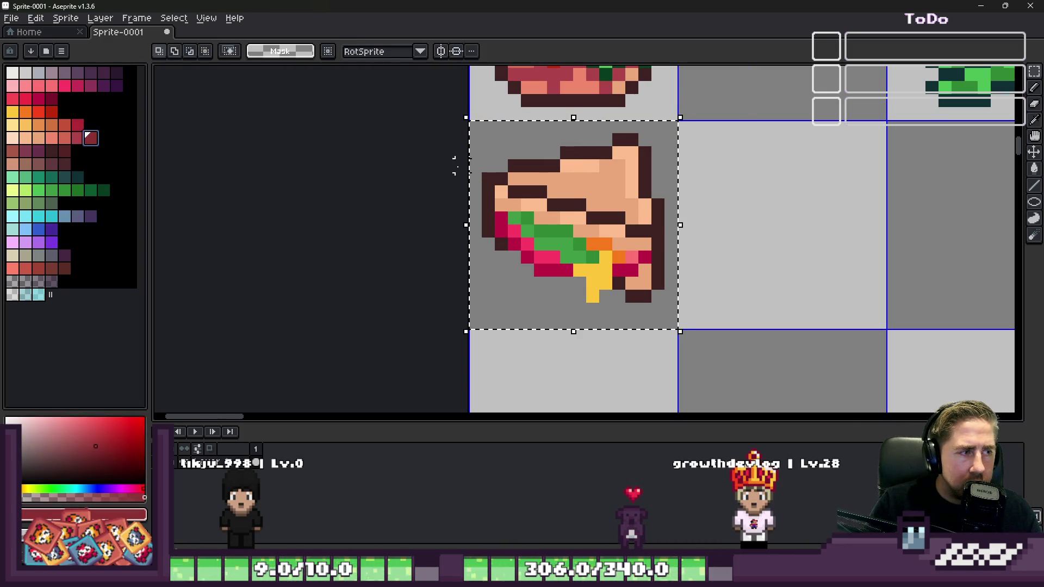
scroll(532, 165, "up", 1)
left_click(489, 179)
scroll(492, 180, "down", 3)
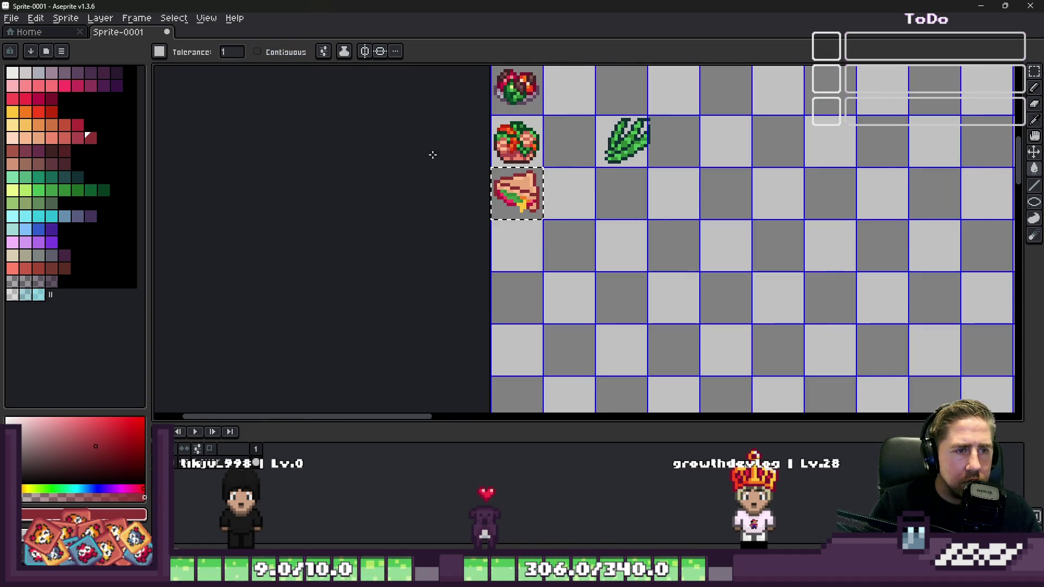
scroll(469, 166, "up", 3)
scroll(506, 207, "up", 3)
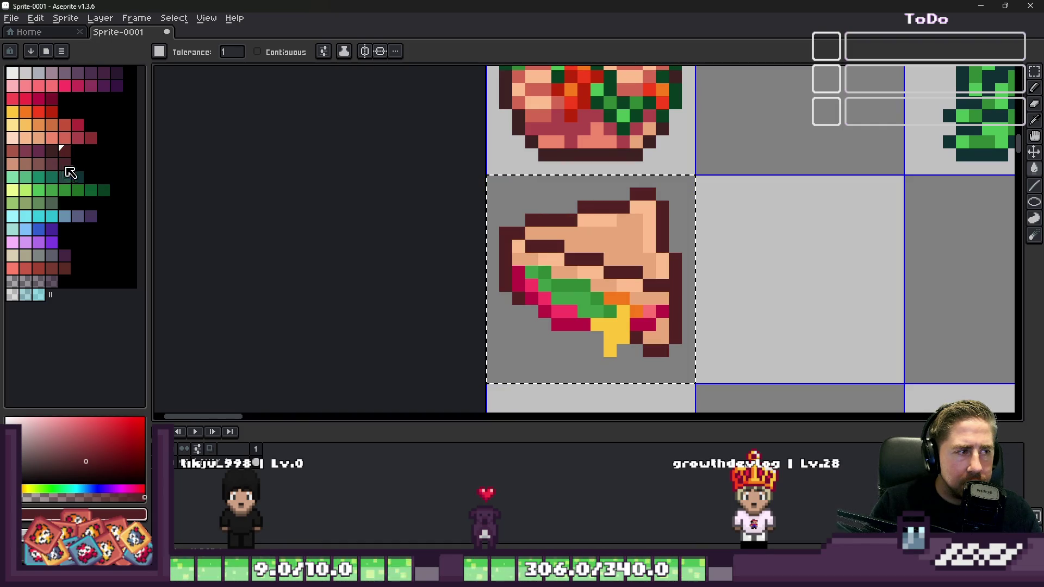
Step: Take orange from the palette with the eyedropper and return to the Pencil
left_click(39, 163)
scroll(539, 210, "up", 1)
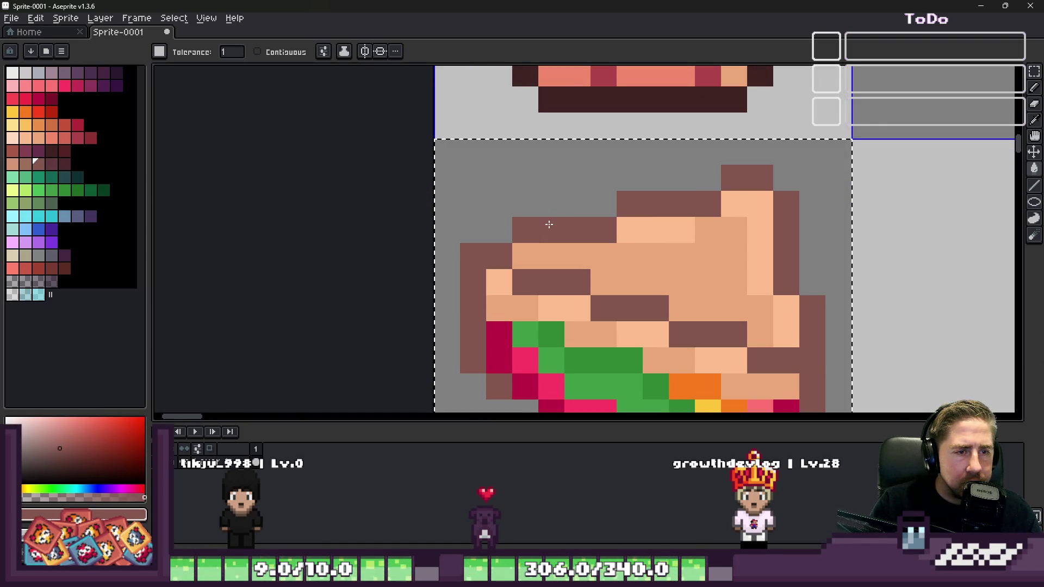
scroll(525, 207, "down", 2)
scroll(503, 217, "up", 2)
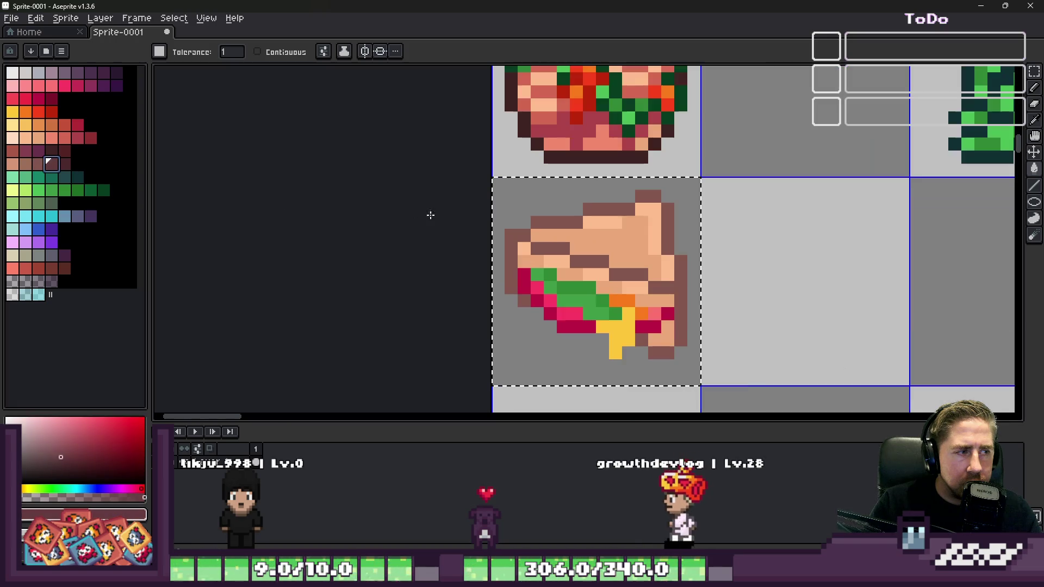
scroll(504, 218, "down", 4)
scroll(505, 218, "down", 5)
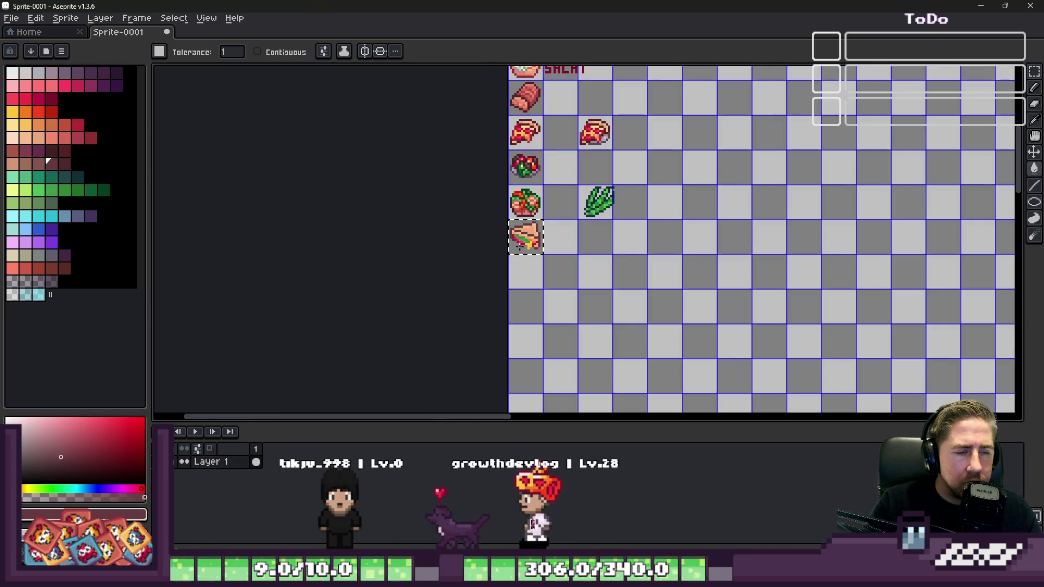
scroll(499, 208, "up", 3)
scroll(529, 234, "up", 3)
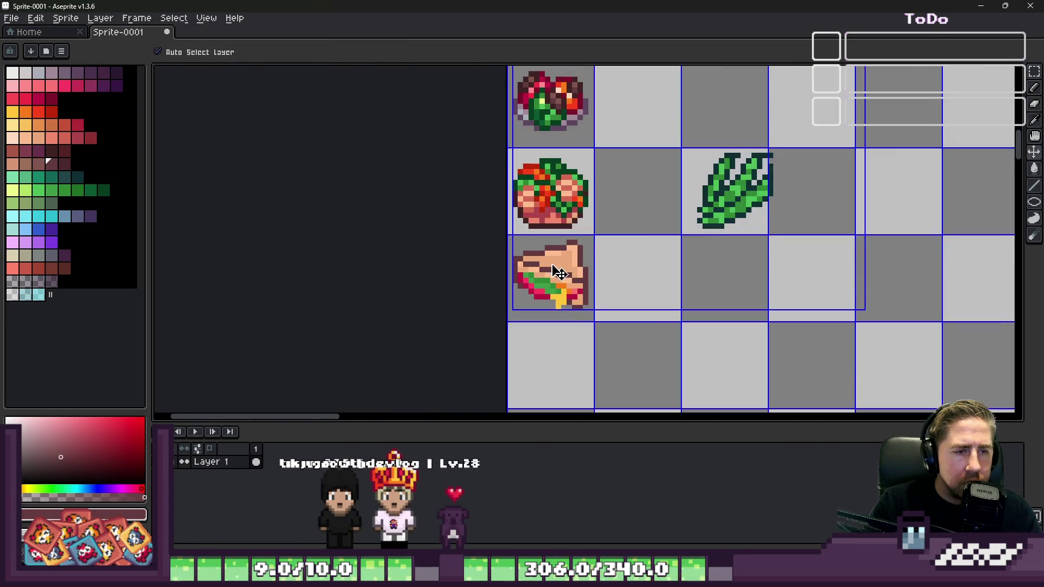
key("i")
left_click(25, 111)
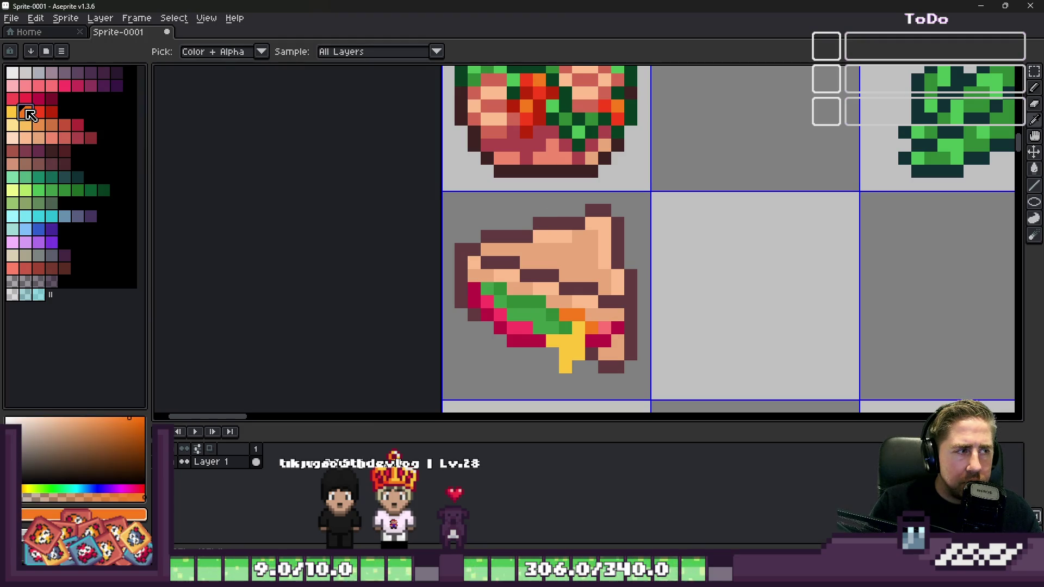
key("w")
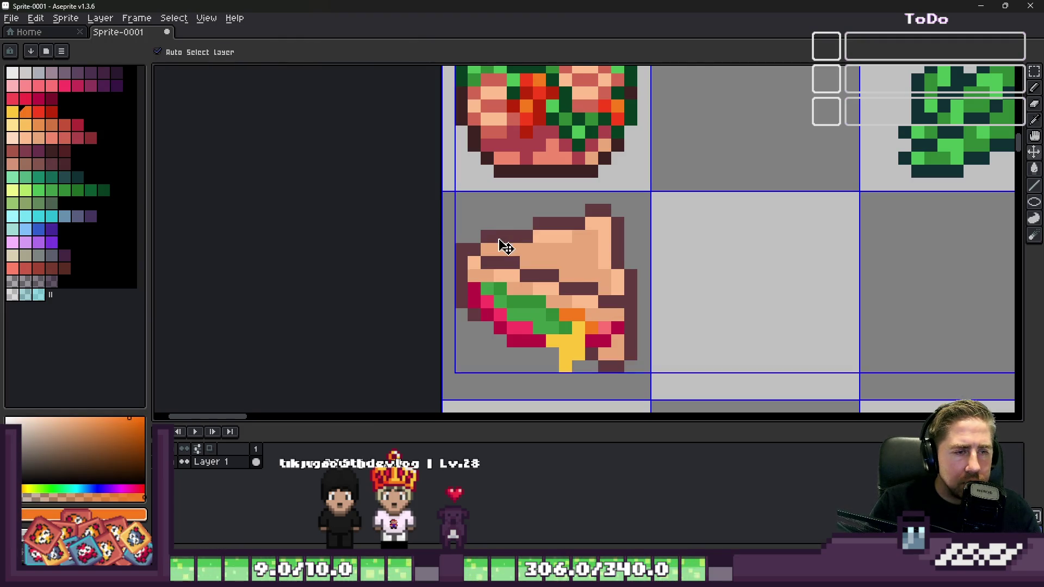
key("b")
scroll(501, 240, "up", 2)
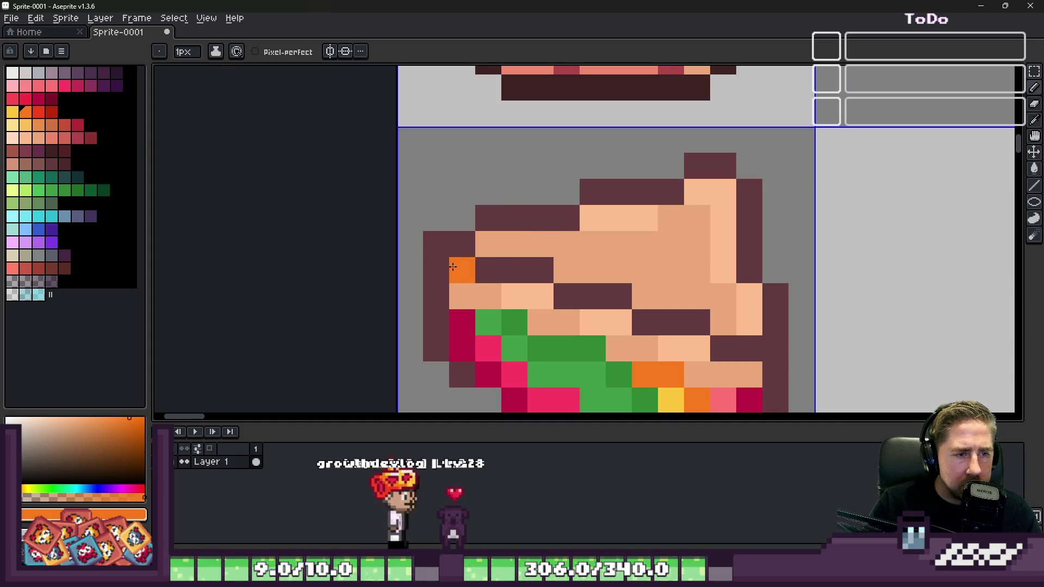
Step: Shade the bread's left edge in light and deeper orange
left_click(25, 127)
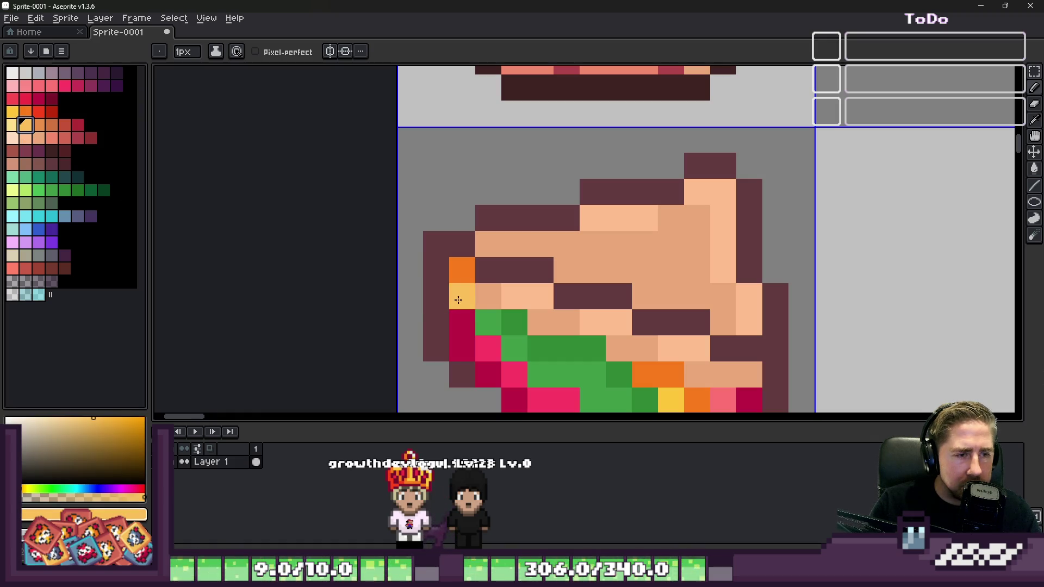
left_click(462, 270)
left_click(36, 126)
left_click_drag(461, 296, 462, 277)
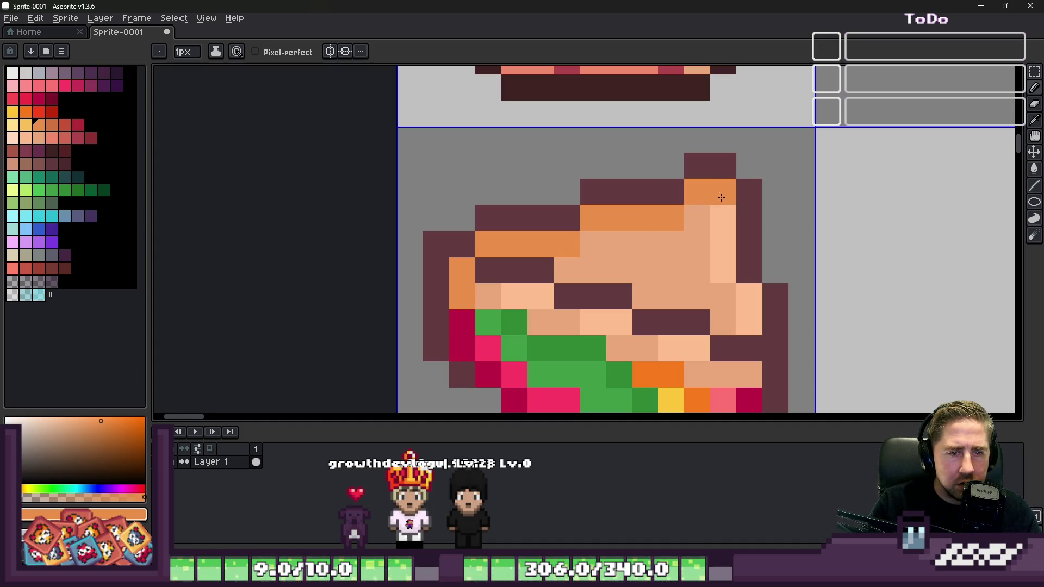
left_click(750, 322)
scroll(750, 323, "down", 8)
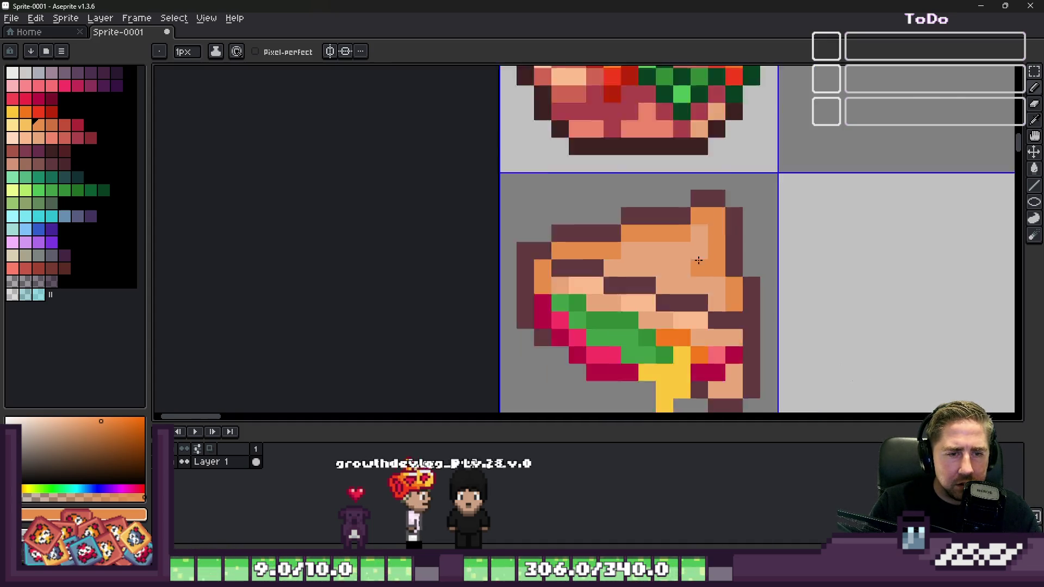
scroll(685, 250, "up", 7)
Step: Paint a red-brown outline column along the sandwich's right edge
key("i")
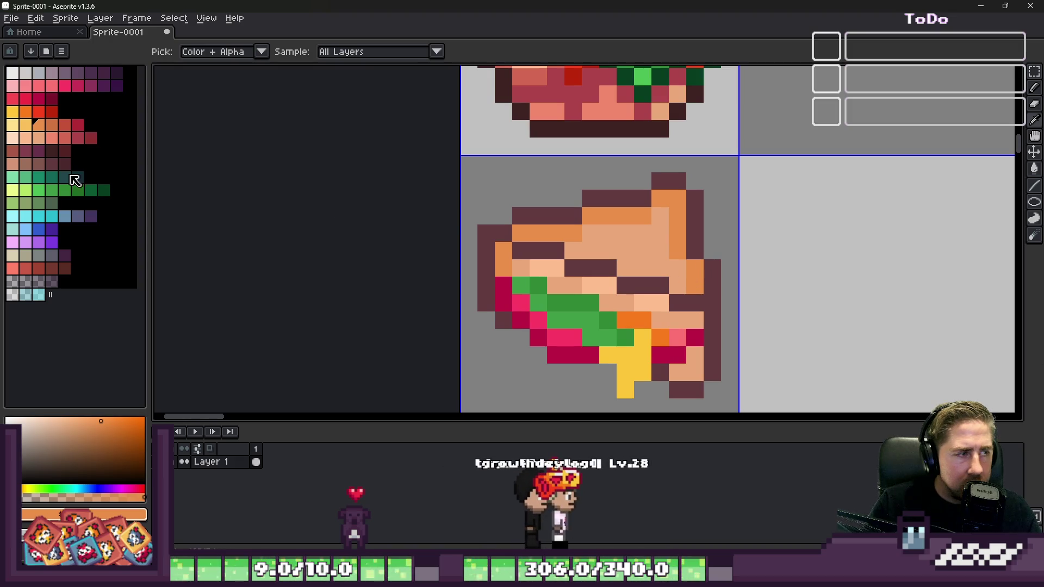
left_click(64, 125)
key("b")
scroll(605, 251, "up", 3)
left_click(801, 320)
key("ctrl+z")
mouse_move(821, 321)
left_mouse_down()
mouse_move(820, 357)
mouse_move(820, 282)
left_mouse_up()
Step: Paint orange bread pixels and red-brown outline pixels down the right side
left_click(786, 321, "alt")
left_click(783, 380)
left_click(781, 370)
left_click(816, 352, "alt")
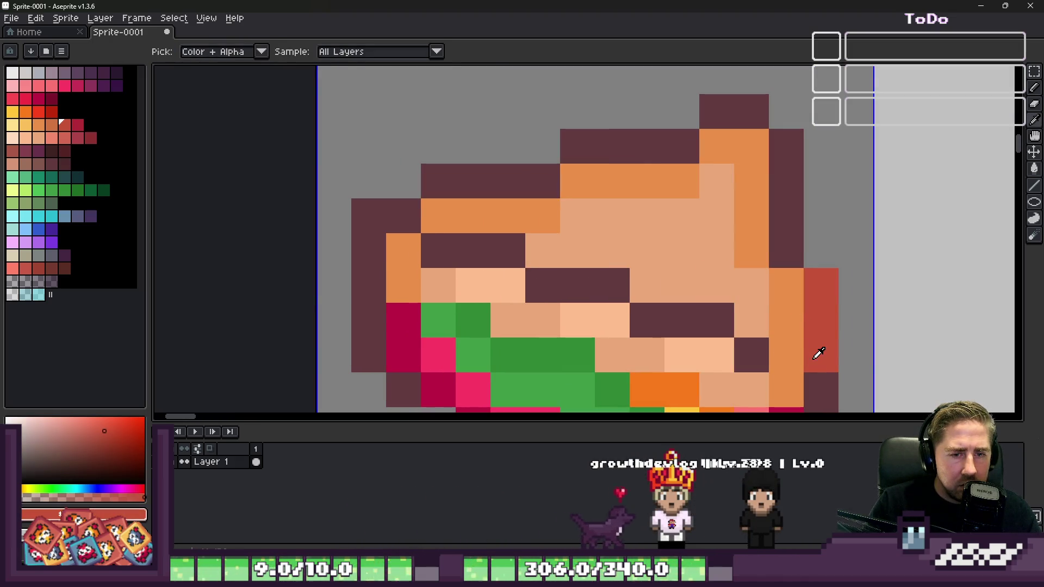
left_click(795, 348)
scroll(795, 349, "down", 5)
scroll(718, 313, "up", 3)
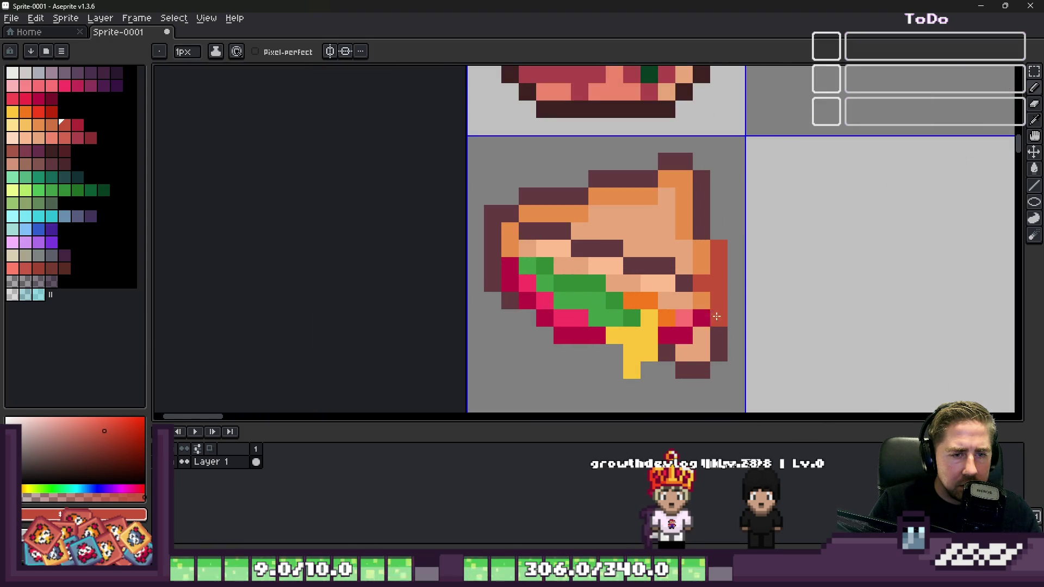
left_click(702, 300, "alt")
left_click_drag(702, 335, 702, 352)
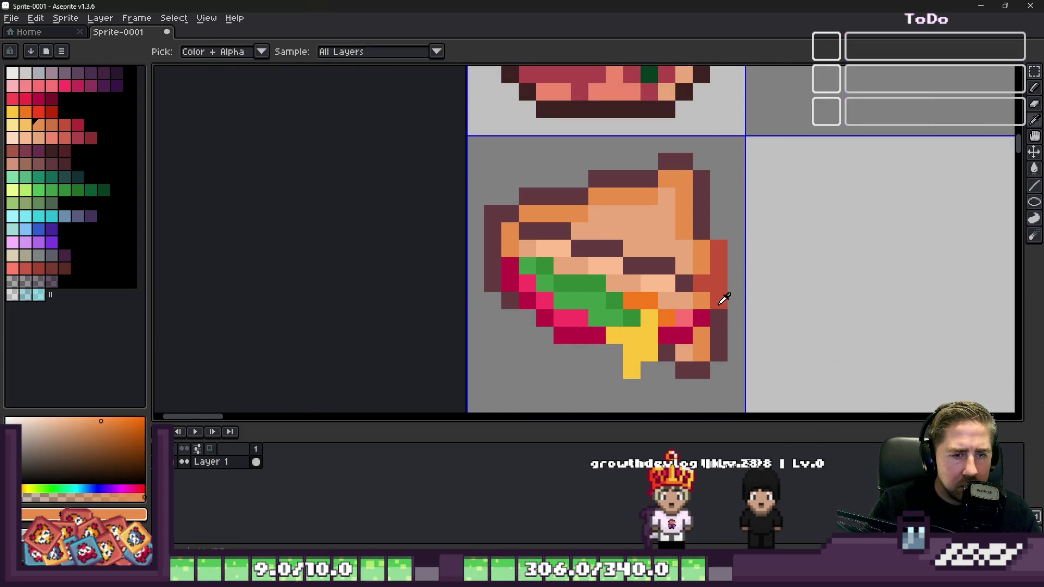
left_click(719, 298, "alt")
left_click_drag(719, 318, 722, 352)
Step: Turn remaining outline pixels red-brown and shade a light peach bread pixel orange
scroll(688, 360, "down", 2)
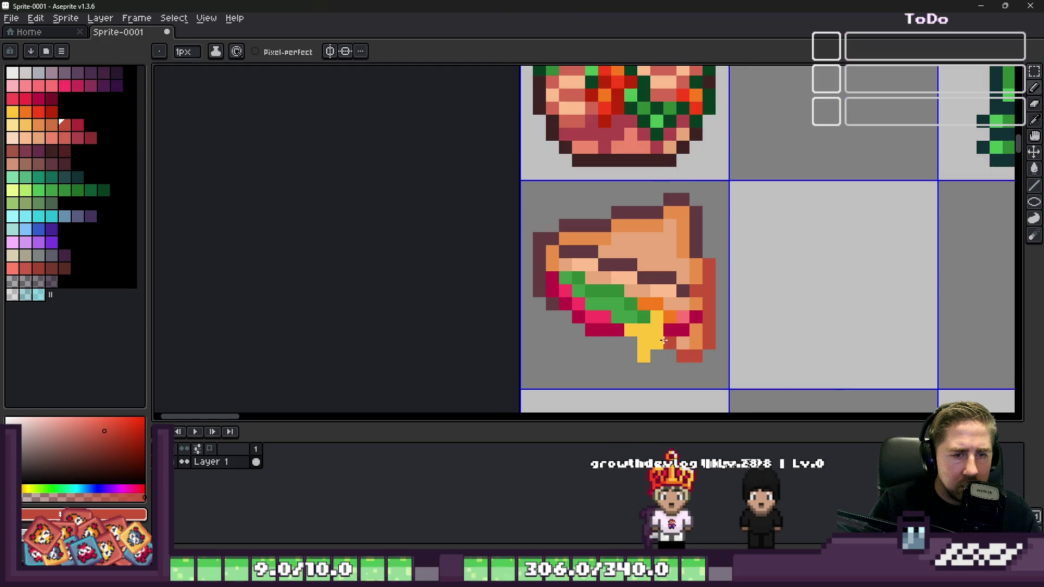
scroll(663, 340, "up", 2)
scroll(674, 327, "down", 2)
scroll(674, 323, "up", 2)
right_click(667, 317)
left_click(640, 316)
left_click(637, 267)
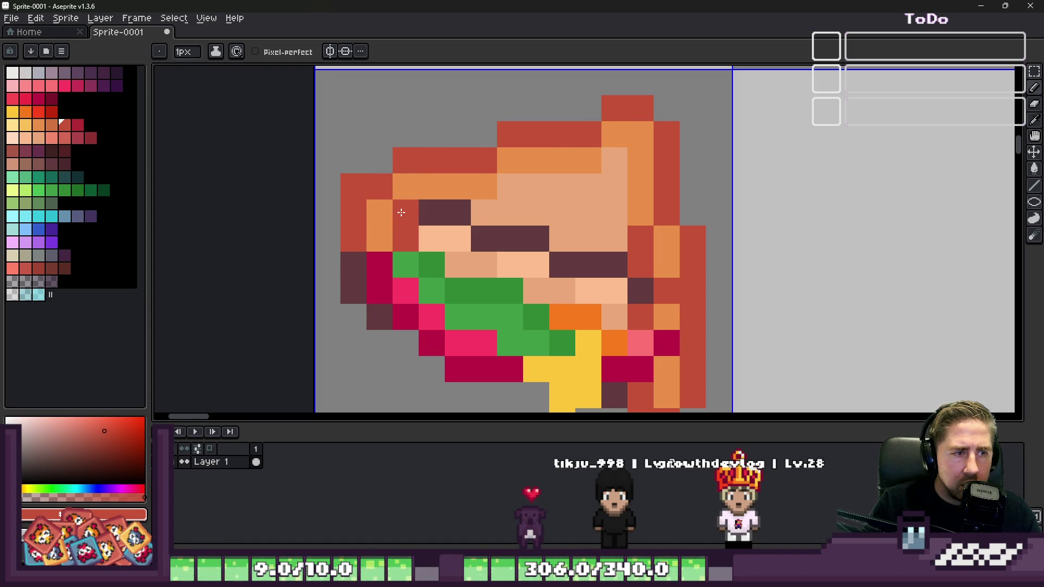
right_click(510, 189)
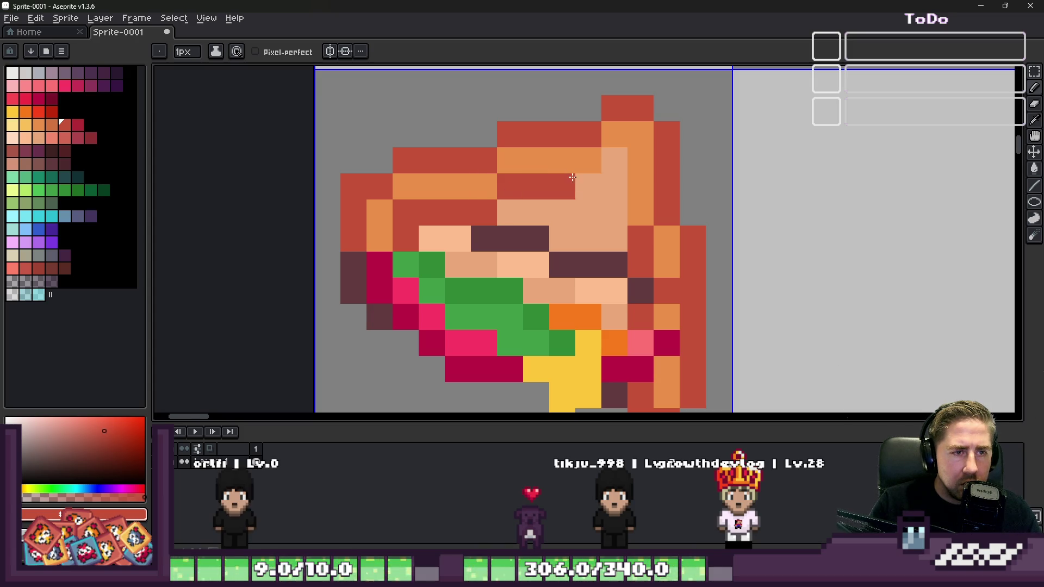
scroll(612, 201, "down", 5)
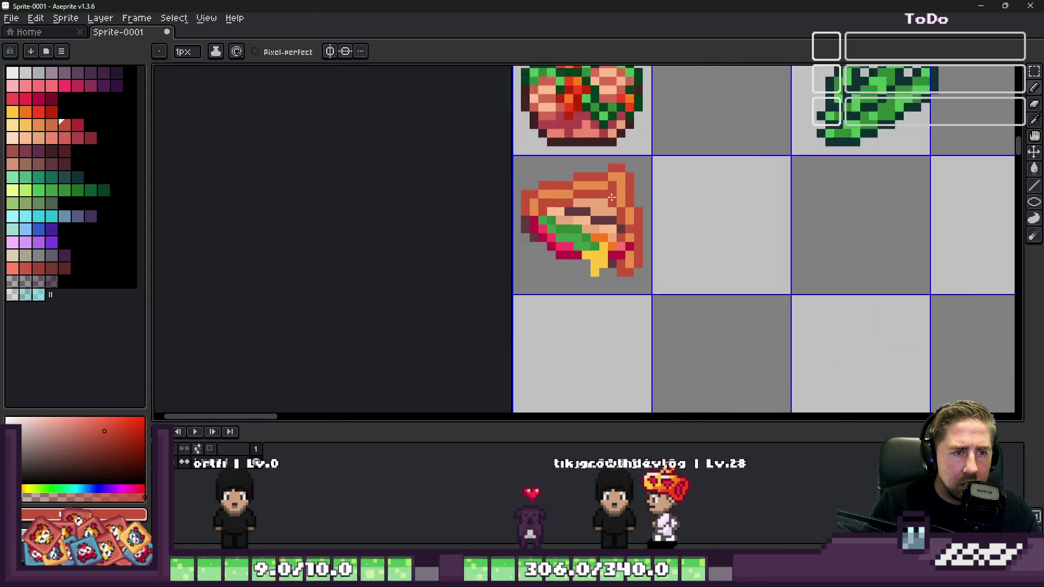
key("v")
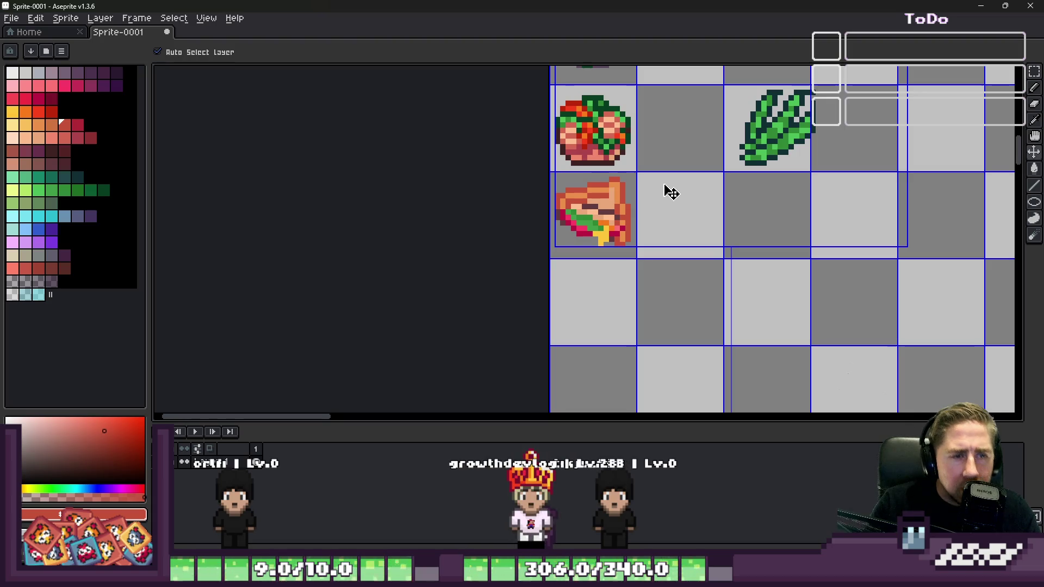
Step: Sample the bread peach and pick muted red and salmon swatches for the creases
key("b")
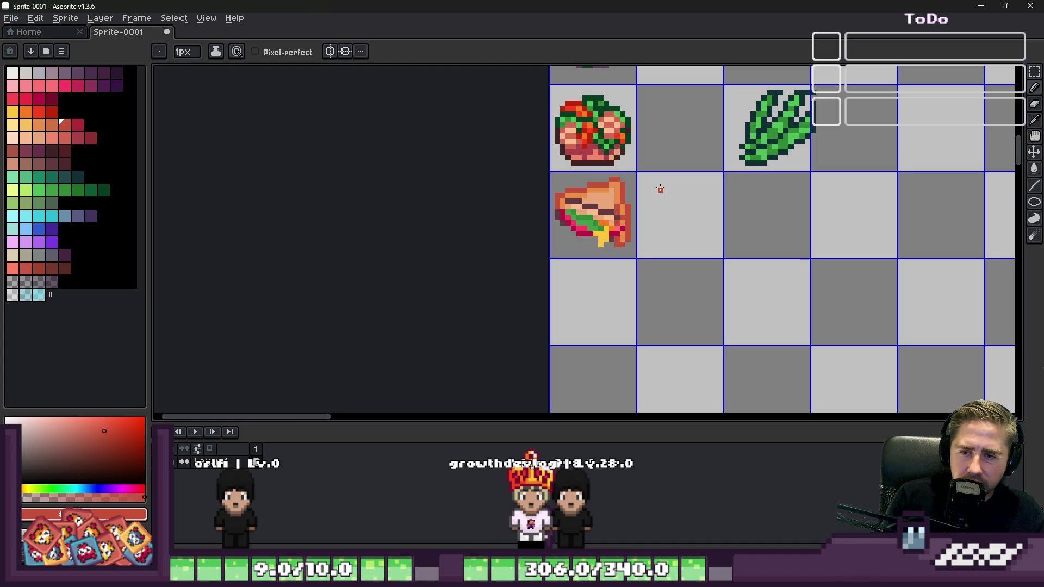
scroll(666, 244, "up", 6)
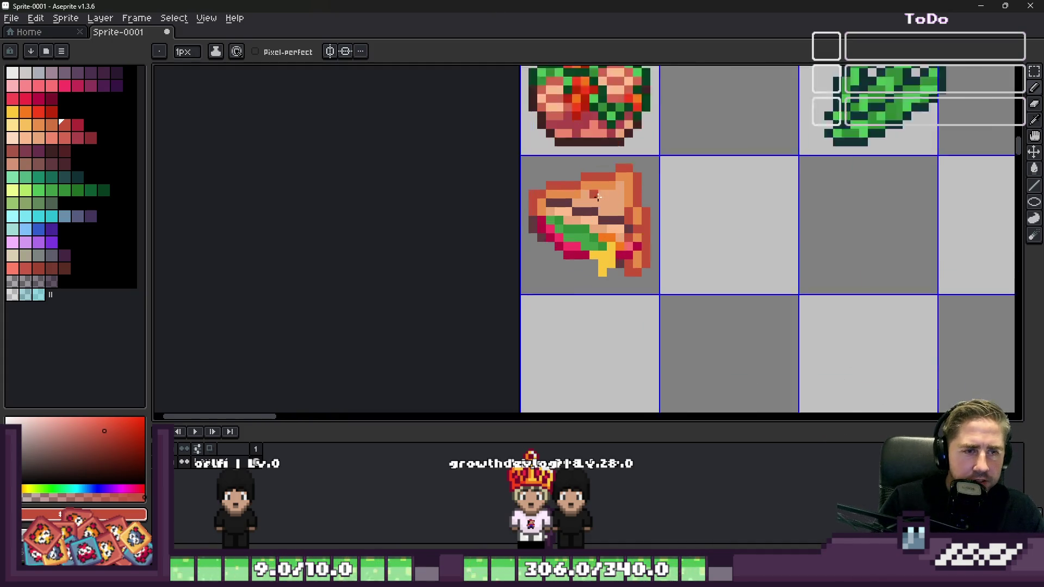
left_click(667, 245, "alt")
scroll(690, 295, "down", 4)
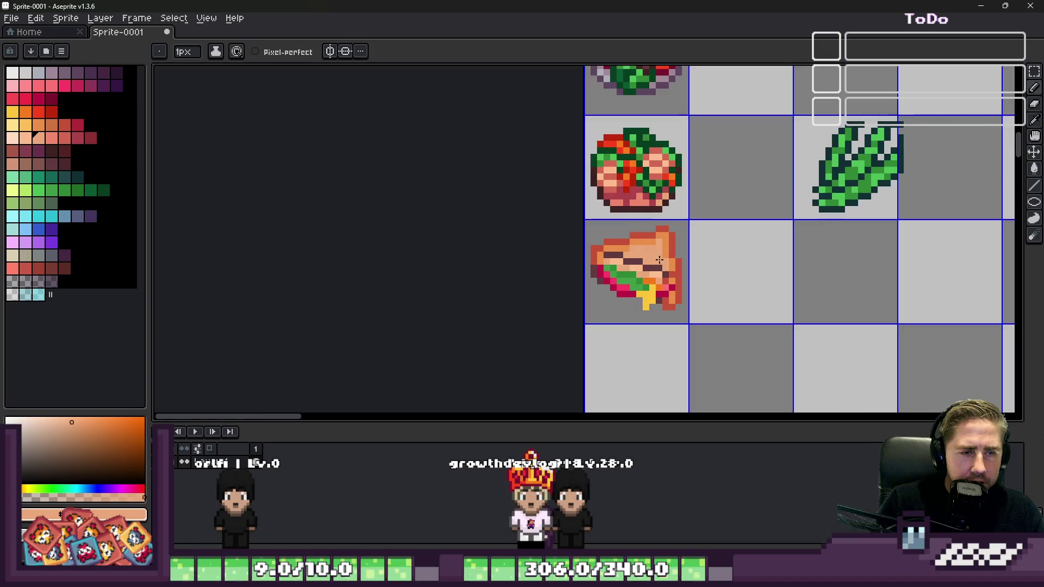
scroll(689, 295, "up", 3)
key("i")
left_click(754, 229)
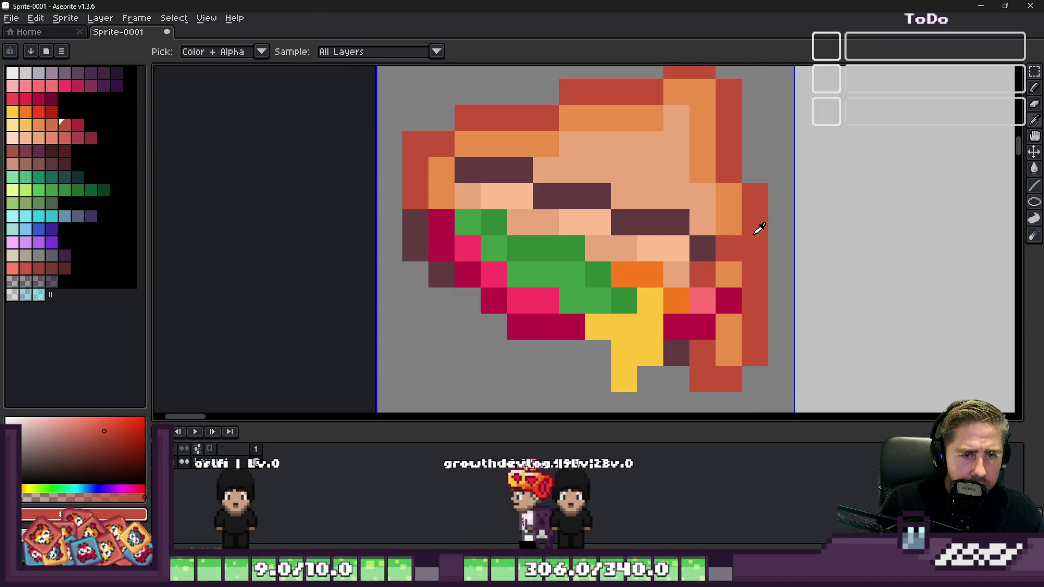
left_click(48, 161)
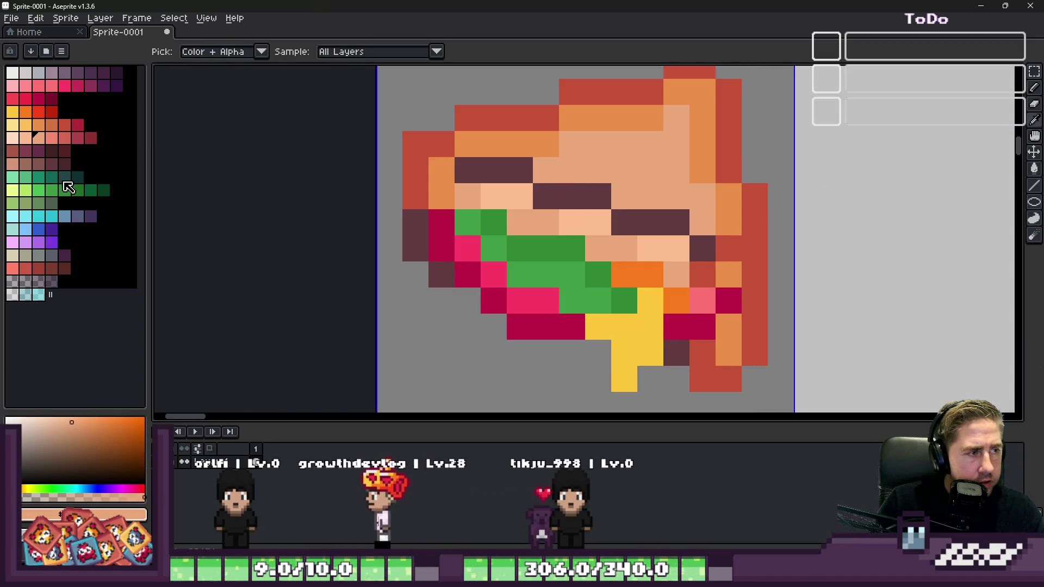
left_click(64, 139)
key("b")
Step: Repaint the dark plum crease pixels muted red, undoing the stray strokes
left_click(704, 241)
left_click_drag(676, 223, 637, 220)
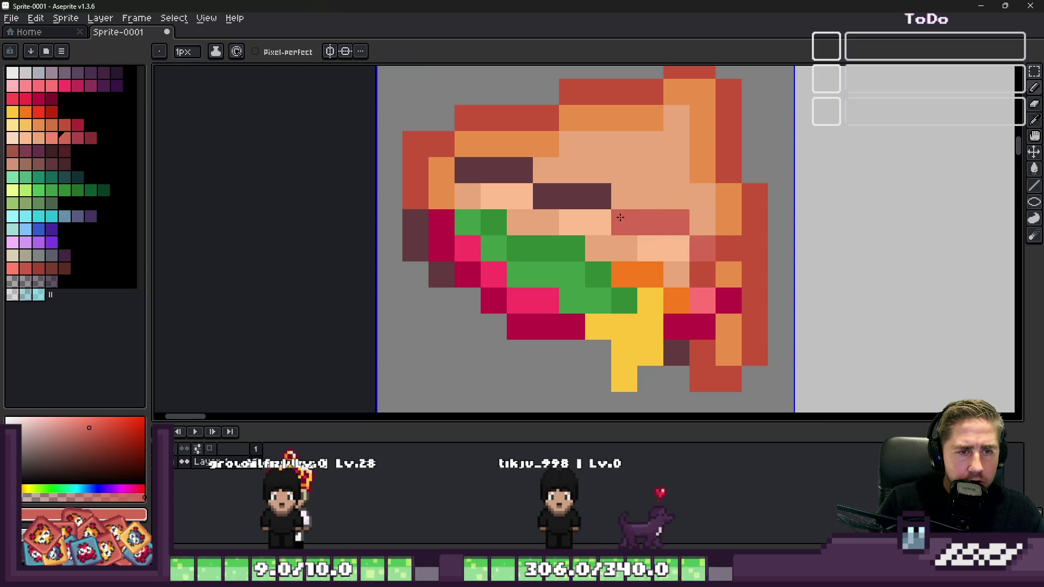
key("ctrl+z")
key("ctrl+z")
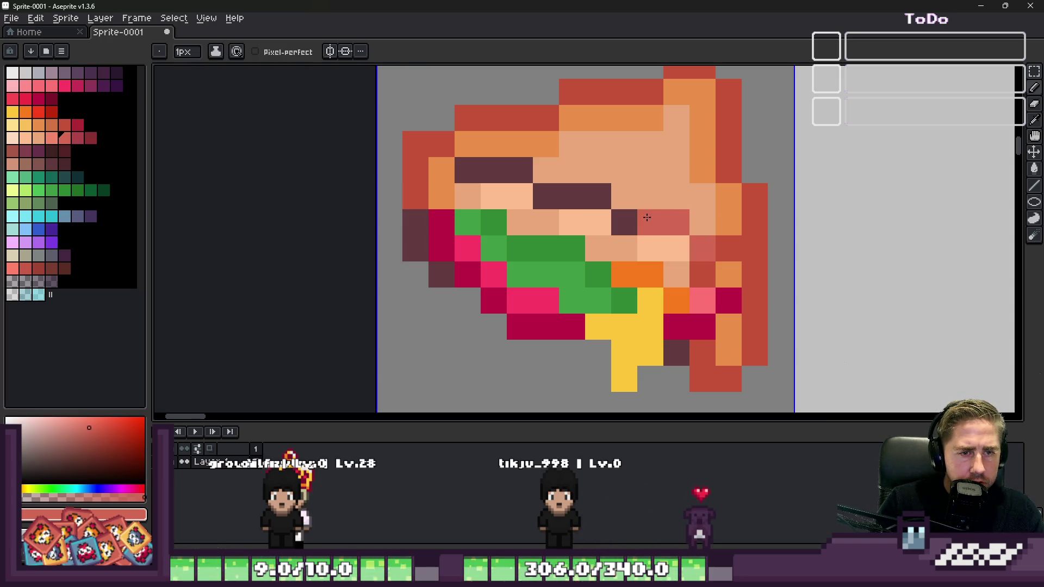
key("ctrl+z")
left_click(563, 192)
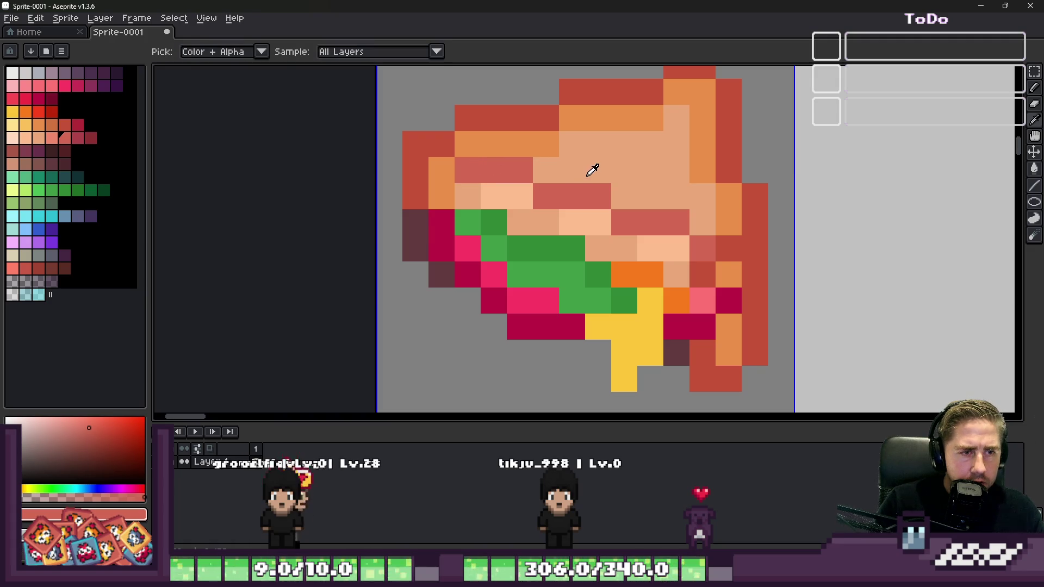
Step: Paint a salmon stroke along the bread's inner crease
left_click(52, 138)
left_click(562, 179)
mouse_move(562, 179)
left_mouse_down()
mouse_move(625, 179)
mouse_move(696, 216)
left_mouse_up()
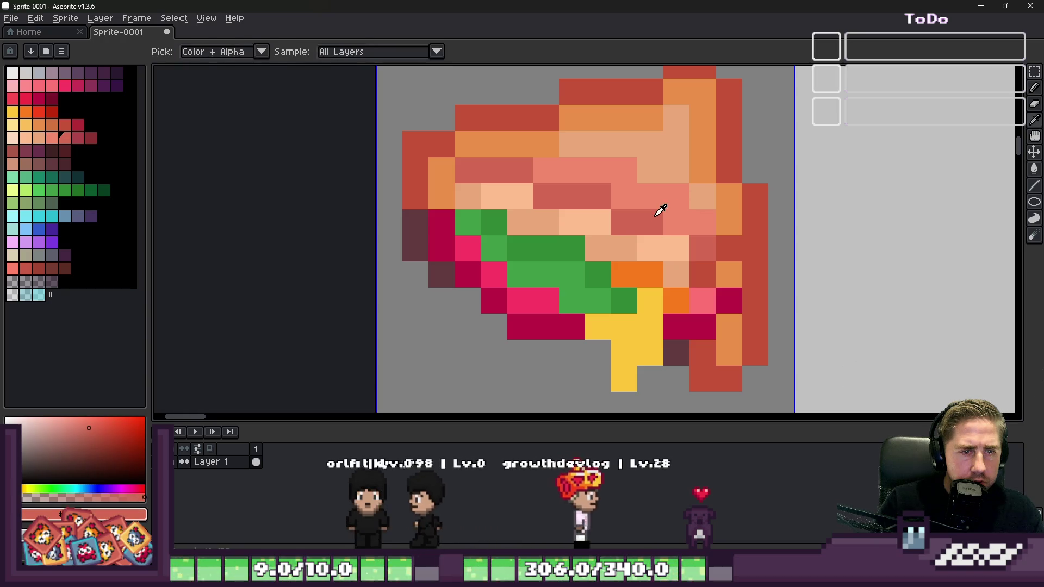
scroll(626, 212, "down", 8)
scroll(628, 247, "down", 1)
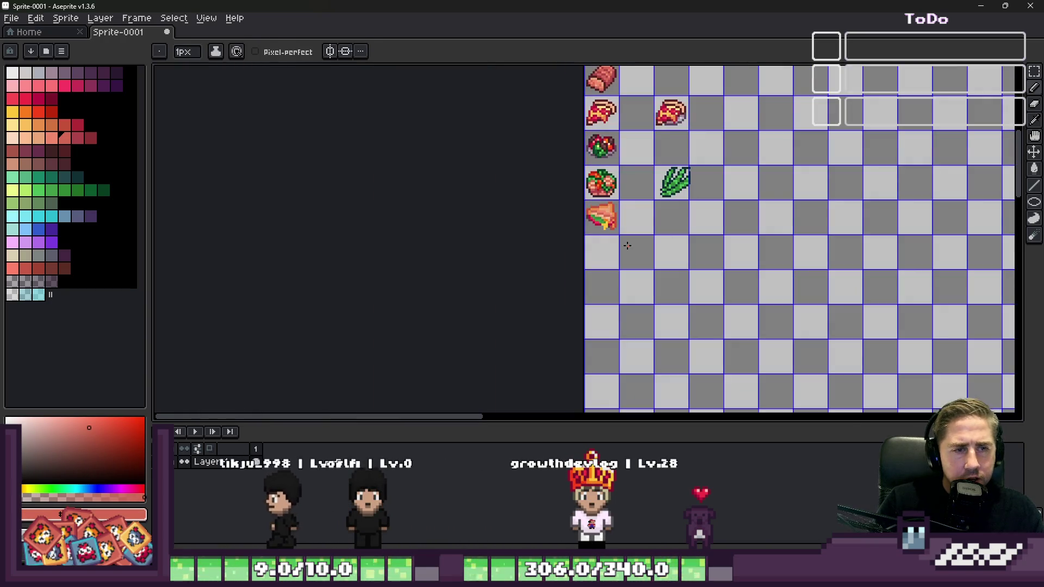
Step: Choose crimson and recolour a stray pixel on the sandwich's left outline
scroll(625, 245, "up", 4)
scroll(597, 204, "up", 1)
left_click(641, 190, "alt")
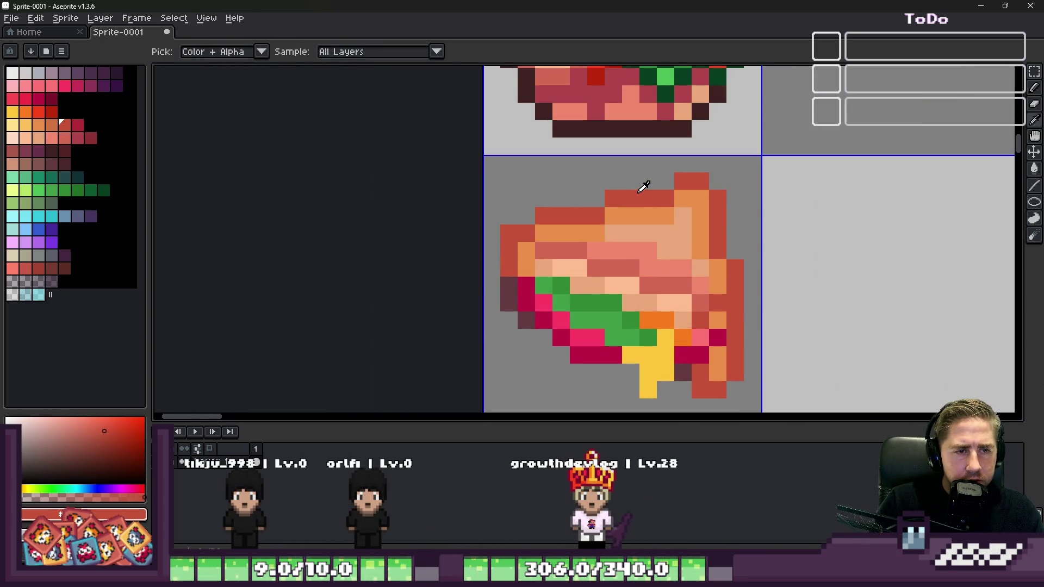
left_click(78, 126)
key("b")
scroll(538, 307, "up", 1)
left_click(520, 250)
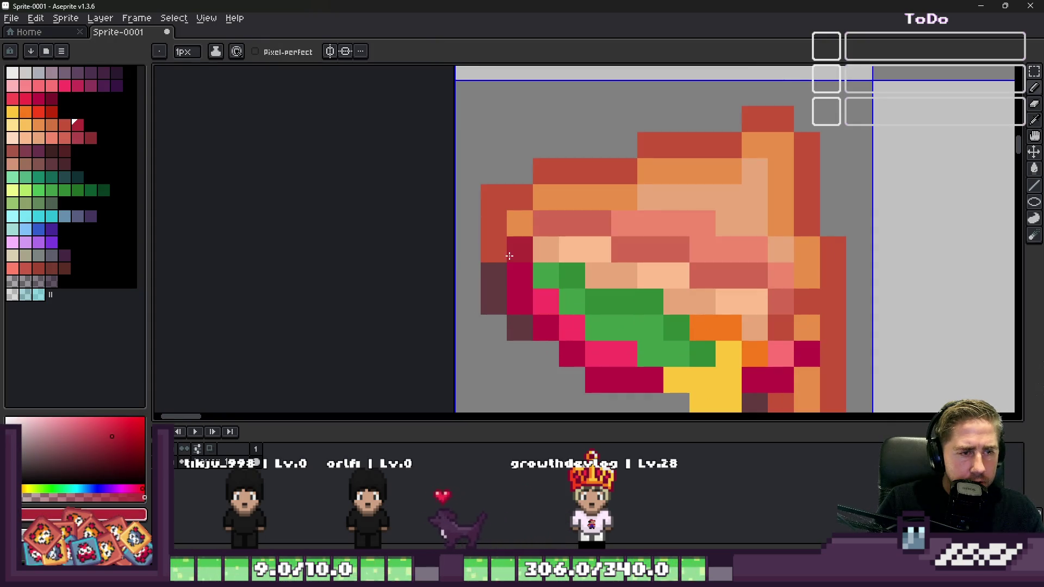
key("ctrl+z")
left_click(477, 249)
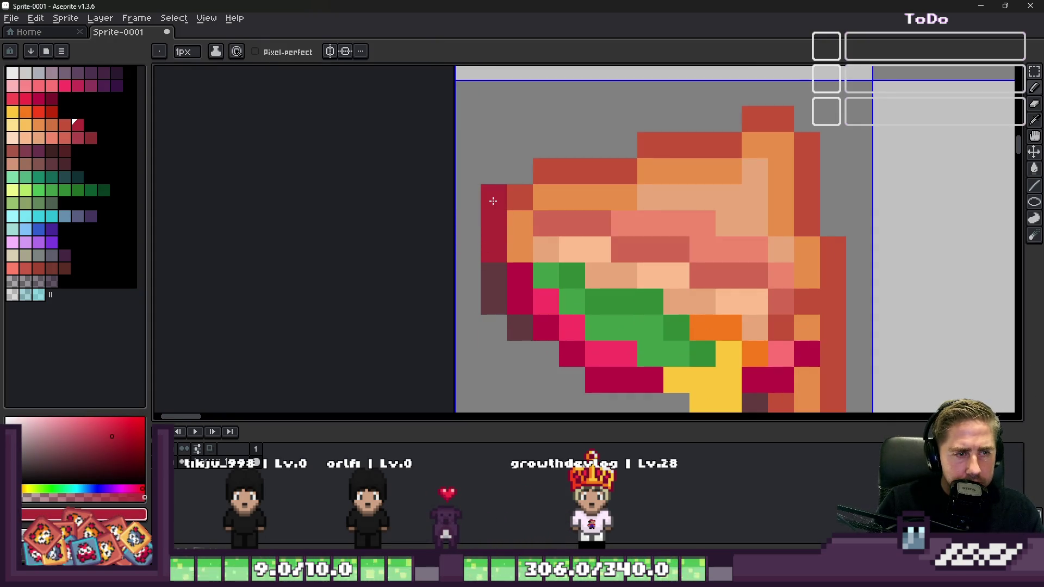
Step: Repaint the top and right outline crimson, restoring one lettuce pixel to green
mouse_move(528, 185)
left_mouse_down()
mouse_move(631, 169)
mouse_move(766, 109)
mouse_move(783, 116)
mouse_move(801, 198)
mouse_move(834, 242)
mouse_move(850, 311)
mouse_move(834, 334)
left_mouse_up()
scroll(832, 332, "down", 1)
scroll(805, 337, "up", 1)
mouse_move(805, 283)
left_mouse_down()
mouse_move(797, 361)
mouse_move(756, 342)
left_mouse_up()
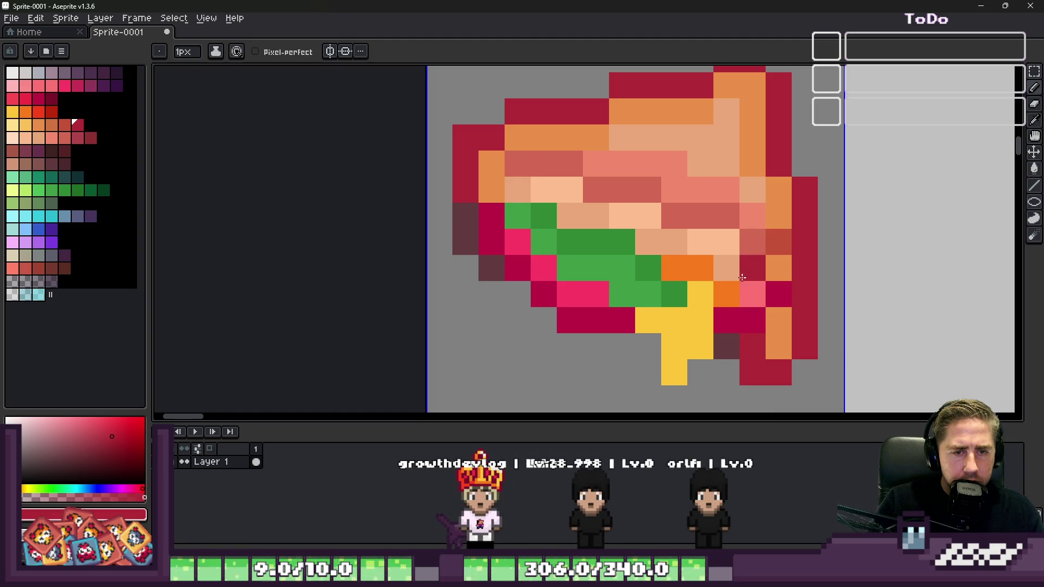
scroll(756, 334, "up", 1)
left_click(773, 340)
scroll(773, 340, "down", 5)
scroll(751, 304, "up", 4)
left_click(751, 305)
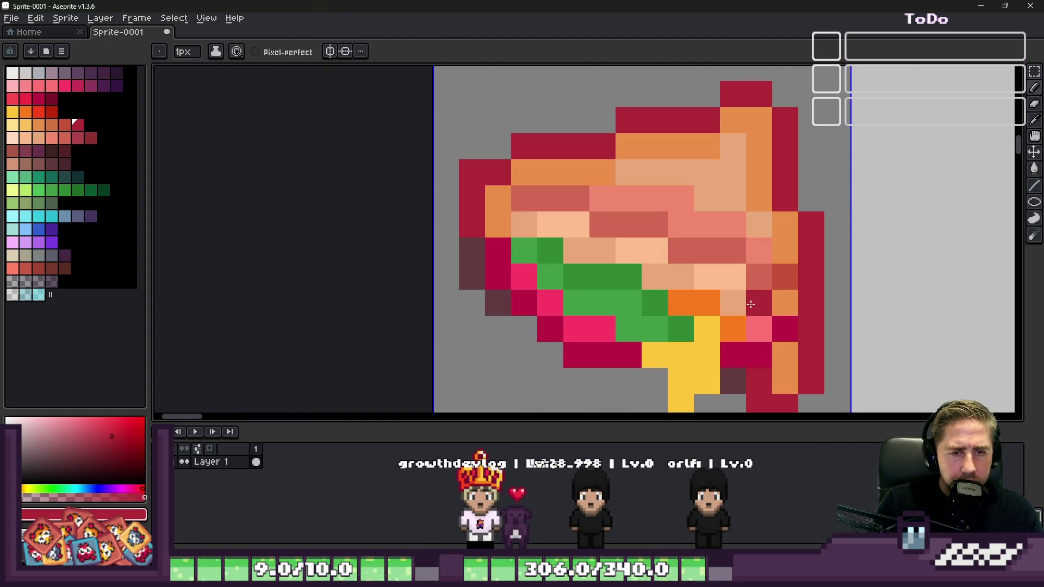
scroll(748, 250, "down", 4)
scroll(687, 198, "up", 2)
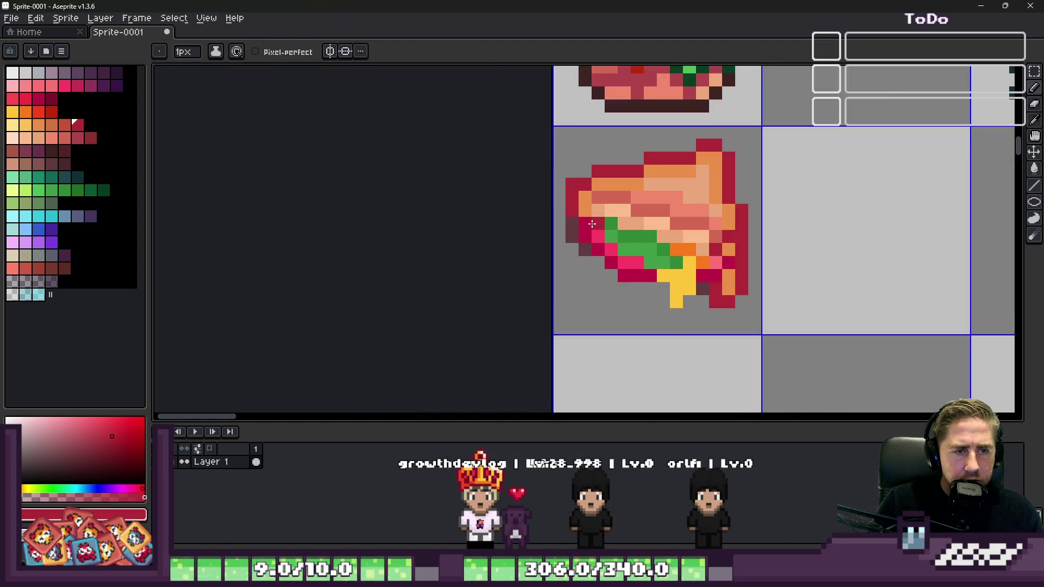
right_click(593, 225)
scroll(674, 245, "up", 2)
scroll(683, 247, "down", 4)
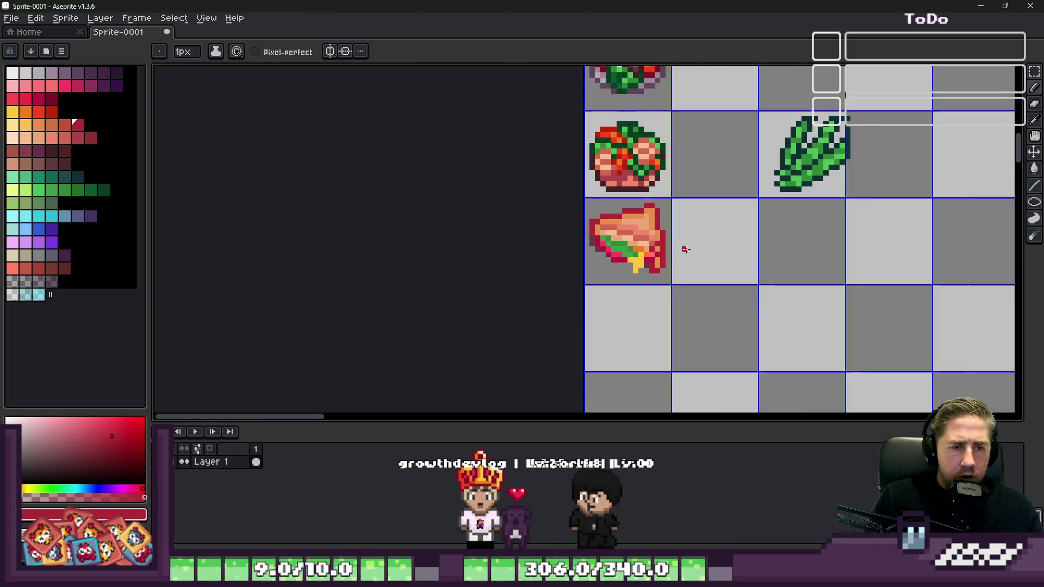
scroll(645, 244, "up", 2)
scroll(644, 245, "up", 1)
Step: Pick the dark red swatch and draw a shading line across the ham layer
left_click(78, 138)
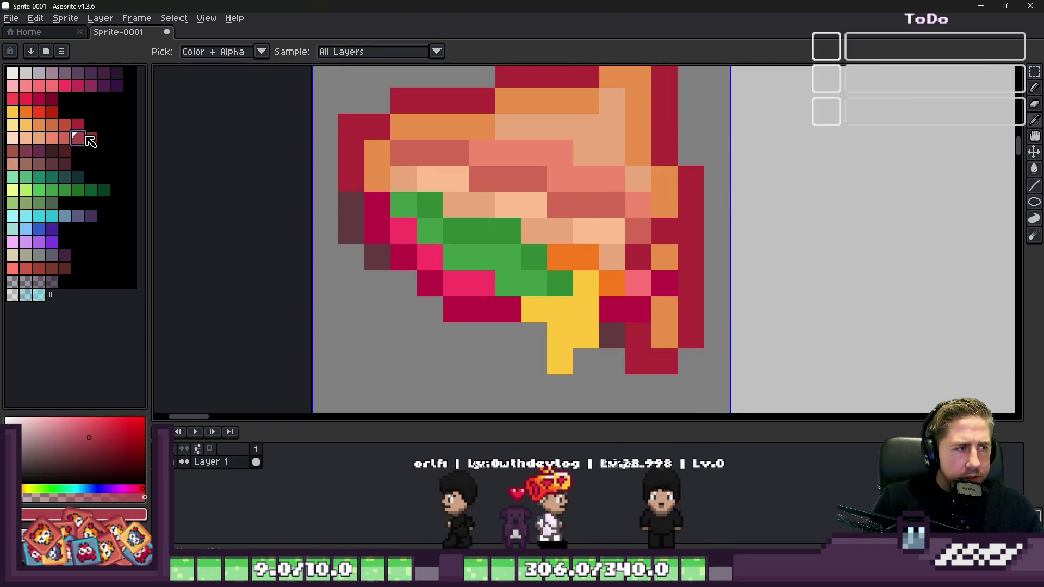
left_click(578, 230)
left_click_drag(628, 220, 563, 202)
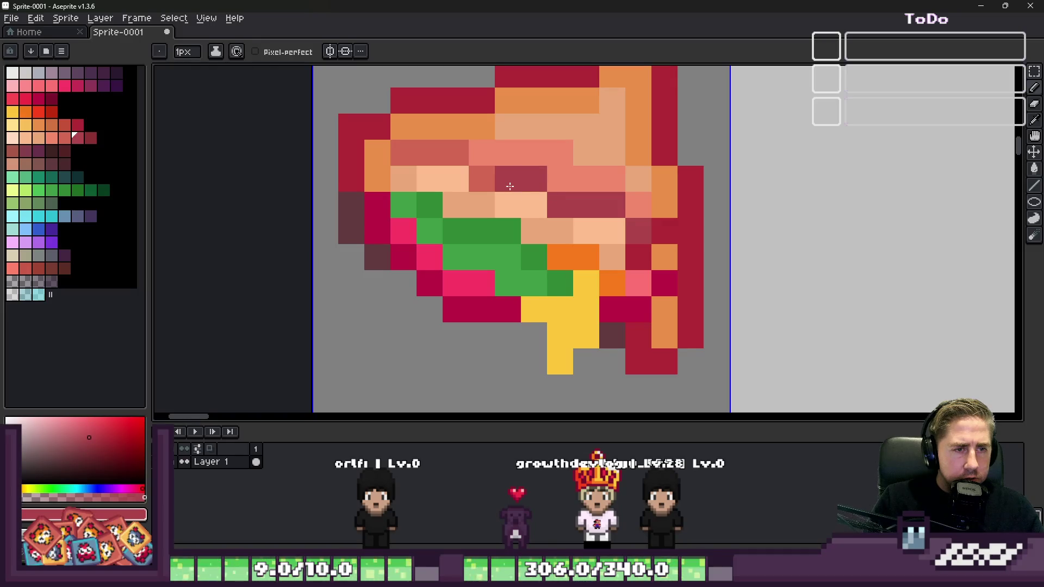
scroll(422, 149, "down", 10)
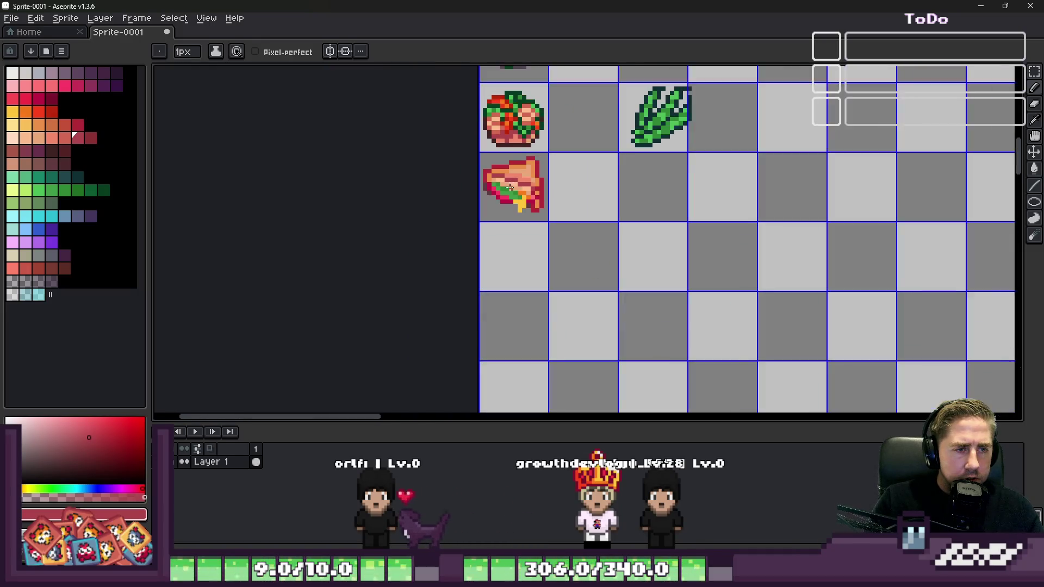
scroll(594, 208, "up", 1)
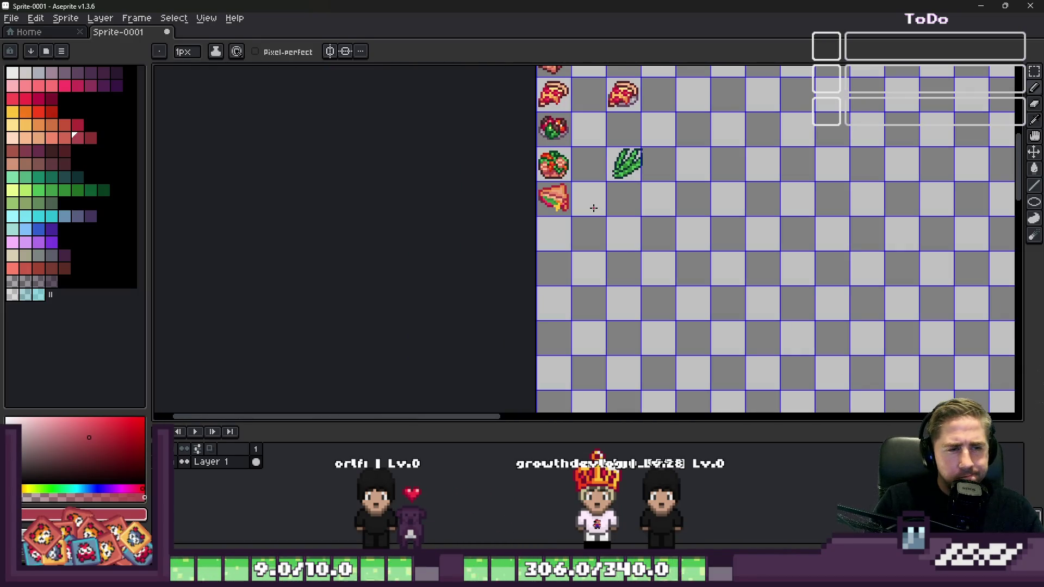
scroll(441, 178, "up", 1)
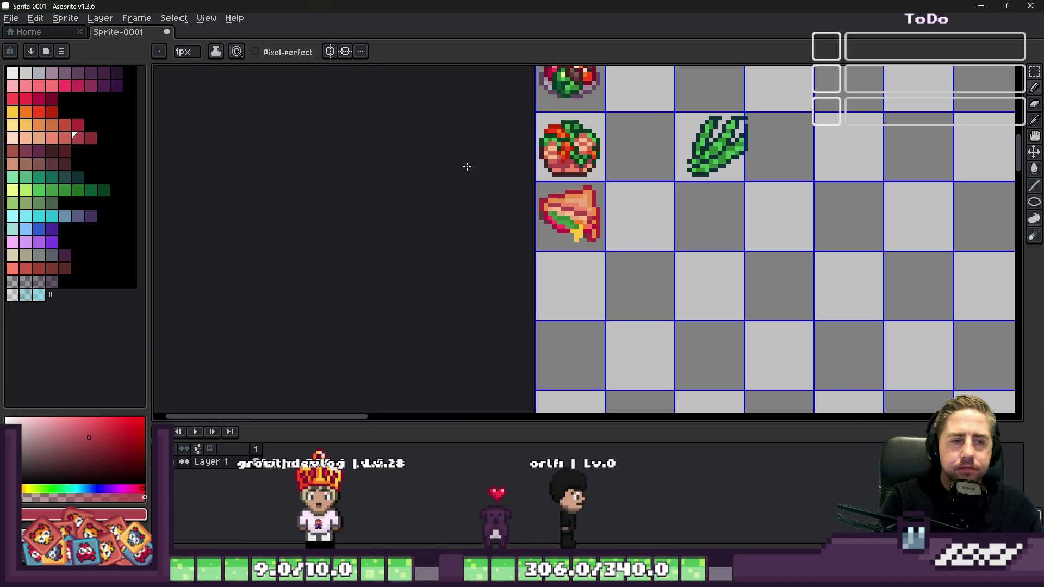
scroll(696, 207, "up", 4)
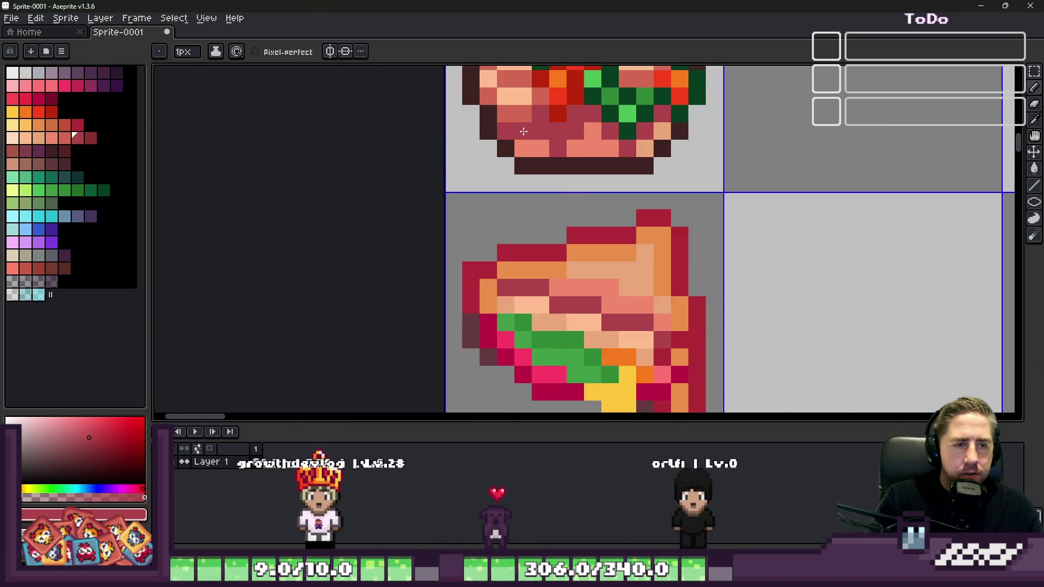
scroll(669, 223, "down", 3)
scroll(636, 247, "up", 3)
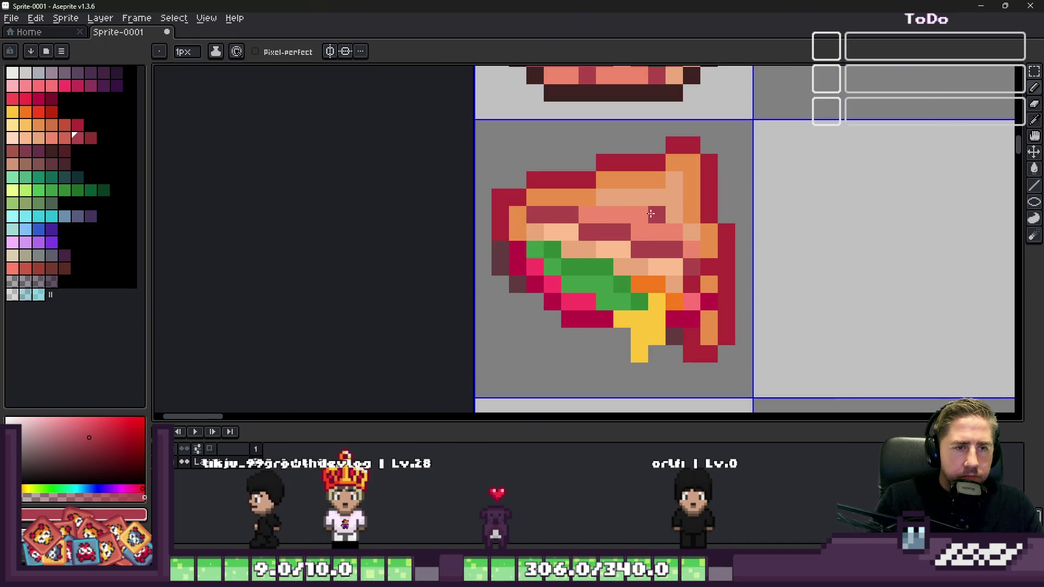
scroll(391, 105, "down", 3)
scroll(589, 120, "up", 3)
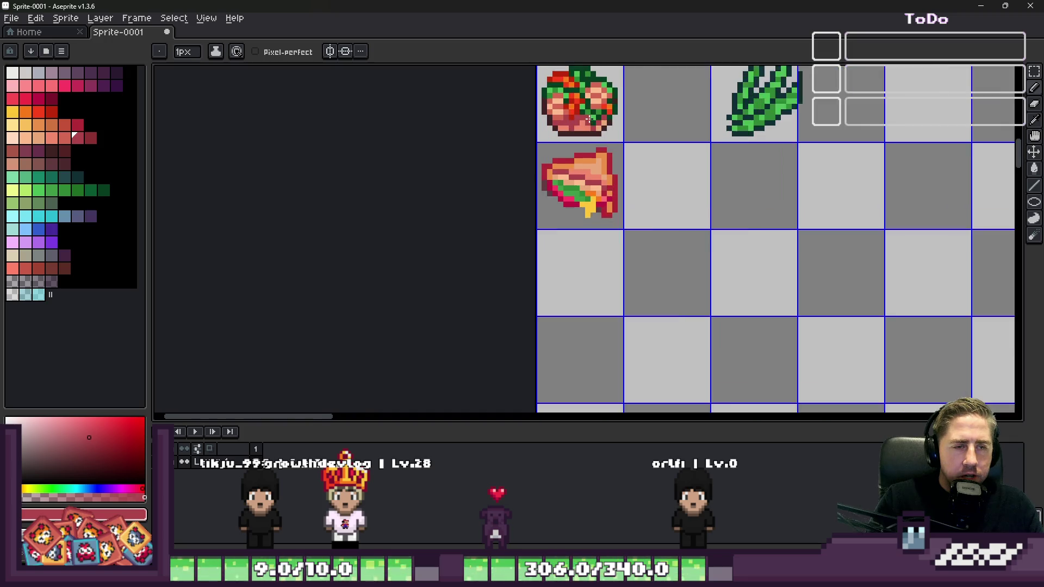
scroll(589, 119, "down", 2)
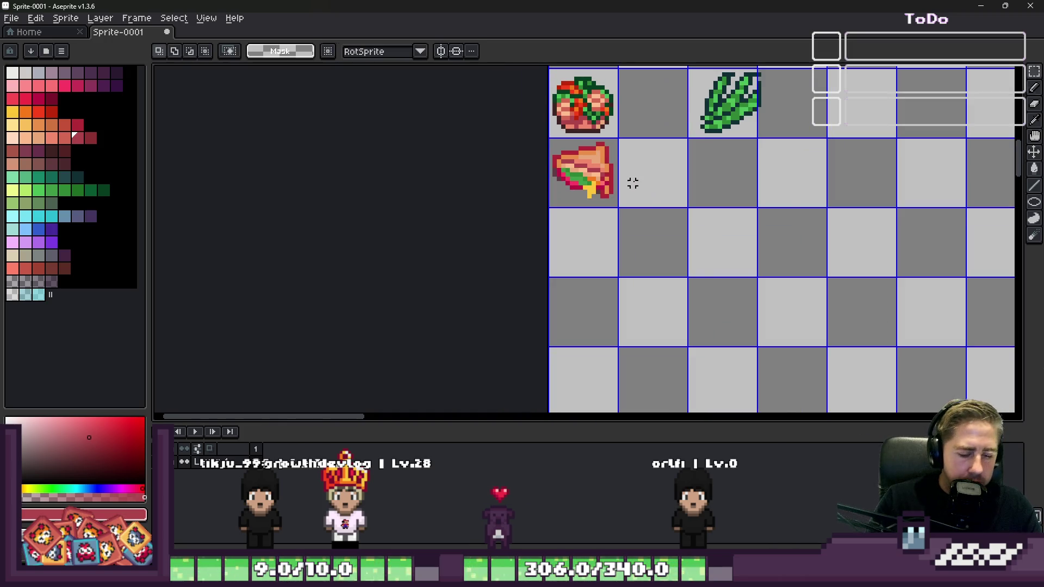
key("m")
scroll(713, 293, "down", 1)
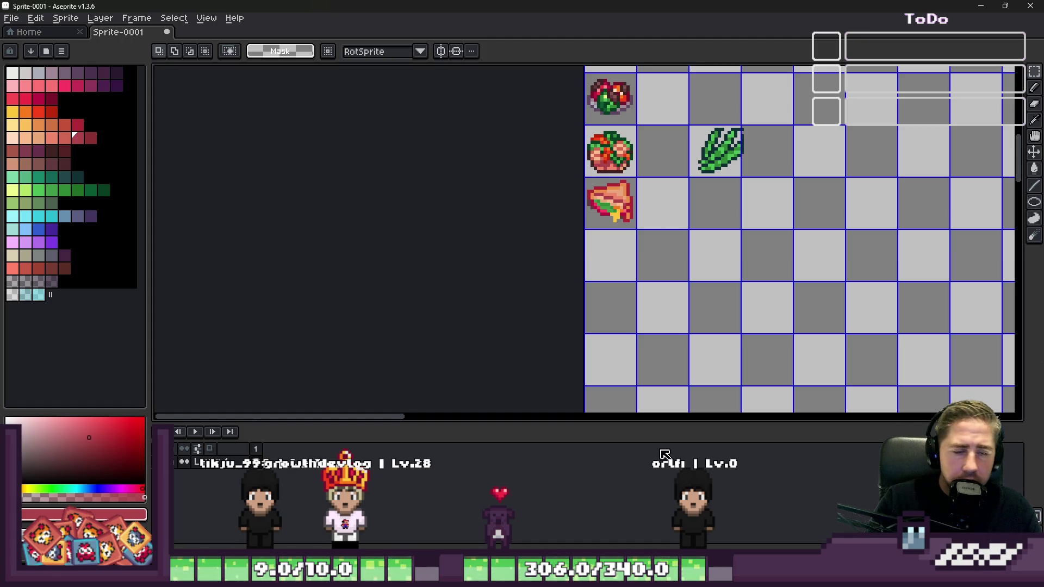
scroll(641, 175, "up", 3)
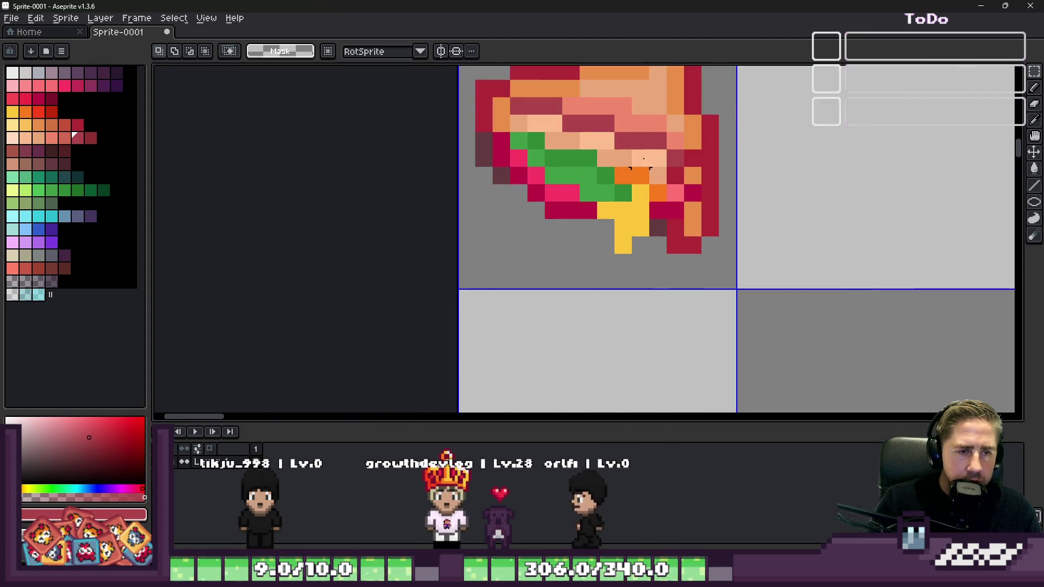
scroll(648, 361, "down", 3)
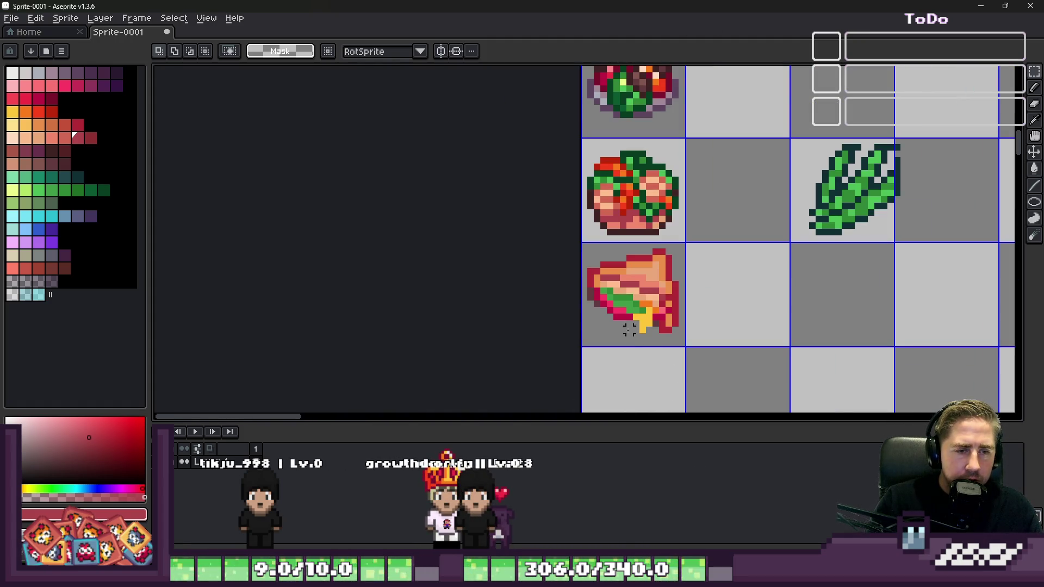
mouse_move(634, 577)
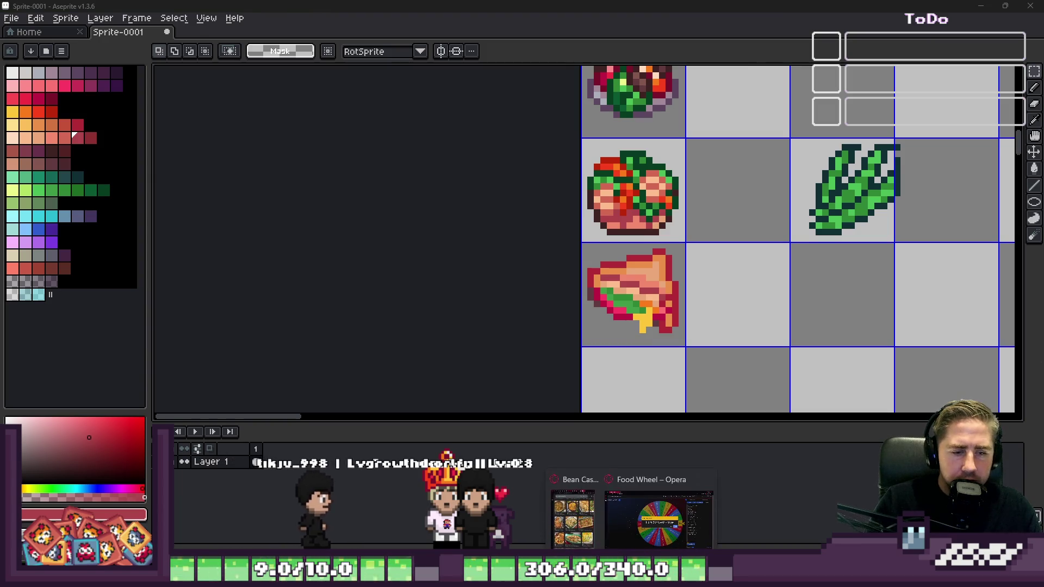
Step: Remove Ham Sandwich - bake, respin the Food Wheel to Pad Thai - boil, and return to Aseprite
left_click(658, 512)
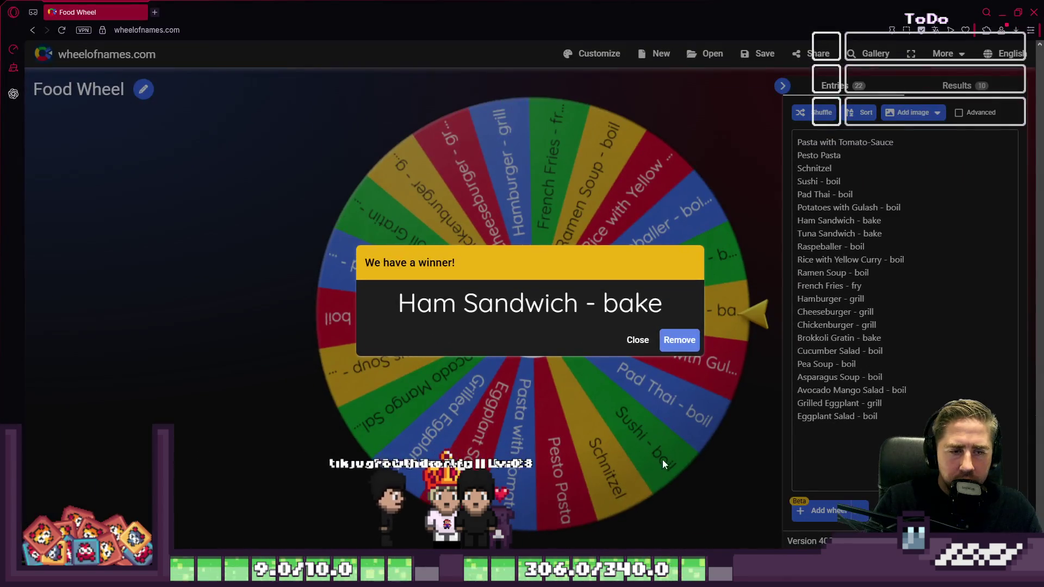
left_click(679, 341)
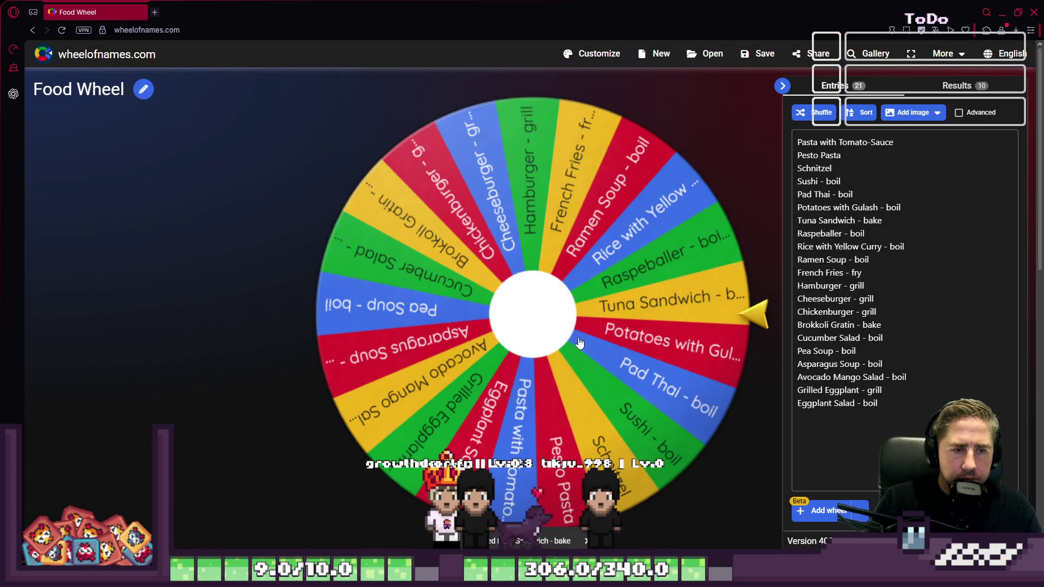
left_click(551, 320)
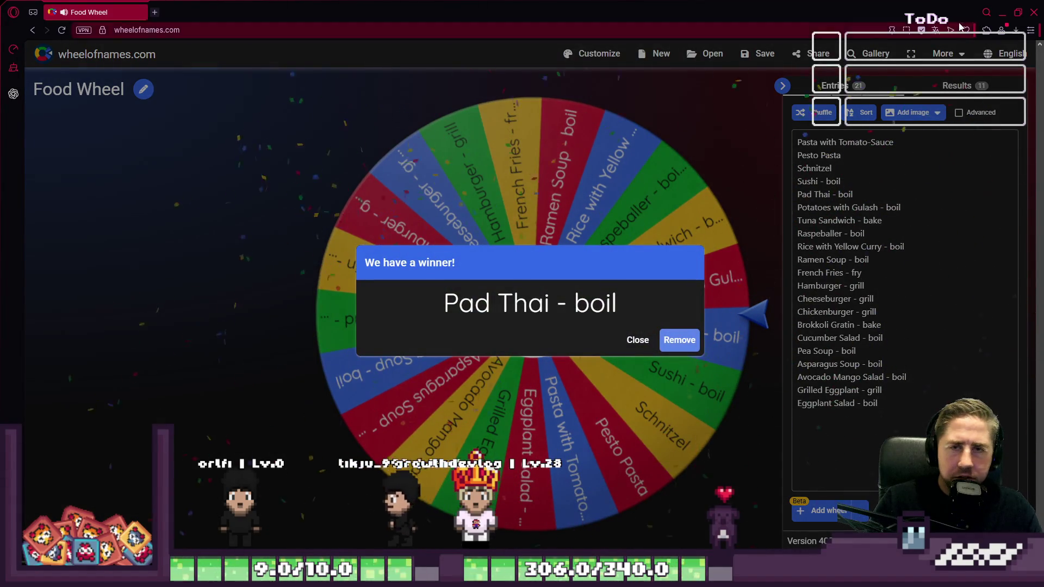
key("alt+Tab")
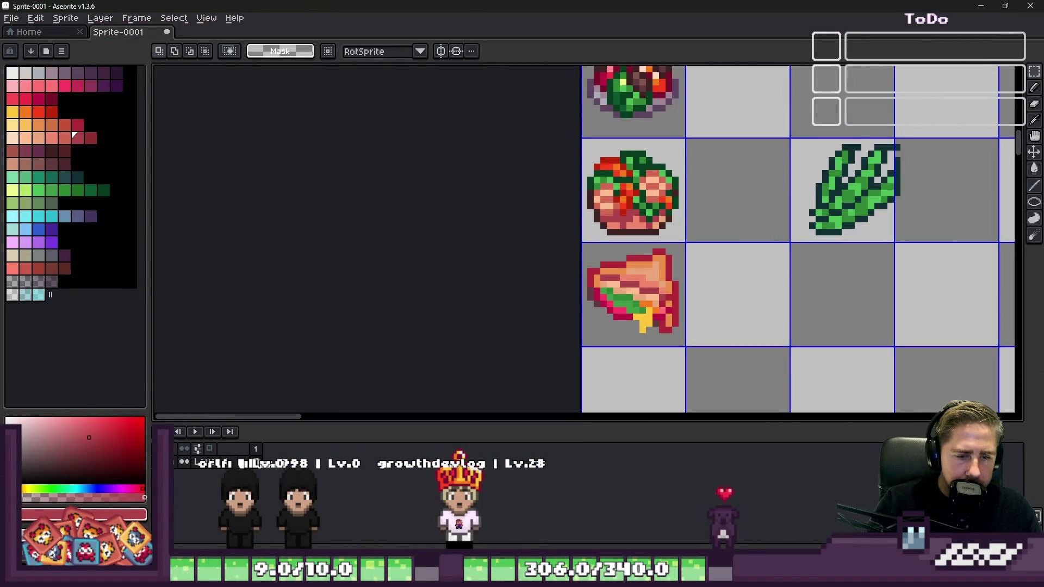
Step: Minimize and restore Aseprite from the taskbar, then bring the Godot Tasks board forward
left_click(595, 541)
left_click(594, 541)
mouse_move(675, 541)
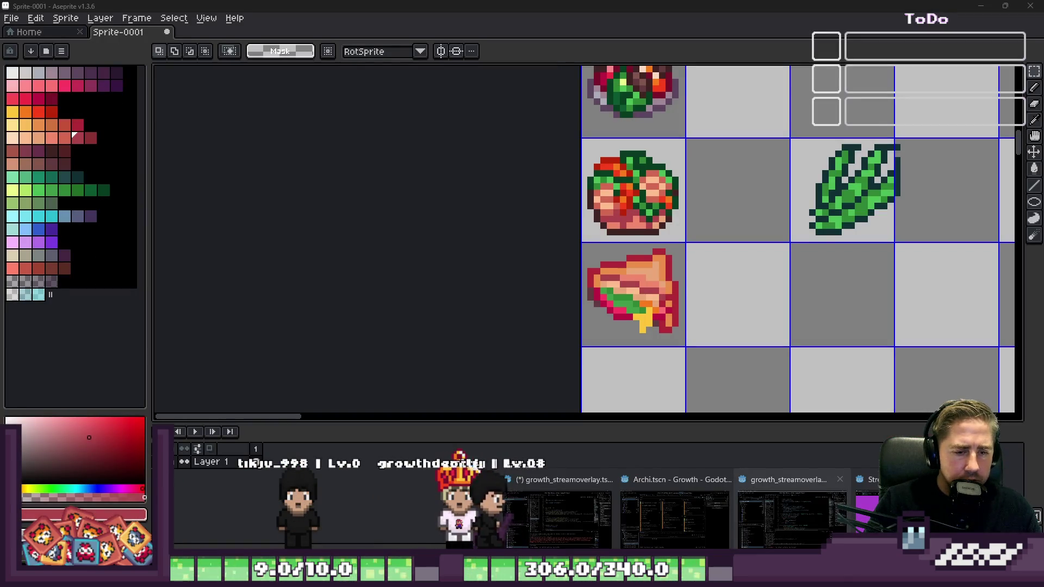
left_click(771, 527)
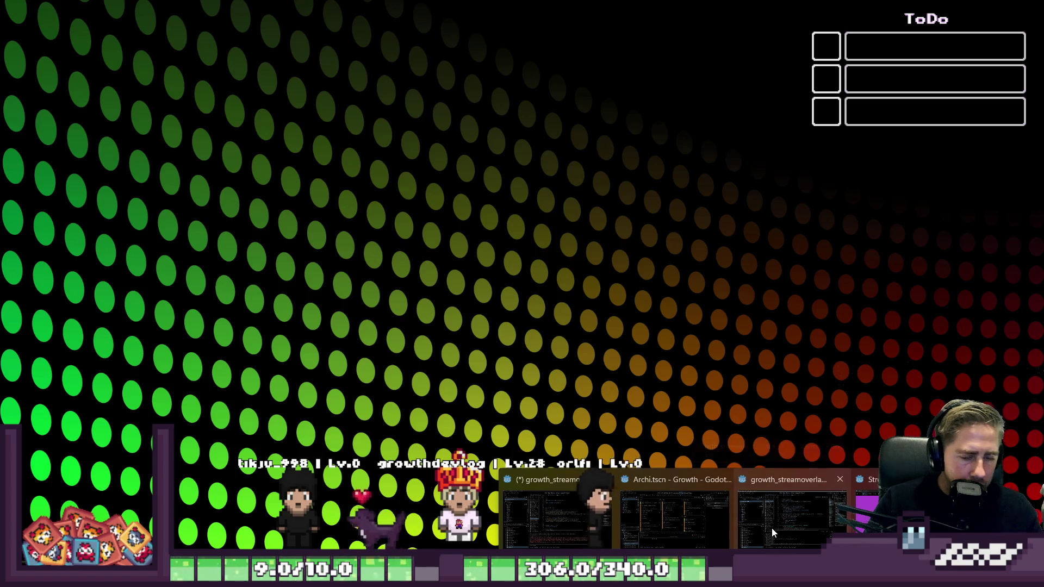
left_click(802, 515)
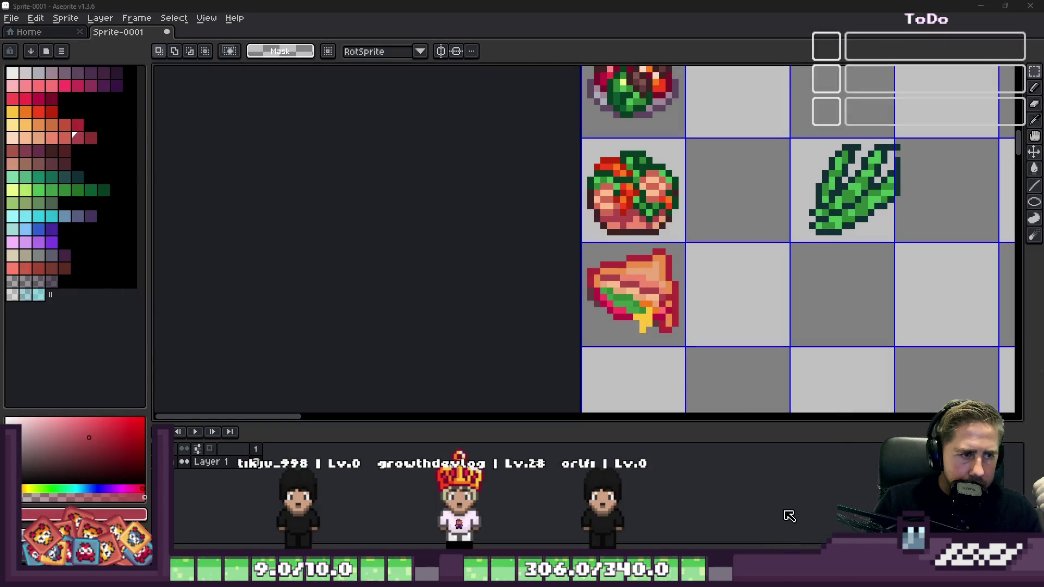
mouse_move(675, 576)
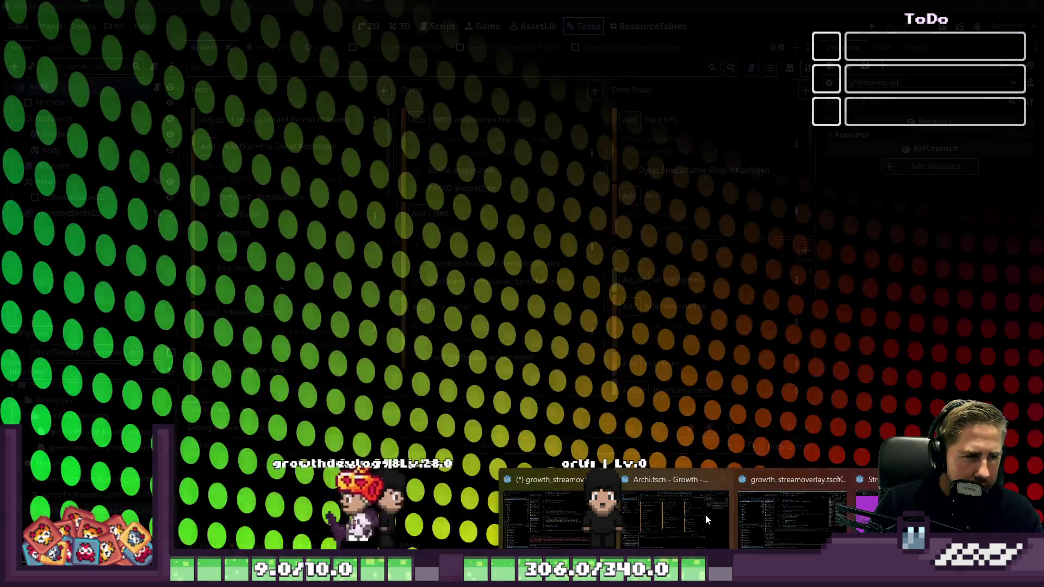
left_click(680, 508)
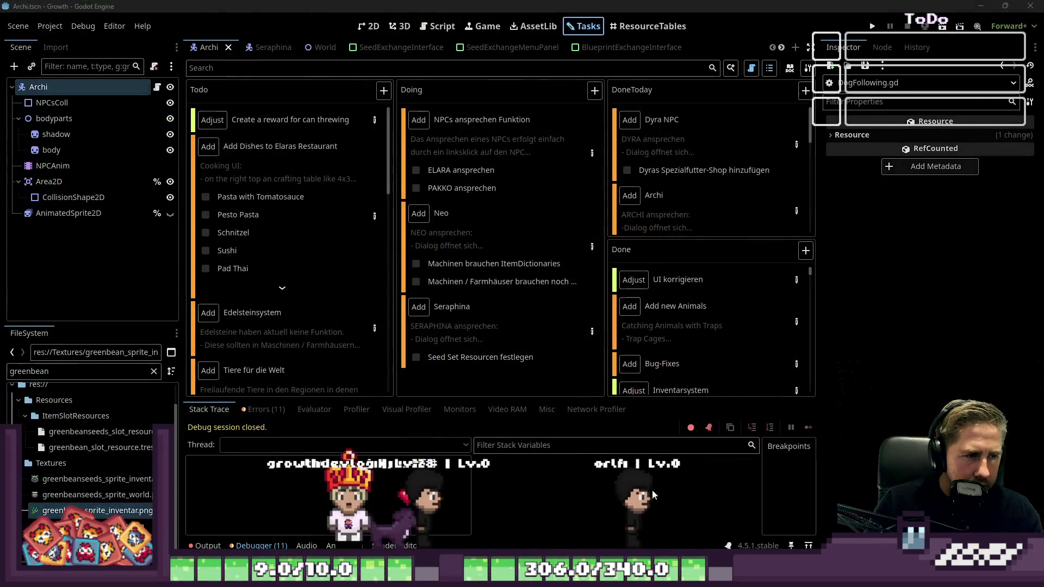
Step: Open the Add Dishes to Elaras Restaurant card to show the Pad Thai - boil ingredients
double_click(353, 275)
scroll(331, 271, "down", 10)
scroll(332, 271, "up", 5)
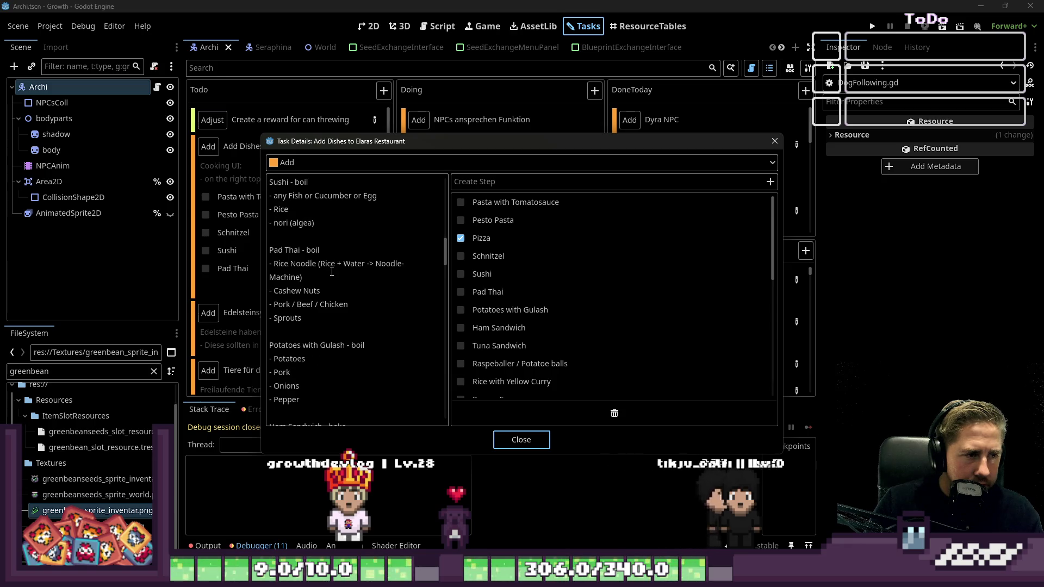
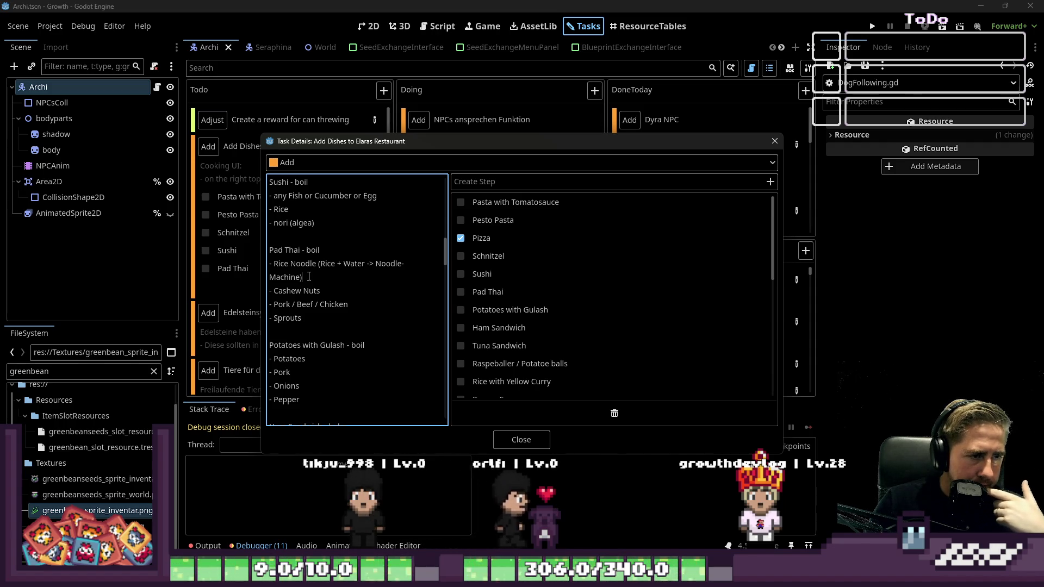
Step: Close the 'Add Dishes to Elaras Restaurant' task details to return to the Tasks board
left_click(521, 439)
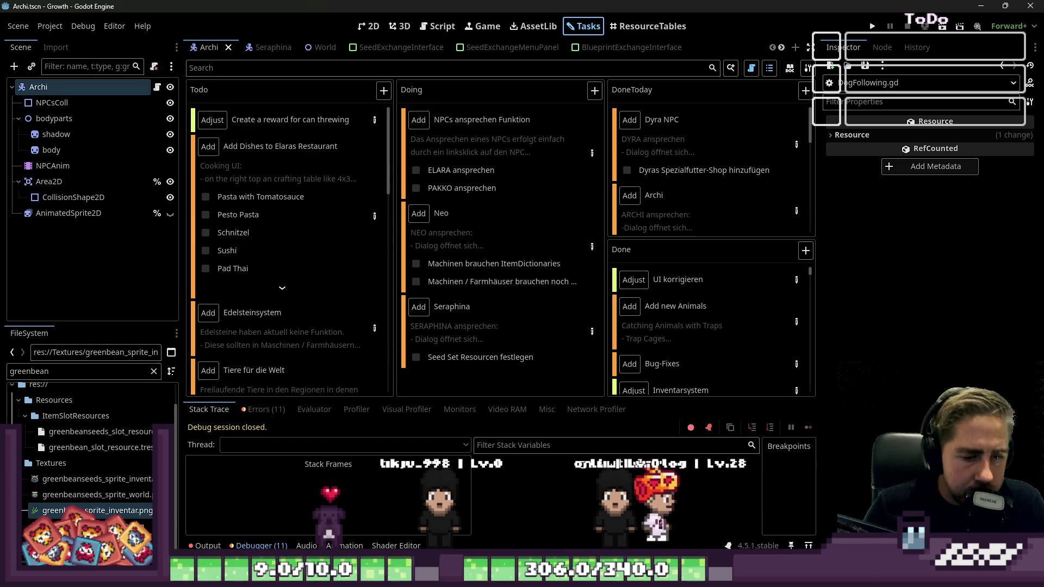
Step: Switch to the Sprite-0001 food sprite sheet in Aseprite
mouse_move(560, 577)
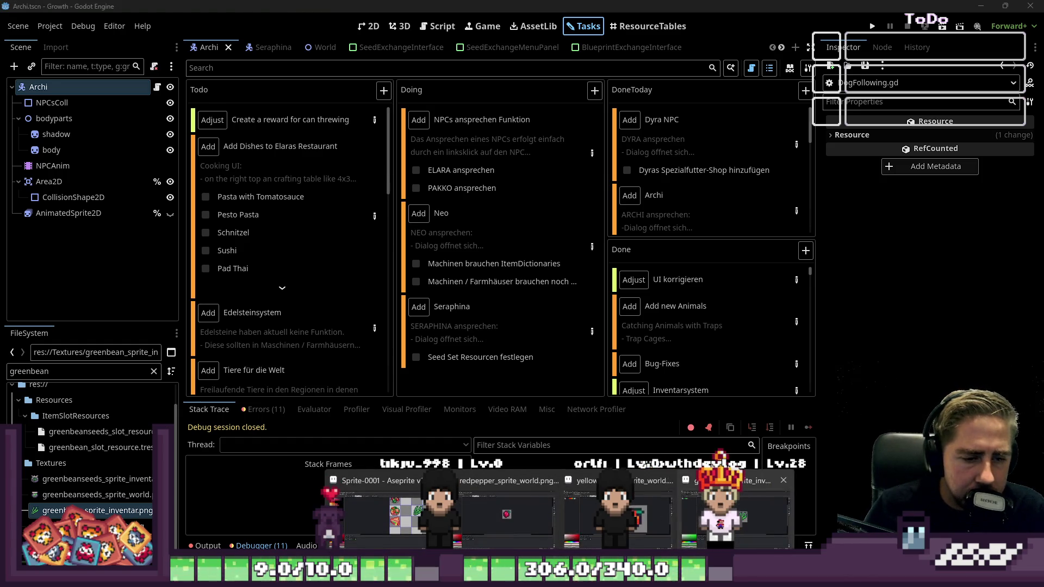
left_click(386, 511)
mouse_move(649, 539)
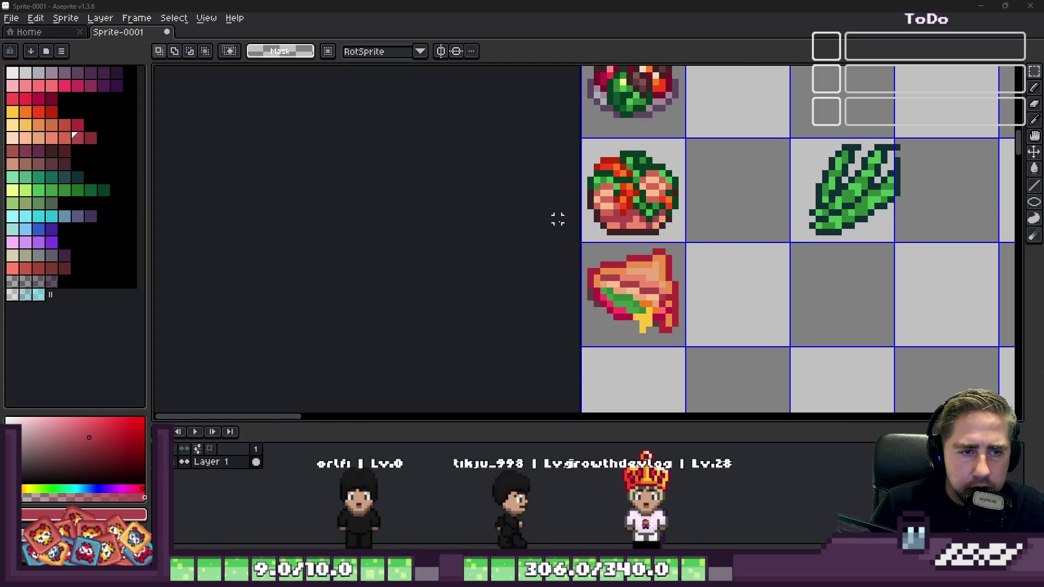
scroll(580, 314, "down", 2)
scroll(589, 316, "down", 1)
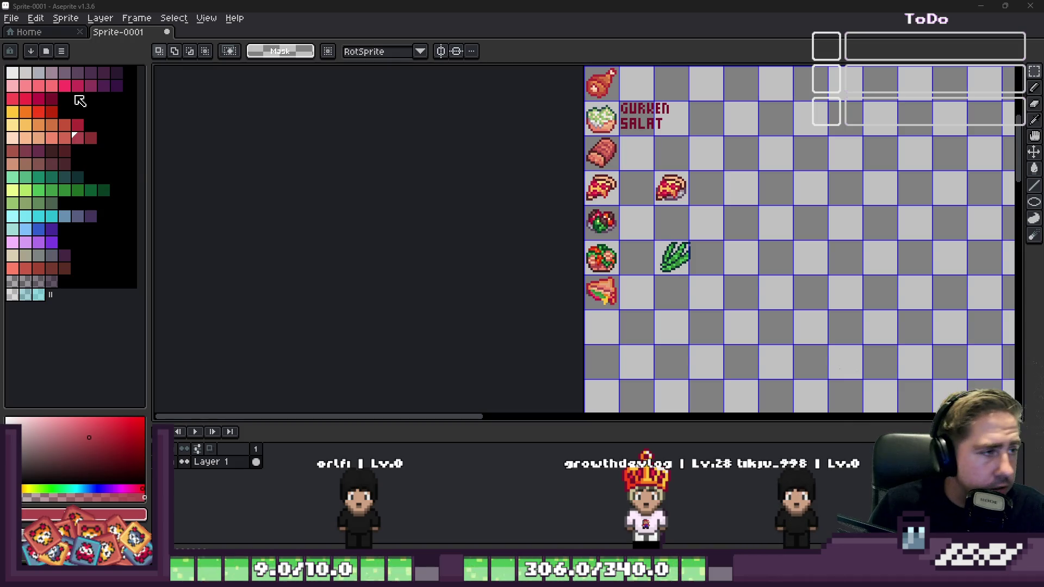
Step: Pick a new drawing colour from the palette and ready the pencil
left_click(89, 73)
key("b")
scroll(611, 338, "up", 4)
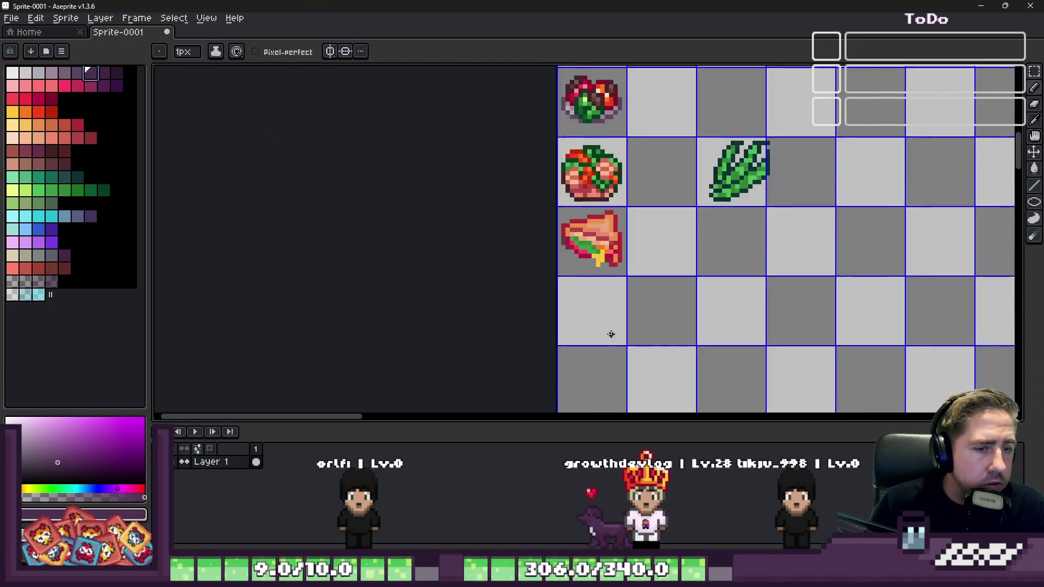
scroll(571, 303, "down", 2)
scroll(538, 304, "up", 1)
scroll(511, 229, "down", 4)
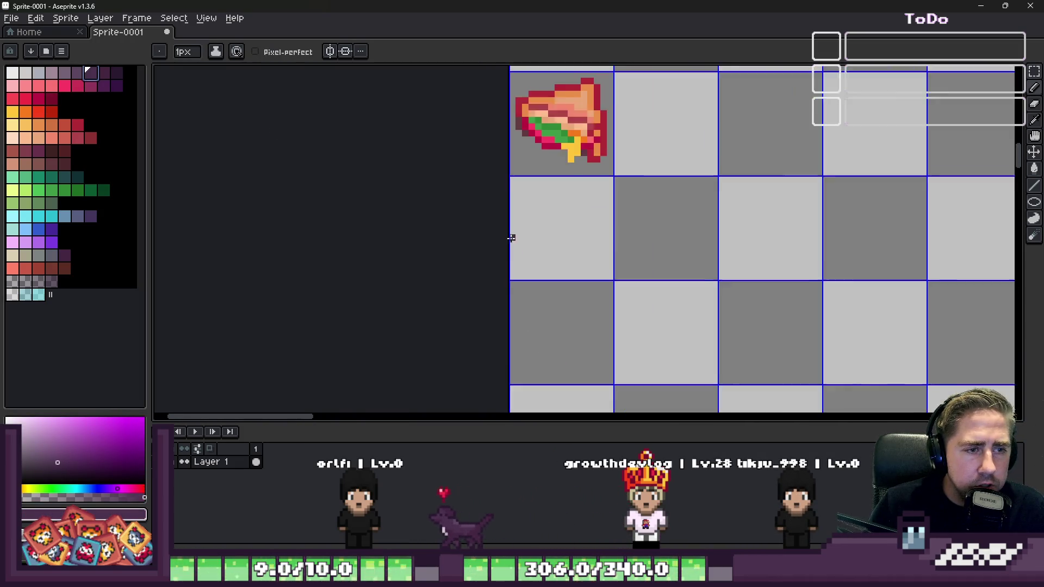
Step: Copy the tomato bowl's left half into the empty cell below the sandwich
key("m")
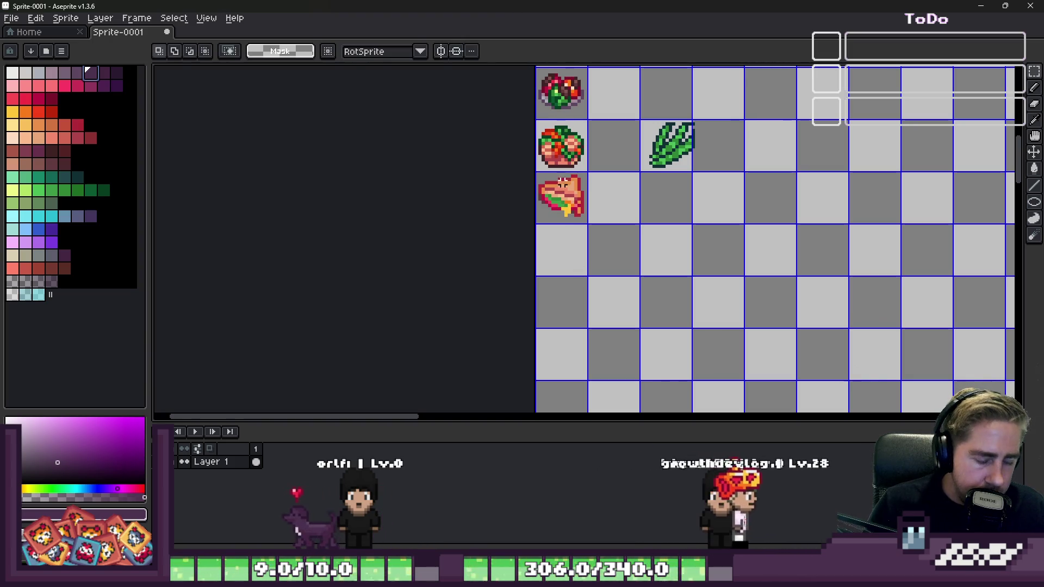
scroll(536, 180, "up", 4)
mouse_move(514, 120)
left_mouse_down()
mouse_move(583, 220)
mouse_move(665, 235)
left_mouse_up()
scroll(606, 198, "down", 5)
mouse_move(602, 149)
left_mouse_down()
mouse_move(605, 198)
mouse_move(562, 310)
mouse_move(558, 251)
left_mouse_up()
scroll(562, 310, "up", 4)
left_click(498, 185)
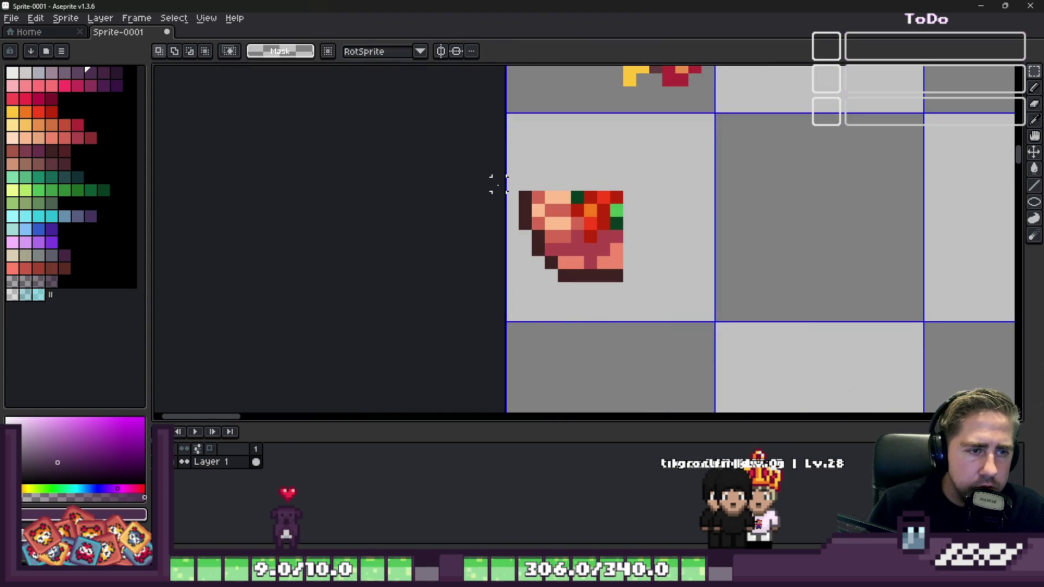
Step: Paste a horizontally flipped copy of the half bowl beside it to complete the bowl
mouse_move(512, 197)
left_mouse_down()
mouse_move(617, 288)
mouse_move(676, 257)
mouse_move(650, 258)
left_mouse_up()
key("ctrl+v")
key("shift+h")
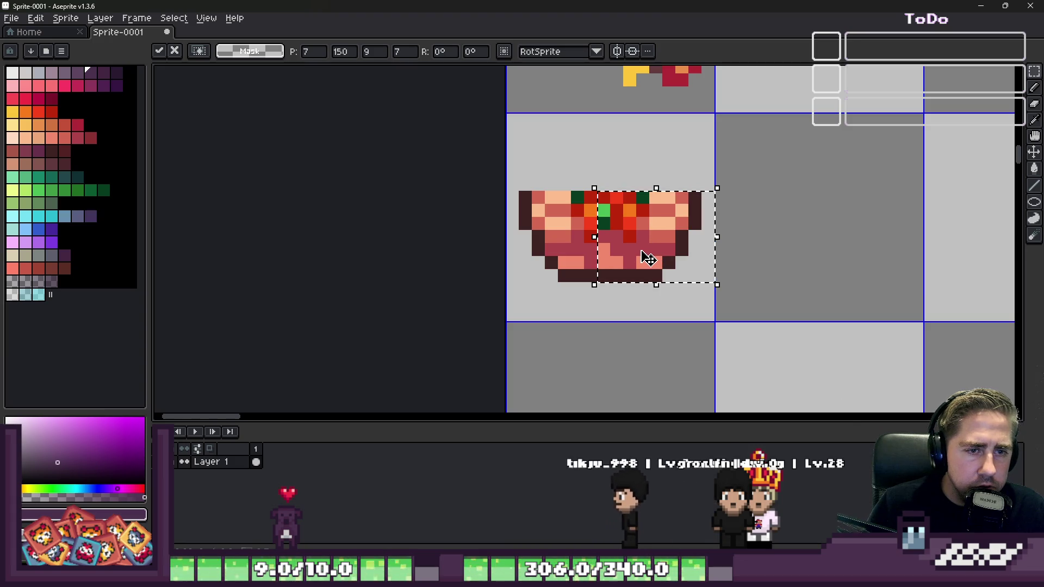
scroll(649, 258, "up", 4)
key("b")
left_click(501, 140, "alt")
Step: Repaint the bowl in peach and salmon, adding a maroon outline pixel
mouse_move(727, 146)
left_mouse_down()
mouse_move(706, 175)
mouse_move(779, 187)
mouse_move(804, 213)
left_mouse_up()
left_click(525, 248, "alt")
left_click(460, 190)
left_click_drag(461, 193, 419, 174)
left_click(420, 212, "alt")
mouse_move(421, 213)
left_mouse_down()
mouse_move(540, 303)
mouse_move(466, 259)
mouse_move(620, 316)
mouse_move(517, 233)
mouse_move(716, 305)
mouse_move(461, 191)
left_mouse_up()
left_click(459, 147, "alt")
mouse_move(459, 147)
left_mouse_down()
mouse_move(767, 280)
mouse_move(586, 219)
left_mouse_up()
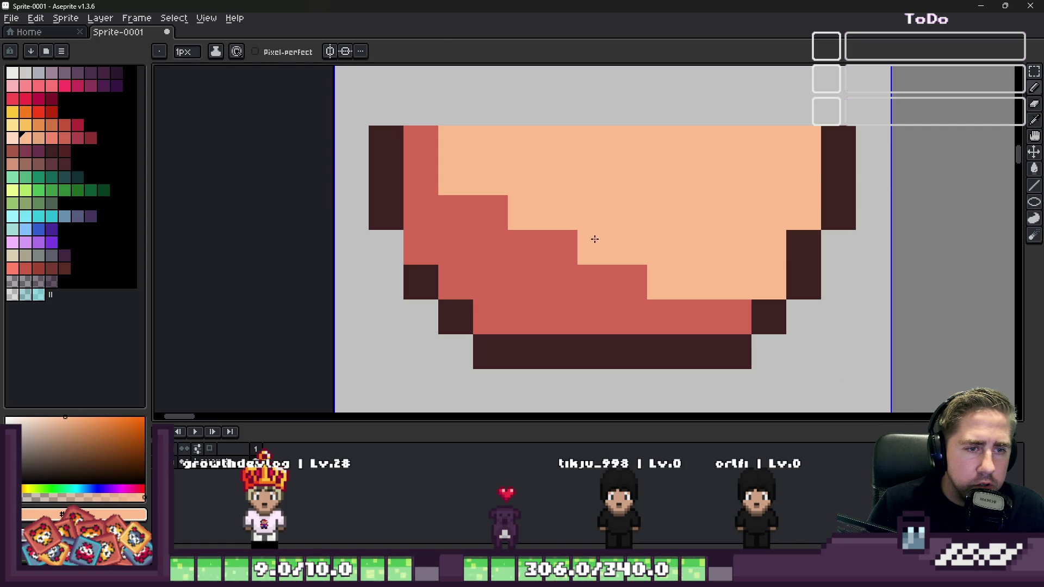
left_click(631, 275, "alt")
left_click(660, 277)
Step: Paint a large dark mound over the bowl rim
scroll(531, 225, "down", 2)
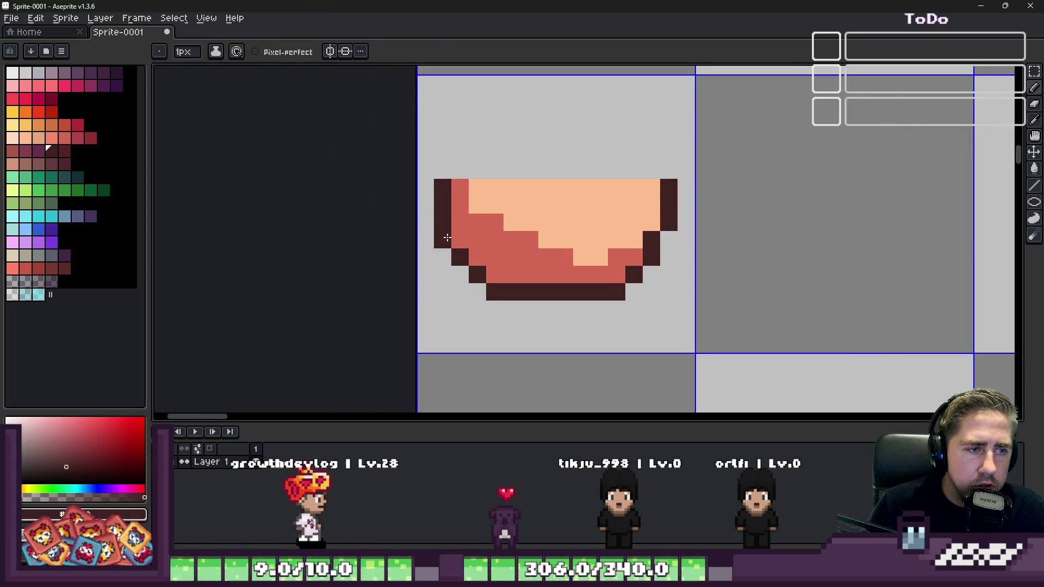
scroll(562, 250, "down", 4)
scroll(561, 251, "up", 3)
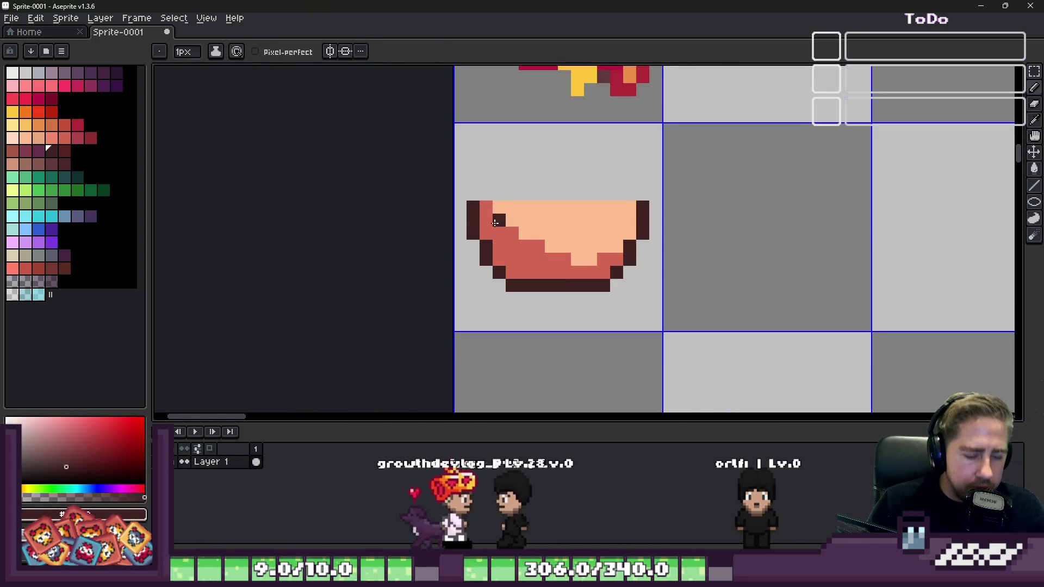
key("m")
scroll(593, 334, "up", 2)
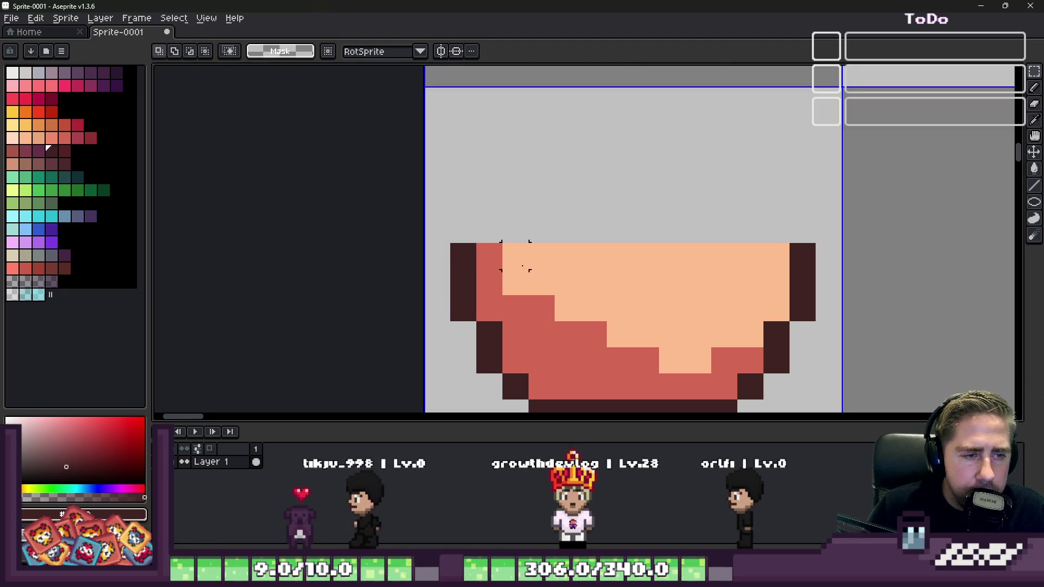
scroll(526, 240, "down", 2)
scroll(590, 203, "up", 2)
key("b")
left_click(590, 203)
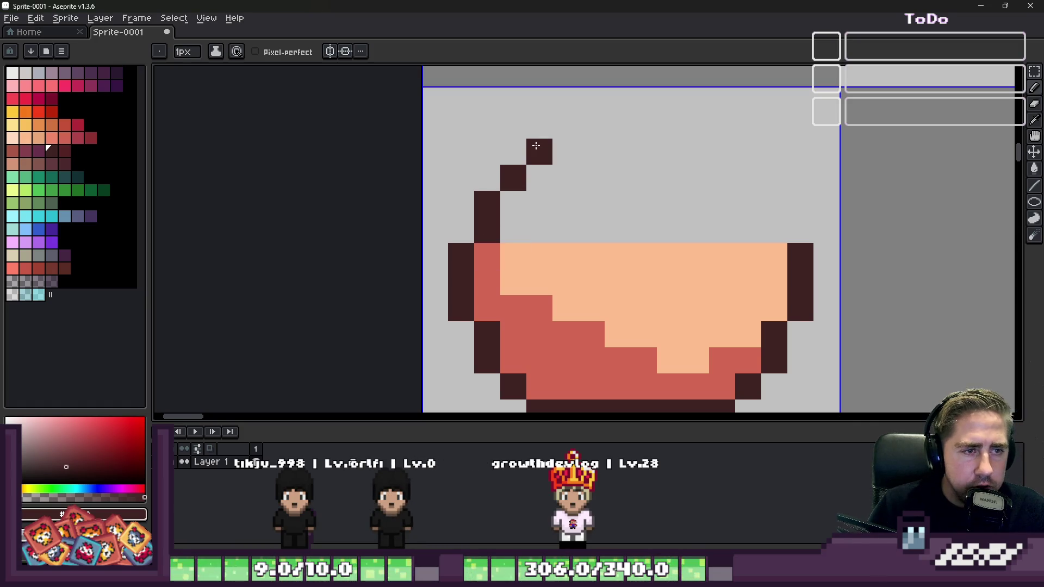
mouse_move(548, 191)
left_mouse_down()
mouse_move(606, 223)
mouse_move(668, 209)
mouse_move(704, 182)
mouse_move(744, 224)
left_mouse_up()
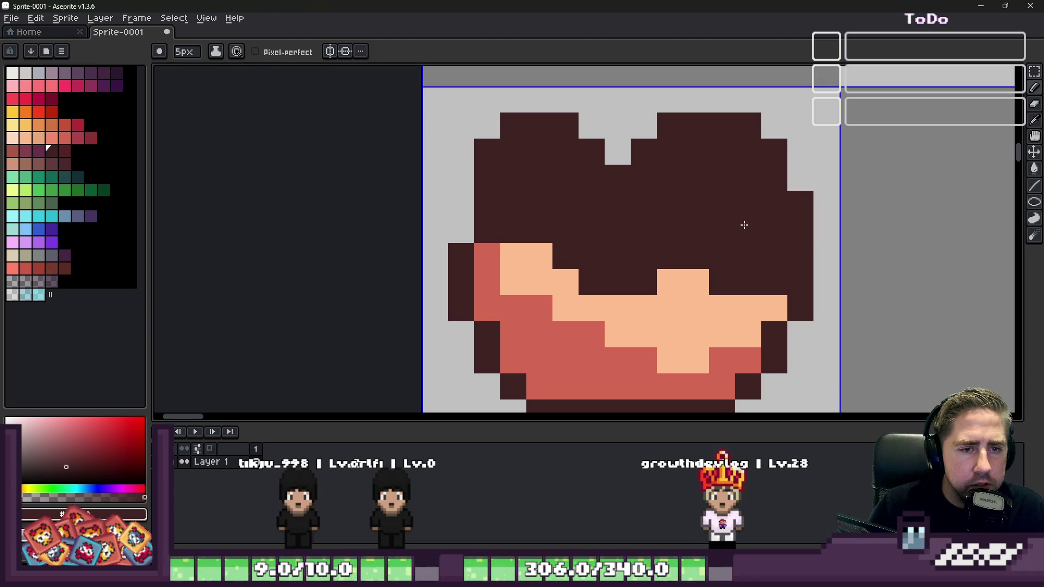
Step: Nudge the dark mound down two pixels and darken the upper-left peach area
scroll(627, 205, "down", 2)
scroll(627, 202, "up", 2)
scroll(680, 223, "down", 2)
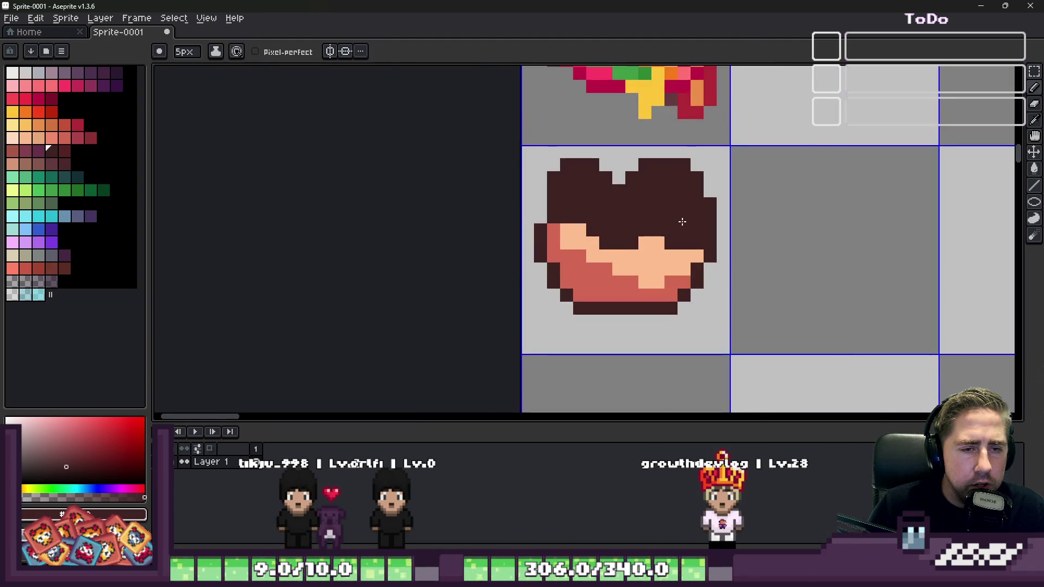
scroll(683, 221, "up", 1)
key("m")
mouse_move(479, 130)
left_mouse_down()
mouse_move(652, 292)
mouse_move(743, 356)
left_mouse_up()
key("Down")
key("Down")
key("b")
left_click(525, 246)
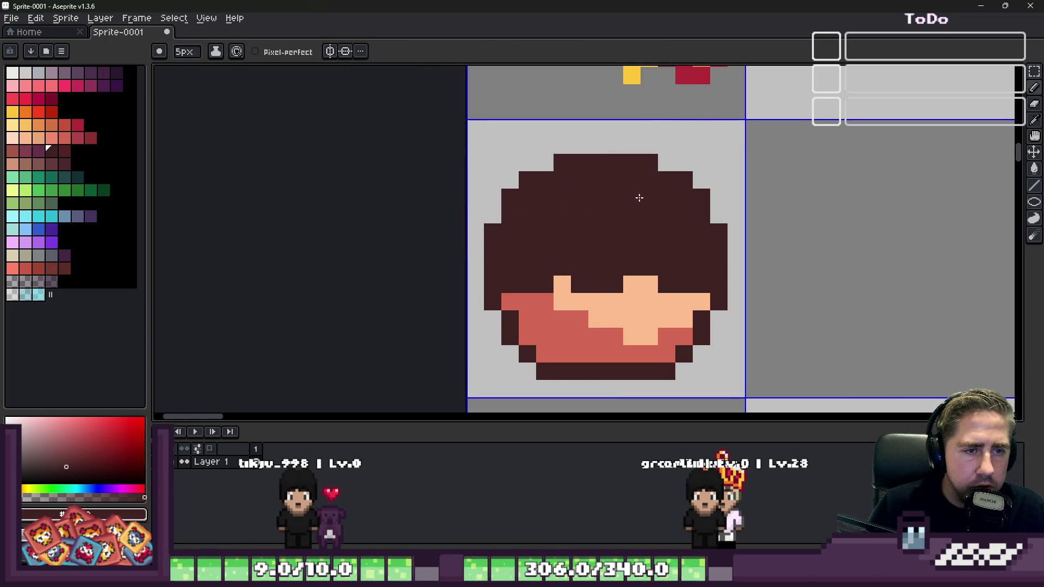
Step: Trim the mound's top with a 2px eraser into two peaks
left_click(597, 157)
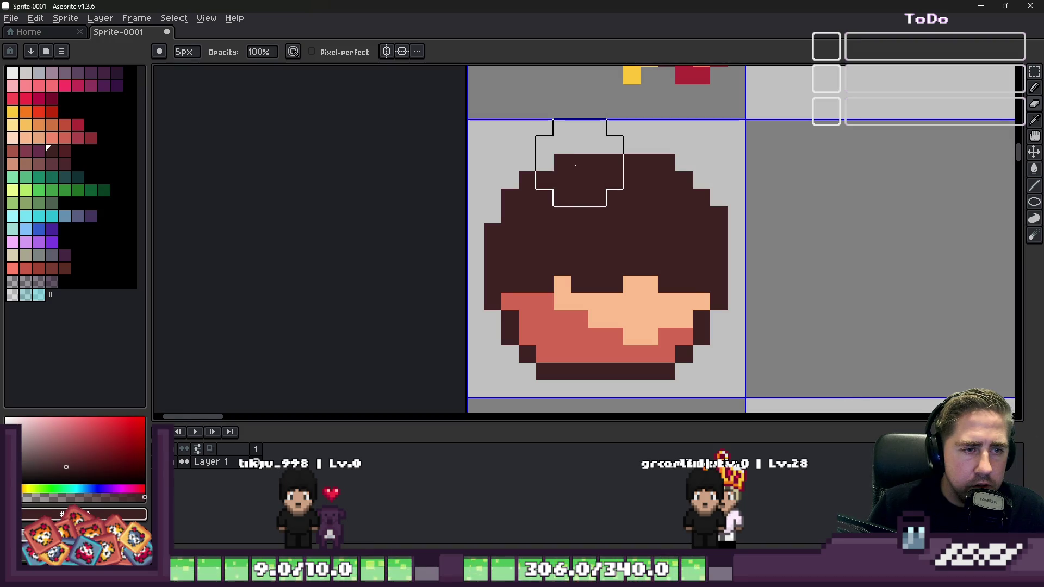
left_click(575, 165)
key("b")
left_click(565, 200)
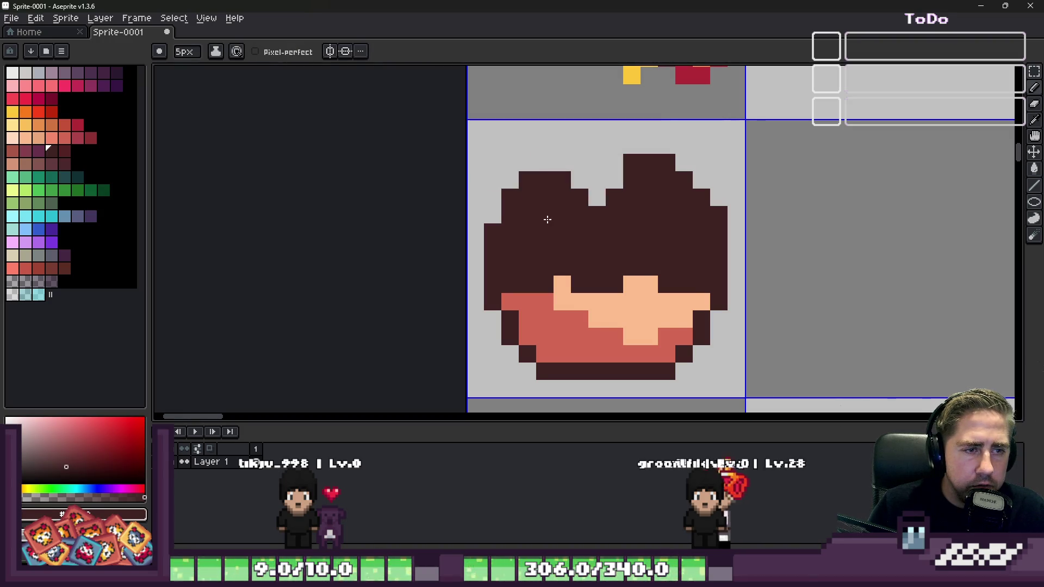
key("e")
key("minus")
key("minus")
key("minus")
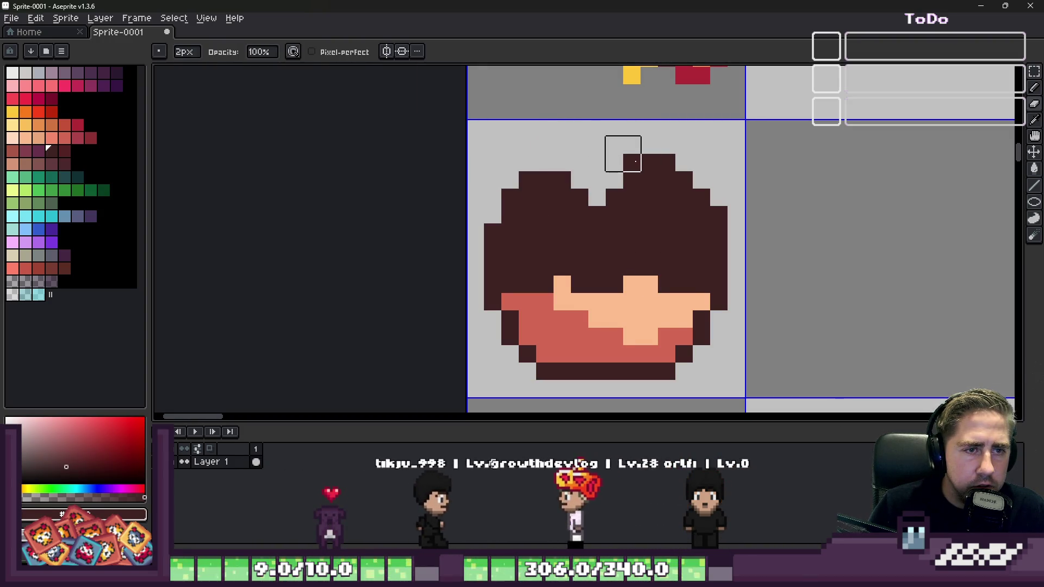
left_click(635, 162)
scroll(634, 162, "down", 2)
scroll(599, 222, "up", 3)
Step: Sample the sandwich's yellow, set a 1px pencil, and choose orange
key("i")
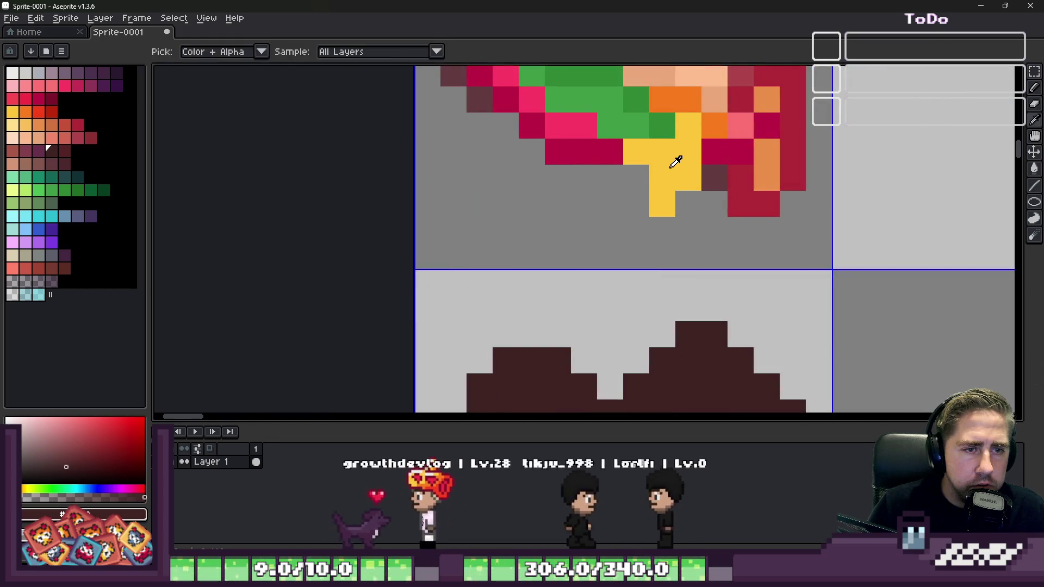
left_click(675, 162)
key("b")
key("minus")
key("minus")
key("minus")
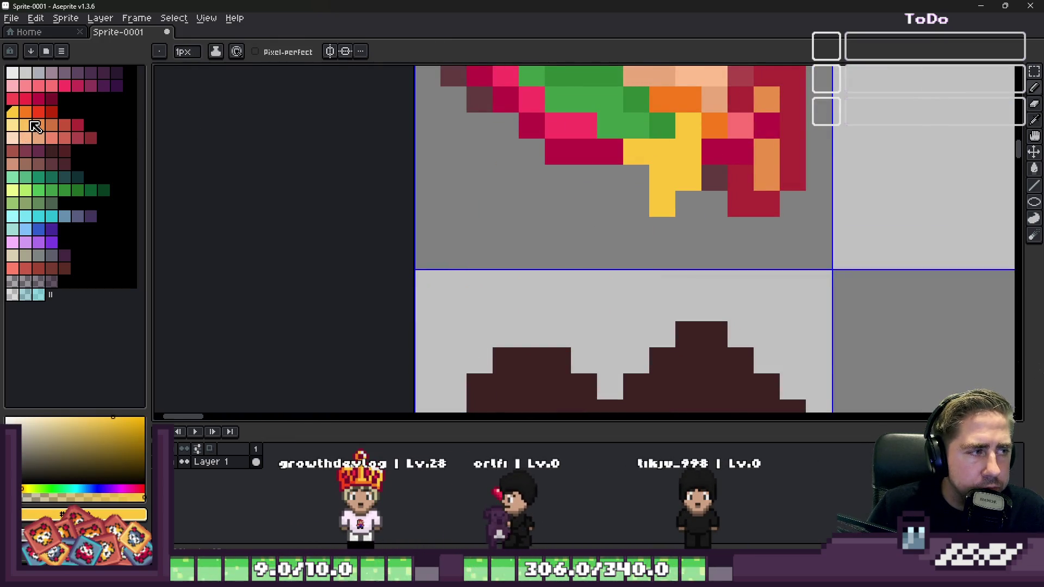
left_click(26, 112)
scroll(639, 149, "up", 1)
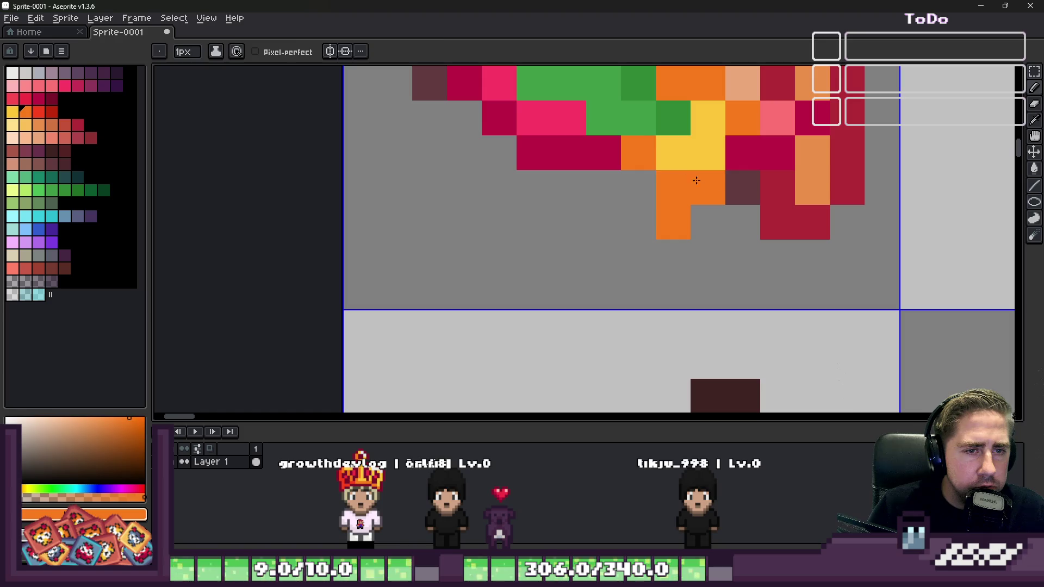
Step: Lengthen the sandwich's drip with red pixels below the orange column
key("i")
left_click(686, 154)
left_click(38, 112)
key("b")
left_click(697, 196)
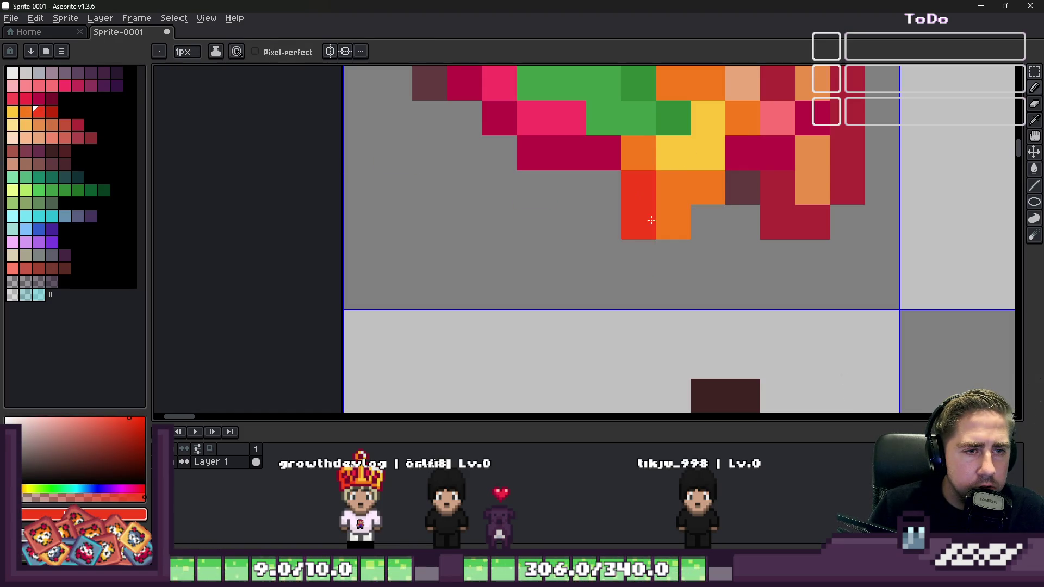
left_click(674, 257)
scroll(626, 226, "down", 7)
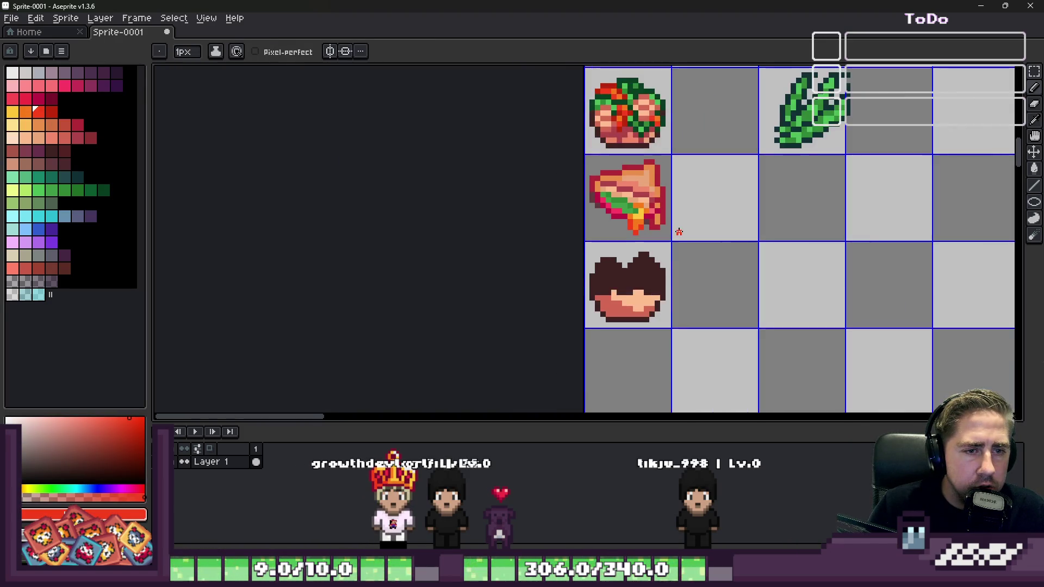
scroll(621, 224, "up", 2)
scroll(621, 224, "up", 2)
Step: Turn an orange sandwich pixel yellow and add a yellow pixel to the new bowl
left_click(601, 203, "alt")
left_click(608, 193, "alt")
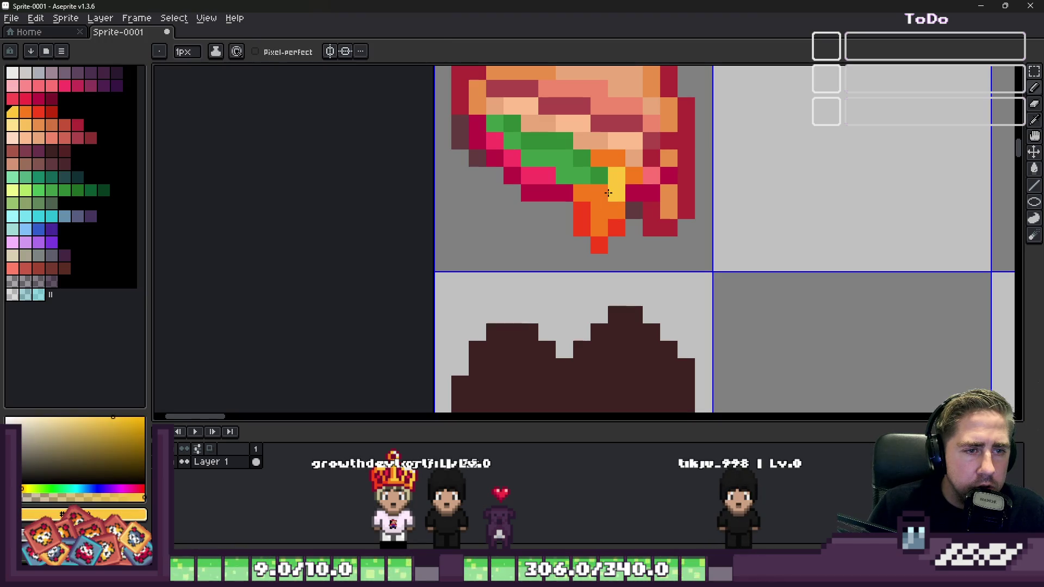
scroll(616, 189, "down", 3)
scroll(598, 199, "up", 3)
left_click(597, 198)
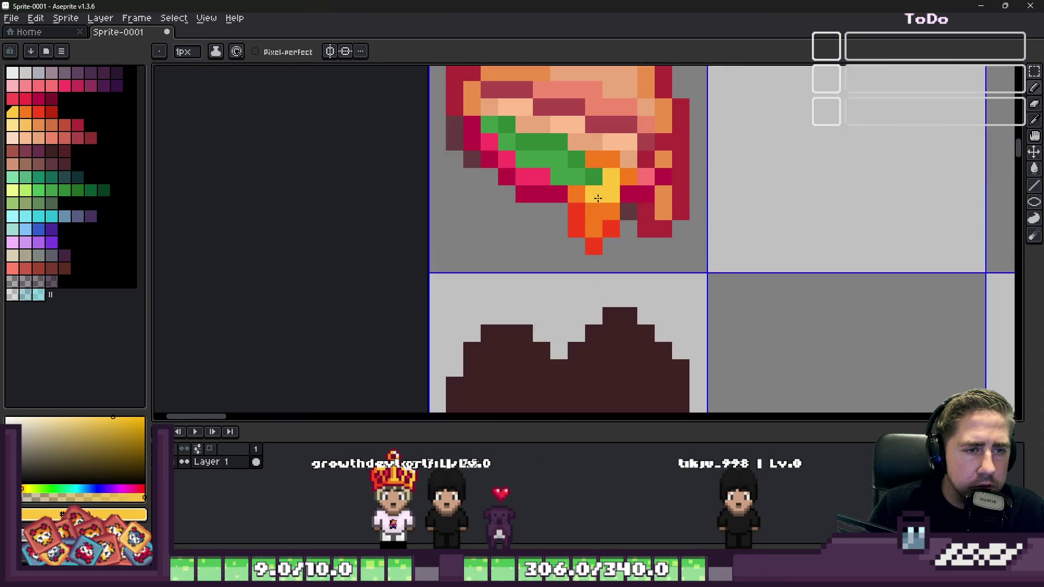
scroll(604, 202, "down", 6)
scroll(626, 220, "up", 2)
scroll(626, 220, "down", 1)
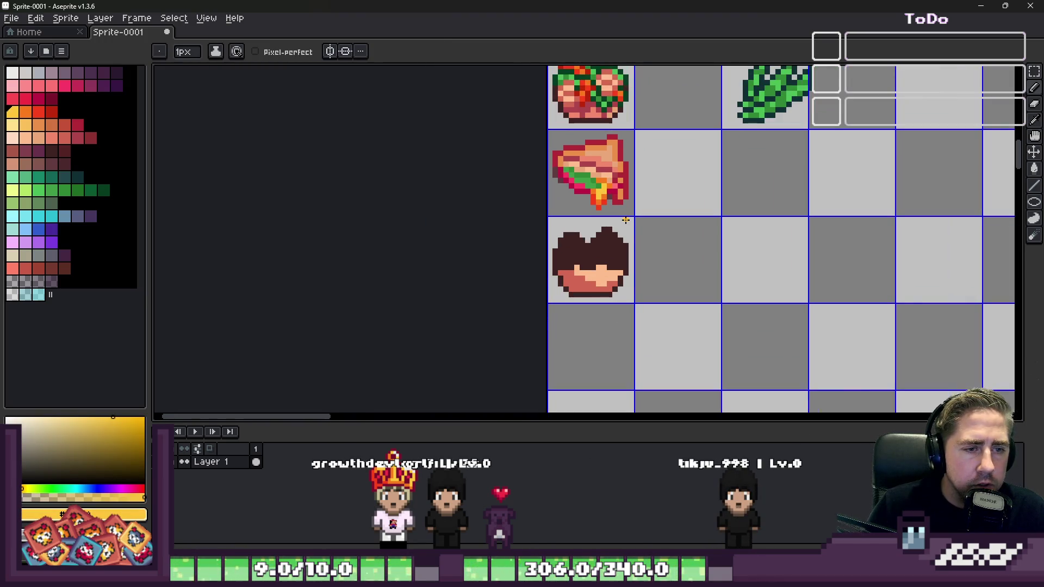
scroll(567, 261, "up", 3)
scroll(567, 261, "up", 3)
left_click(566, 263)
scroll(567, 261, "down", 3)
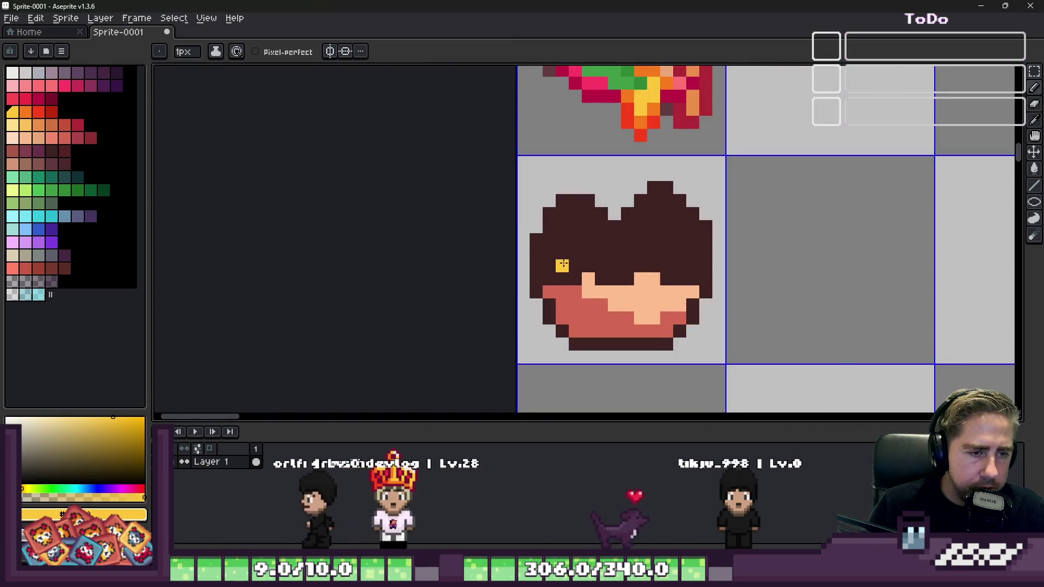
Step: Fill the selected sprite cell solid yellow, then undo the fill
key("m")
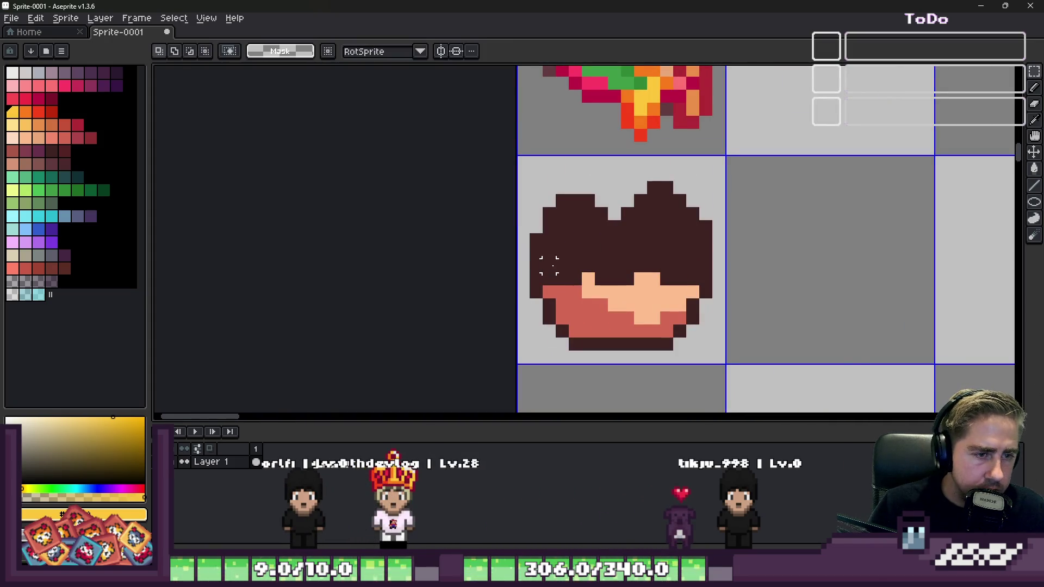
key("f")
scroll(567, 277, "up", 1)
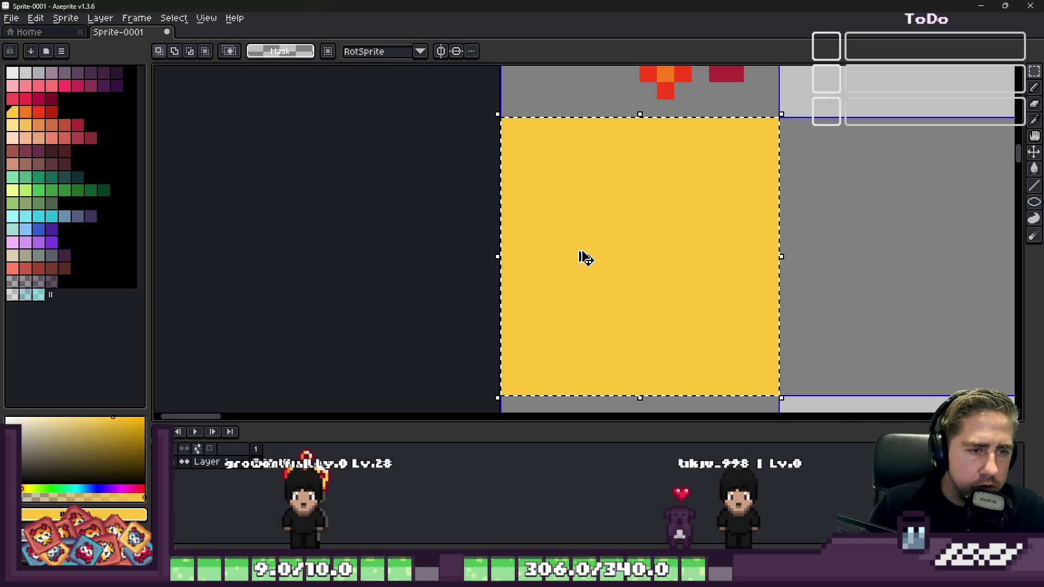
key("b")
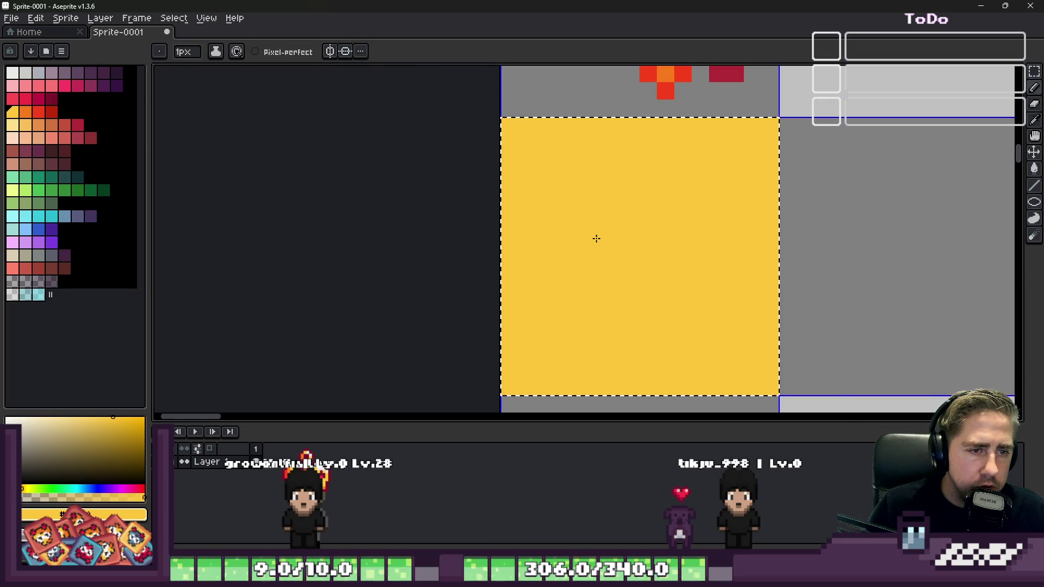
left_click(596, 248)
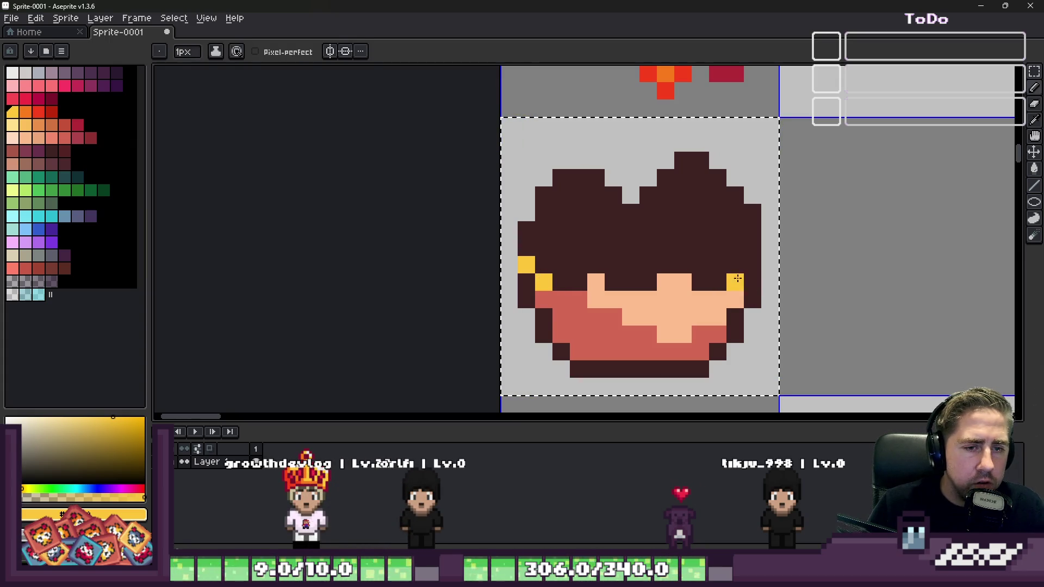
key("ctrl+z")
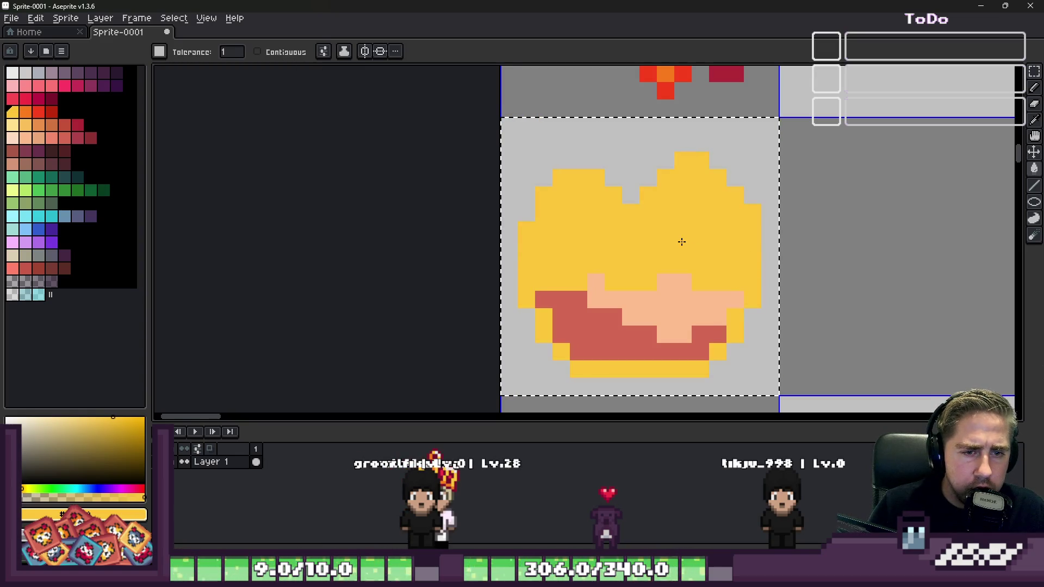
Step: Try recolouring the dark brown pixels yellow with the bucket, undoing each attempt
key("g")
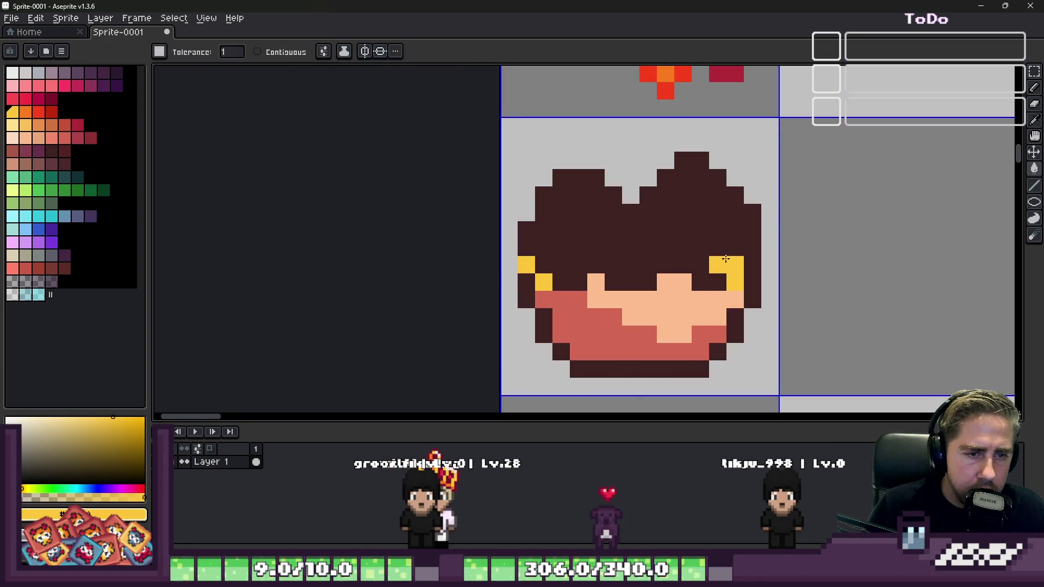
left_click(725, 265, "alt")
left_click(745, 261, "alt")
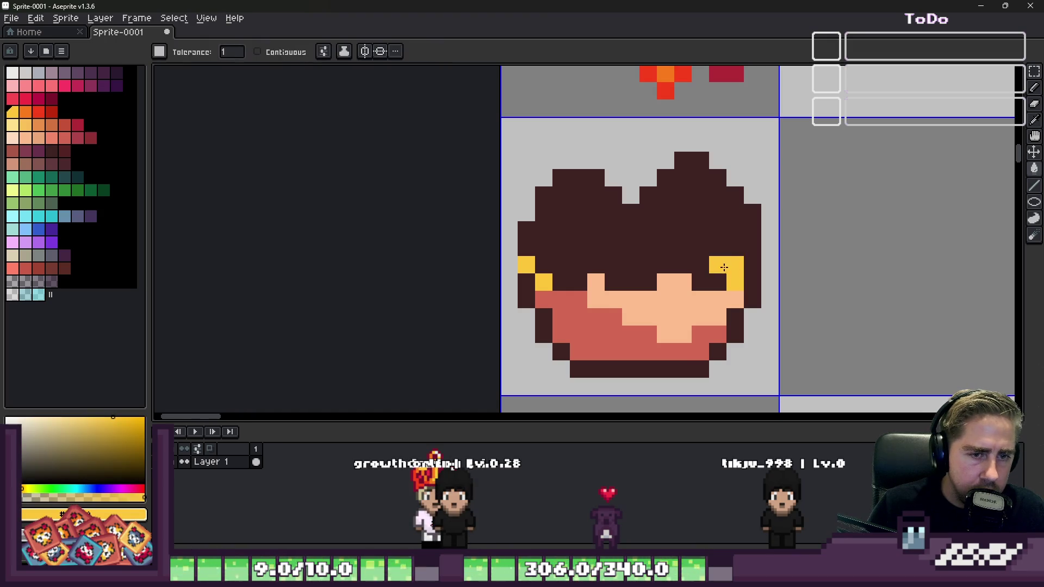
left_click(747, 262)
key("ctrl+z")
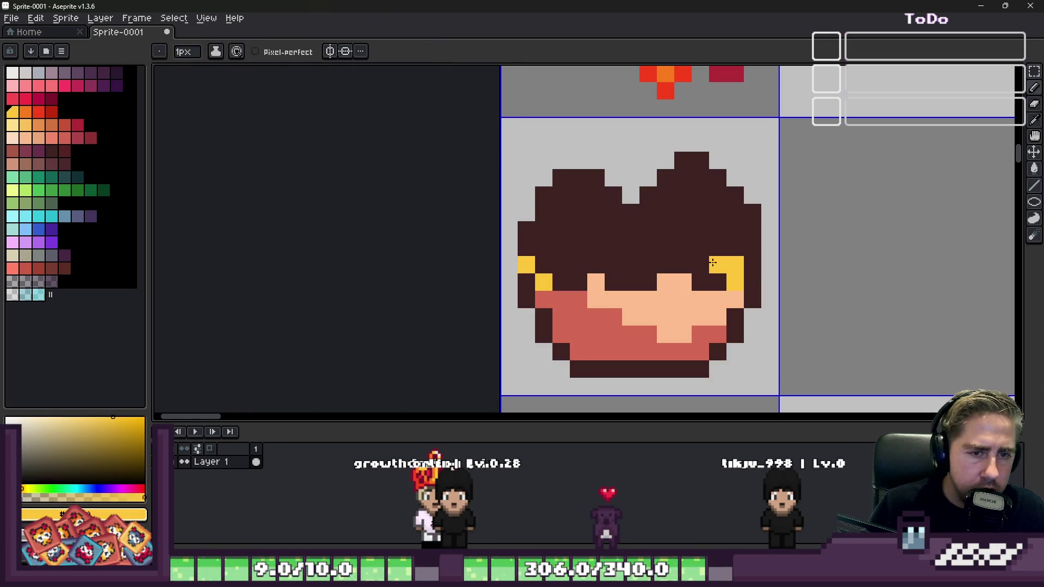
key("g")
left_click(682, 236)
key("ctrl+z")
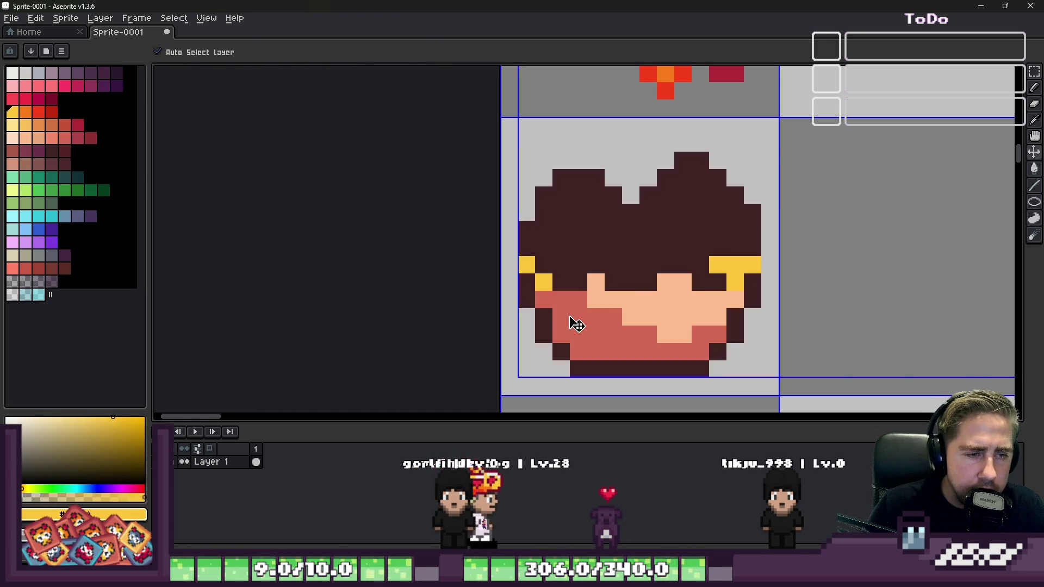
key("ctrl+z")
left_click(544, 335)
key("ctrl+z")
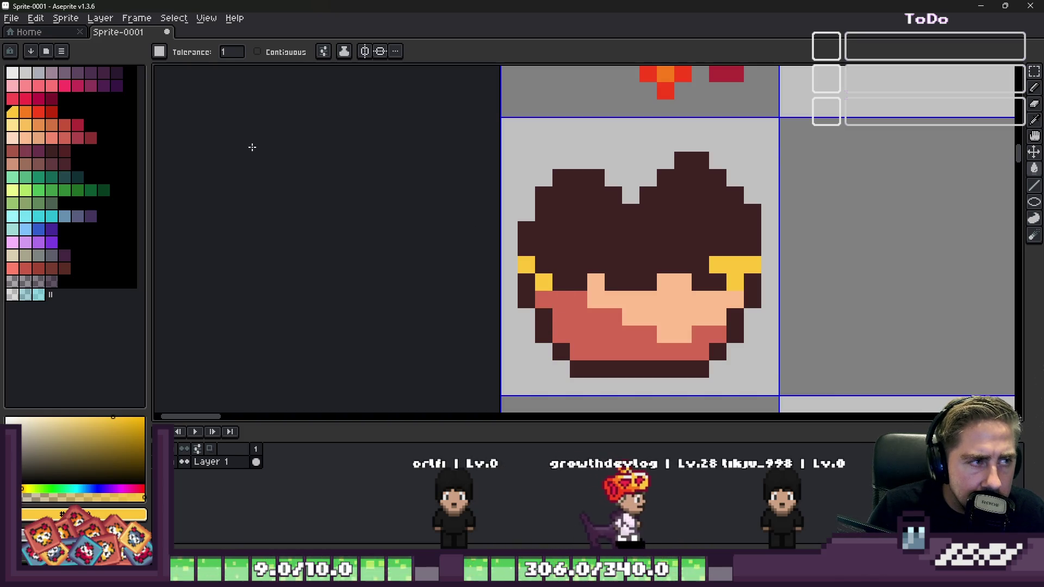
Step: Limit the bucket to connected pixels and fill the dark top mass yellow
left_click(267, 52)
left_click(611, 233)
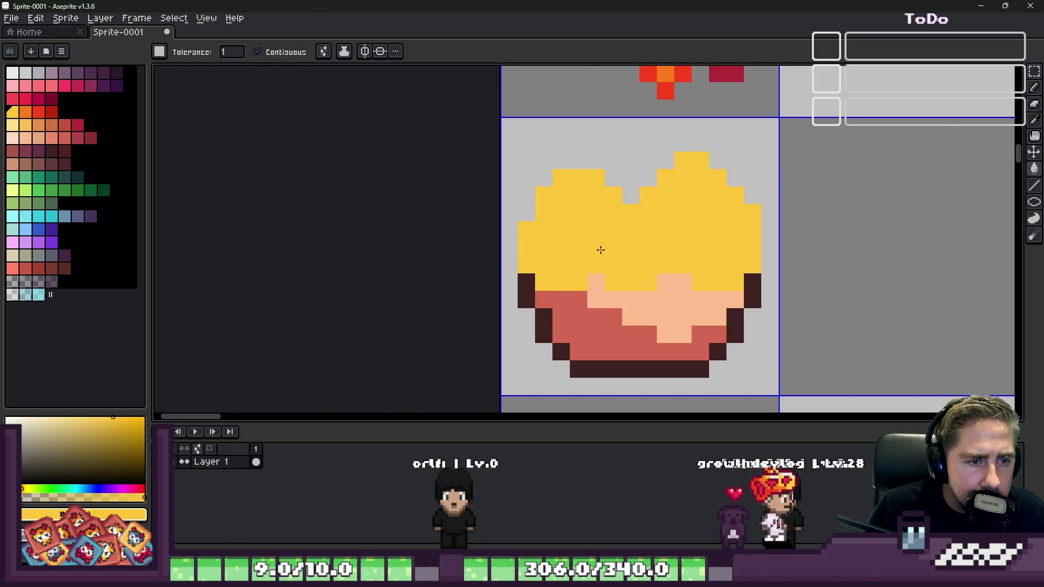
scroll(600, 263, "down", 3)
scroll(599, 263, "up", 3)
Step: Pick red and draw two diagonal red strands across the yellow noodles
key("i")
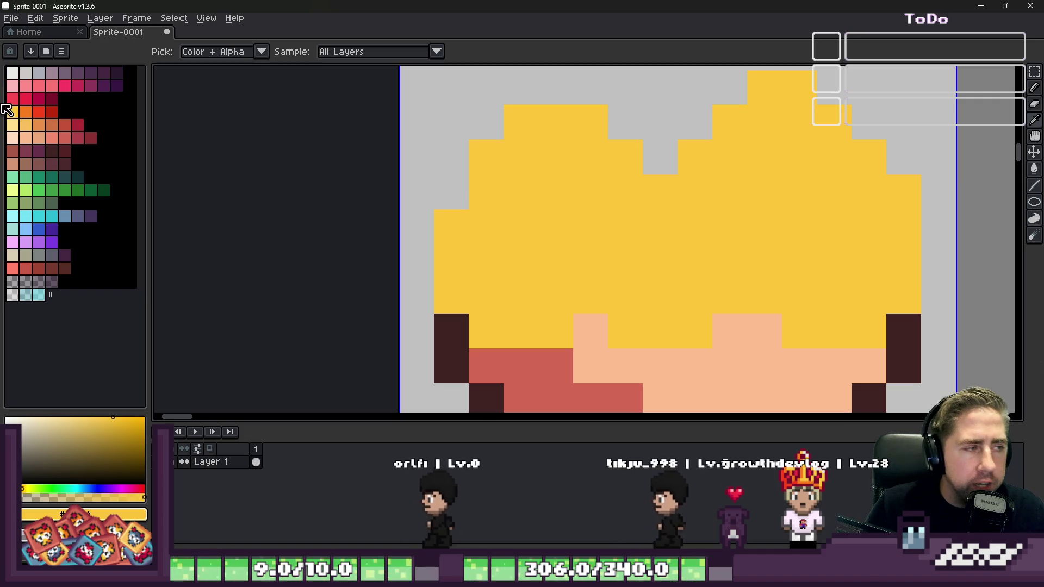
left_click(50, 112)
key("b")
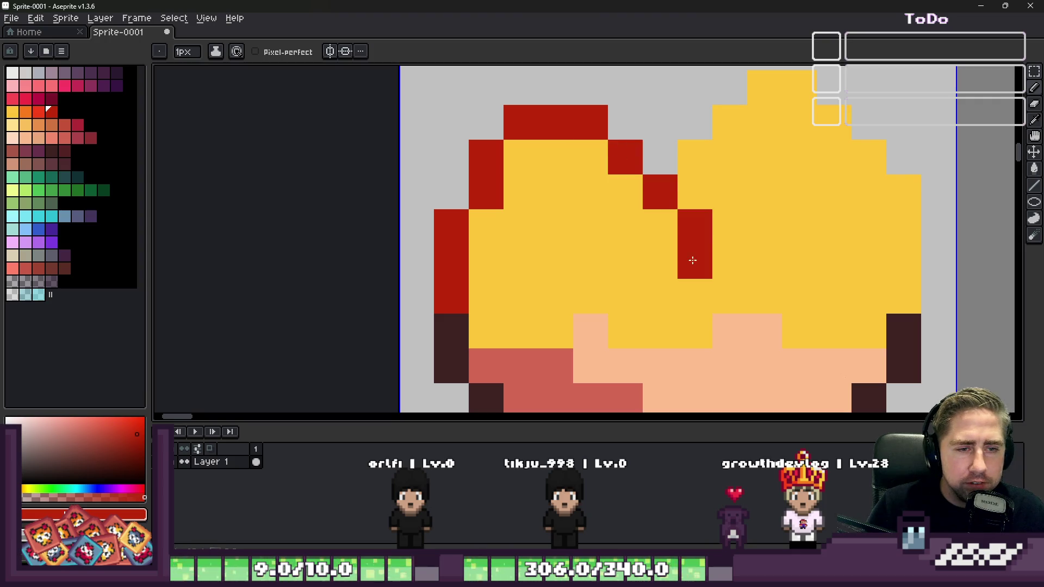
scroll(700, 361, "down", 1)
scroll(673, 315, "up", 1)
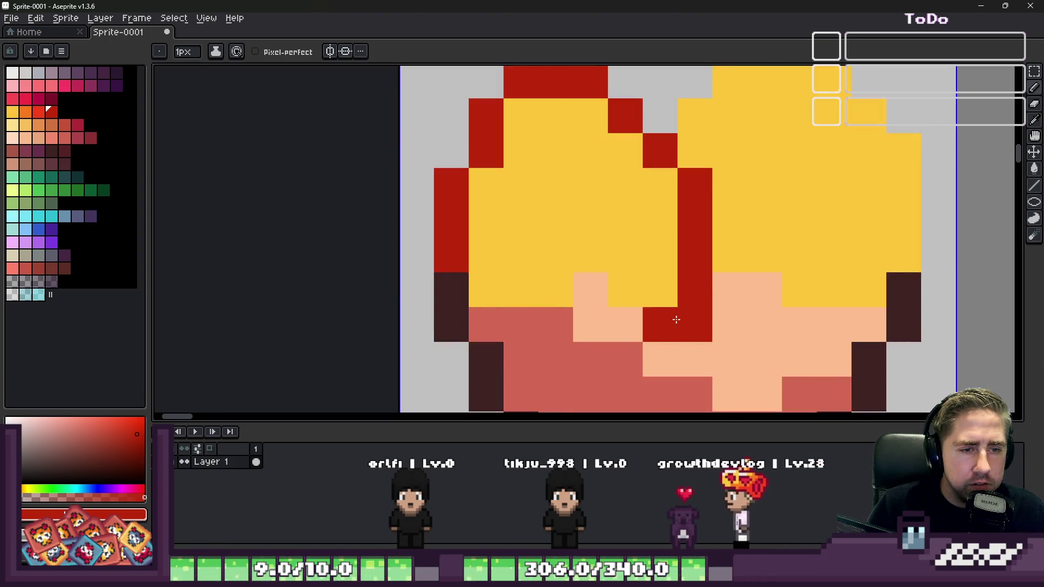
left_click(660, 360)
mouse_move(638, 316)
left_mouse_down()
mouse_move(625, 186)
mouse_move(592, 149)
mouse_move(538, 145)
left_mouse_up()
mouse_move(521, 179)
left_mouse_down()
mouse_move(521, 283)
mouse_move(492, 323)
mouse_move(443, 284)
left_mouse_up()
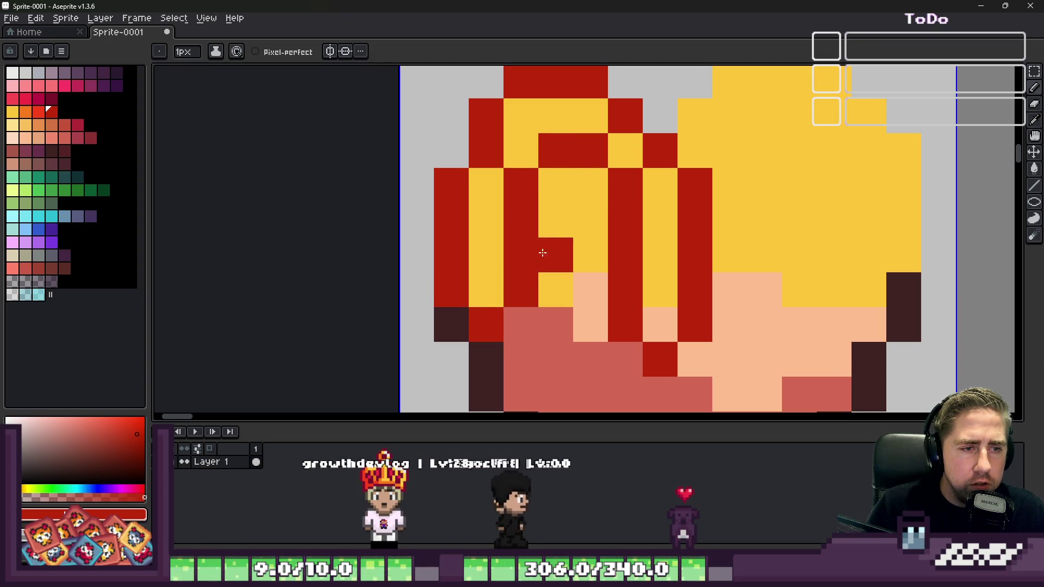
scroll(587, 185, "down", 7)
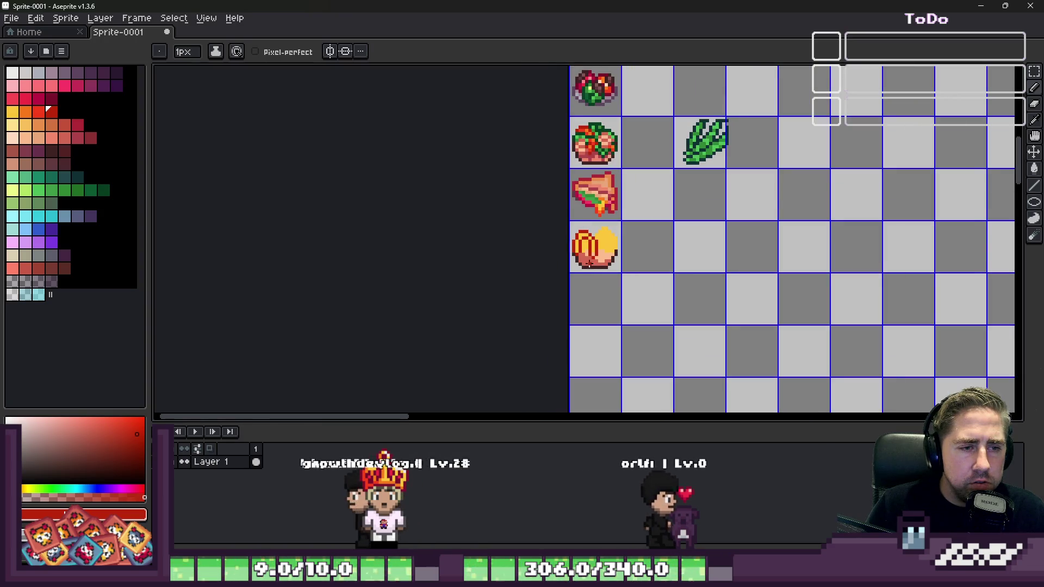
scroll(607, 220, "up", 4)
scroll(607, 220, "up", 1)
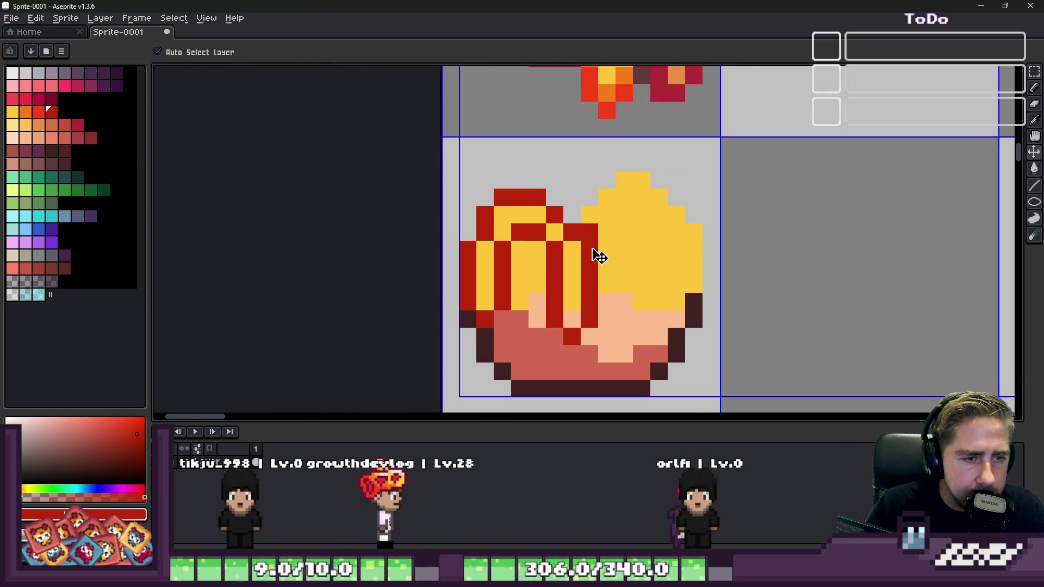
Step: Draw a red strand up to the yellow top and extend red along the top edge
left_click_drag(572, 215, 600, 174)
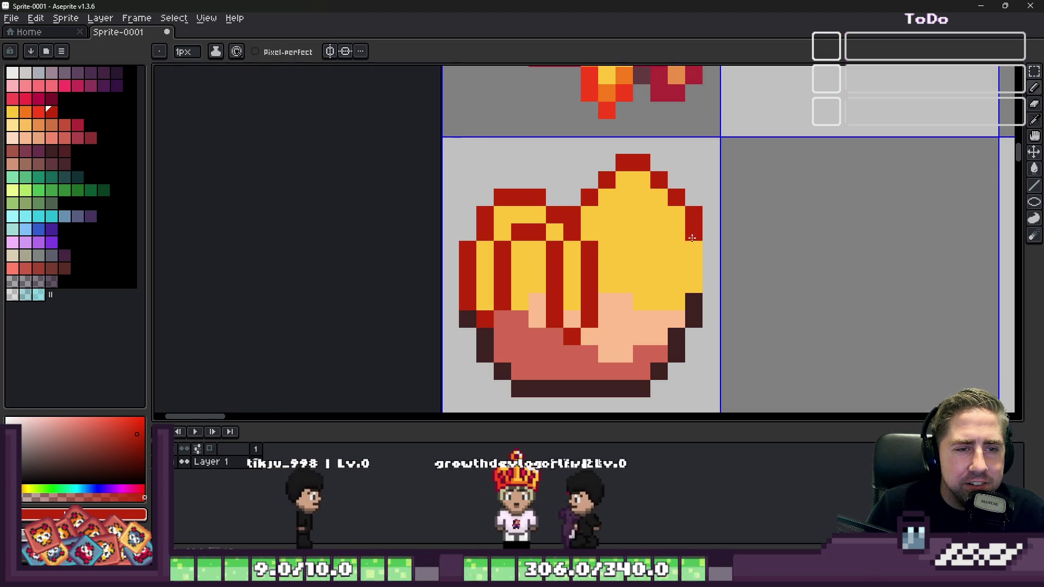
scroll(666, 226, "down", 3)
scroll(666, 225, "up", 5)
left_click(663, 231, "alt")
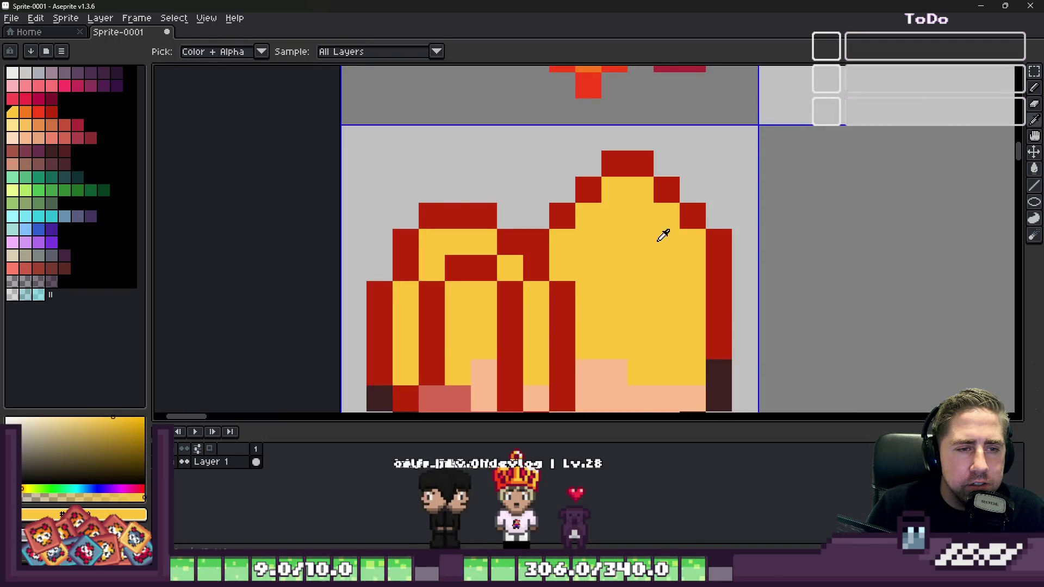
left_click(716, 238, "alt")
left_click(687, 195)
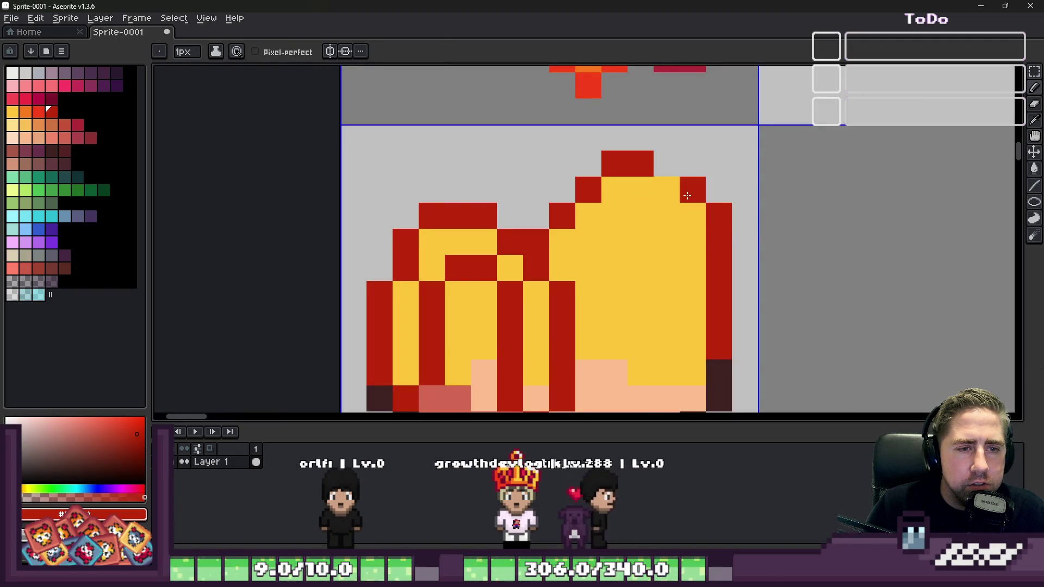
left_click(588, 164)
left_click(562, 189)
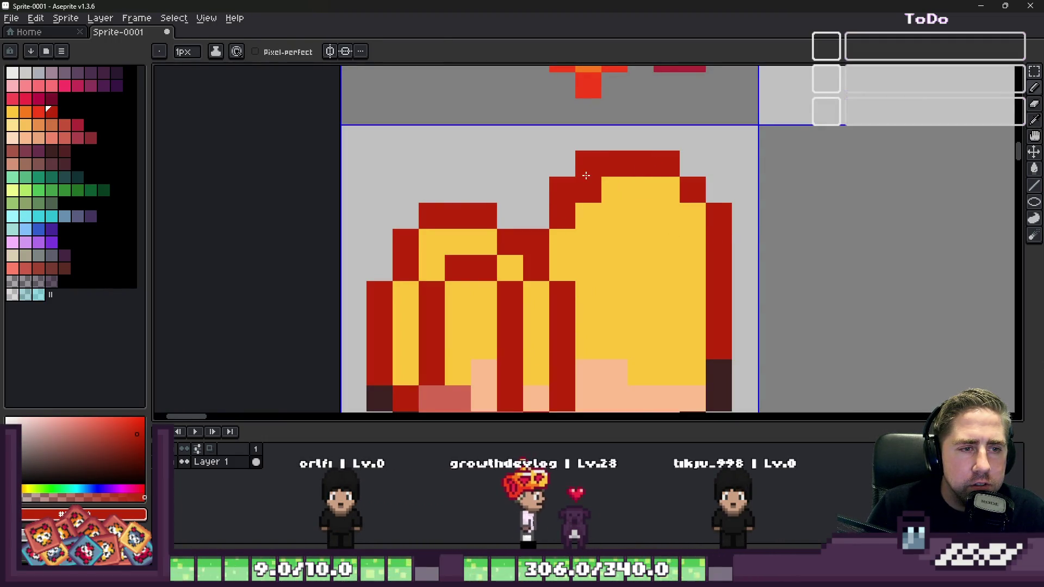
Step: Touch up the top edge, swapping cells between yellow and red and reddening an outline cell
left_click(565, 234, "alt")
left_click(589, 190)
left_click(588, 216)
left_click(563, 216)
left_click(561, 186, "alt")
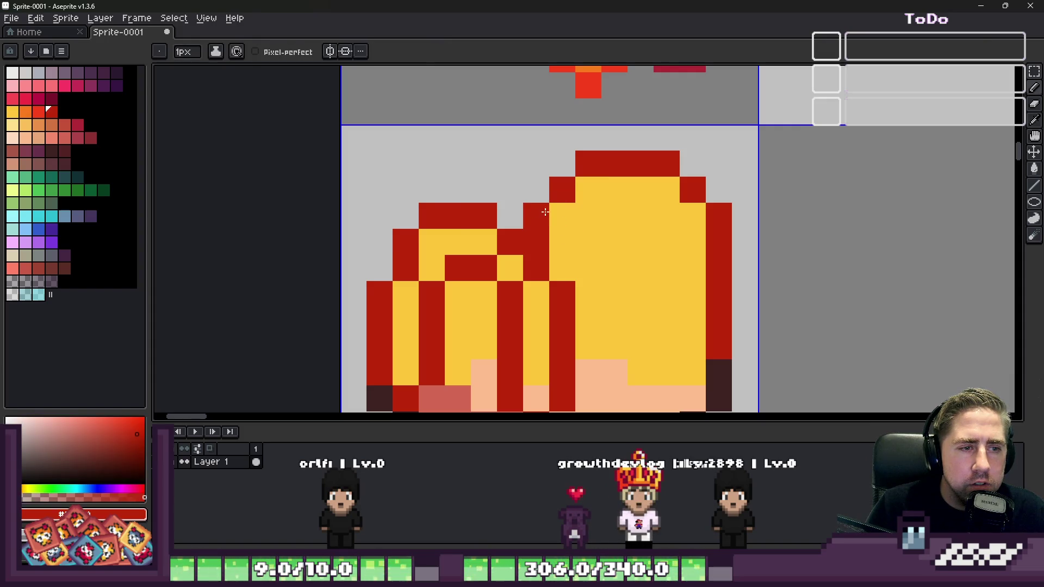
left_click(540, 210)
scroll(544, 218, "down", 3)
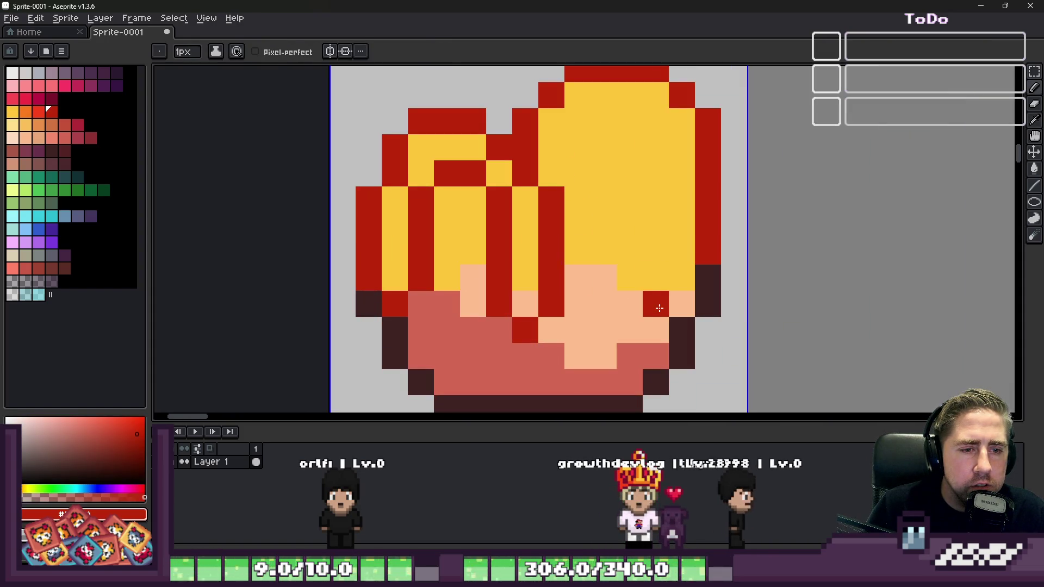
Step: Redden the lower-right edge pixels and add dark red strand pixels across the upper noodles
left_click(682, 329)
left_click(708, 277)
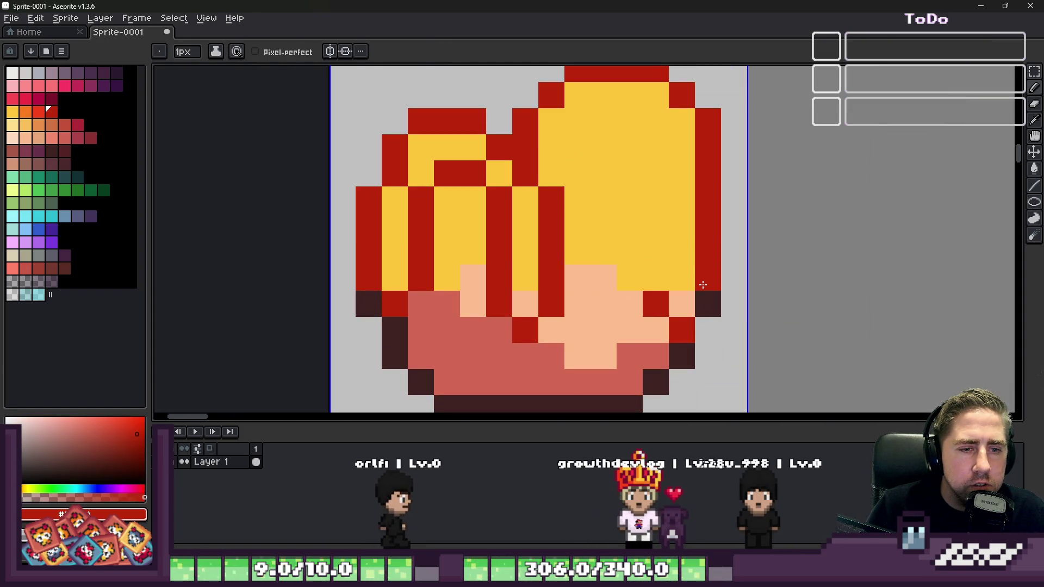
left_click(709, 303)
left_click(665, 238, "alt")
left_click(682, 303)
left_click(656, 305, "alt")
left_click_drag(656, 283, 655, 140)
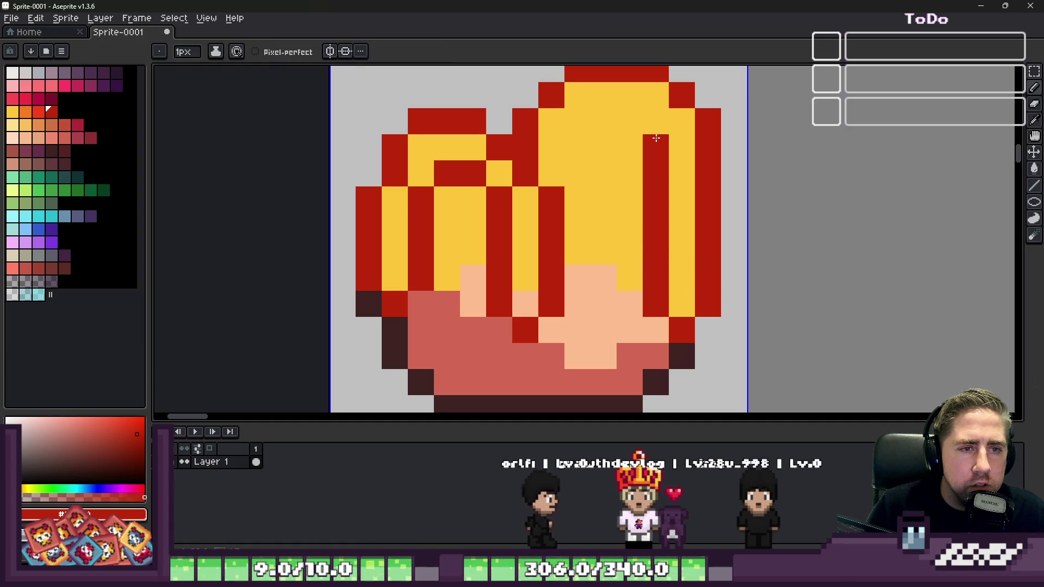
key("ctrl+z")
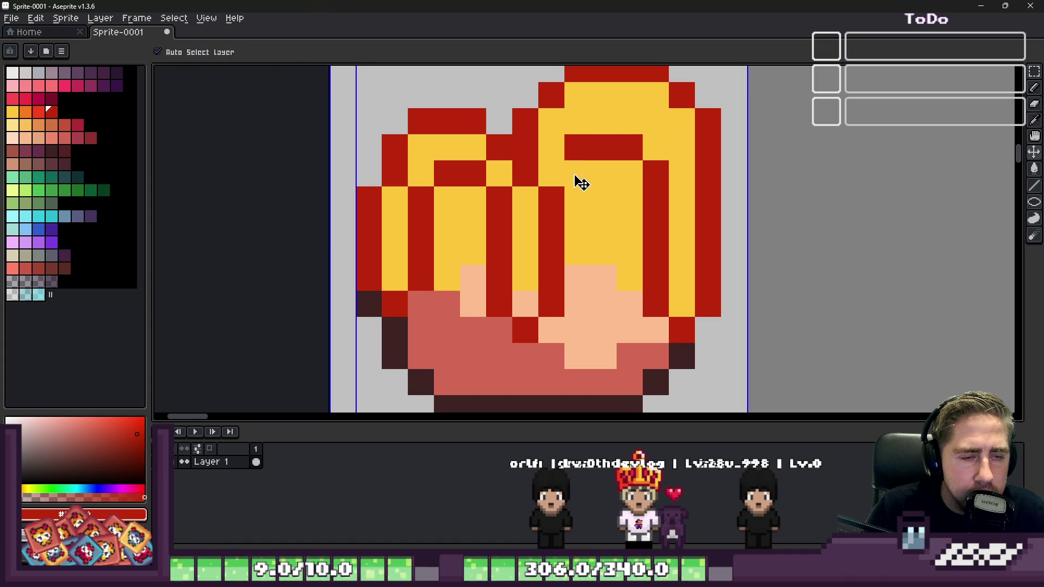
left_click(630, 173)
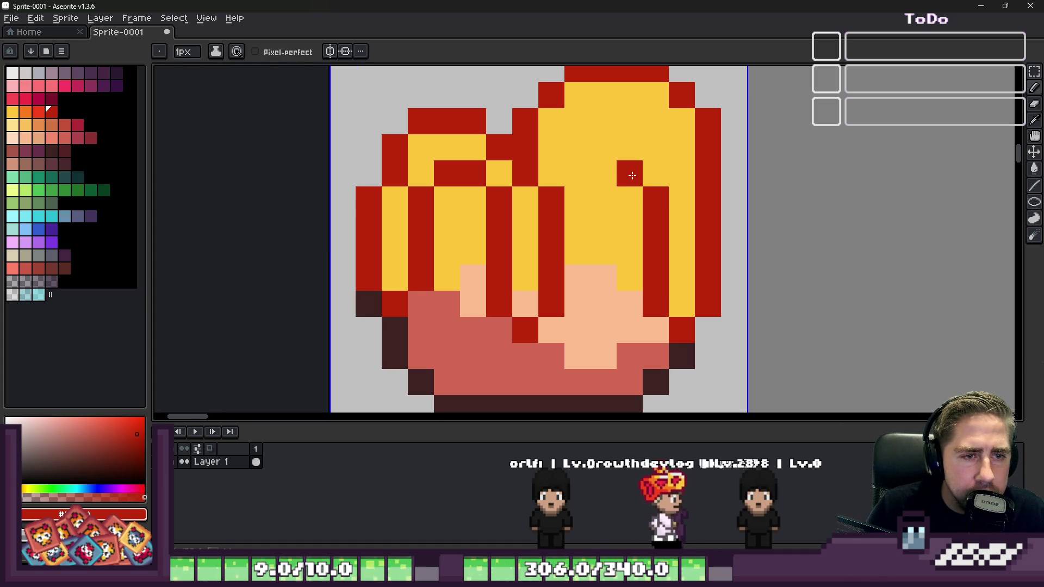
left_click(578, 173, "shift")
left_click(656, 147)
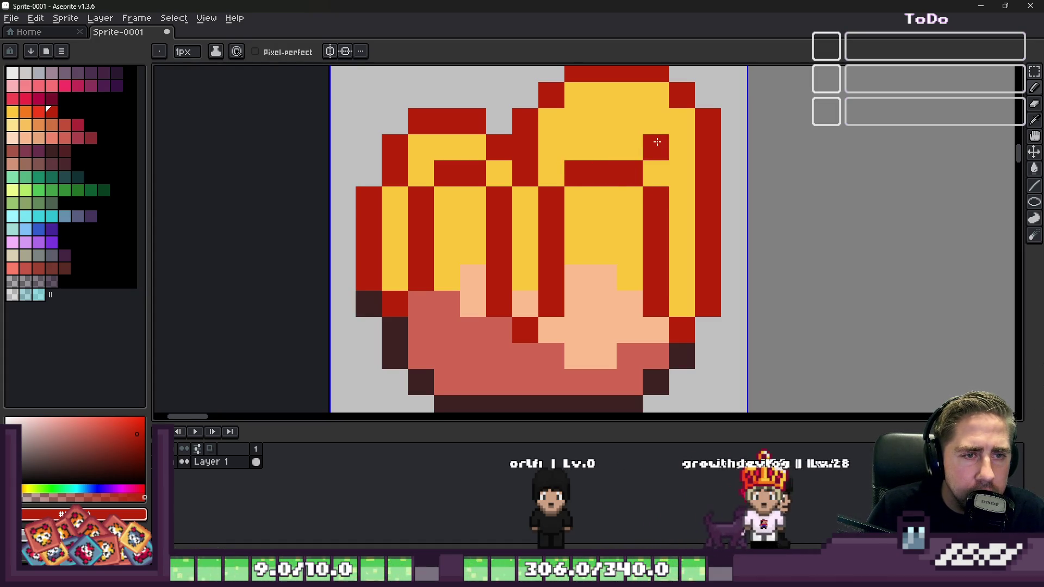
scroll(632, 171, "down", 5)
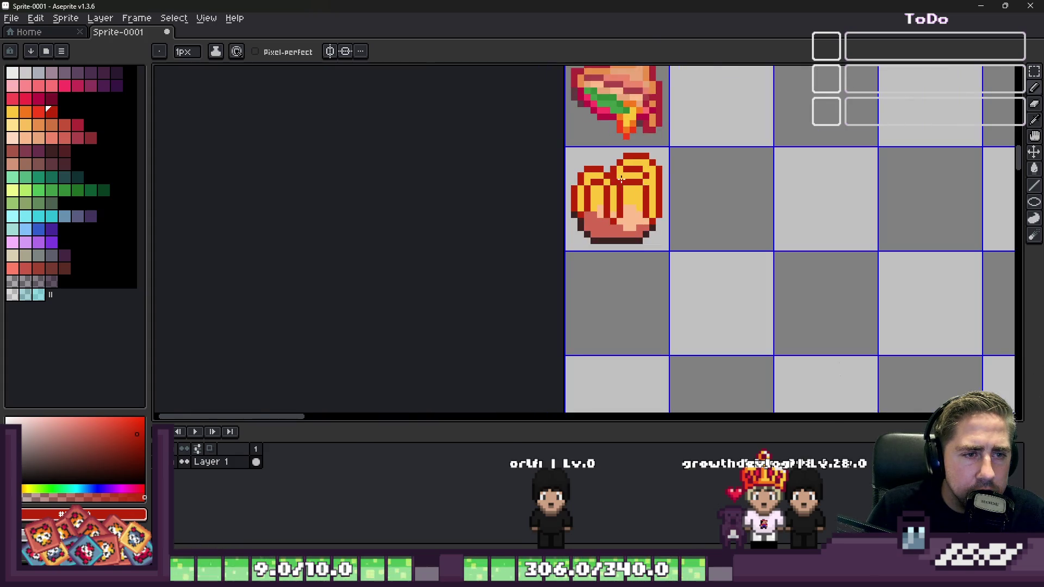
Step: Erase the stray red pixels beside the noodles
scroll(626, 185, "up", 2)
scroll(620, 199, "down", 4)
scroll(617, 205, "up", 5)
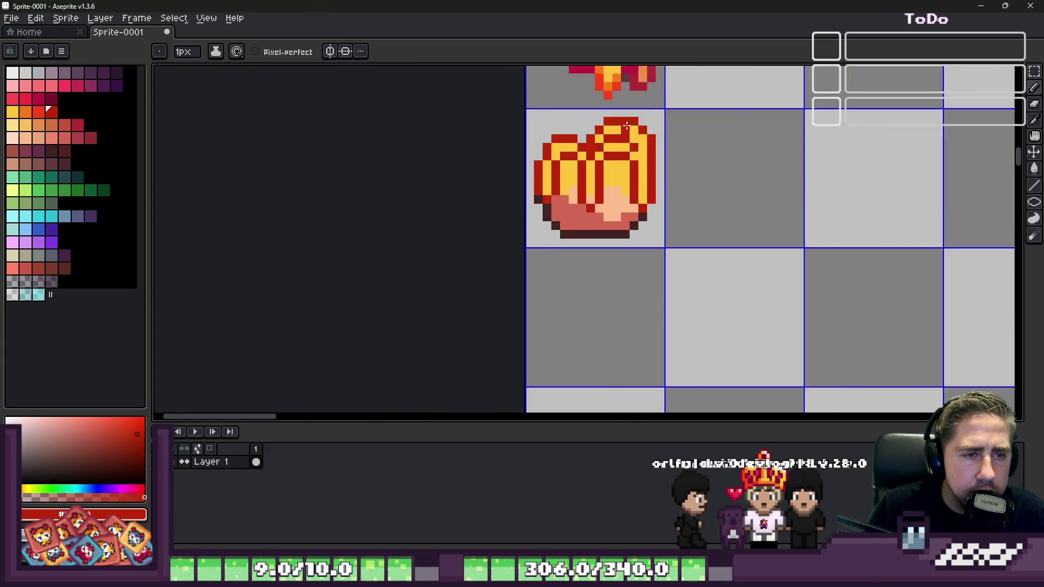
scroll(671, 169, "down", 5)
scroll(689, 149, "up", 5)
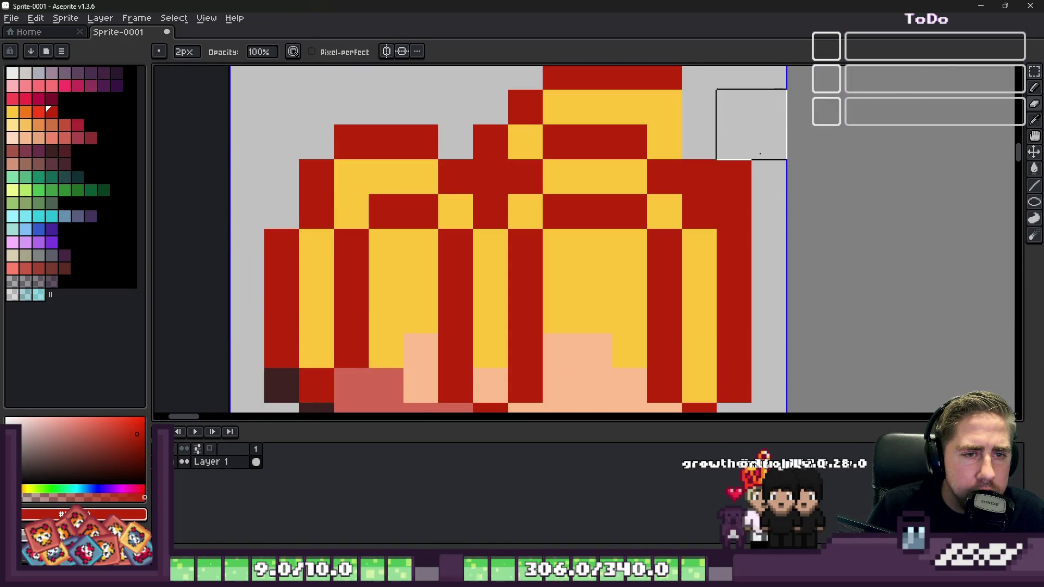
left_click(764, 164)
scroll(761, 214, "down", 4)
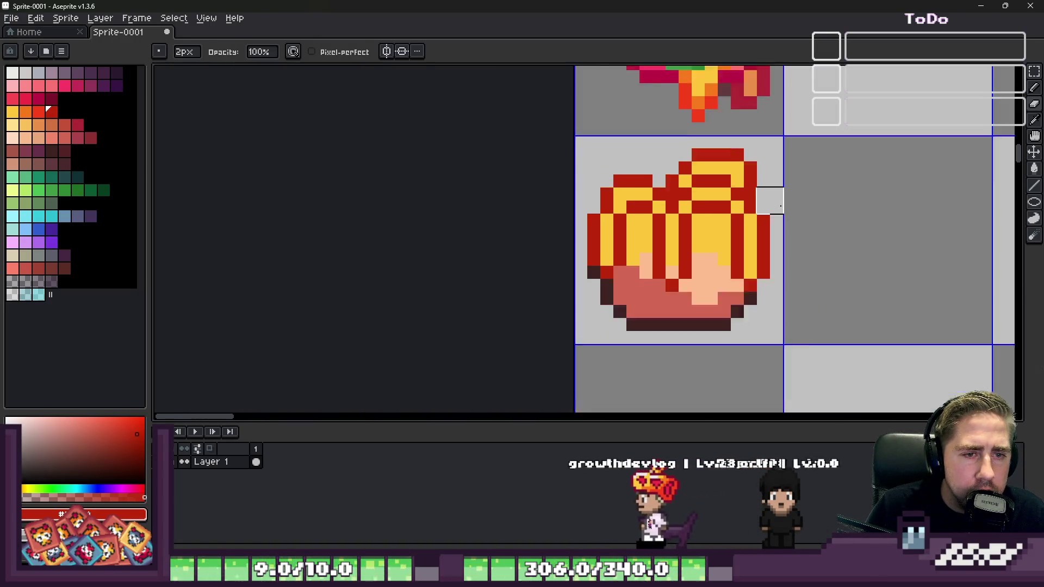
scroll(692, 179, "up", 4)
Step: Draw a vertical red strand through the noodles with the pencil
key("b")
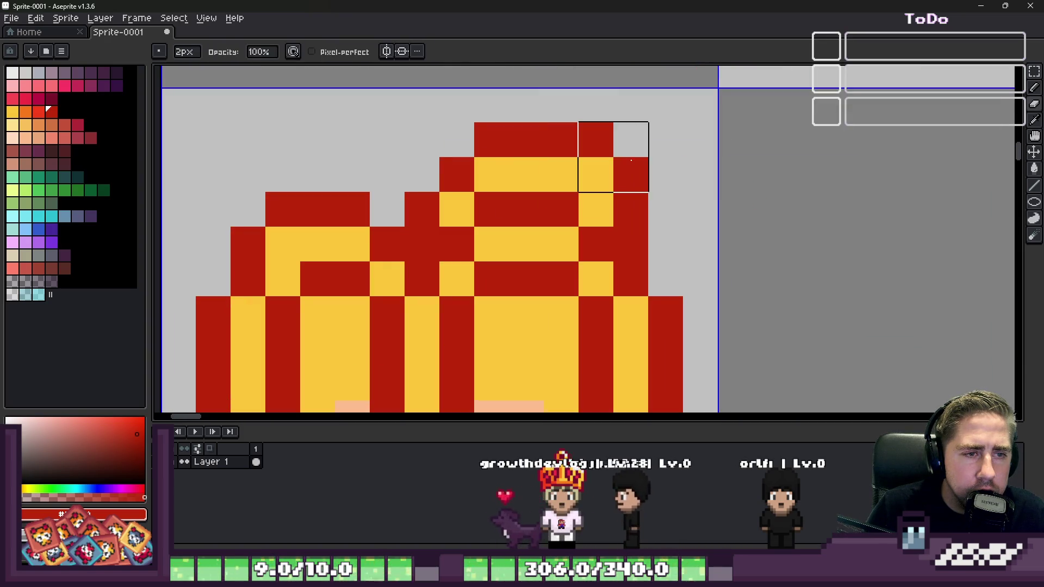
scroll(711, 179, "down", 5)
scroll(640, 205, "up", 5)
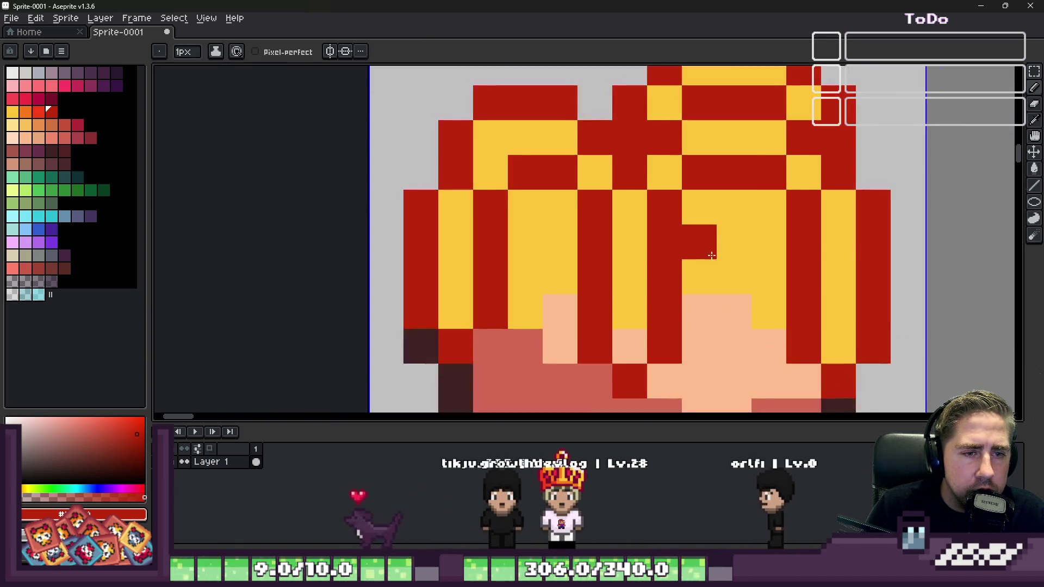
left_click(732, 239)
mouse_move(732, 240)
left_mouse_down()
mouse_move(729, 292)
mouse_move(713, 262)
mouse_move(710, 297)
left_mouse_up()
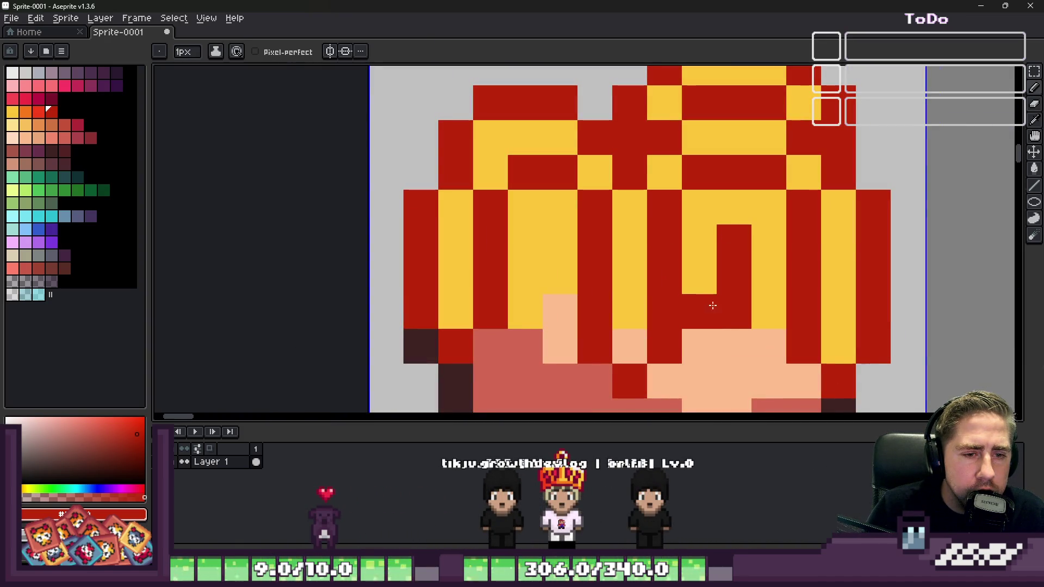
Step: Add a single red pixel to the noodles on the right
left_click(769, 337, "alt")
scroll(719, 219, "down", 5)
scroll(636, 223, "up", 6)
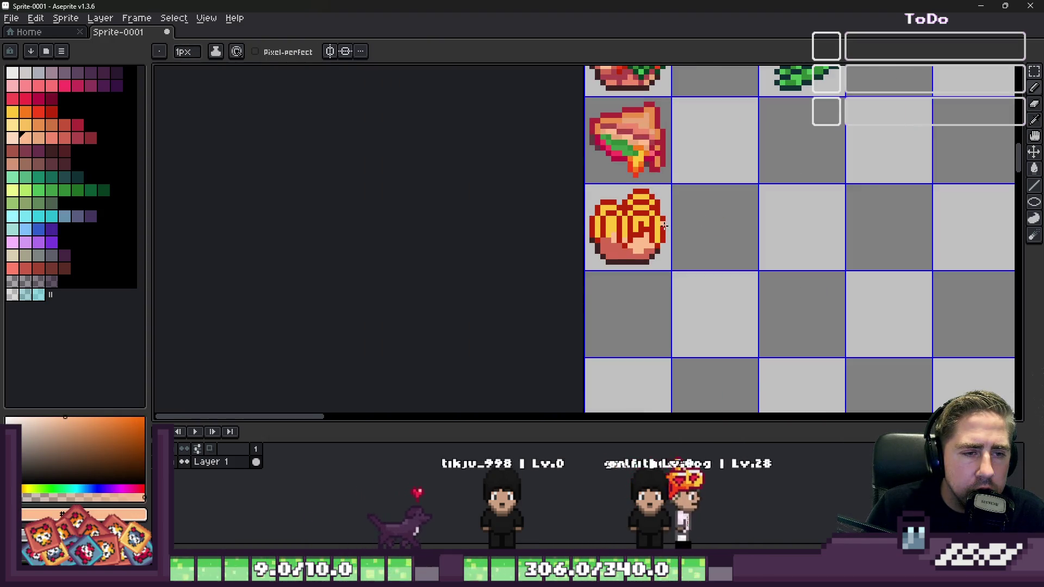
left_click(700, 250, "alt")
left_click(842, 195)
scroll(625, 201, "down", 5)
scroll(621, 204, "up", 5)
scroll(662, 248, "down", 5)
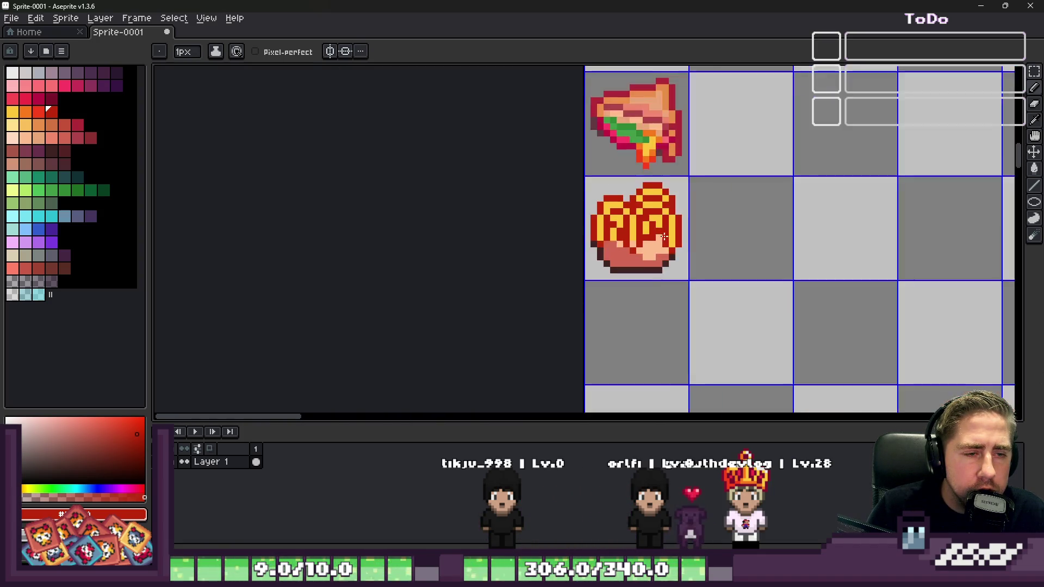
scroll(622, 238, "up", 3)
scroll(644, 233, "down", 5)
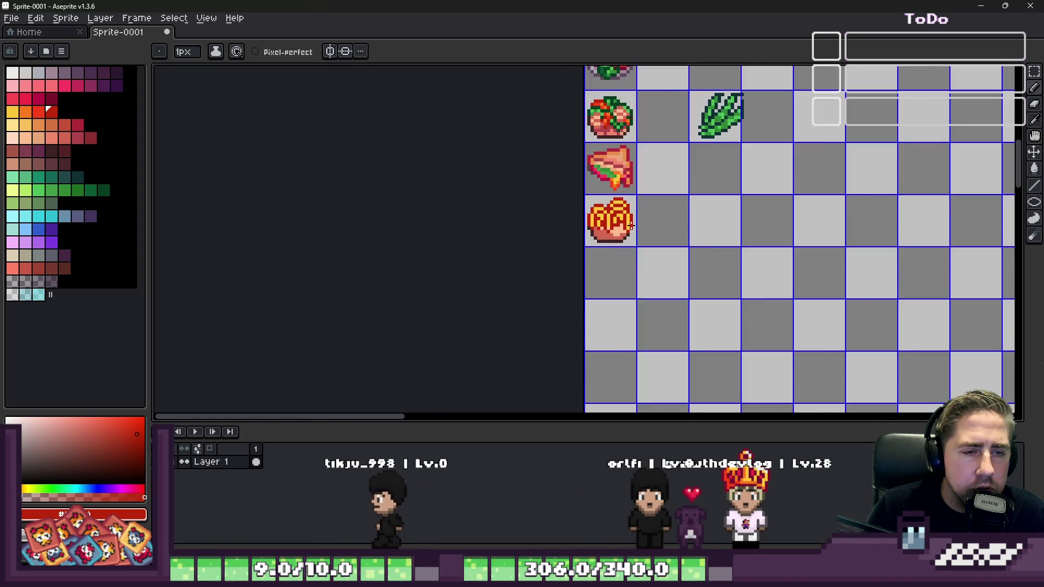
scroll(605, 252, "up", 5)
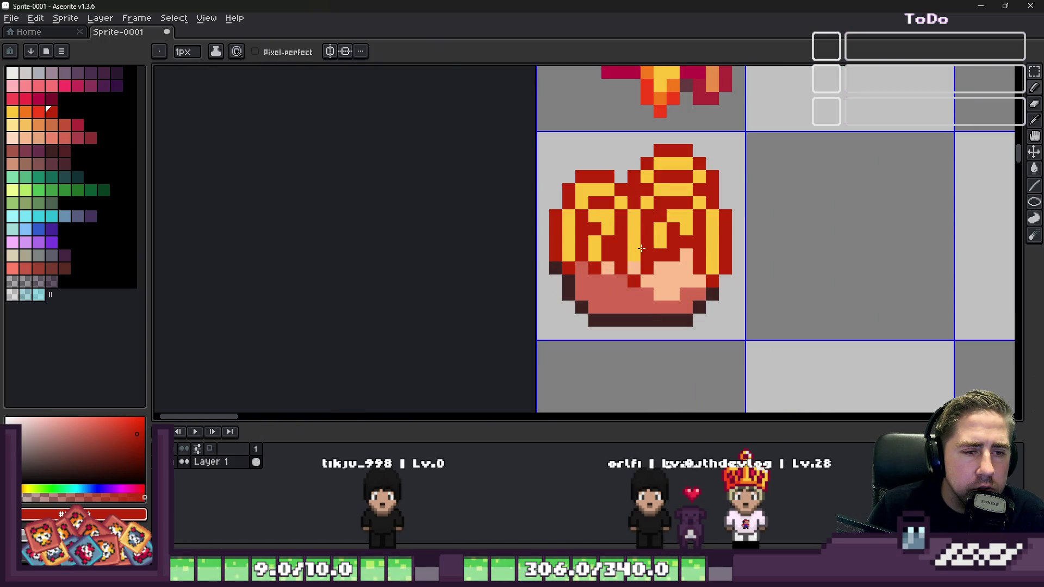
scroll(635, 267, "up", 3)
Step: Interlace the strands by repainting blocks yellow, red and peach
left_click(636, 274, "alt")
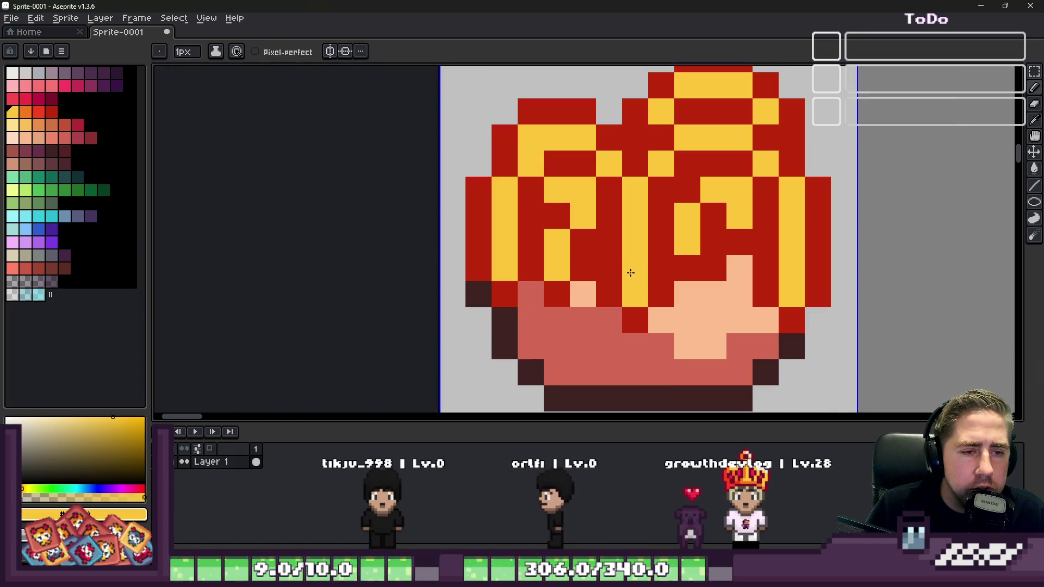
left_click(609, 239, "alt")
left_click(634, 265, "alt")
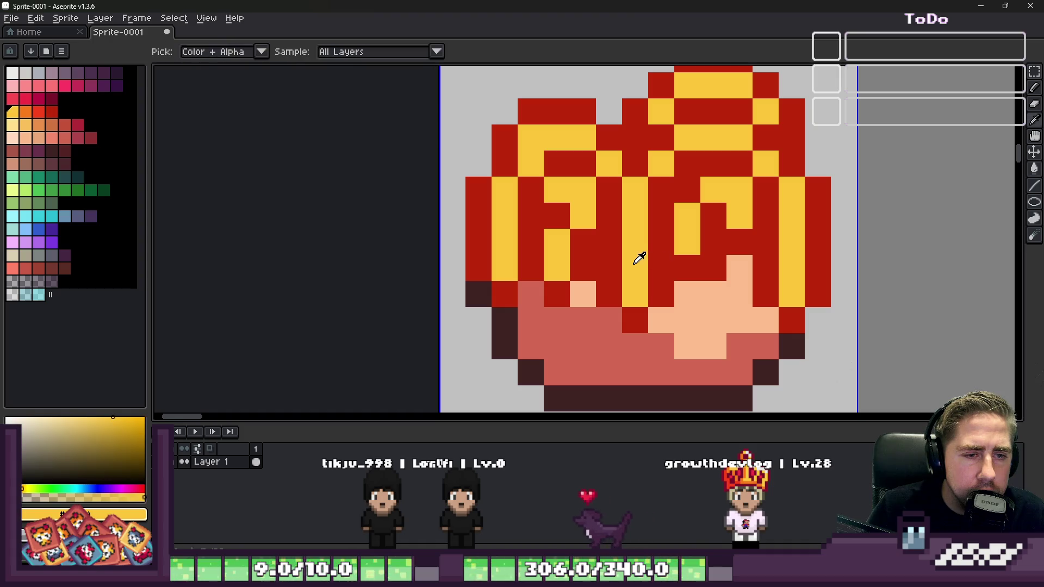
left_click(647, 253)
left_click(660, 208, "alt")
left_click(701, 255)
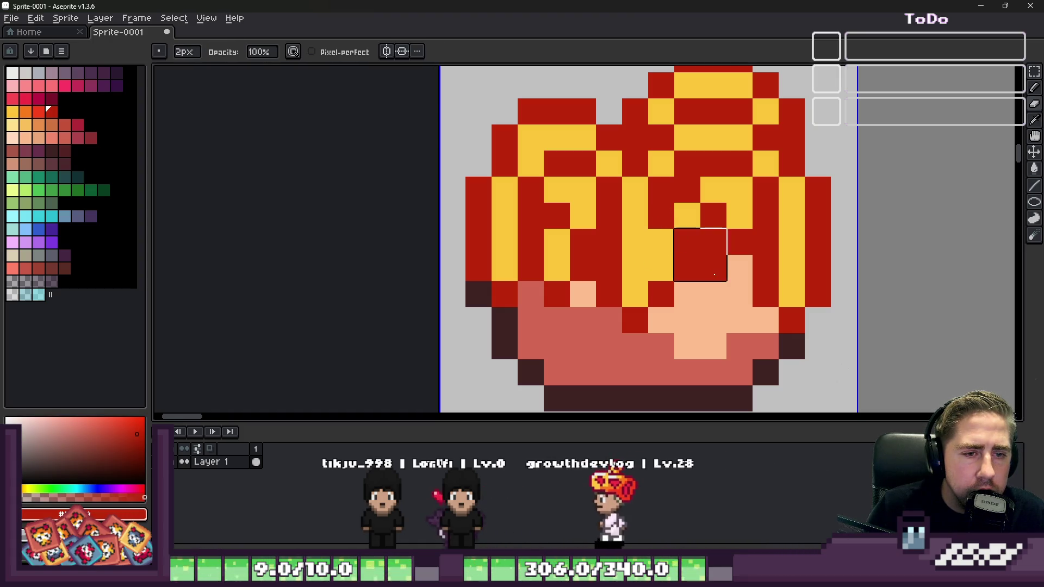
left_click(714, 286, "alt")
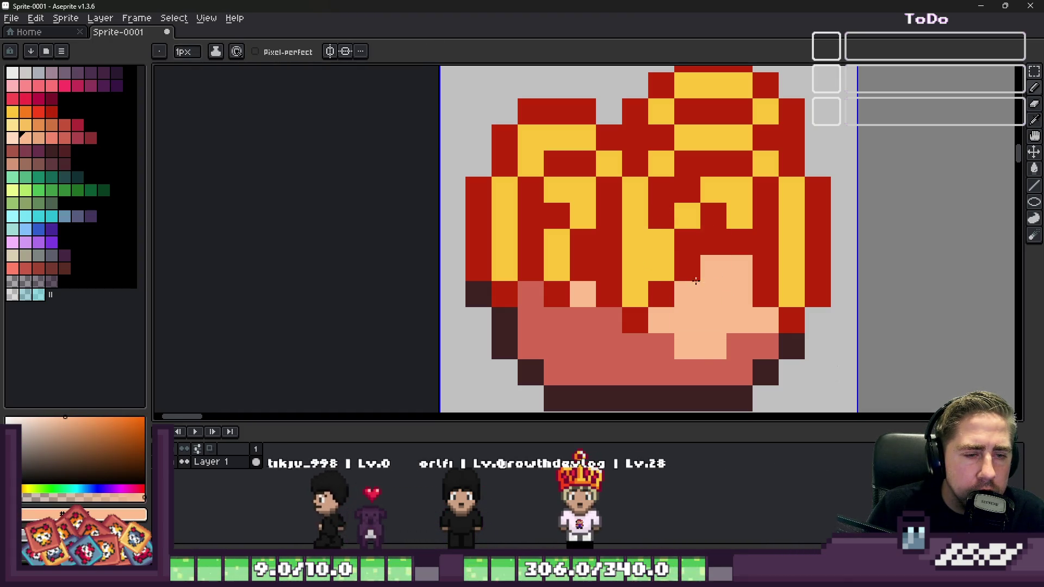
left_click(688, 271)
left_click(664, 288, "alt")
left_click(671, 269)
Step: Bucket-fill a yellow noodle pixel with bright red
scroll(670, 269, "down", 2)
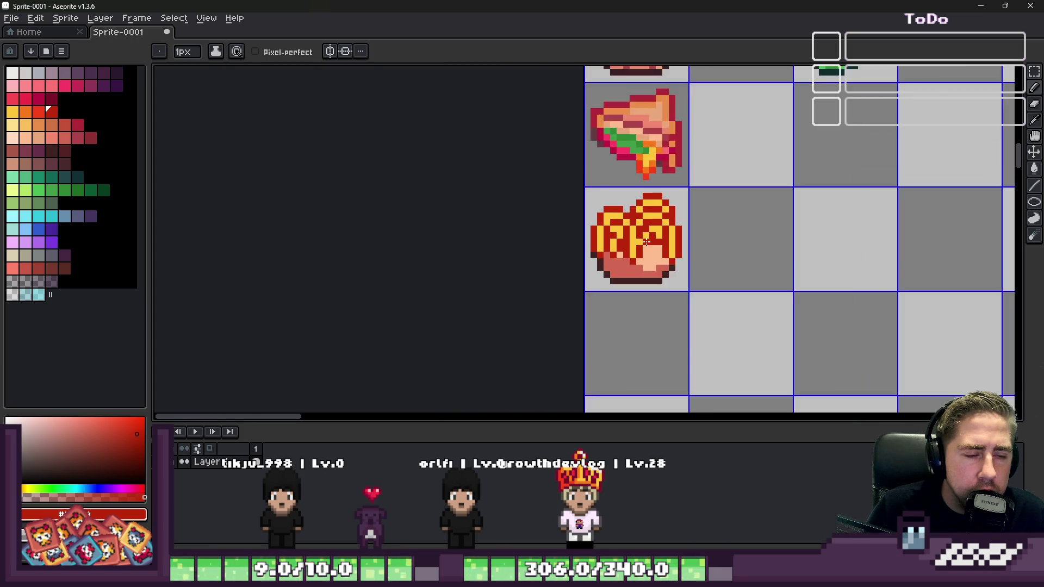
scroll(671, 269, "up", 2)
scroll(683, 218, "down", 2)
scroll(682, 218, "down", 2)
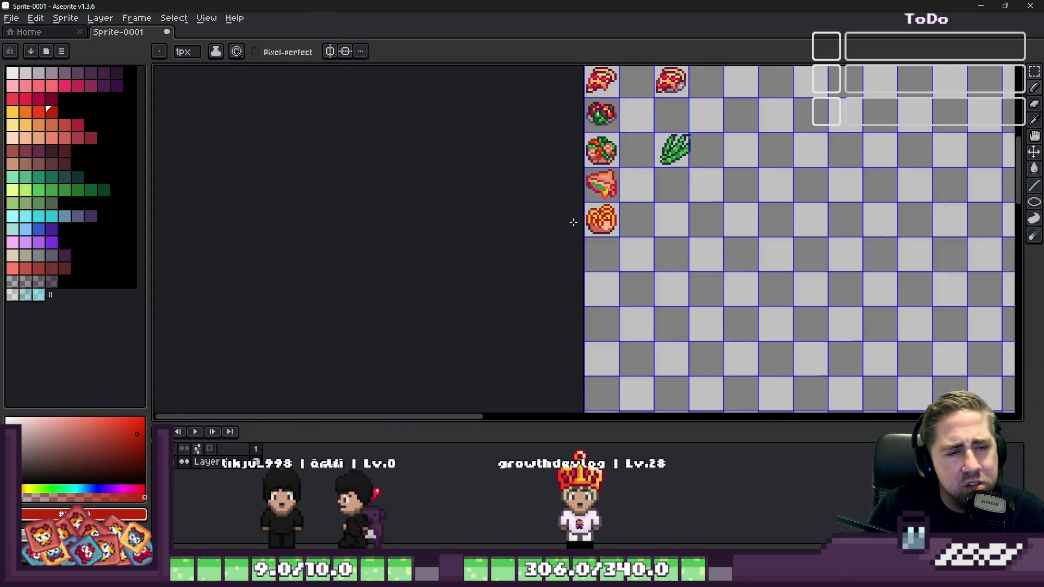
scroll(574, 222, "up", 4)
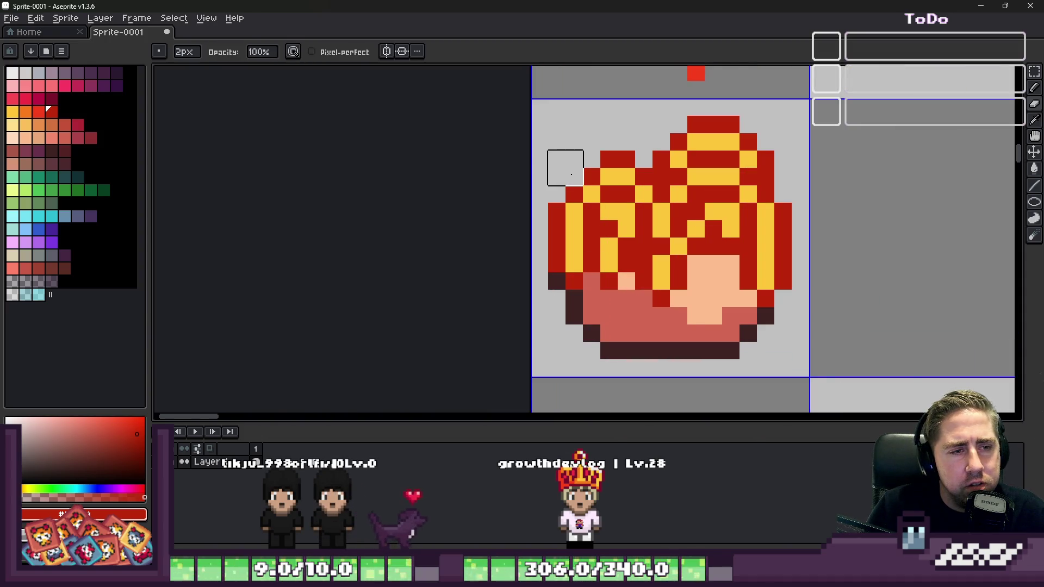
scroll(571, 174, "down", 5)
scroll(678, 228, "down", 2)
key("e")
scroll(678, 229, "up", 3)
scroll(602, 194, "down", 4)
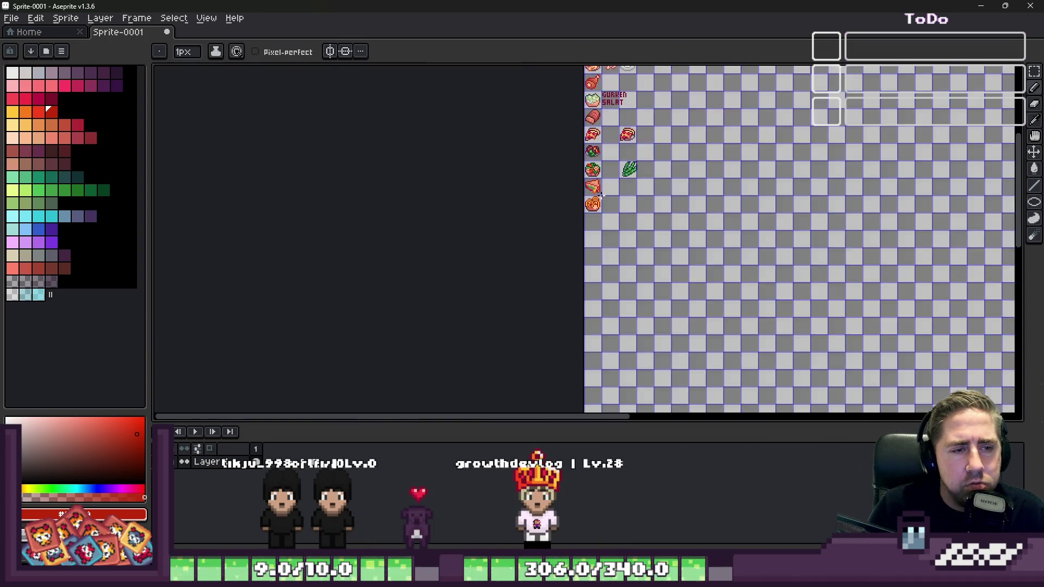
scroll(603, 194, "up", 4)
left_click(611, 179, "alt")
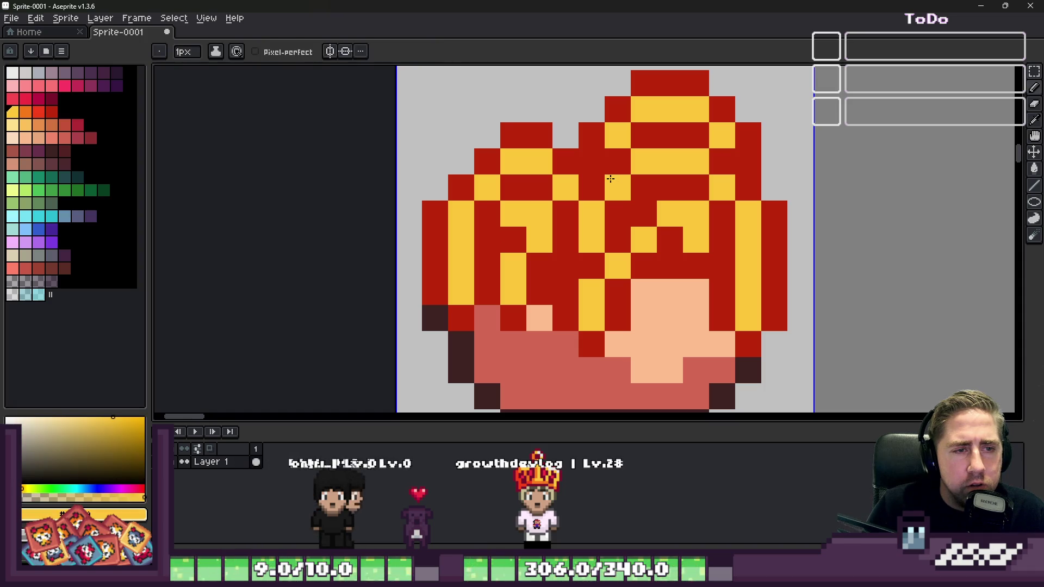
key("g")
left_click(38, 111)
left_click(517, 173)
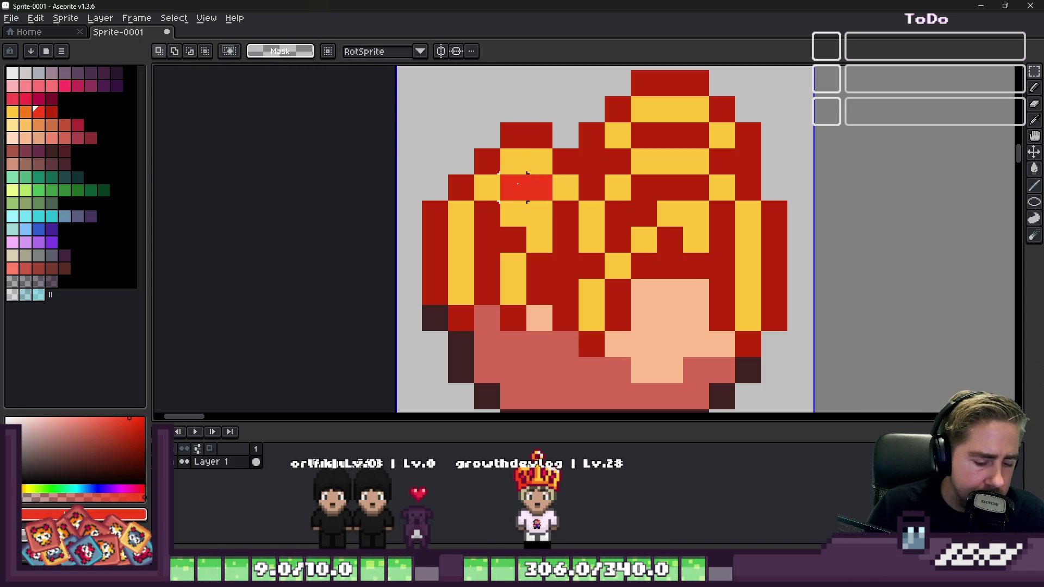
Step: Recolour more of the dark red noodle strands bright red
left_click(566, 161)
scroll(513, 188, "down", 2)
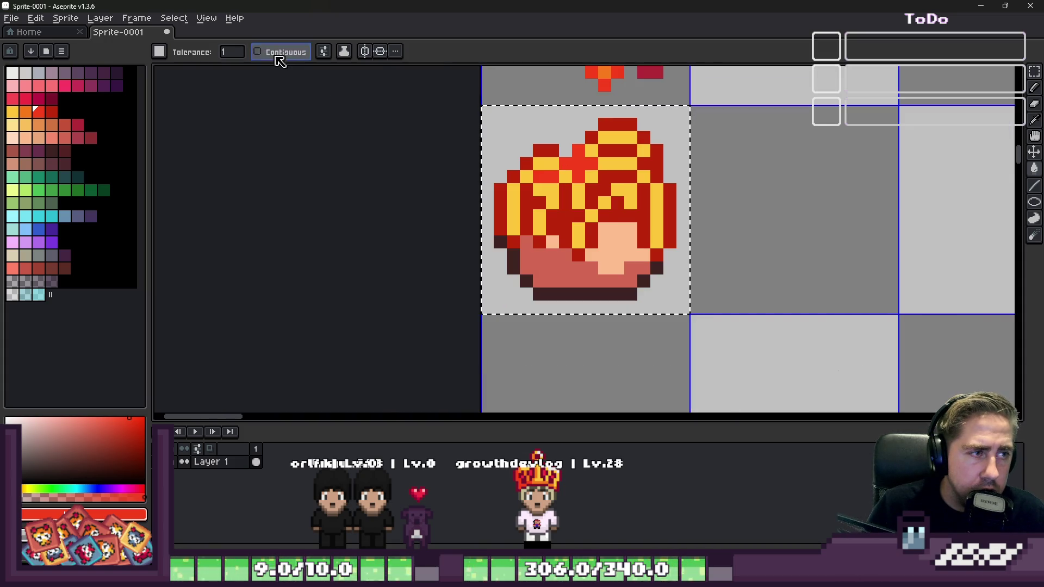
left_click(550, 216)
scroll(550, 216, "down", 3)
scroll(533, 232, "up", 4)
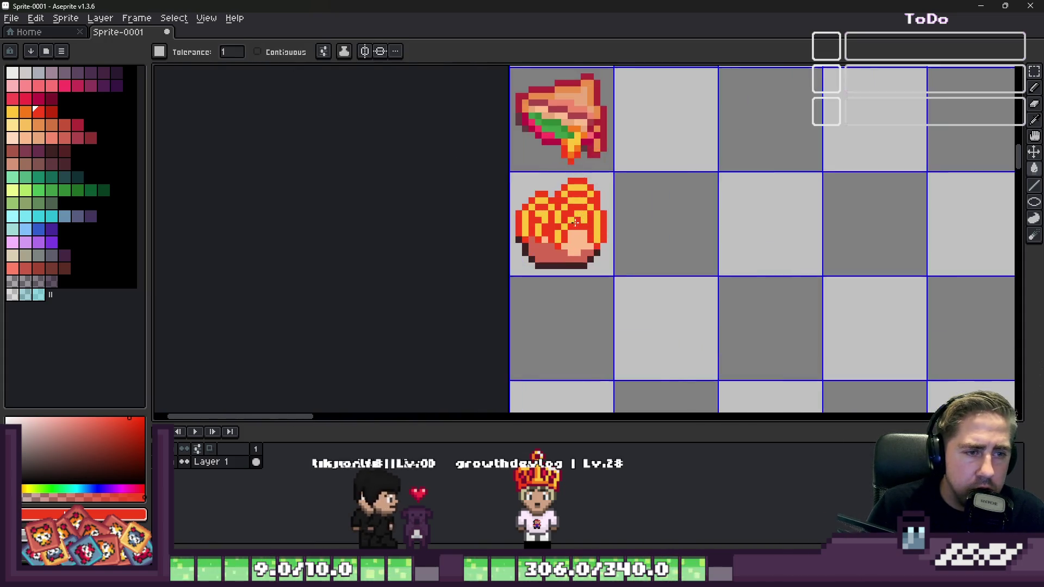
Step: Touch up individual noodle pixels with the pencil, swapping them between yellow and red
key("b")
left_click(541, 226, "alt")
left_click(556, 239)
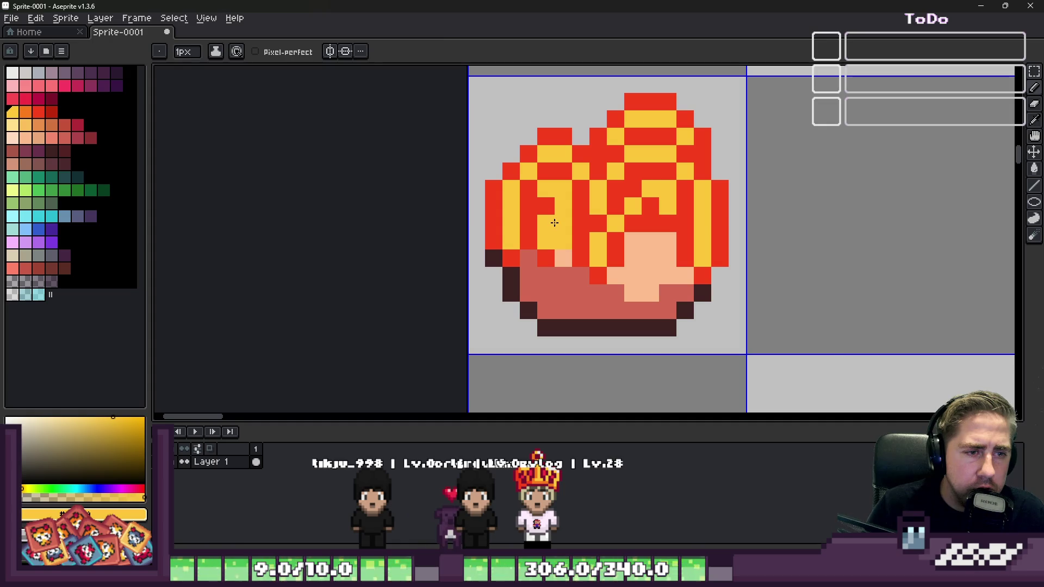
left_click(547, 207, "alt")
left_click(568, 238)
left_click(591, 236, "alt")
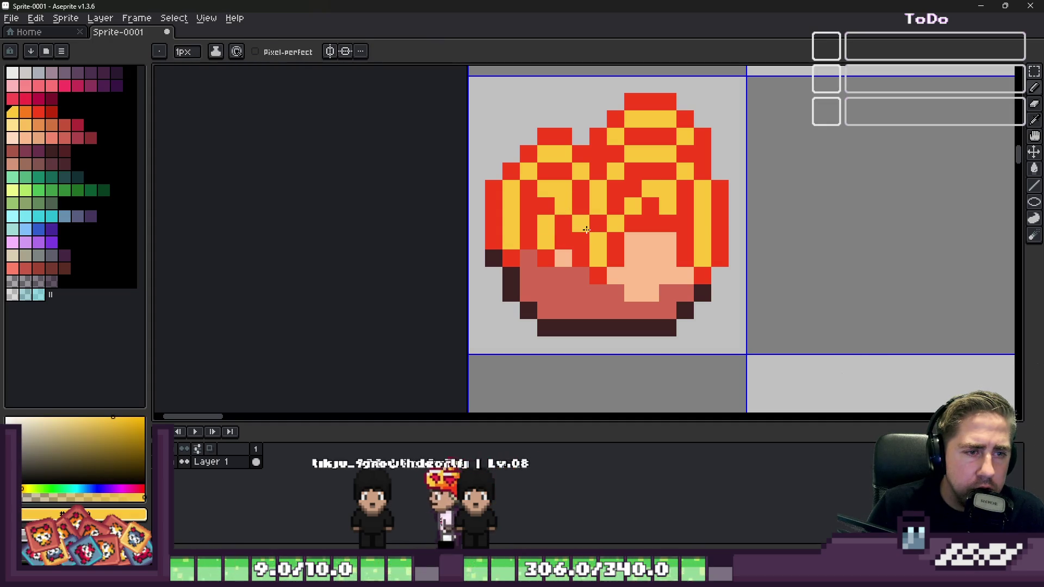
left_click(600, 238, "alt")
left_click(615, 221, "alt")
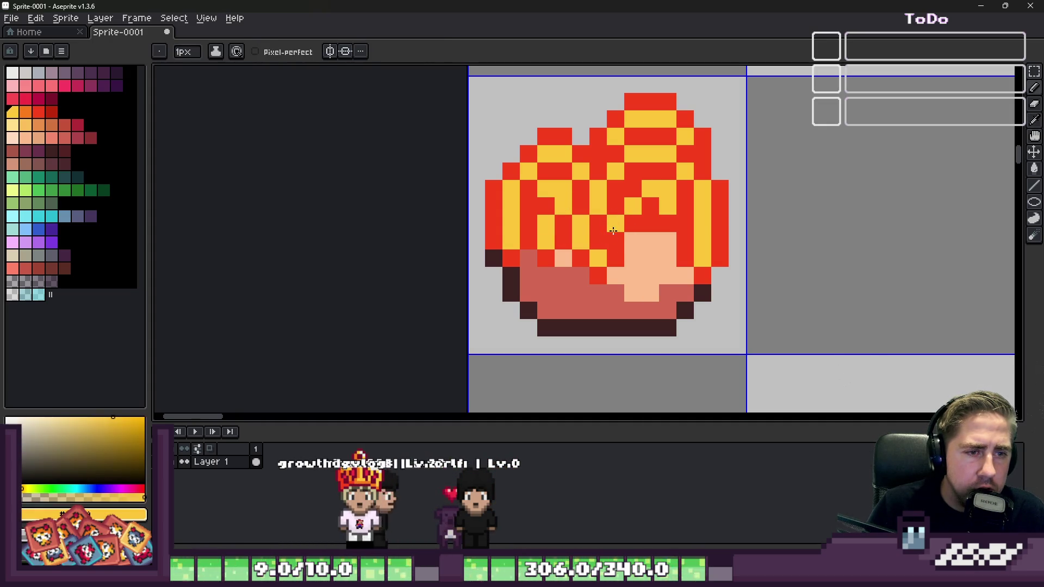
left_click(624, 243, "alt")
scroll(627, 245, "down", 3)
scroll(629, 253, "down", 1)
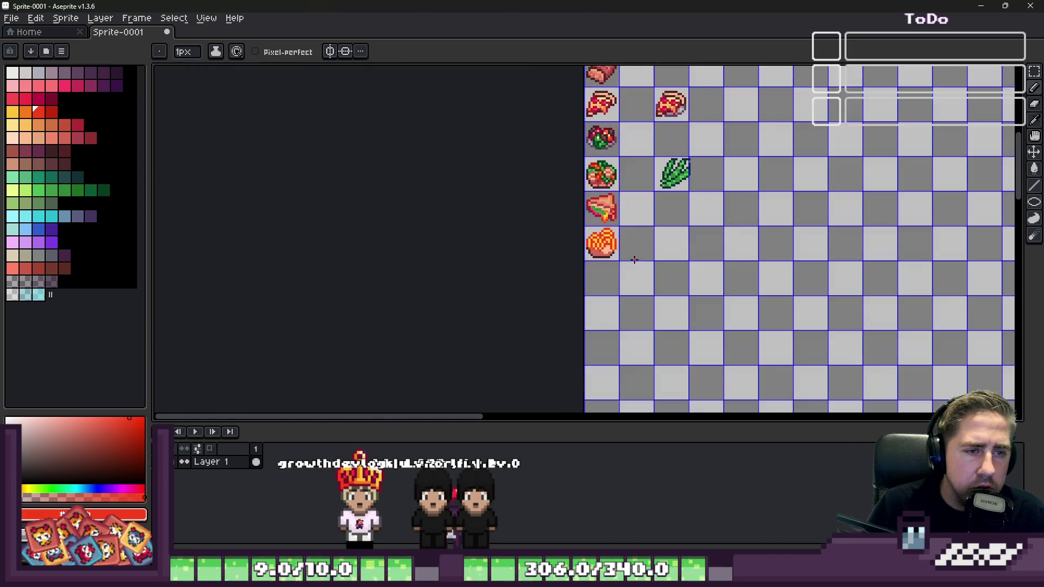
scroll(631, 250, "up", 6)
Step: Paint the peach gap pixel among the noodle strands yellow
left_click(693, 210, "alt")
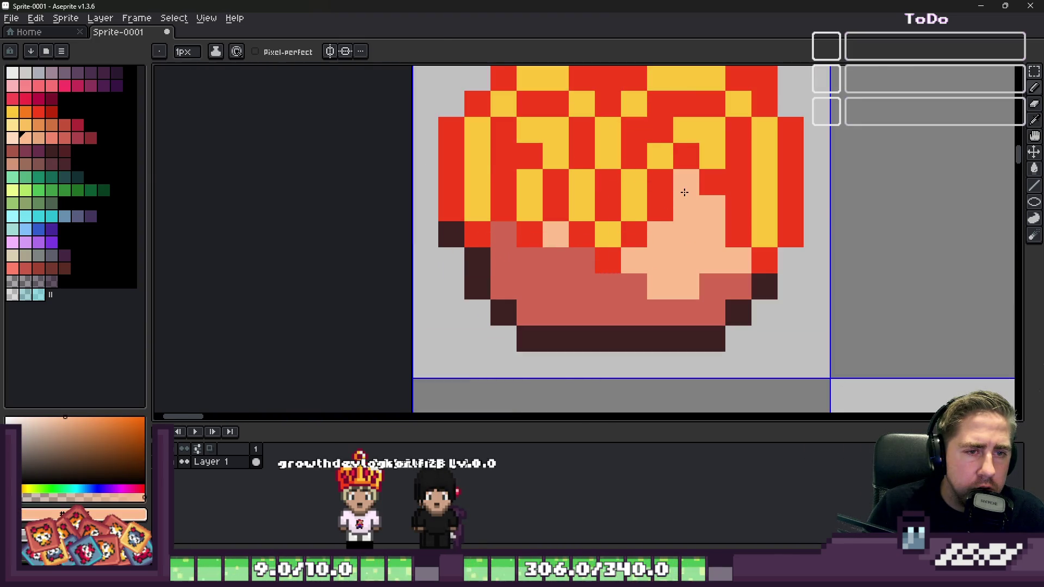
scroll(681, 213, "down", 5)
scroll(630, 216, "up", 5)
left_click(618, 197, "alt")
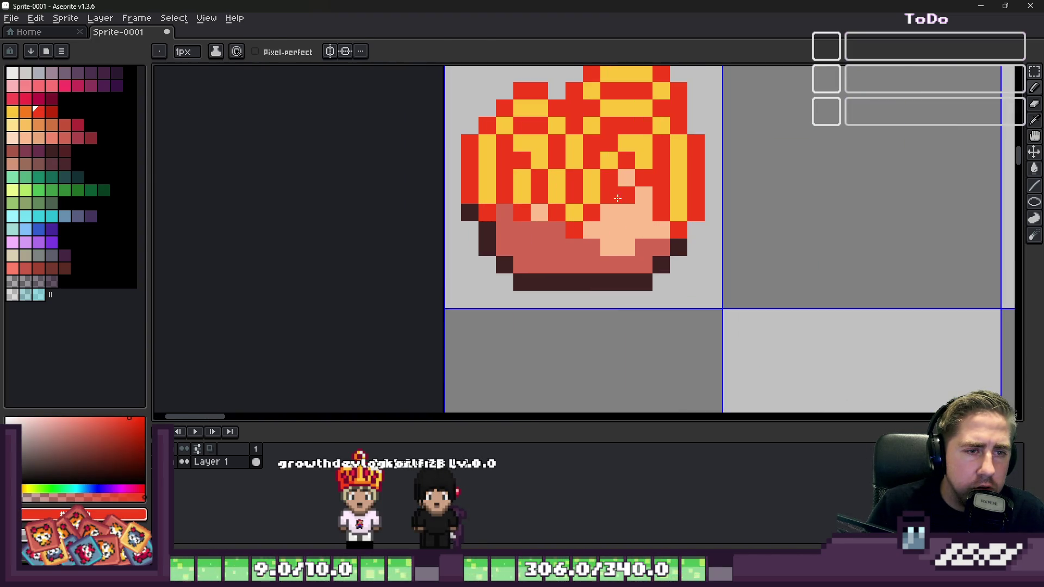
left_click(642, 164, "alt")
left_click(632, 174)
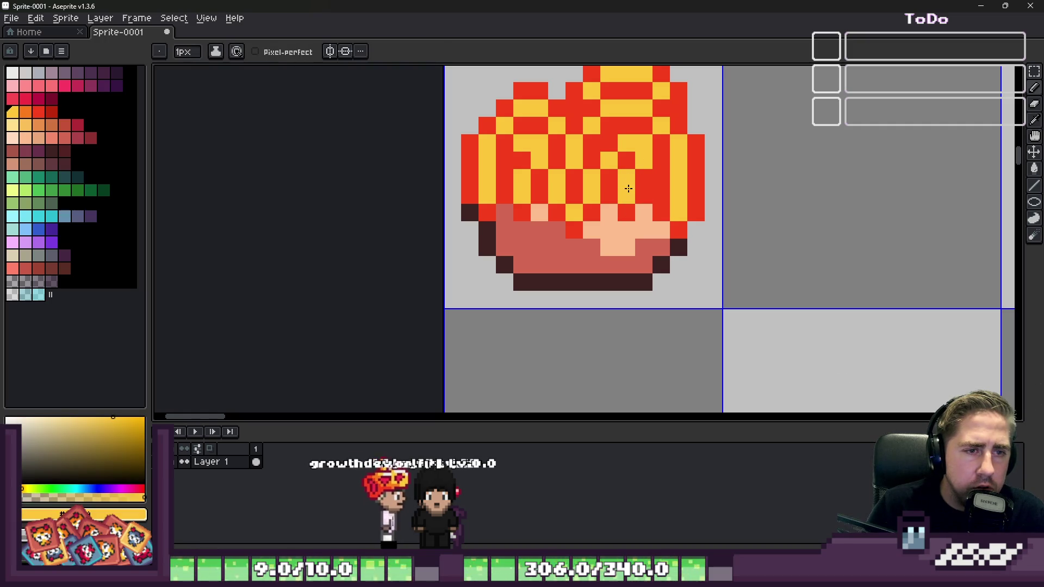
scroll(629, 188, "down", 9)
scroll(547, 200, "up", 4)
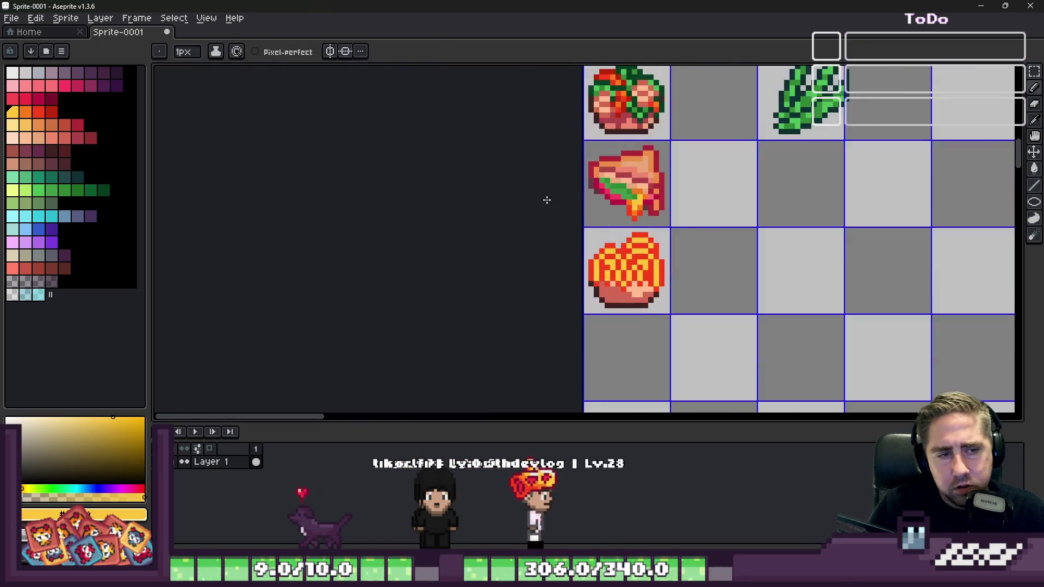
scroll(604, 253, "up", 3)
scroll(625, 261, "down", 2)
scroll(788, 320, "up", 4)
Step: Add red pixels at the sprite's right edge, then undo the stray ones
left_click(795, 352, "alt")
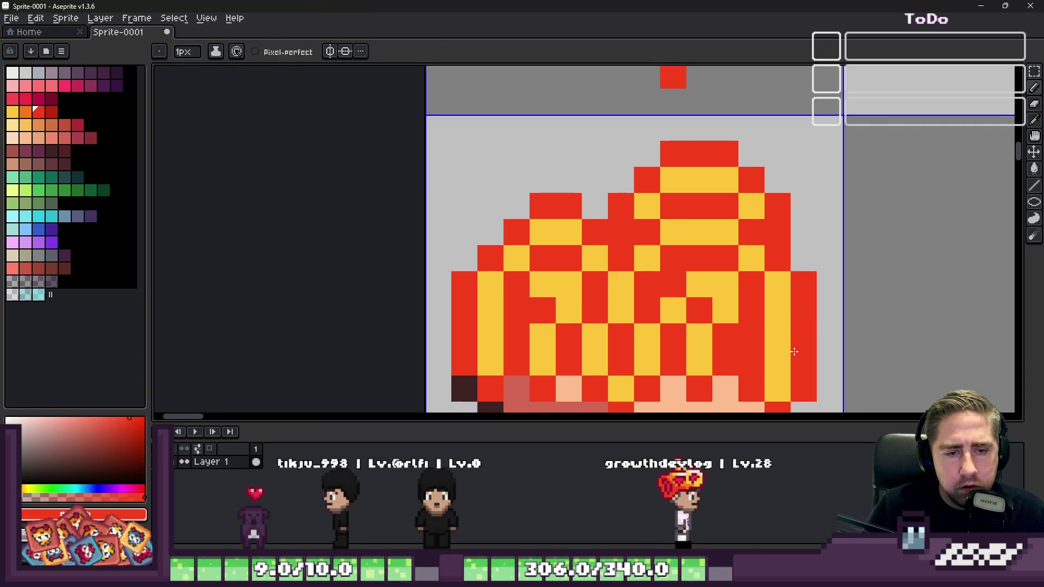
scroll(788, 328, "down", 2)
left_click(789, 326)
scroll(771, 300, "up", 1)
key("plus")
key("plus")
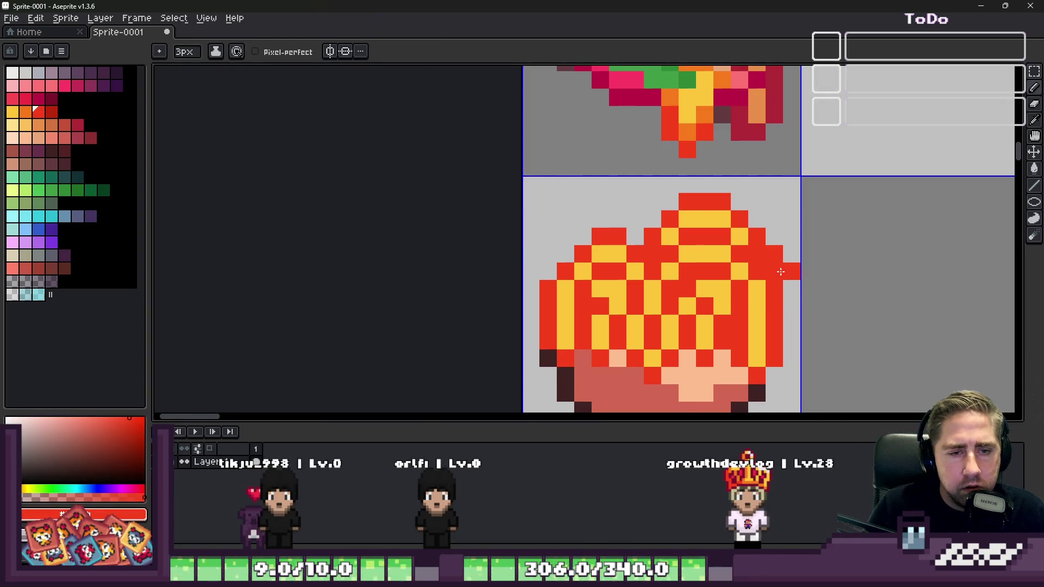
scroll(767, 269, "up", 3)
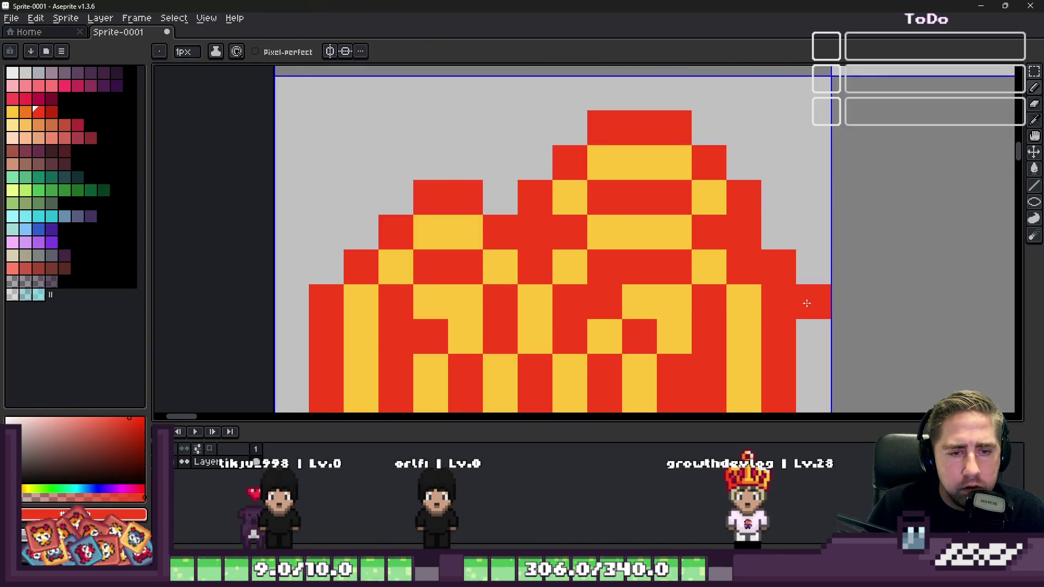
key("ctrl+z")
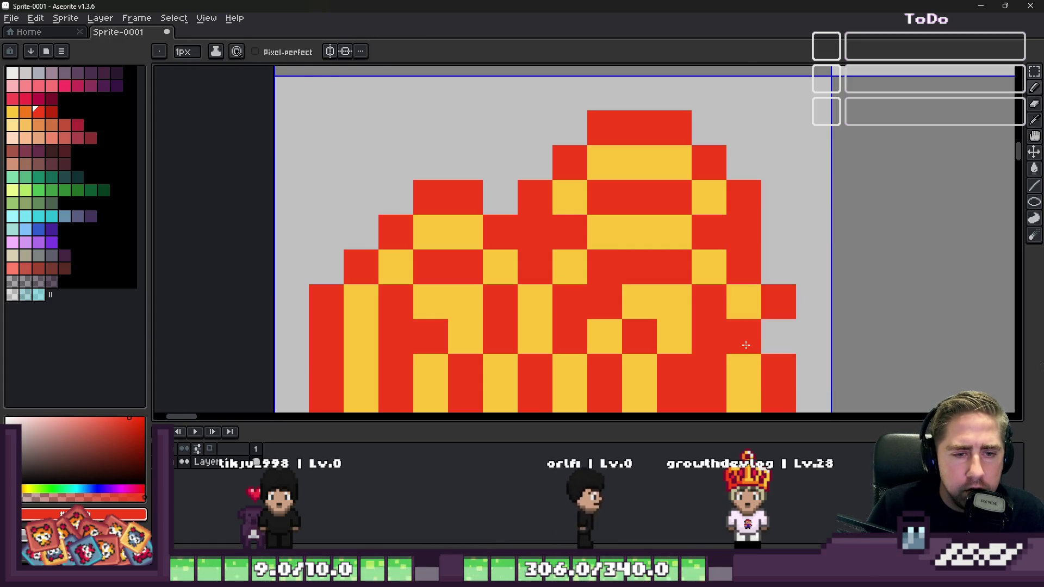
Step: Extend the yellow noodle strand by one pixel and make the pixel above it red
scroll(576, 197, "down", 5)
scroll(575, 196, "up", 5)
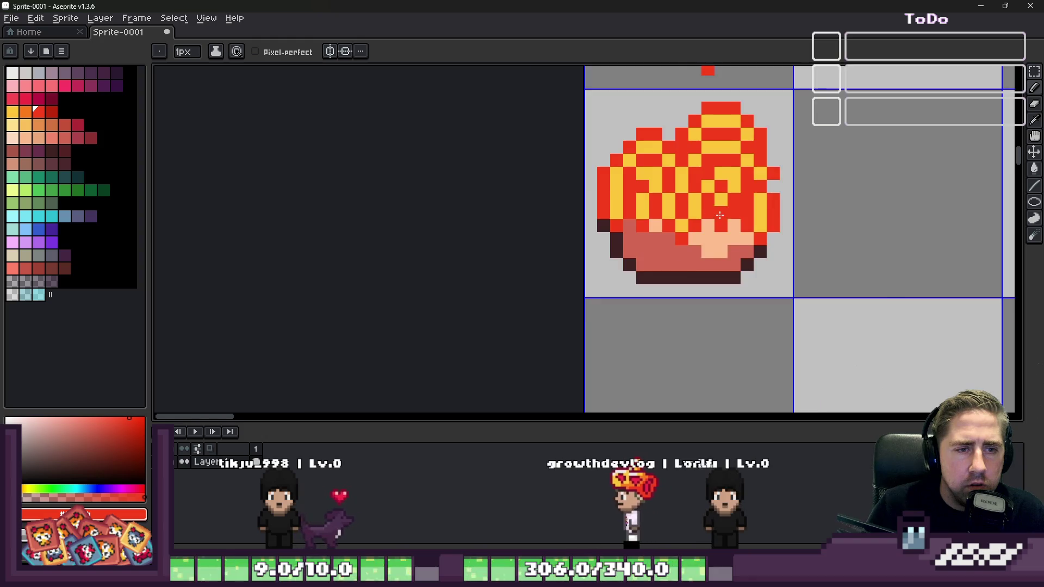
left_click(602, 211)
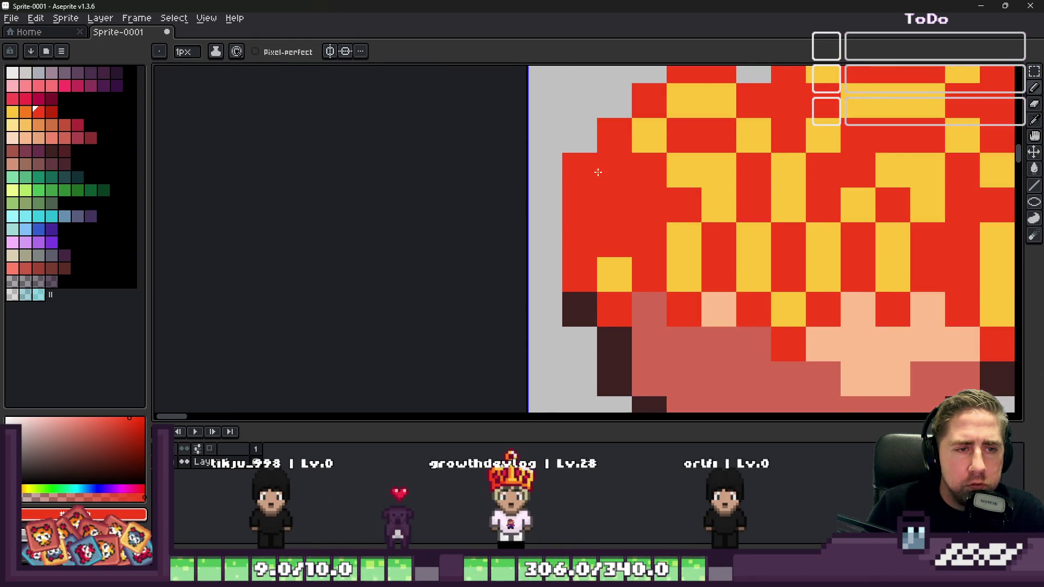
scroll(596, 173, "down", 3)
scroll(597, 169, "up", 2)
left_click(627, 185, "alt")
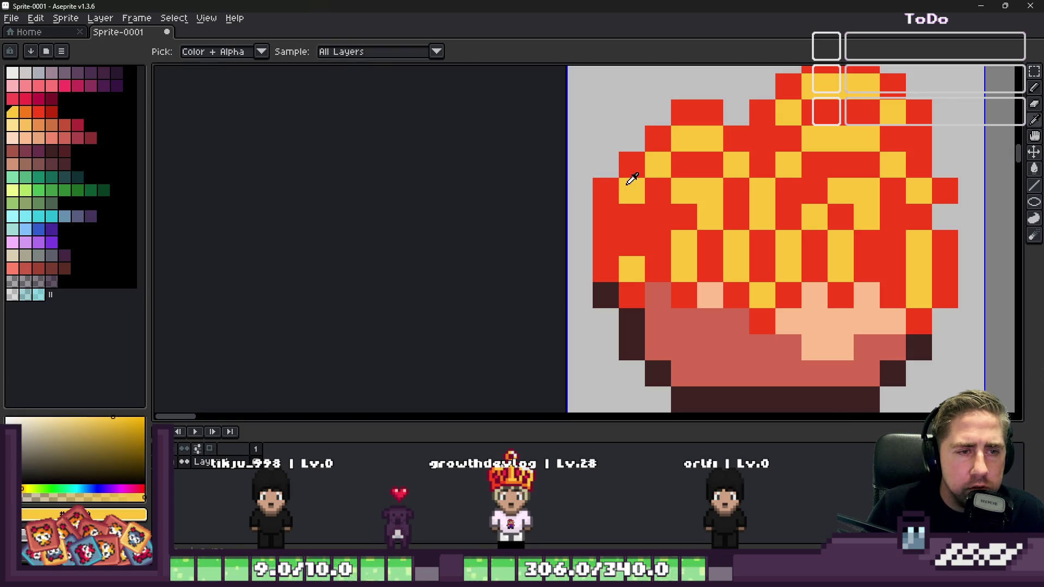
left_click(646, 189)
left_click(641, 166, "alt")
left_click(651, 170)
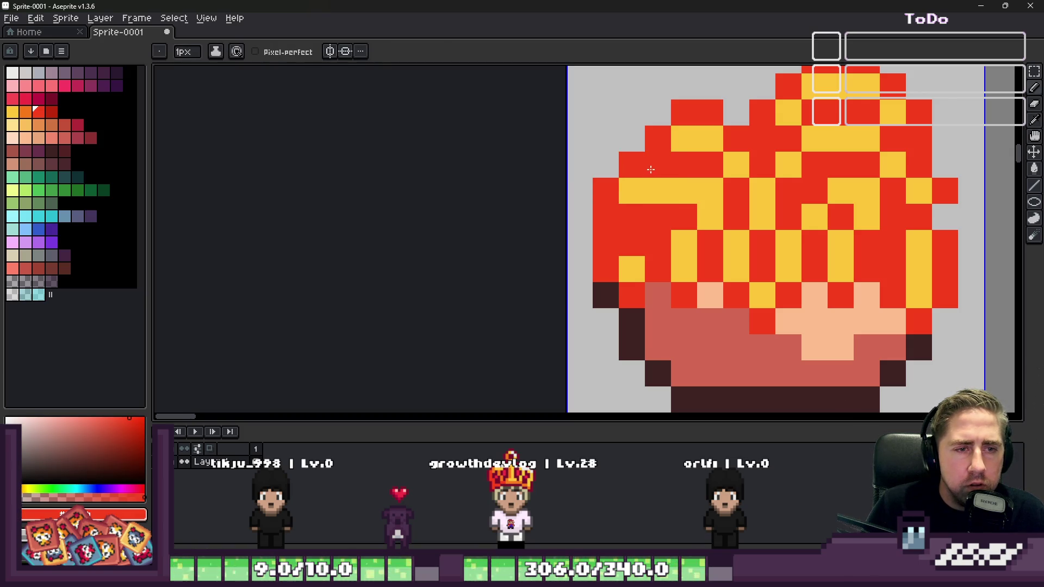
Step: Add a red noodle pixel along the top of the noodle heap
scroll(654, 167, "down", 5)
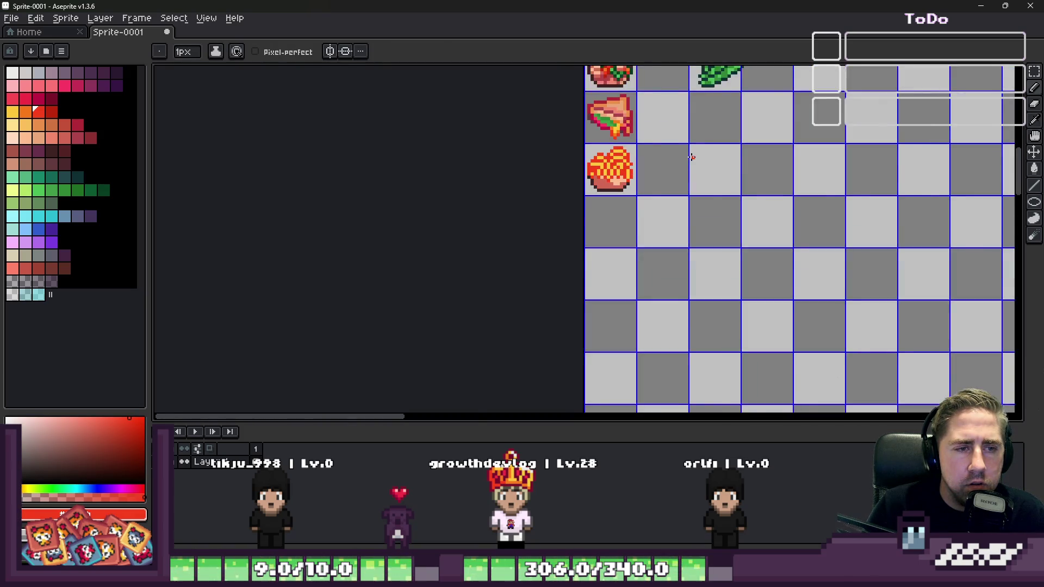
scroll(597, 158, "up", 5)
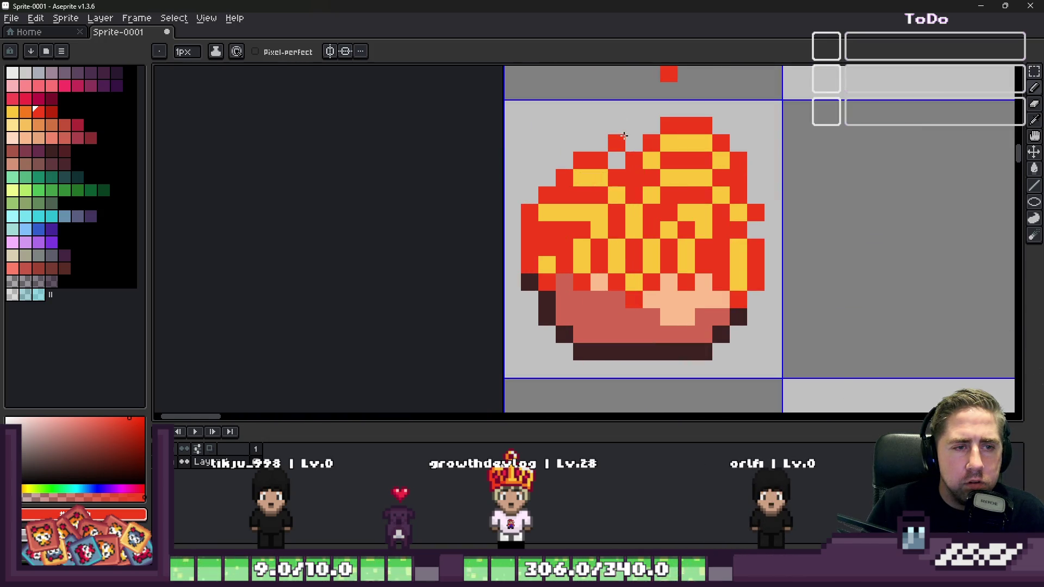
scroll(624, 135, "up", 2)
left_click(625, 185, "alt")
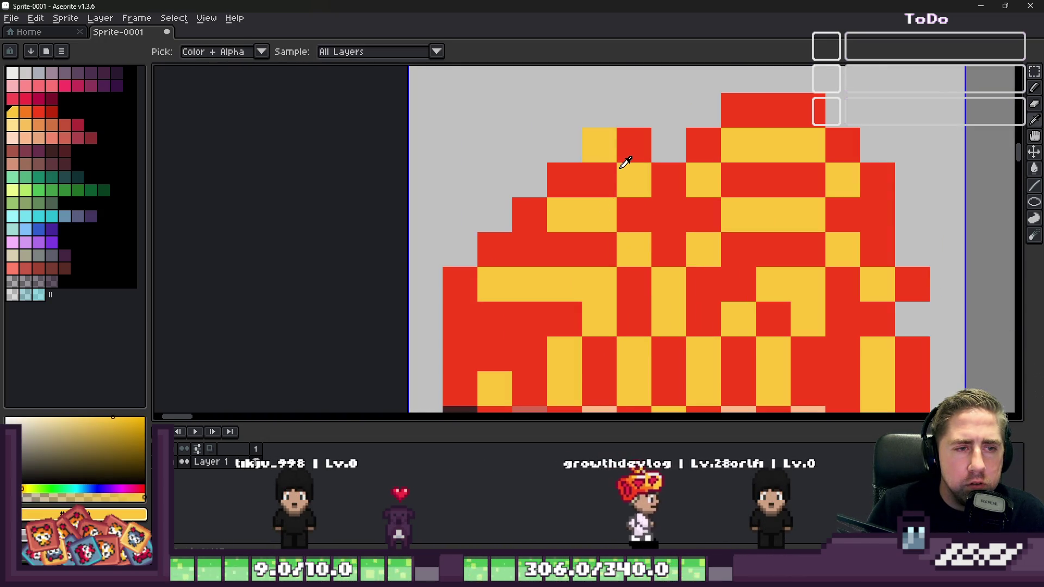
left_click(622, 158, "alt")
left_click(607, 117)
scroll(653, 130, "down", 4)
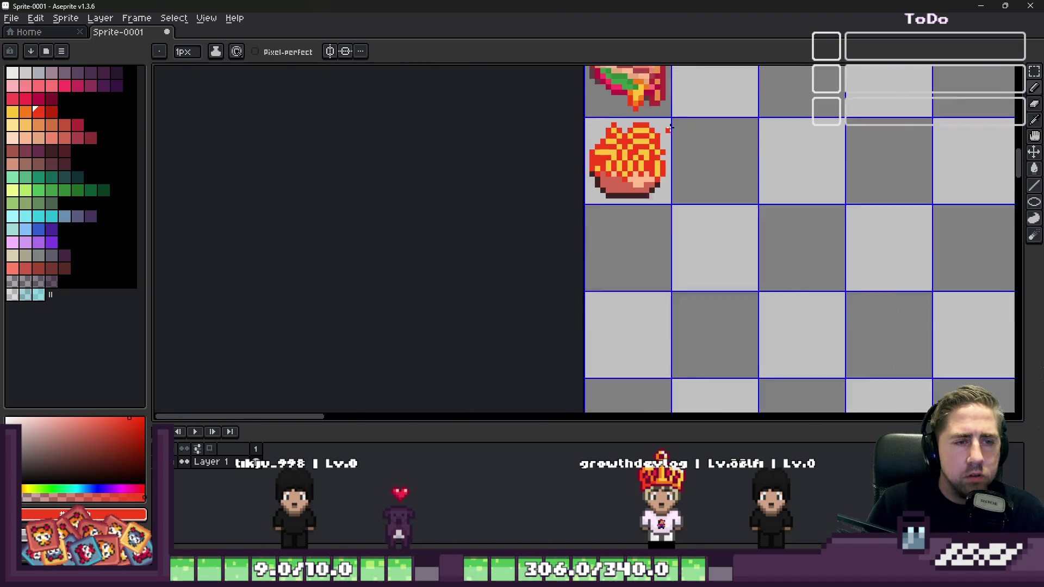
scroll(606, 125, "up", 3)
scroll(607, 125, "down", 1)
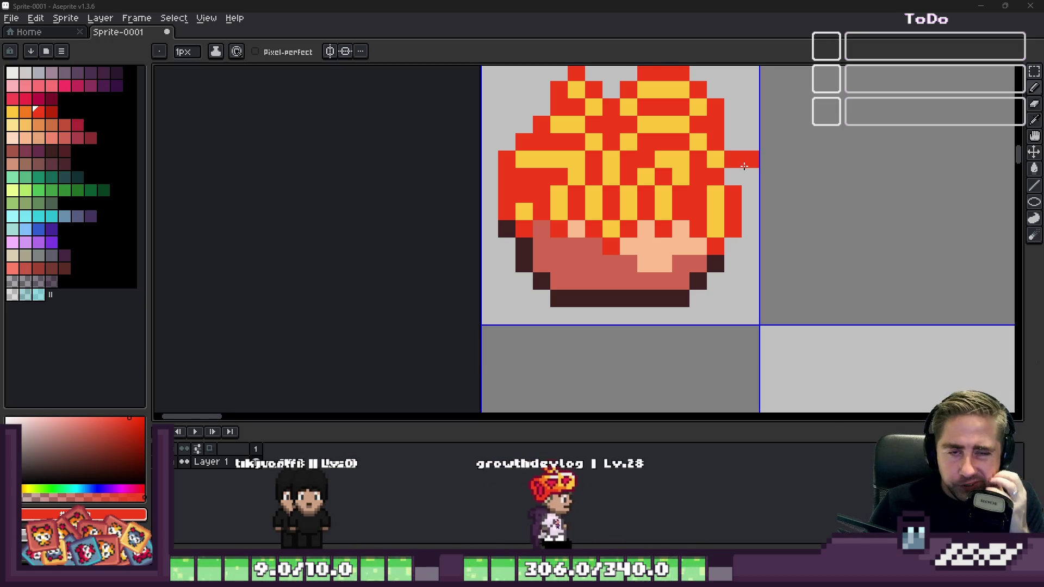
scroll(584, 243, "down", 4)
scroll(583, 243, "up", 6)
scroll(583, 243, "down", 3)
scroll(587, 245, "up", 3)
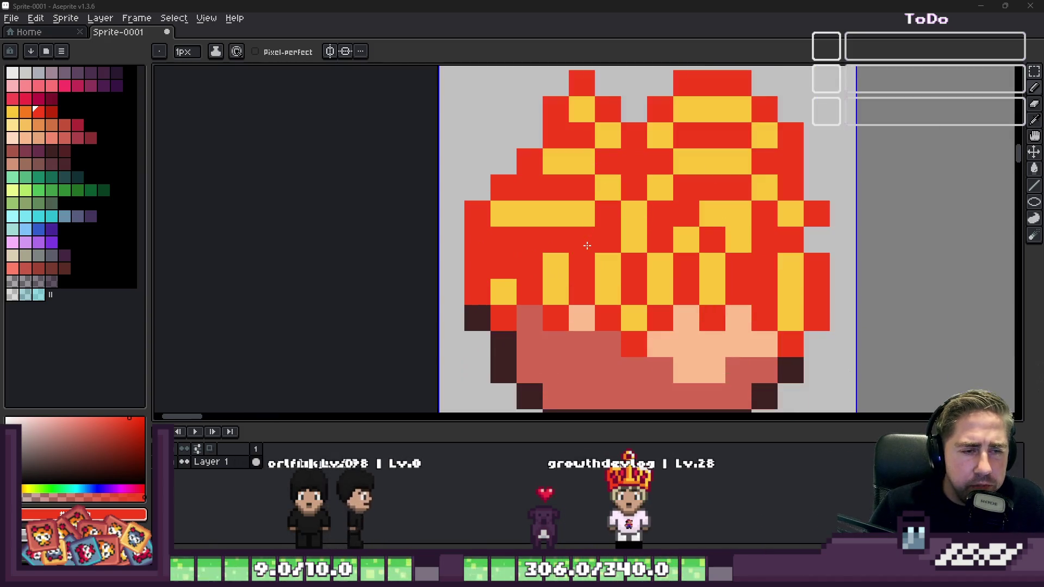
Step: Swap drawing colours and pick salmon, dark brown and dark purple swatches from the palette
key("x")
scroll(587, 238, "down", 2)
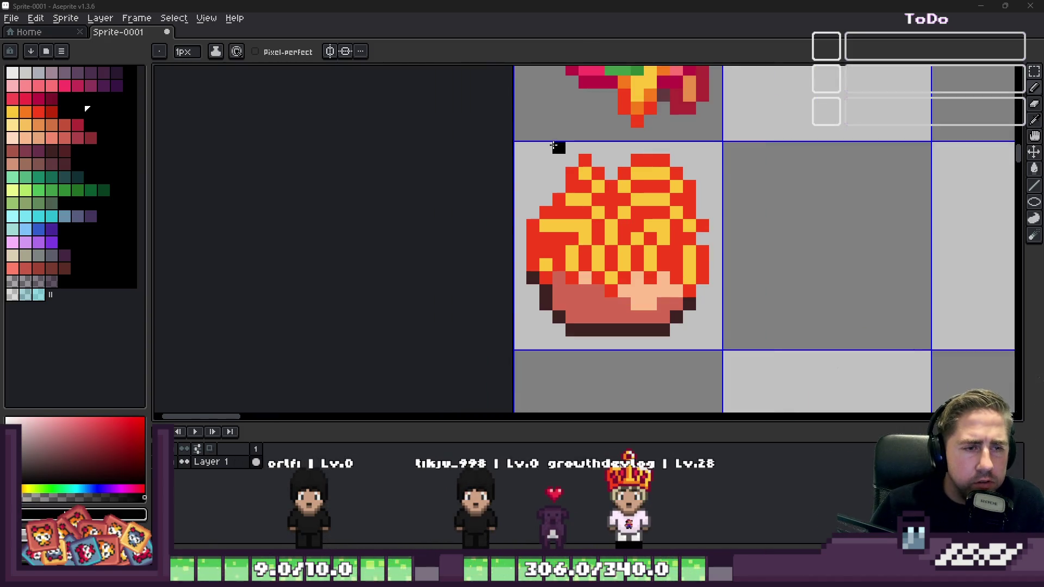
scroll(616, 250, "up", 1)
scroll(604, 282, "down", 1)
scroll(604, 282, "up", 3)
left_click(52, 139)
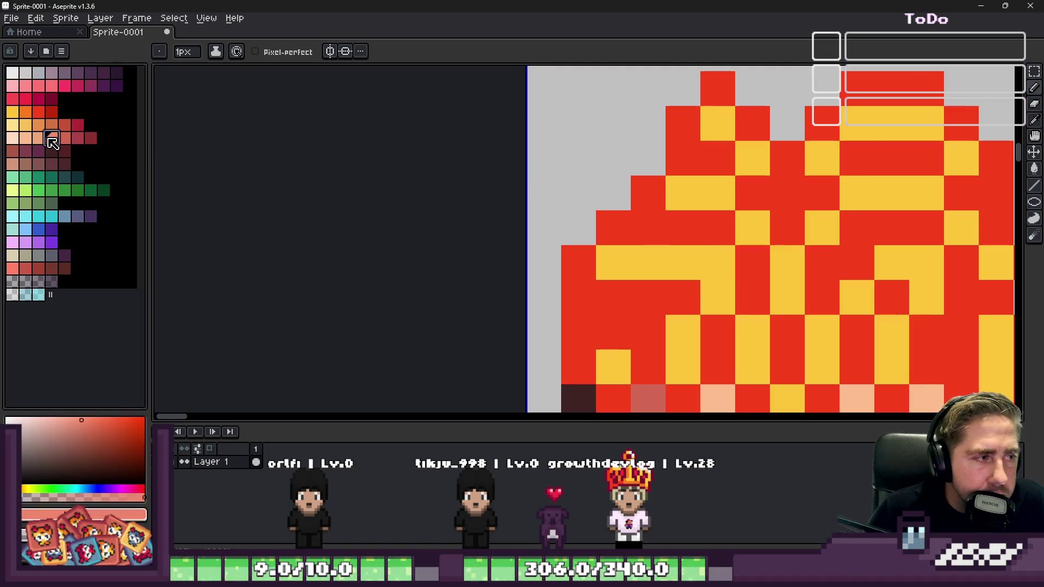
scroll(422, 201, "down", 2)
scroll(579, 226, "up", 2)
scroll(578, 226, "down", 2)
scroll(591, 286, "up", 2)
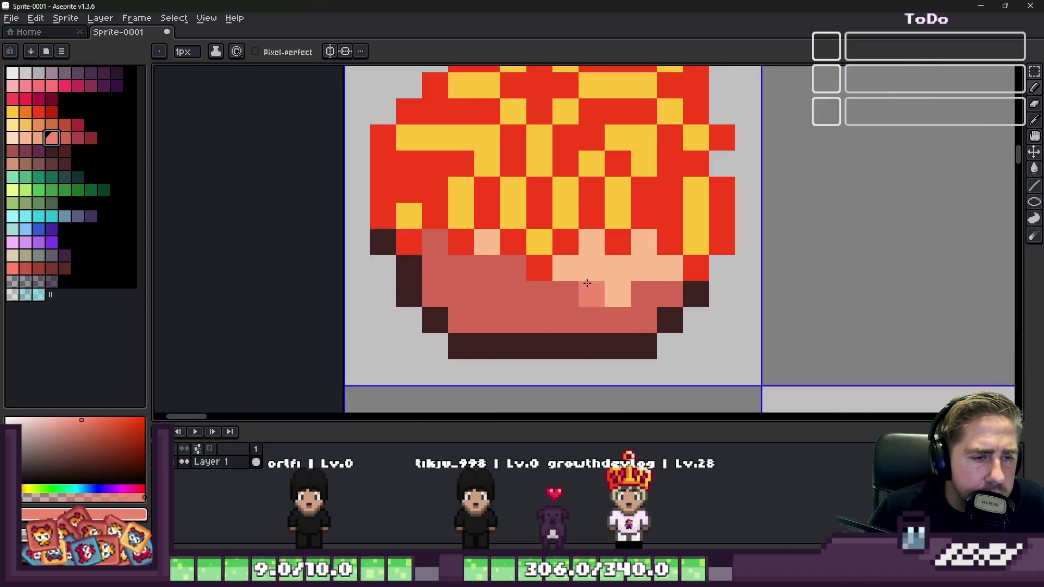
left_click(57, 153)
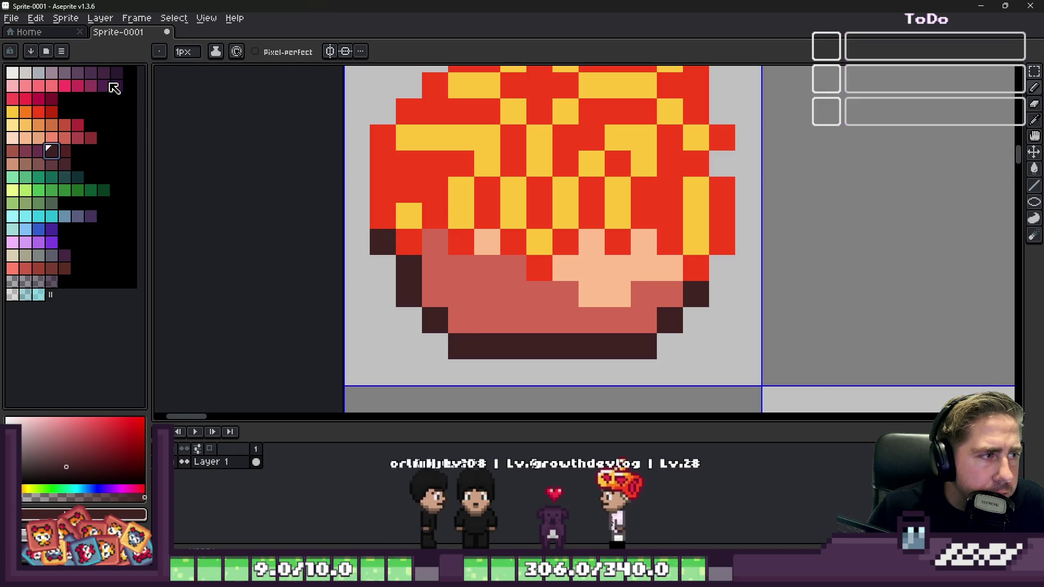
left_click(103, 72)
Step: Fill the bowl's dark outline with dark purple, limited to a selection of the bowl tile
key("g")
left_click(371, 252)
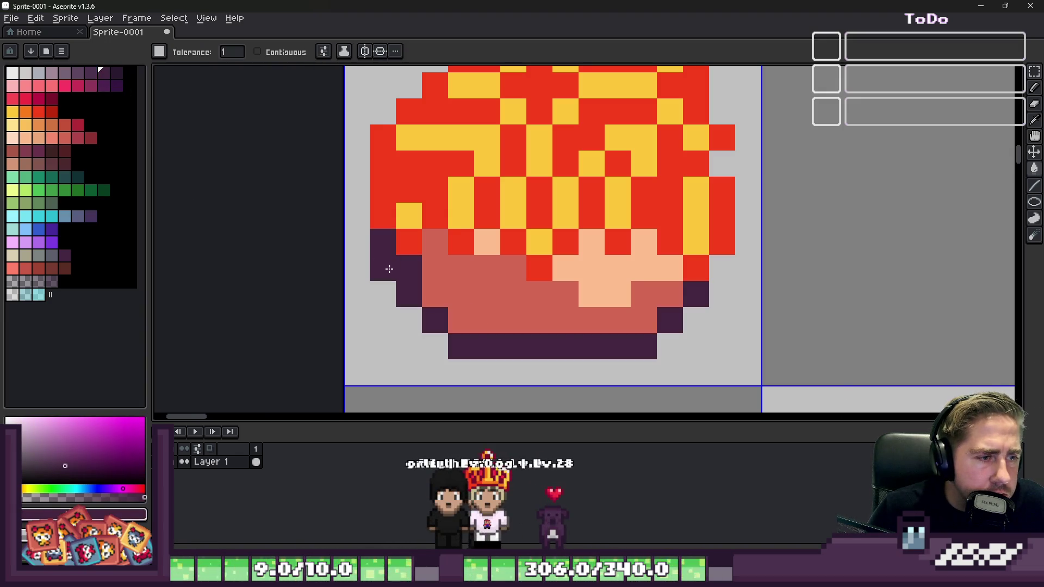
scroll(582, 333, "down", 3)
key("m")
left_click_drag(573, 305, 544, 326)
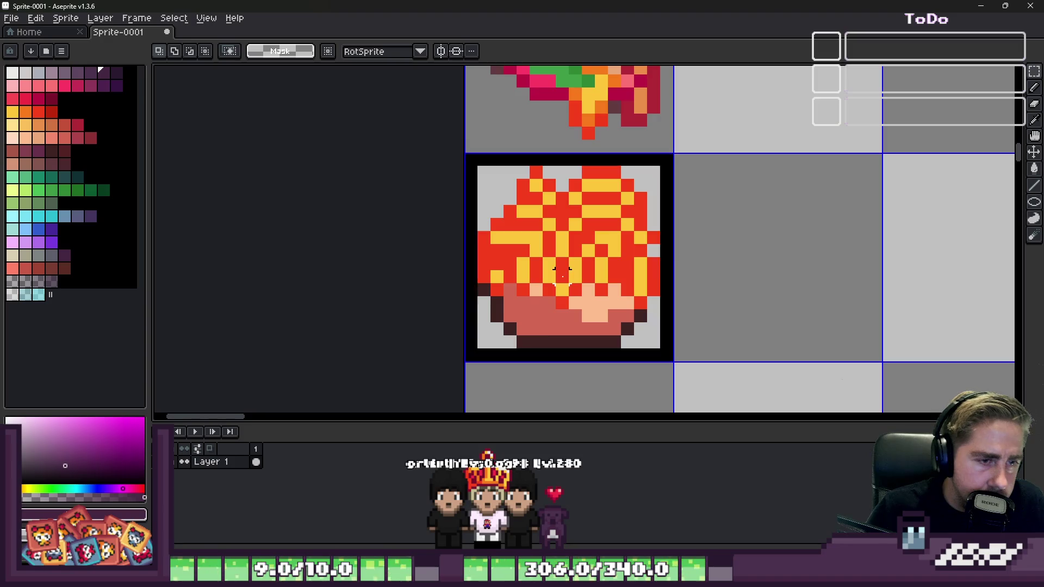
scroll(532, 330, "up", 3)
key("g")
left_click(432, 271)
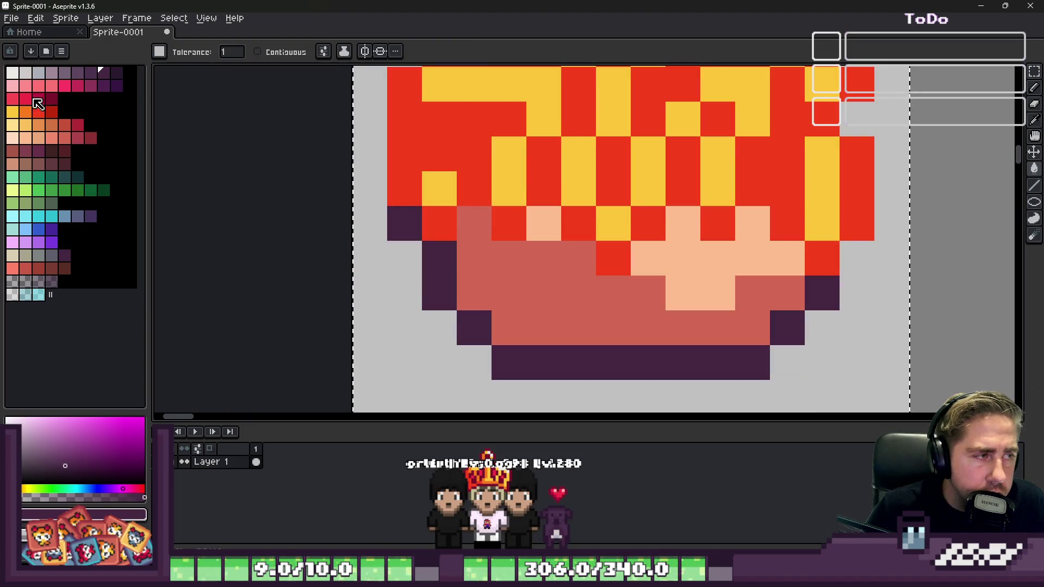
Step: Repaint the coral bowl pixels, including the bottom row, dark purple
left_click(473, 227)
scroll(462, 231, "up", 2)
key("b")
left_click_drag(462, 233, 502, 330)
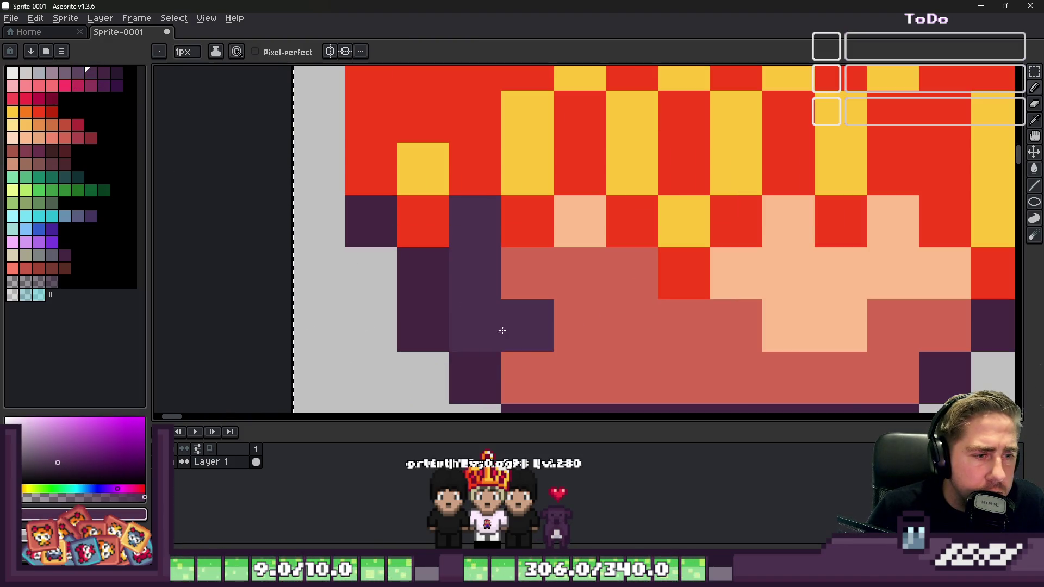
scroll(535, 364, "down", 2)
left_click_drag(535, 364, 745, 340)
scroll(746, 340, "up", 2)
mouse_move(801, 300)
left_mouse_down()
mouse_move(463, 294)
mouse_move(420, 272)
mouse_move(412, 245)
left_mouse_up()
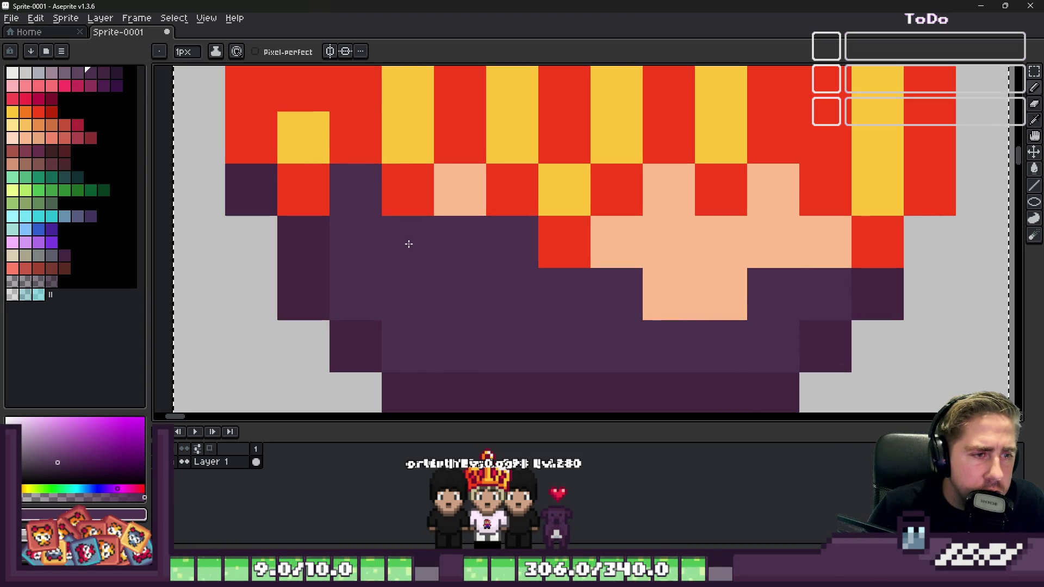
Step: Paint the peach pixels inside the bowl a lighter purple
left_click(78, 73)
left_click(460, 189)
left_click(617, 242)
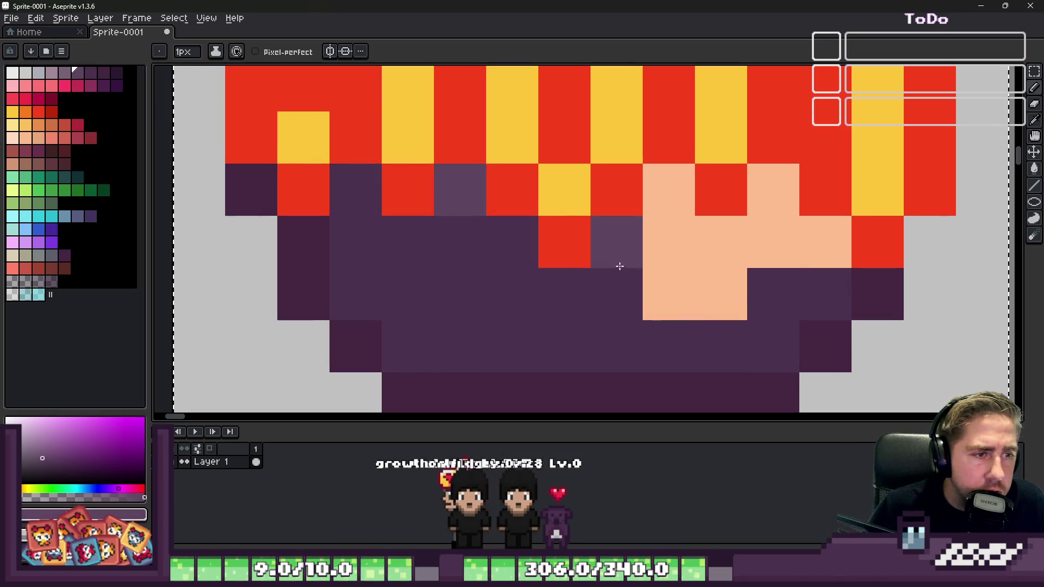
left_click_drag(683, 266, 660, 214)
mouse_move(675, 289)
left_mouse_down()
mouse_move(723, 289)
mouse_move(790, 235)
mouse_move(786, 209)
left_mouse_up()
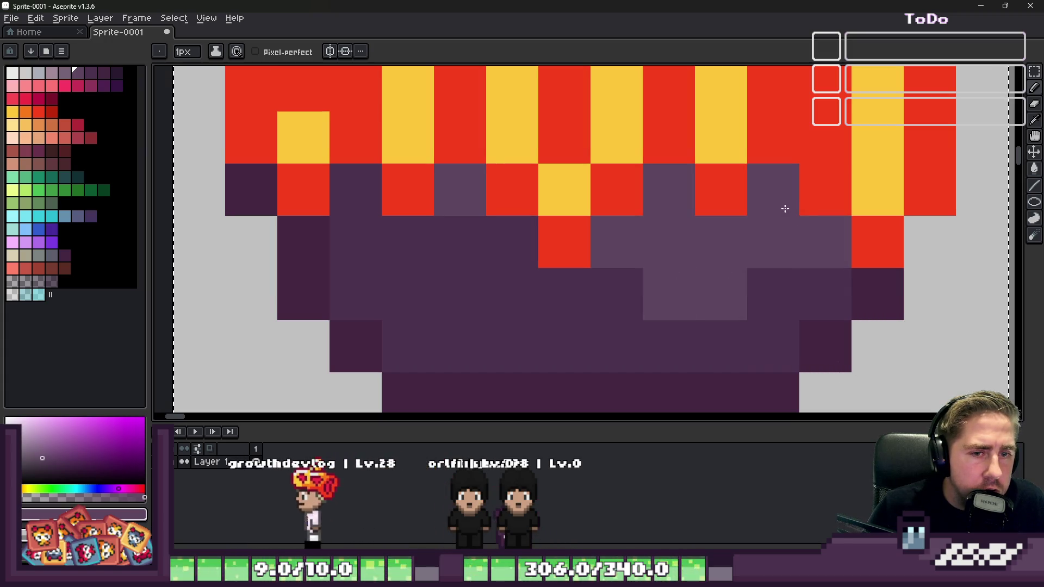
scroll(693, 281, "down", 6)
scroll(631, 234, "up", 4)
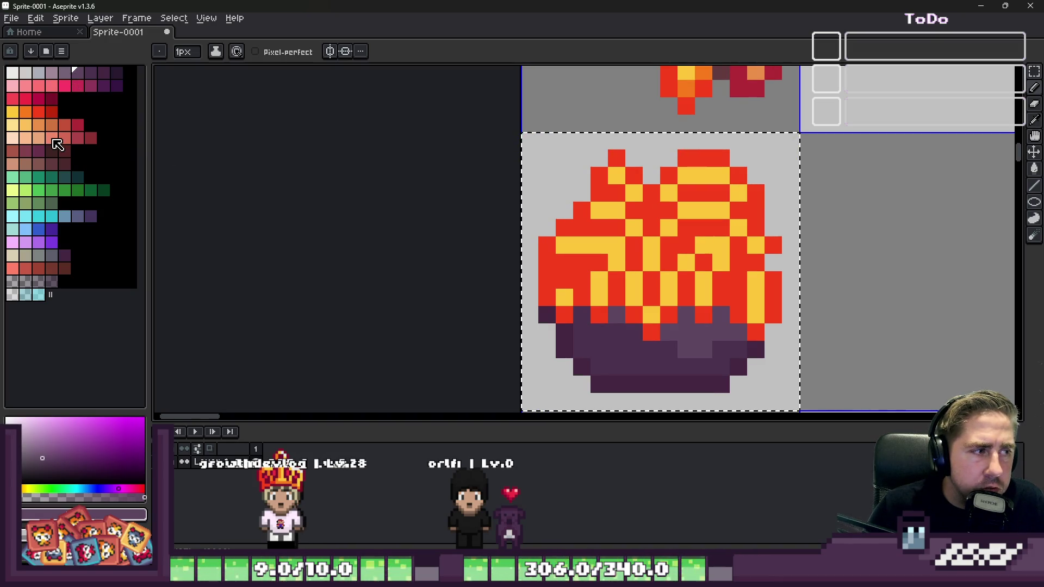
left_click(64, 139)
Step: Bucket-fill the red noodles salmon and the yellow noodles light salmon
key("g")
left_click(598, 194)
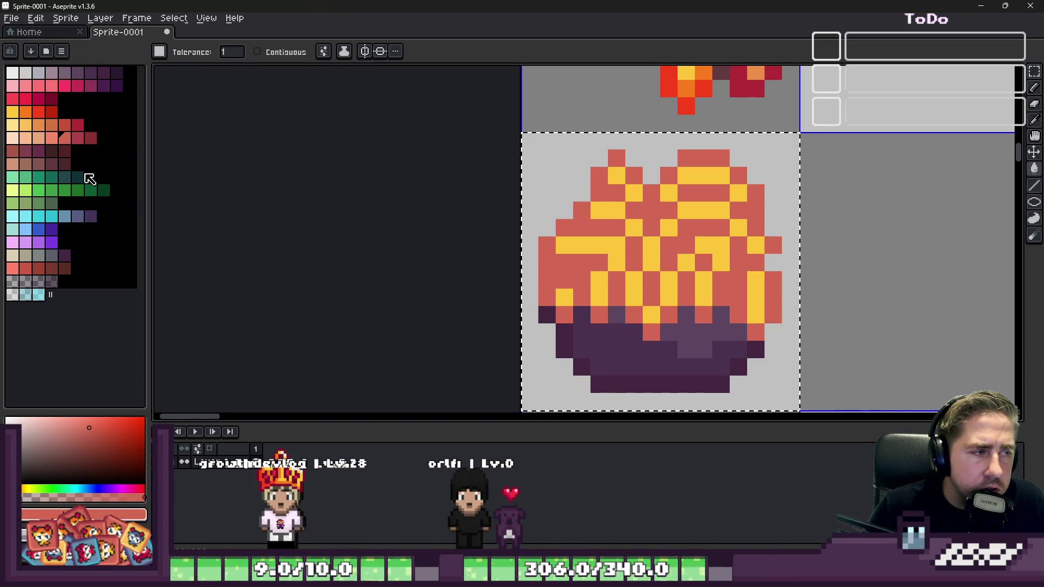
left_click(53, 143)
left_click(650, 263)
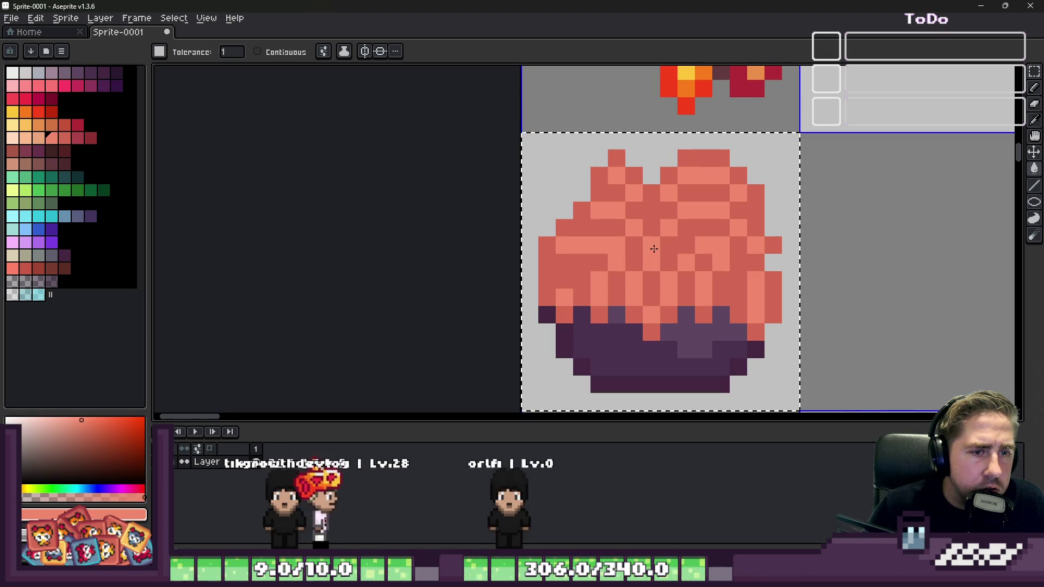
scroll(654, 249, "down", 6)
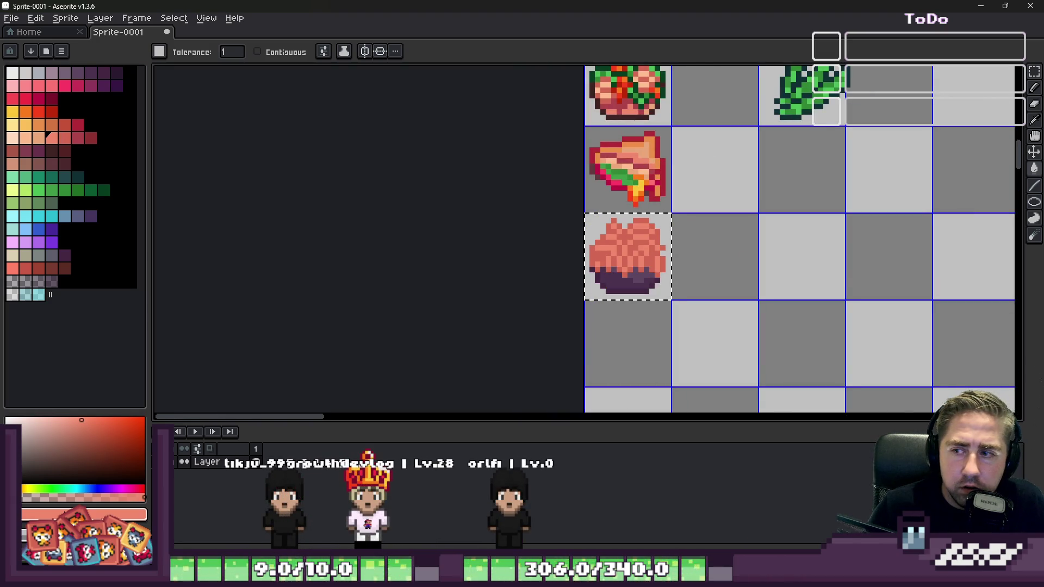
scroll(697, 221, "up", 3)
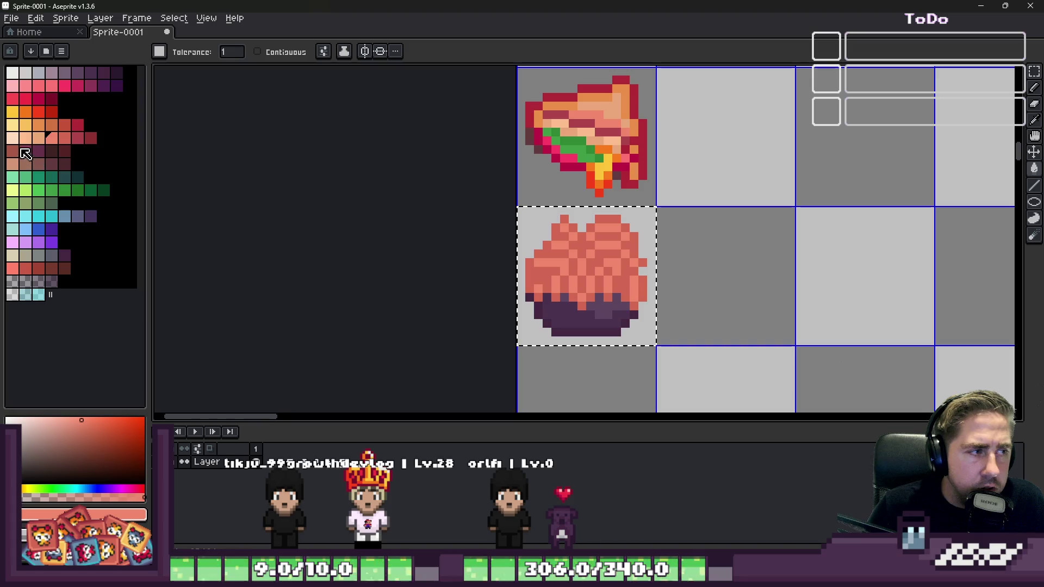
scroll(572, 268, "up", 4)
left_click(26, 138)
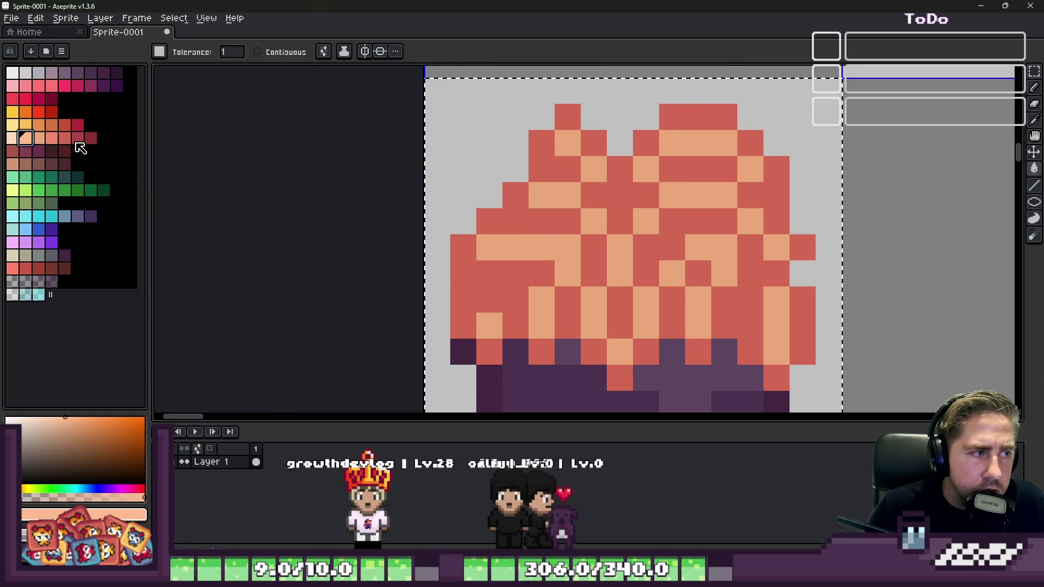
left_click(51, 138)
left_click(515, 214)
Step: Paint light peach highlight pixels along the noodle strands
scroll(507, 244, "down", 2)
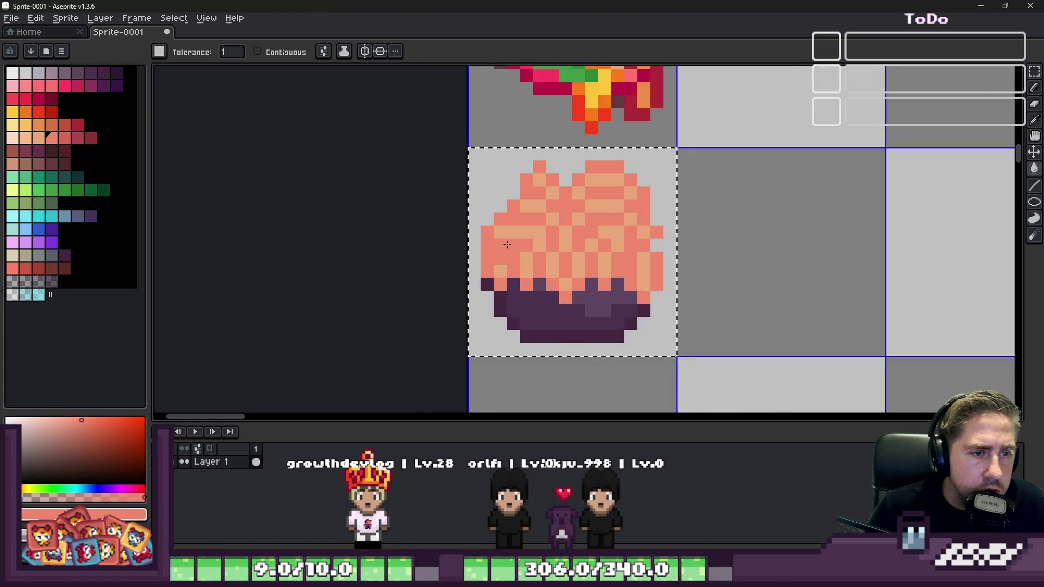
scroll(507, 245, "down", 1)
scroll(554, 211, "up", 2)
left_click(561, 190, "alt")
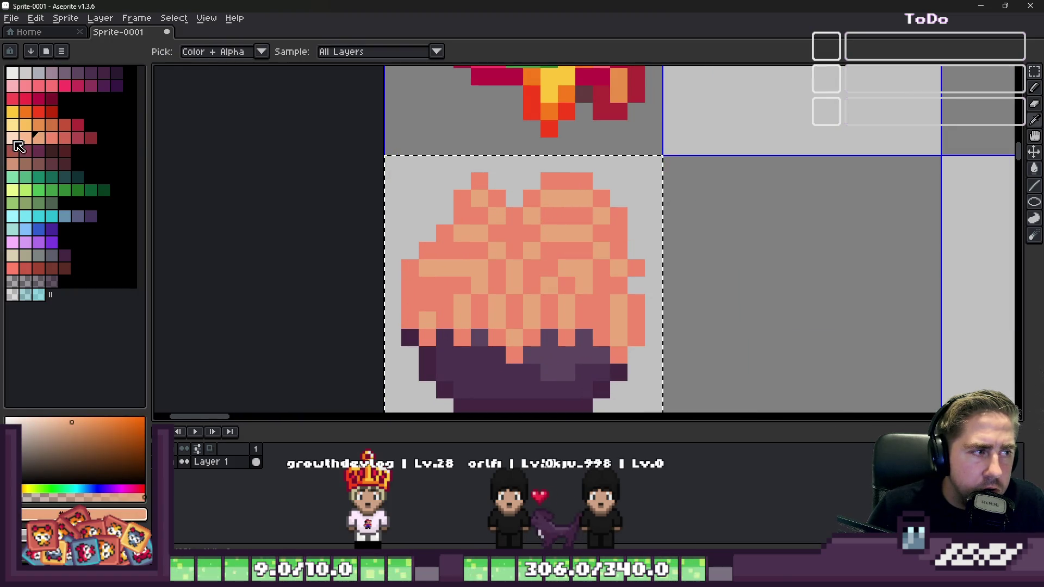
scroll(588, 221, "up", 2)
left_click_drag(544, 175, 581, 171)
left_click(603, 207)
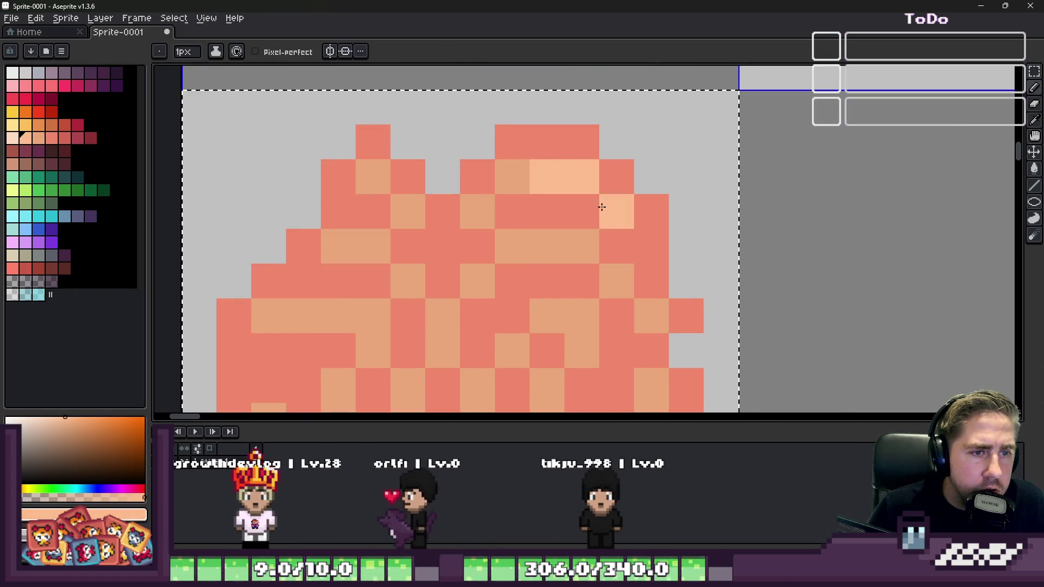
scroll(602, 207, "down", 2)
scroll(593, 215, "up", 2)
left_click_drag(592, 212, 630, 243)
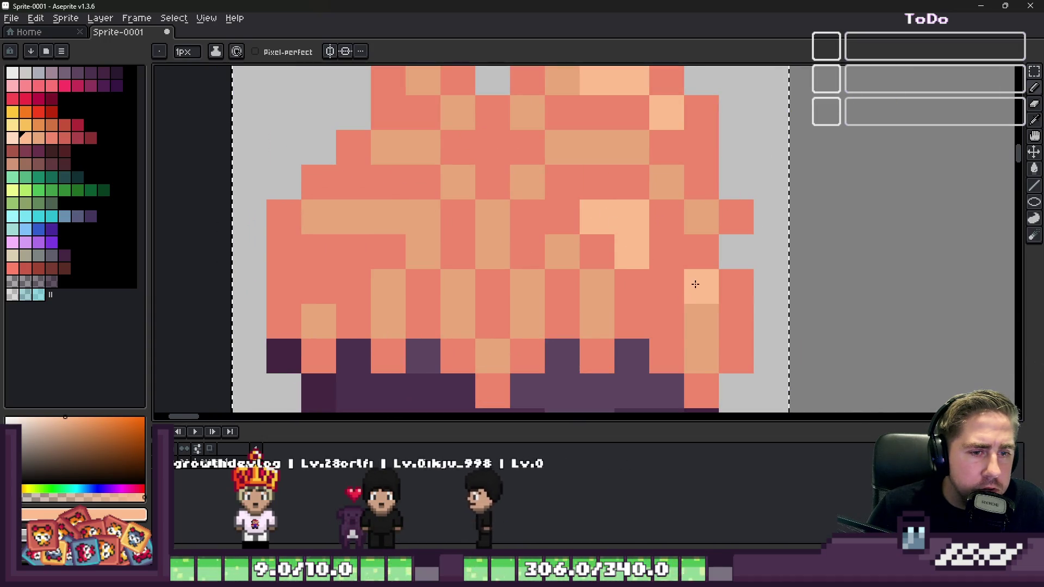
left_click_drag(695, 284, 697, 321)
left_click_drag(424, 148, 395, 146)
left_click(314, 257)
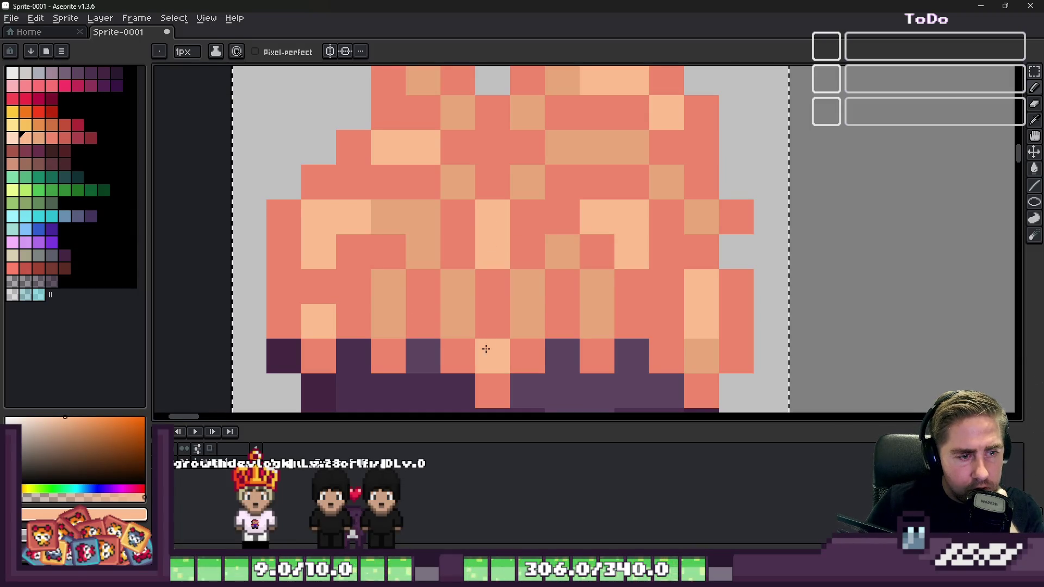
Step: Add one more light peach pixel and fill the grey gap at the noodles' left edge salmon
scroll(489, 347, "down", 4)
scroll(490, 189, "up", 2)
scroll(565, 192, "down", 6)
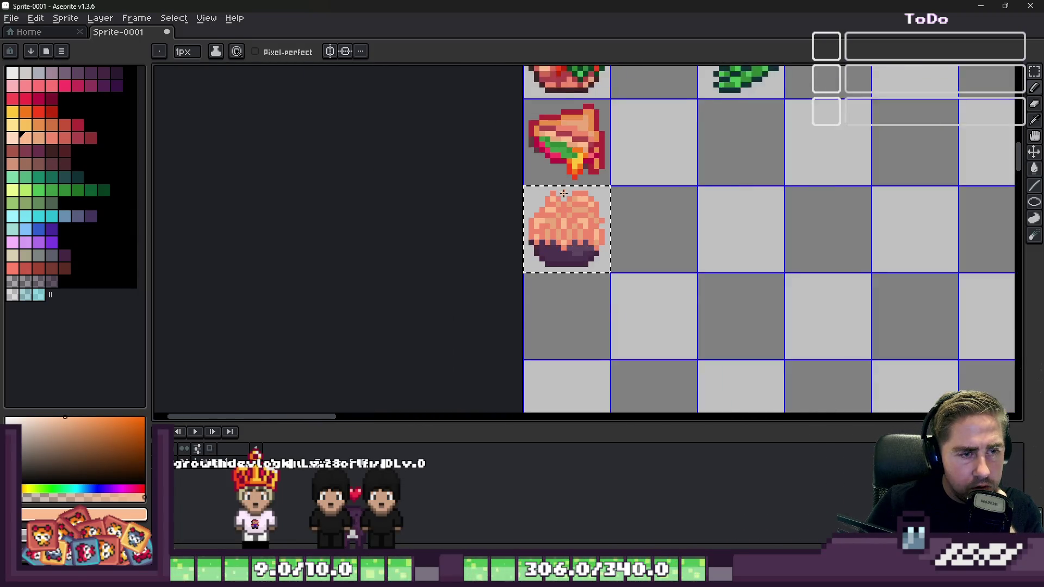
scroll(565, 192, "up", 7)
scroll(594, 251, "down", 6)
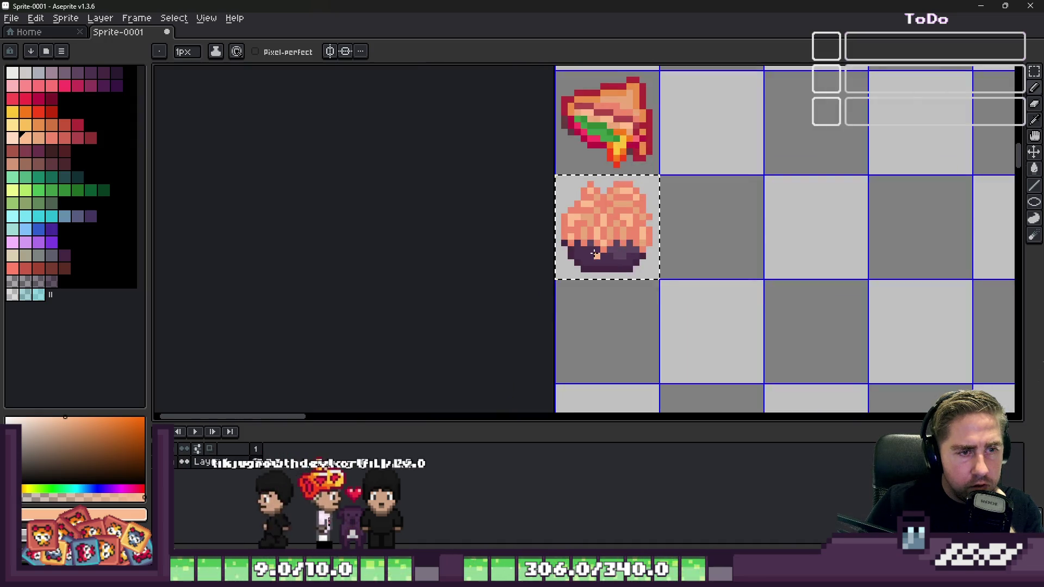
scroll(594, 250, "down", 3)
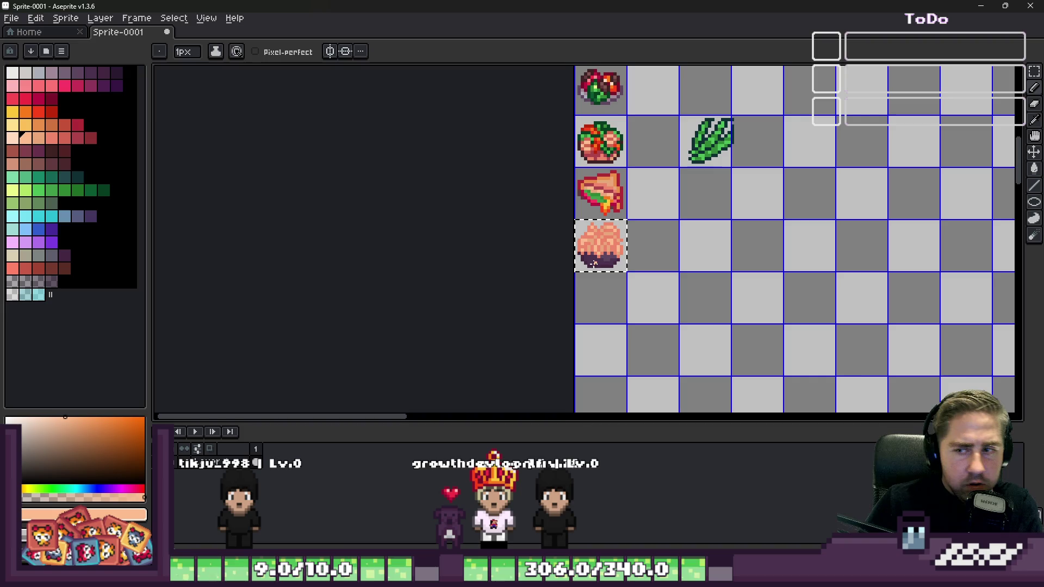
scroll(598, 240, "up", 4)
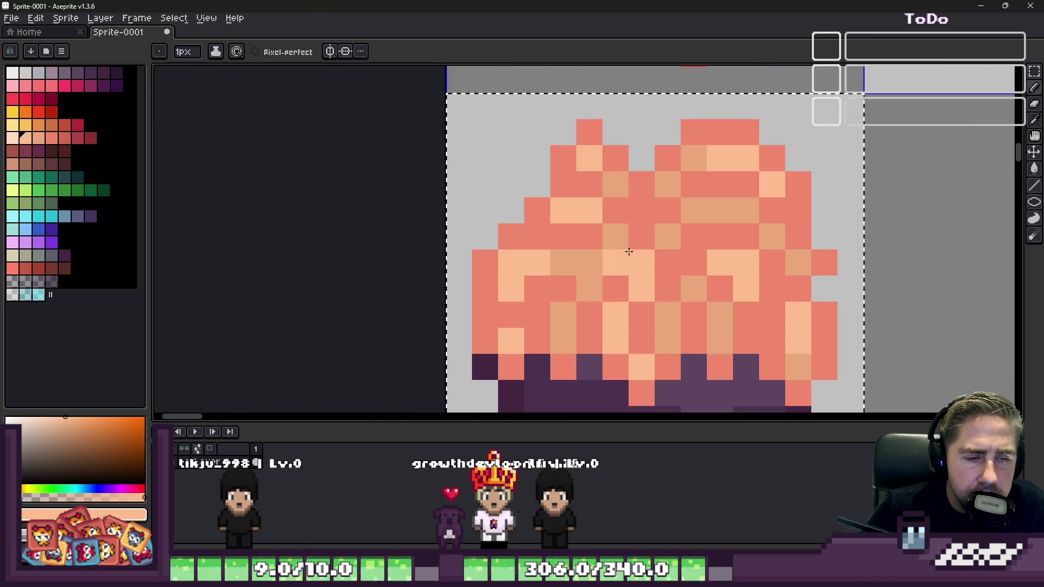
scroll(575, 200, "up", 2)
key("i")
left_click(579, 181)
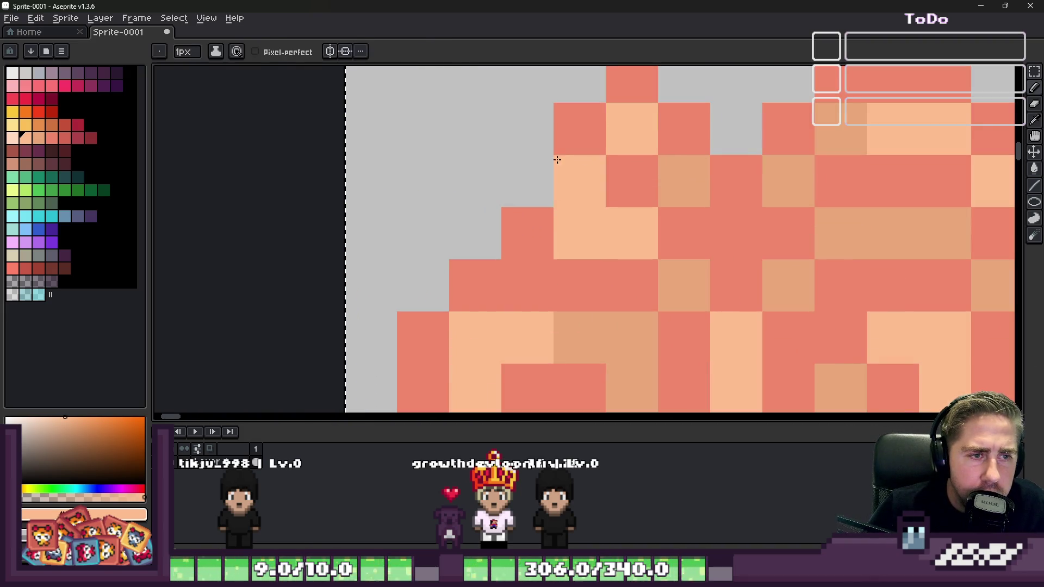
left_click(577, 136, "alt")
left_click(538, 173)
scroll(525, 169, "down", 5)
scroll(539, 182, "up", 2)
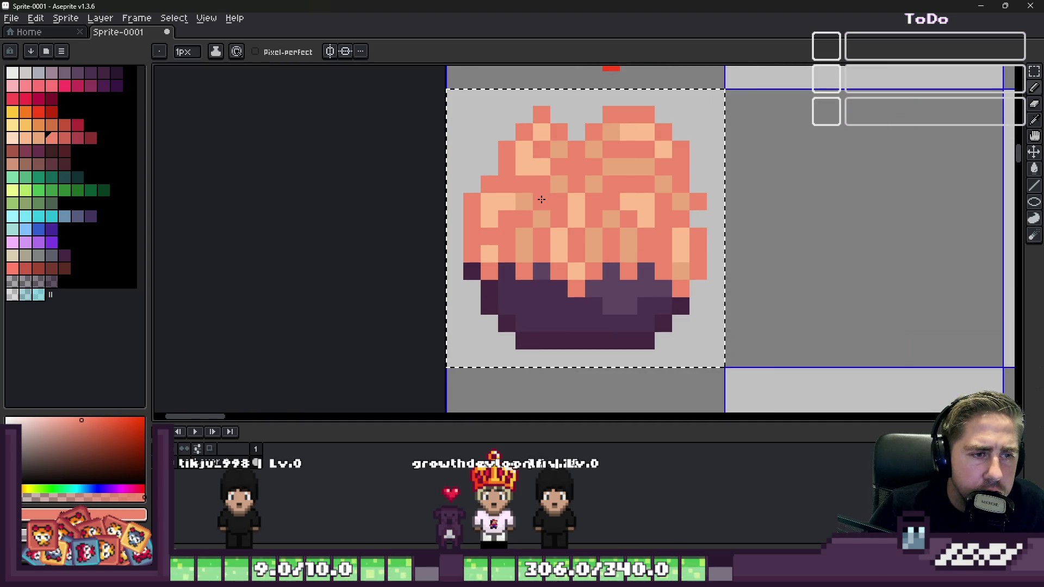
scroll(542, 185, "down", 3)
scroll(776, 243, "up", 2)
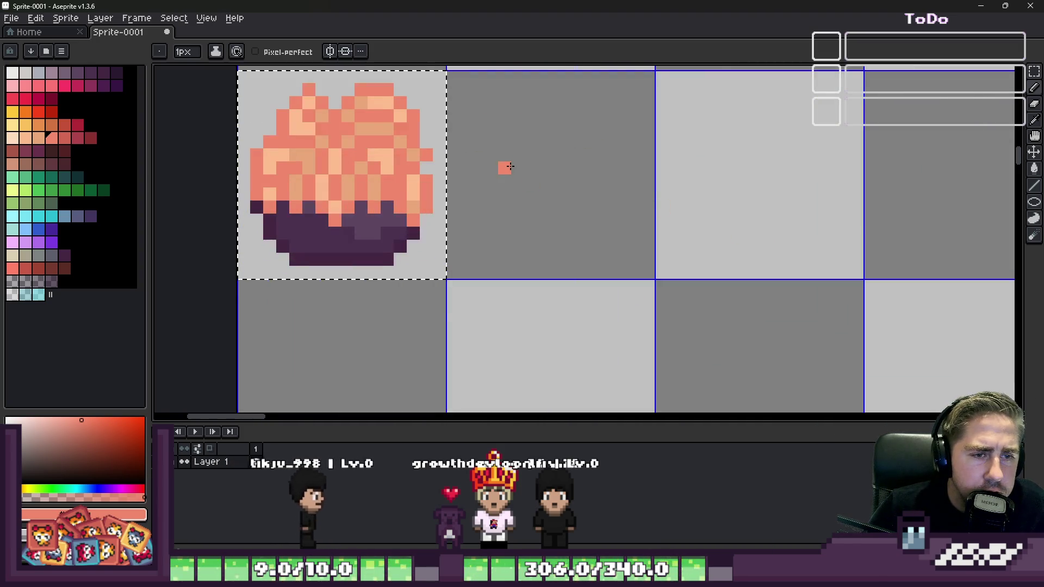
scroll(501, 165, "up", 1)
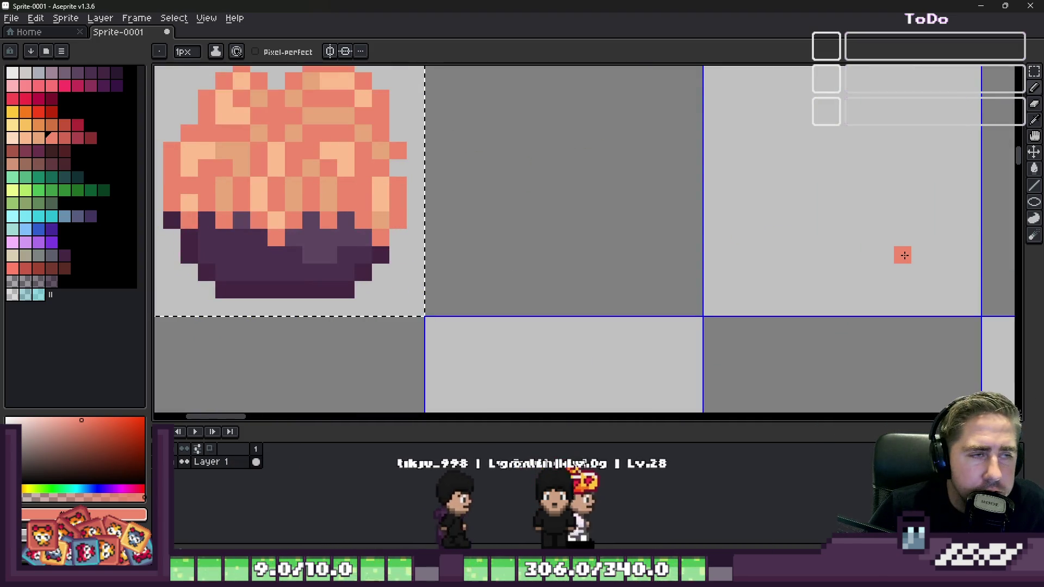
scroll(904, 255, "down", 1)
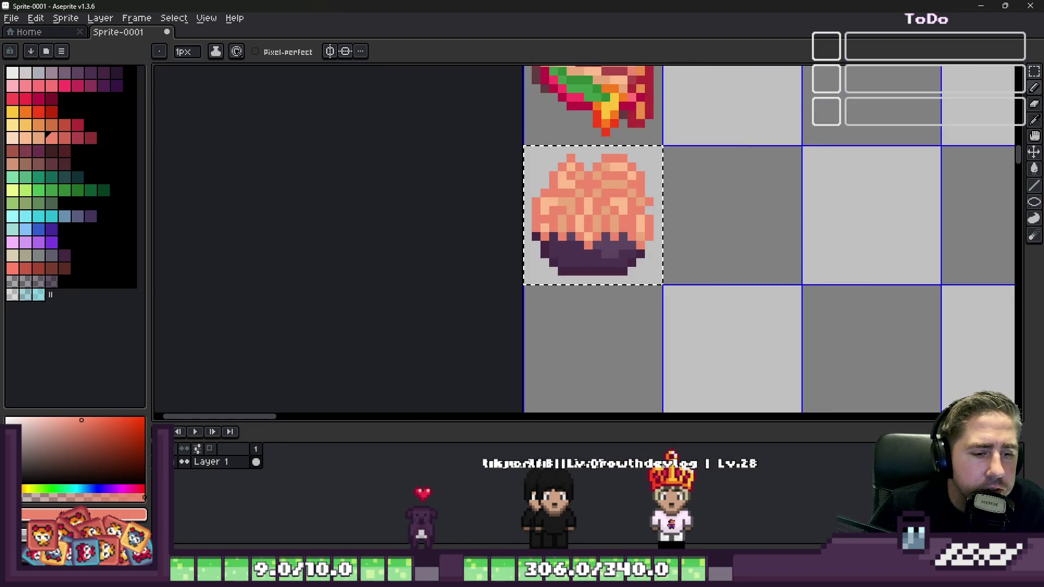
Step: Switch to Godot and read the Add Dishes to Elaras Restaurant recipe notes for Schnitzel, Sushi and Pad Thai
mouse_move(679, 577)
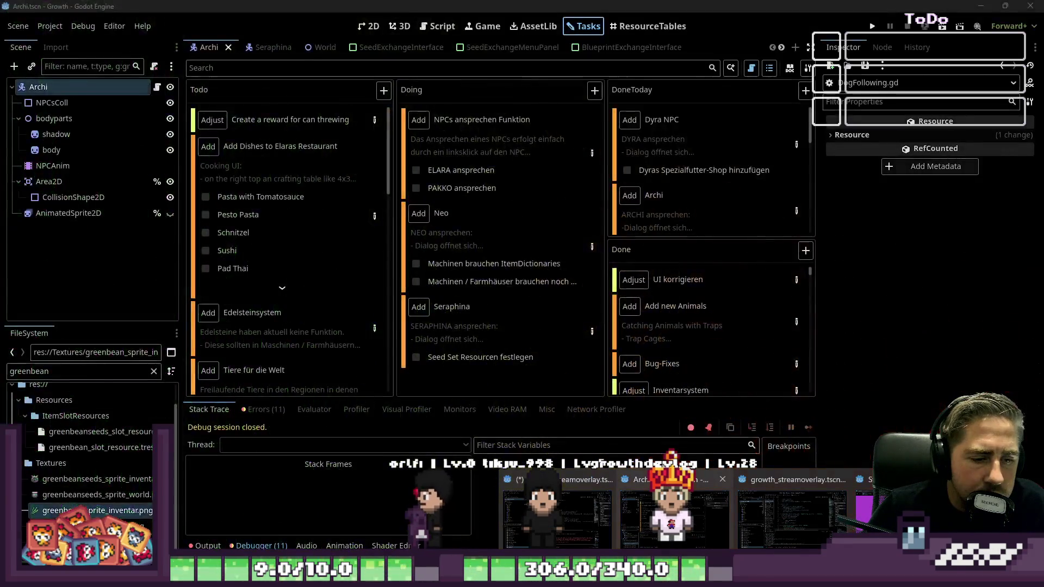
left_click(729, 522)
left_click(375, 216)
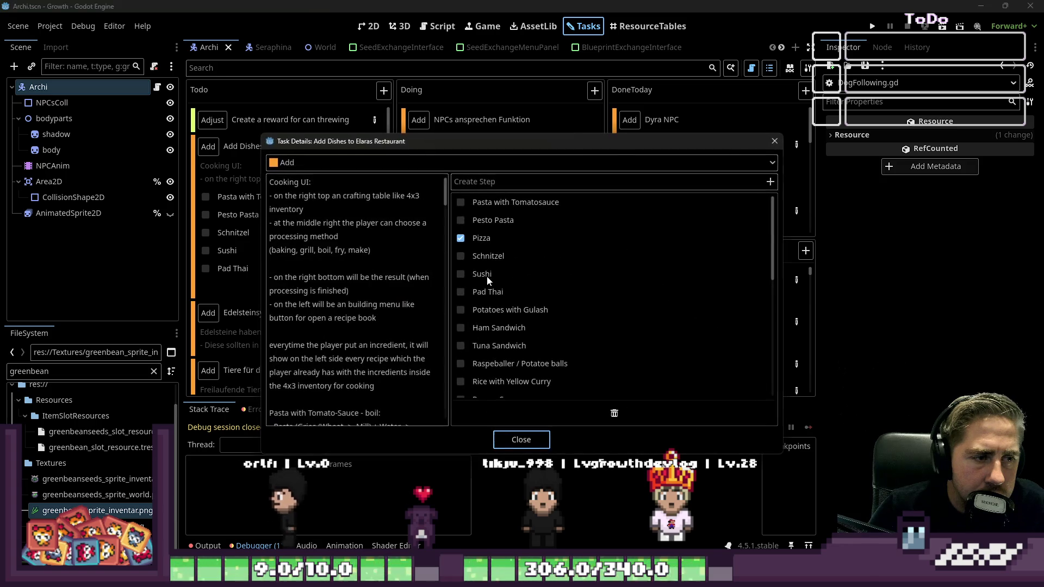
scroll(370, 285, "down", 4)
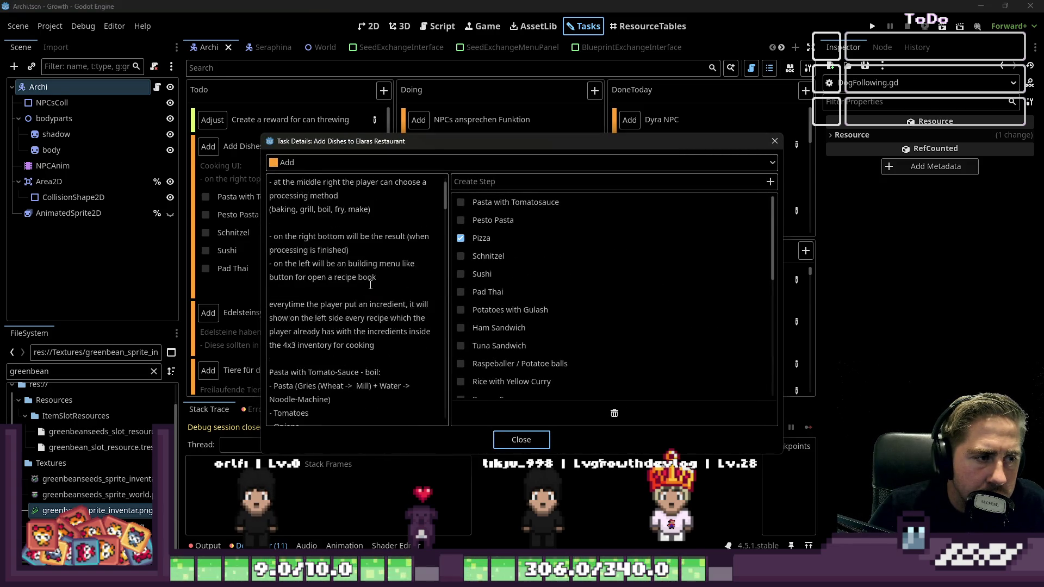
scroll(370, 285, "down", 3)
scroll(291, 263, "down", 9)
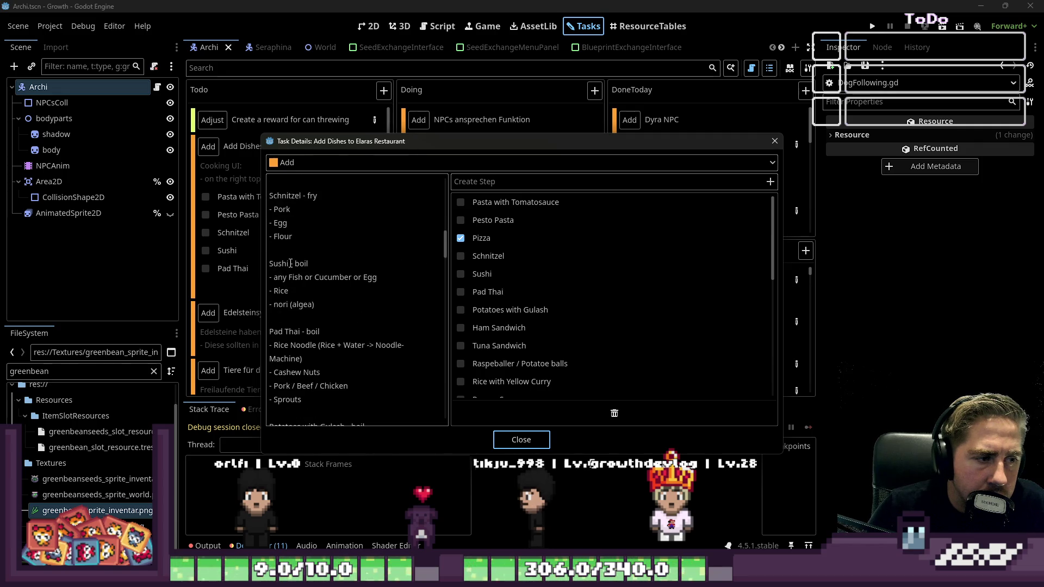